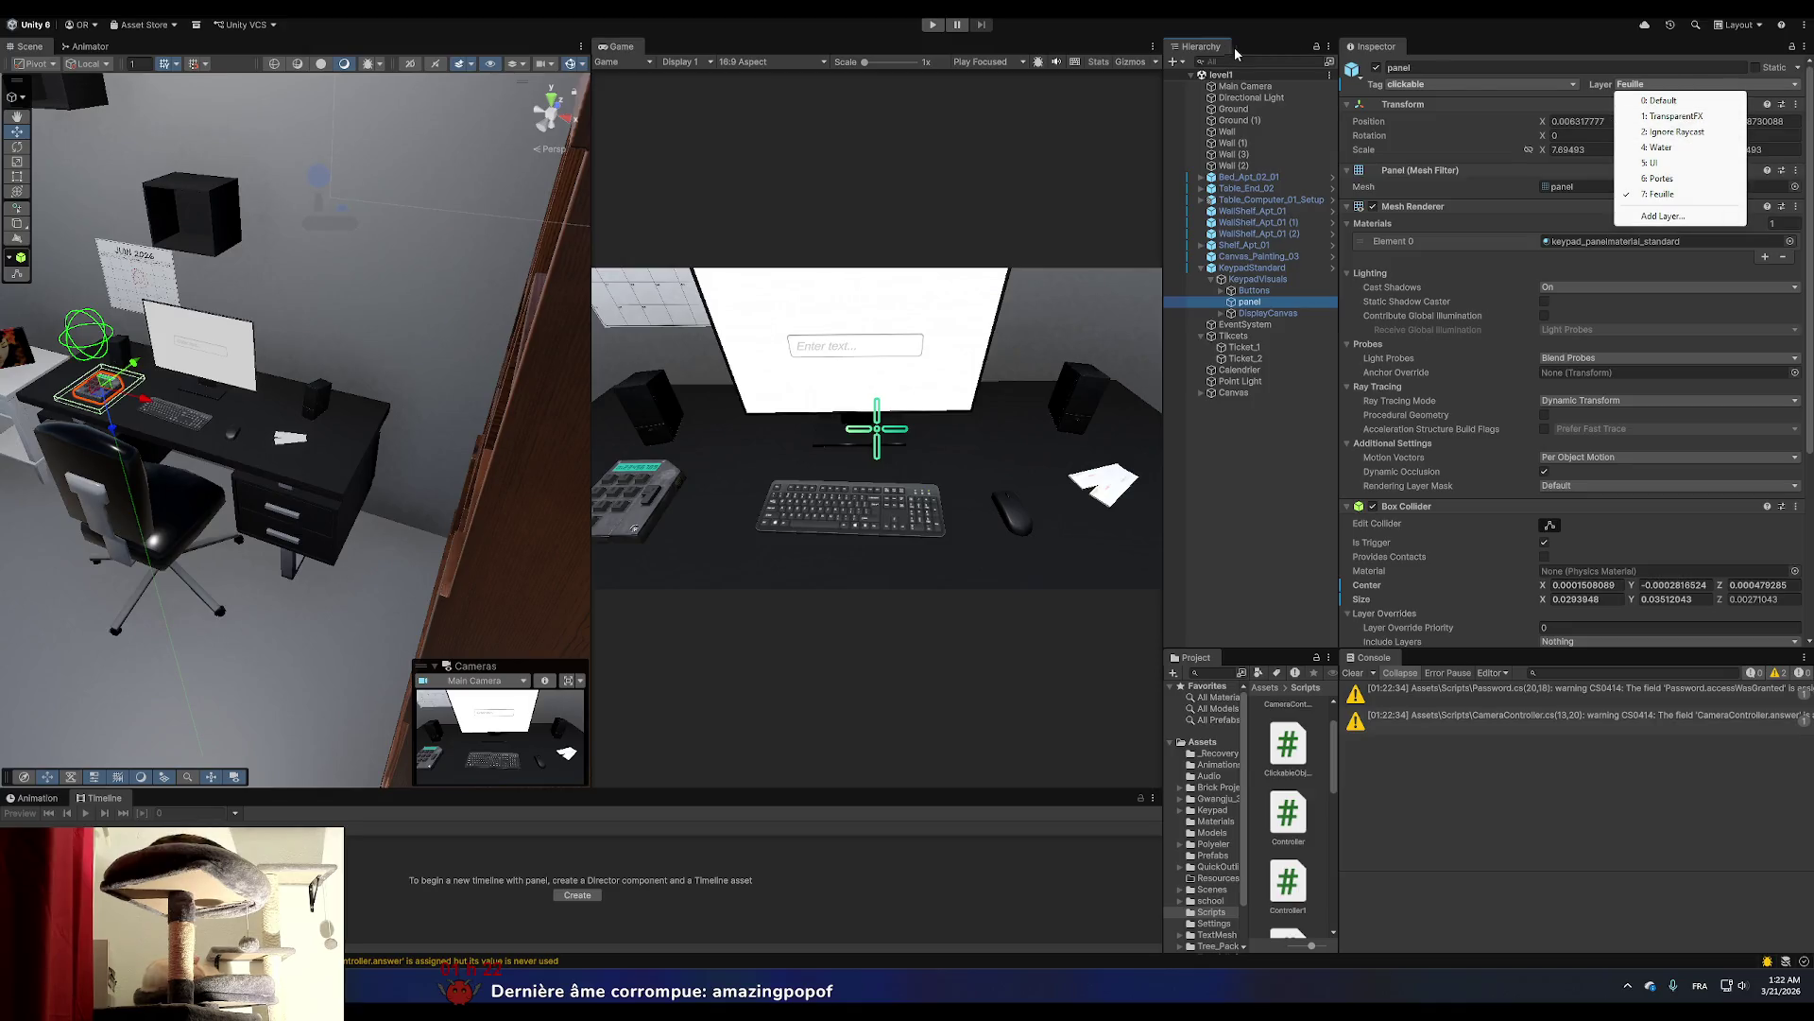
Playtest the puzzle room briefly, stop it, and switch to Controller.cs in Visual Studio.
left_click(932, 25)
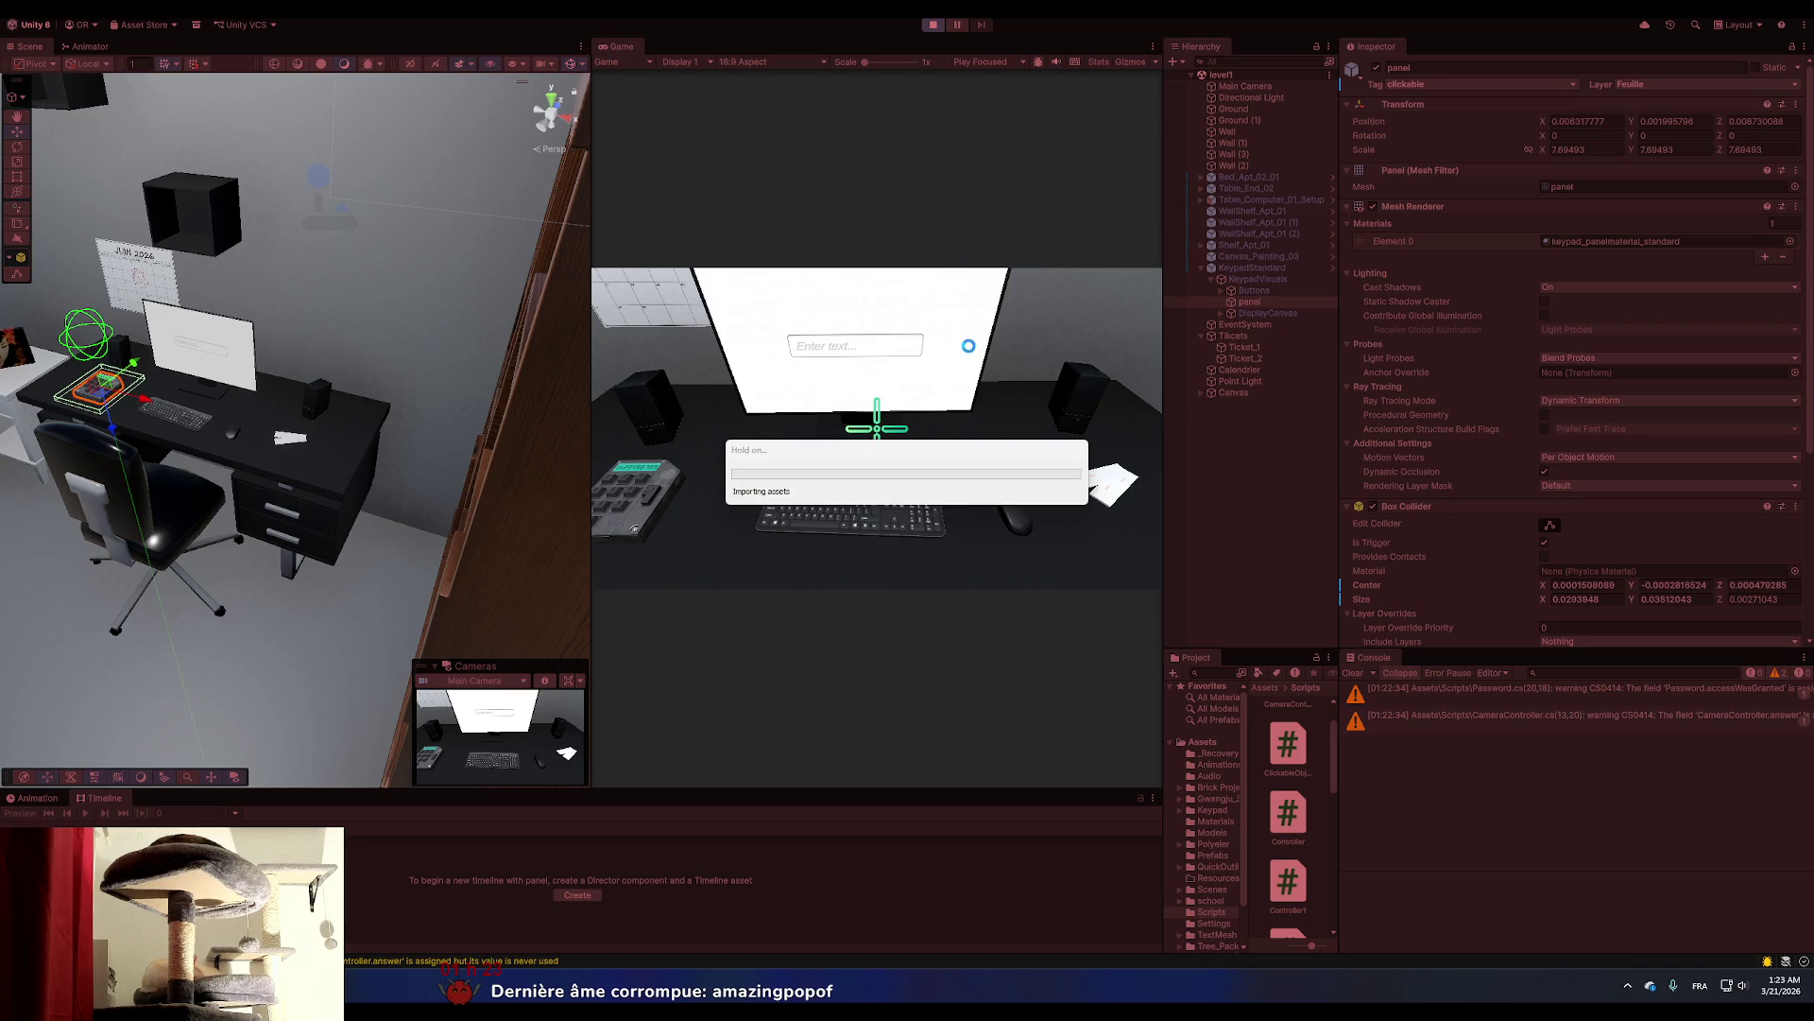
left_click(970, 351)
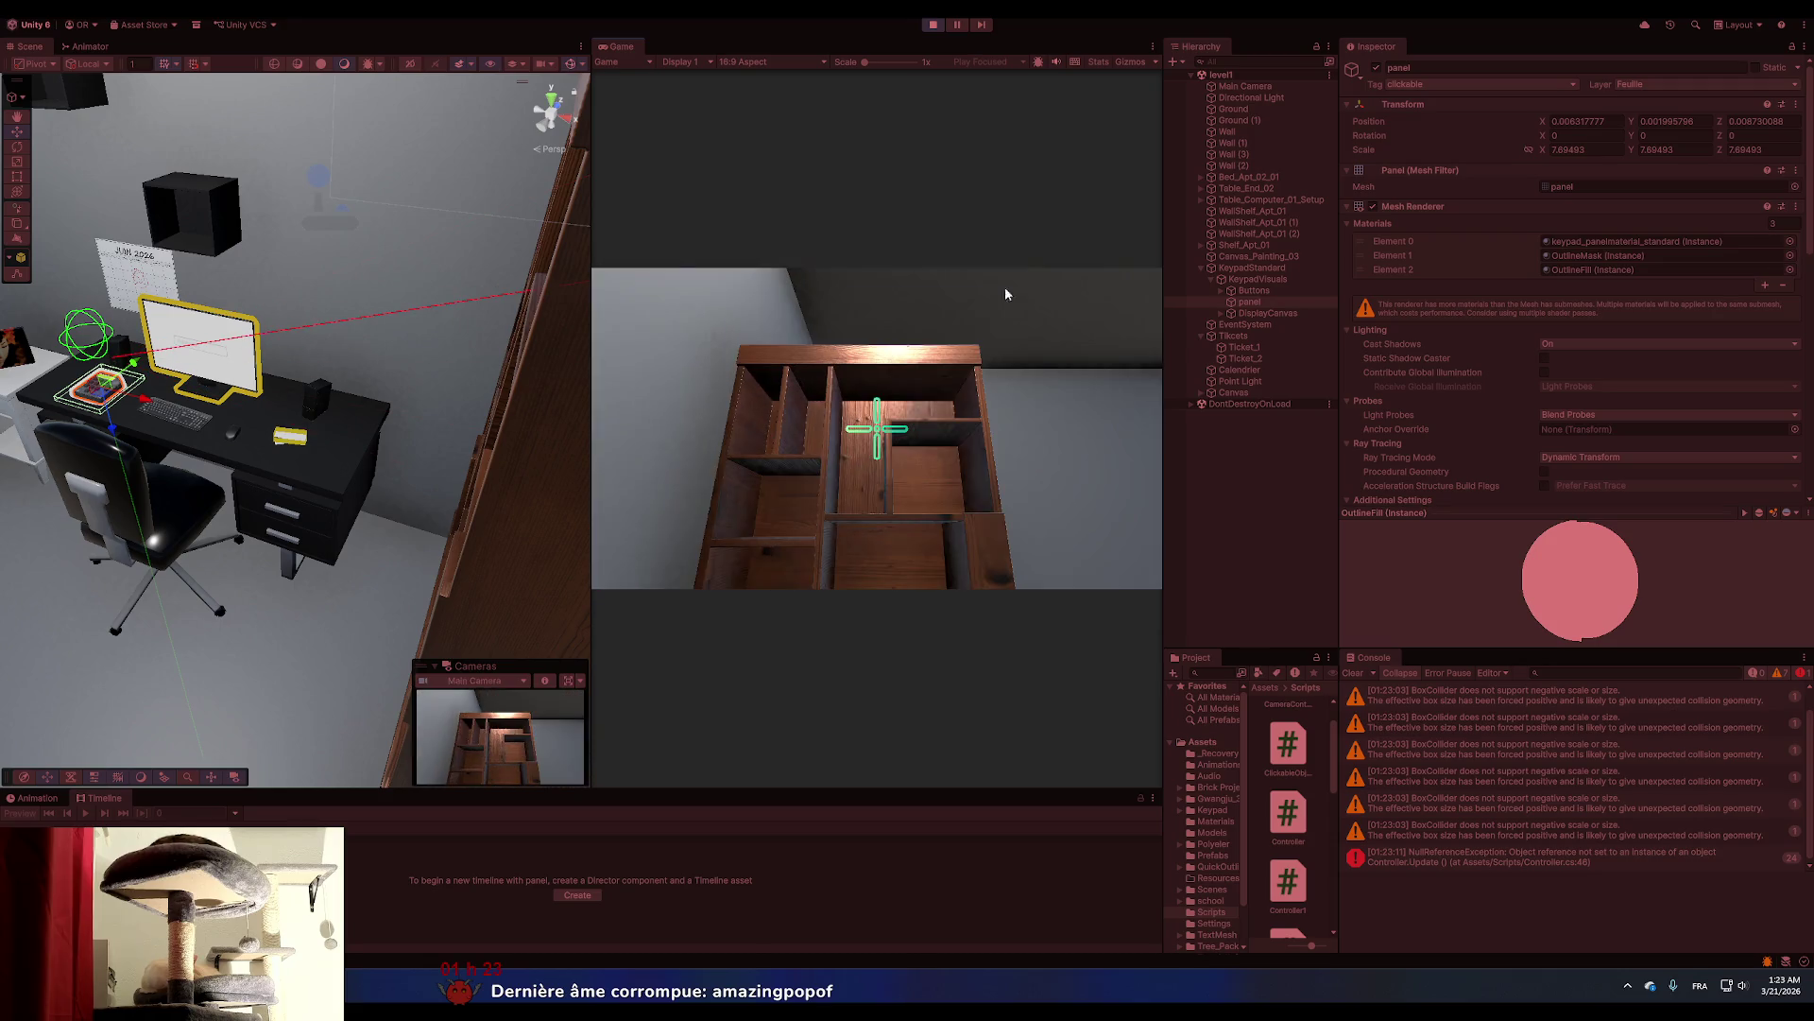
left_click(935, 26)
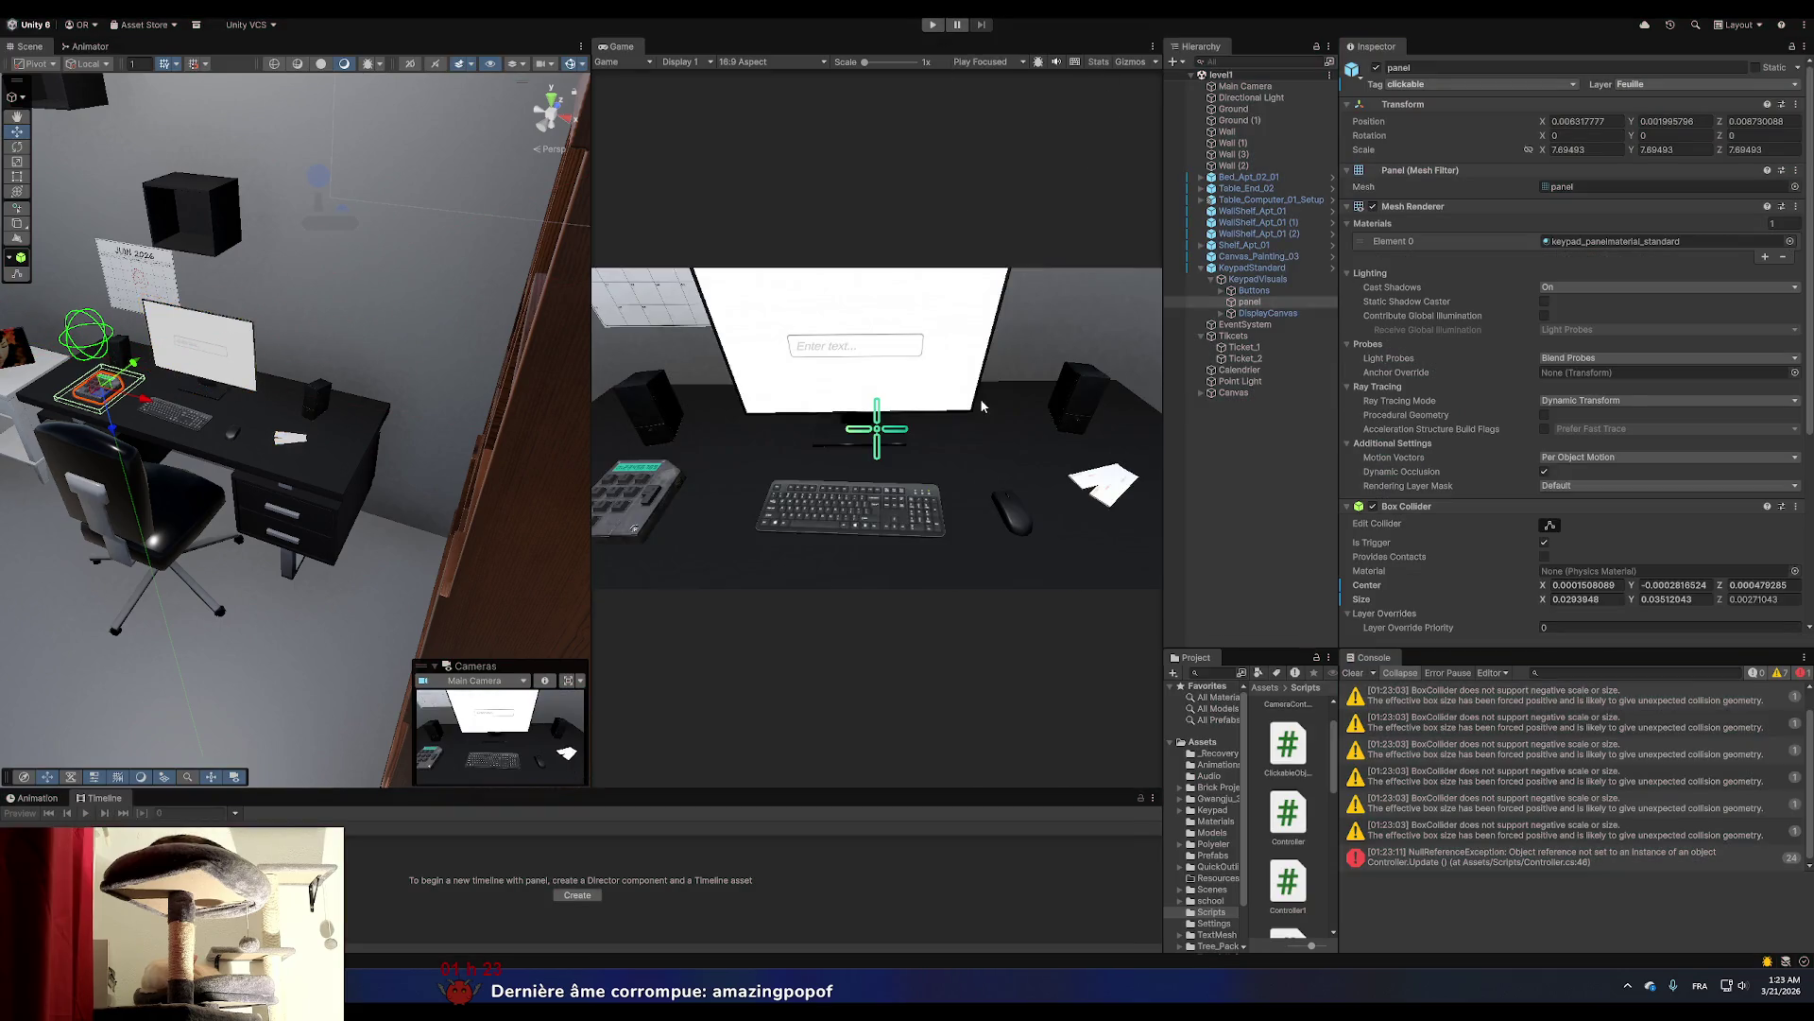
key("alt+Tab")
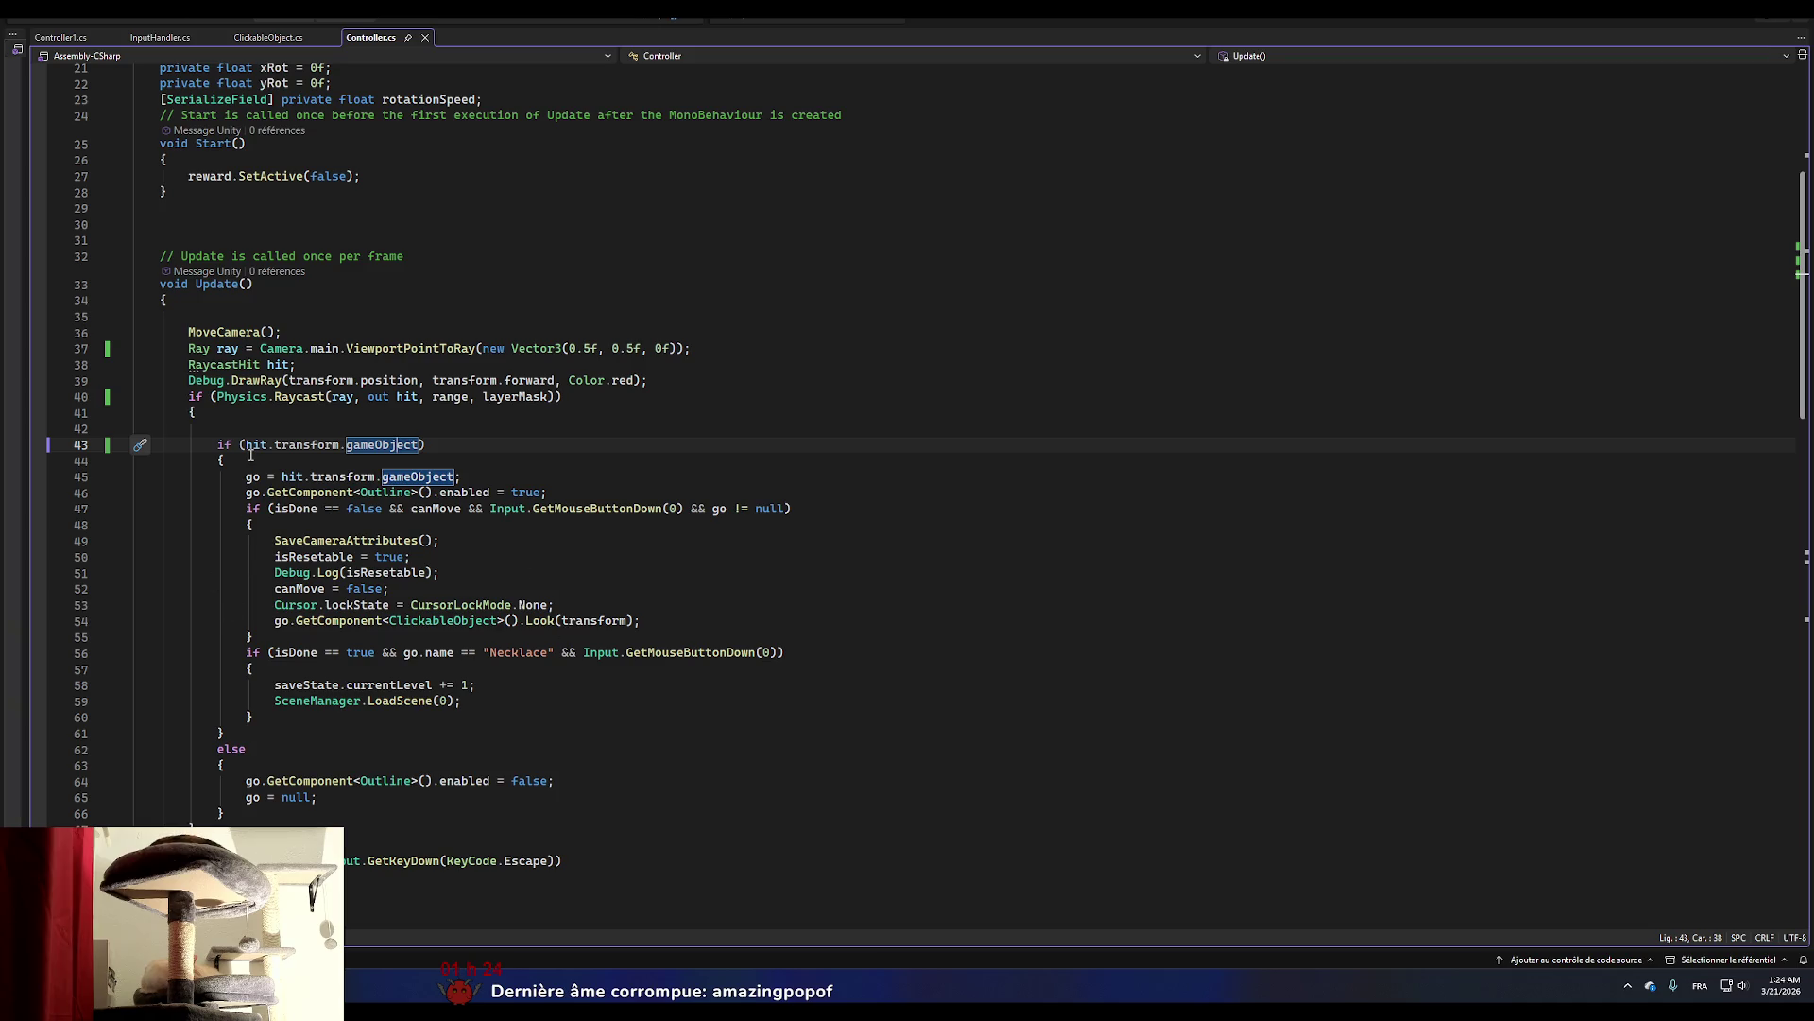
Move the outline-disabling else block after the Raycast if's closing brace, save Controller.cs, and return to Unity.
left_click(268, 429)
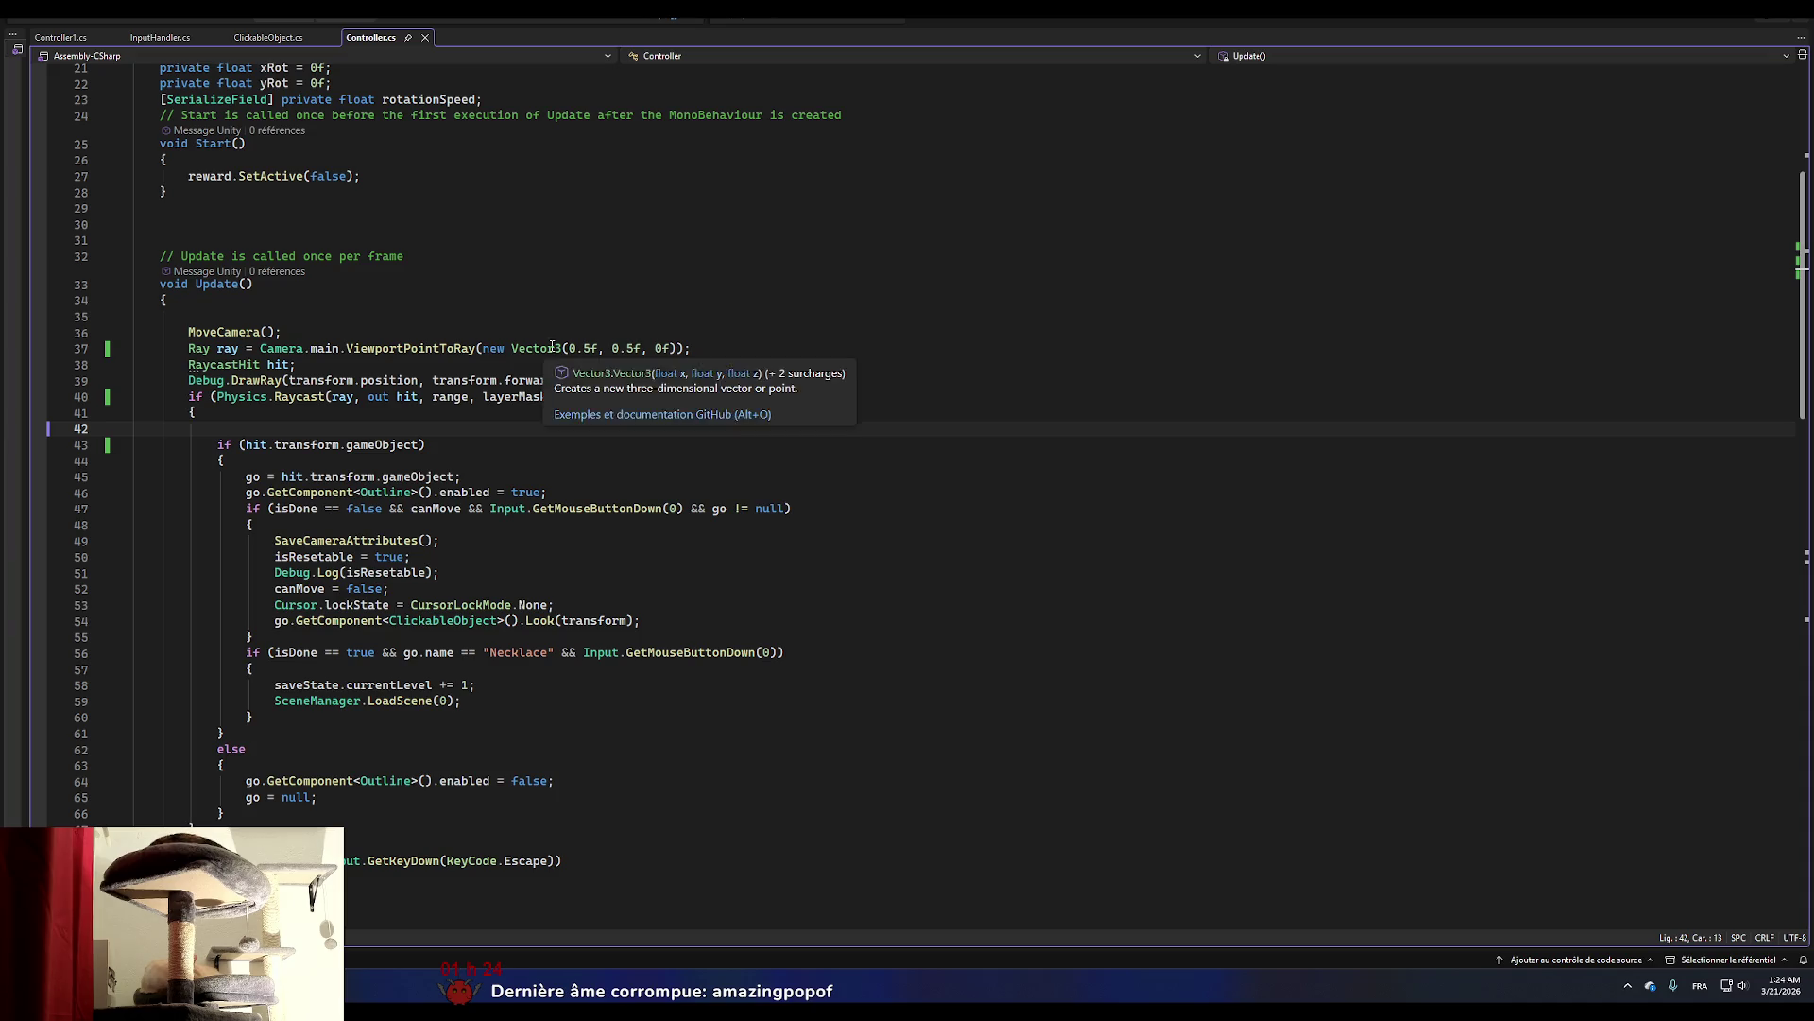
scroll(286, 558, "down", 1)
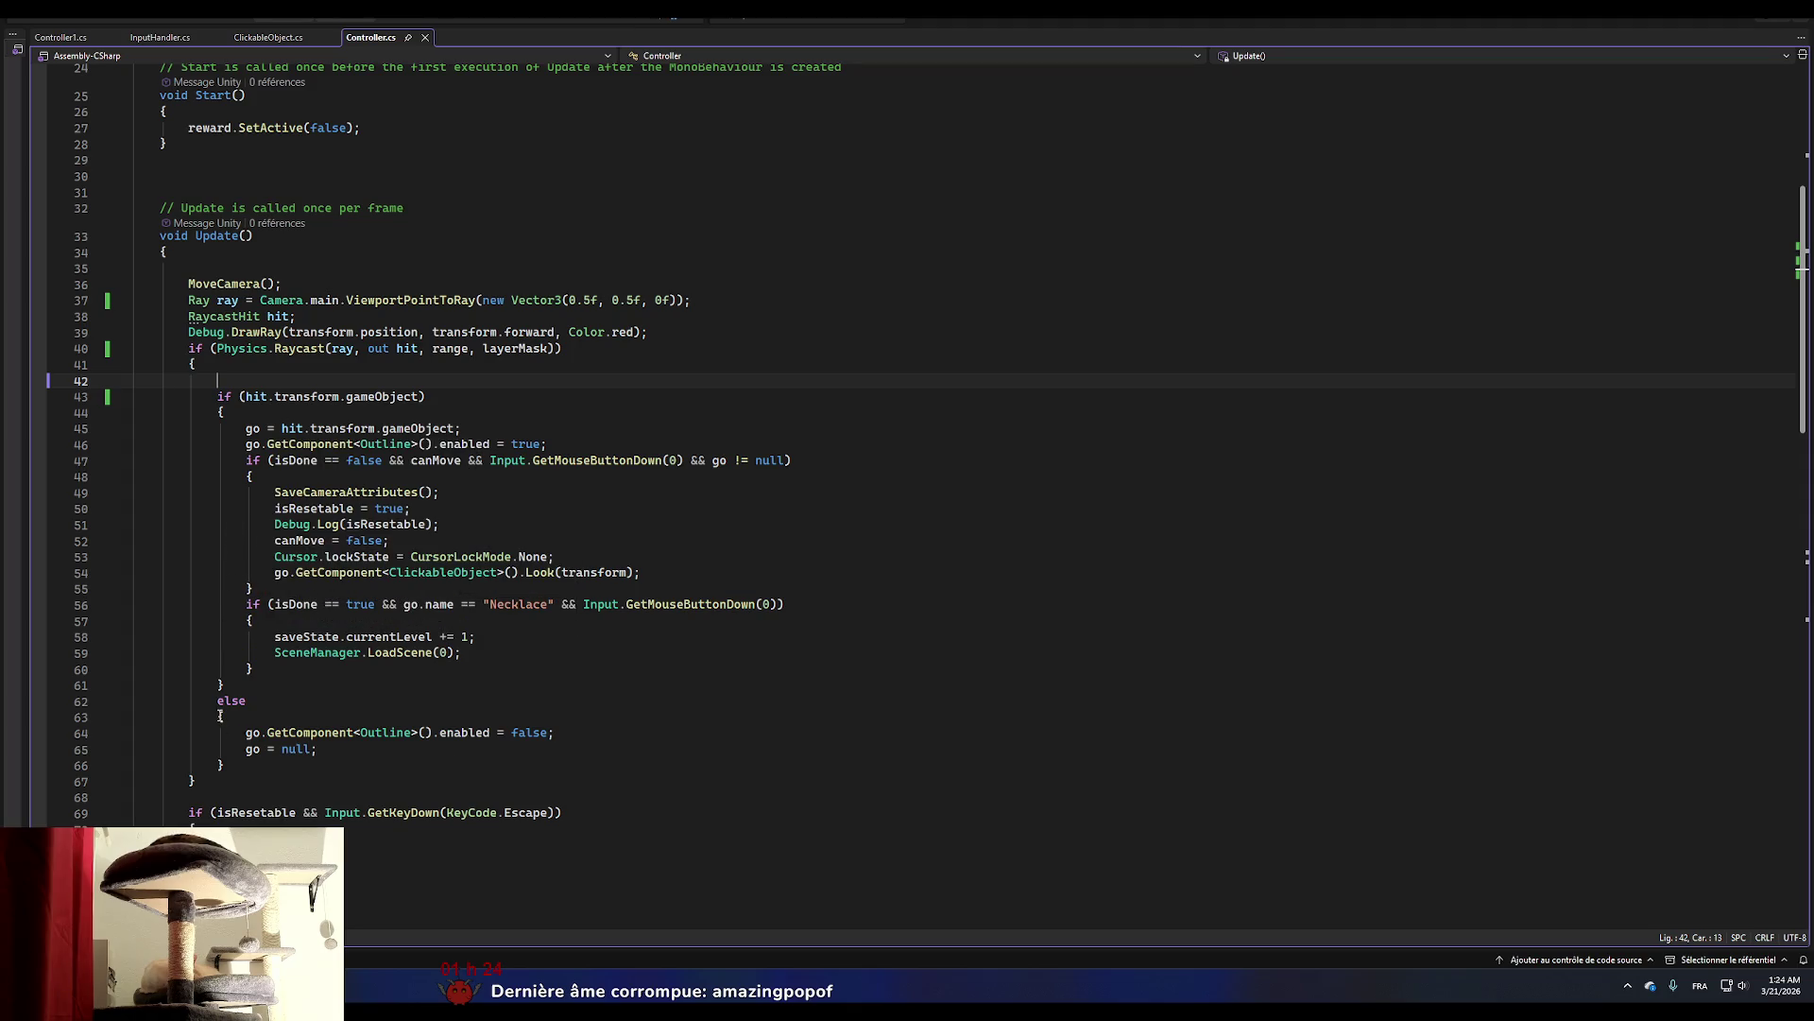
left_click_drag(219, 699, 239, 762)
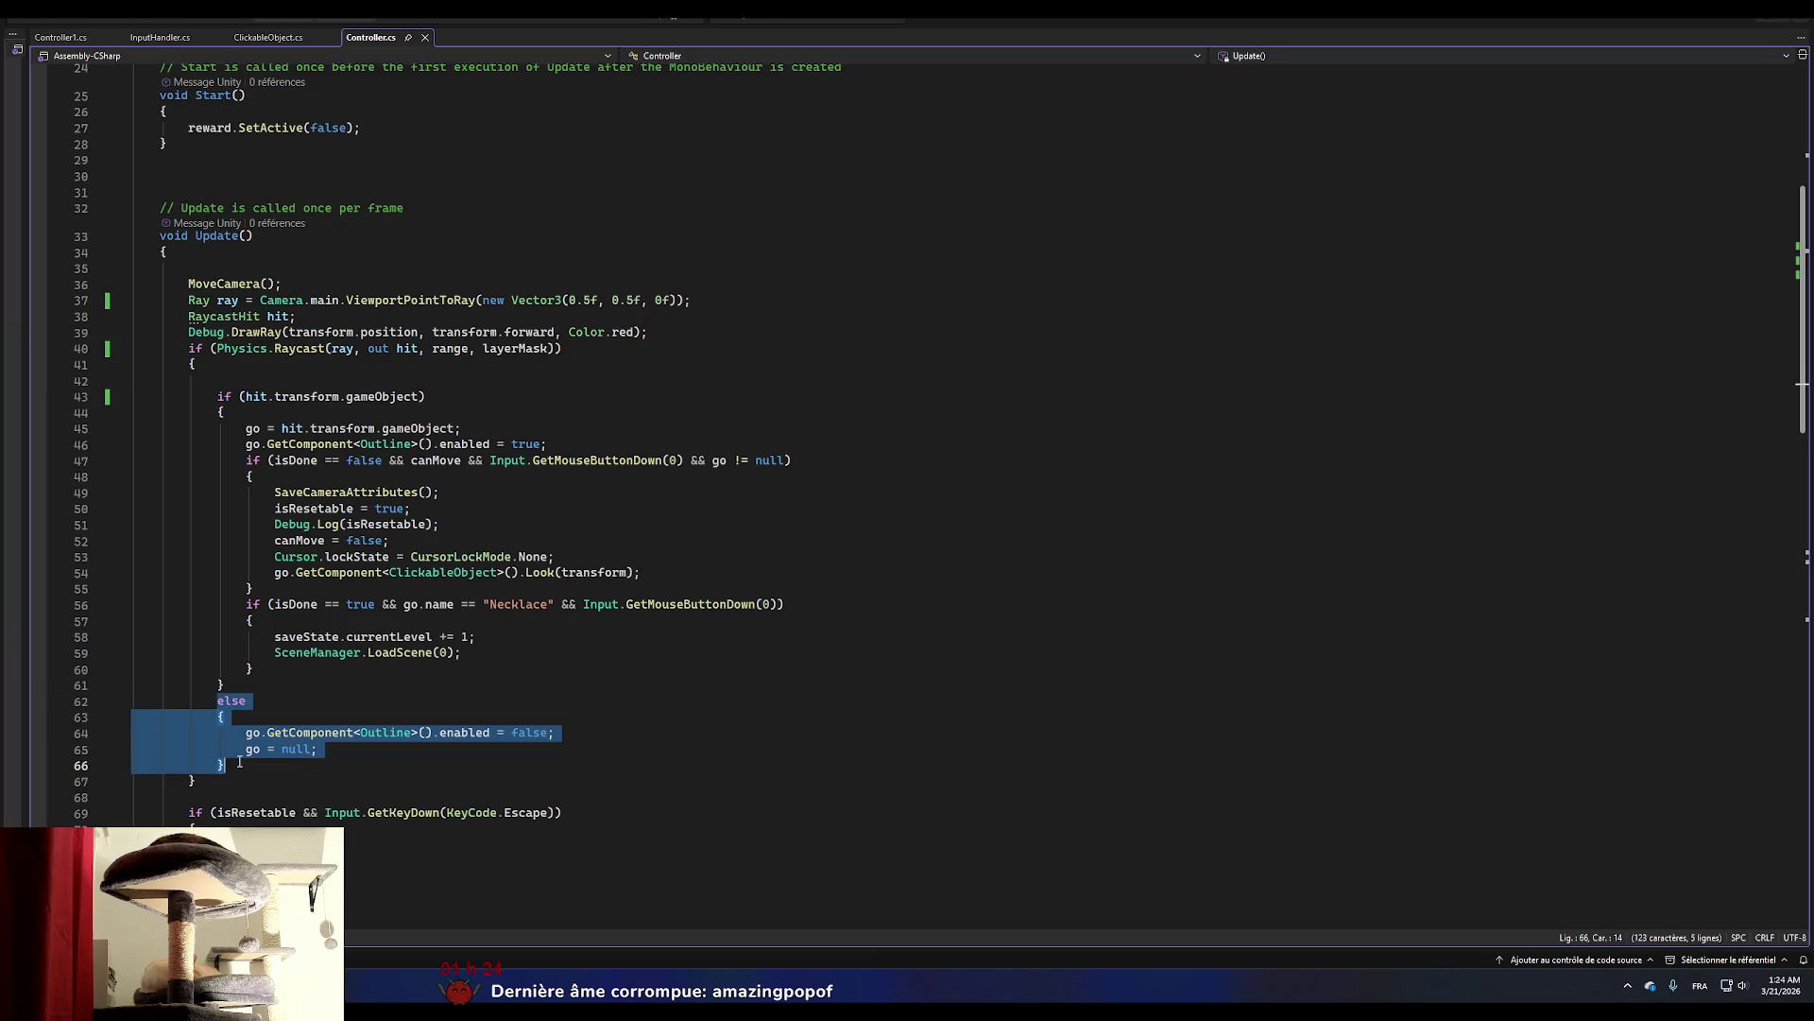
key("BackSpace")
left_click(213, 715)
key("Return")
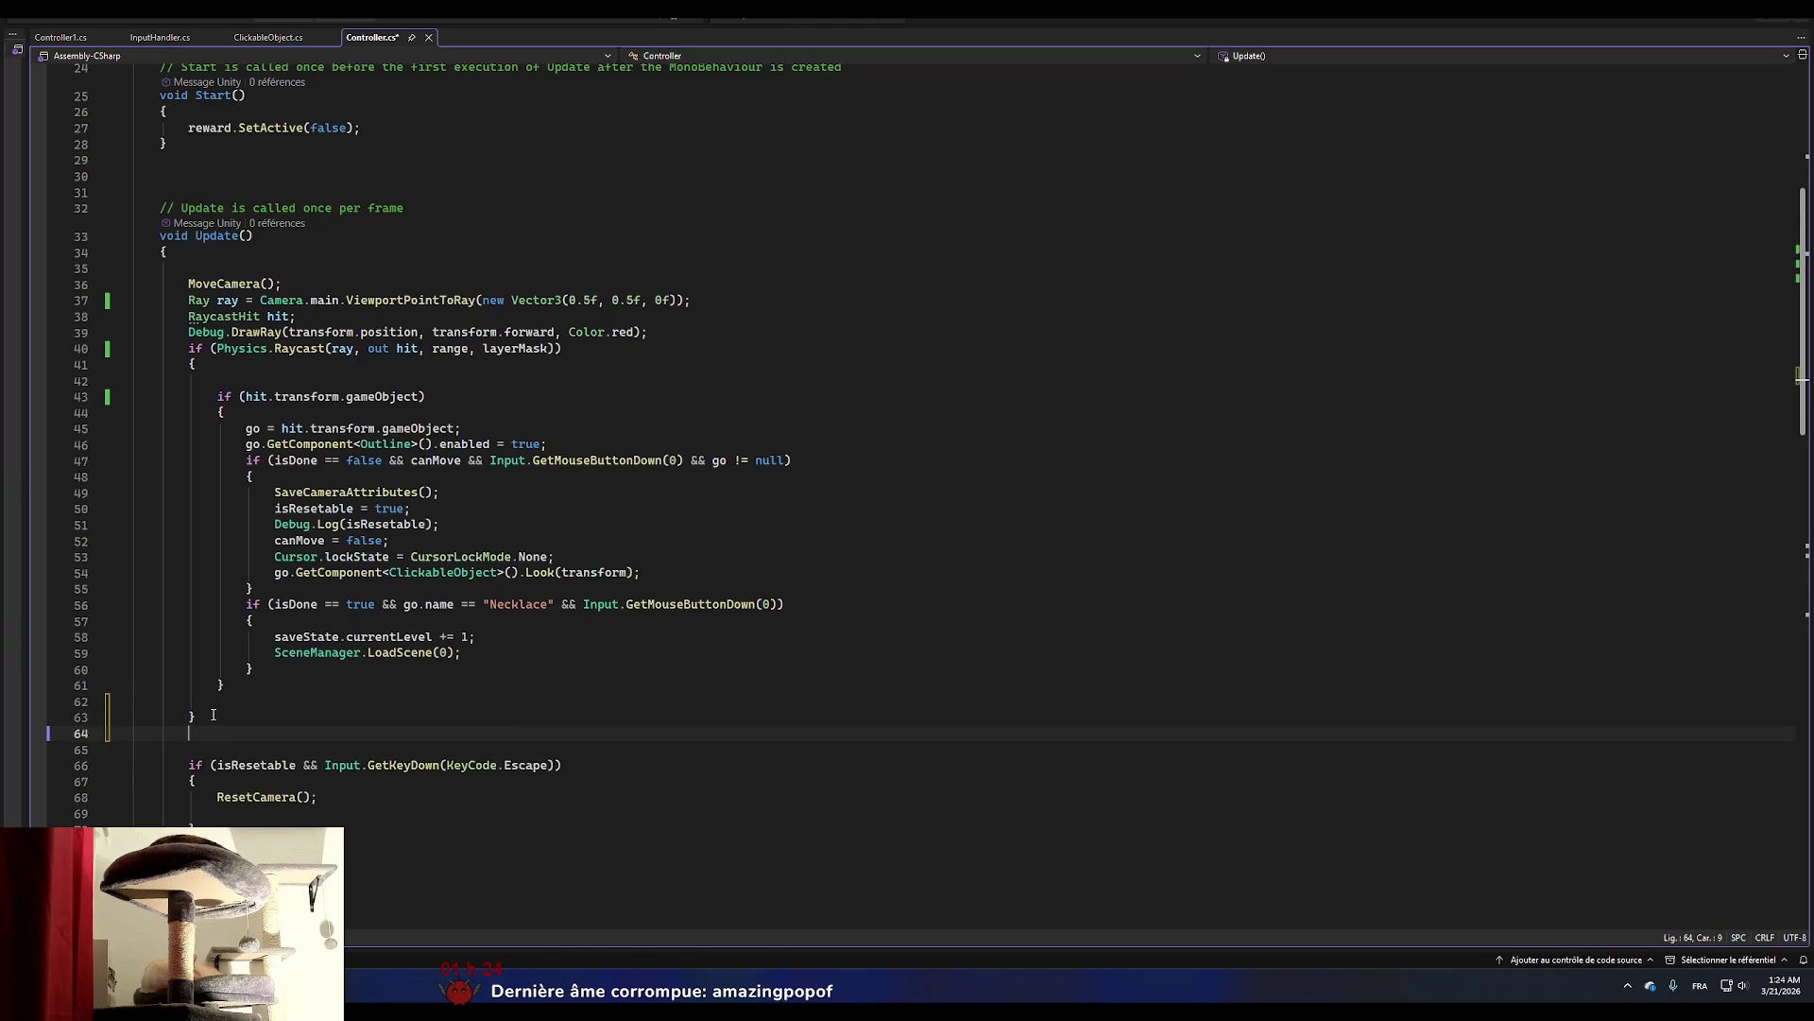
key("ctrl+v")
key("ctrl+s")
key("alt+Tab")
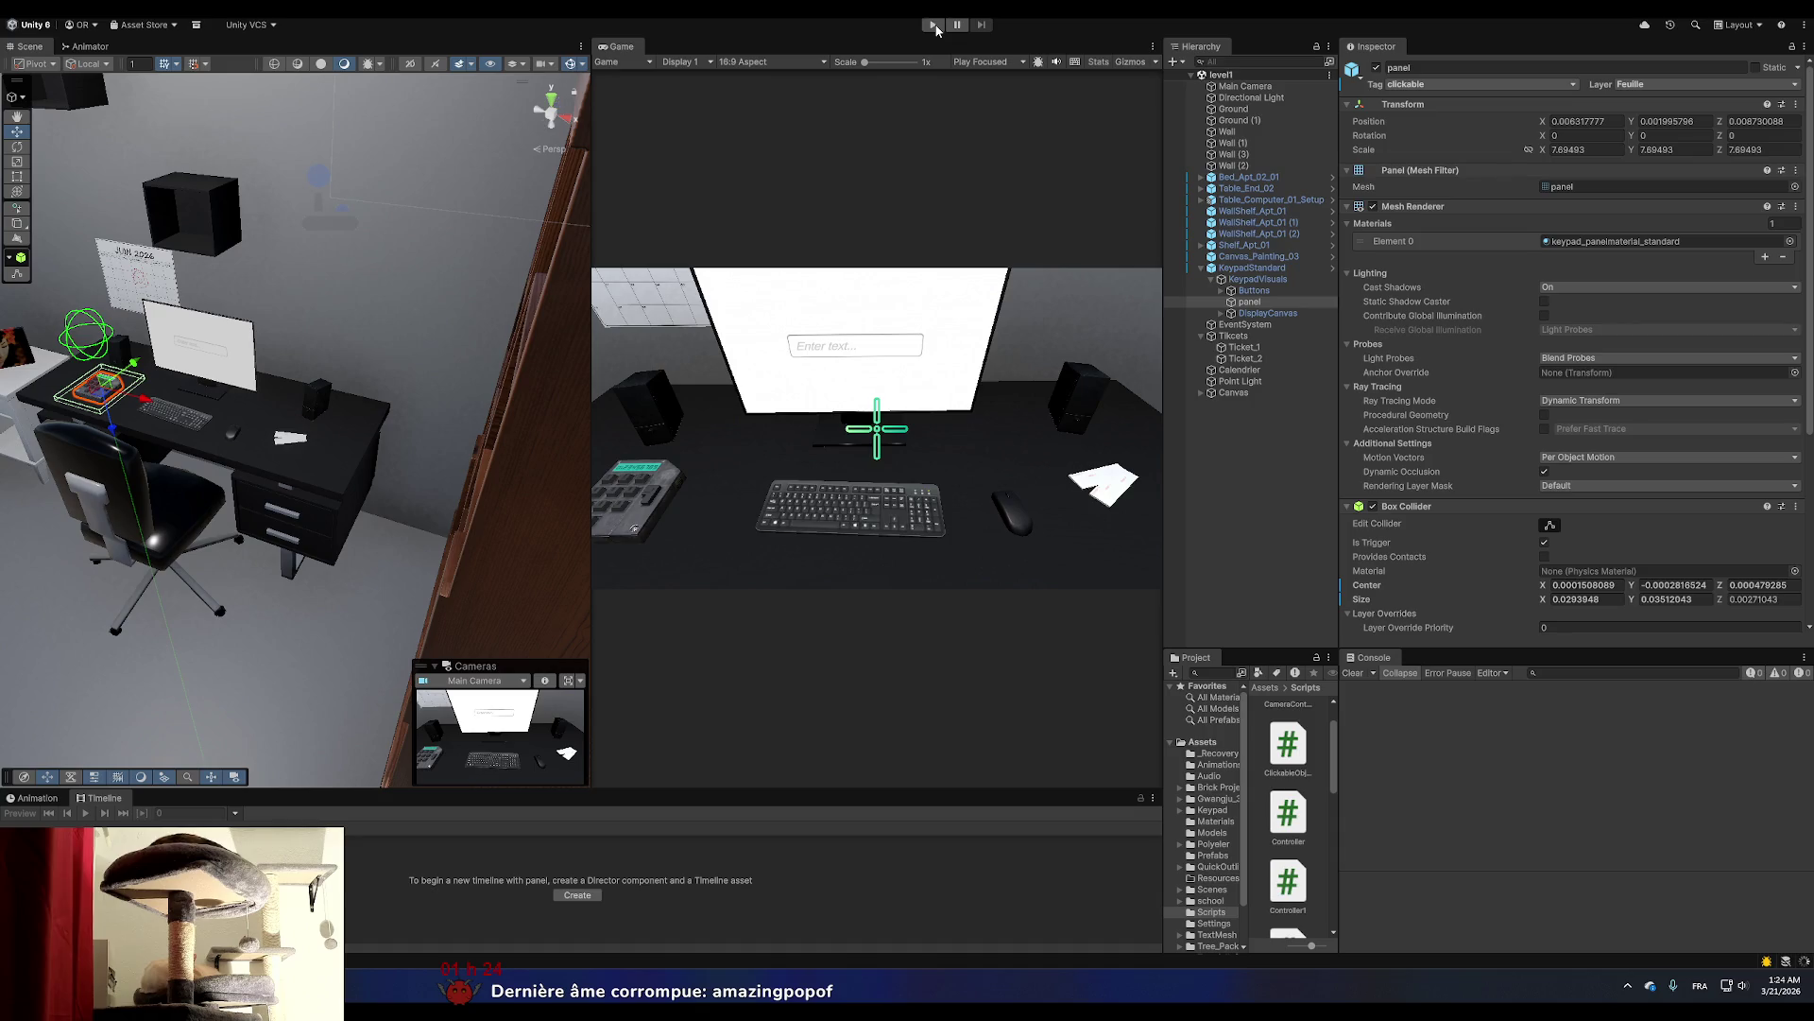
Playtest to confirm the monitor gets outlined when aimed at, then return to Controller.cs.
left_click(934, 25)
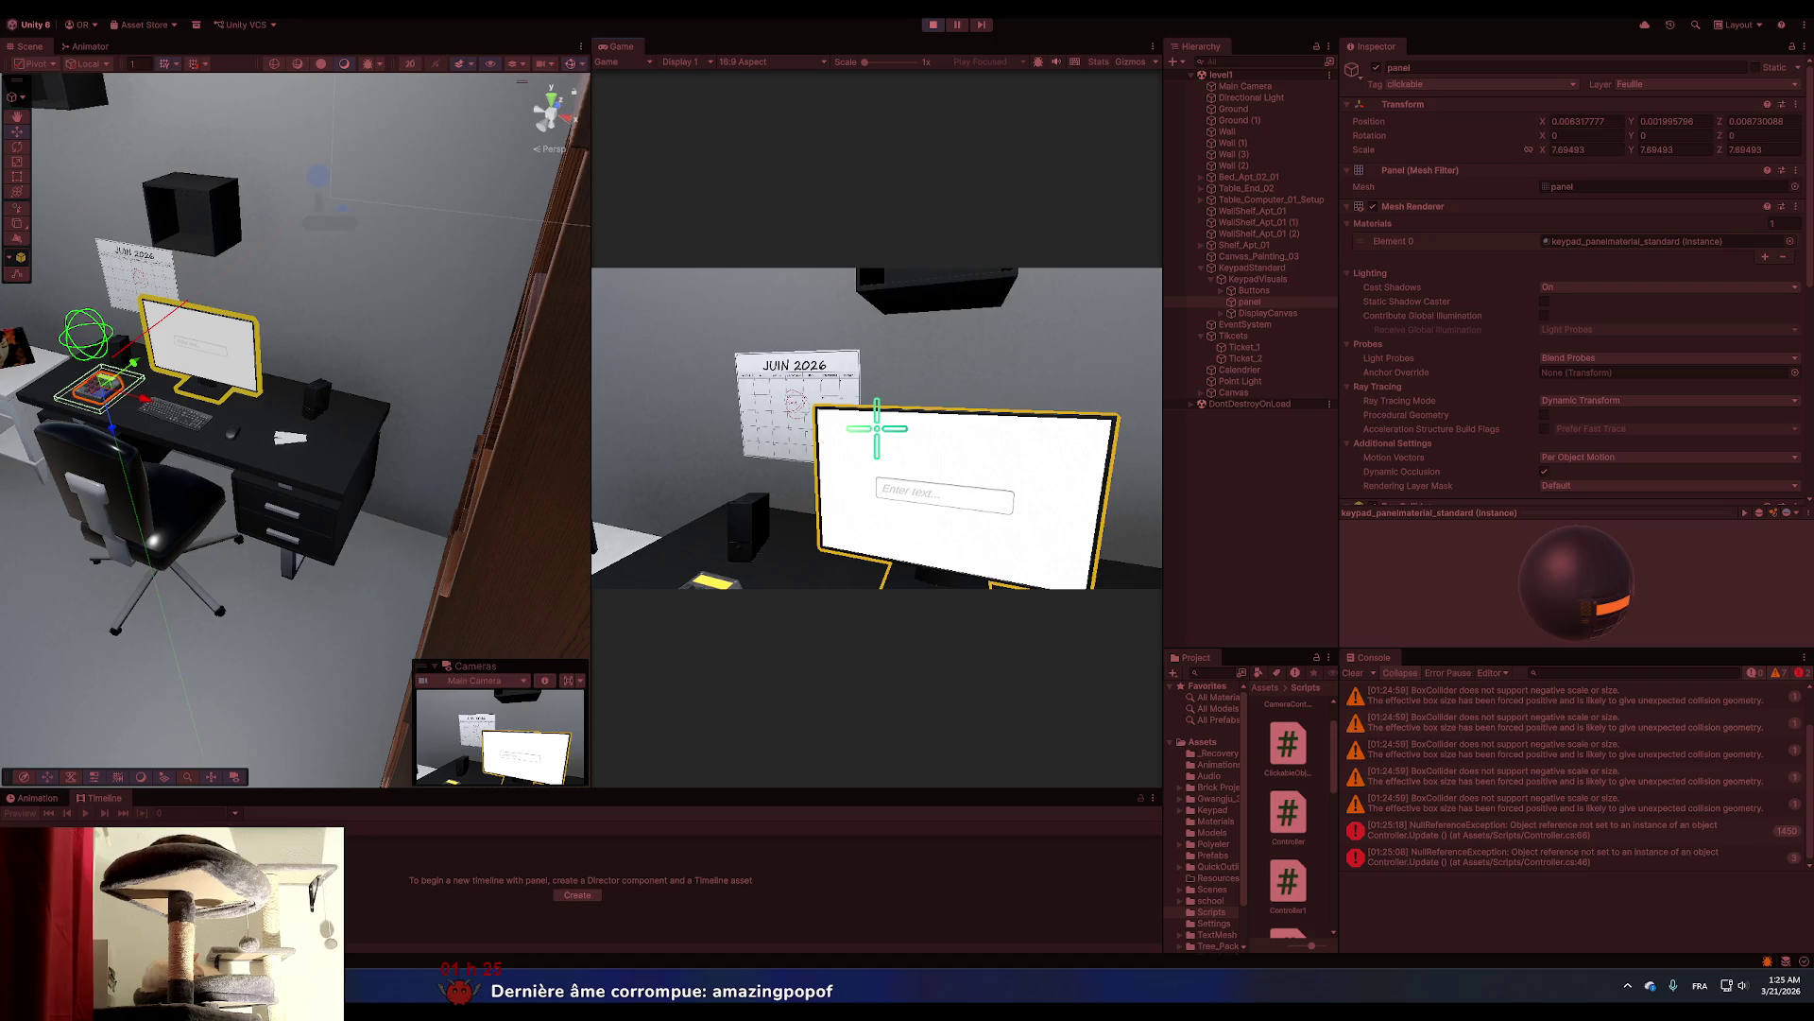
key("alt+Tab")
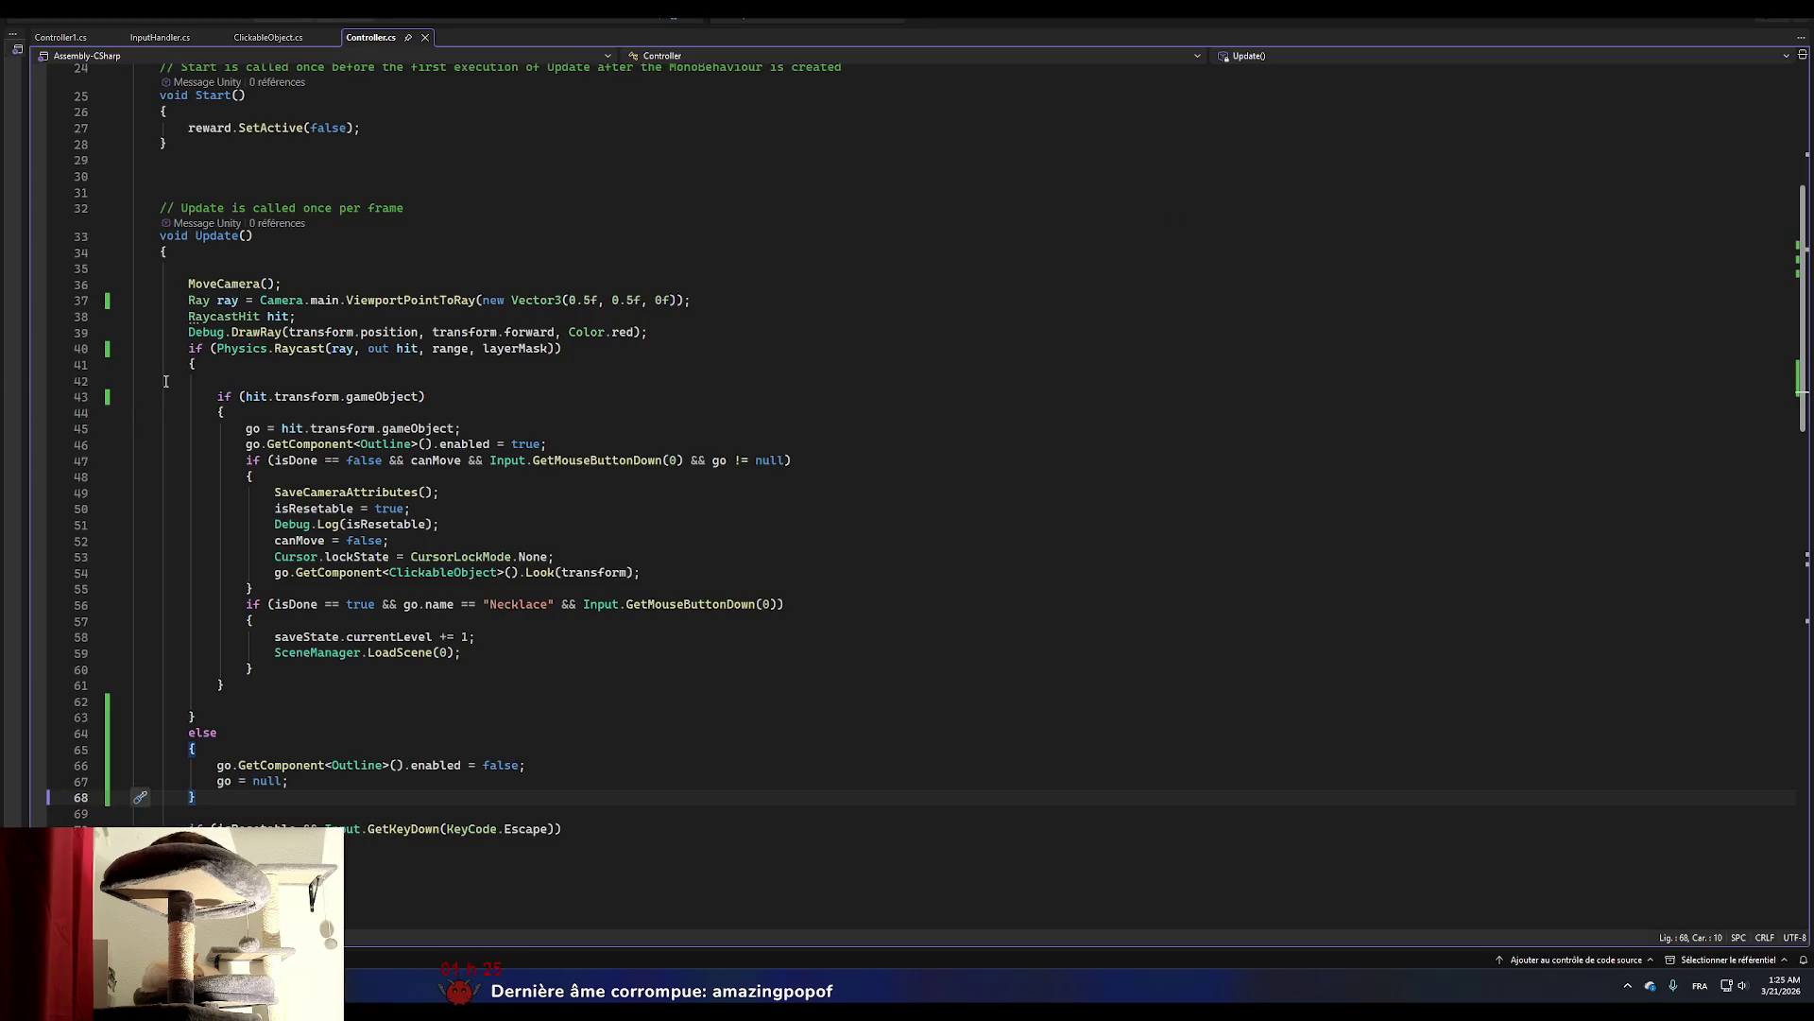
Inspect the layerMask argument on the Raycast line, then go back to the running game.
left_click(509, 350)
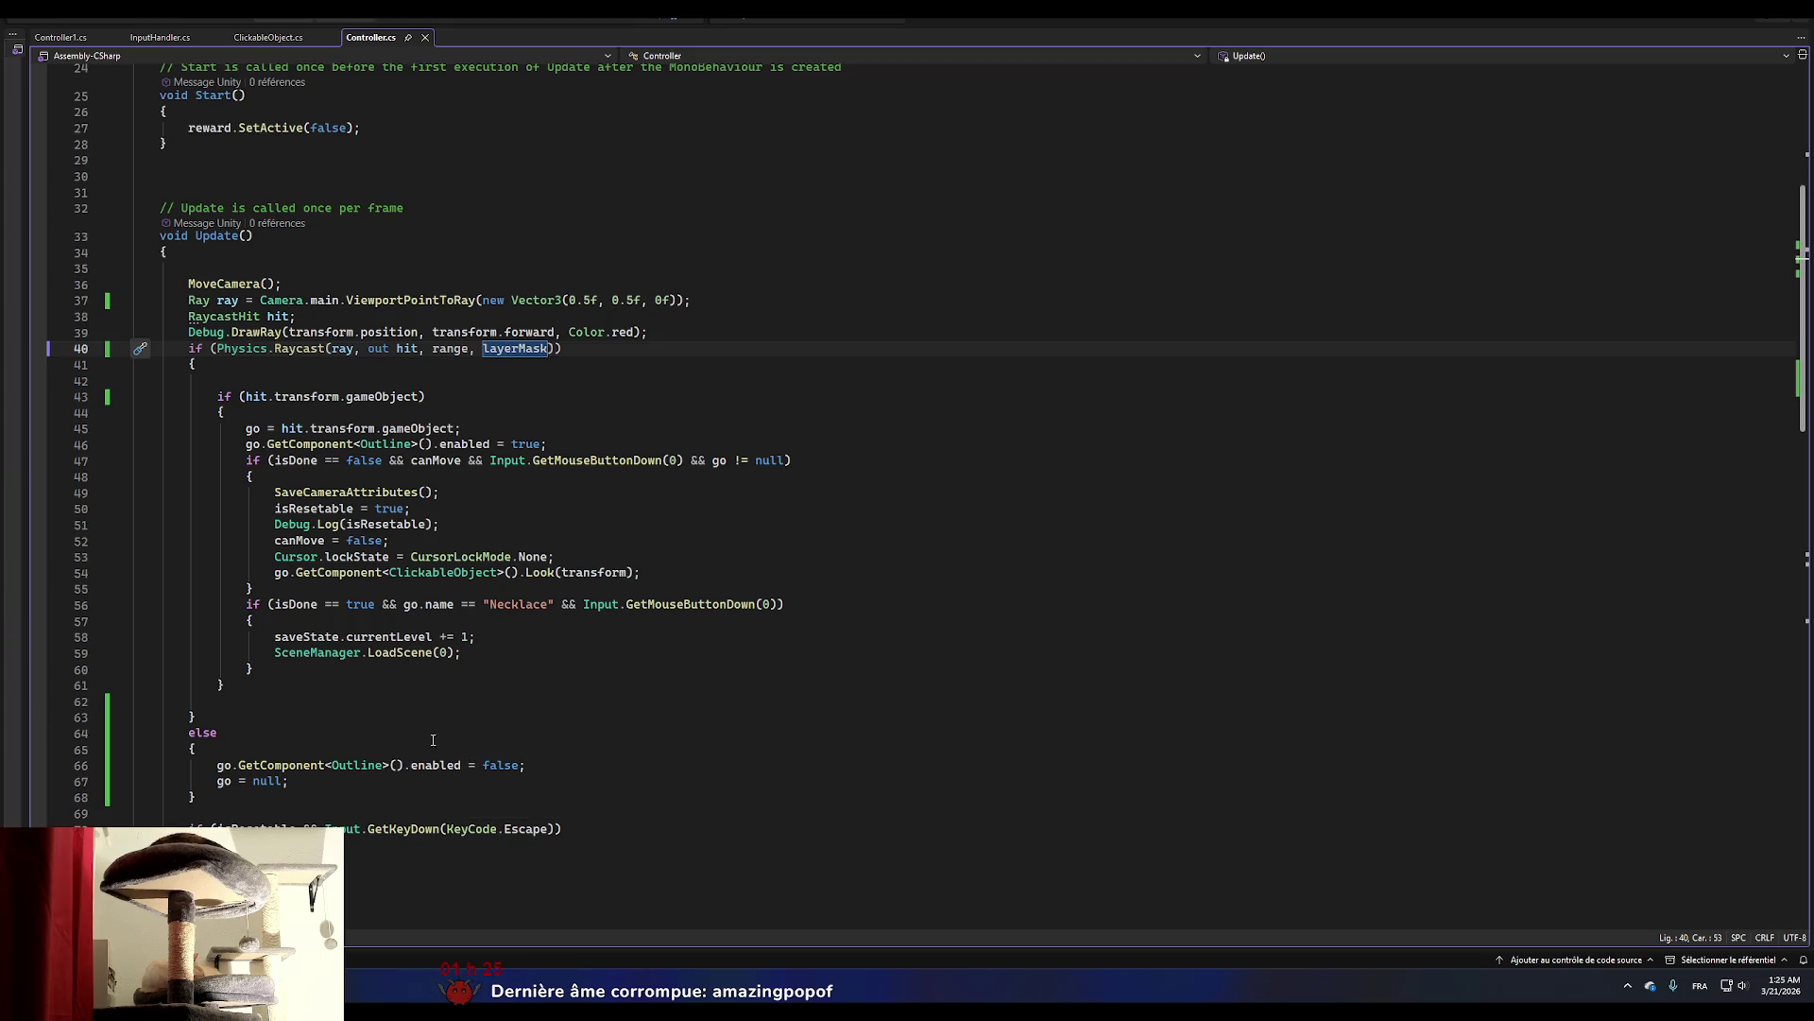
key("alt+Tab")
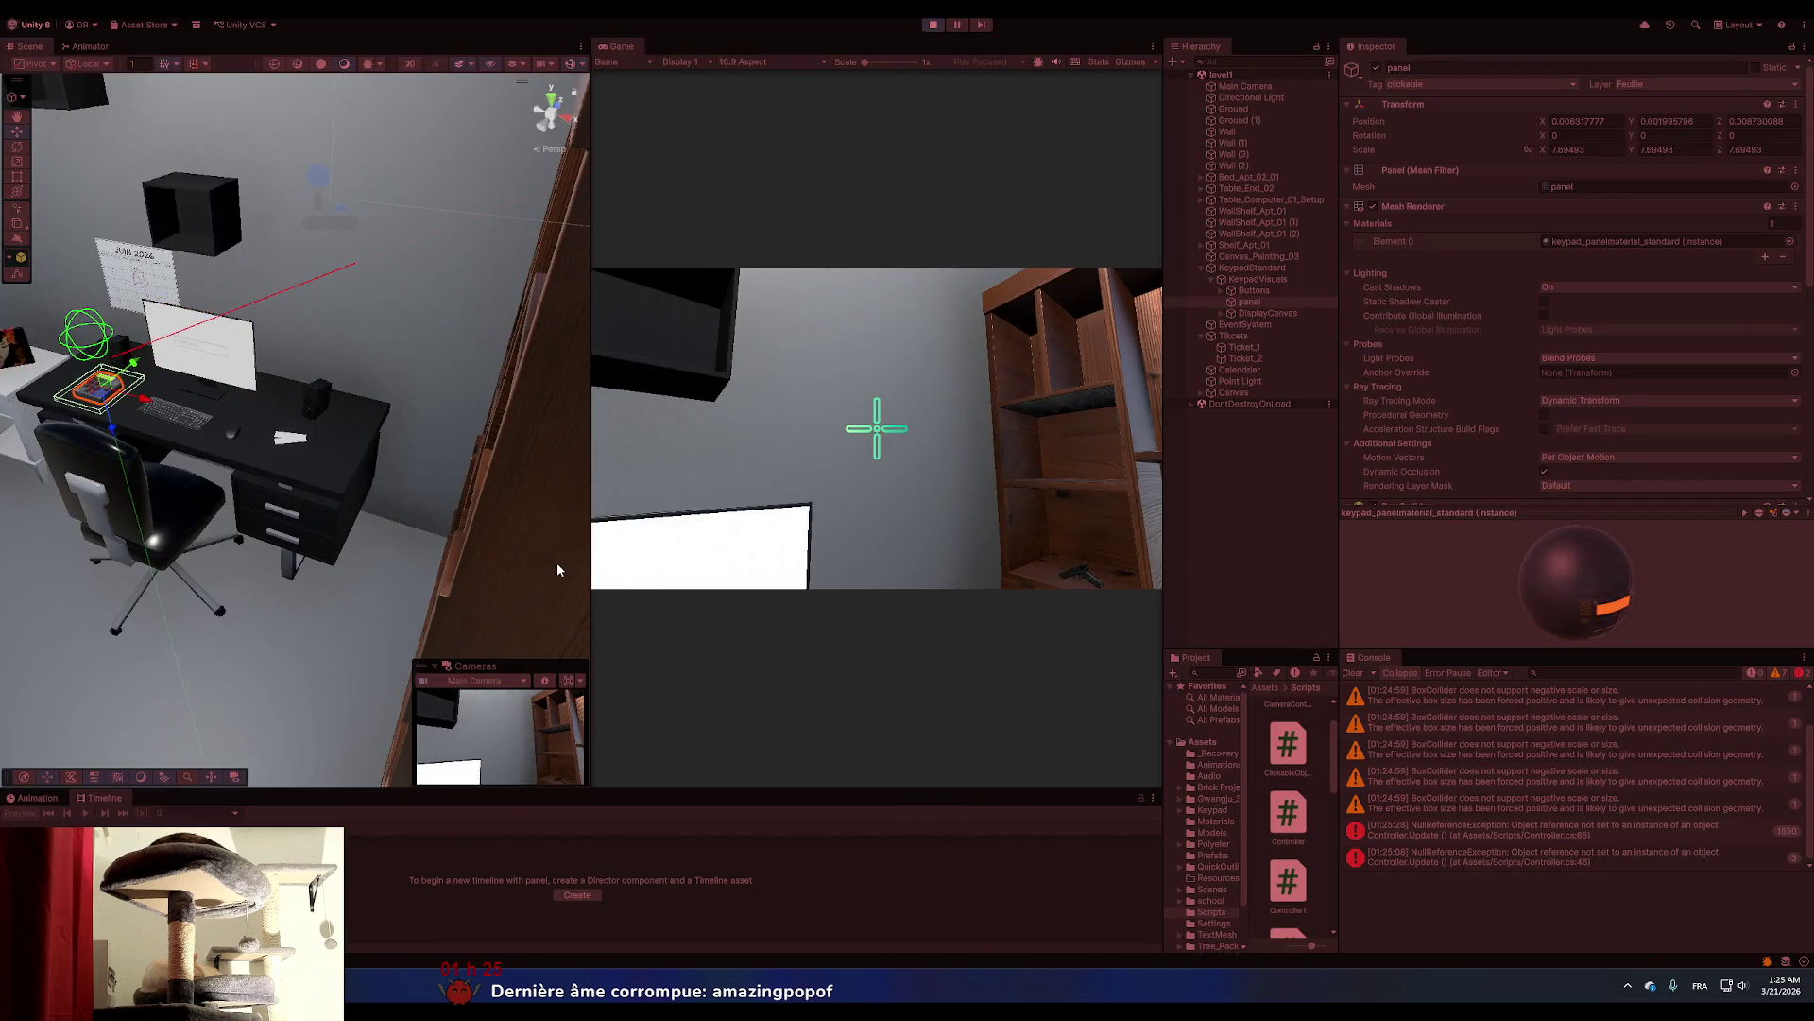
Maximize the Game view and repeatedly open and close the keypad and ticket close-ups.
left_click(1153, 45)
left_click(1191, 99)
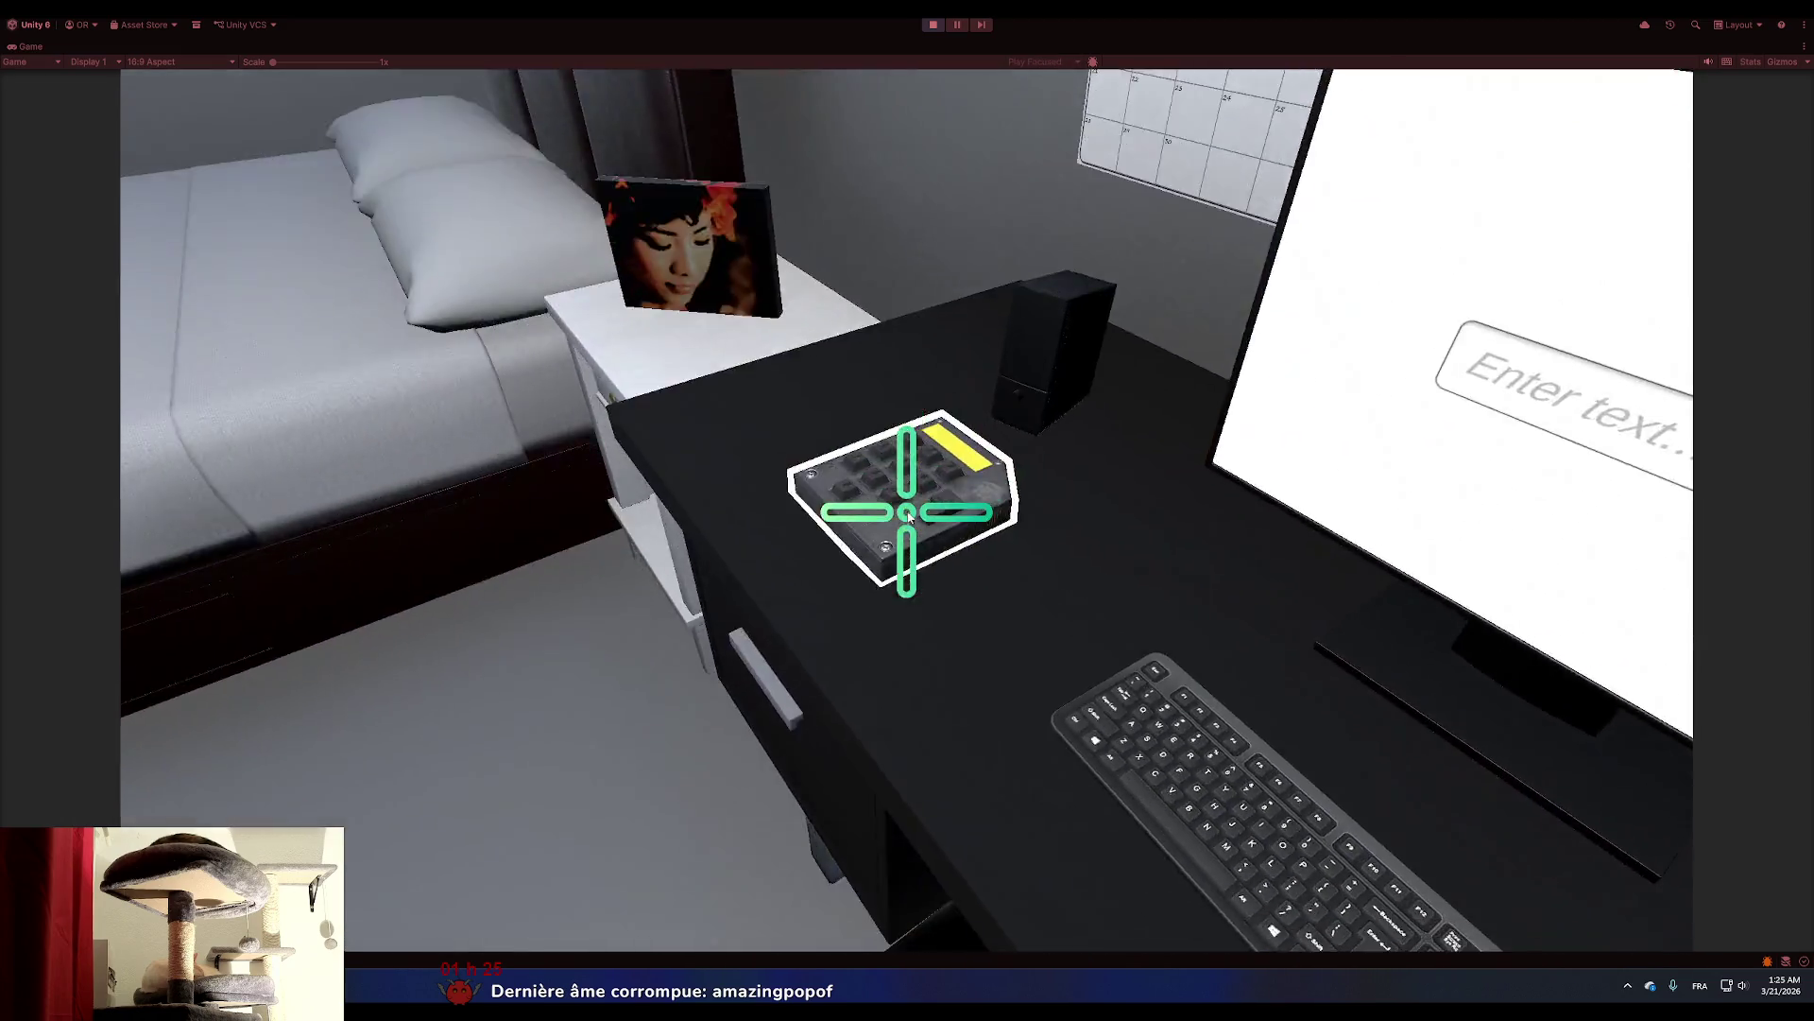
left_click(907, 511)
right_click(906, 511)
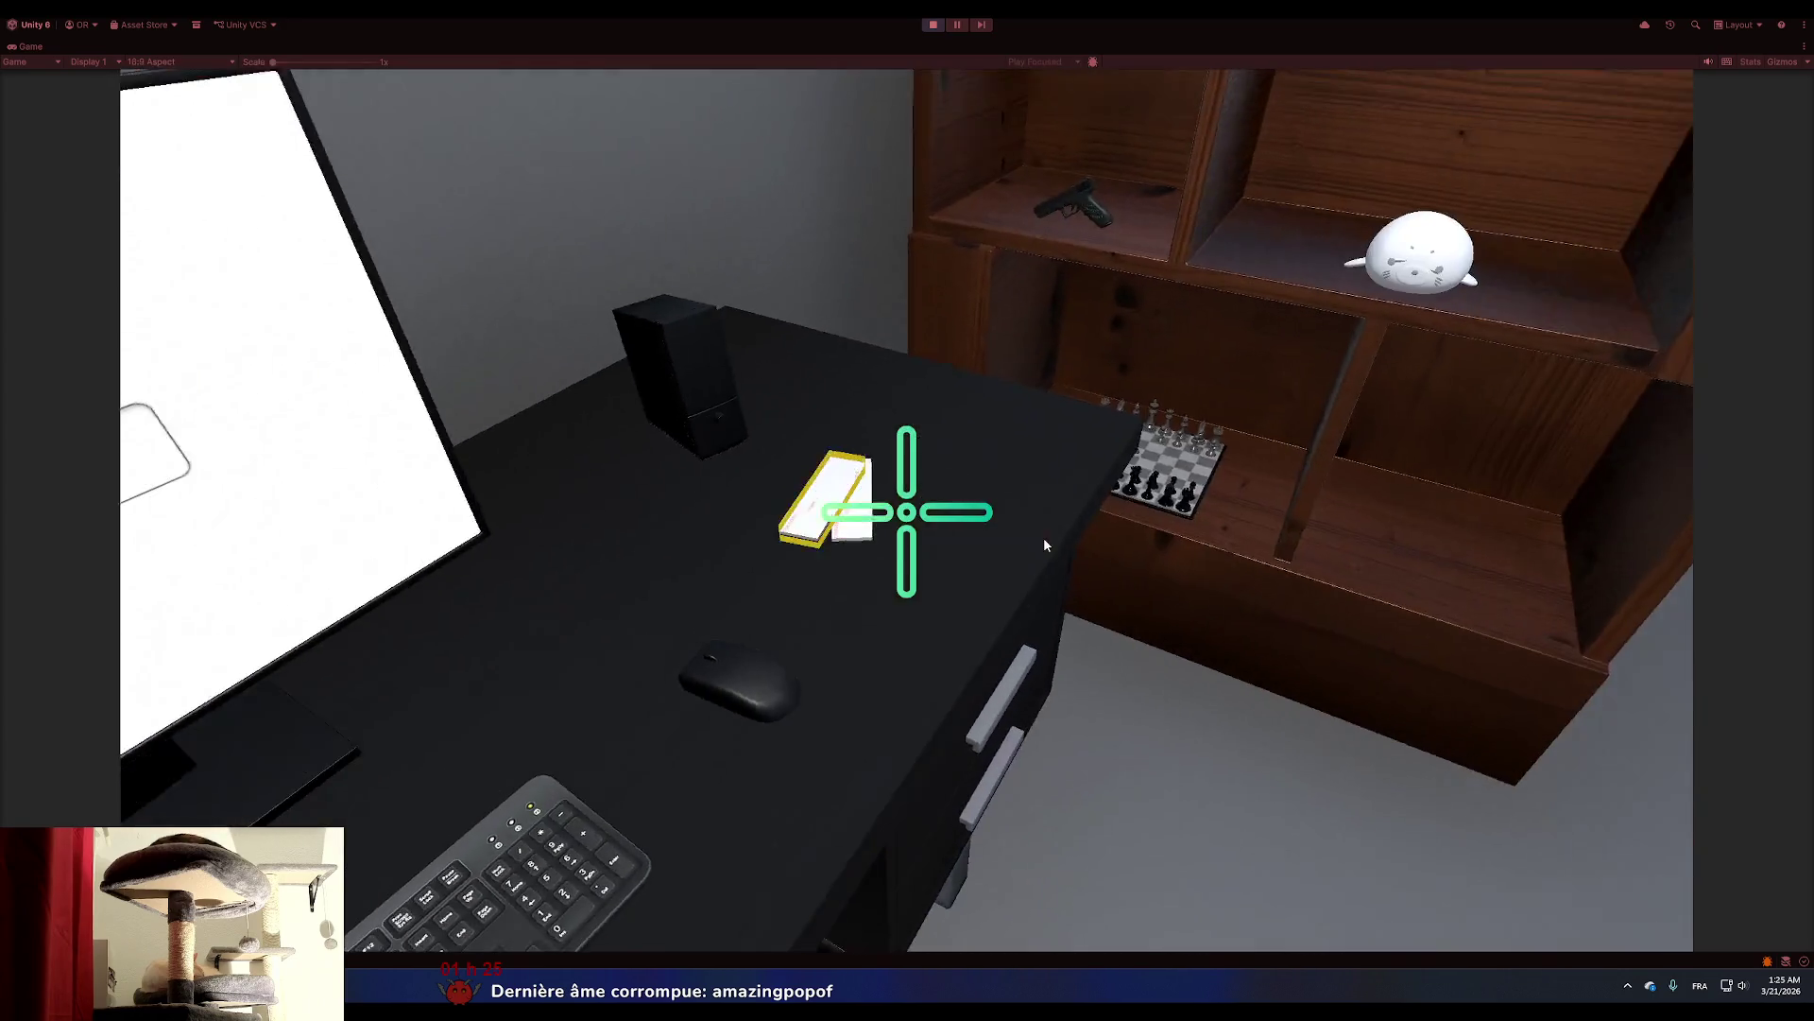
left_click(906, 511)
right_click(906, 513)
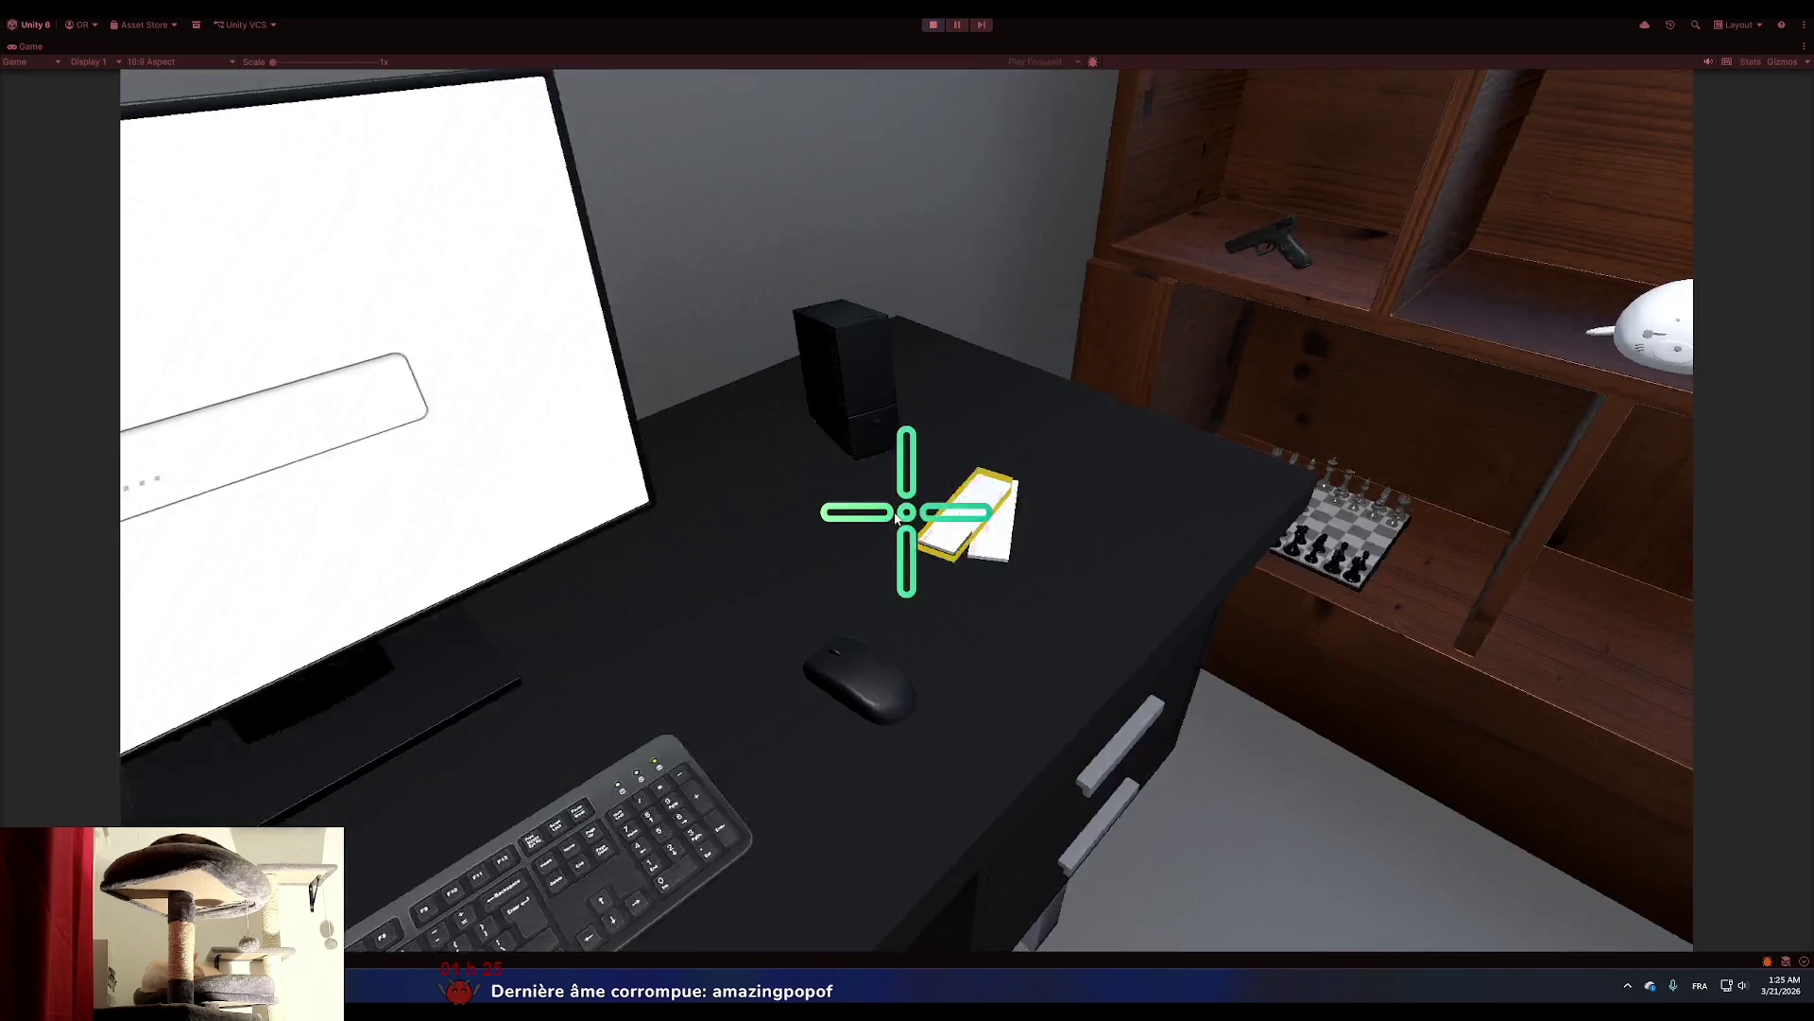
left_click(906, 513)
right_click(907, 515)
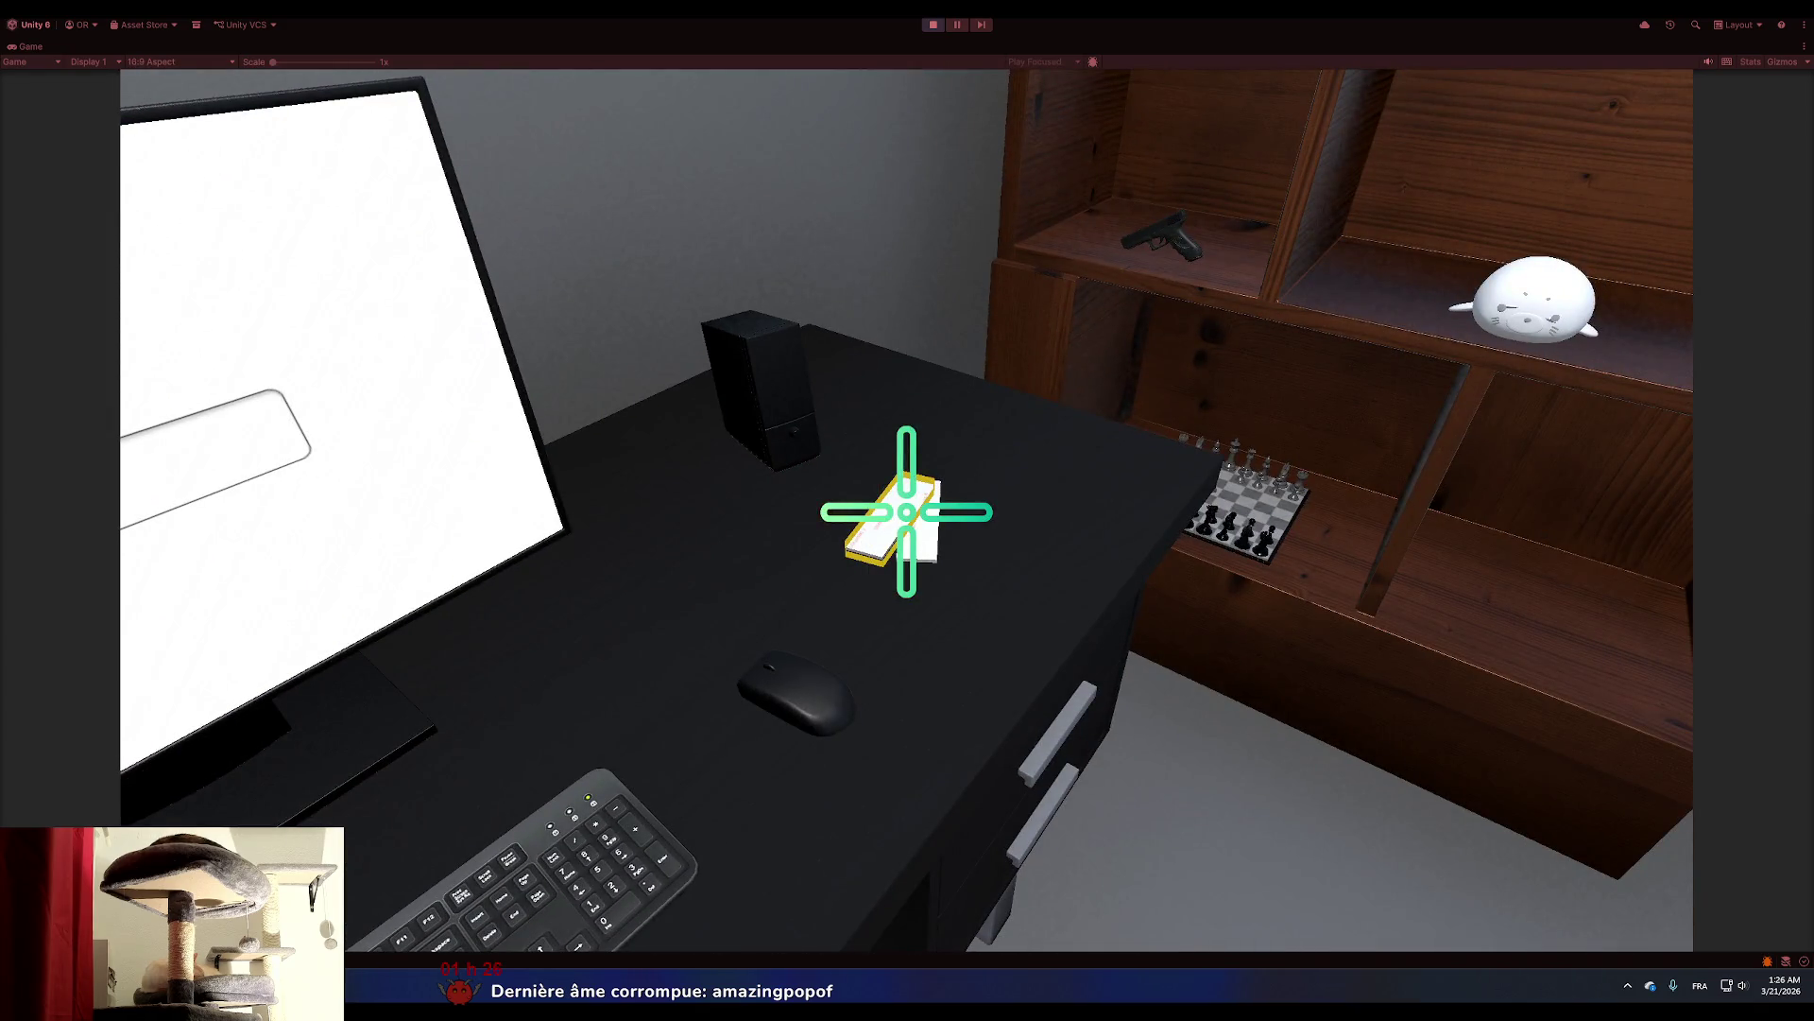
left_click(906, 512)
right_click(907, 513)
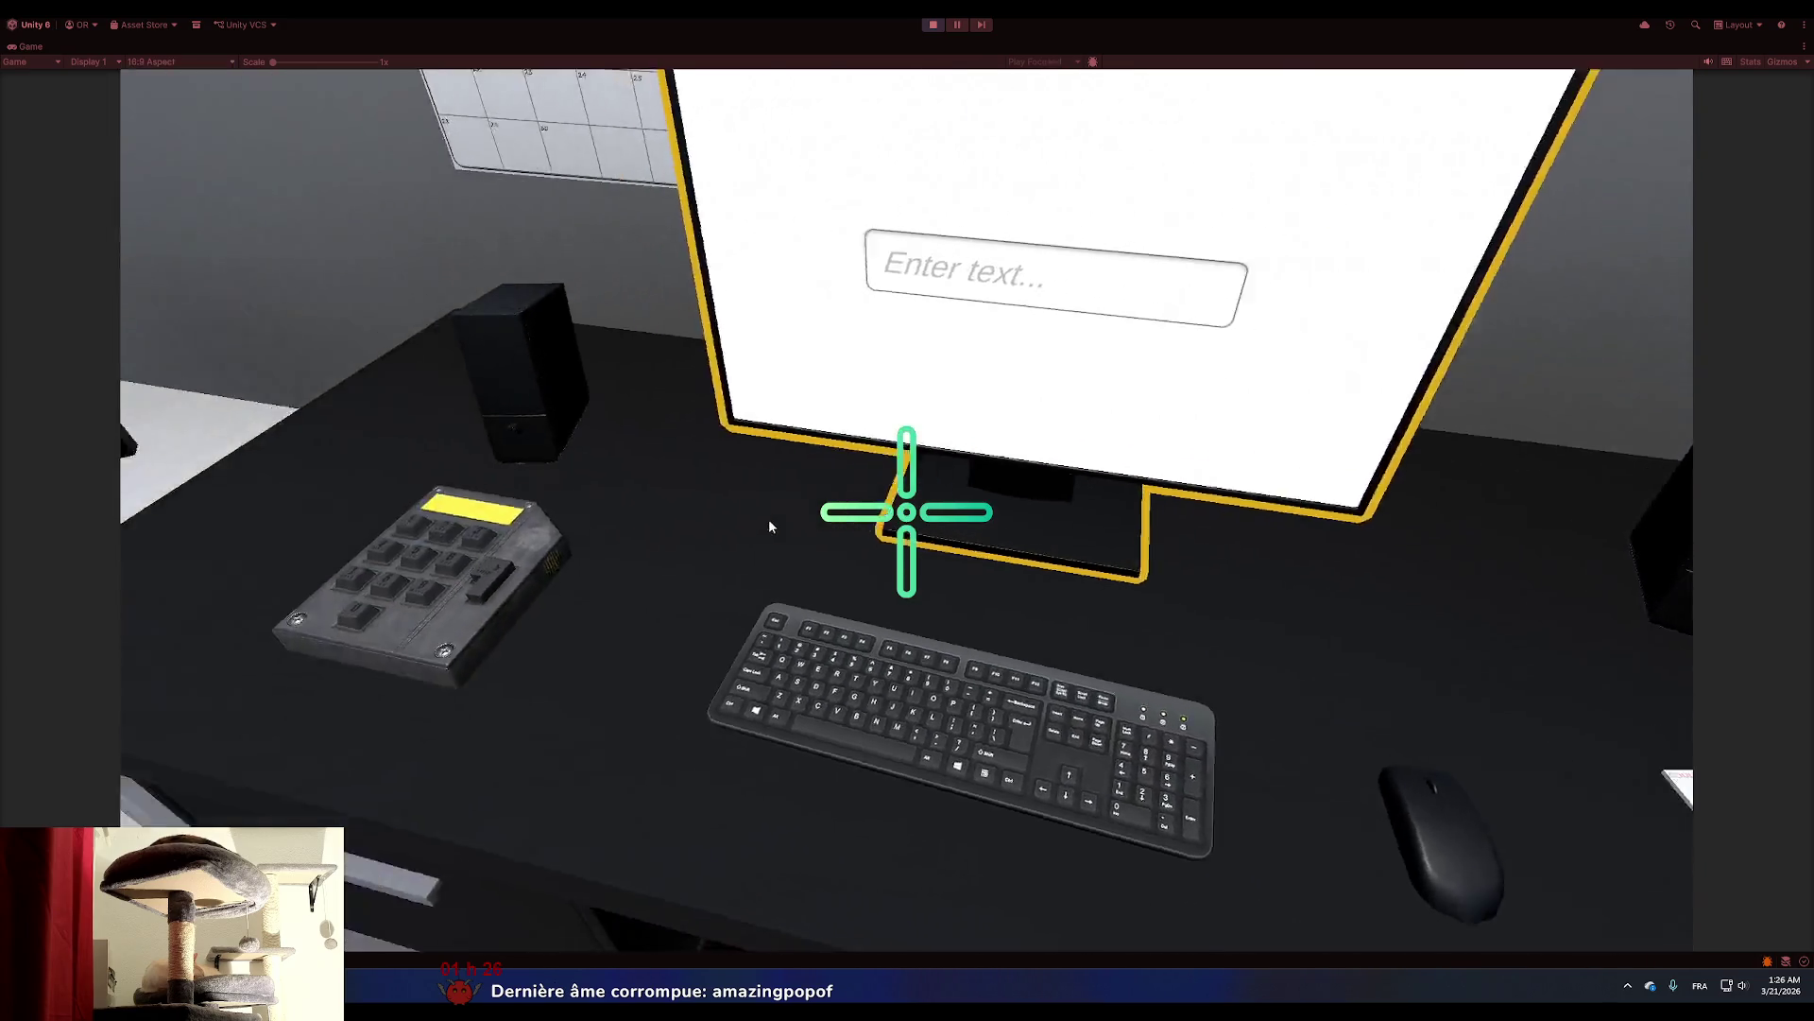
left_click(906, 513)
right_click(906, 513)
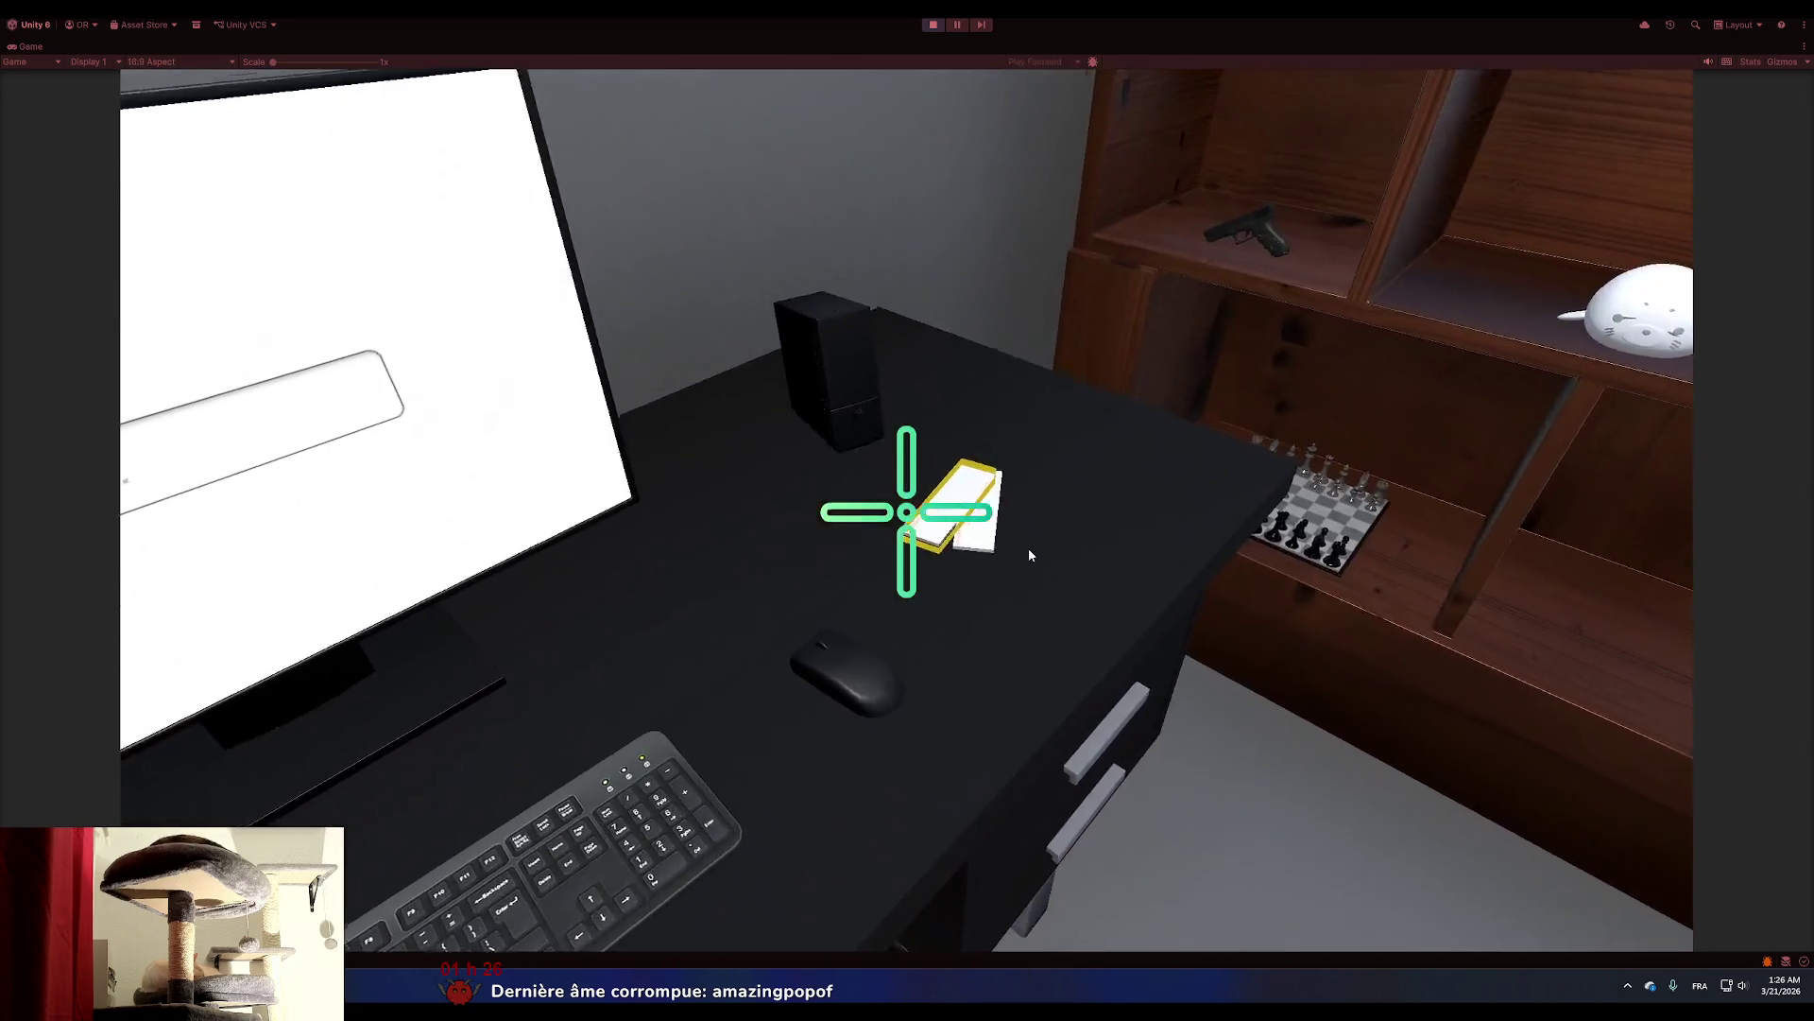
left_click(907, 513)
right_click(906, 513)
left_click(907, 513)
right_click(907, 513)
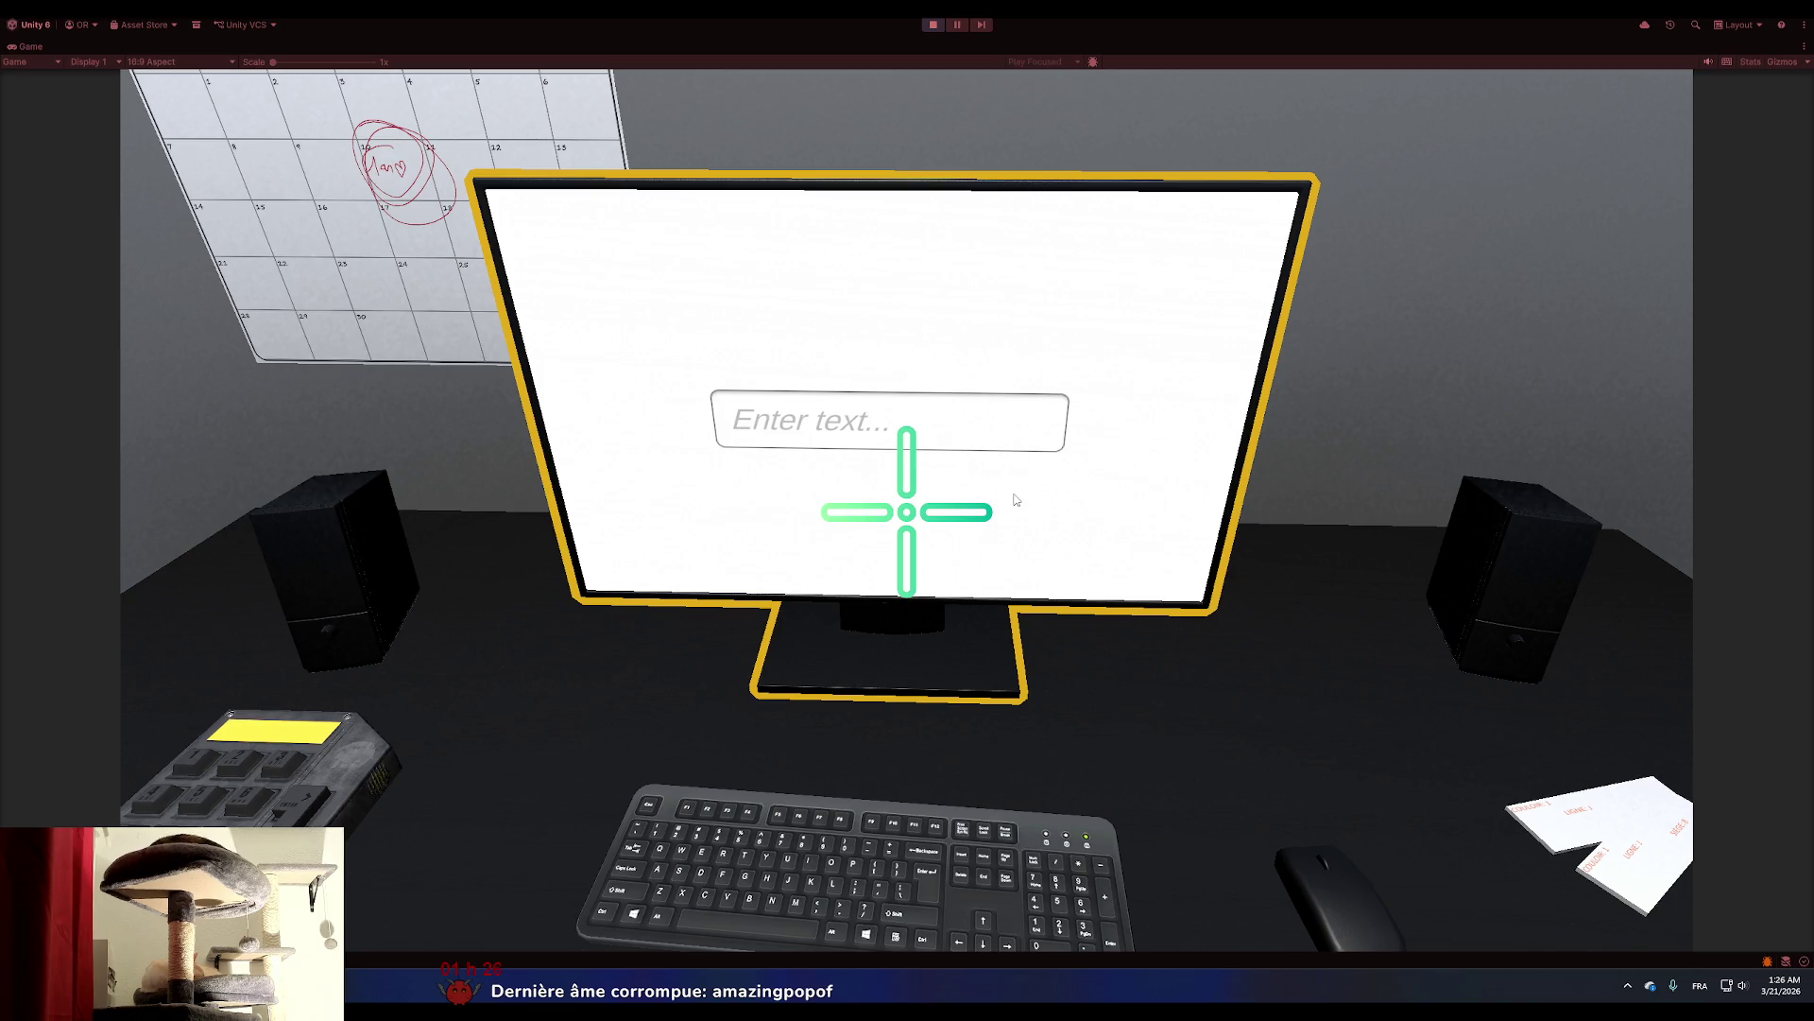
Cycle through the open windows, passing Controller.cs in the code editor.
key("alt+Tab")
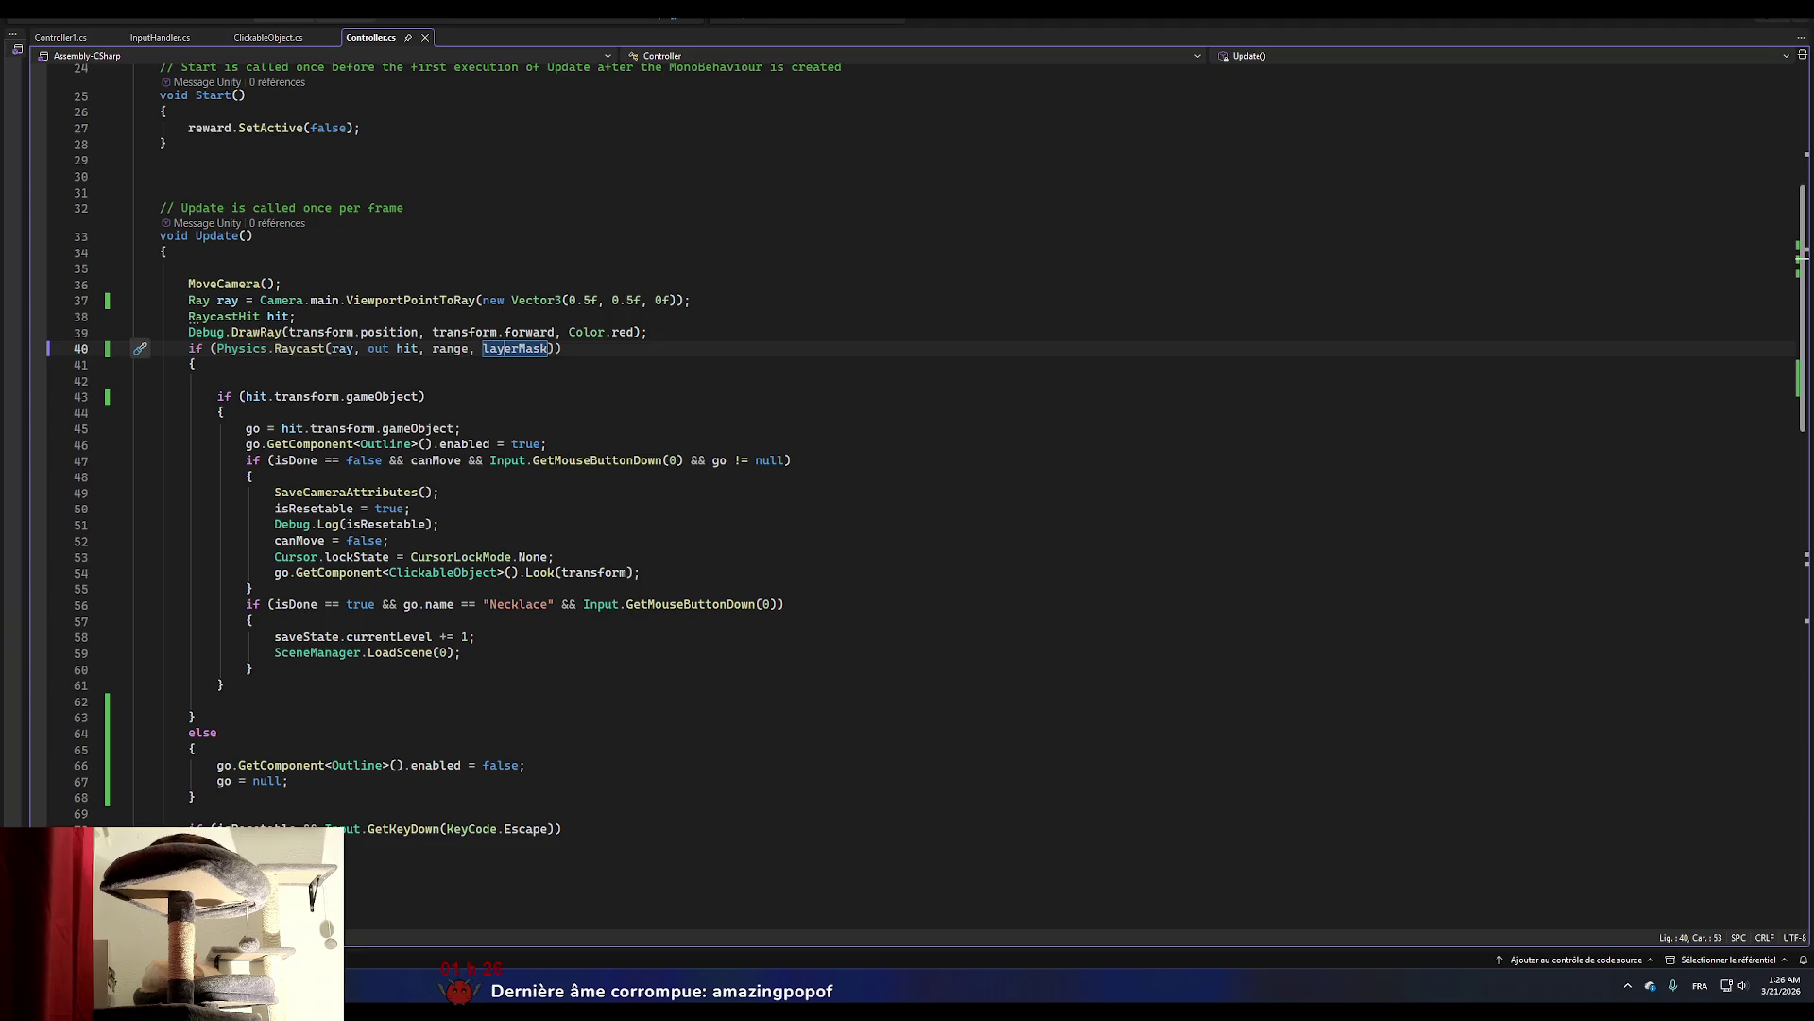
key("alt+Tab")
key("alt+Tab")
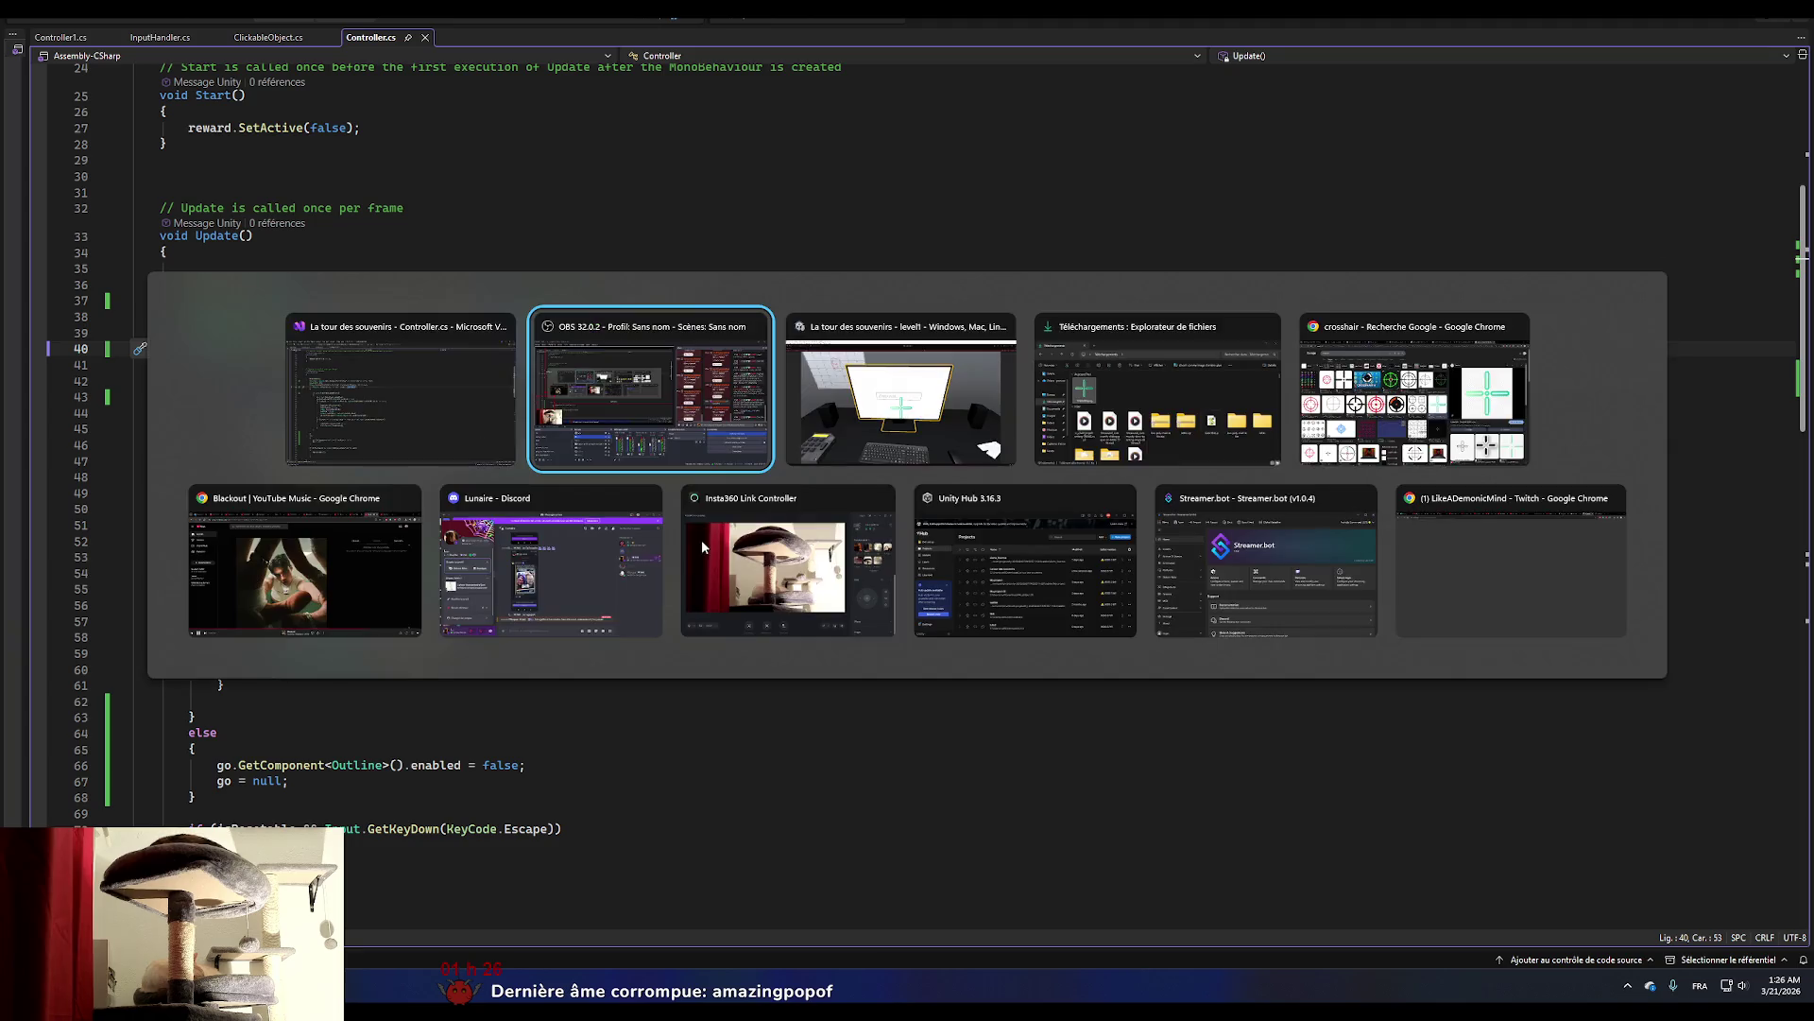
key("alt+Tab")
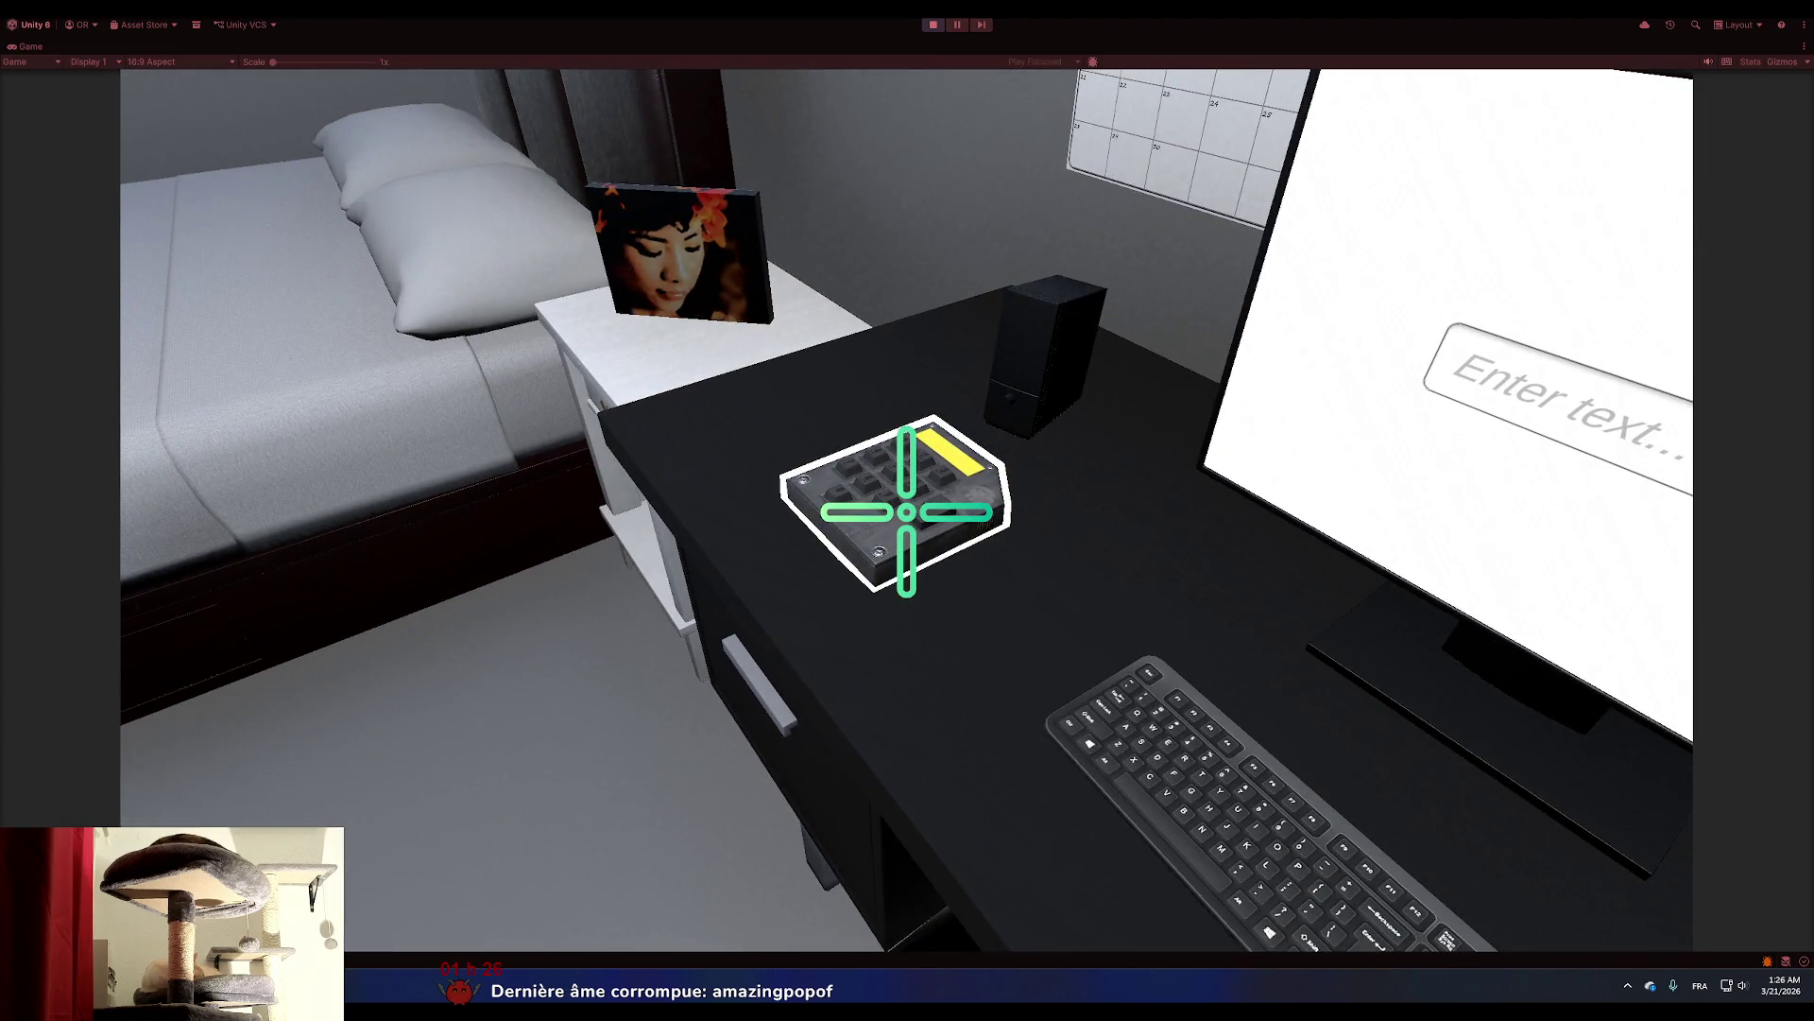
Enter code 1314 on the keypad to open the drawer holding the necklace.
left_click(908, 511)
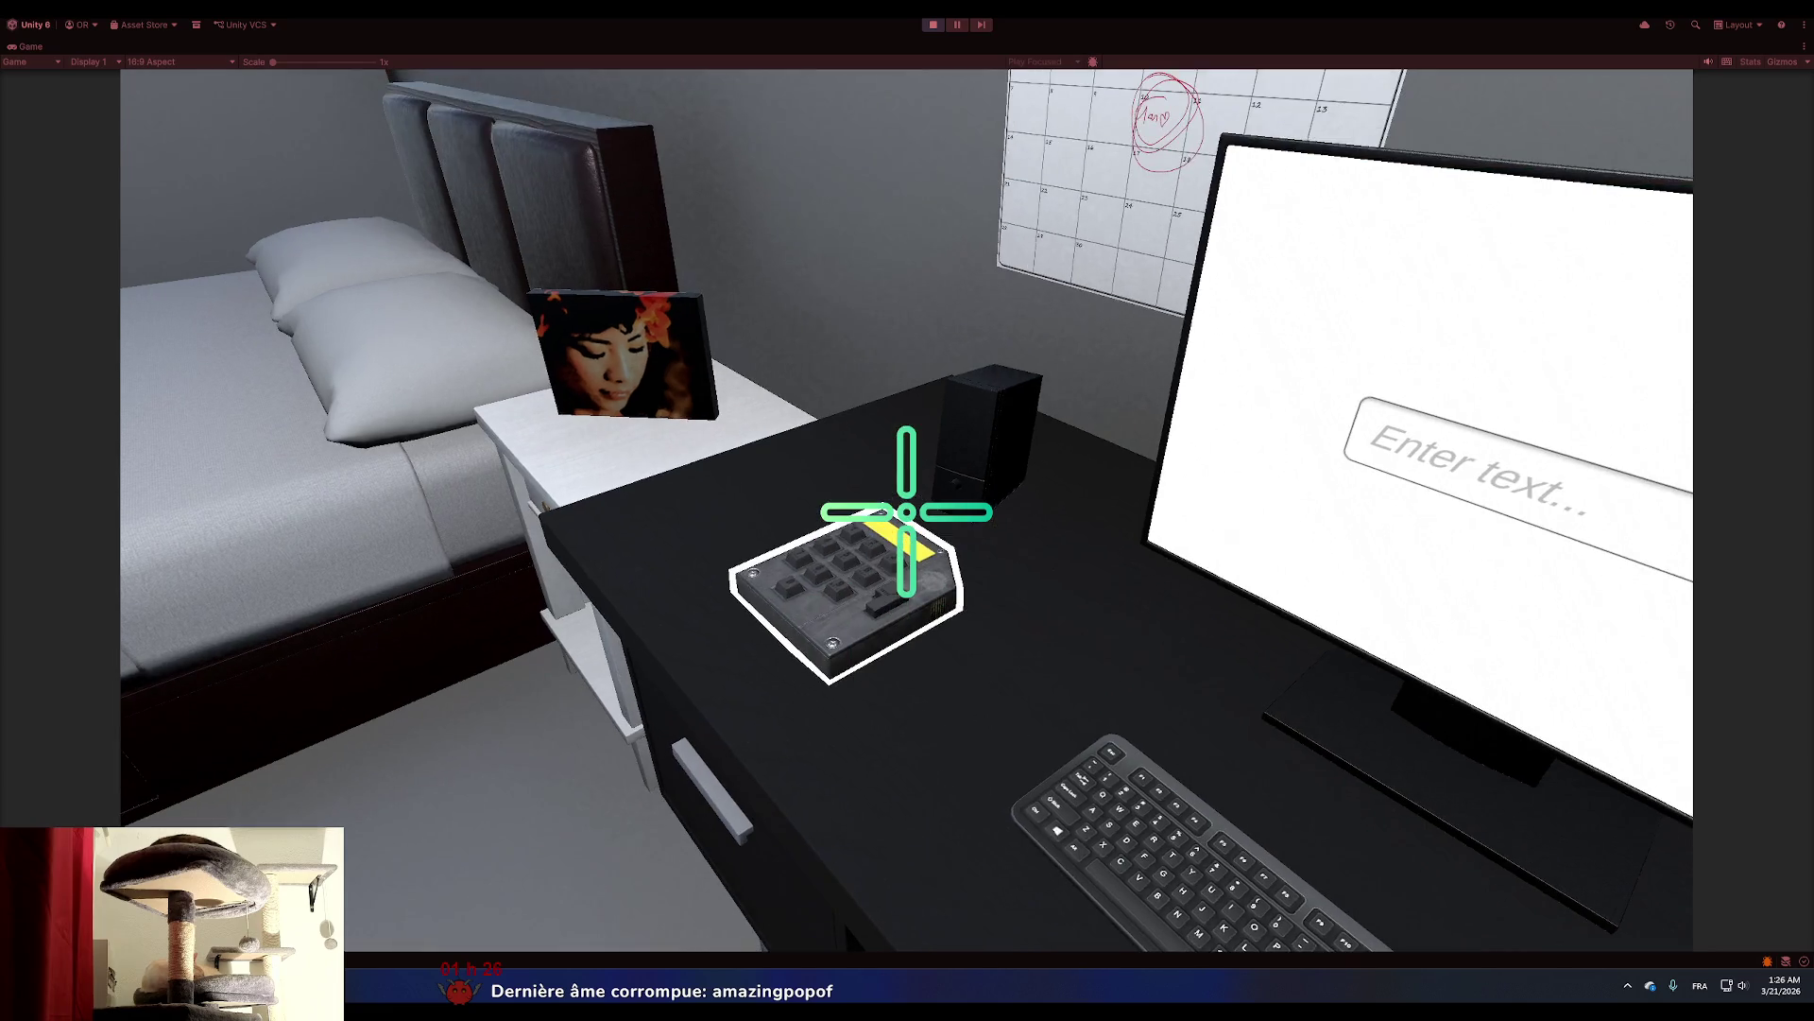
left_click(746, 413)
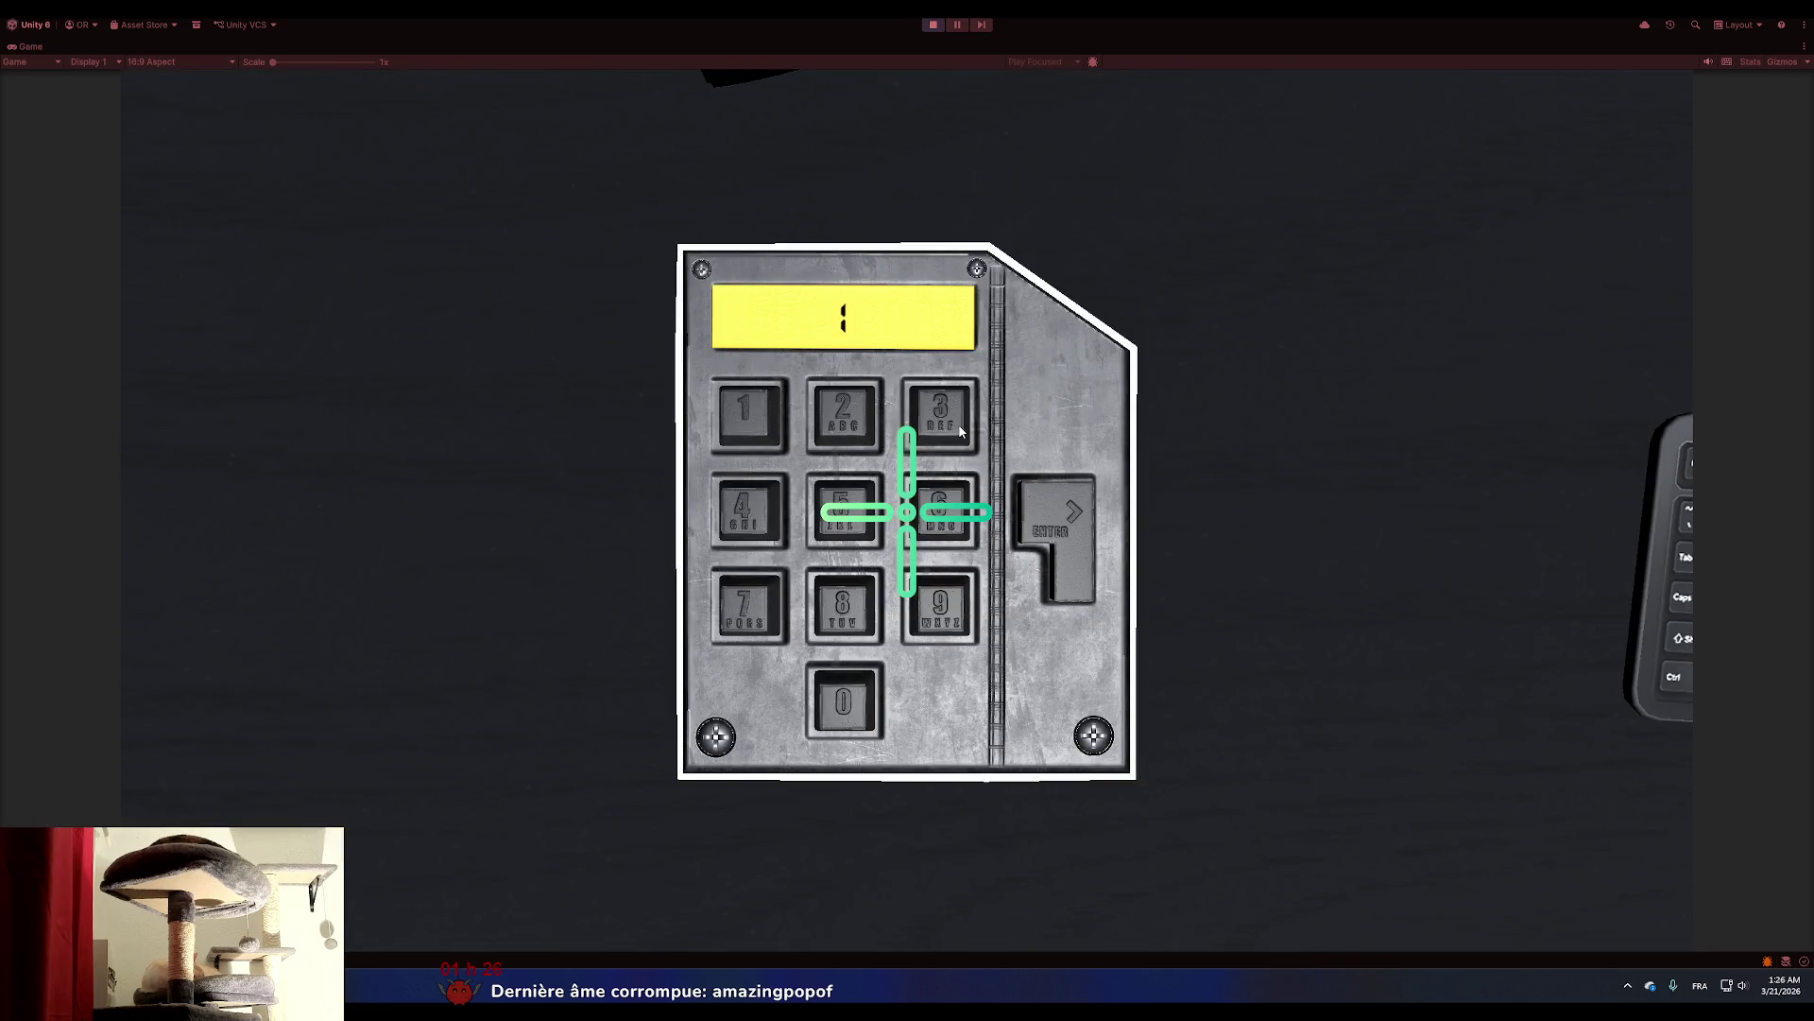
left_click(960, 431)
left_click(746, 413)
left_click(746, 510)
left_click(1028, 518)
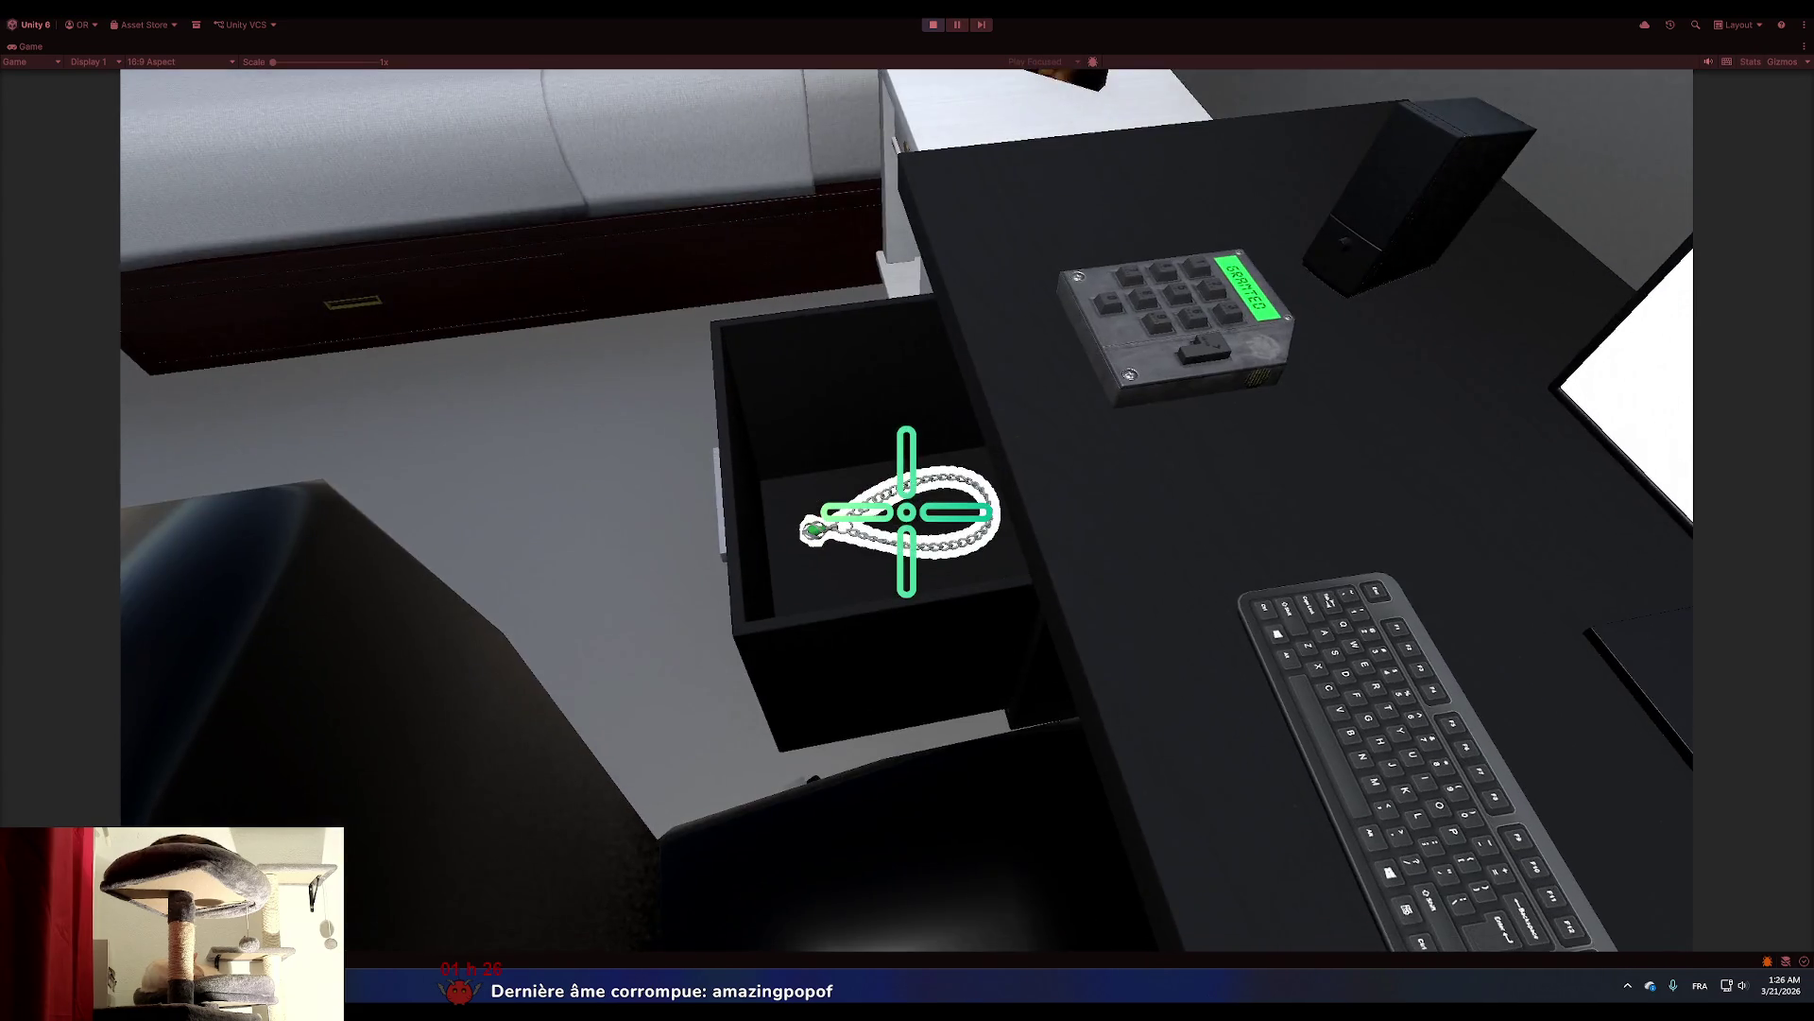
Check the monitor close-up, then switch to the crosshair image search in Chrome.
left_click(907, 511)
key("Escape")
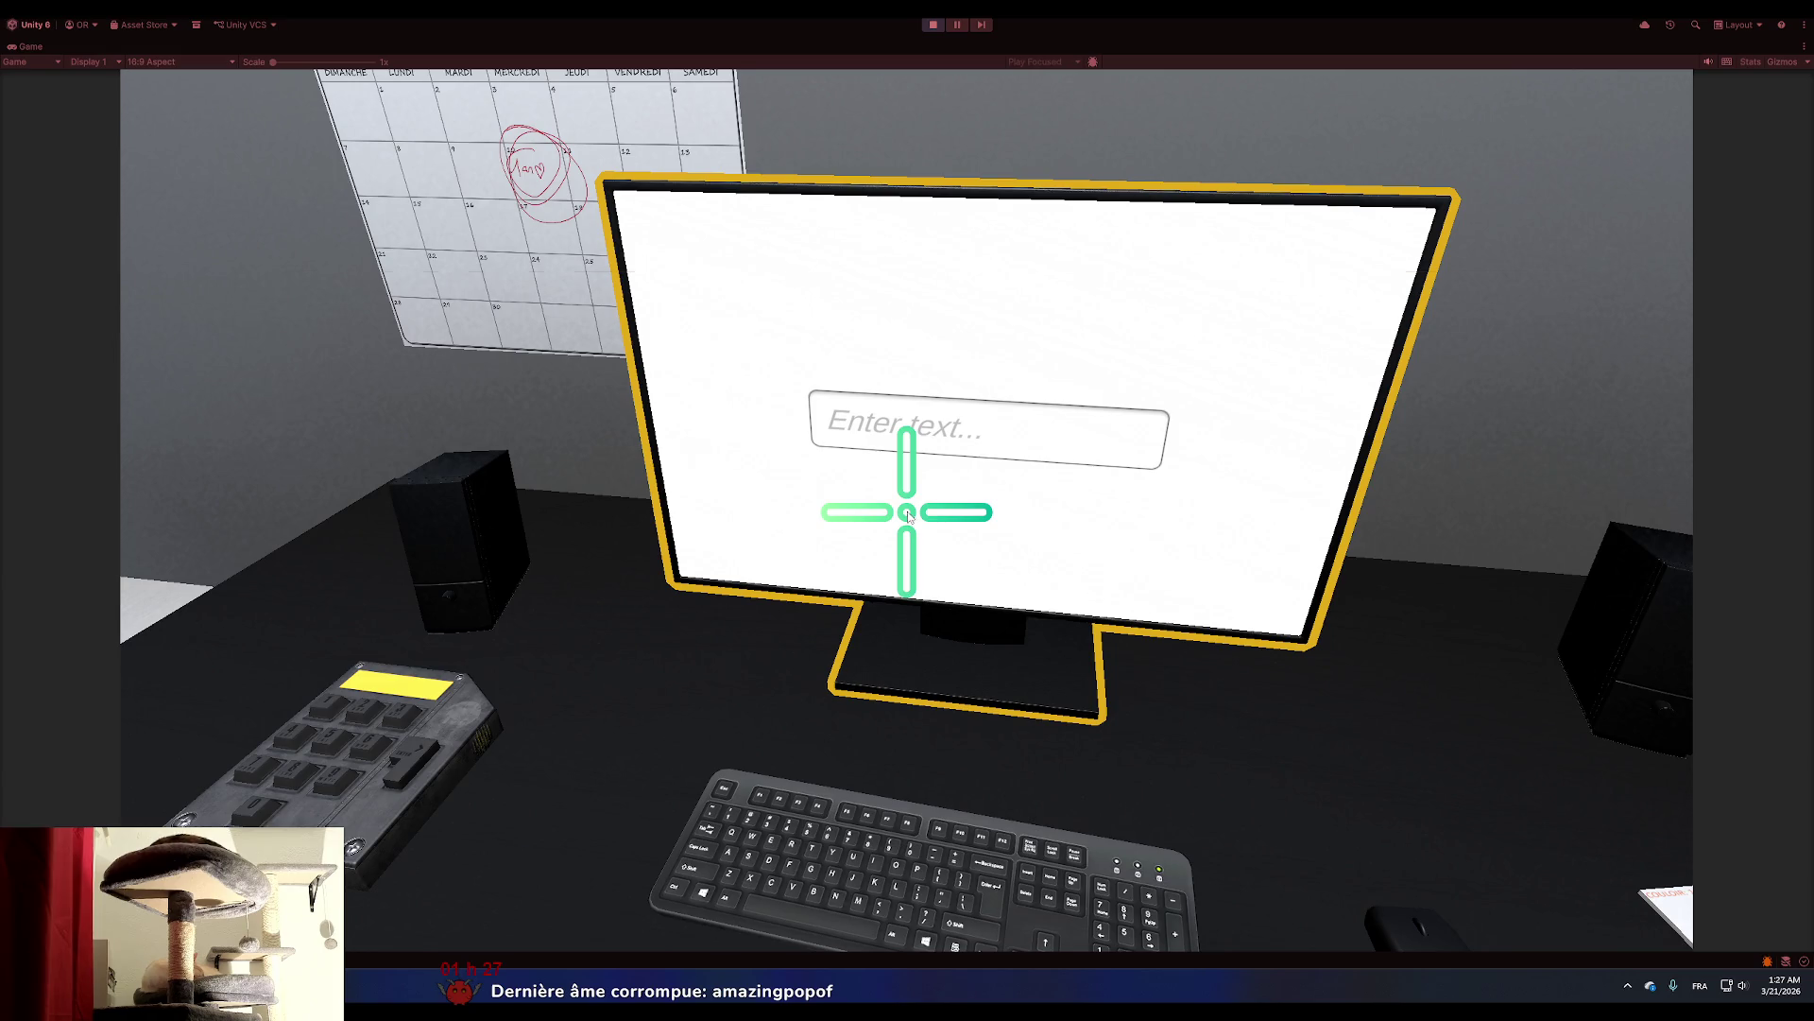
key("alt+Tab")
key("Tab")
key("Tab")
key("Tab")
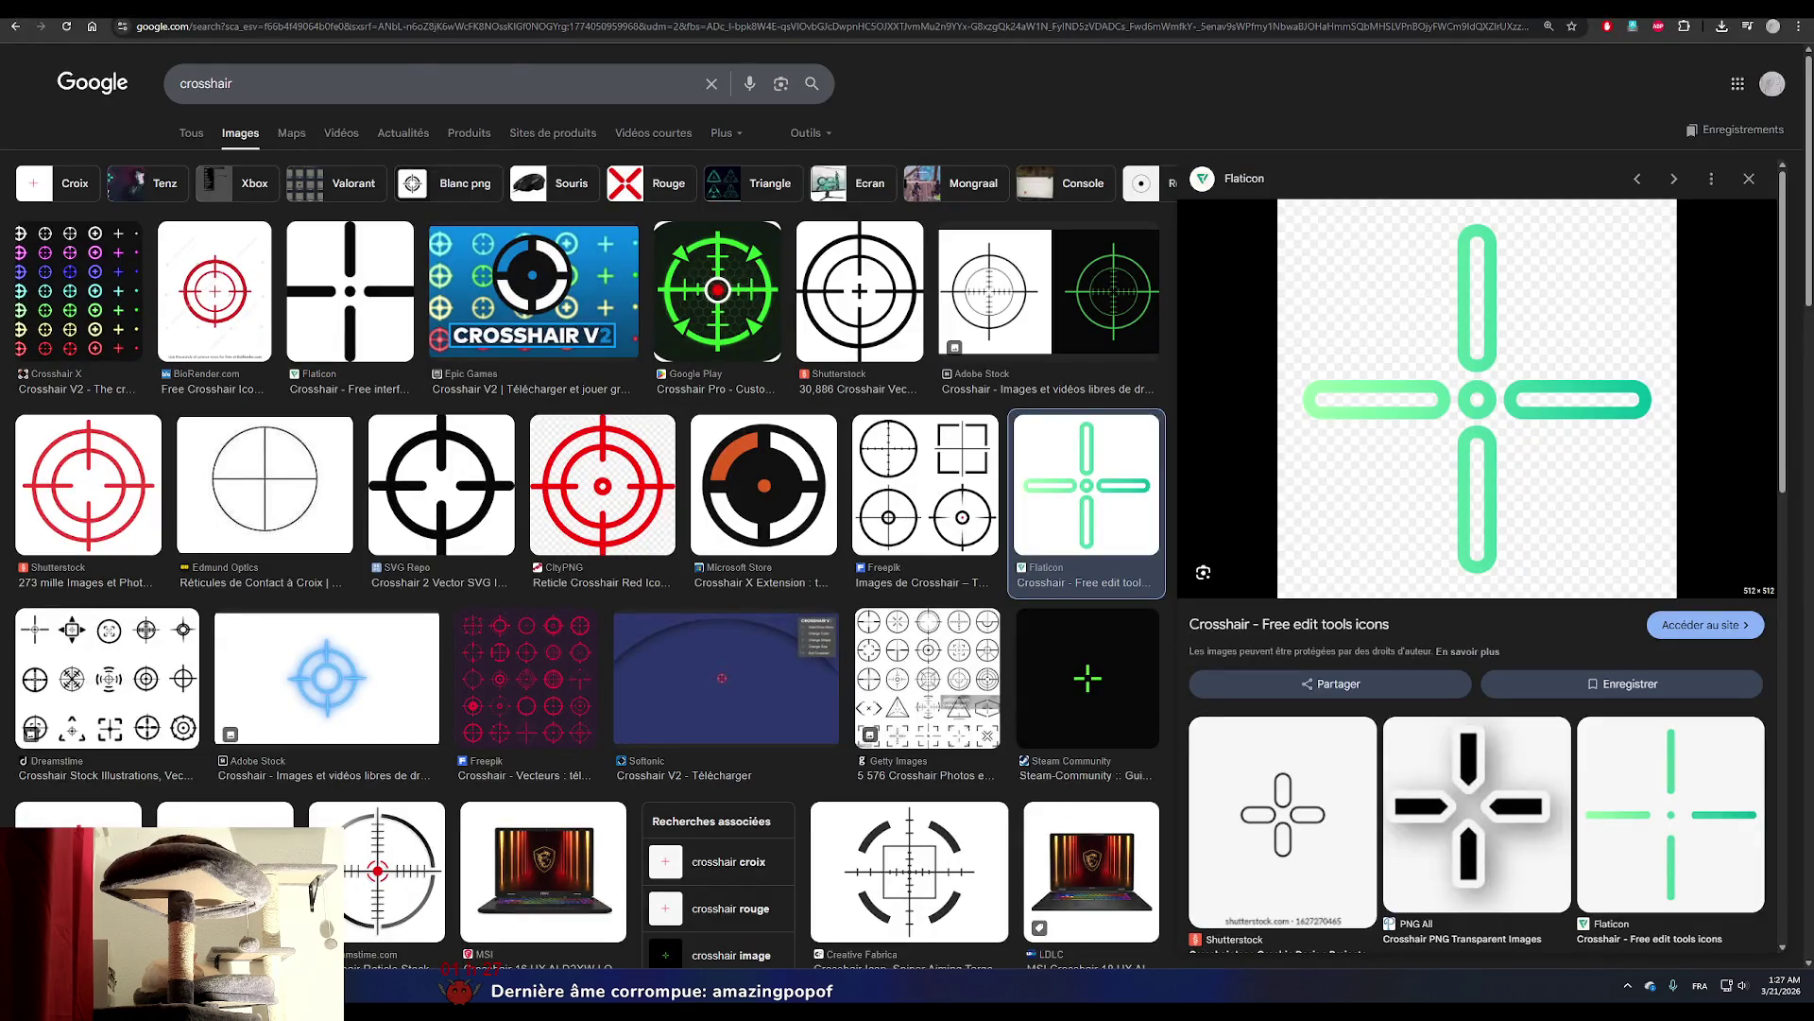
Search Google for 'quick outline unity' in a new tab and open the Quick Outline Asset Store result.
key("ctrl+t")
type("quick outline")
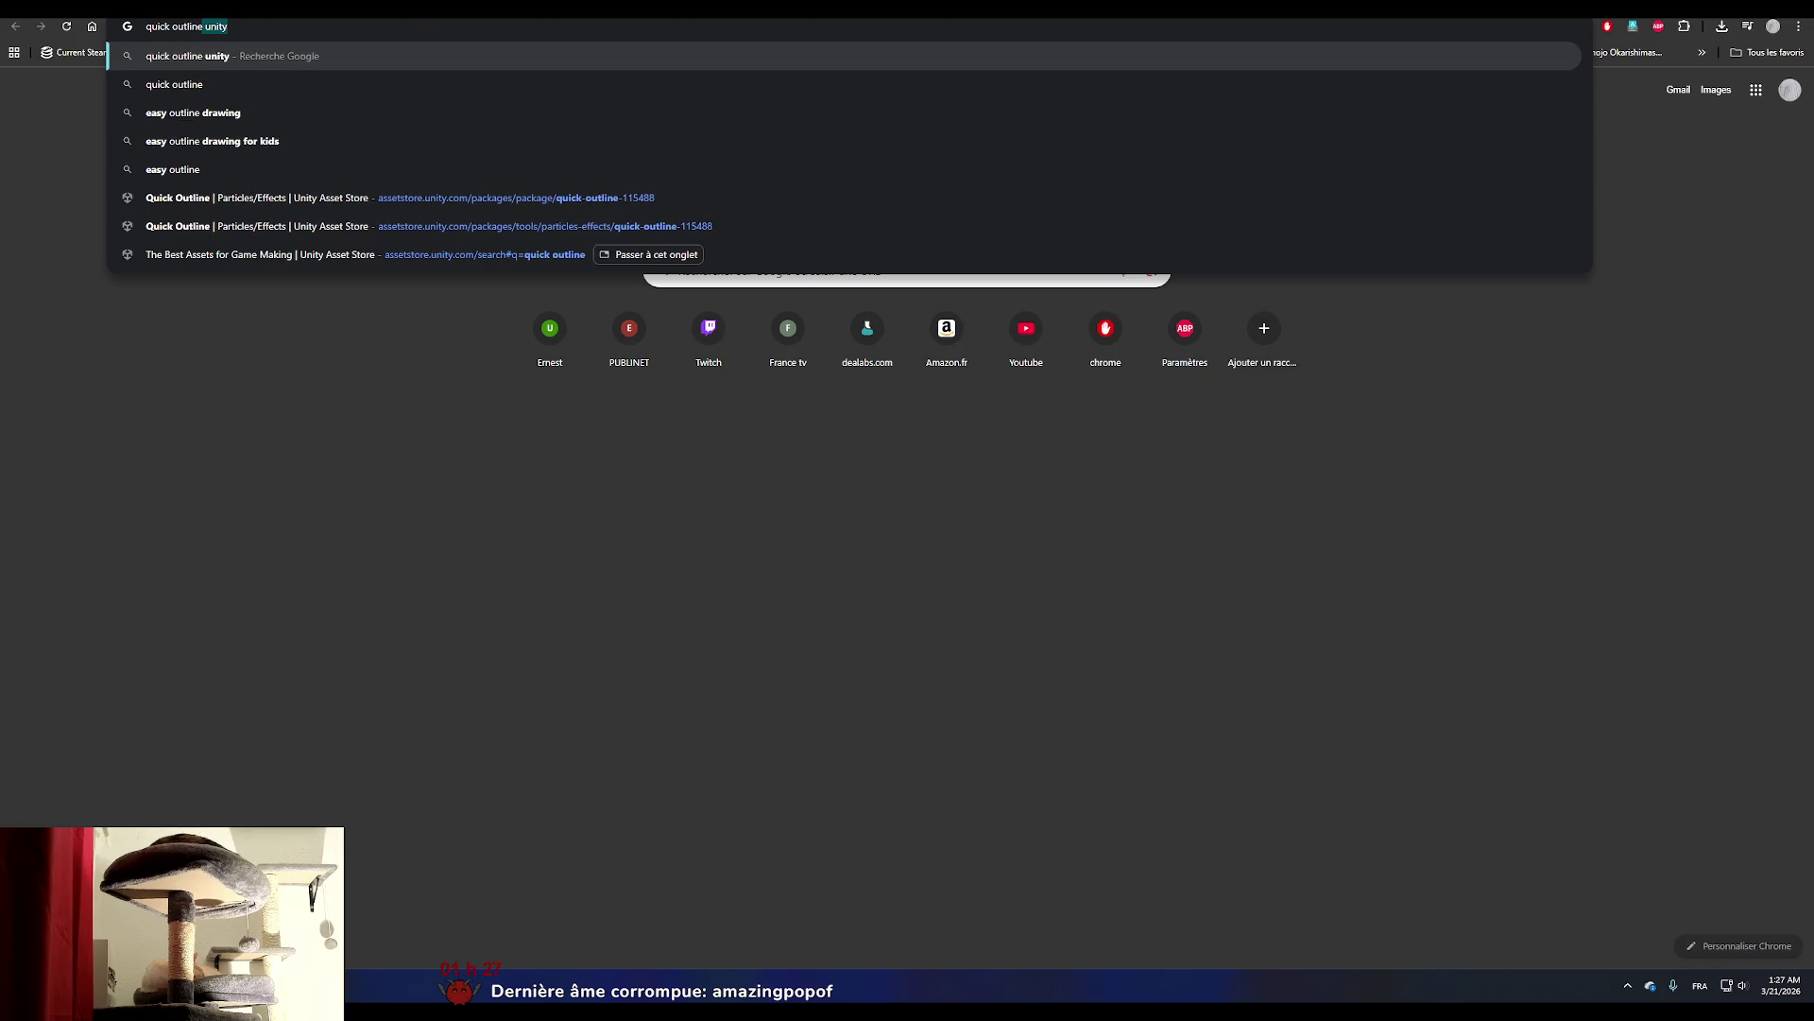
key("Return")
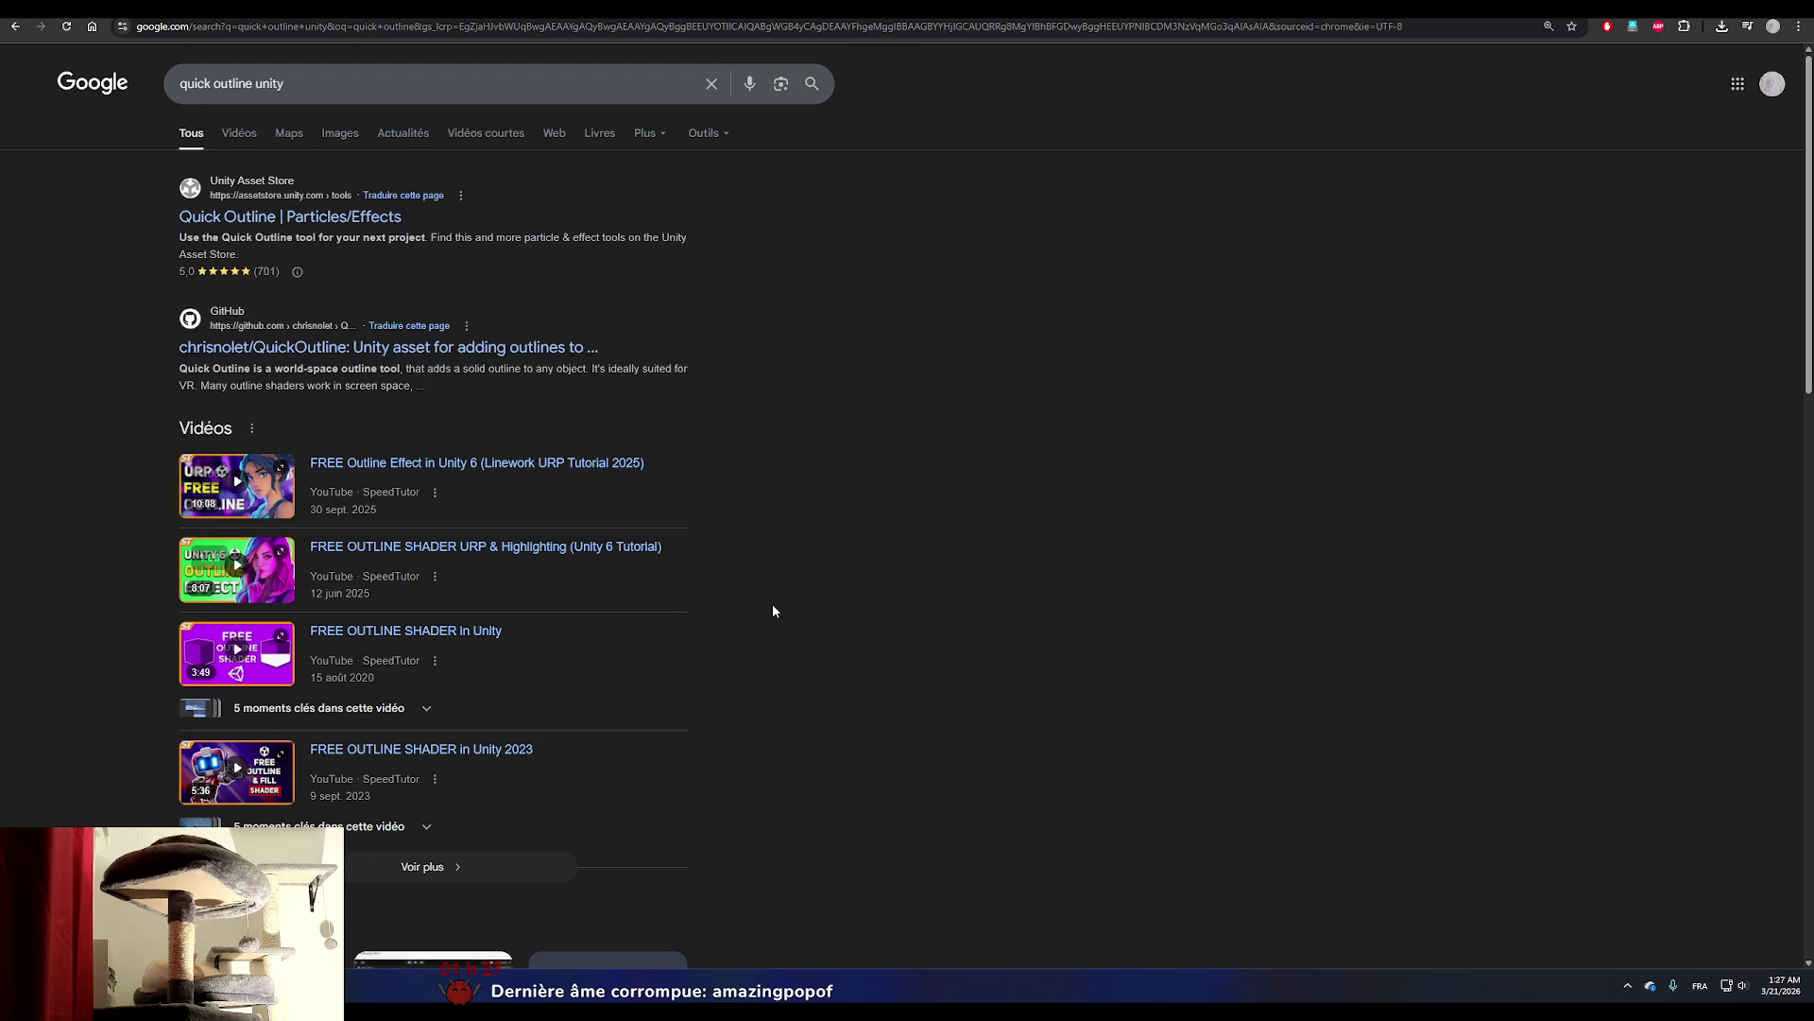
scroll(773, 611, "down", 4)
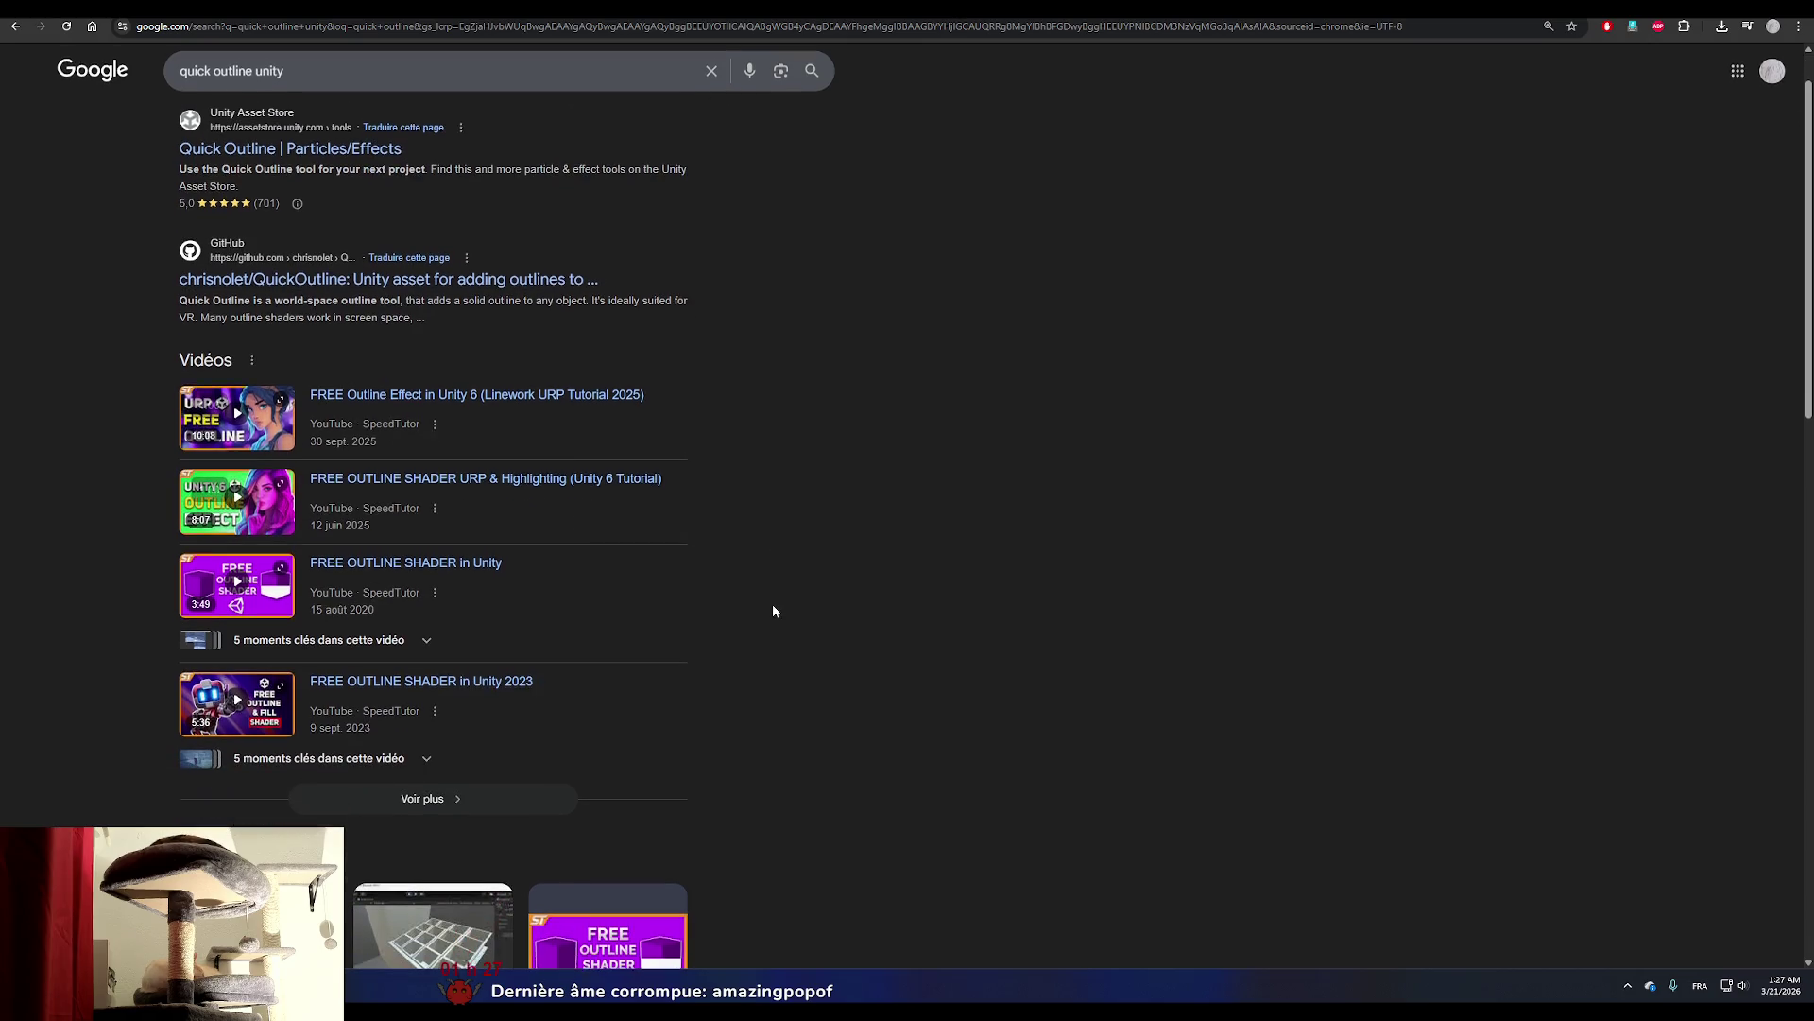
scroll(773, 611, "down", 2)
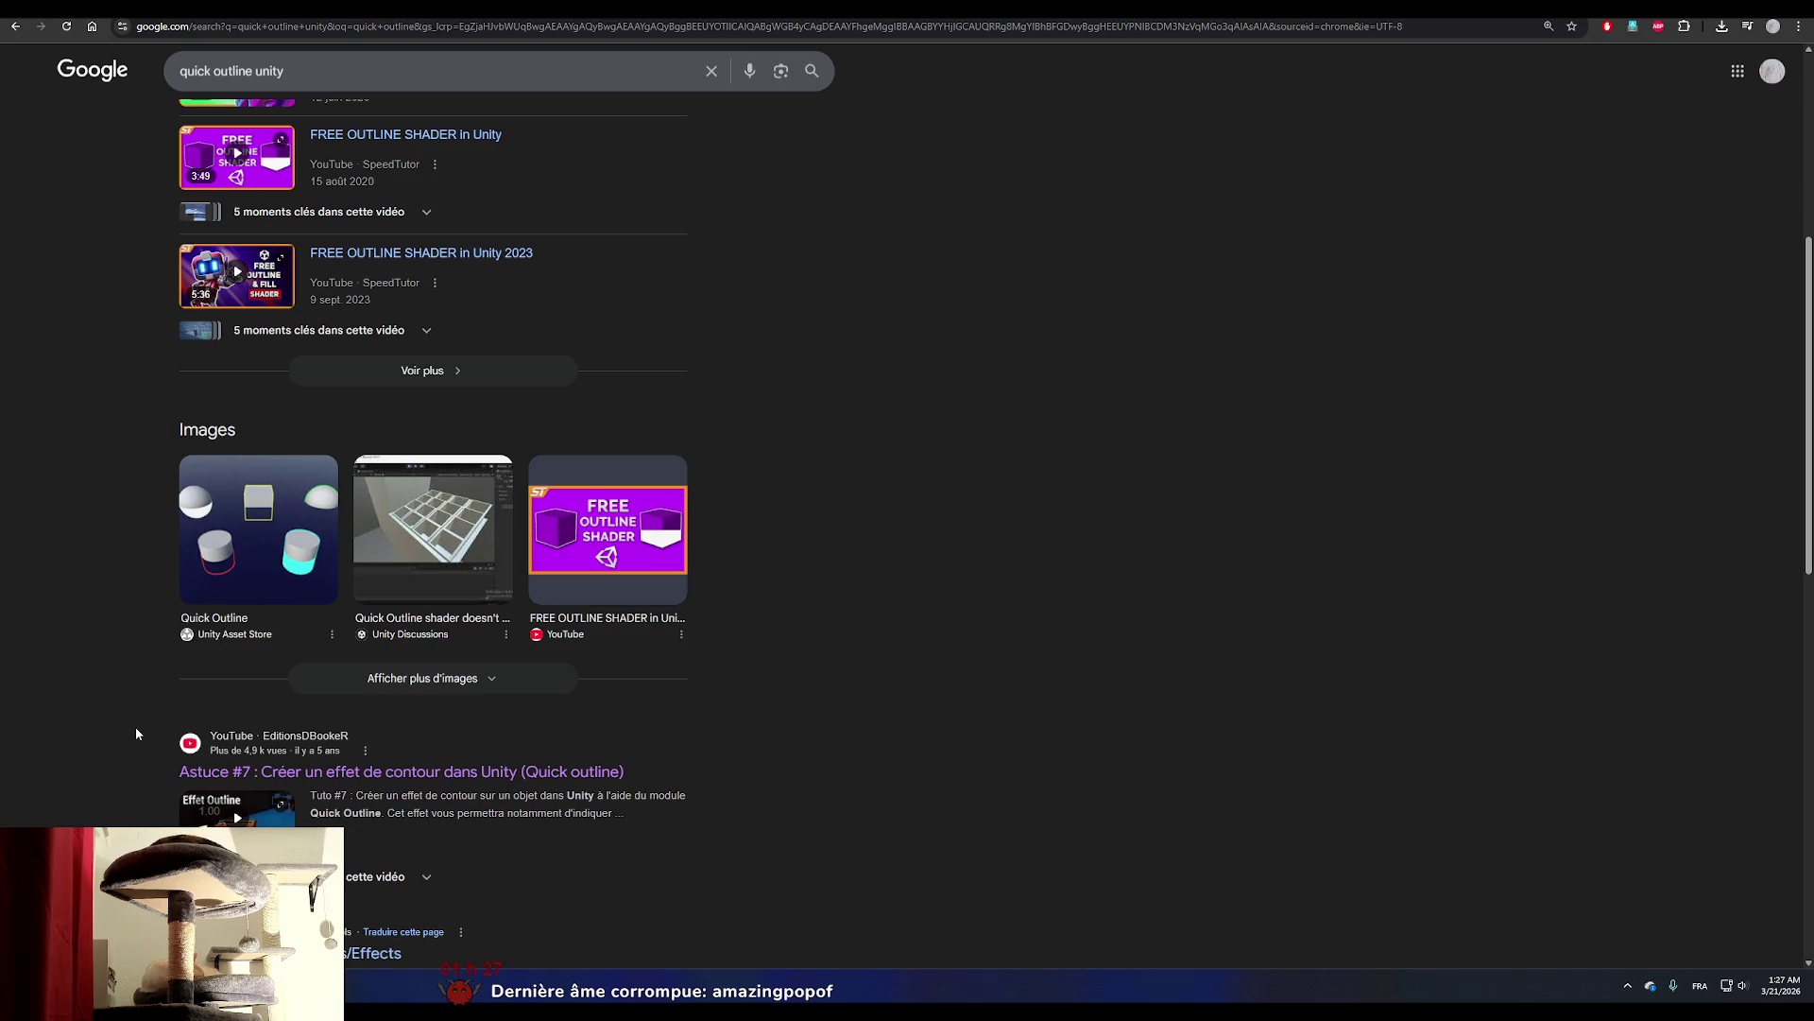
scroll(134, 727, "up", 2)
left_click(242, 759)
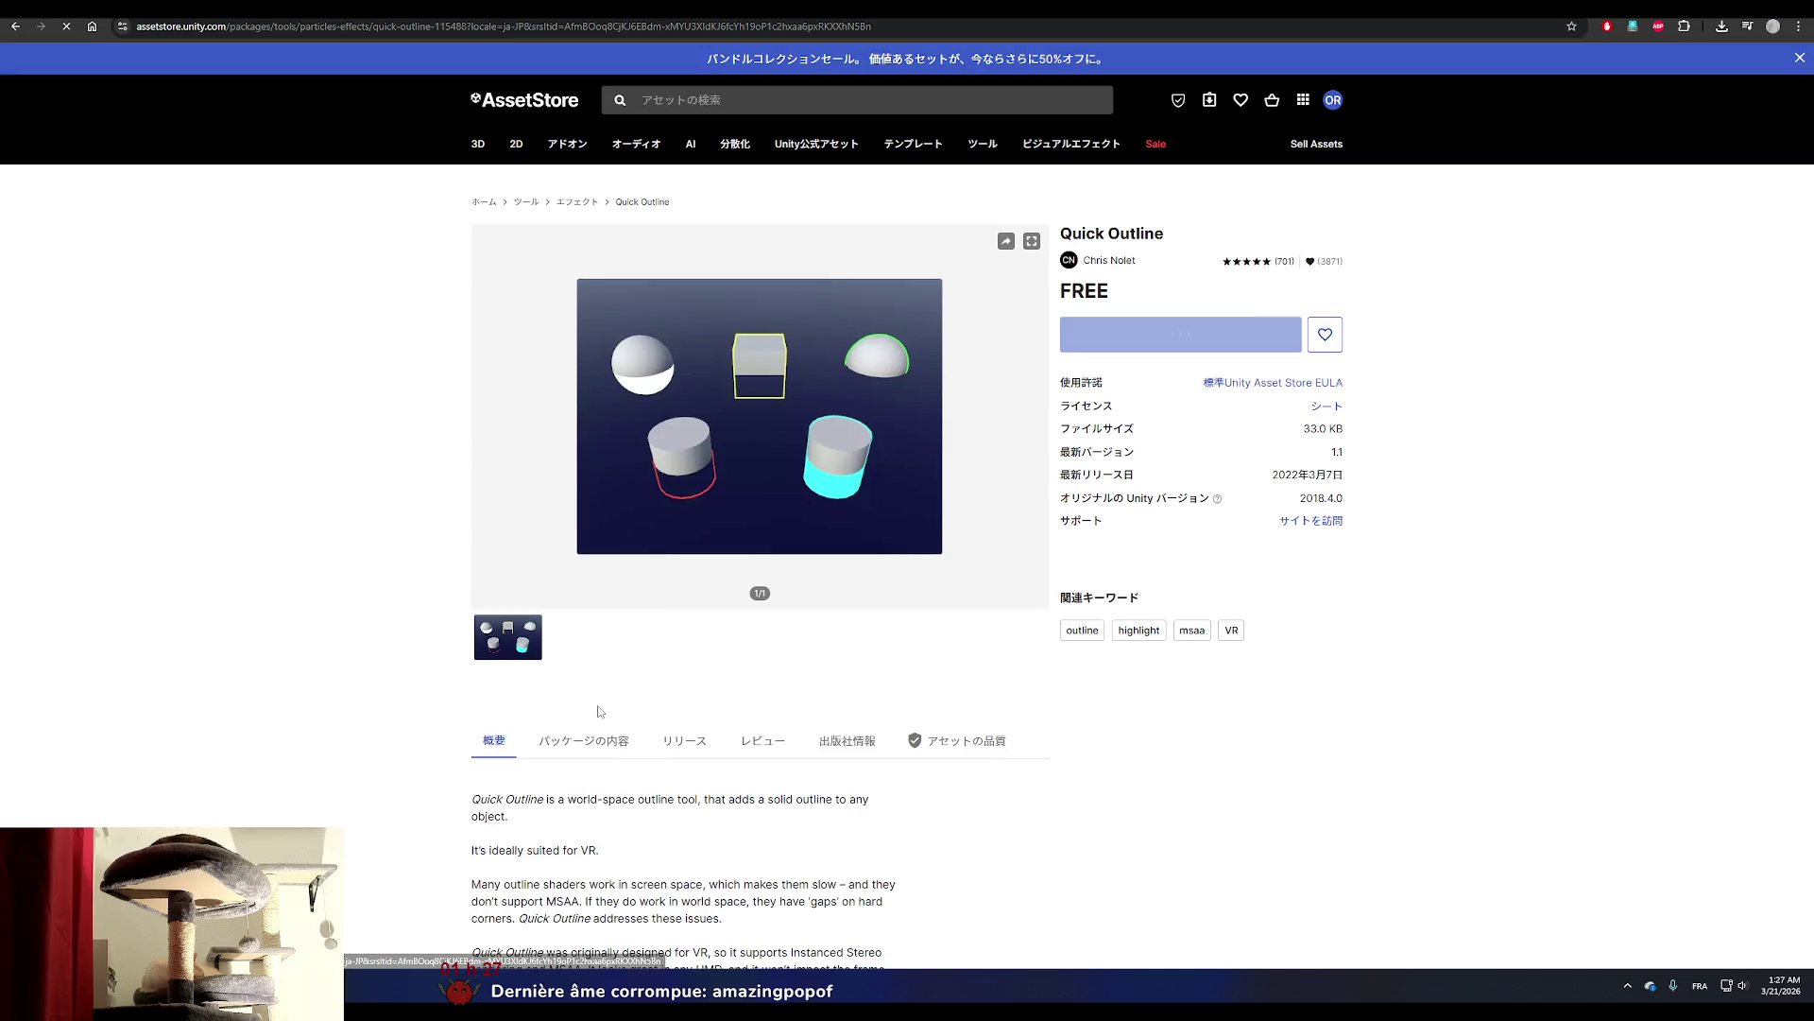
Review Quick Outline's package contents, releases, reviews, publisher and quality tabs, then return to Unity.
scroll(598, 710, "down", 2)
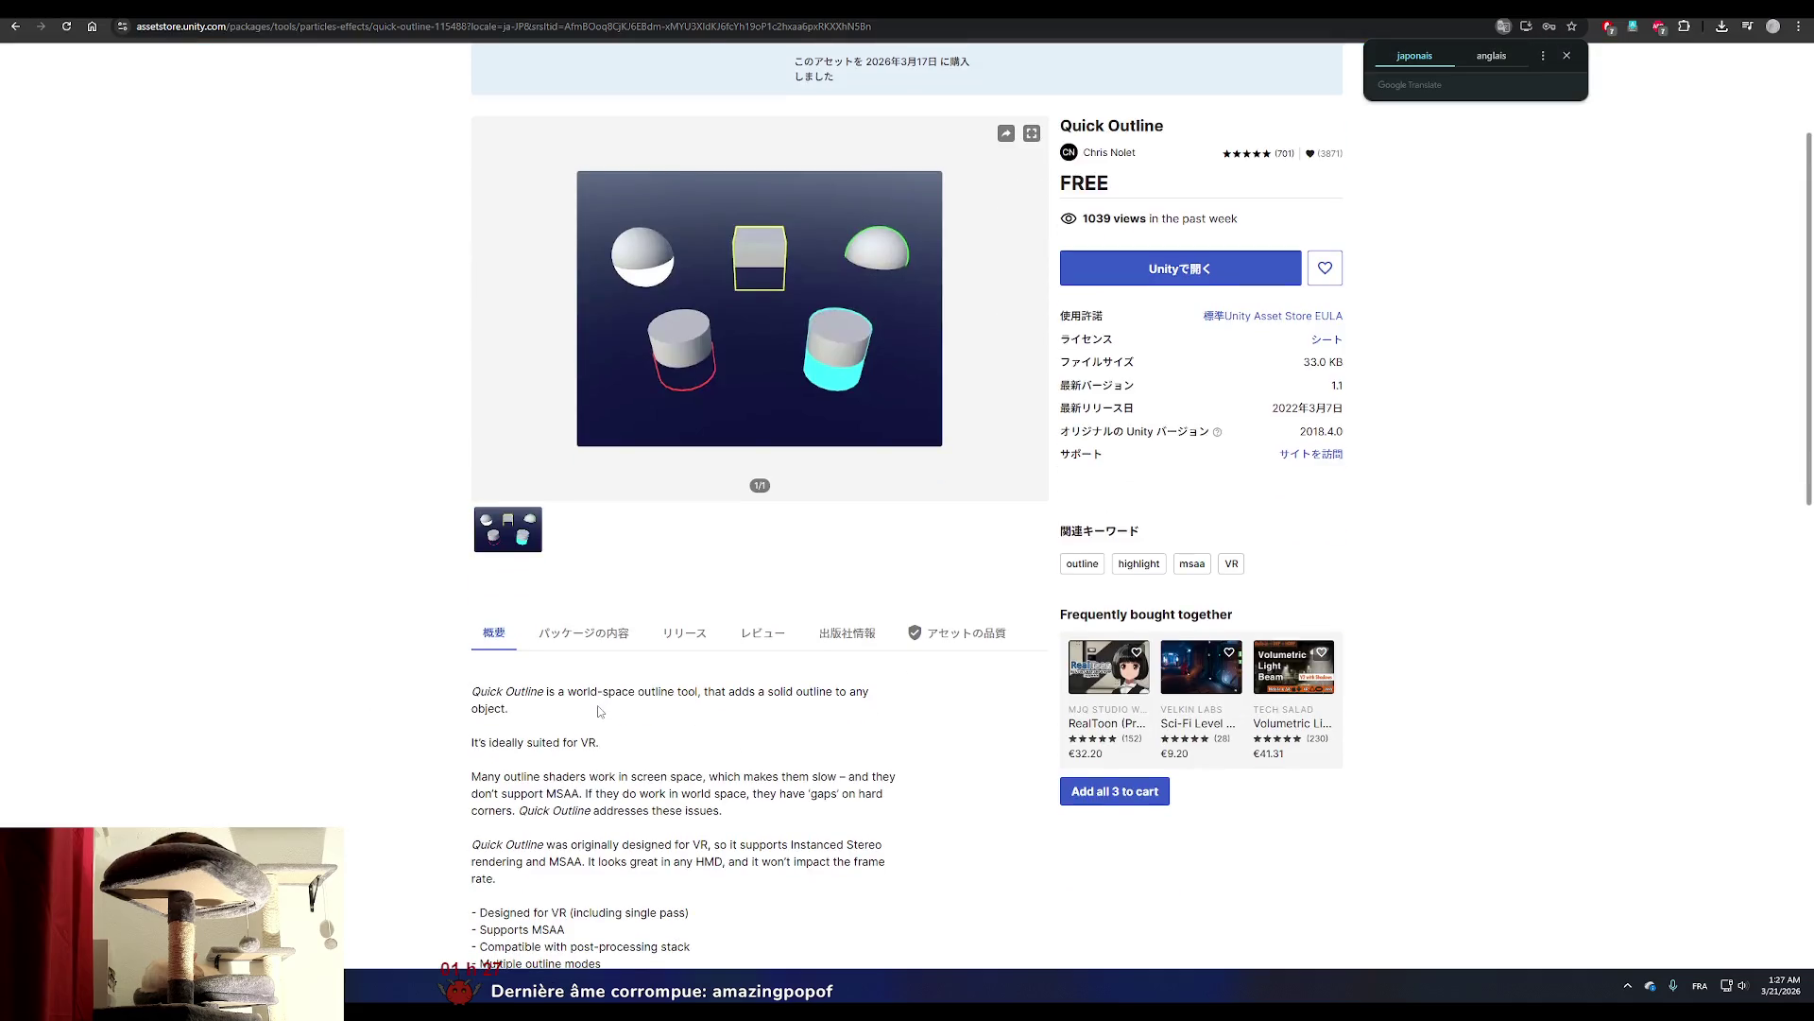
left_click(600, 637)
left_click(669, 645)
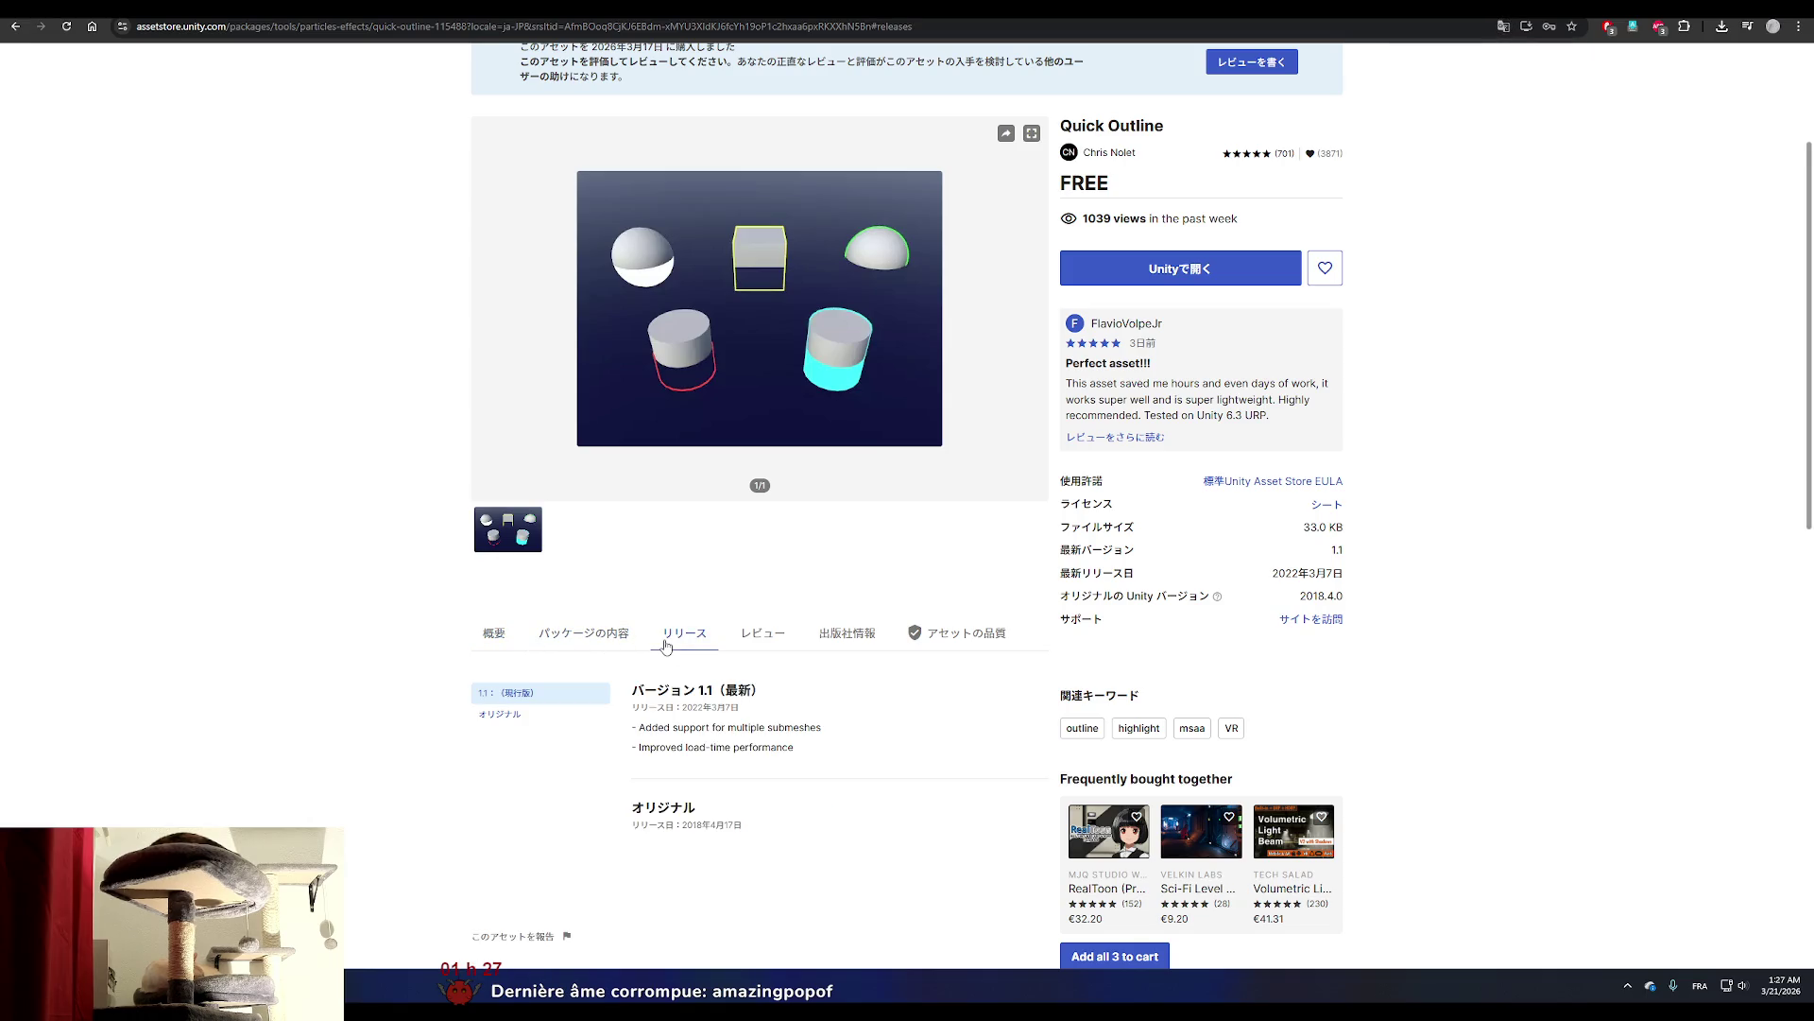
left_click(767, 635)
left_click(848, 635)
left_click(934, 646)
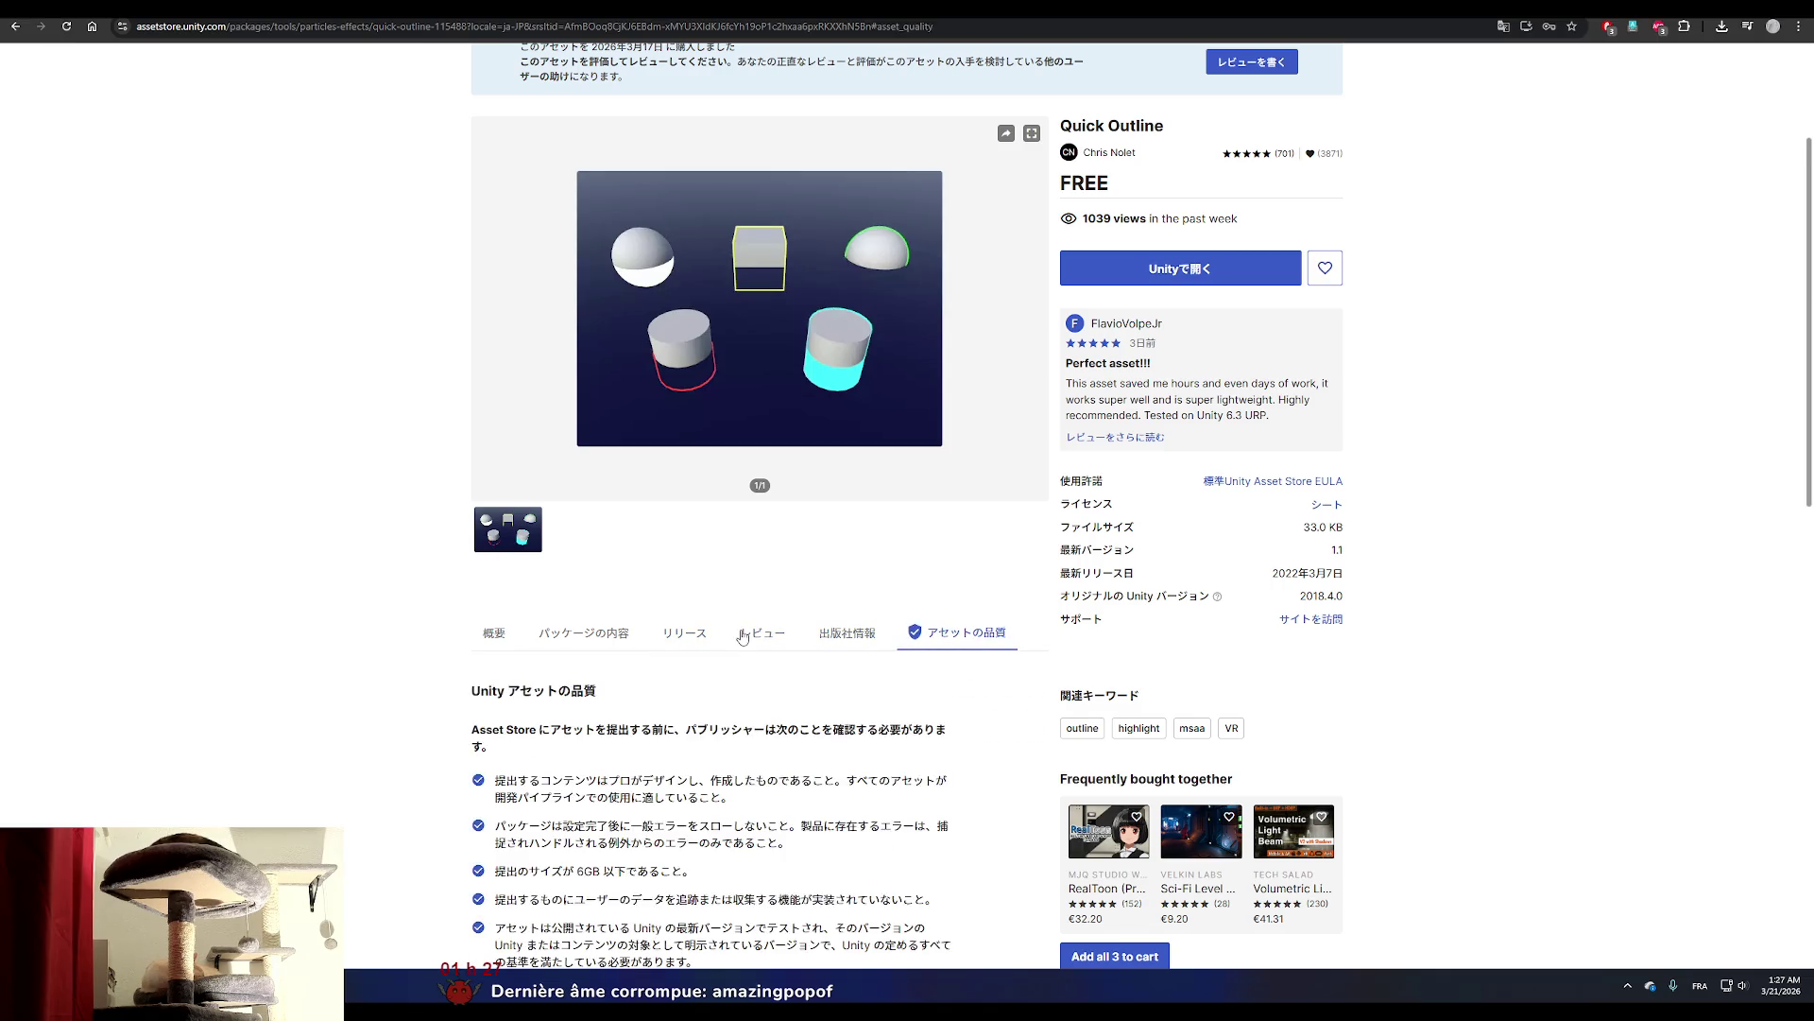
scroll(824, 643, "down", 3)
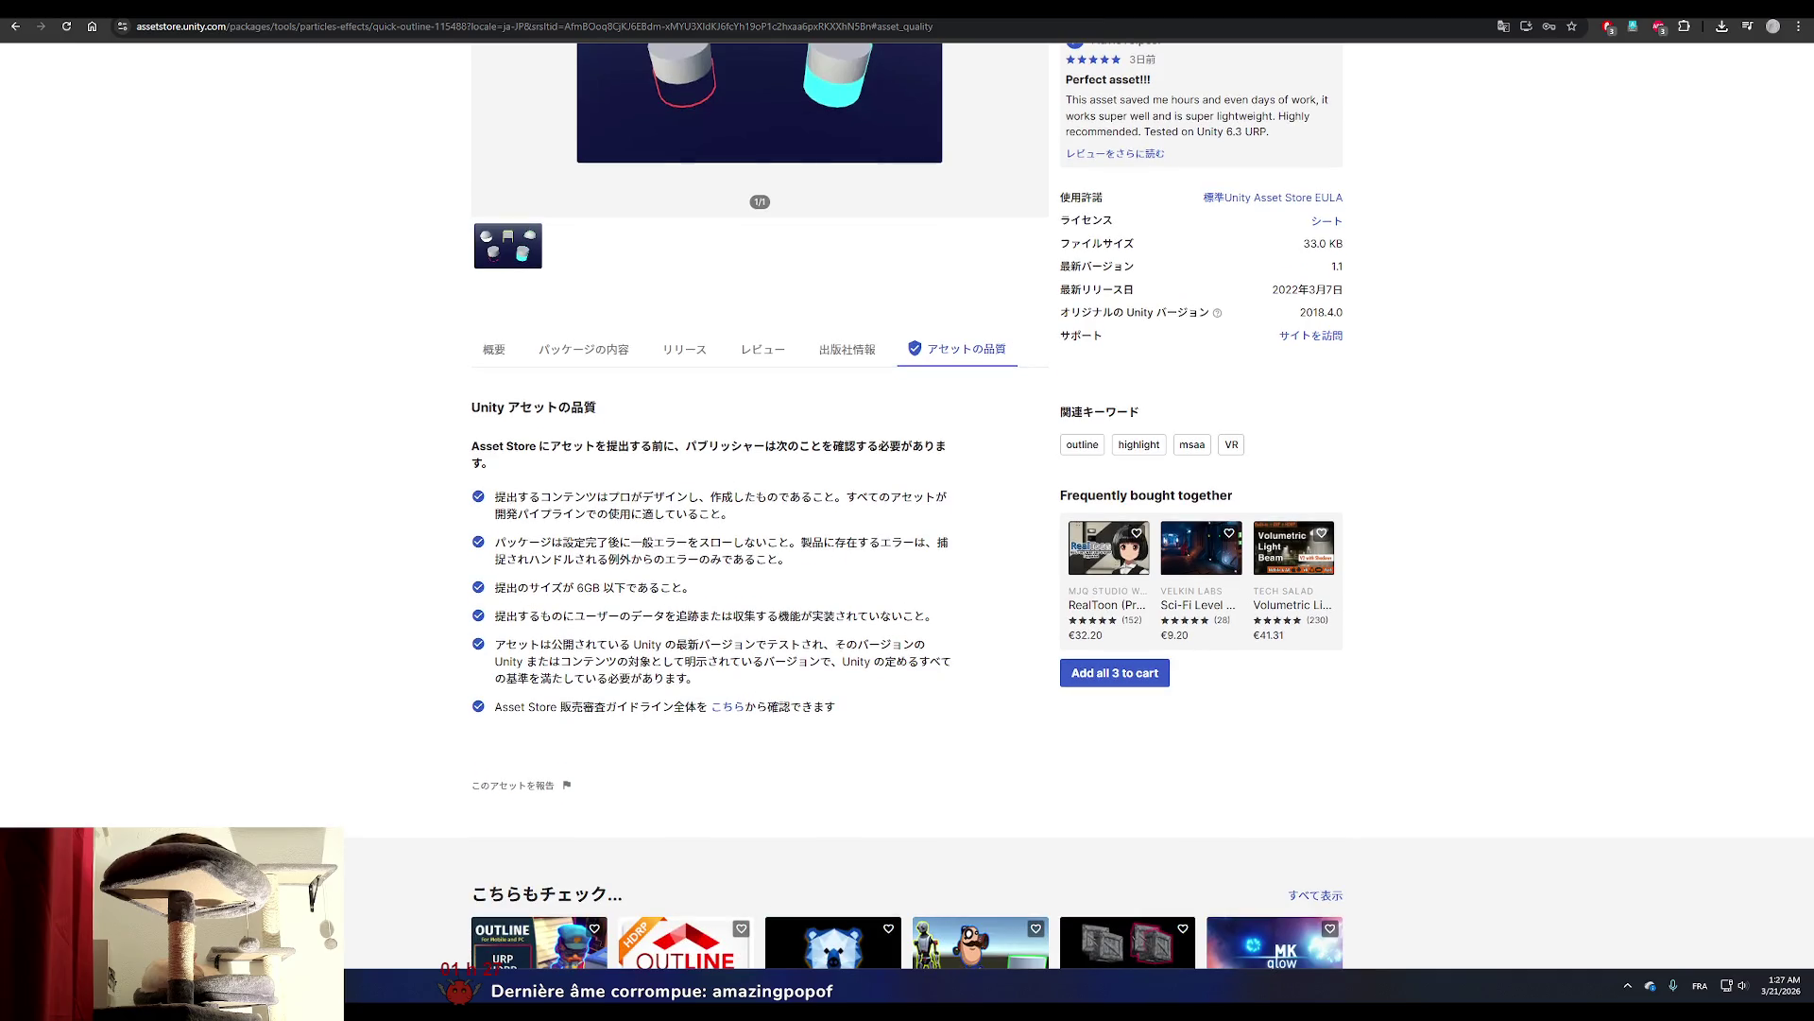
key("ctrl+Tab")
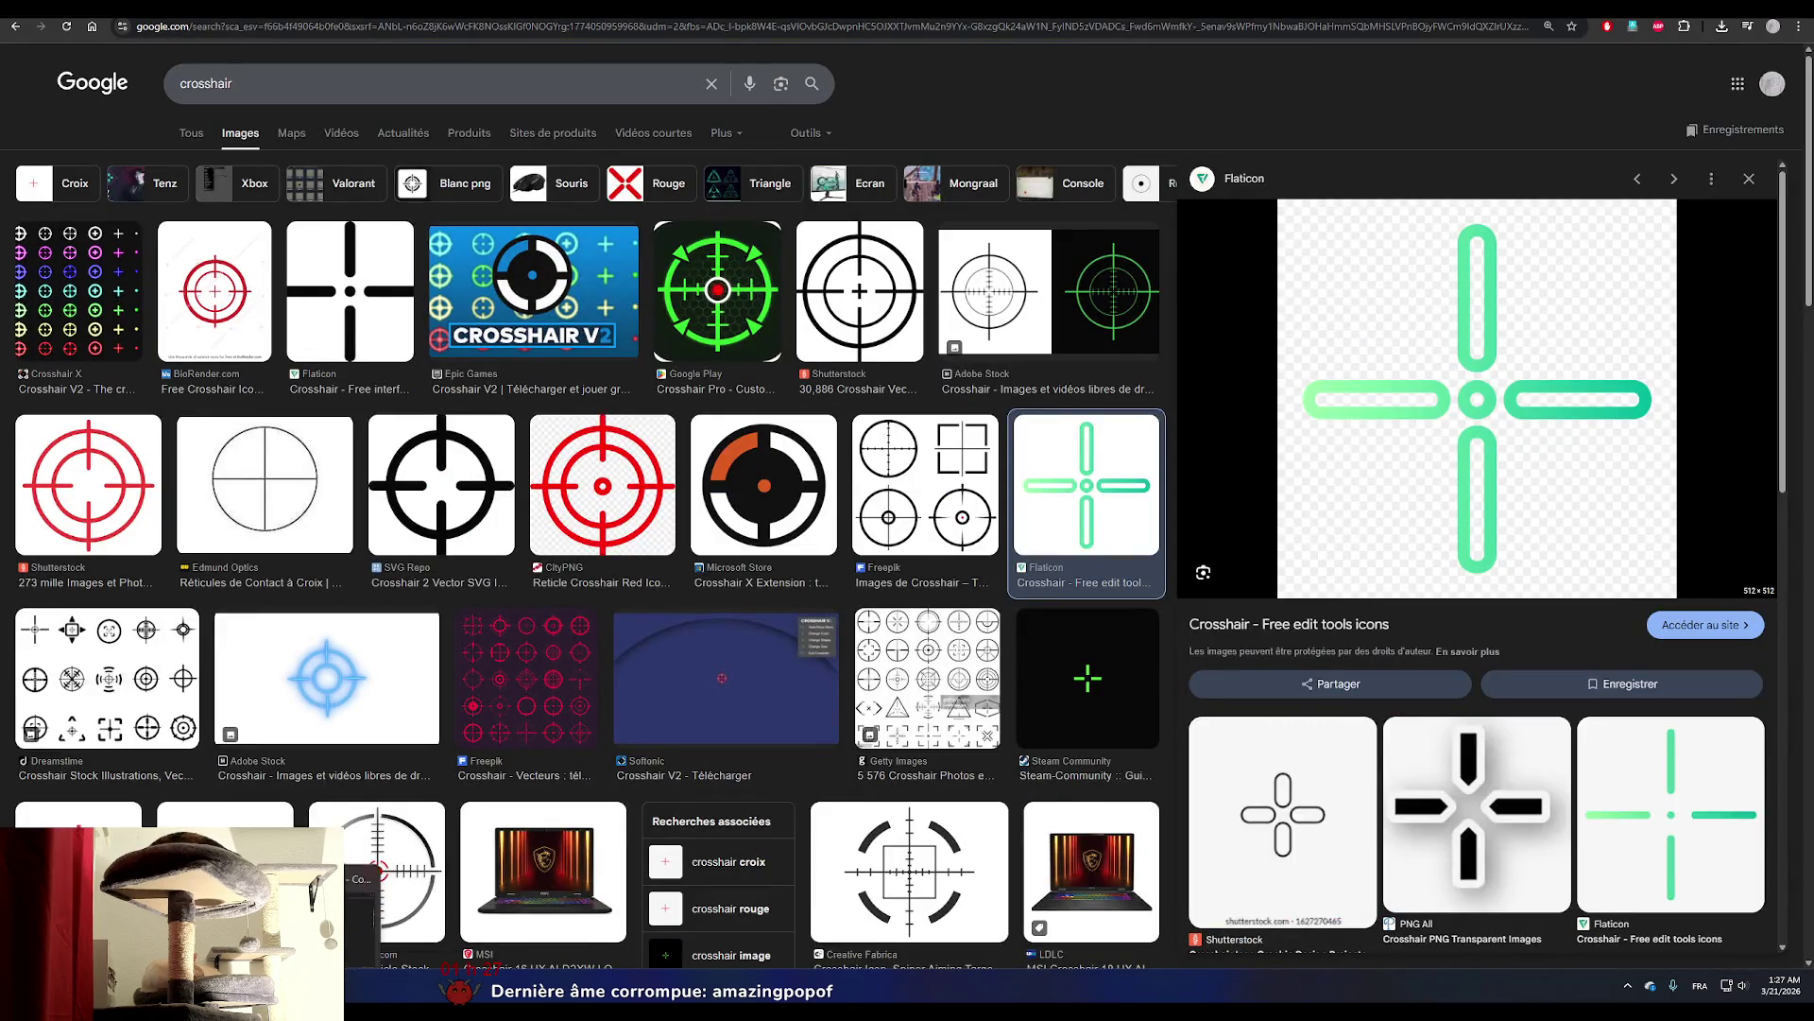
key("alt+Tab")
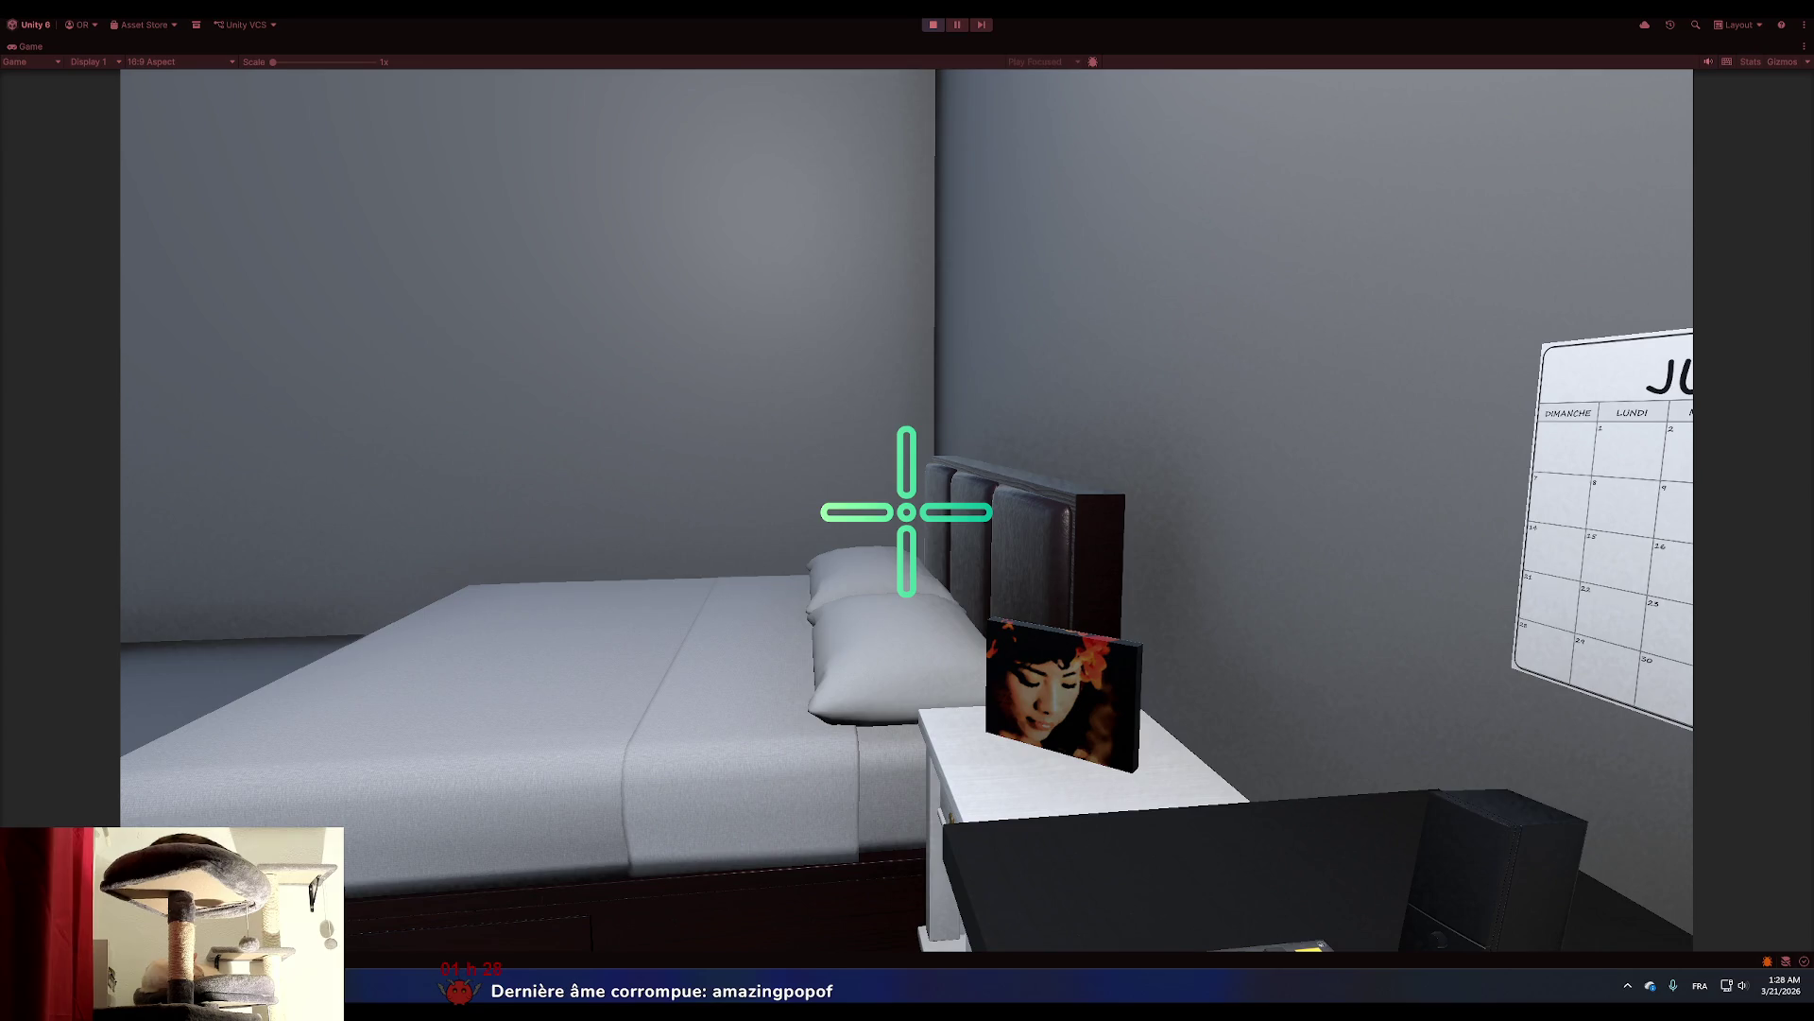
key("alt+Tab")
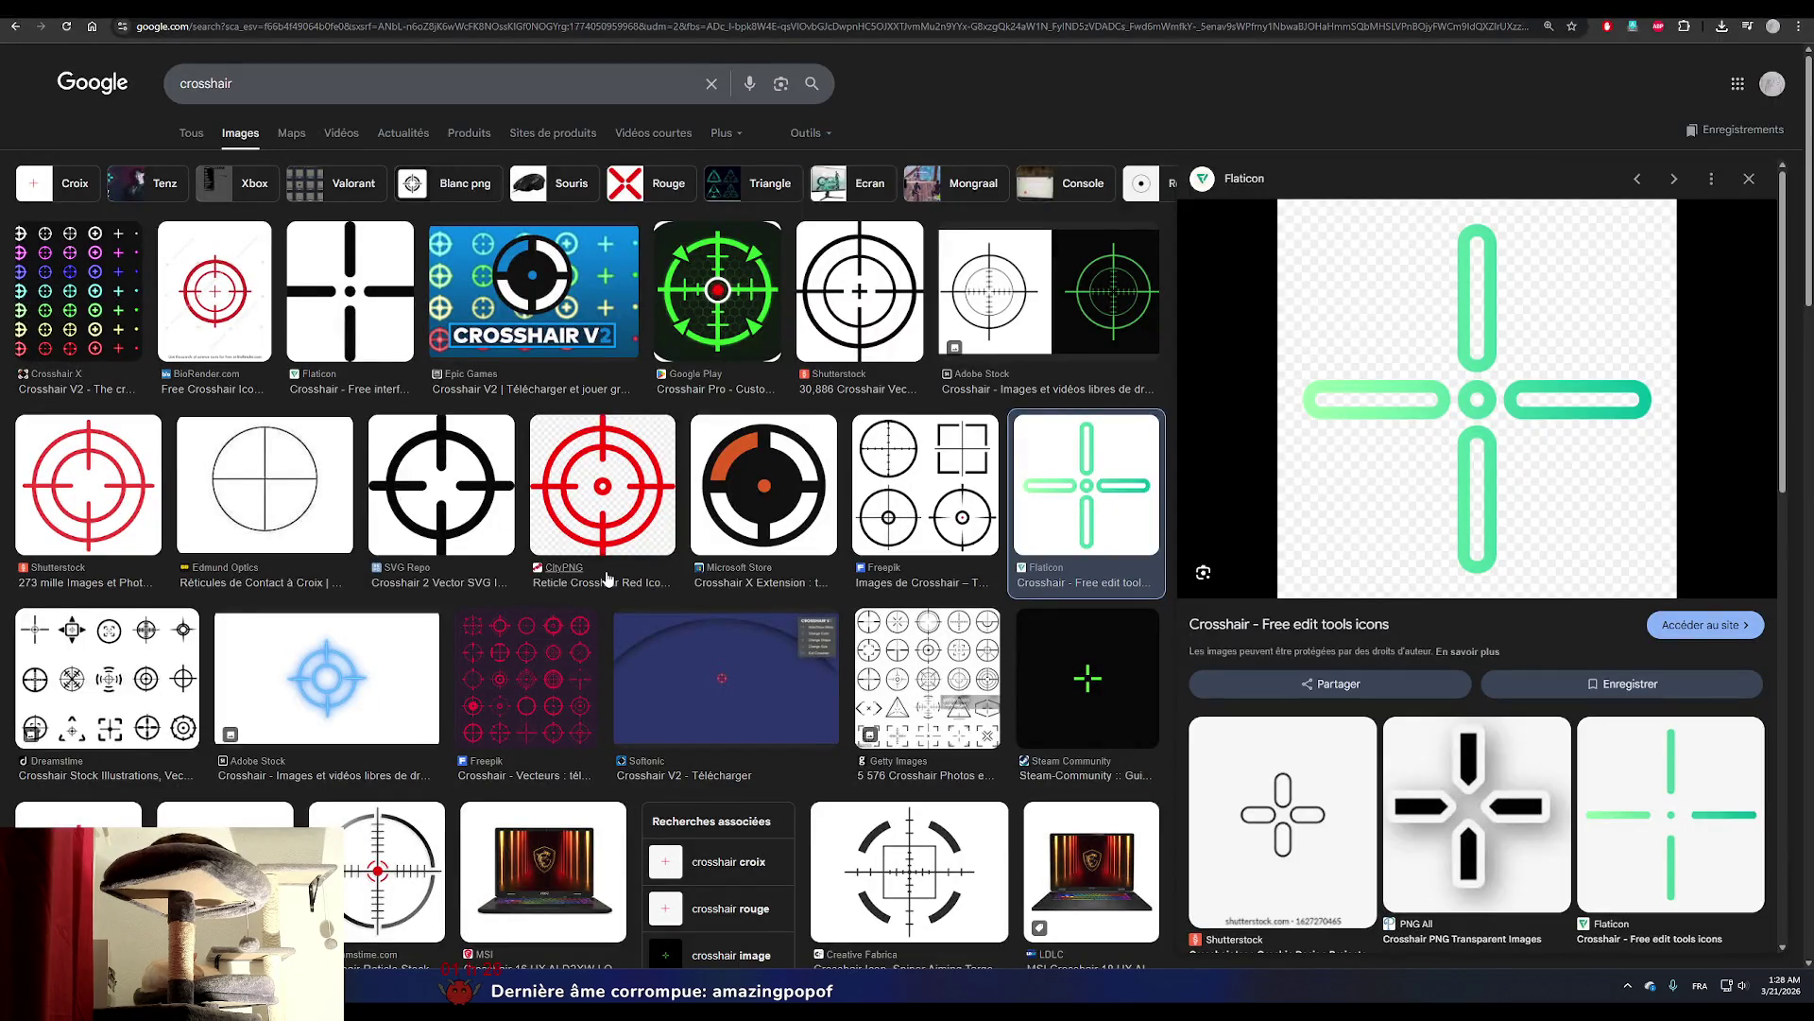
Return to the running Unity game and walk the player toward the desk.
key("alt+Tab")
key("alt+Tab")
key("w")
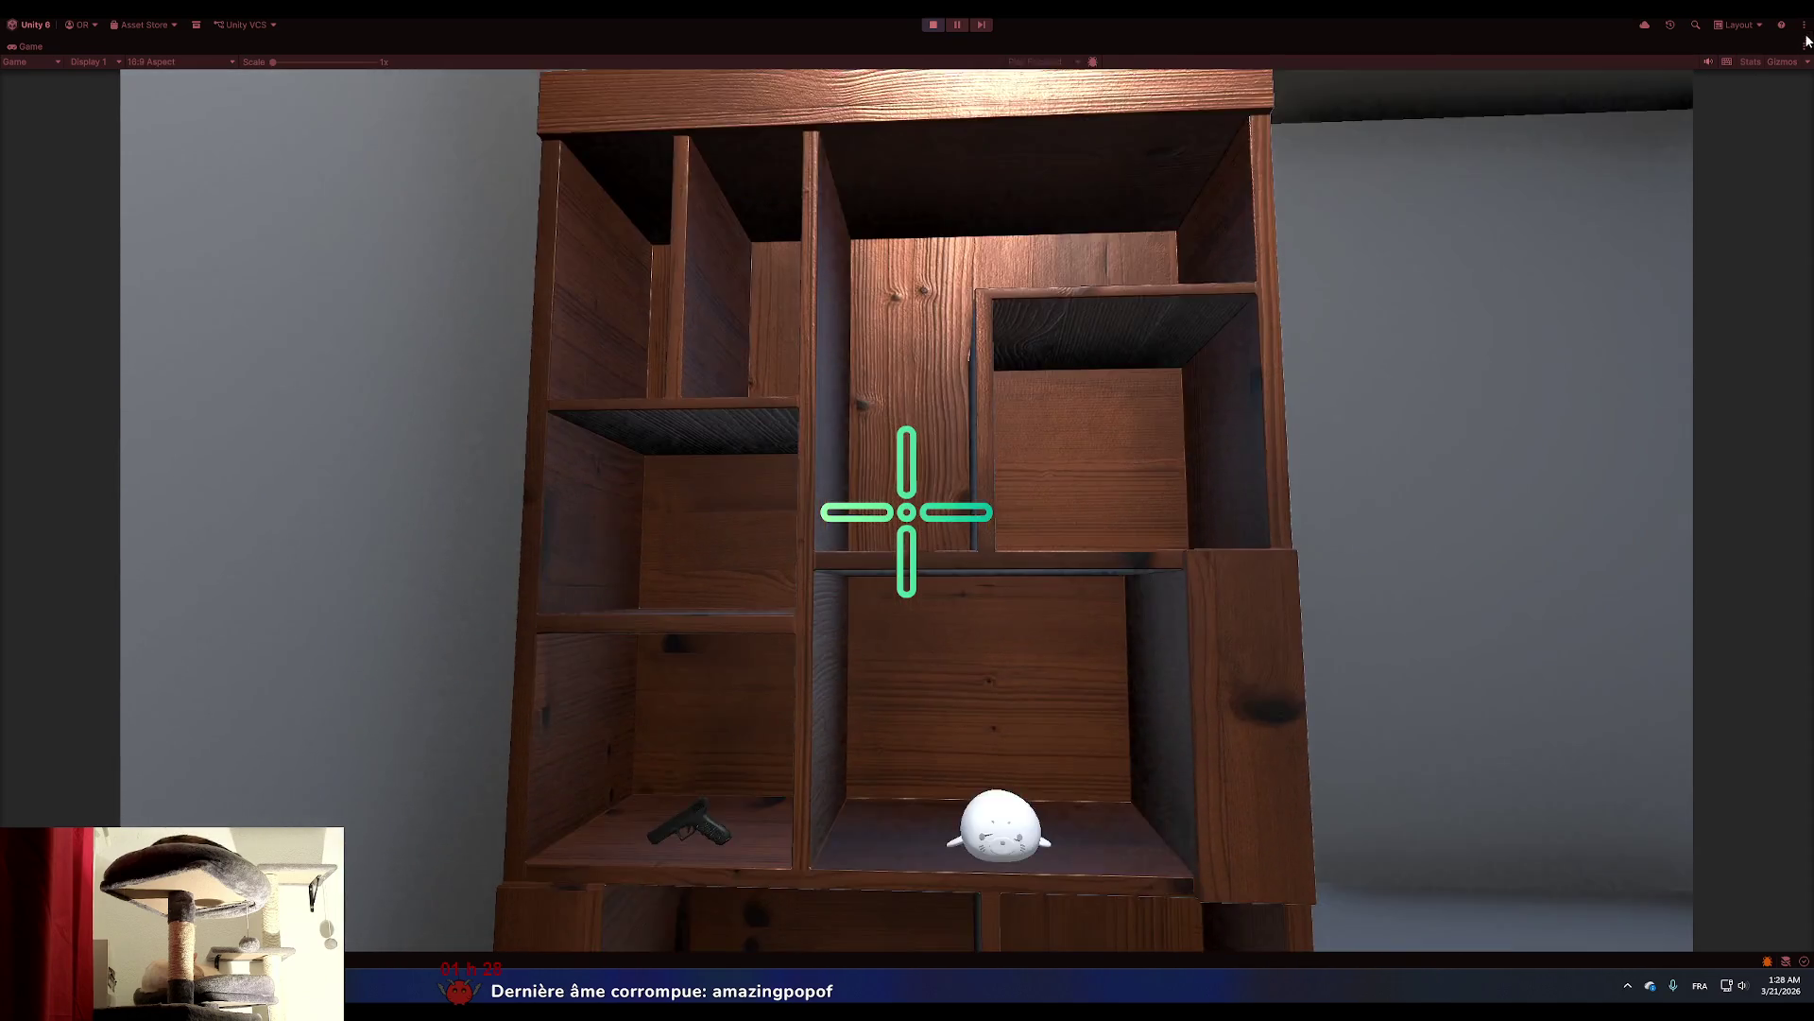
Unmaximize the Game view, stop play mode, and resize panels to widen Hierarchy and Project.
left_click(1804, 45)
left_click(1664, 102)
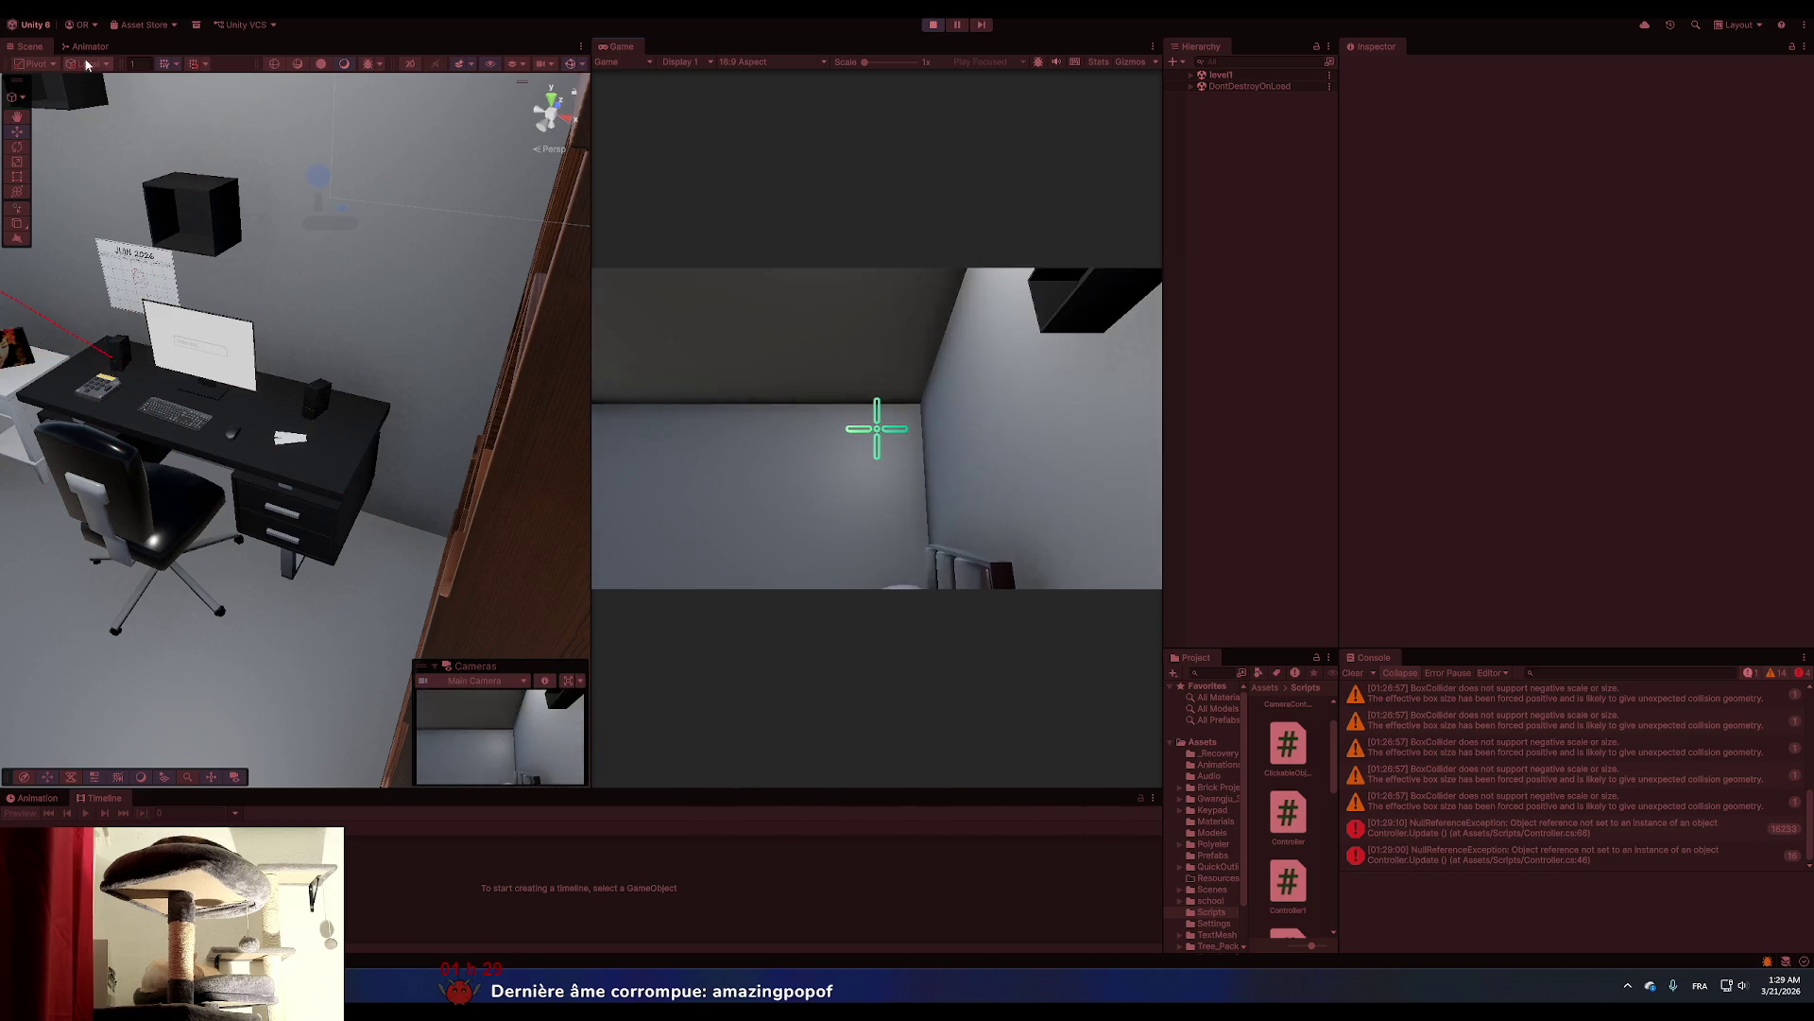
left_click(934, 24)
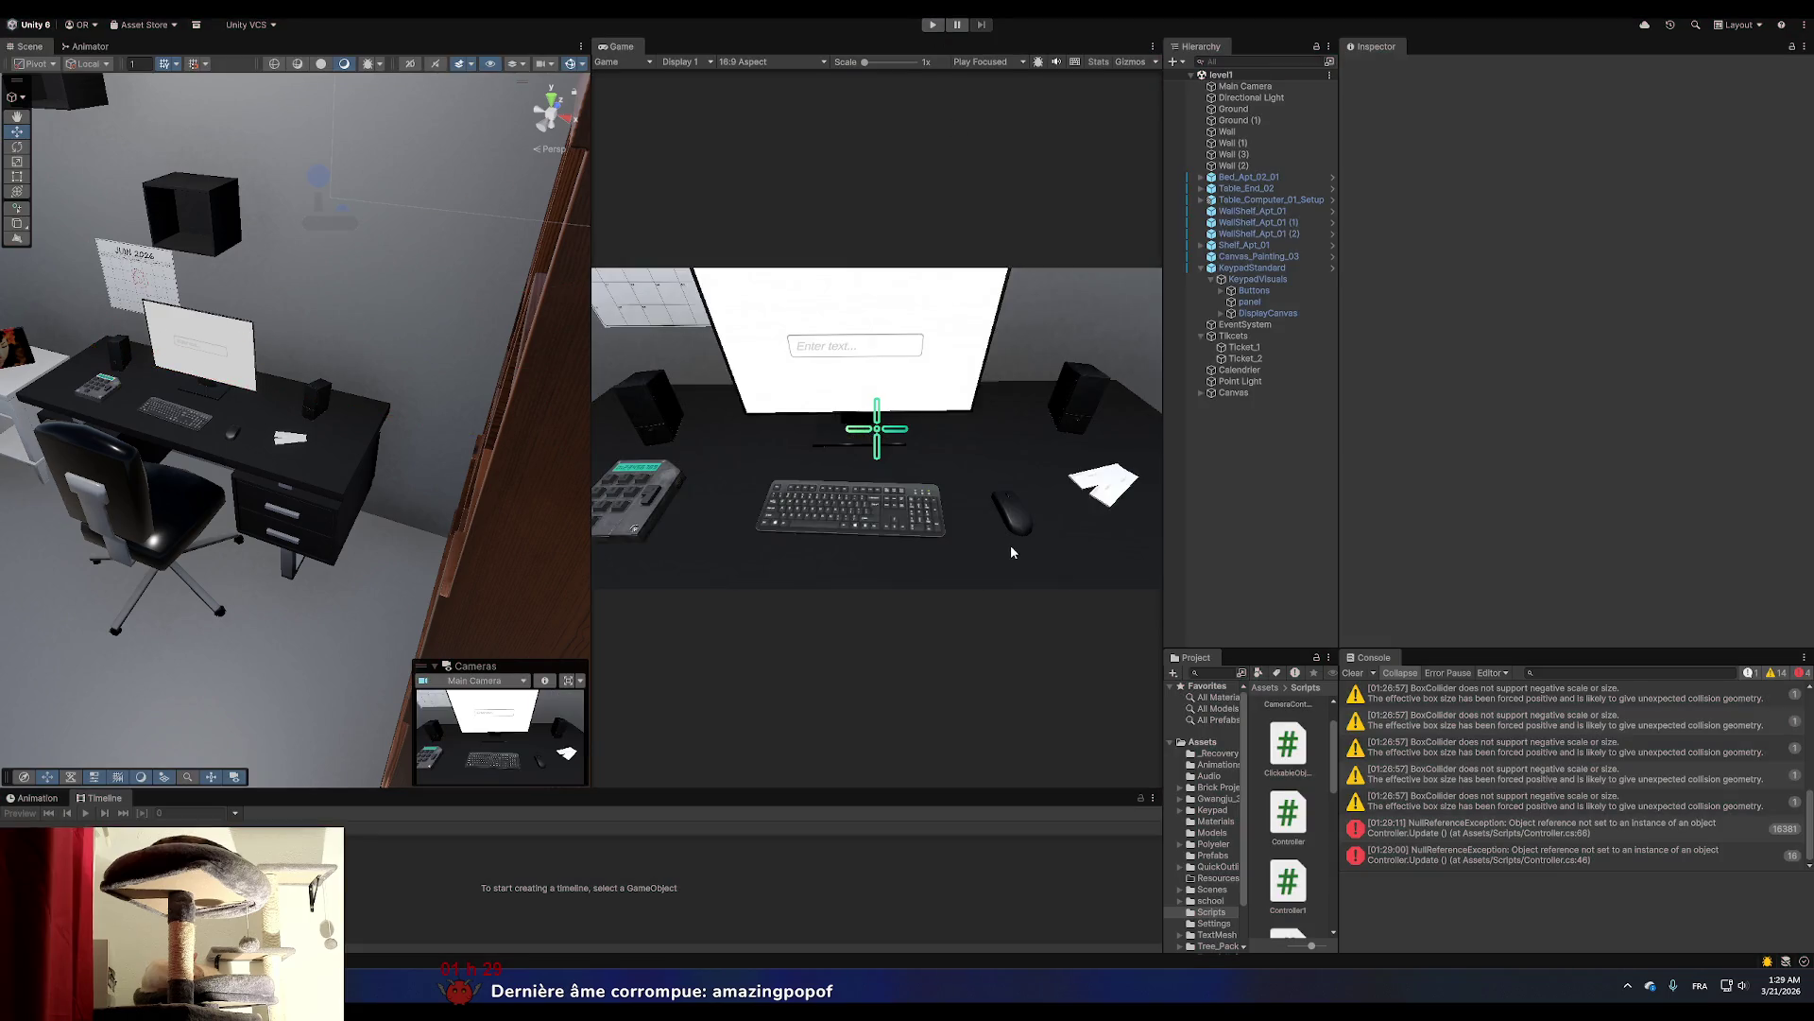
left_click_drag(1164, 601, 928, 645)
left_click_drag(1129, 595, 1347, 607)
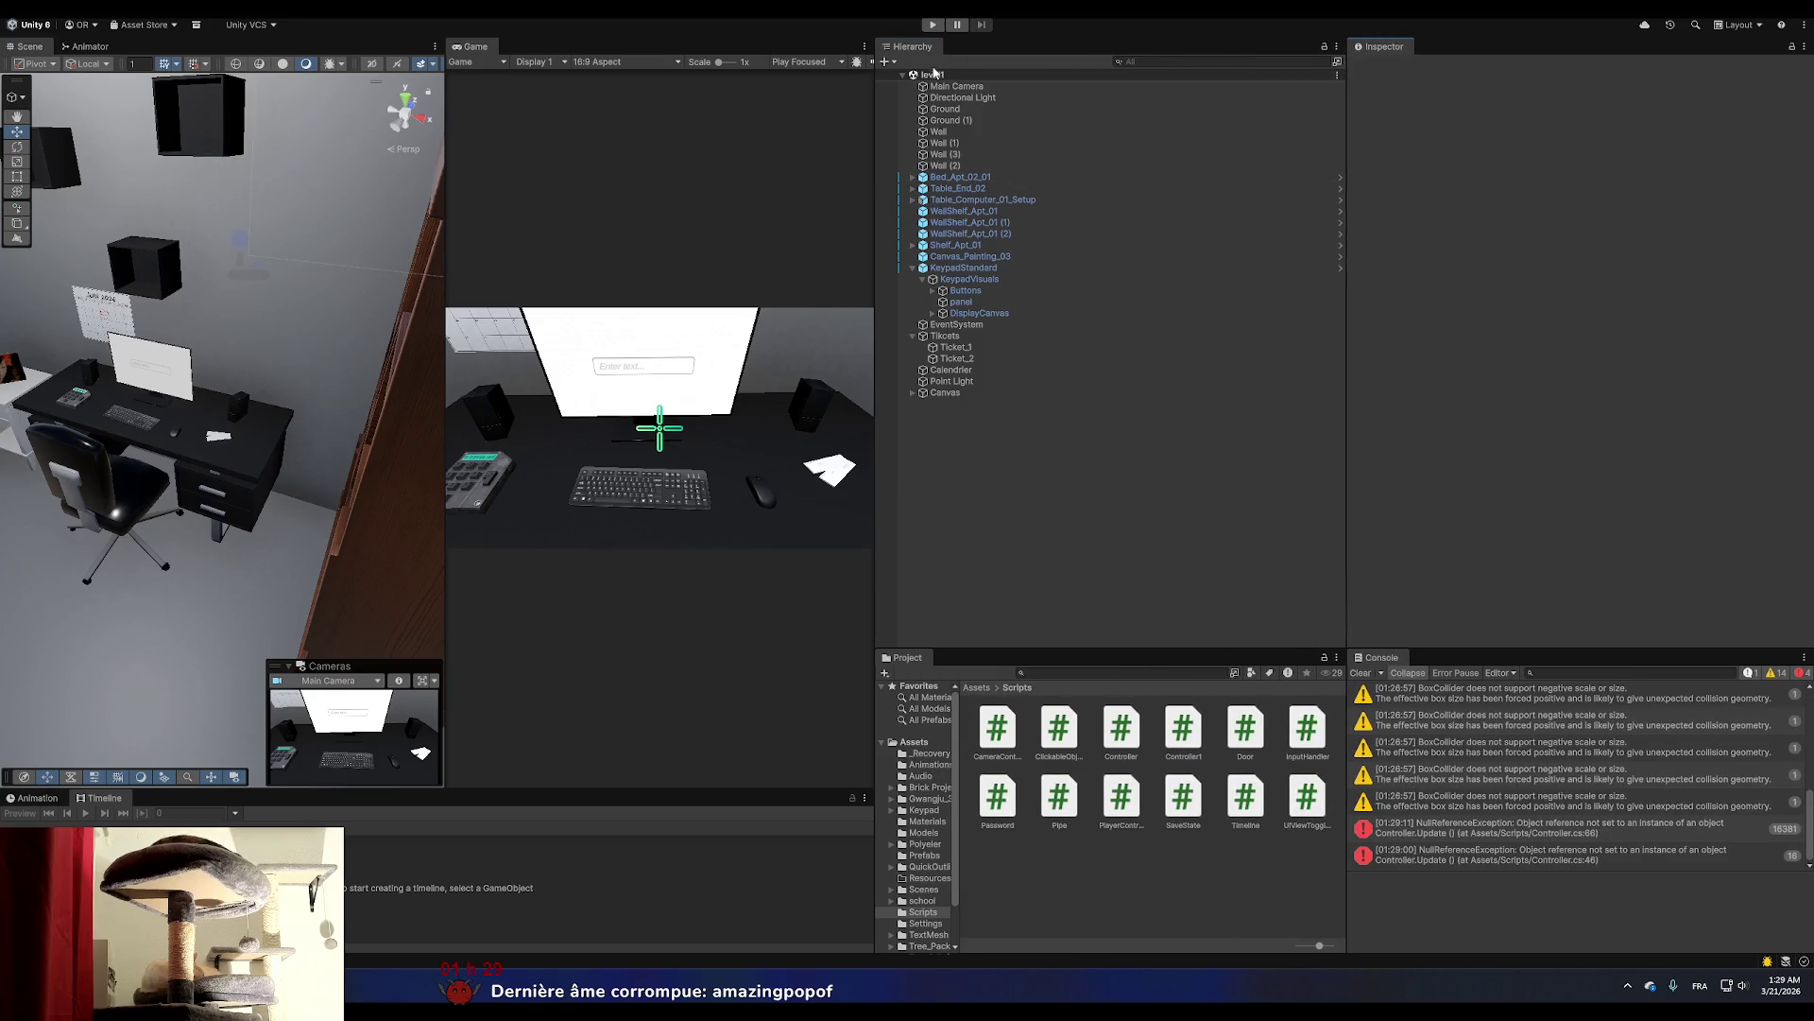
Open SampleScene from the project's Assets > Scenes folder.
left_click(923, 746)
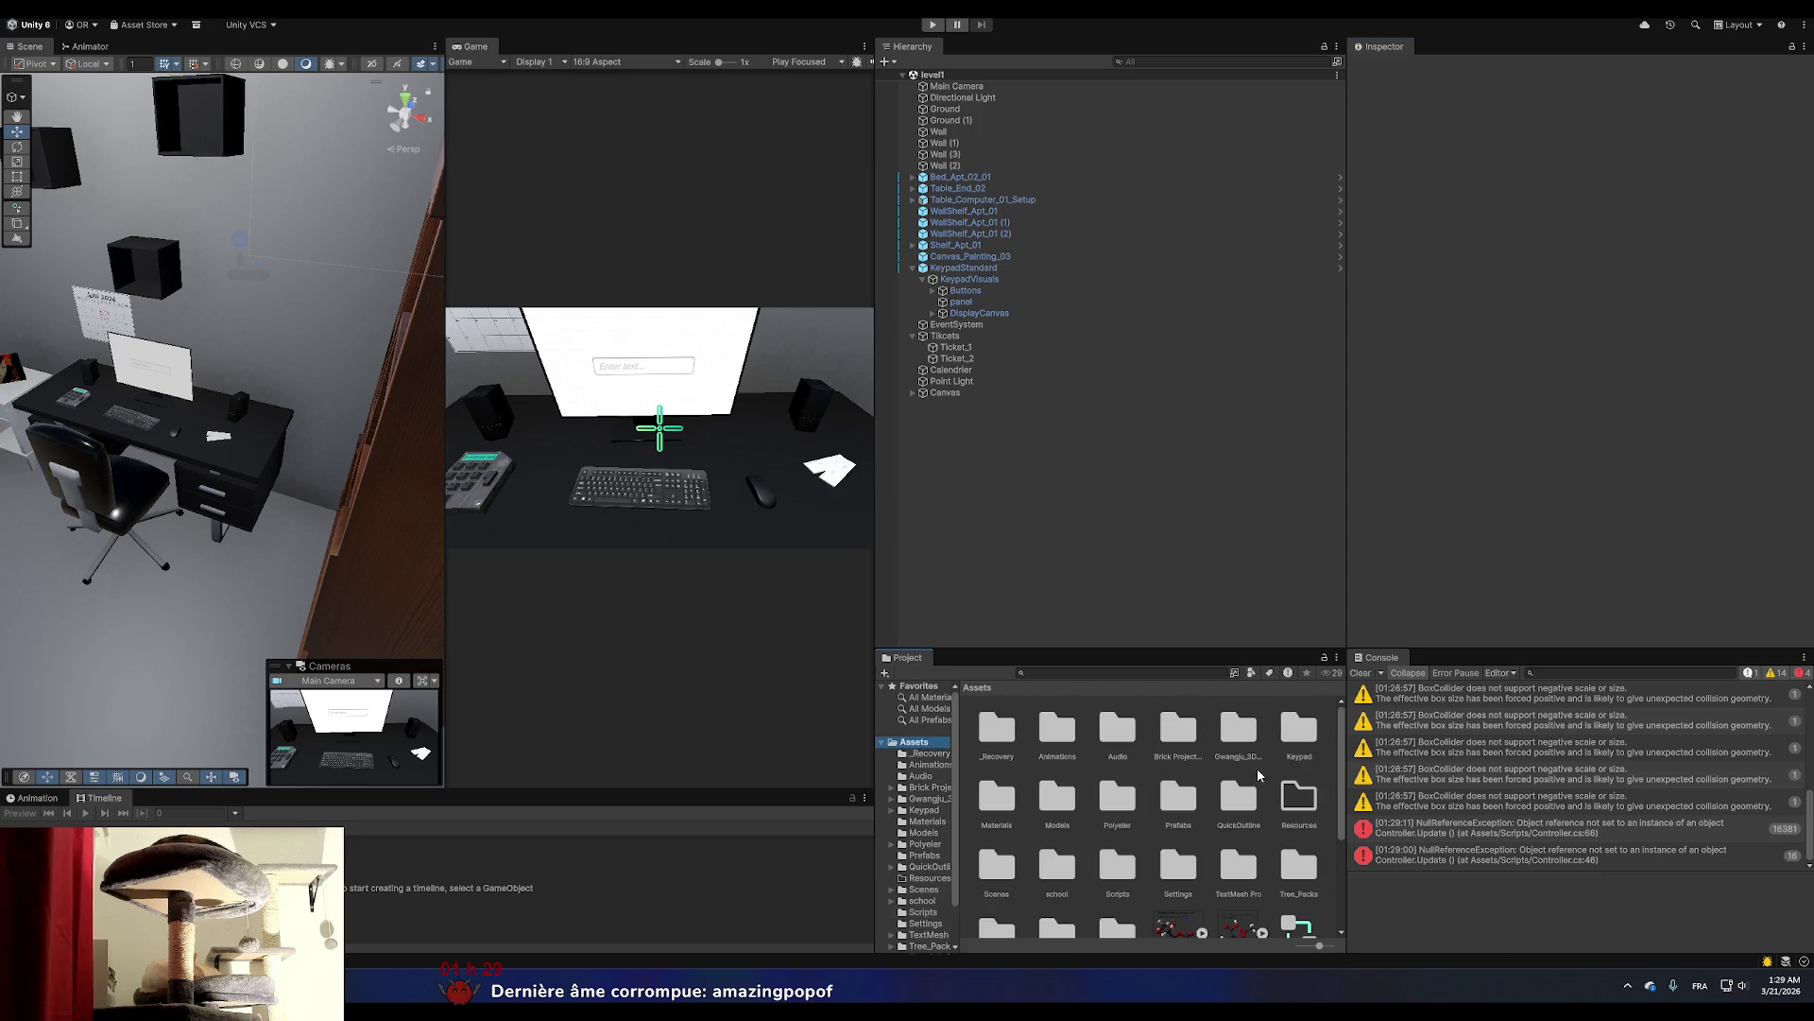
double_click(993, 862)
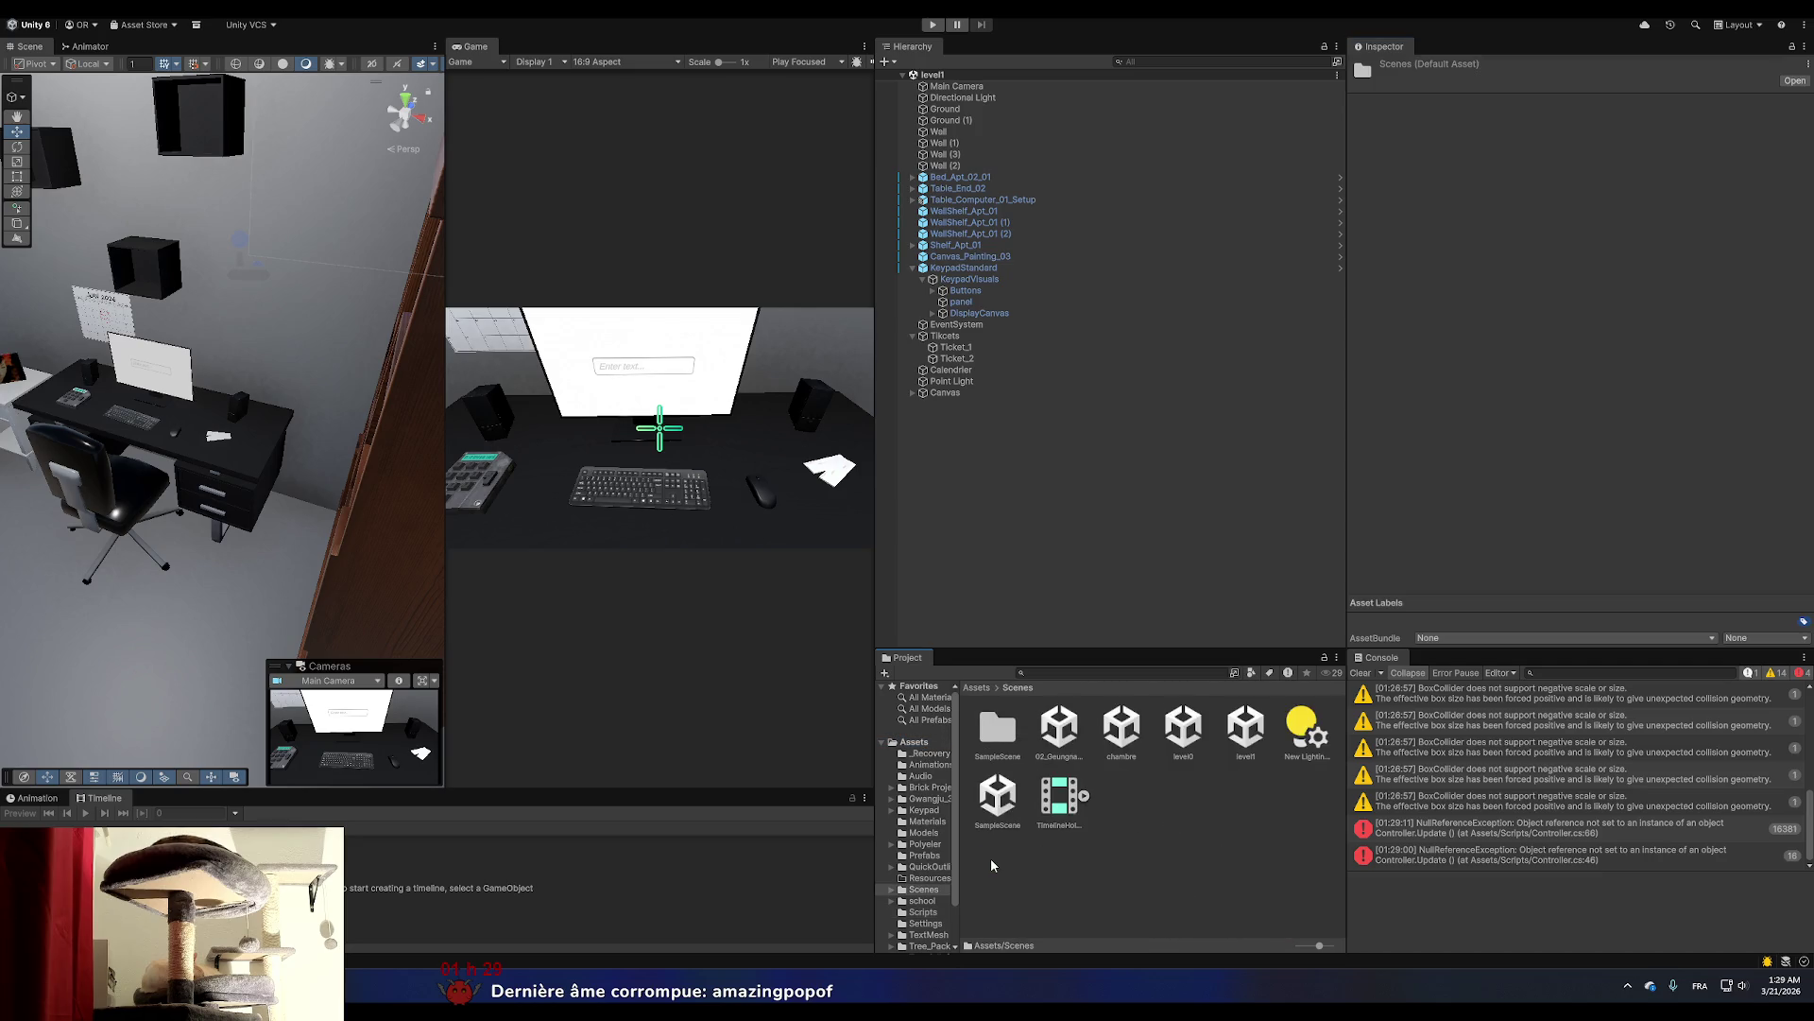
double_click(1003, 804)
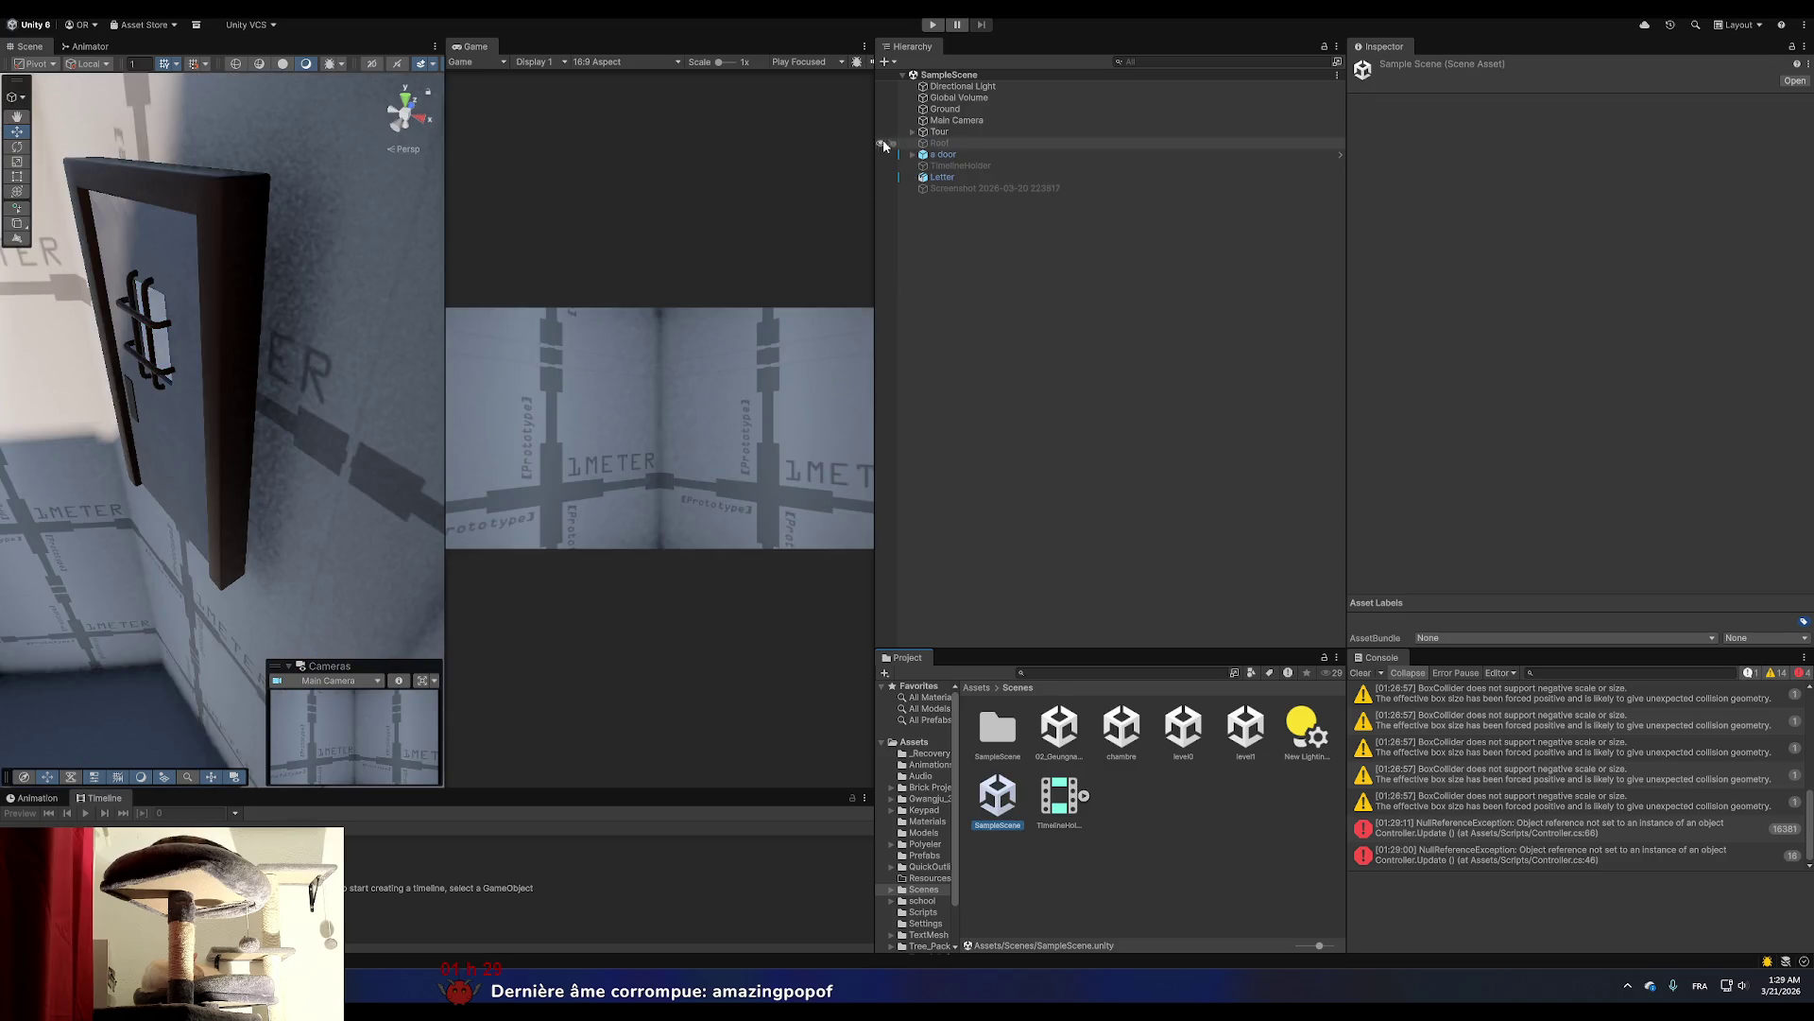
left_click(932, 26)
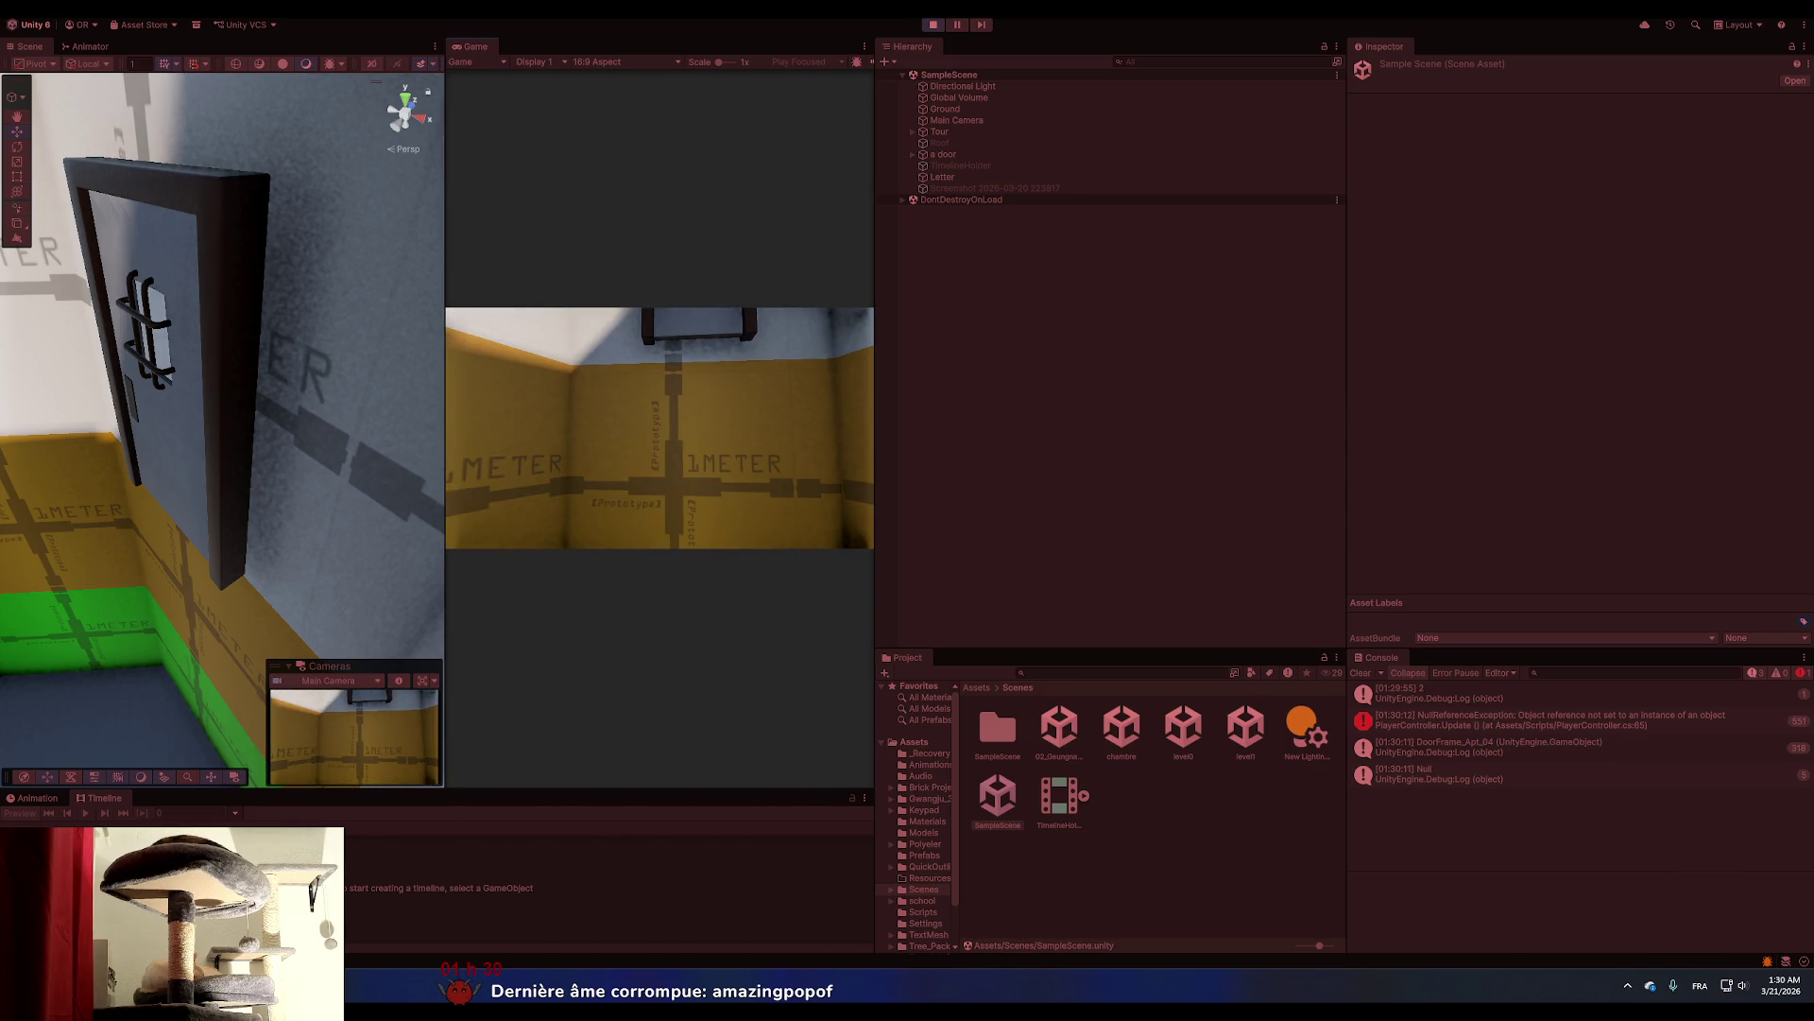
left_click(932, 26)
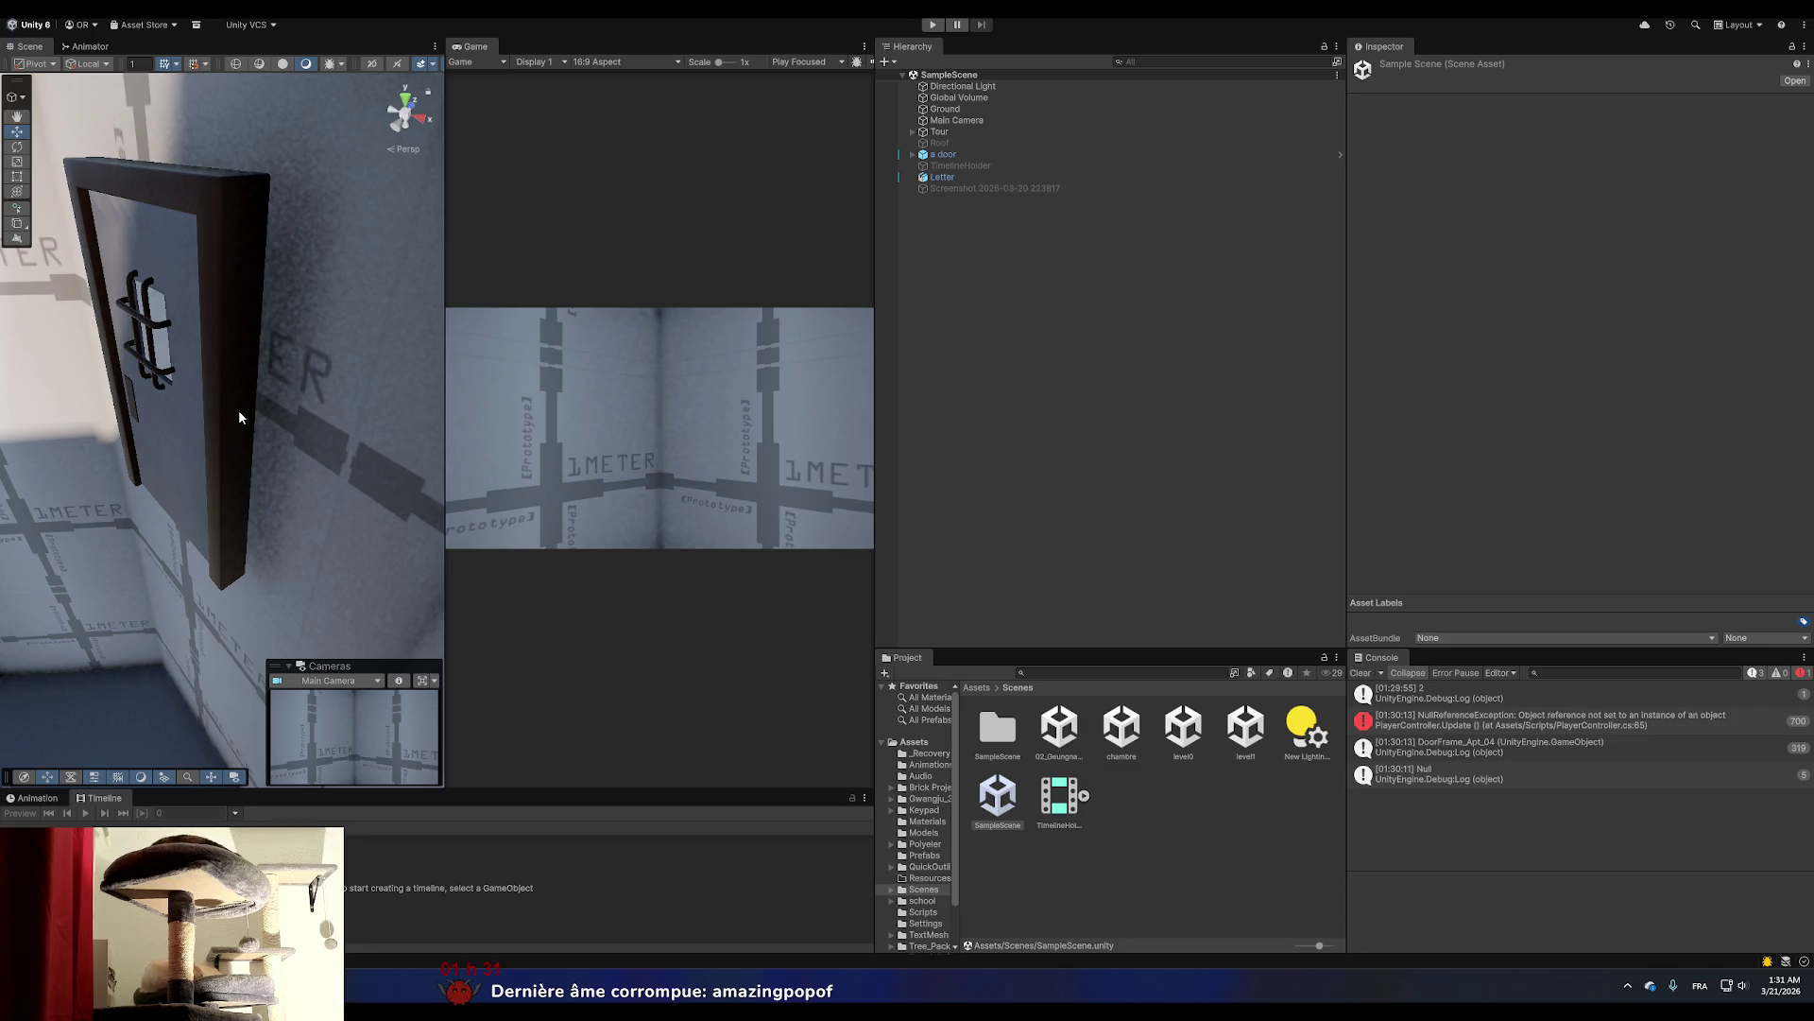
scroll(239, 412, "down", 2)
scroll(238, 410, "down", 2)
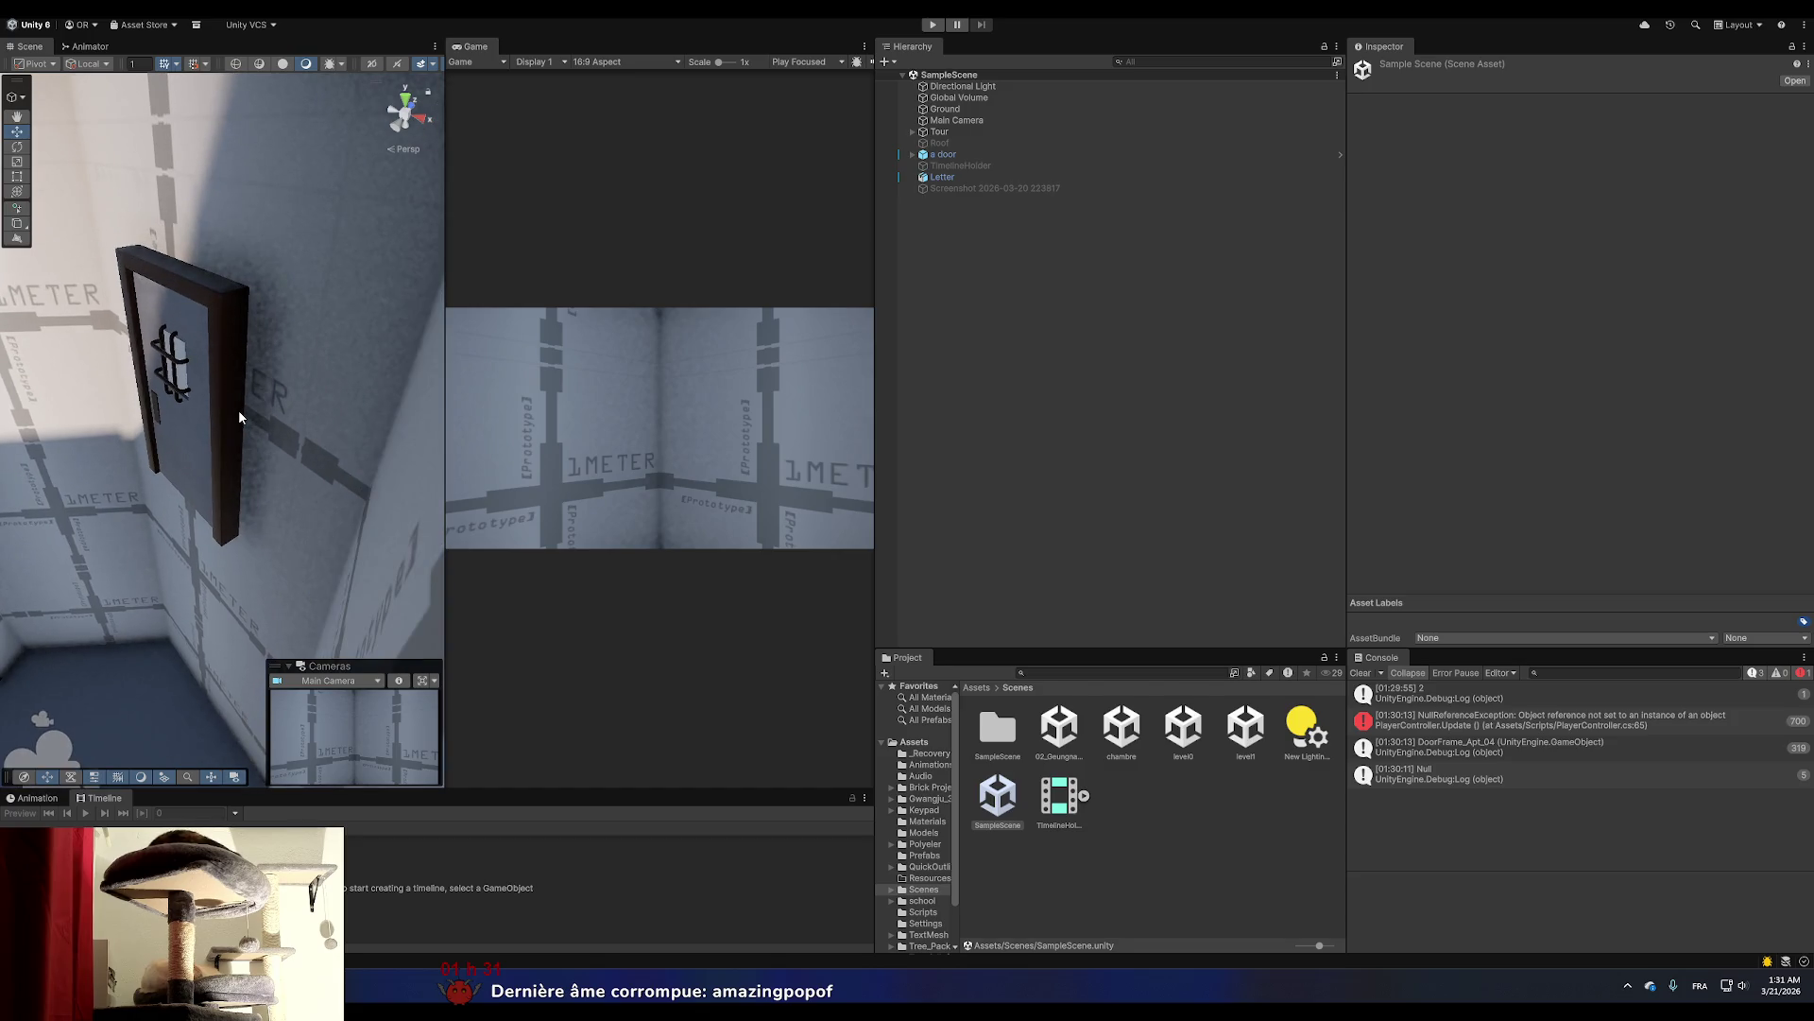
scroll(238, 410, "up", 1)
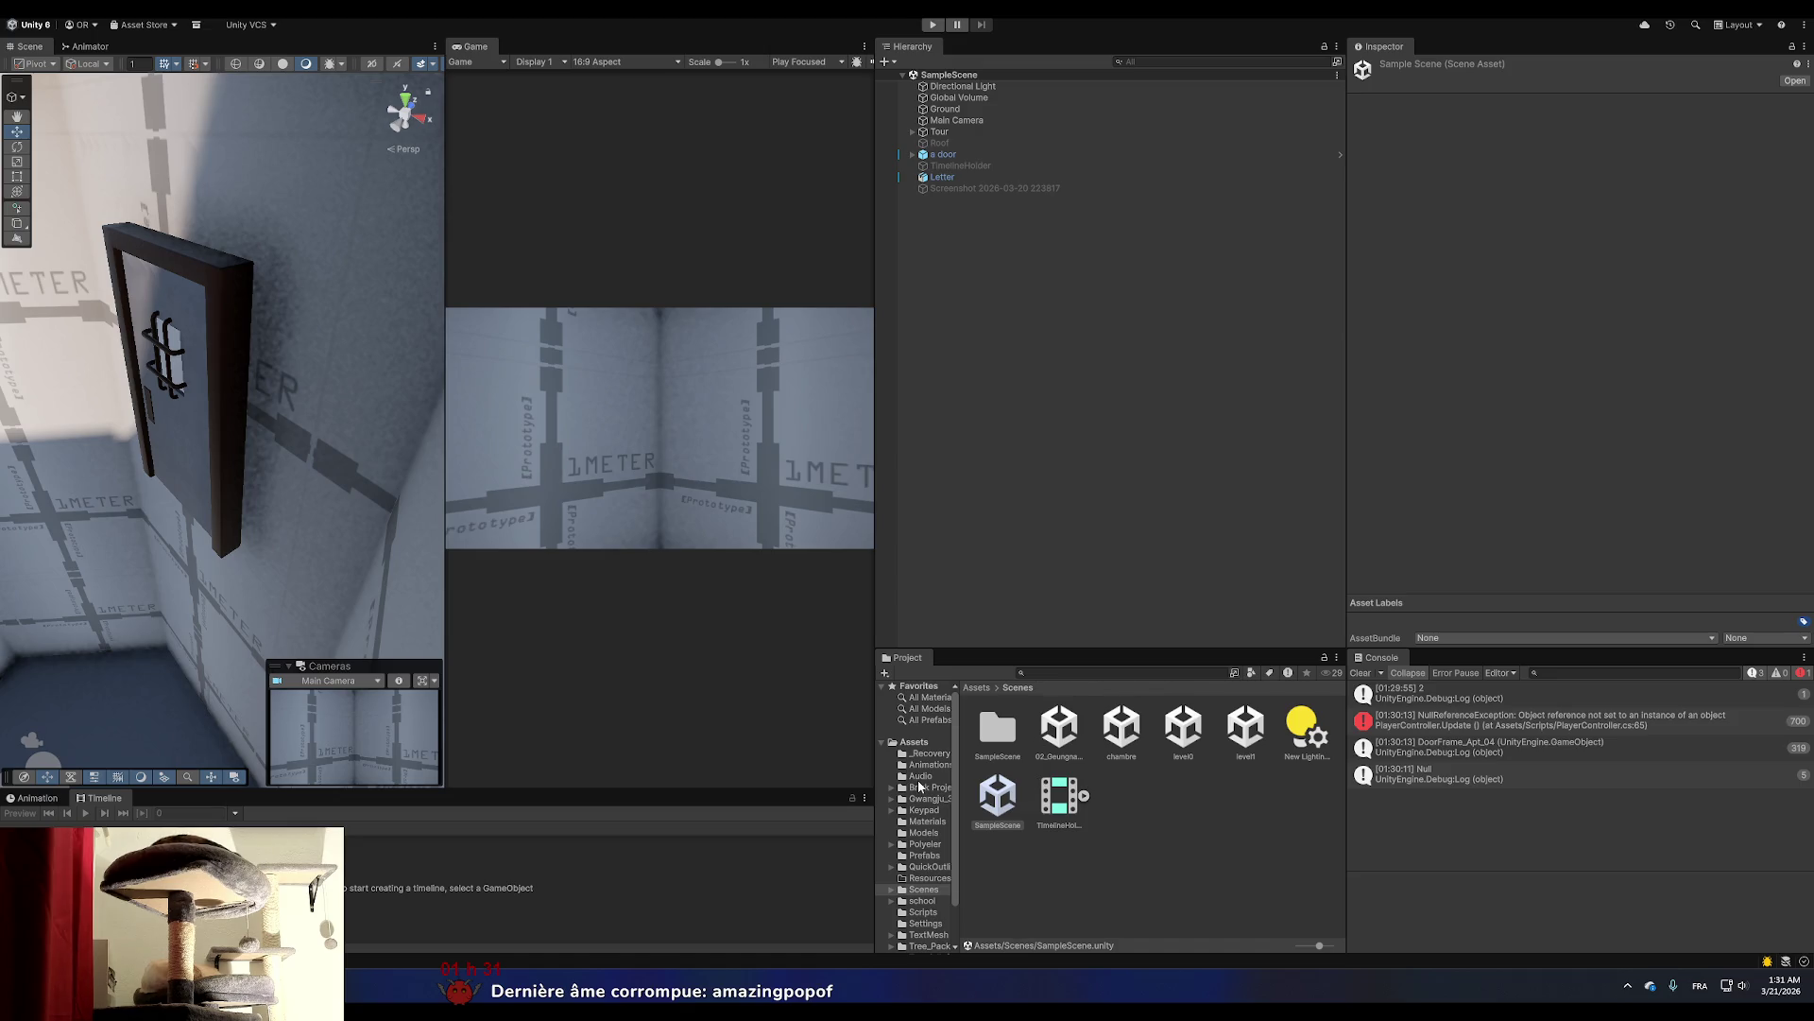
scroll(920, 786, "down", 2)
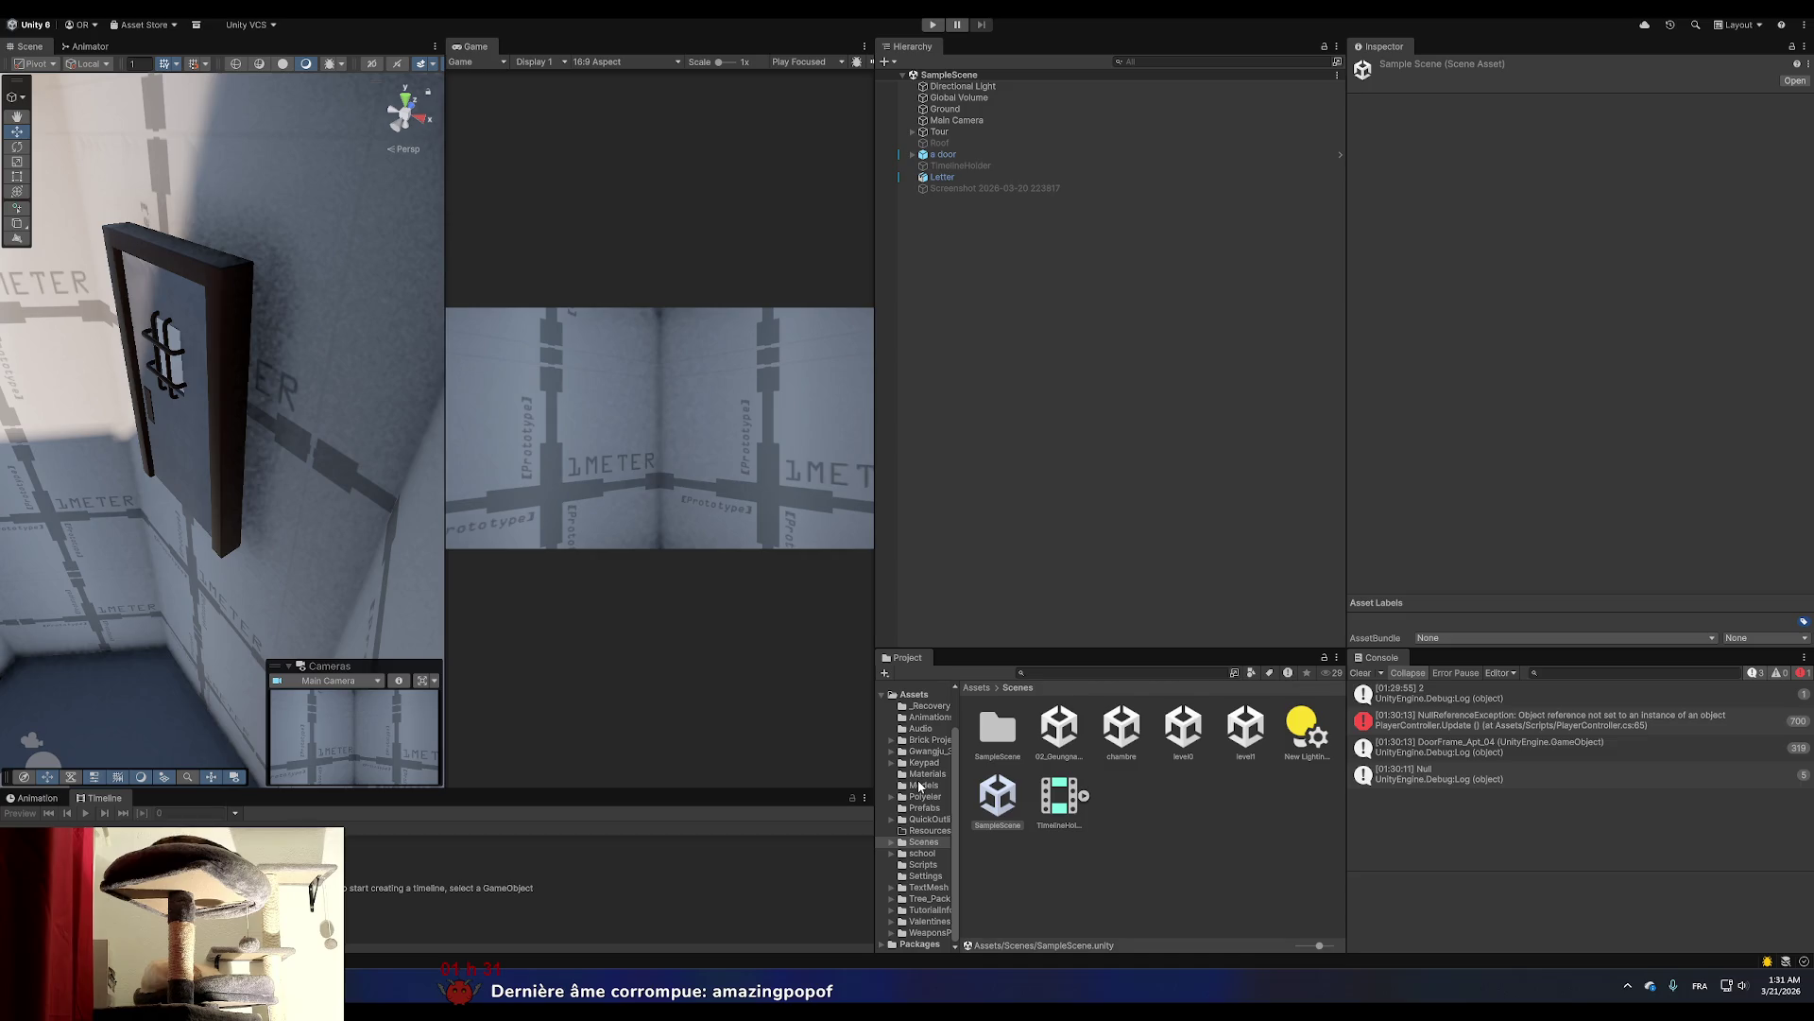
scroll(920, 785, "up", 2)
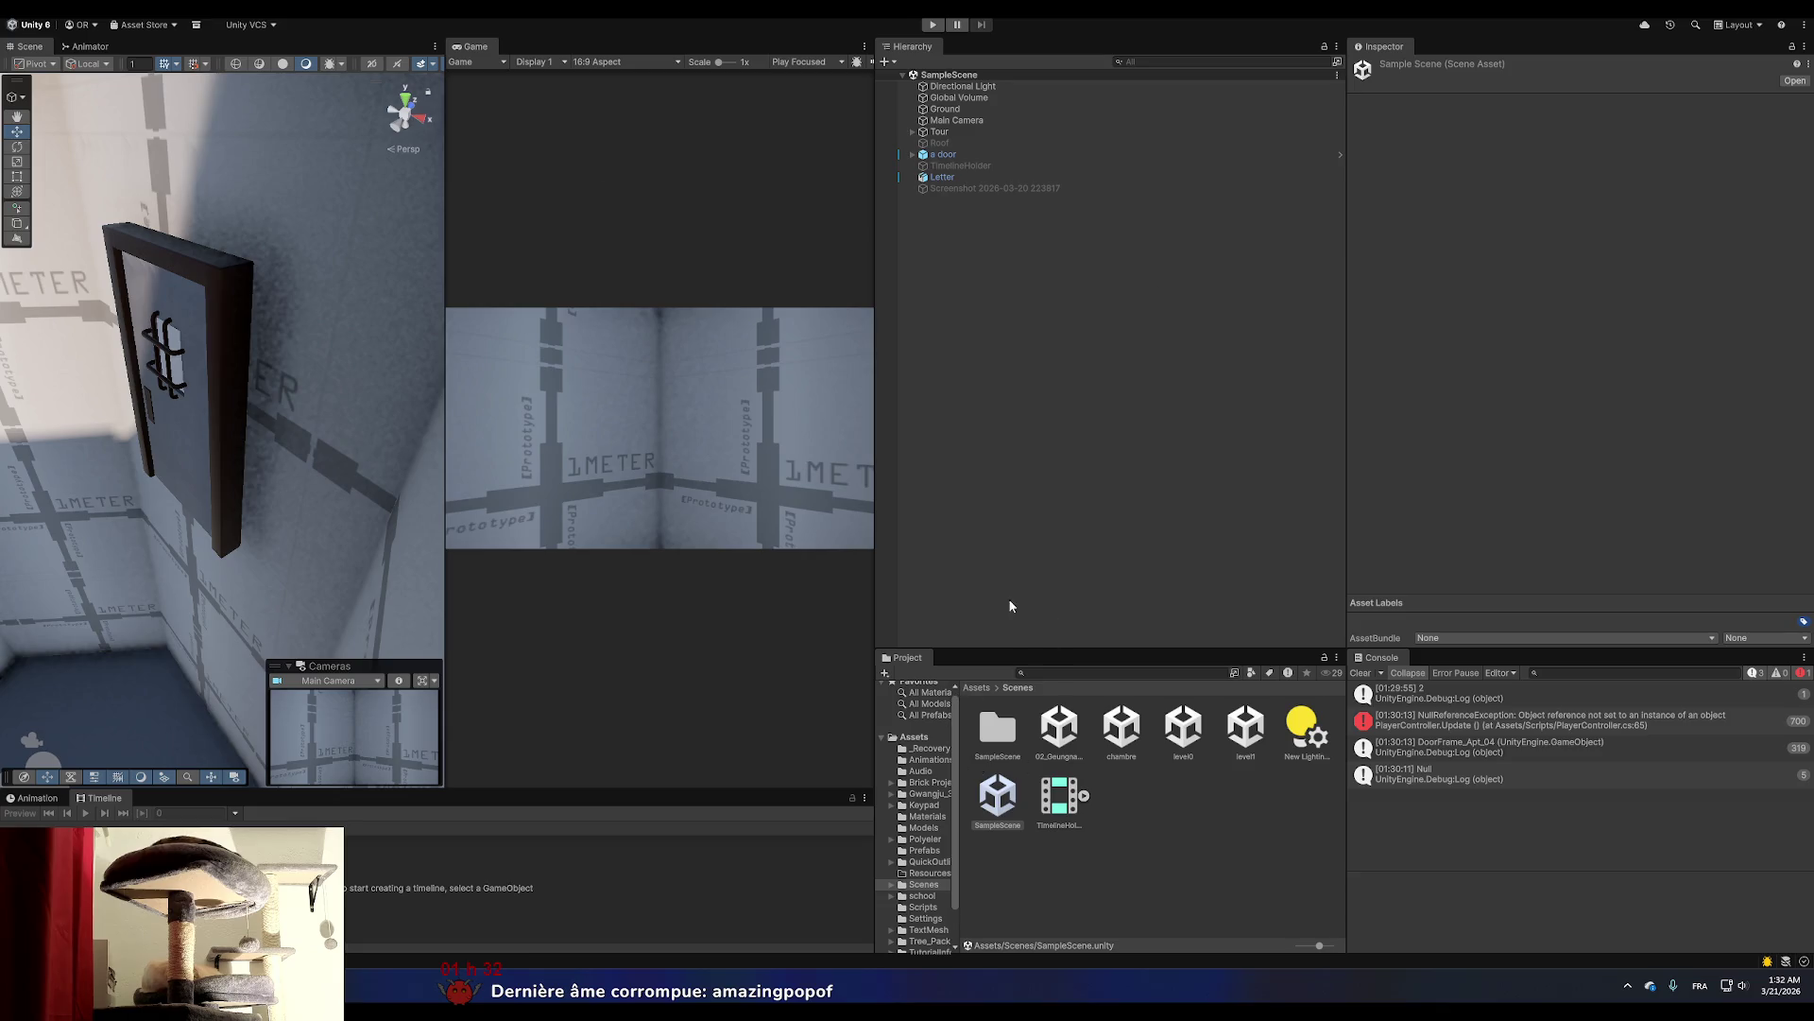
scroll(910, 787, "up", 1)
scroll(910, 787, "down", 2)
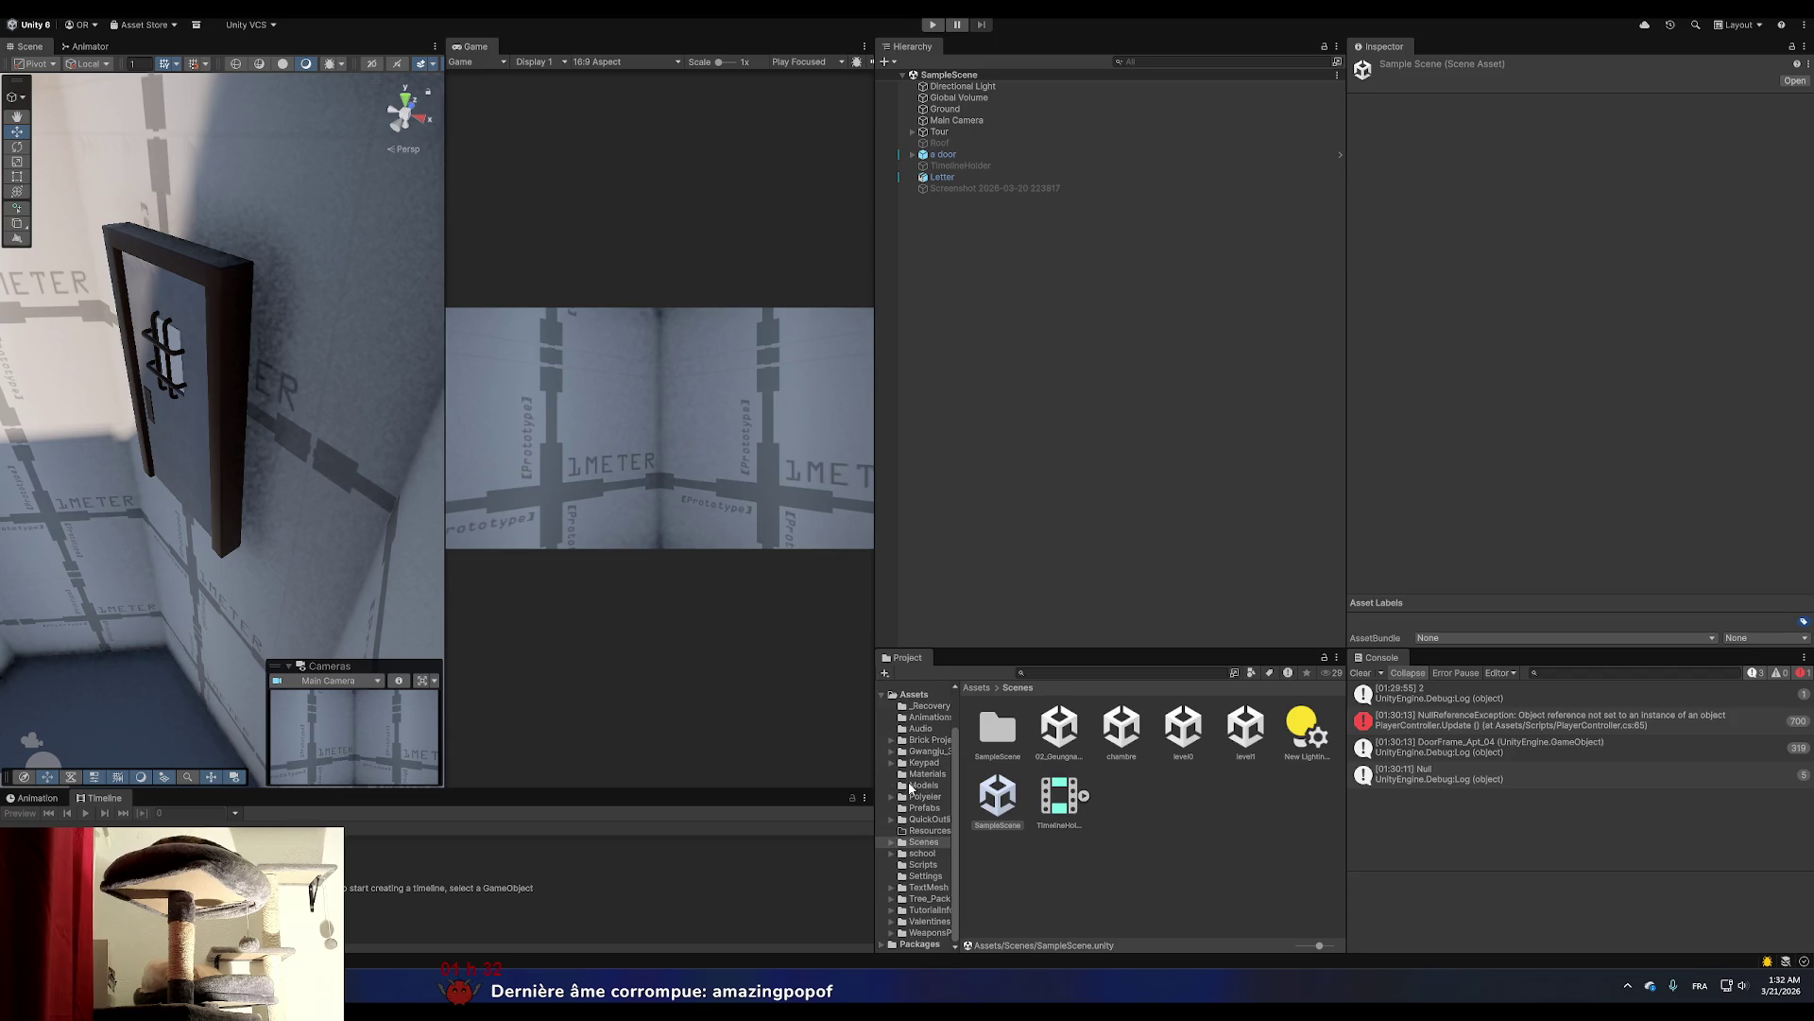
scroll(910, 786, "up", 3)
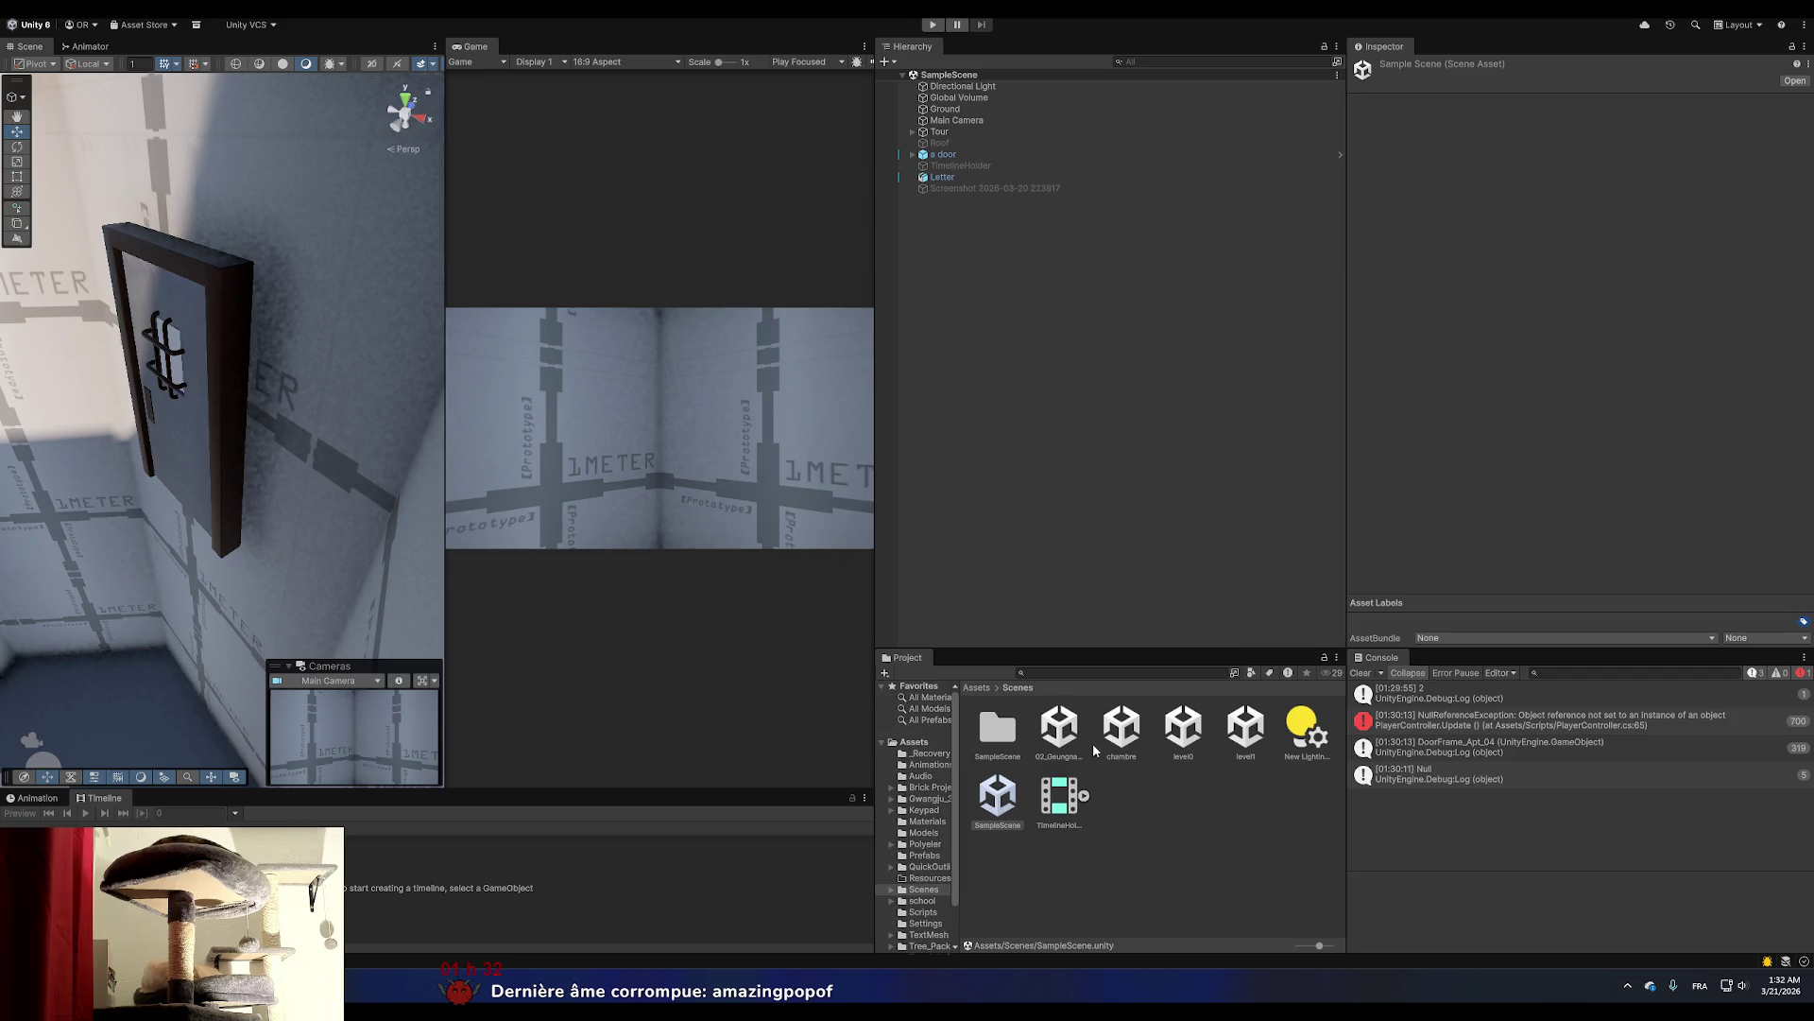
Play the level0 scene, open and dismiss the molecule sheet's Give answer prompt, then stop.
double_click(1183, 728)
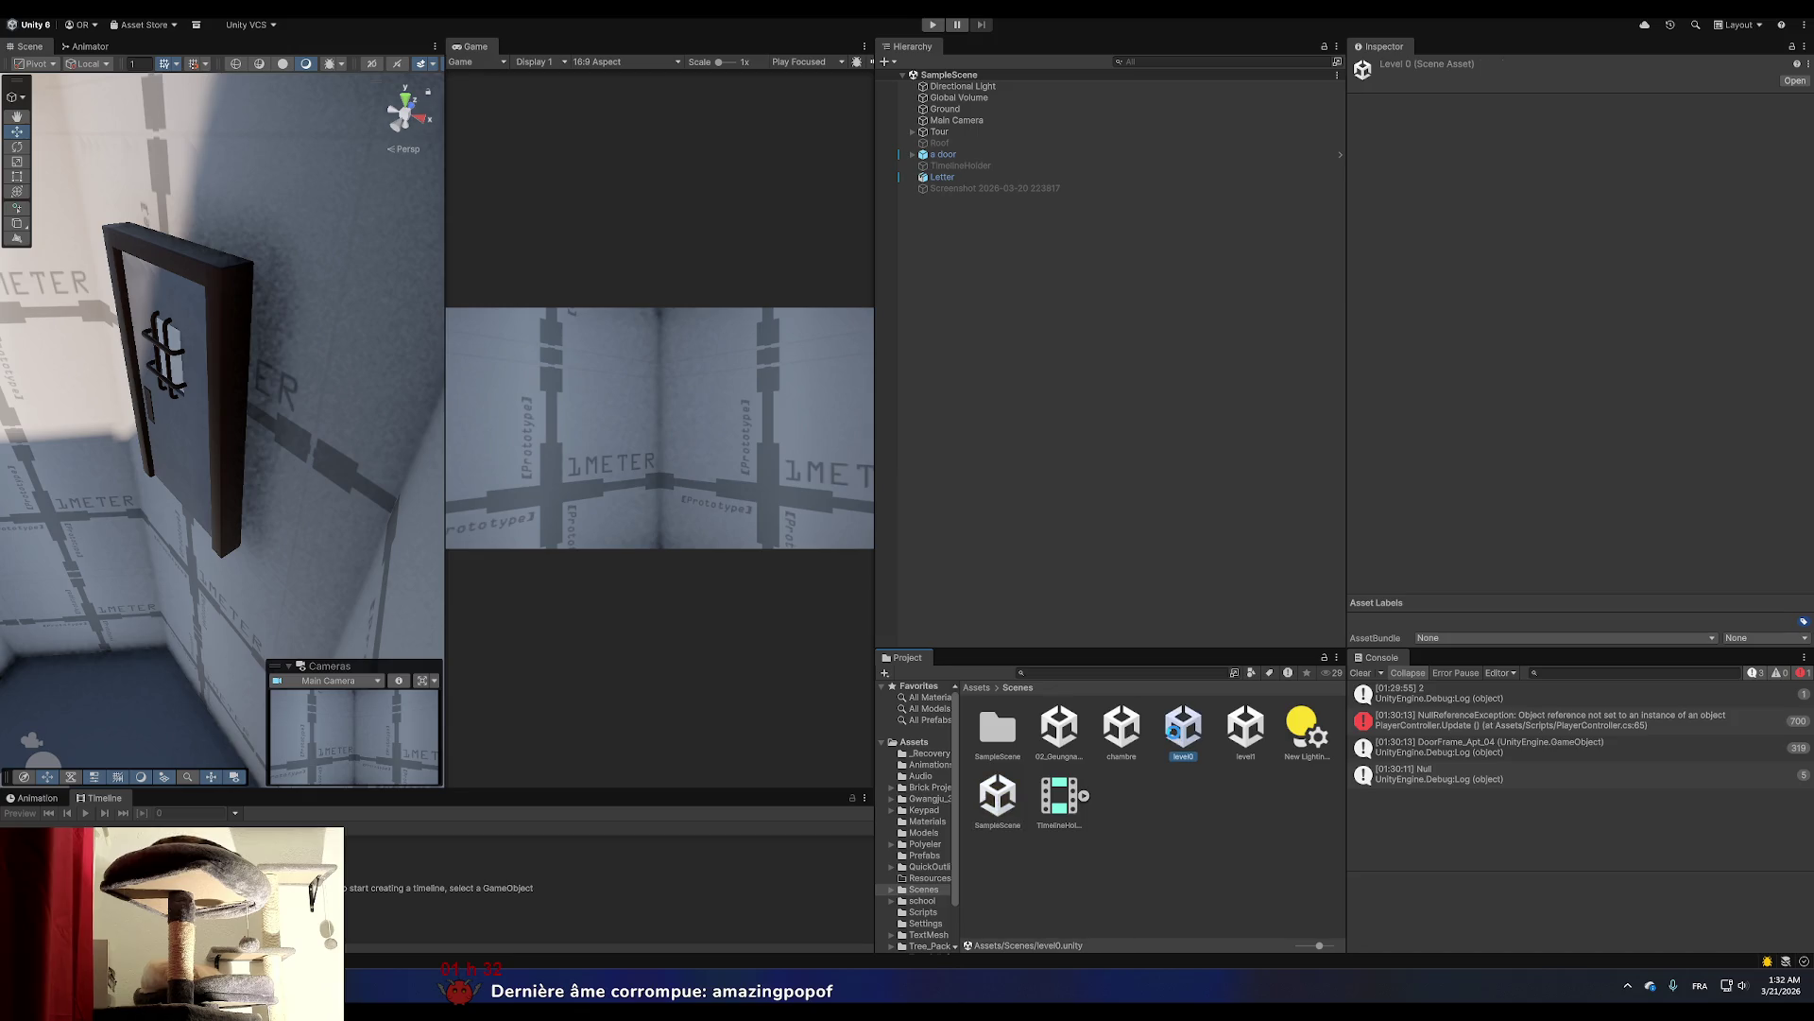
left_click(933, 24)
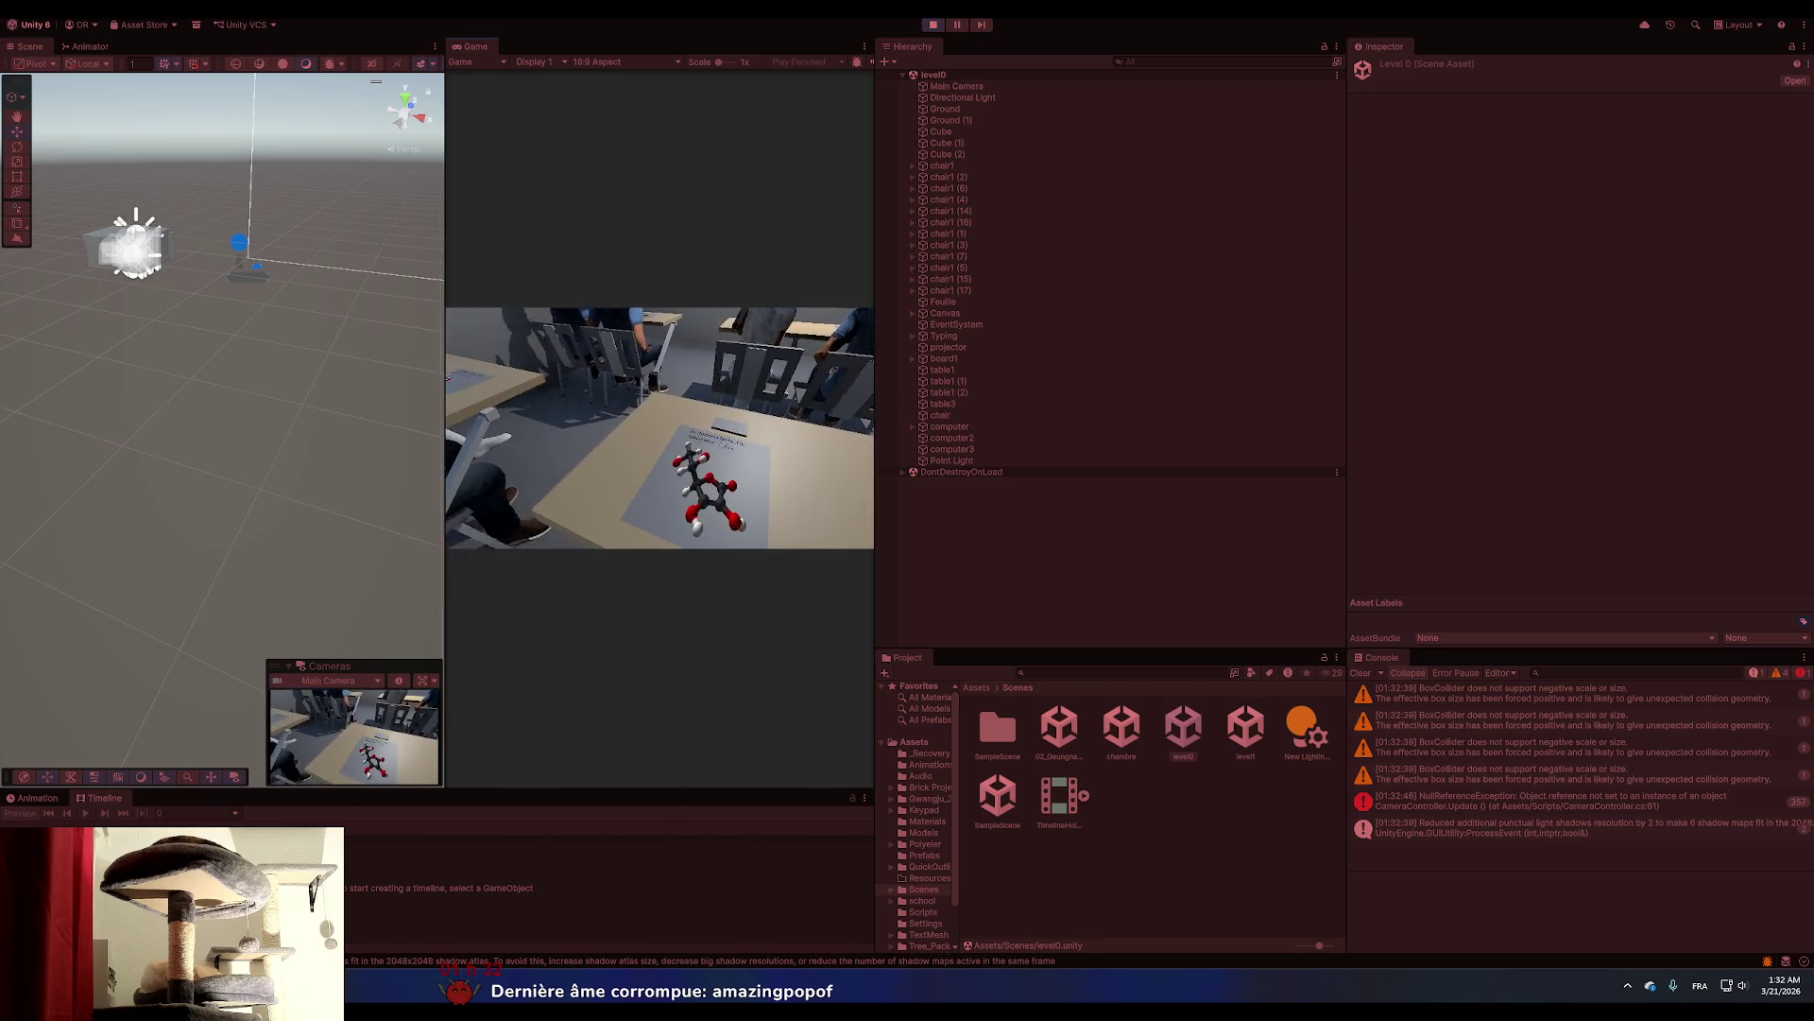
left_click(659, 428)
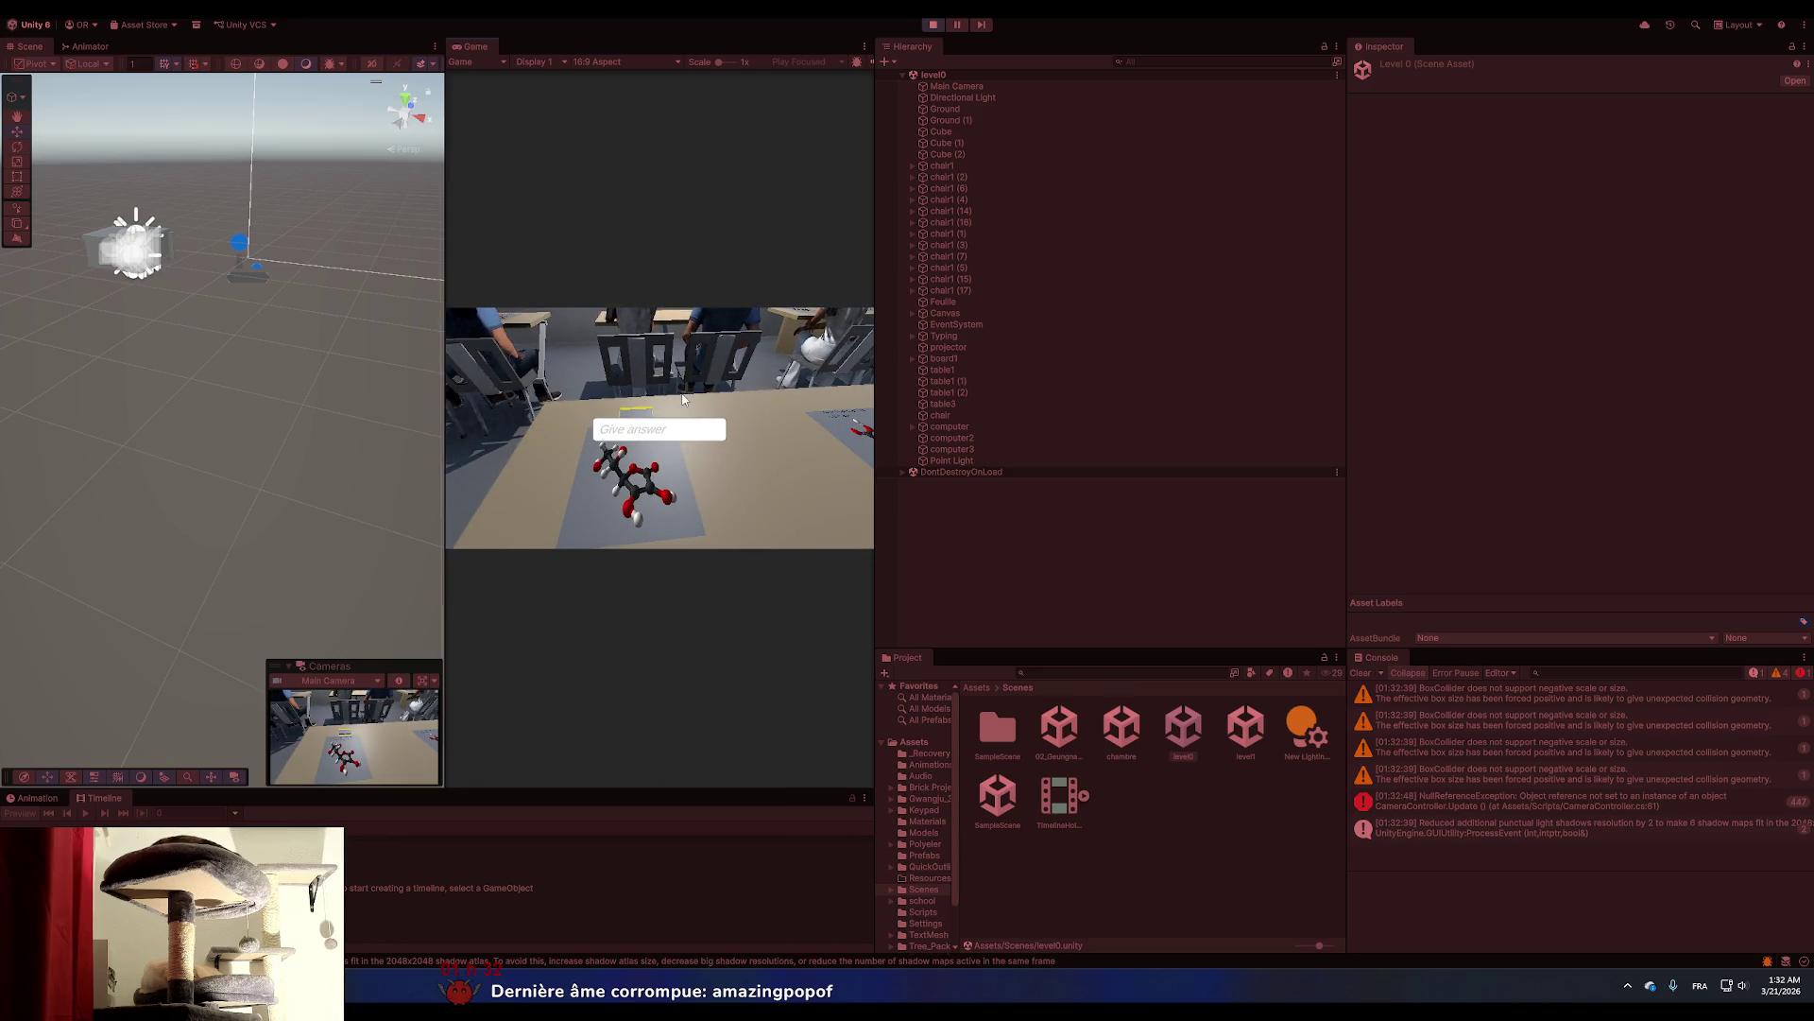
key("Escape")
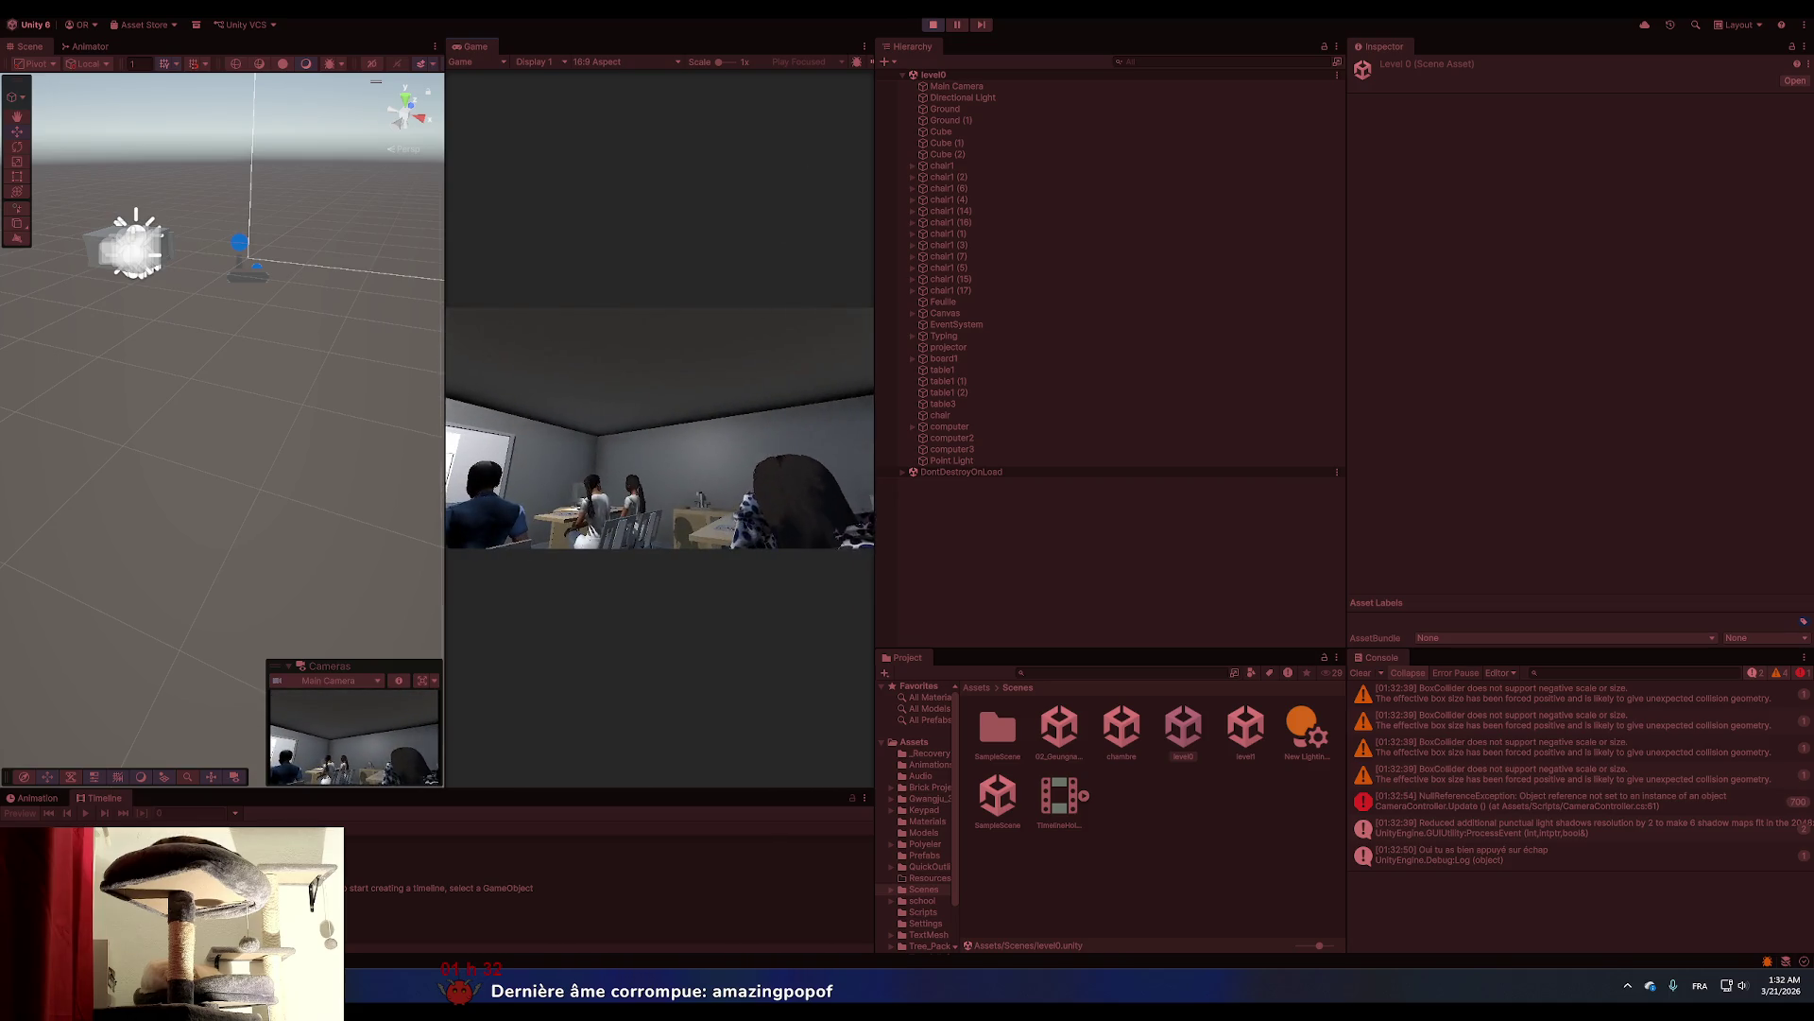
key("ctrl+p")
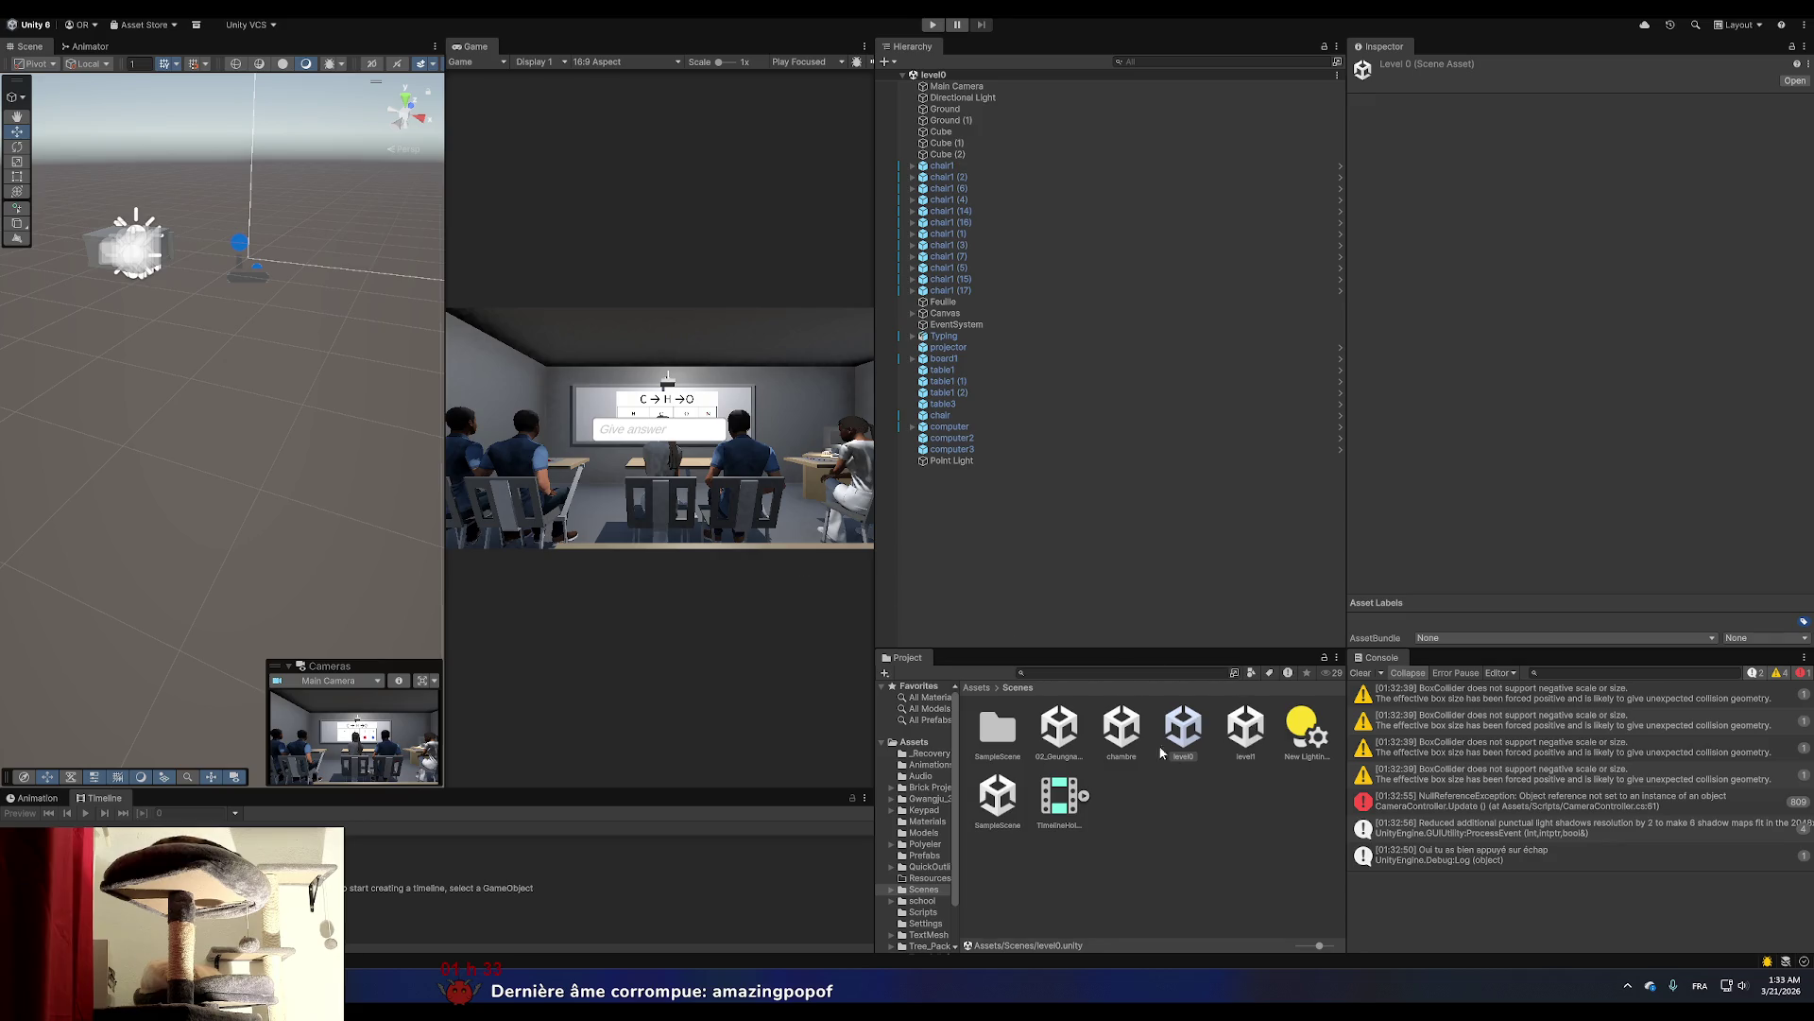
Play-test the chambre scene, stop it, and inspect the Controller1.cs:47 NullReferenceException in the Console.
double_click(1126, 729)
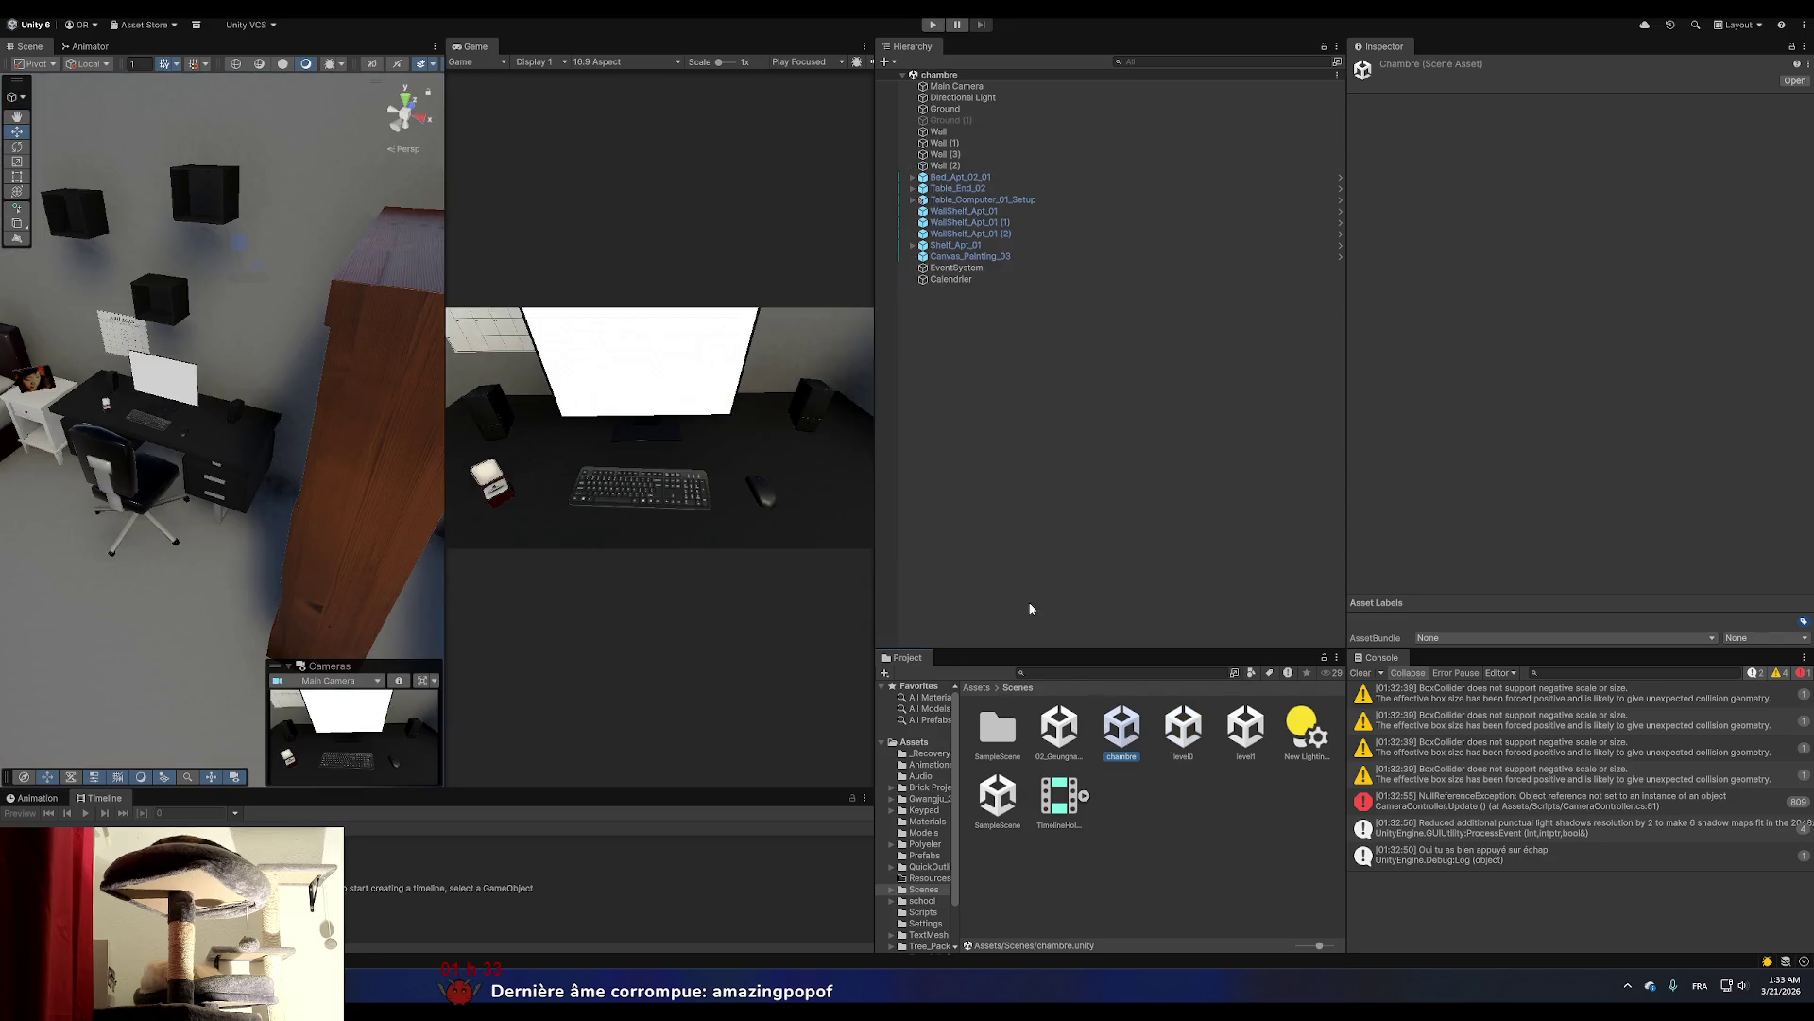
left_click(932, 24)
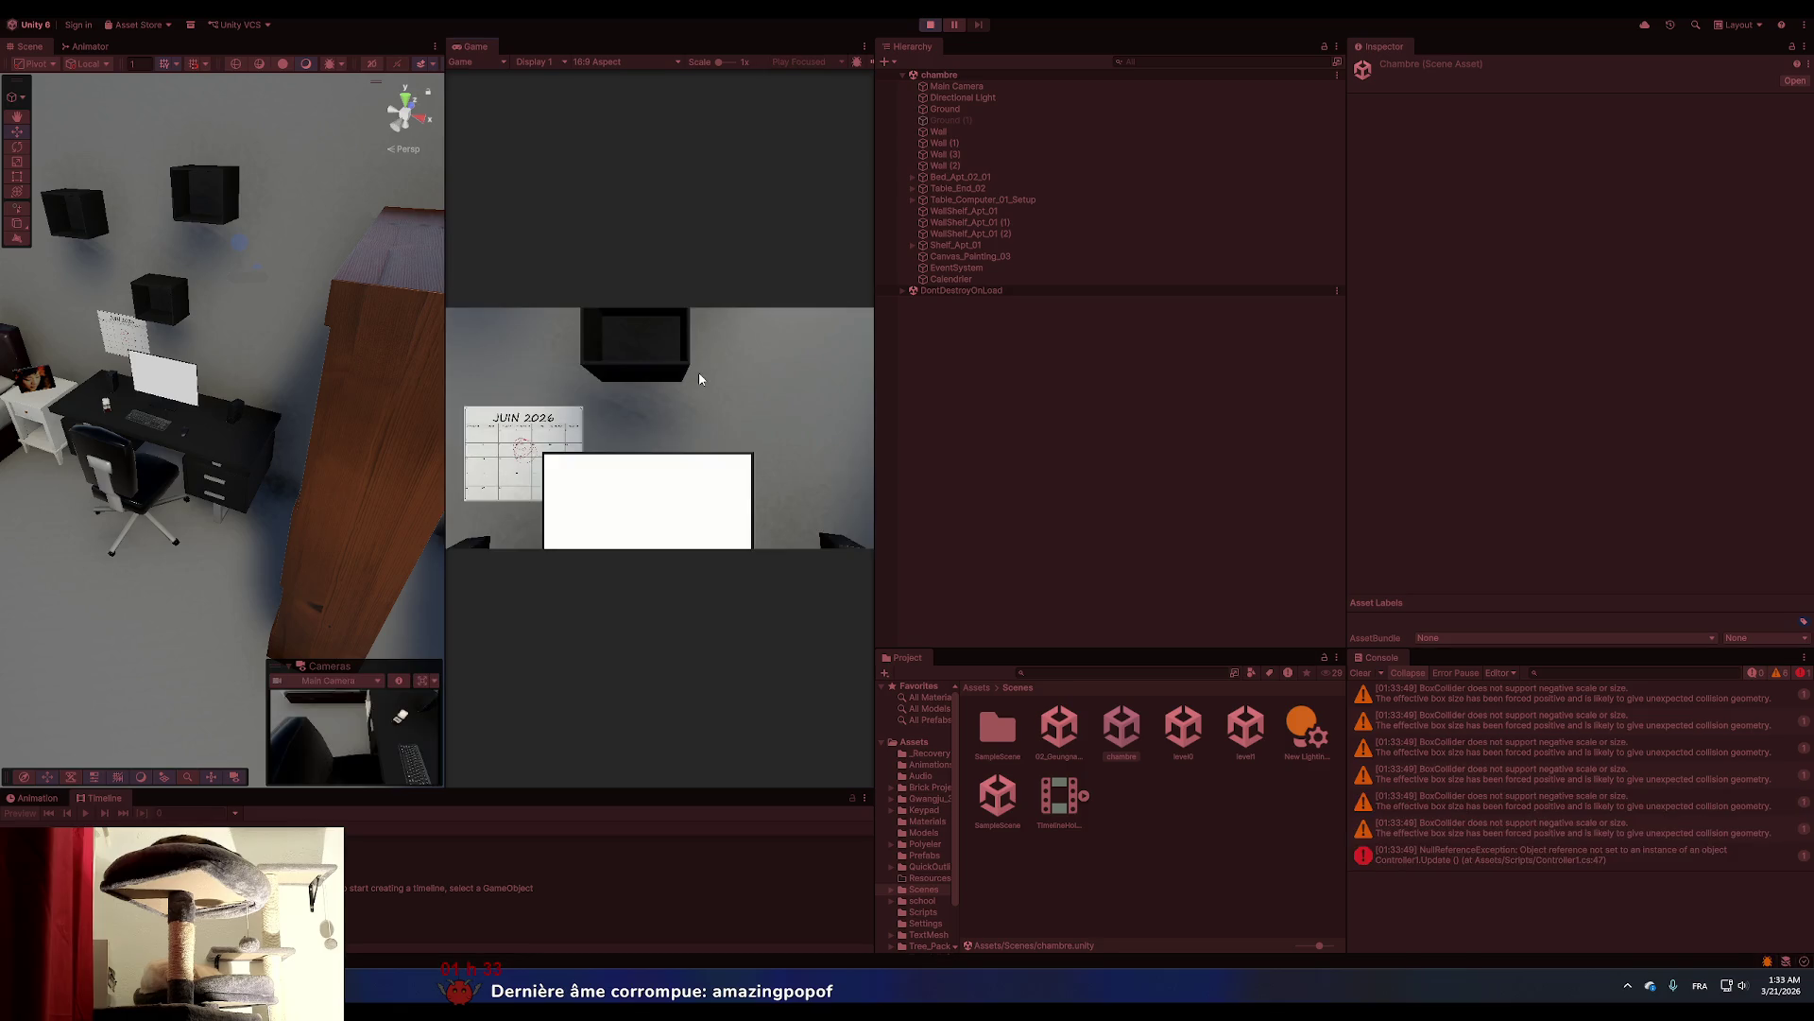
left_click(699, 378)
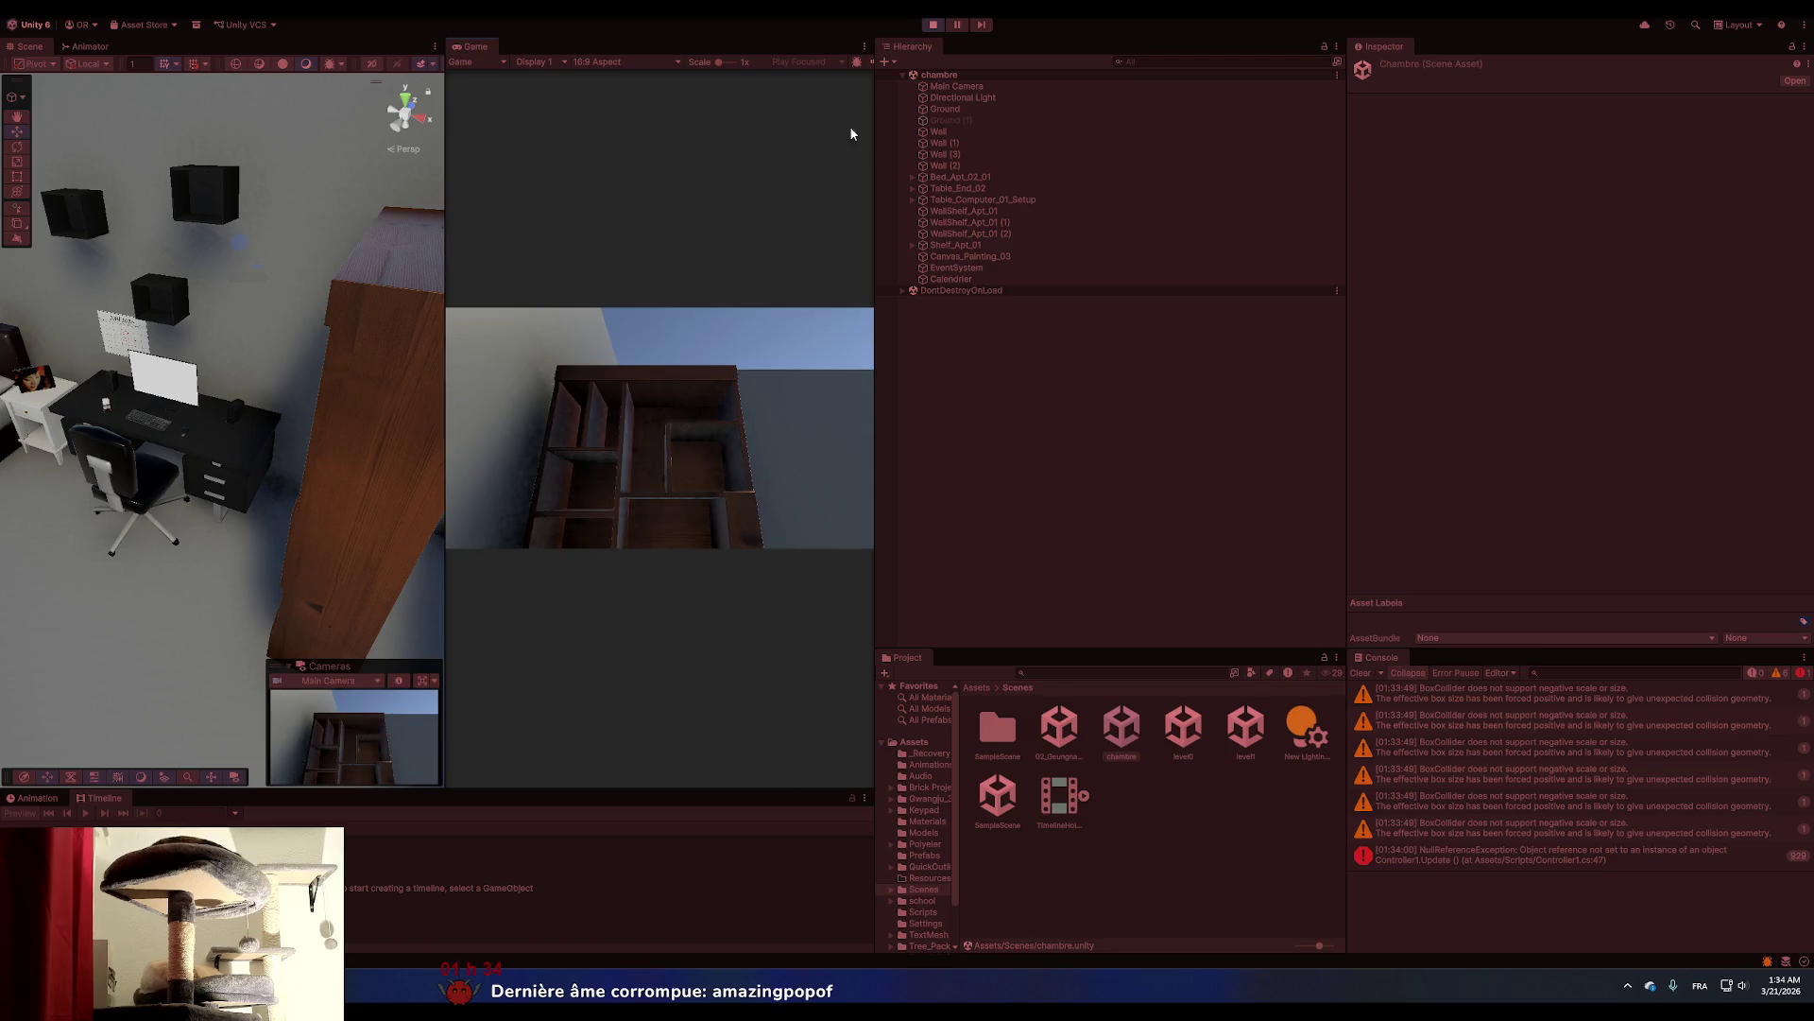
left_click(933, 25)
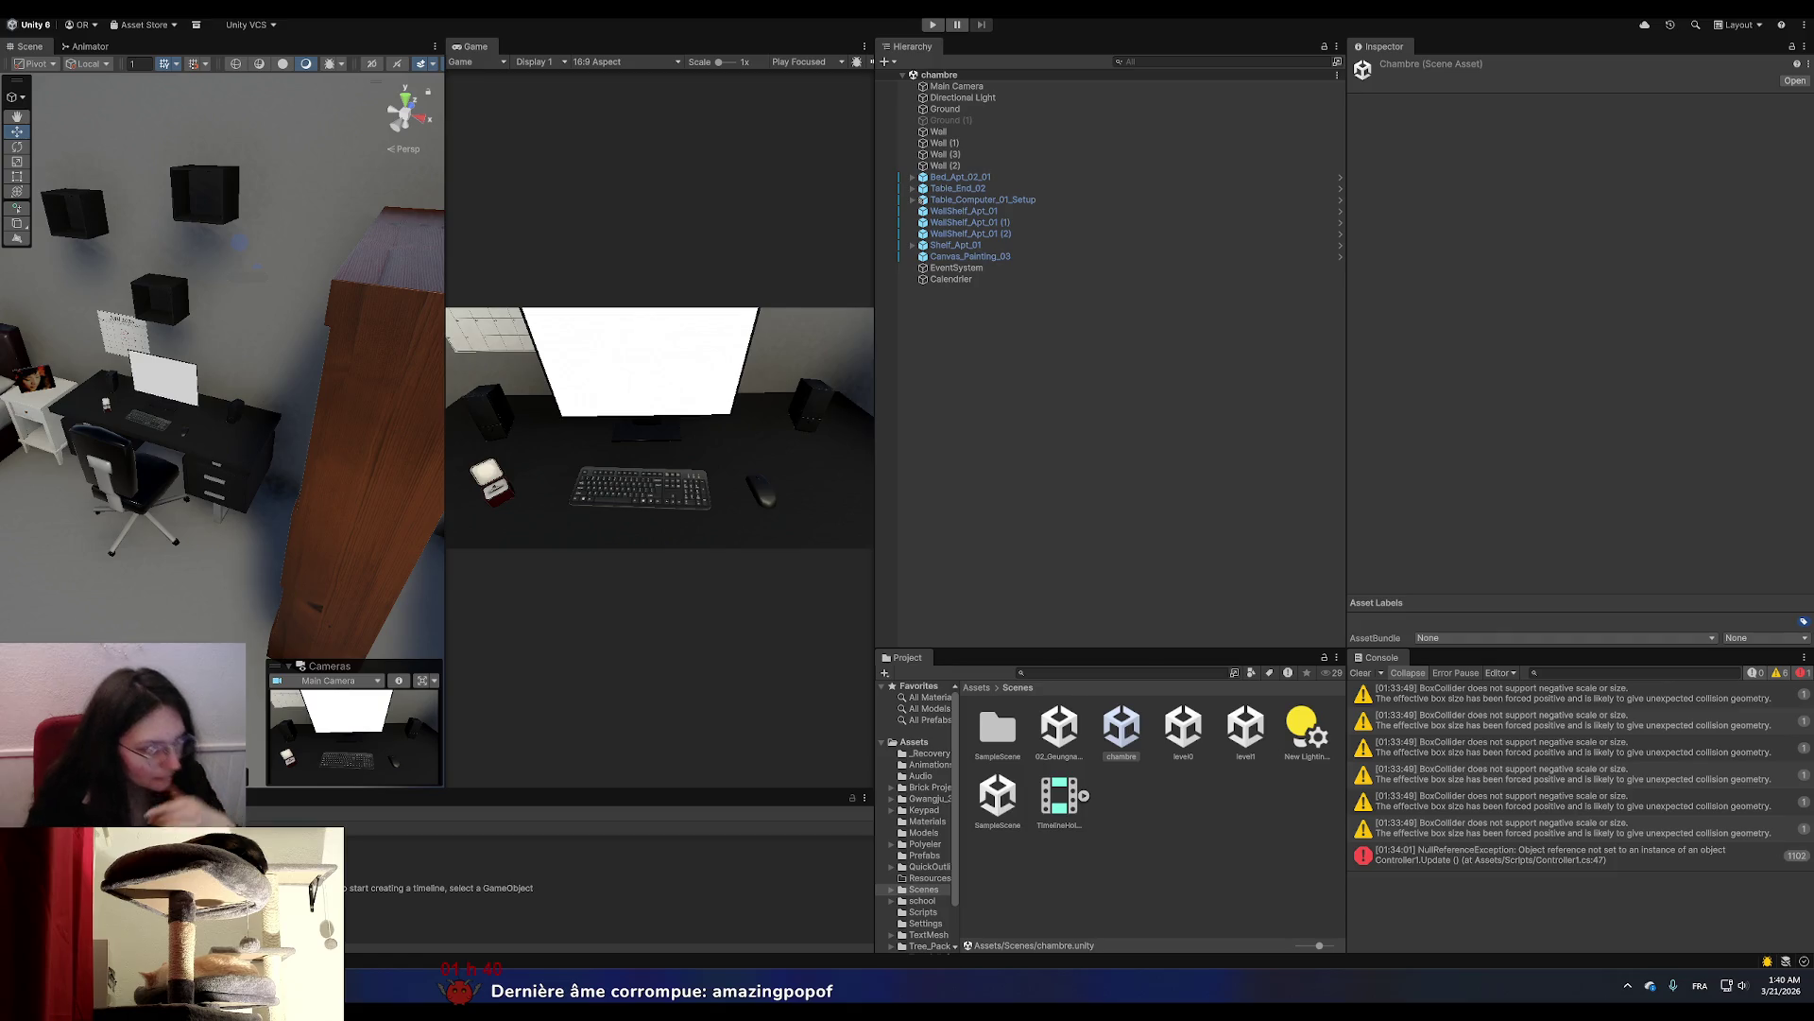
left_click(1554, 856)
Jump to Controller1.cs line 47, start an if (go) check above it, then undo it.
double_click(1554, 856)
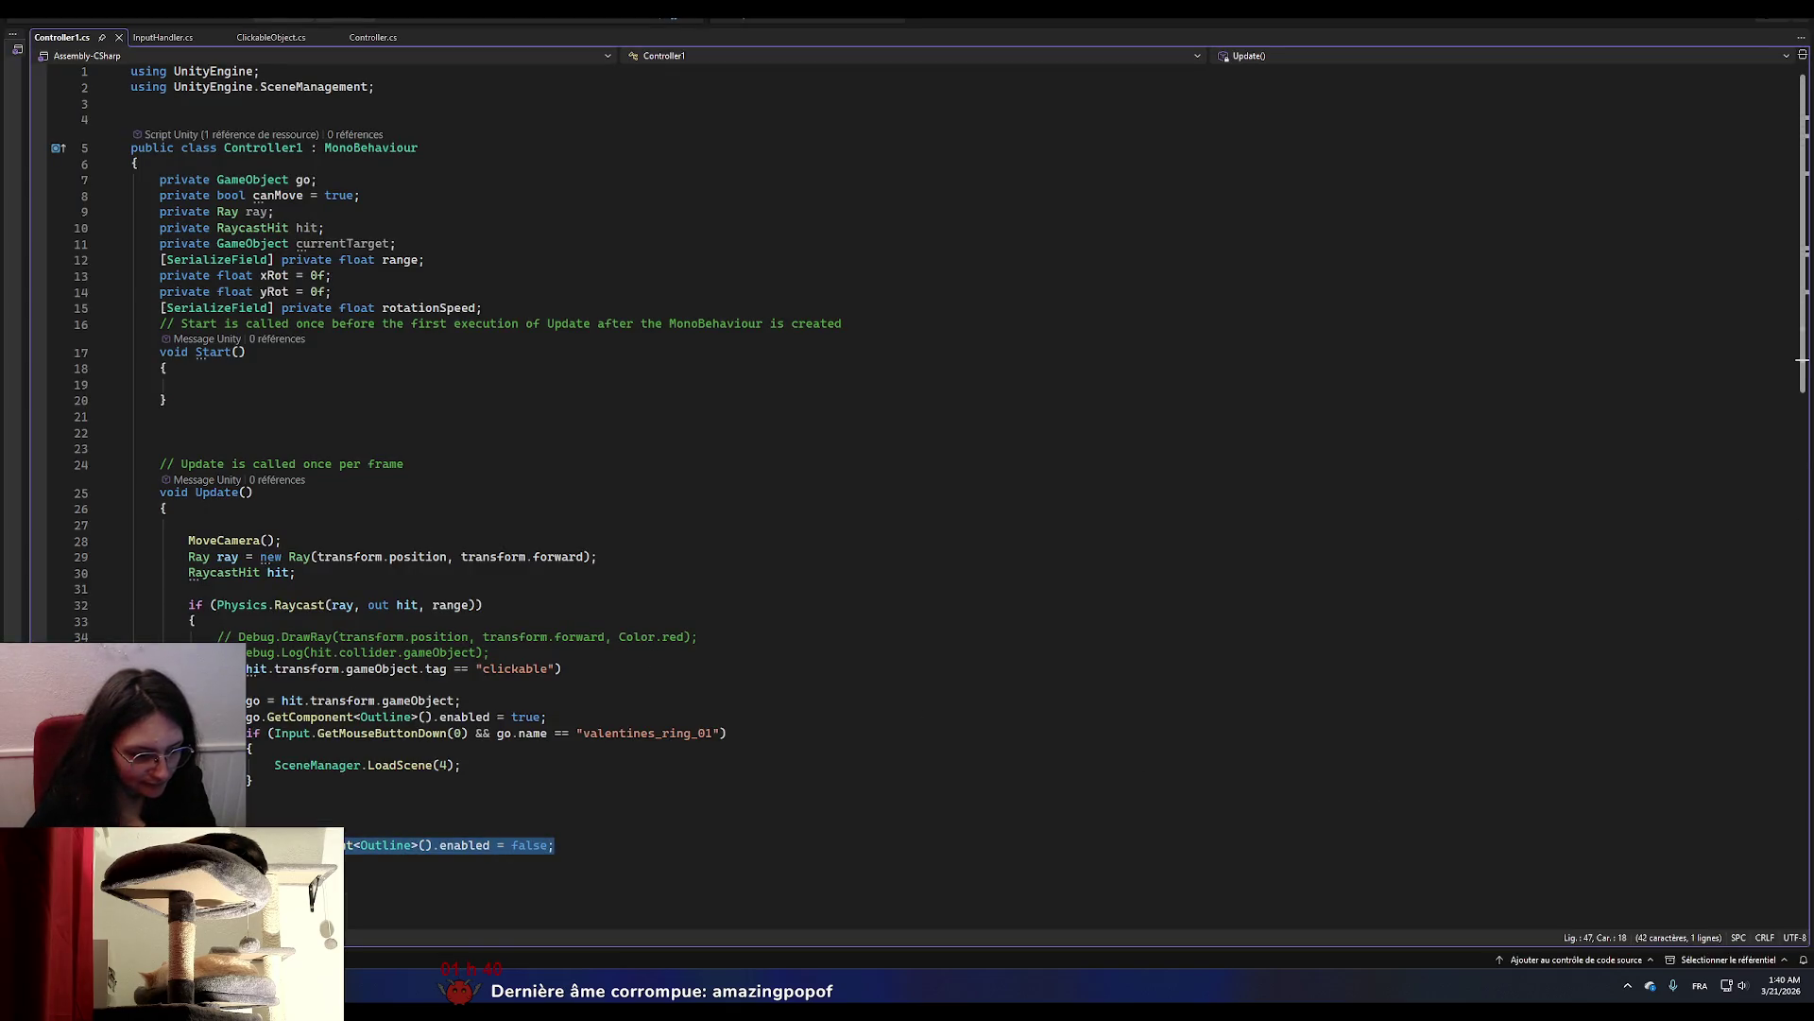
left_click(530, 855)
left_click(281, 828)
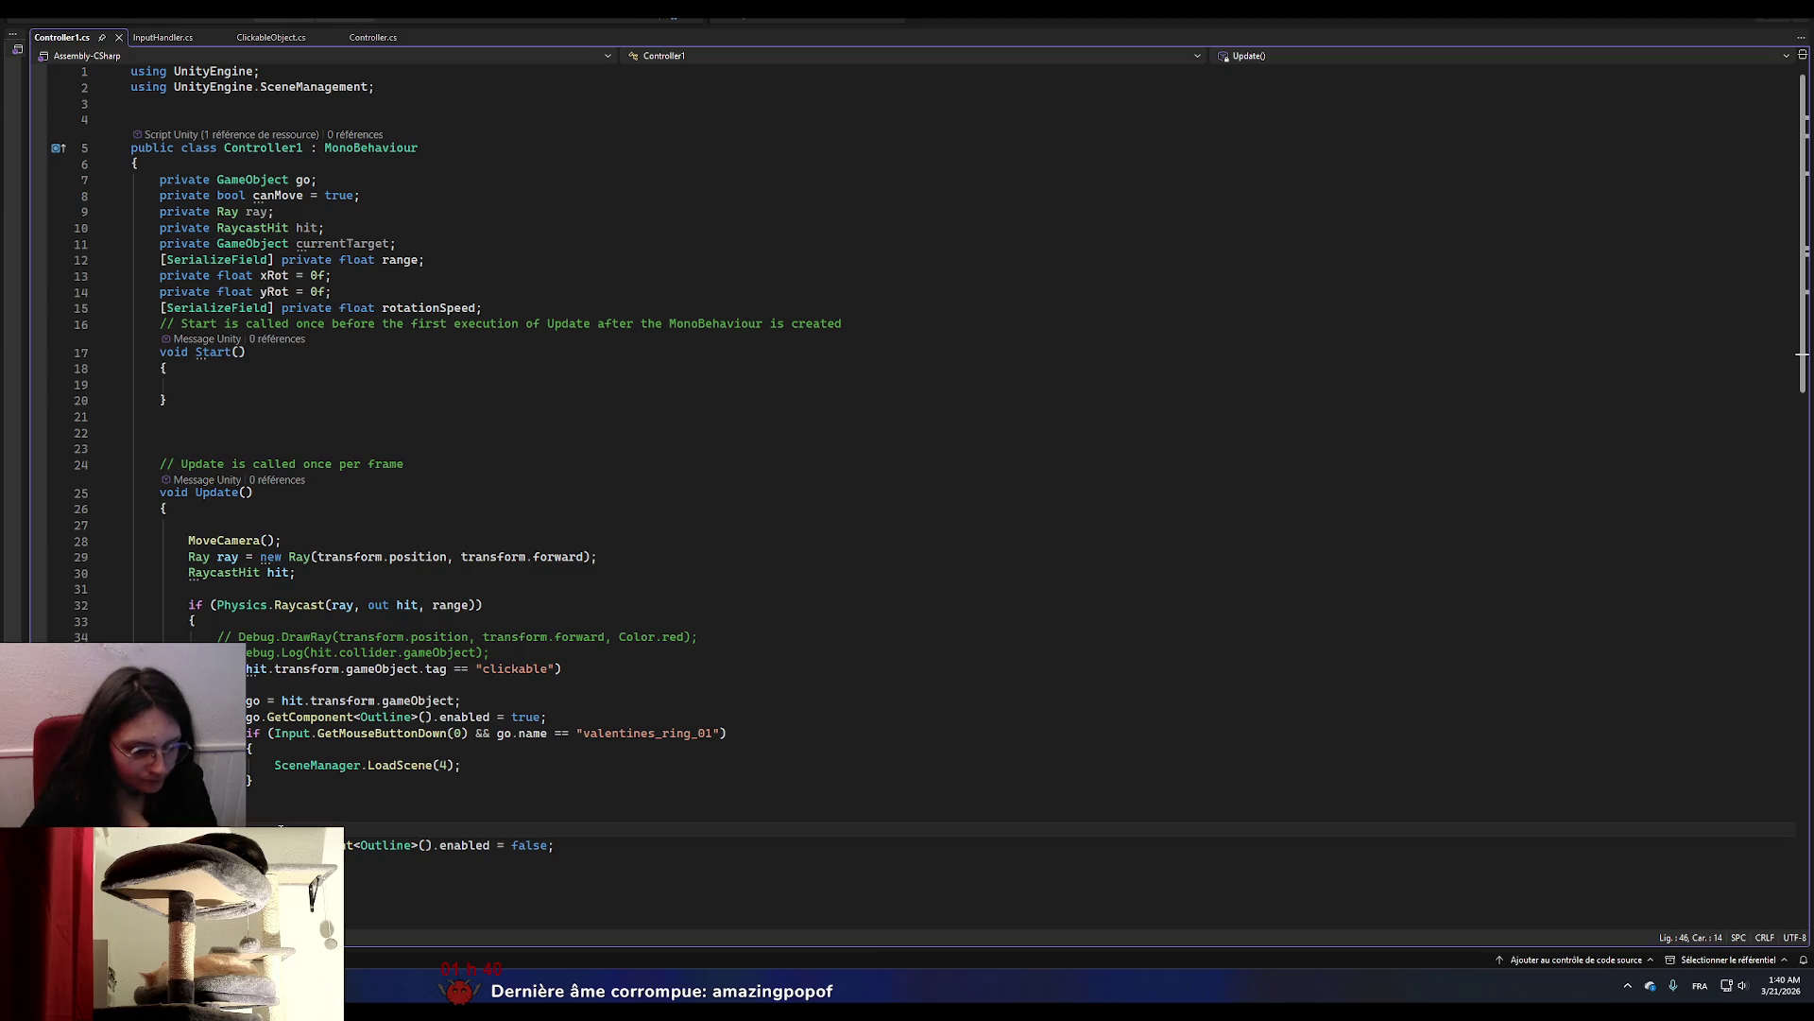
key("Return")
type("if")
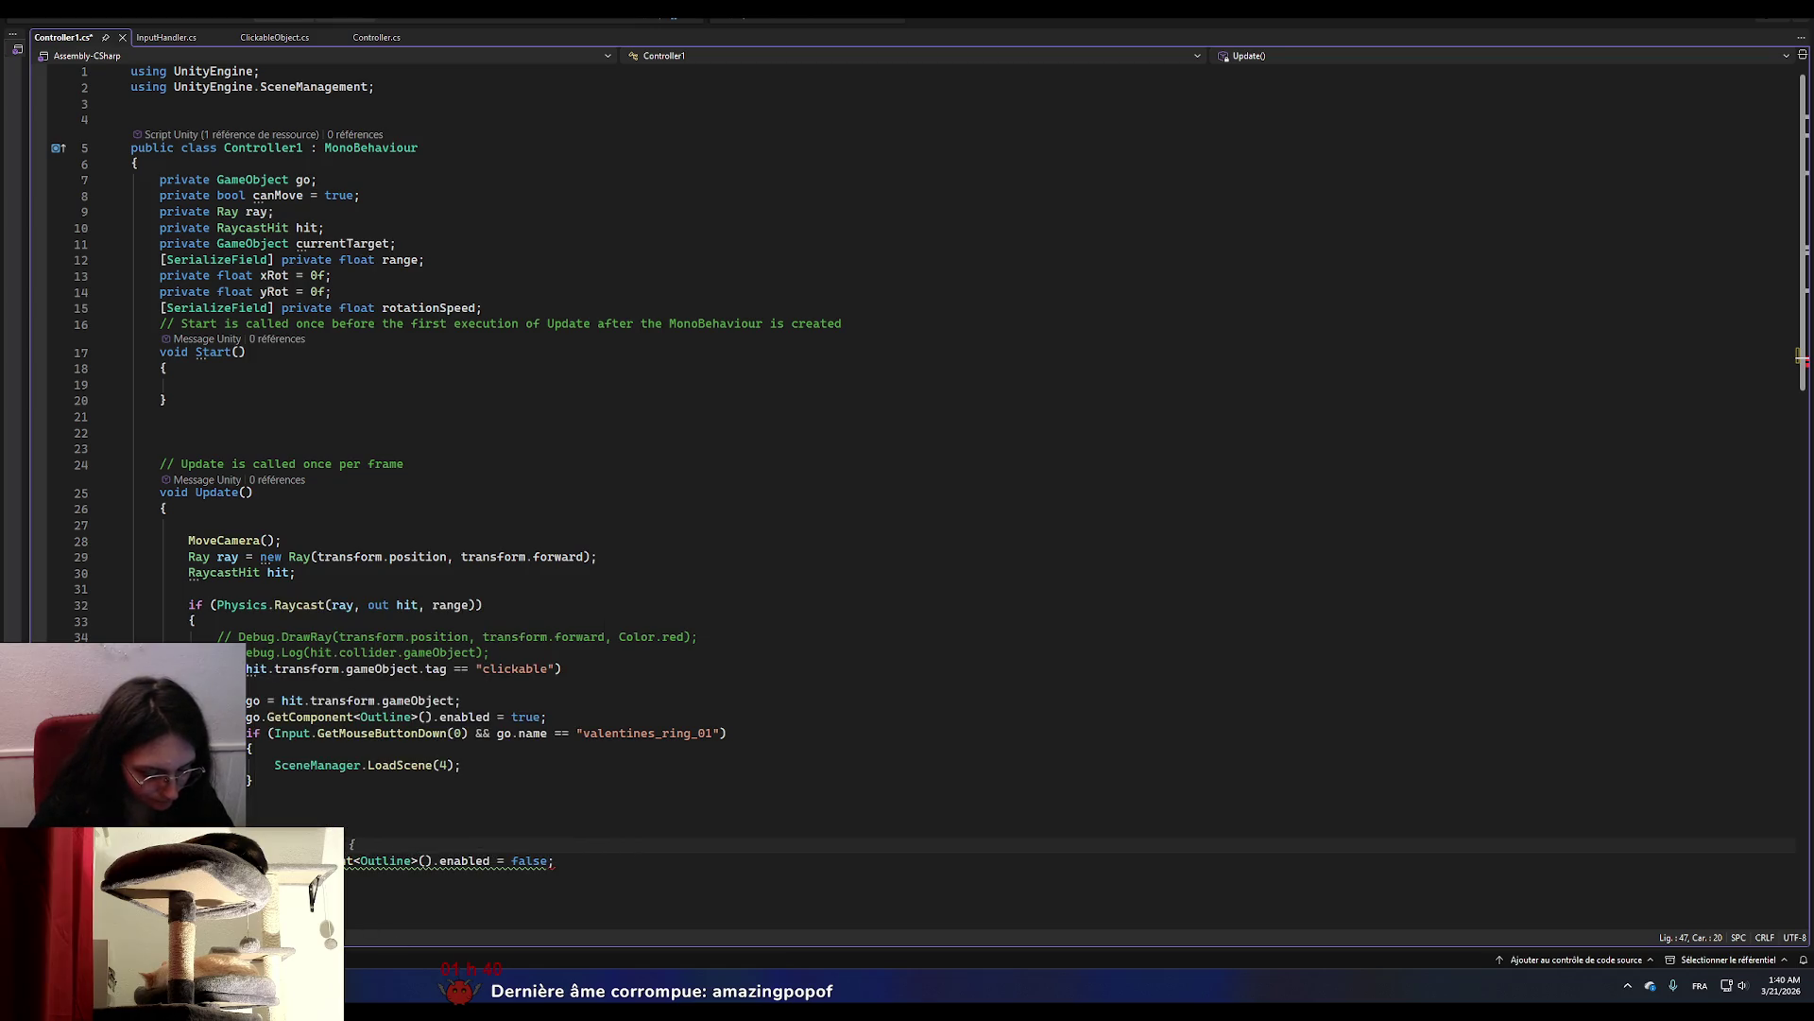
type(" (go")
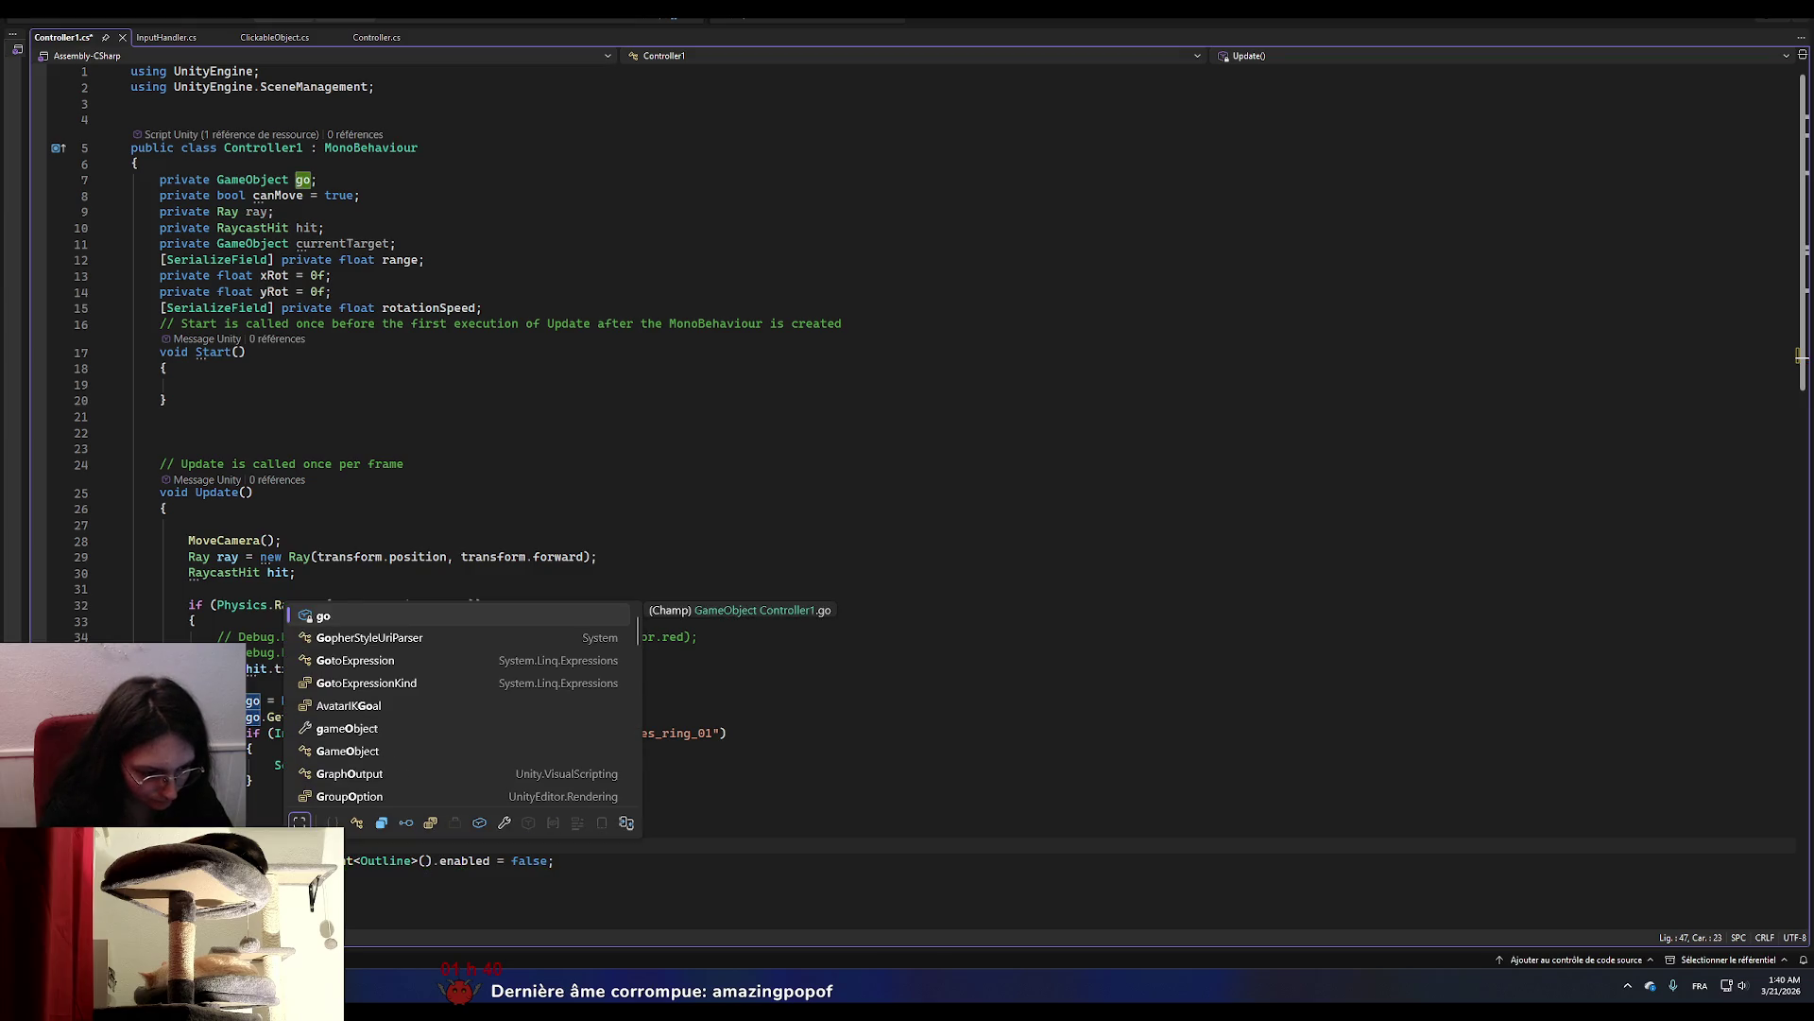
key("BackSpace")
key("BackSpace")
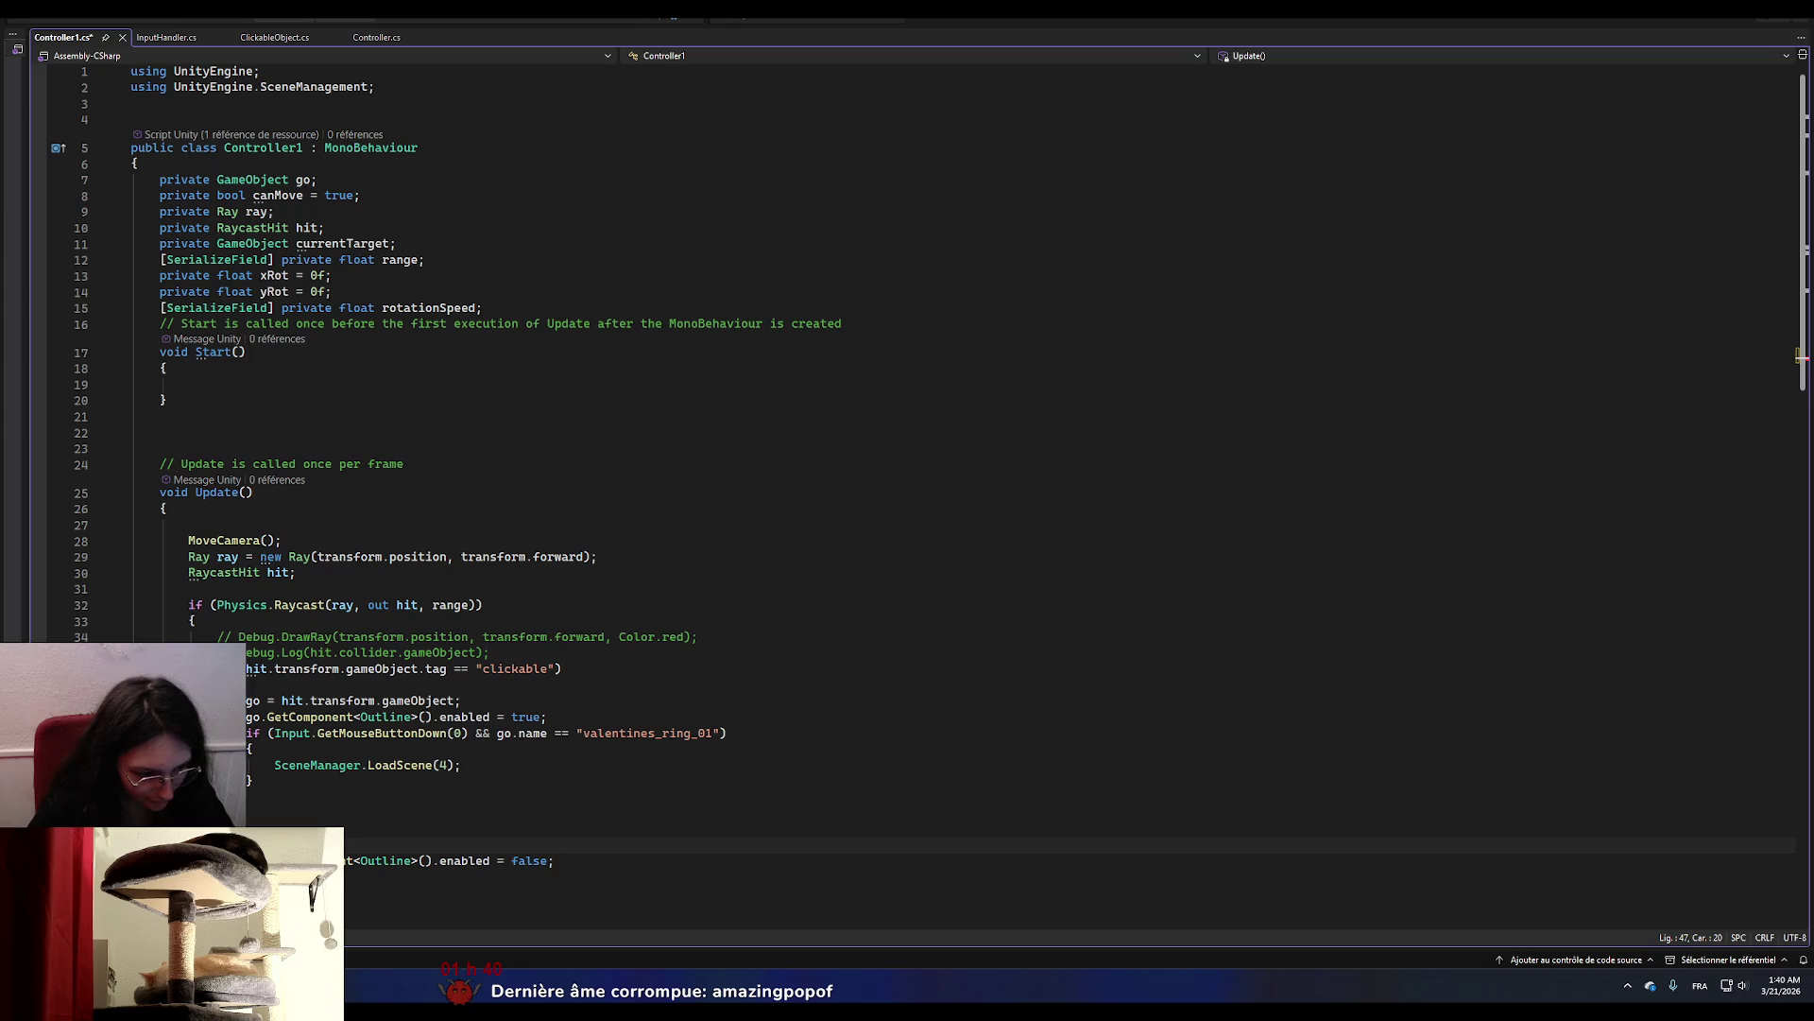
key("ctrl+z")
key("ctrl+z")
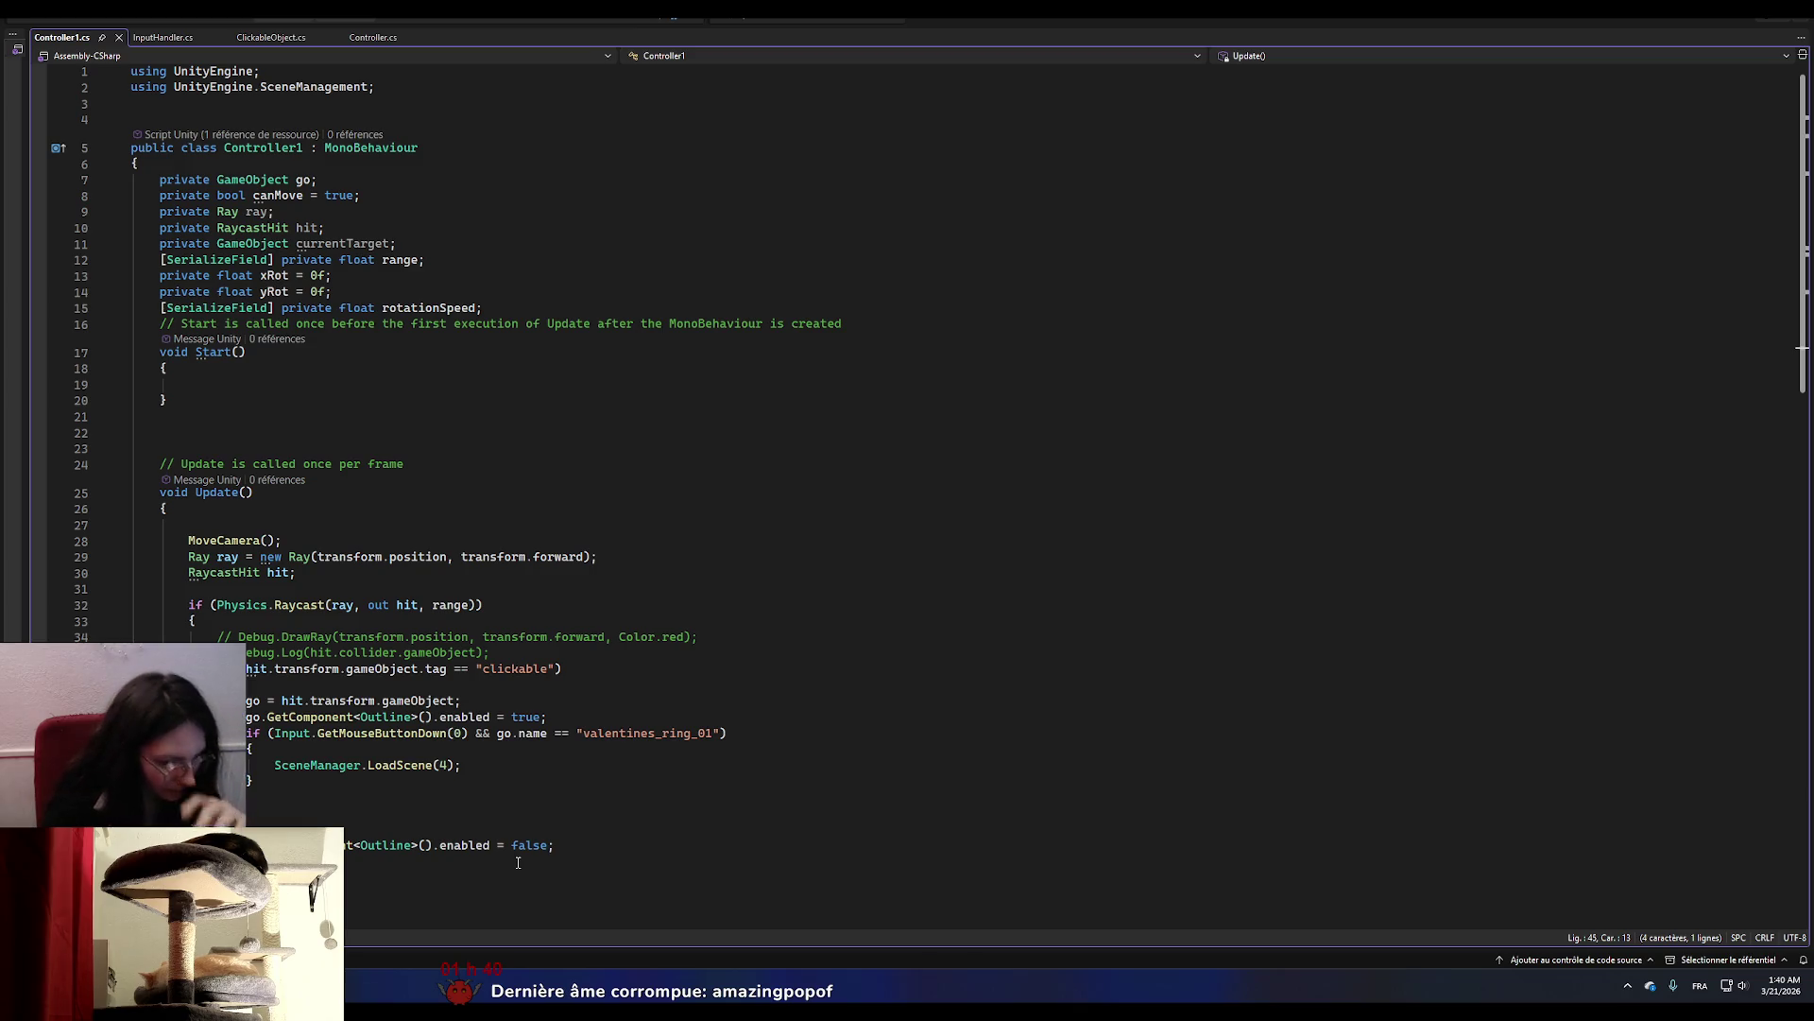
key("alt+Tab")
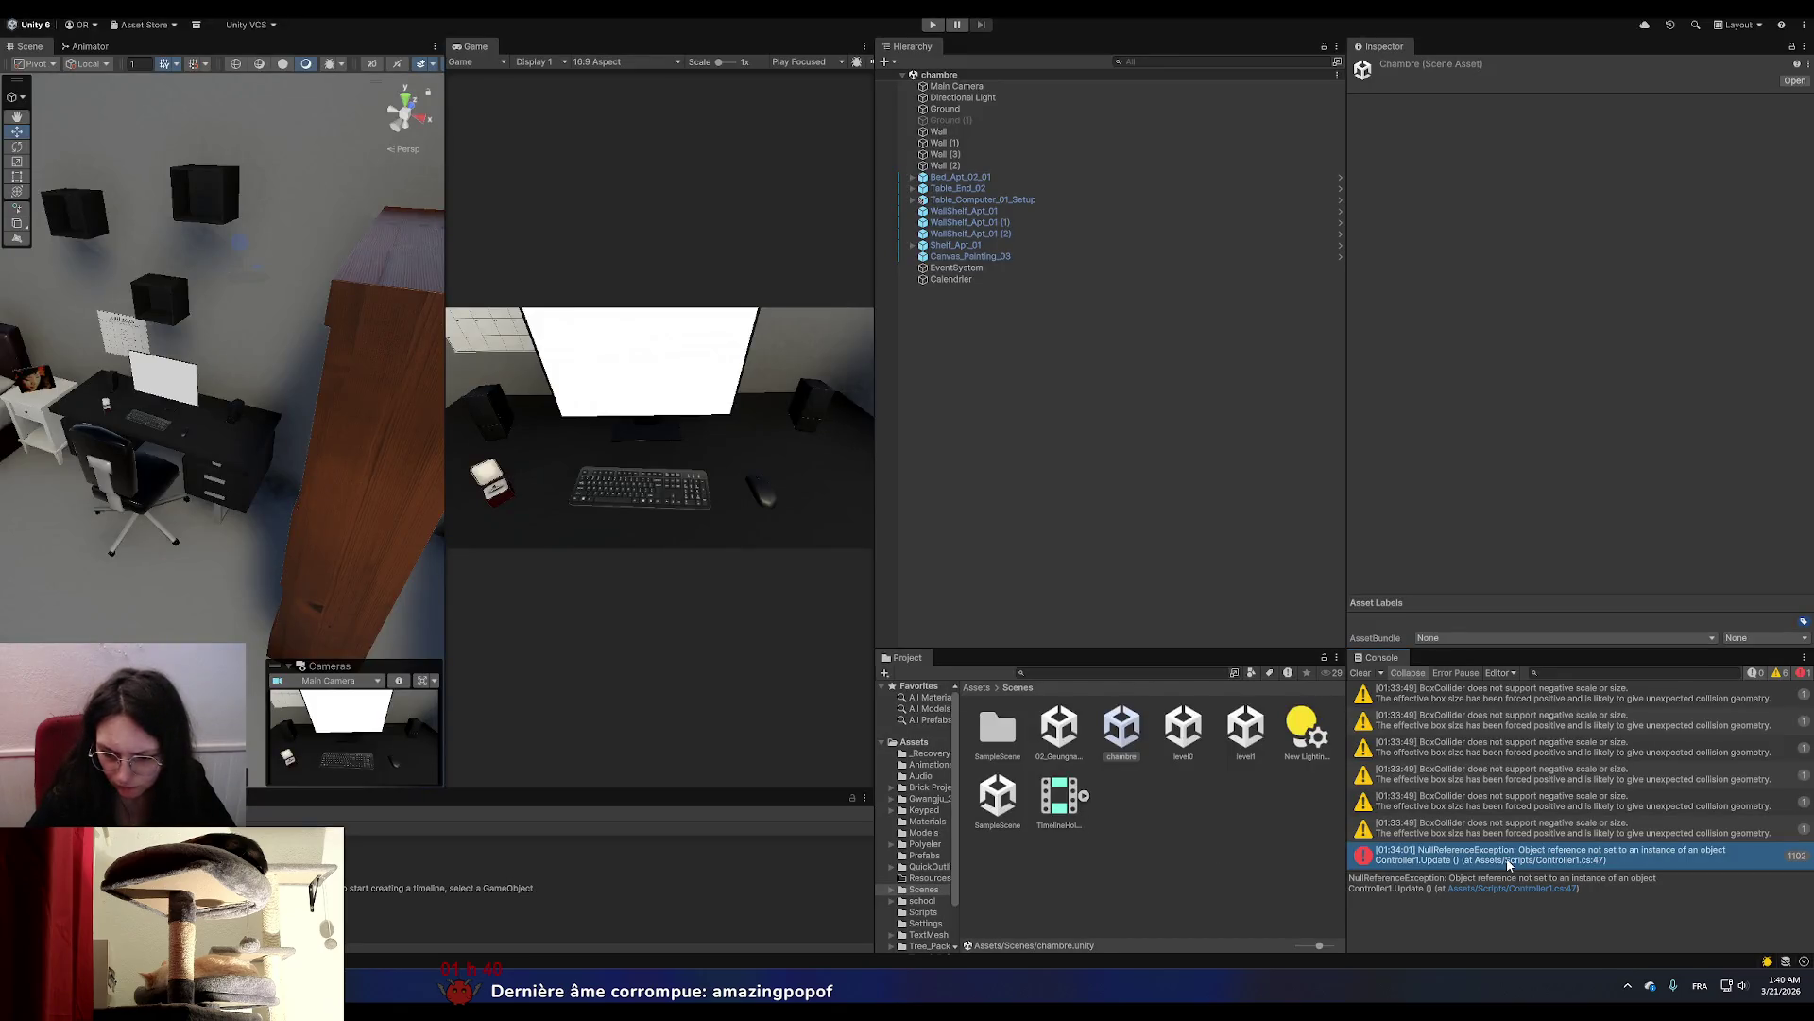
Return to Controller1.cs in Visual Studio with the cursor on empty line 45.
key("alt+Tab")
key("alt+Tab")
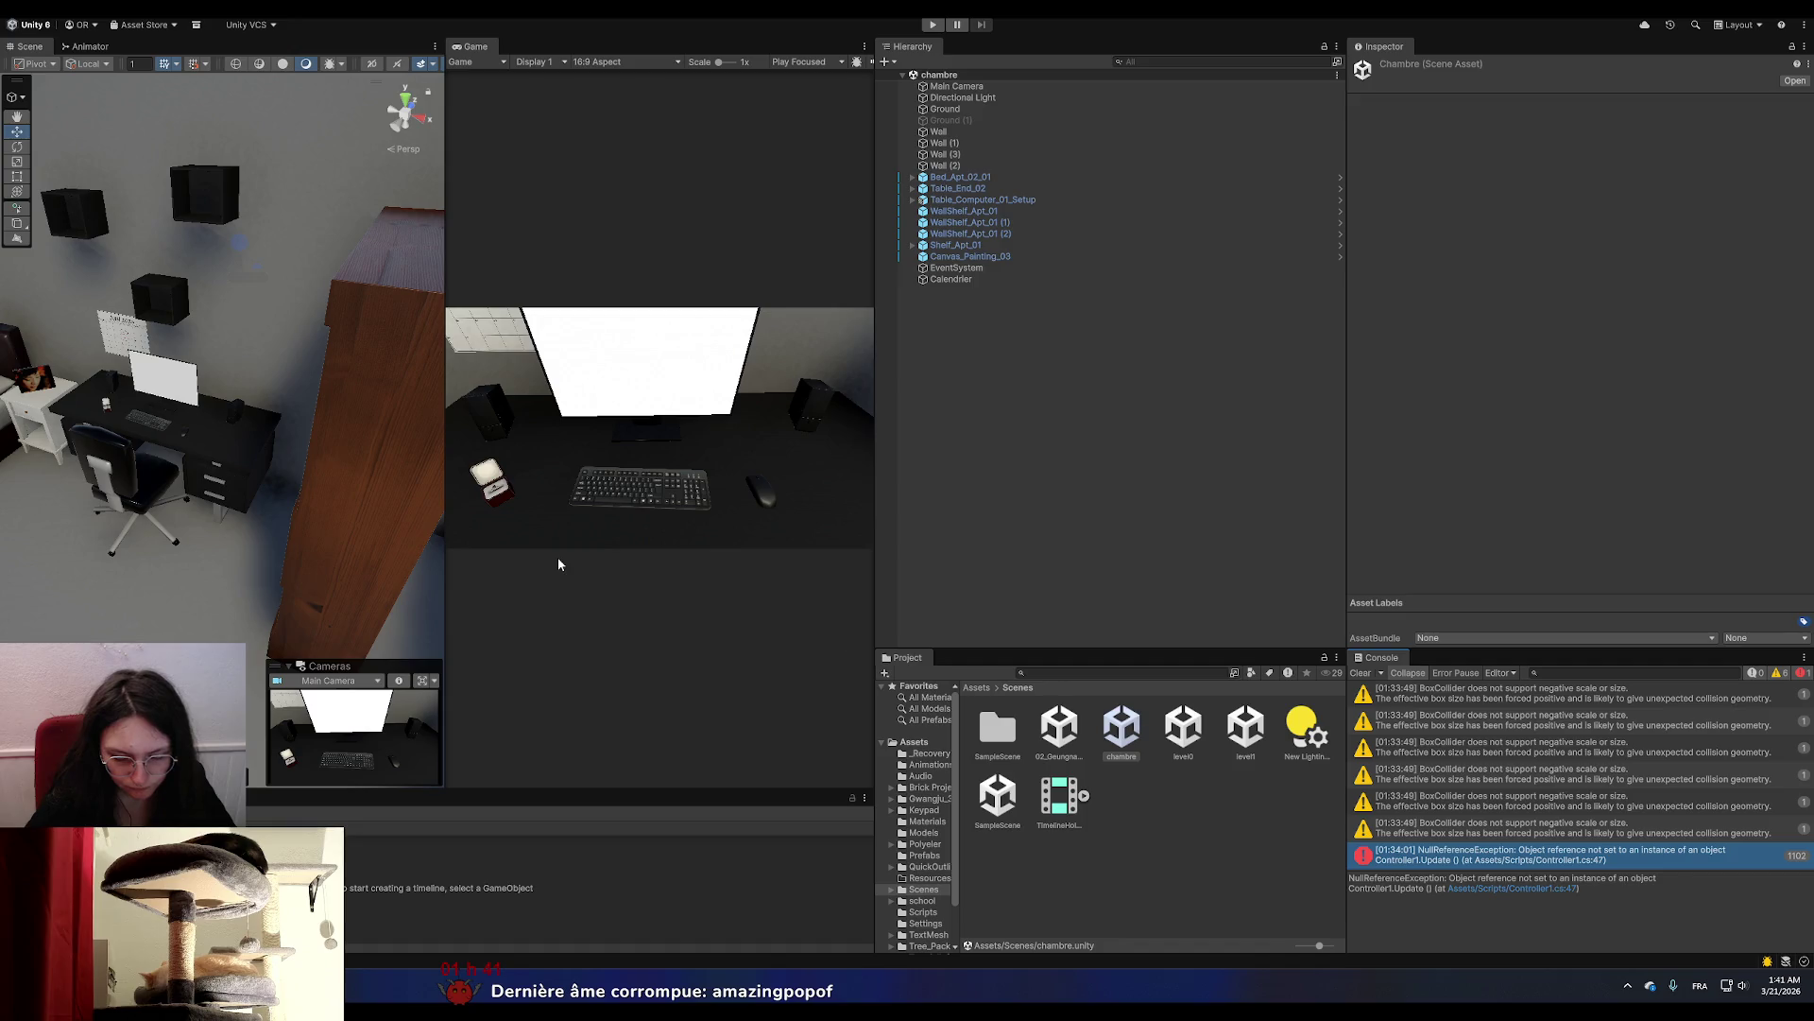
key("alt+Tab")
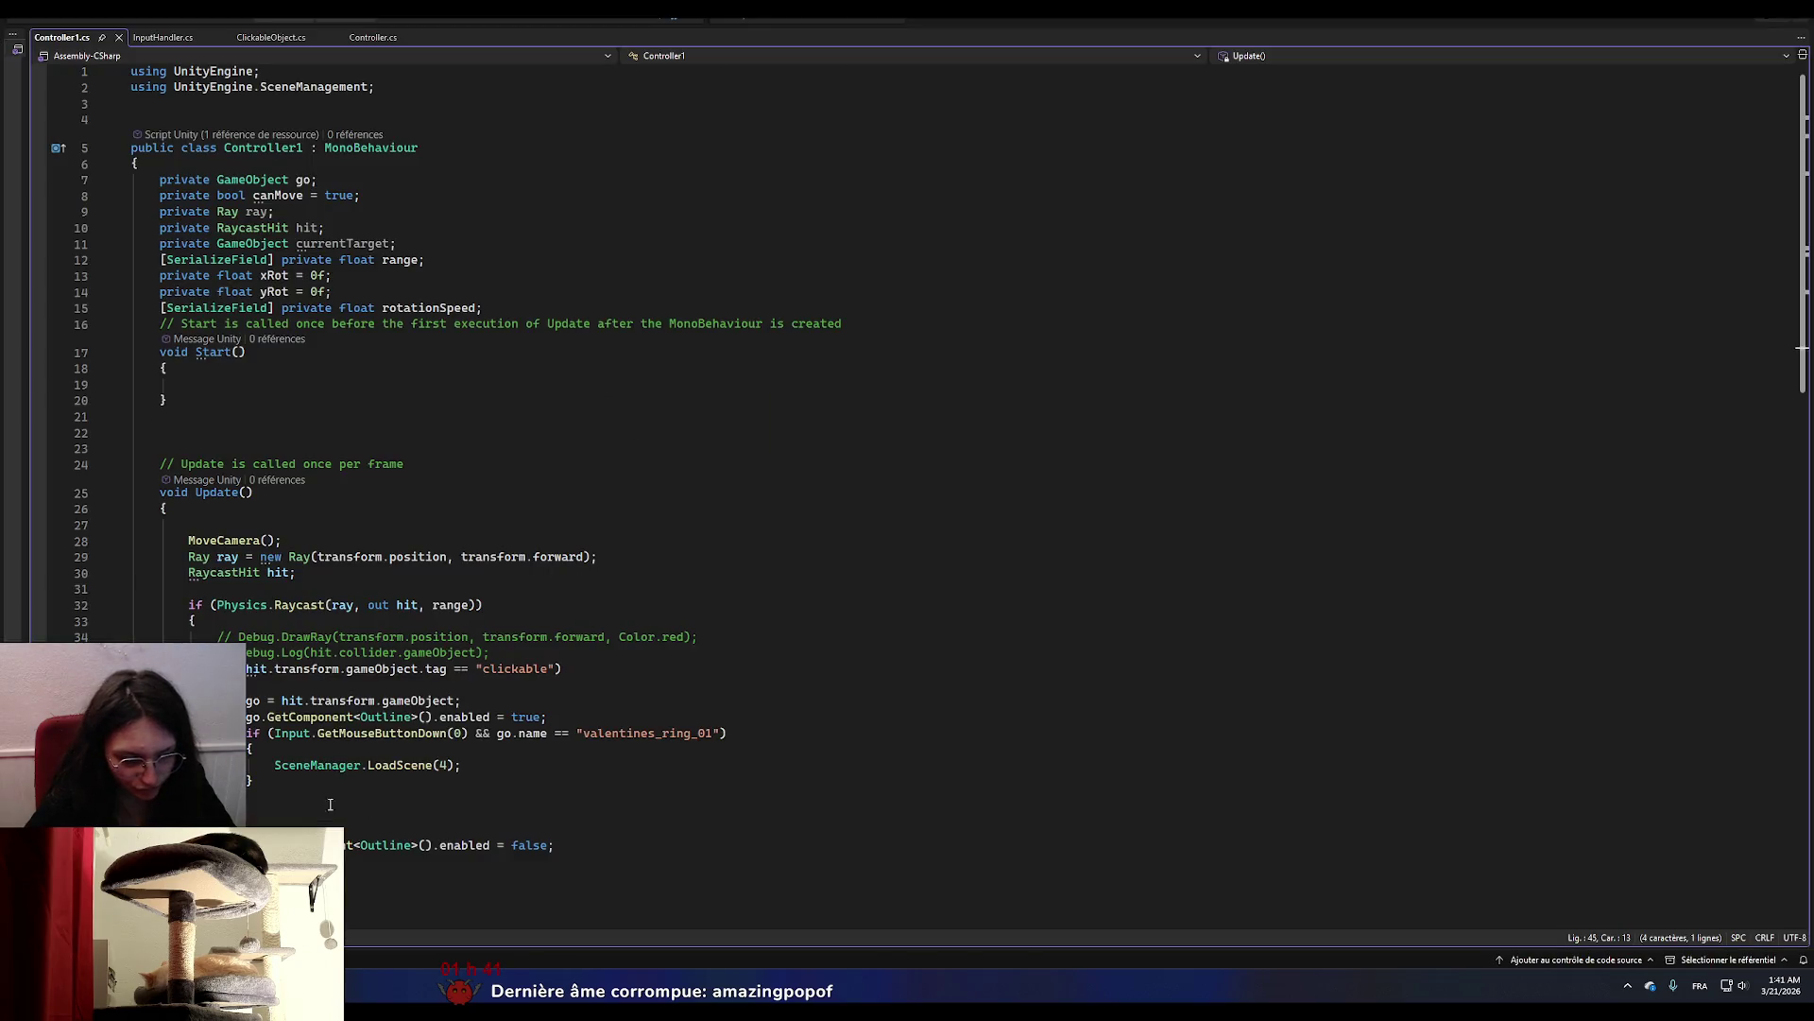
left_click(271, 812)
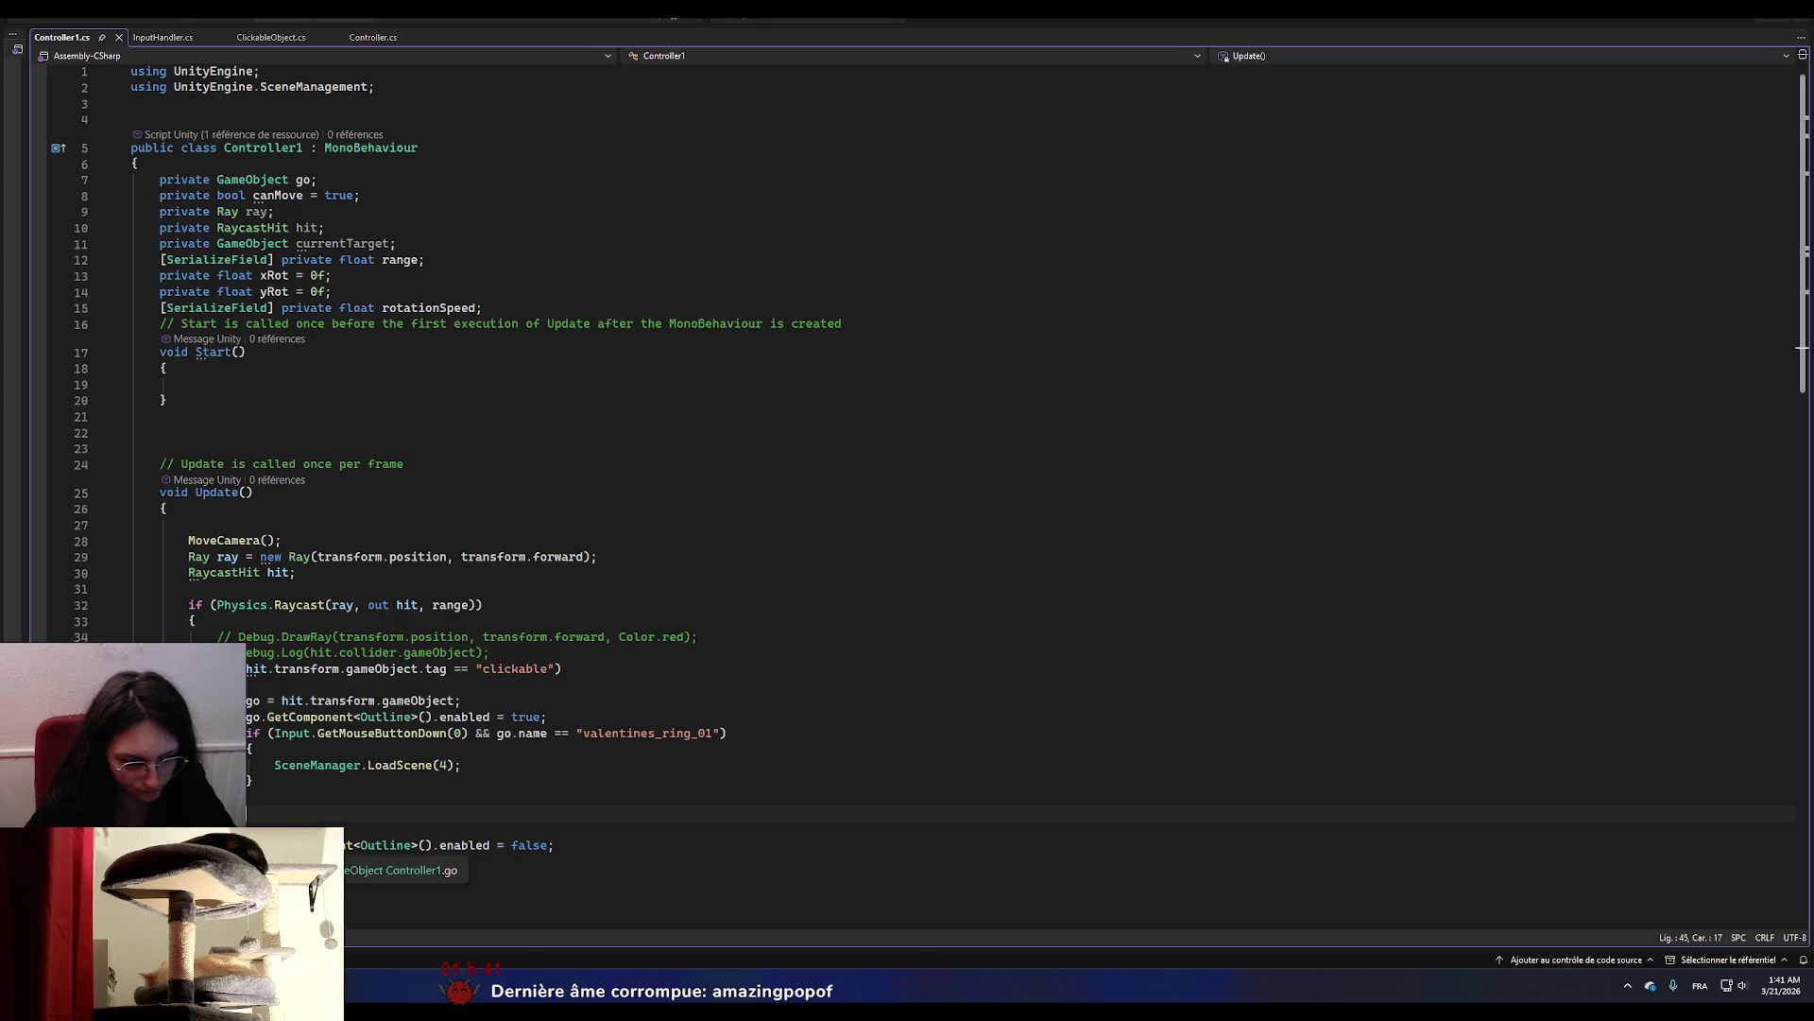
Remove the indentation on empty line 45 and begin typing 'els'.
key("shift+Left")
key("shift+Left")
key("shift+Left")
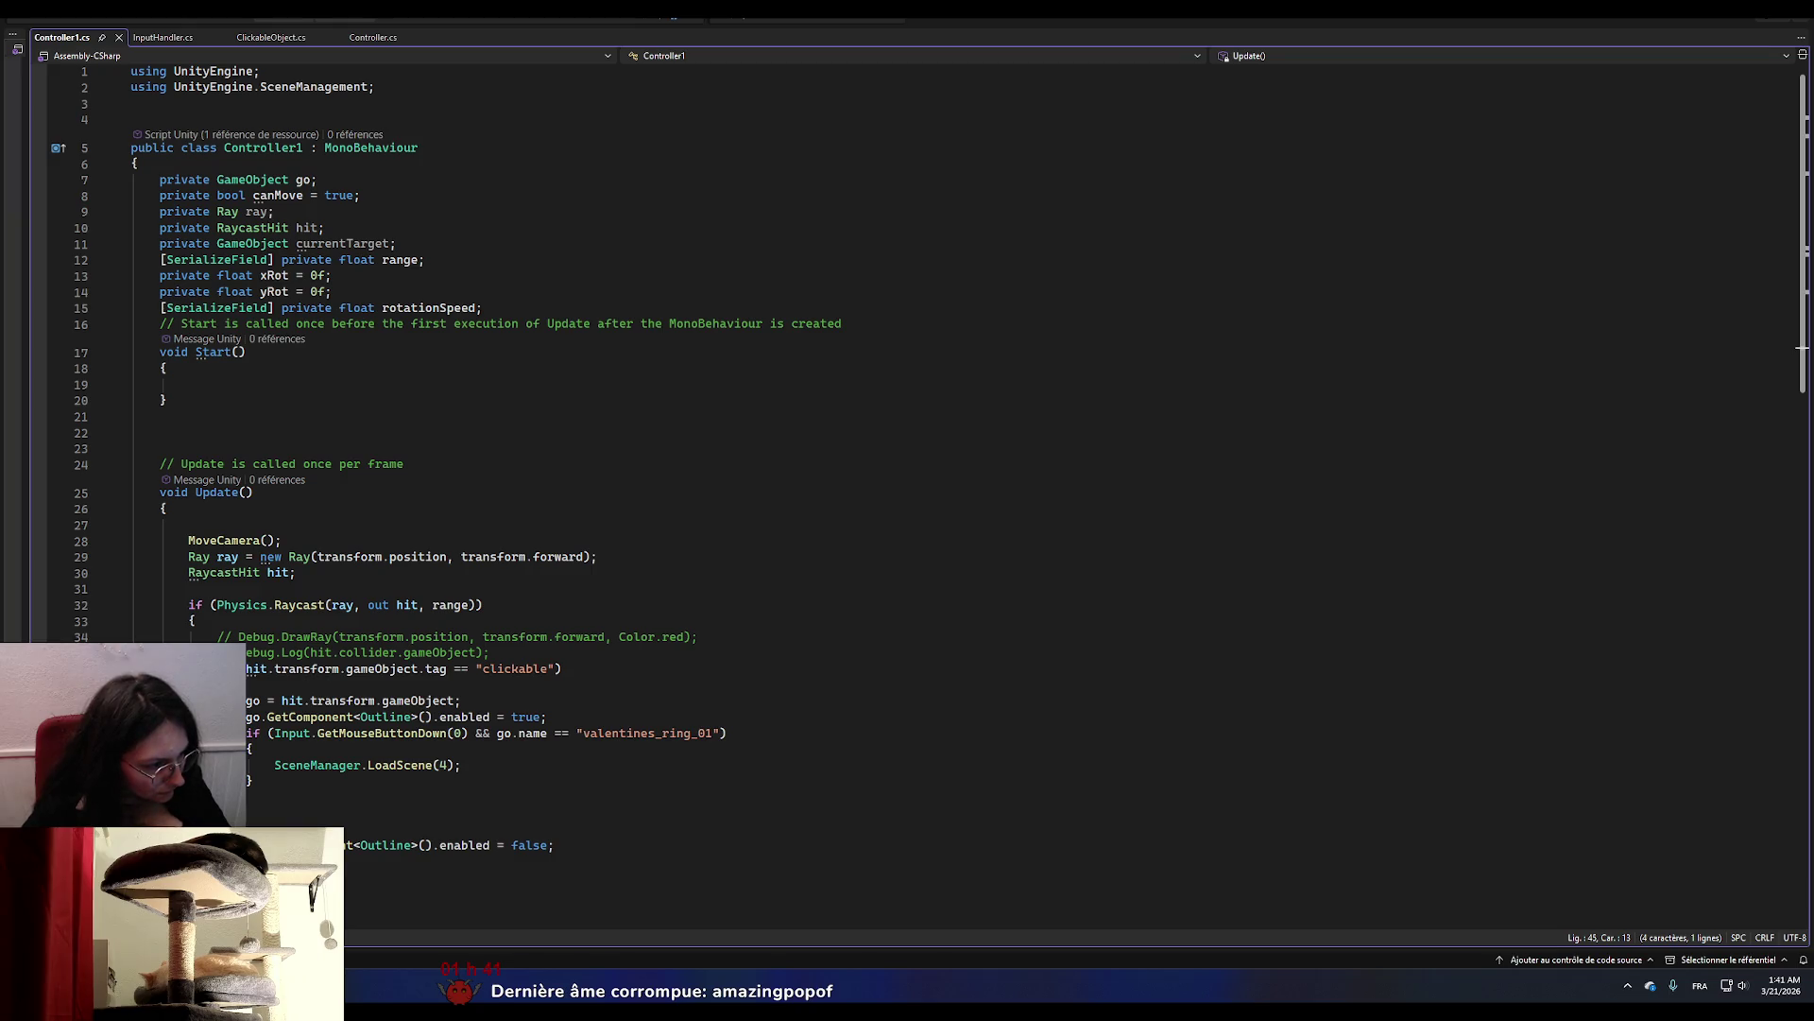
left_click(302, 819)
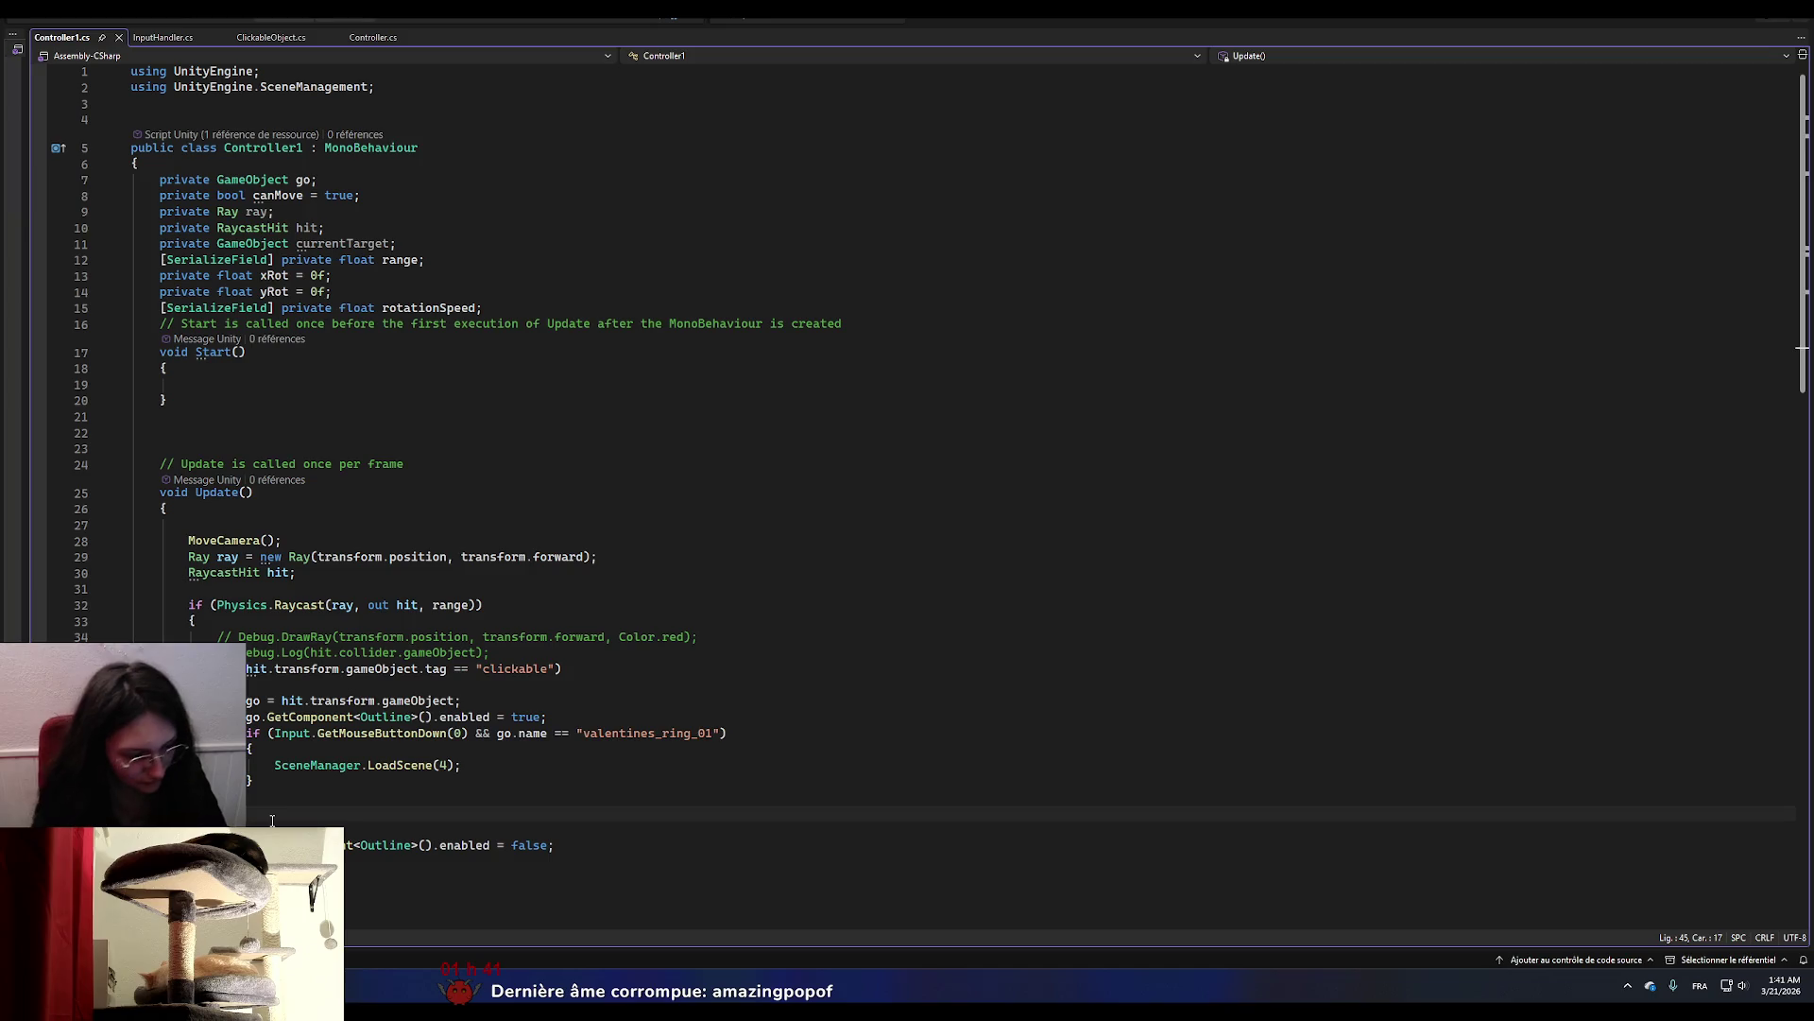
key("BackSpace")
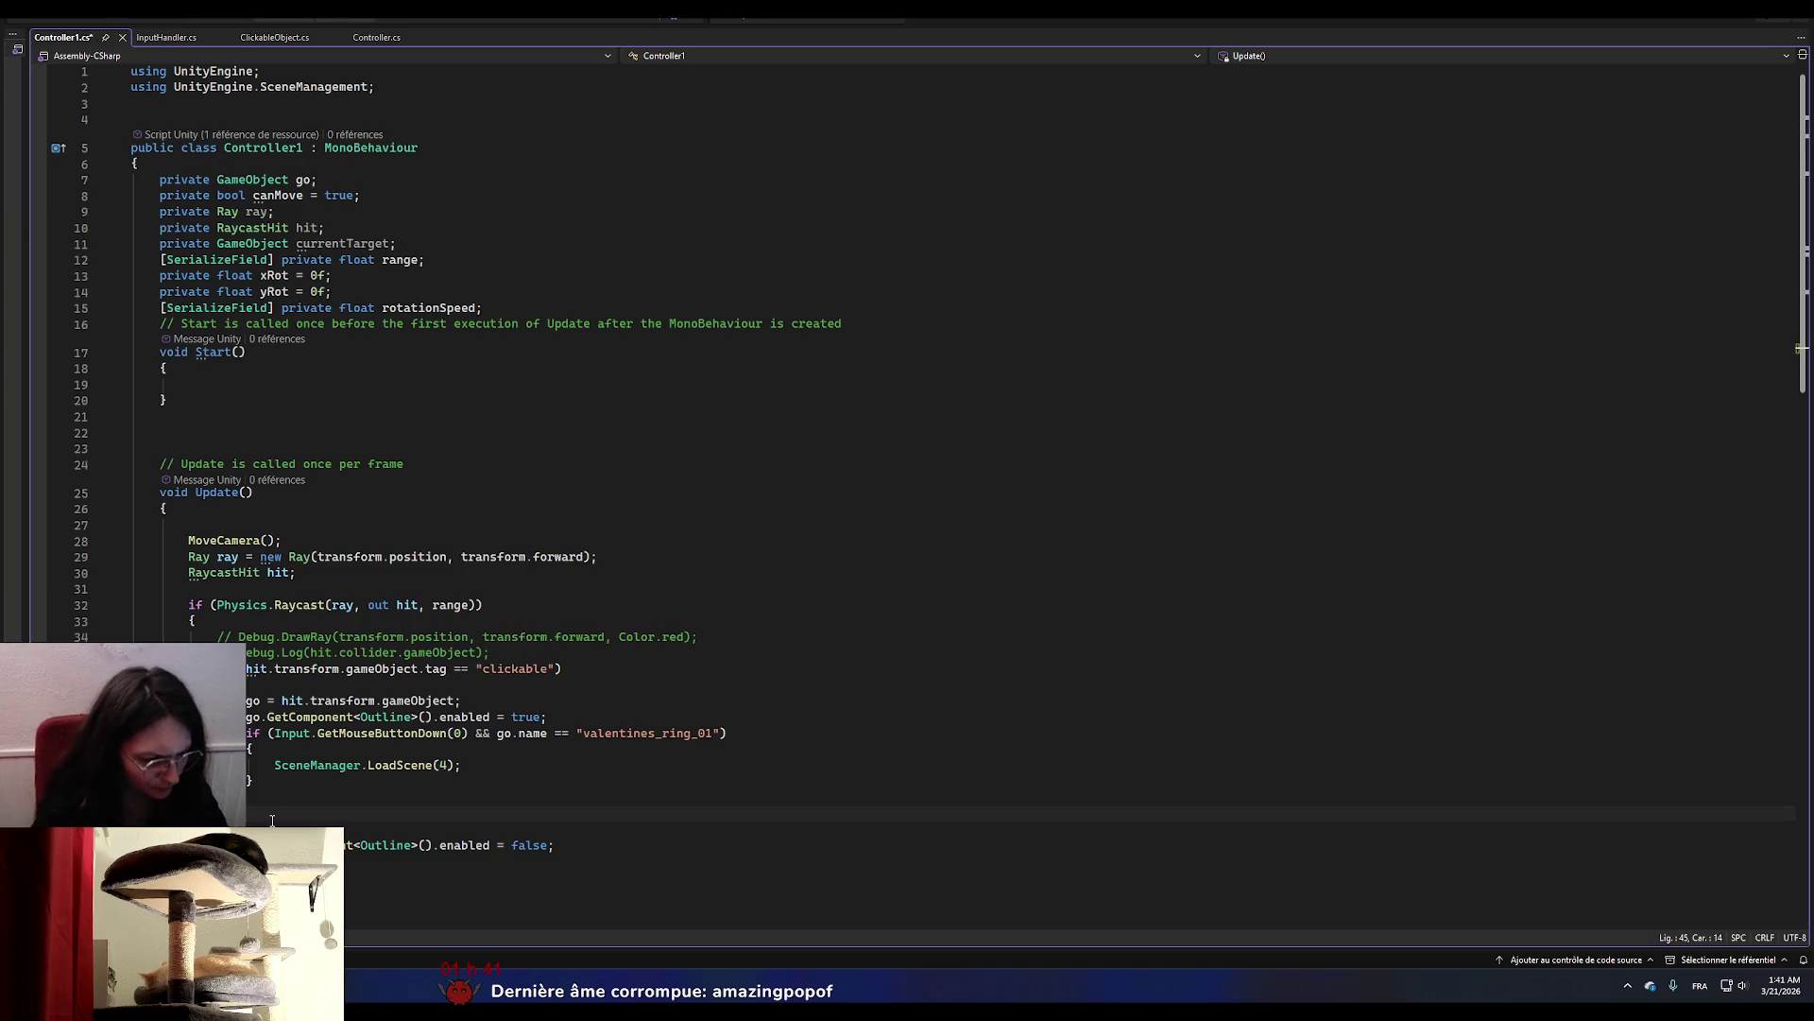
type("els")
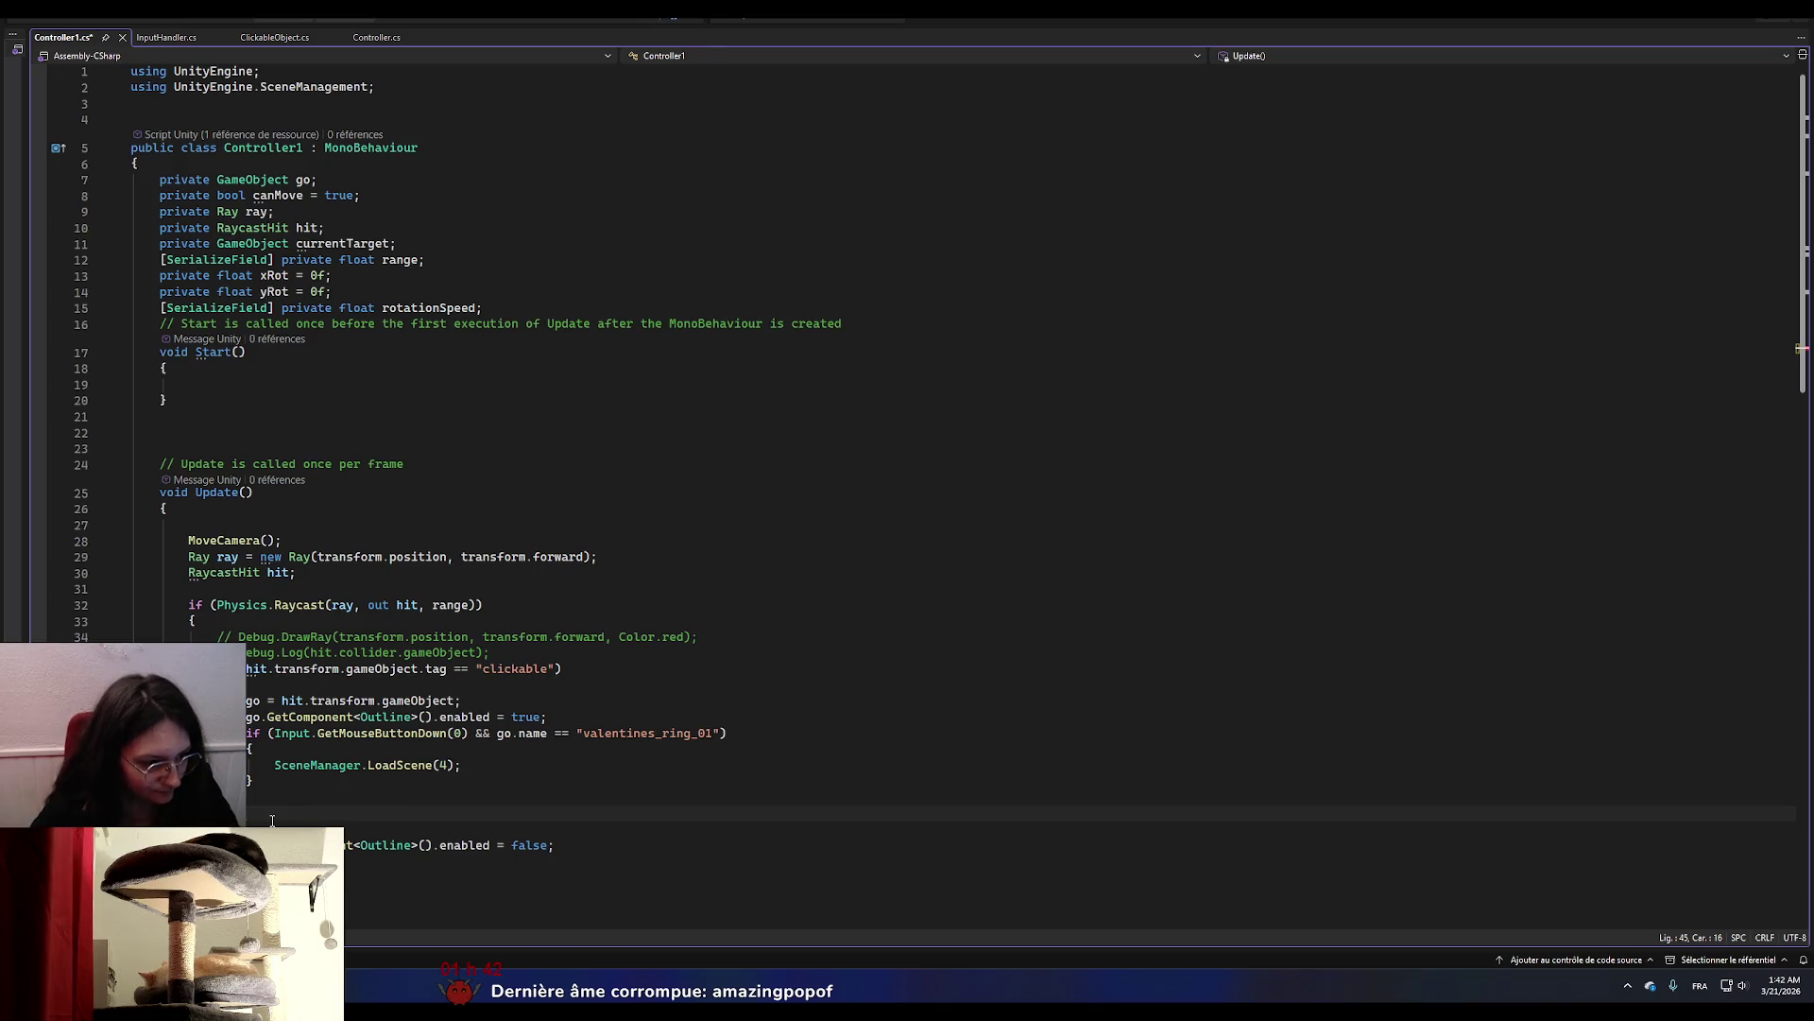
Paste line 36's clickable tag comparison onto line 45, then delete it again.
mouse_move(249, 668)
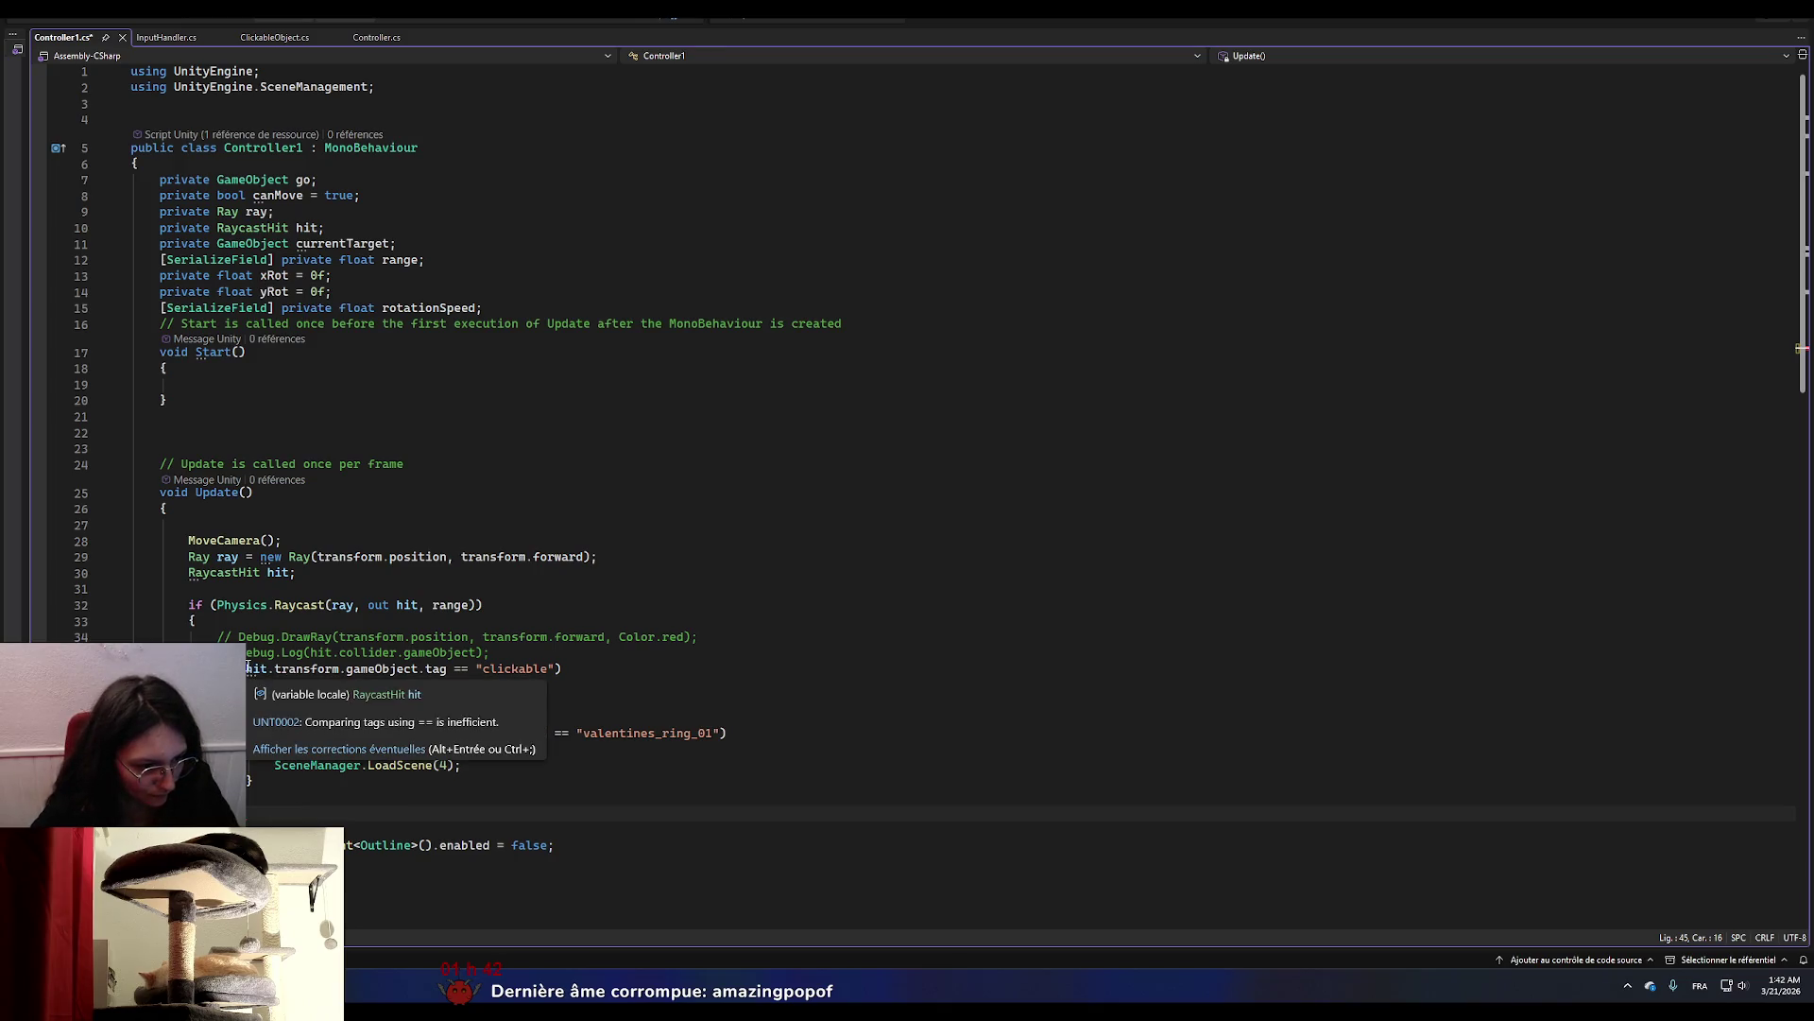
left_click_drag(247, 670, 557, 668)
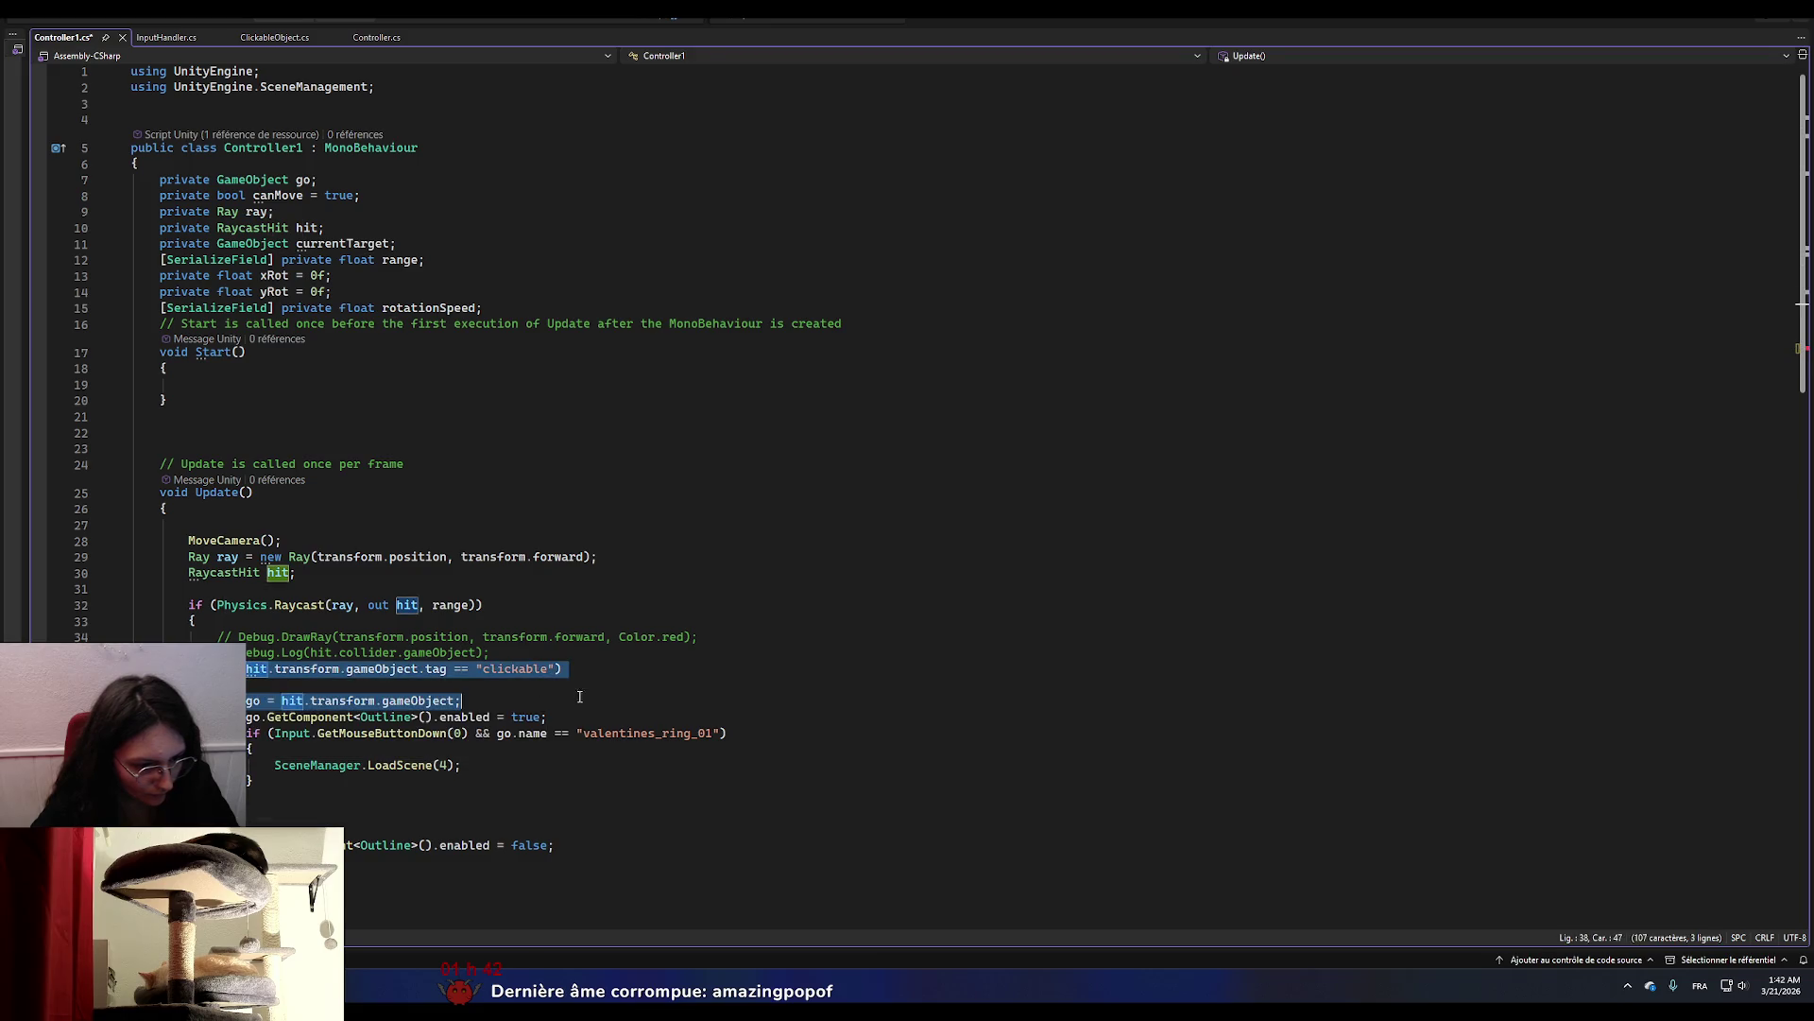
left_click(283, 811)
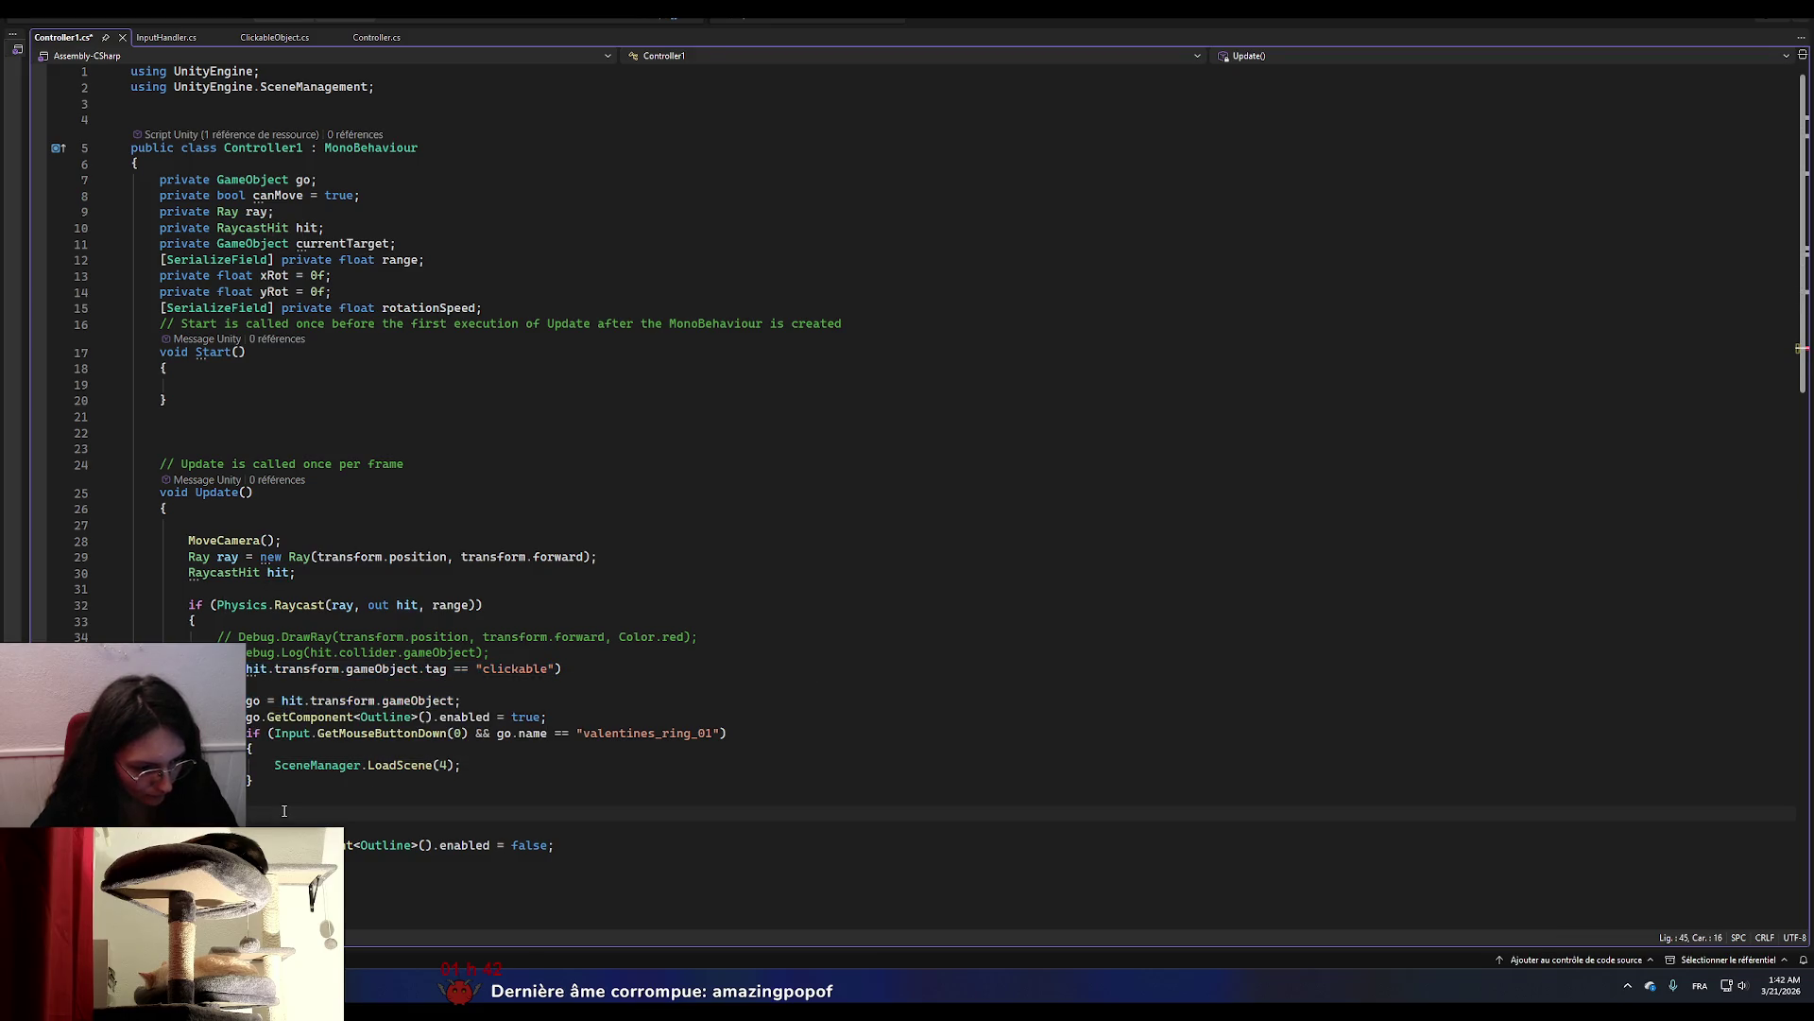
left_click_drag(565, 667, 247, 668)
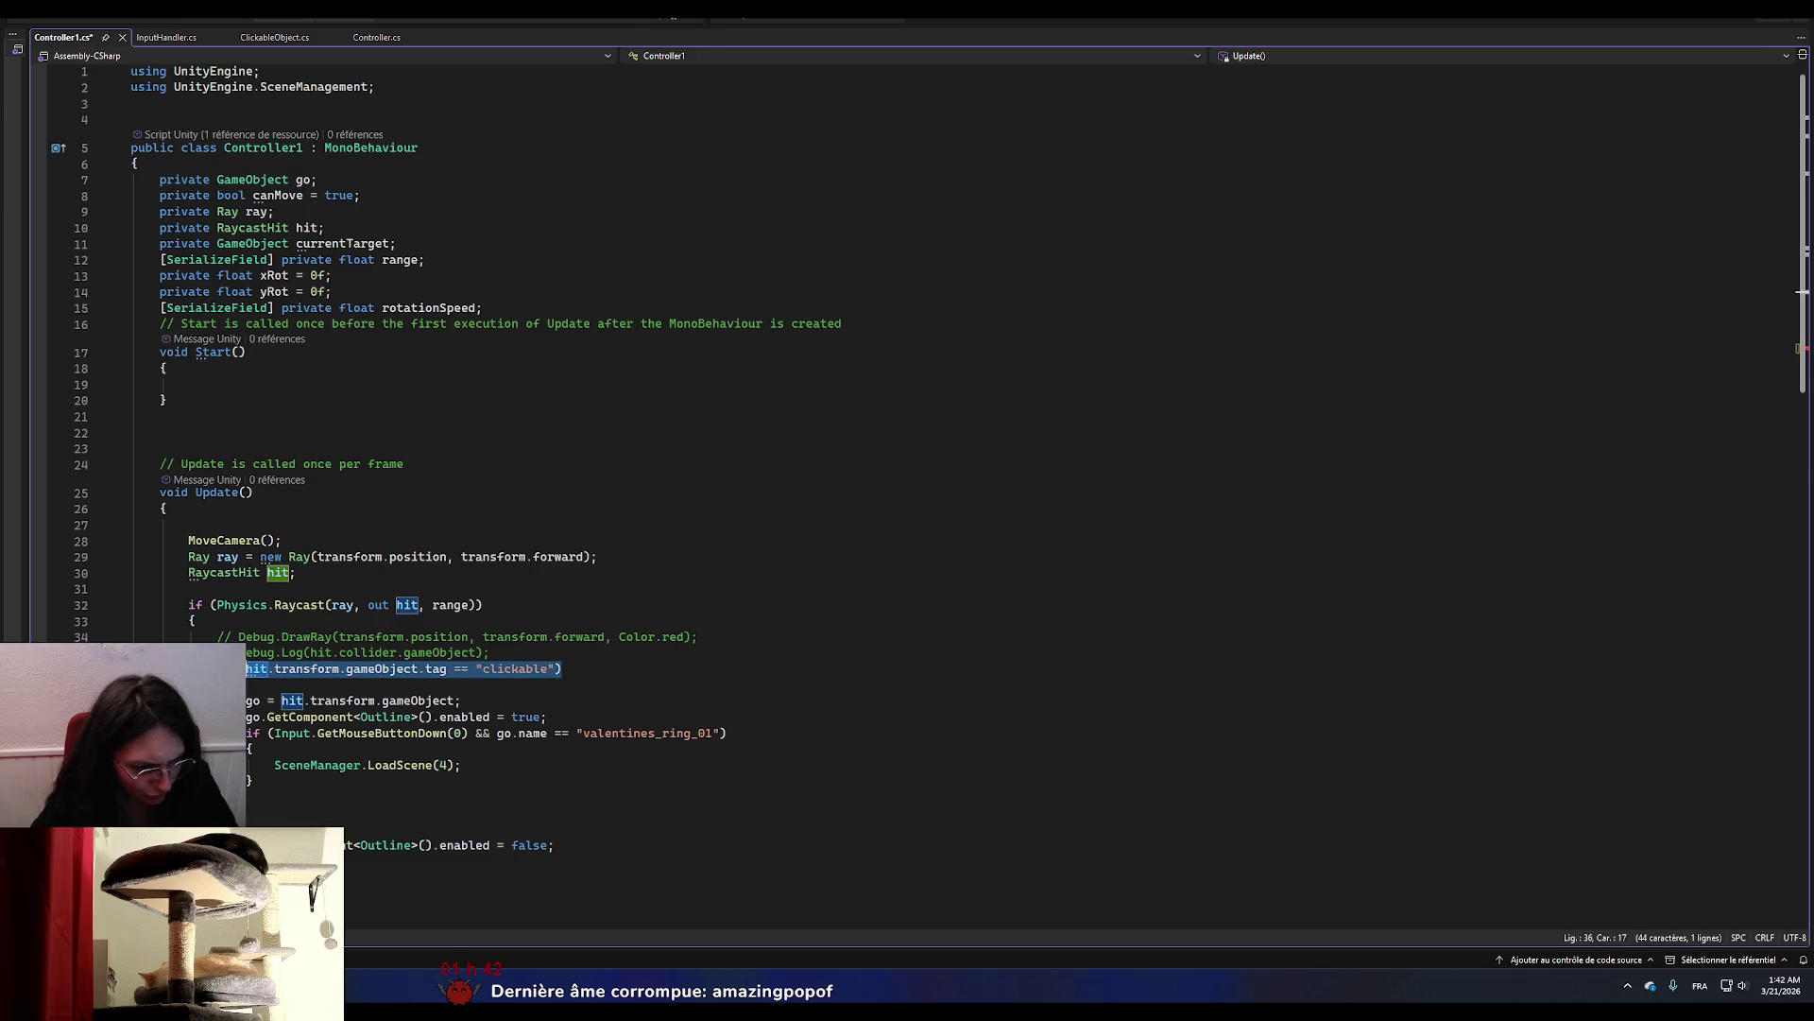
left_click(266, 809)
type("(hit.transform.gameObject.tag == \"clickable\")")
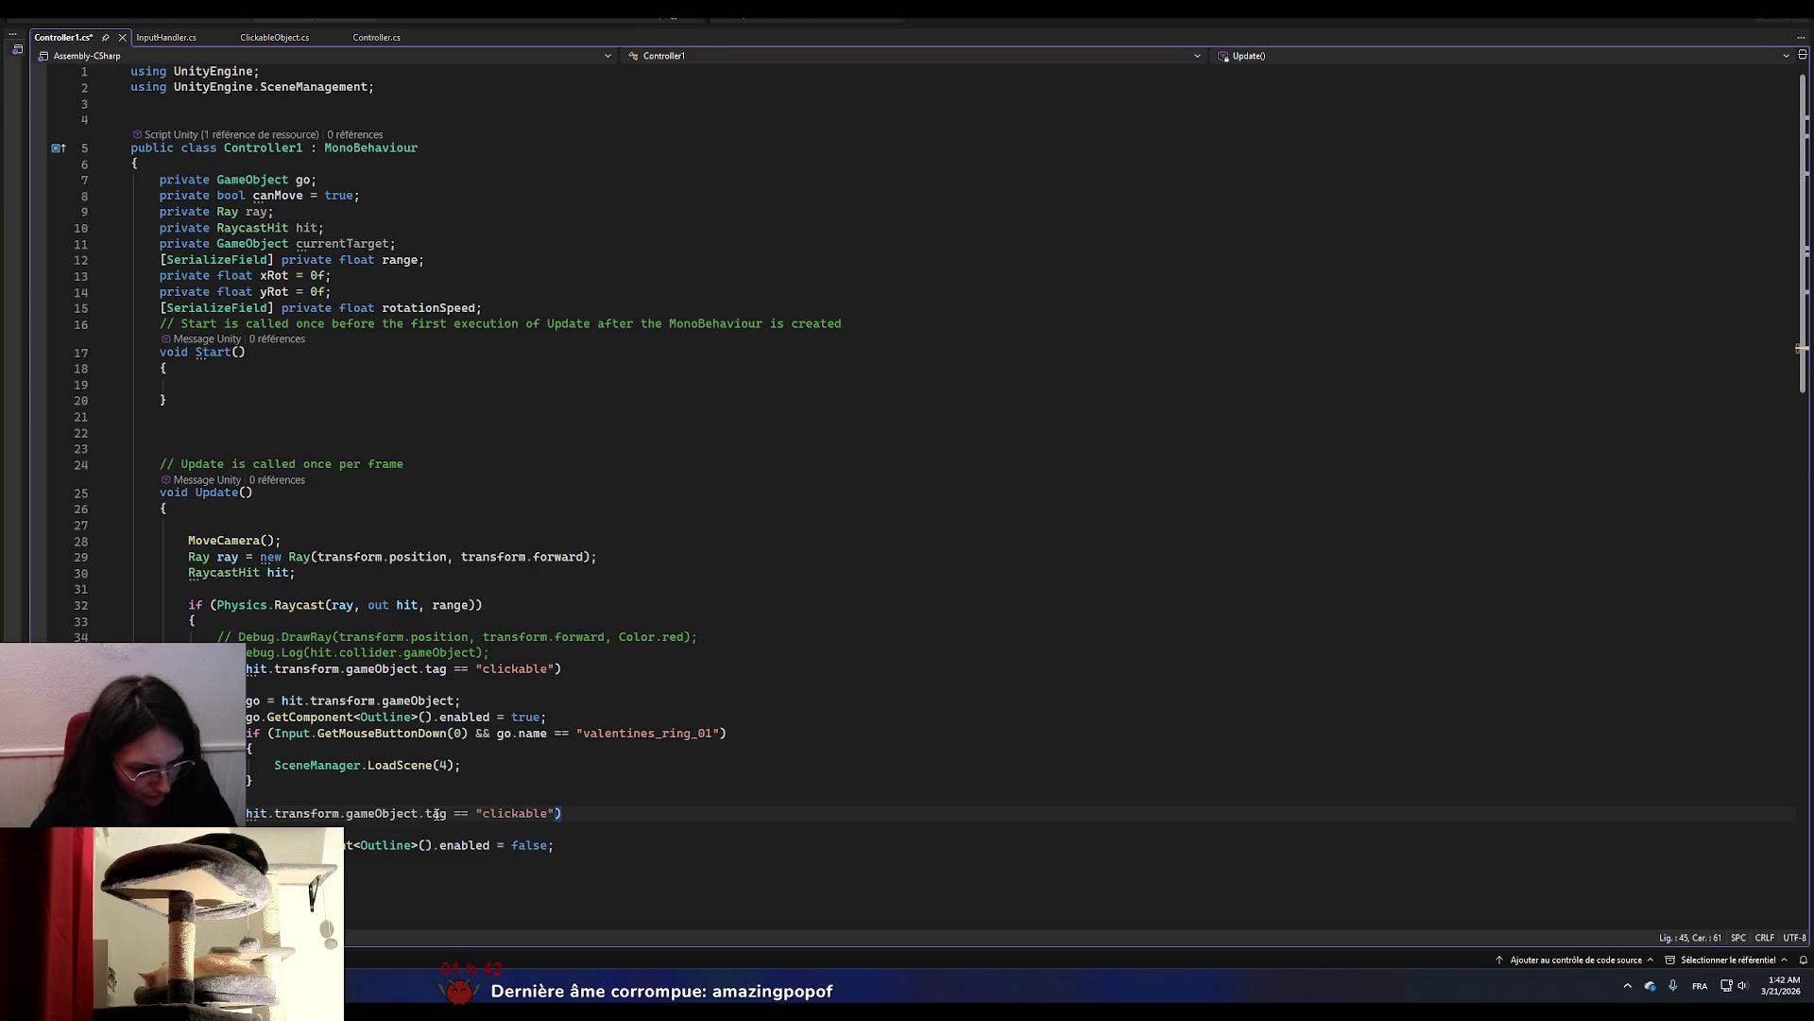
left_click_drag(418, 812, 557, 813)
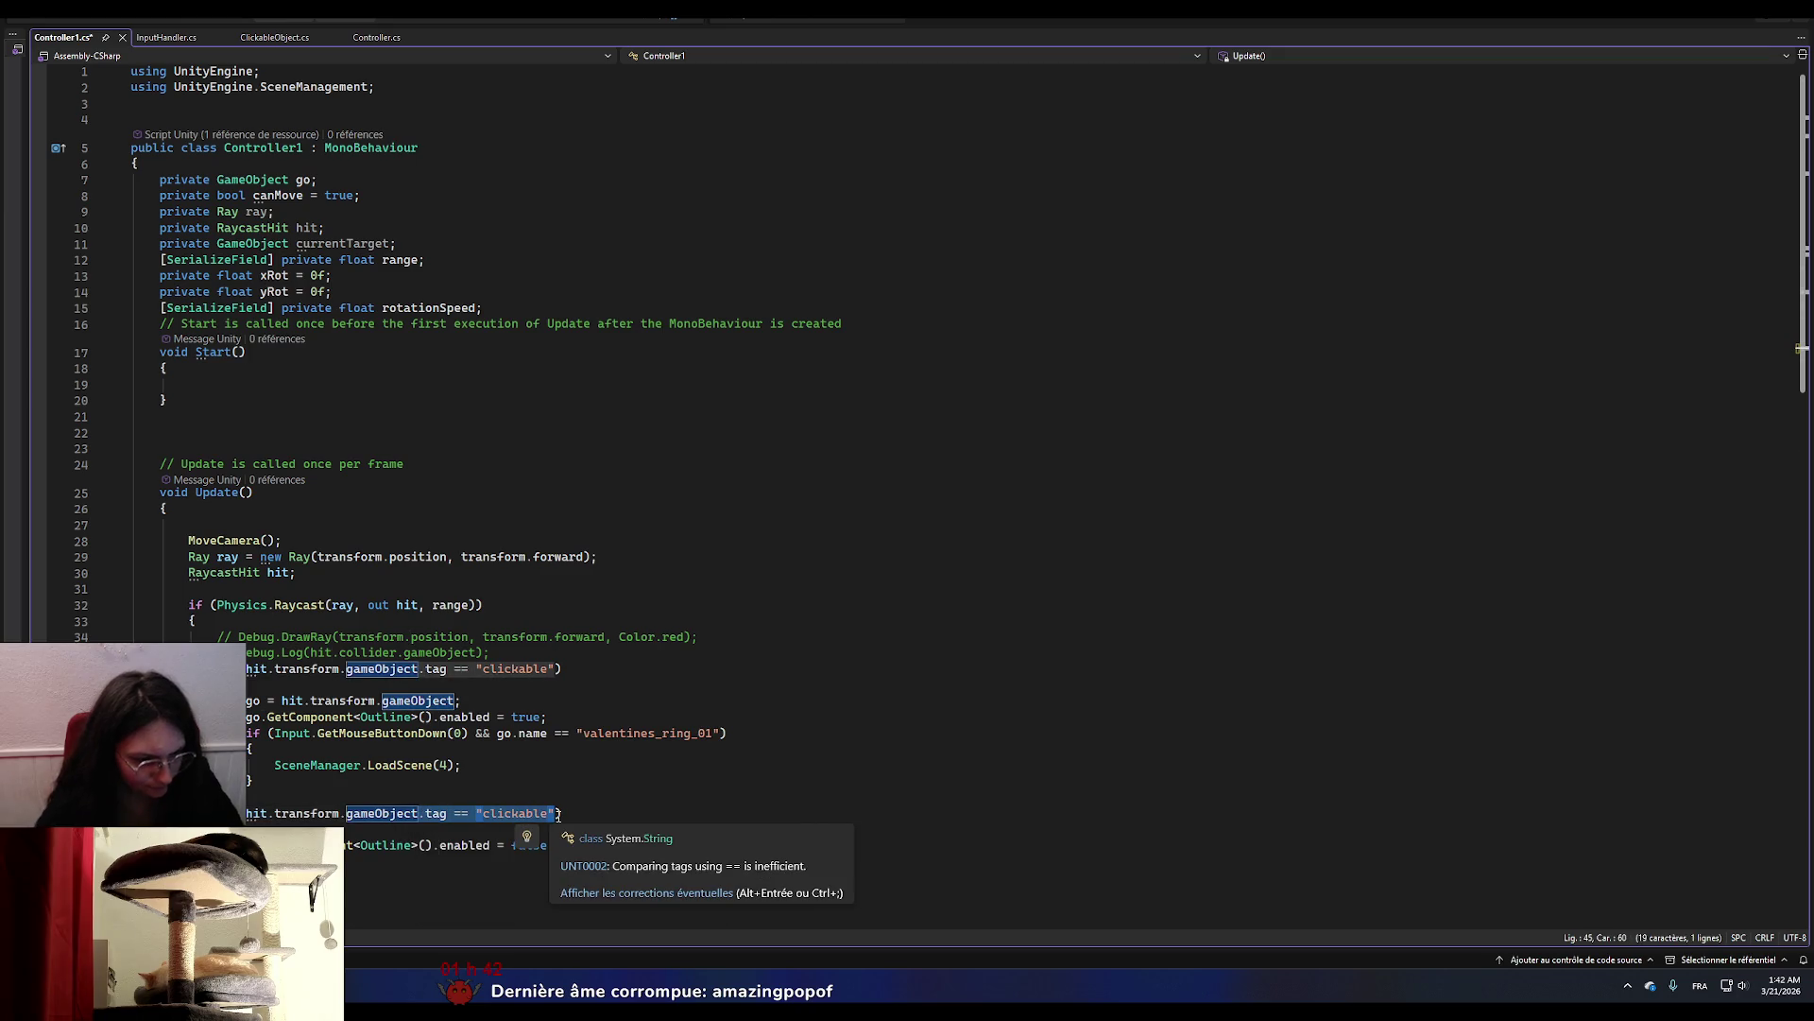
key("BackSpace")
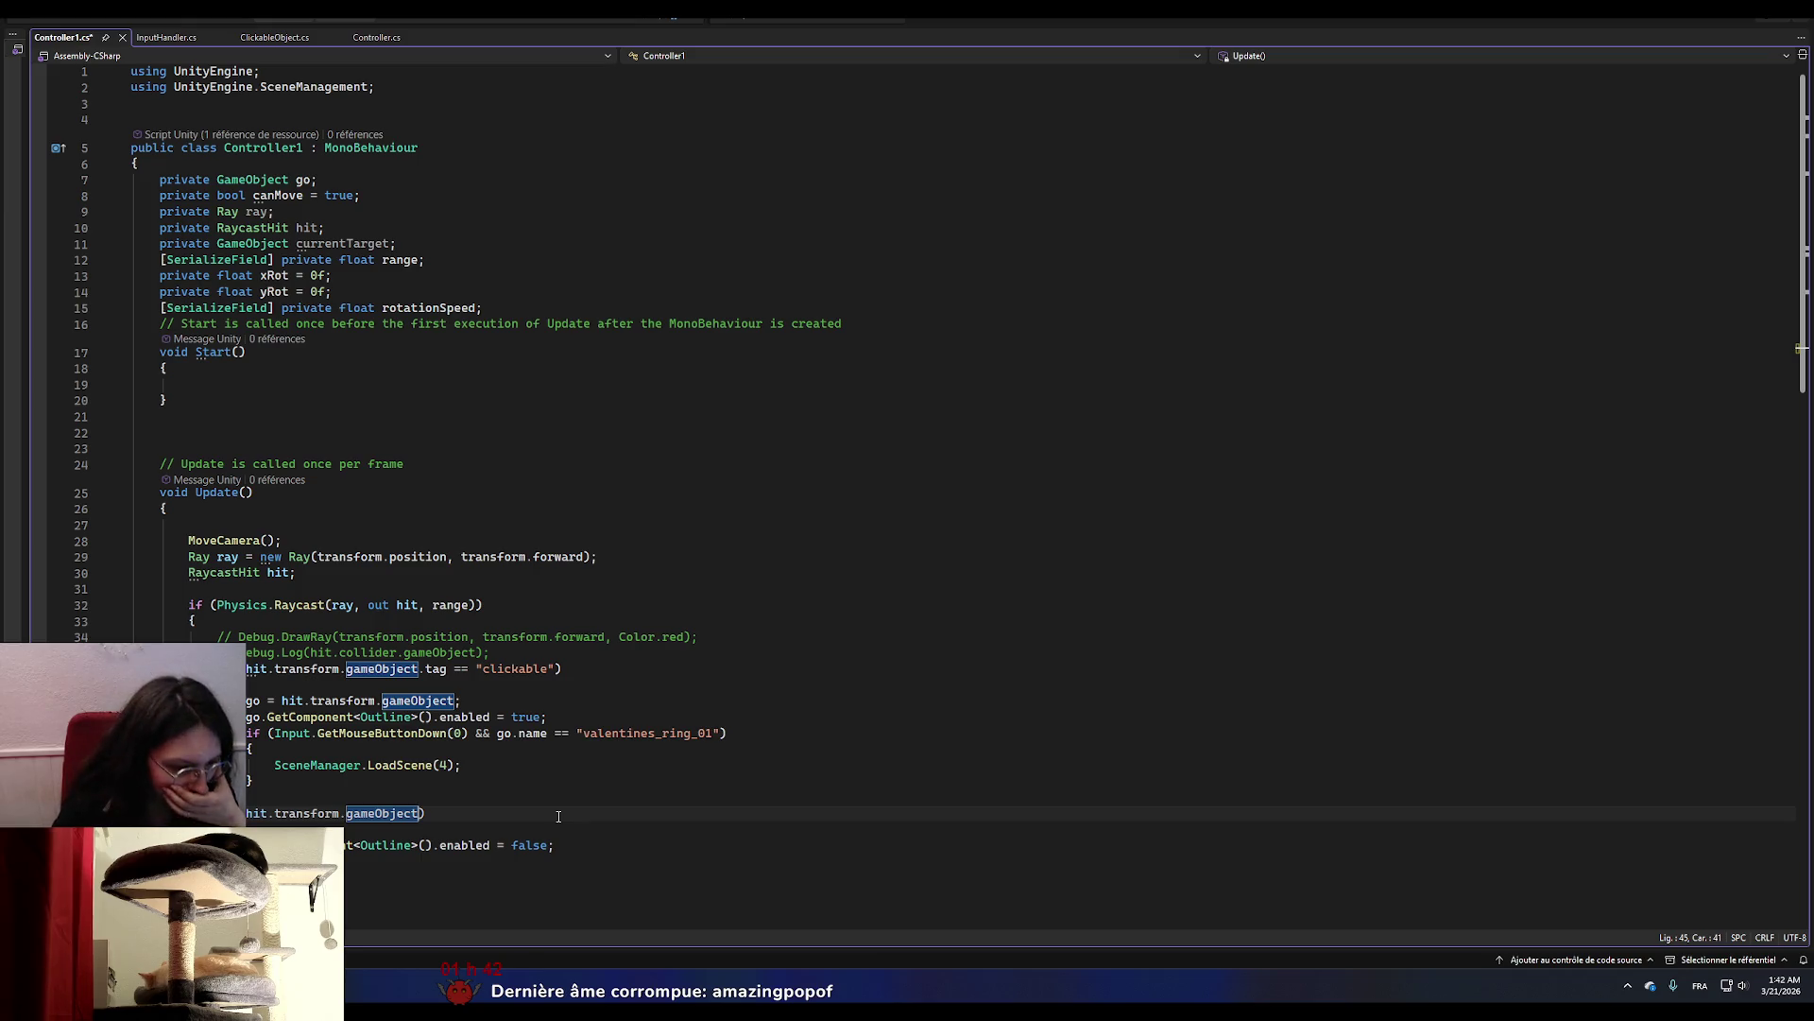
key("BackSpace")
key("BackSpace")
key("BackSpace")
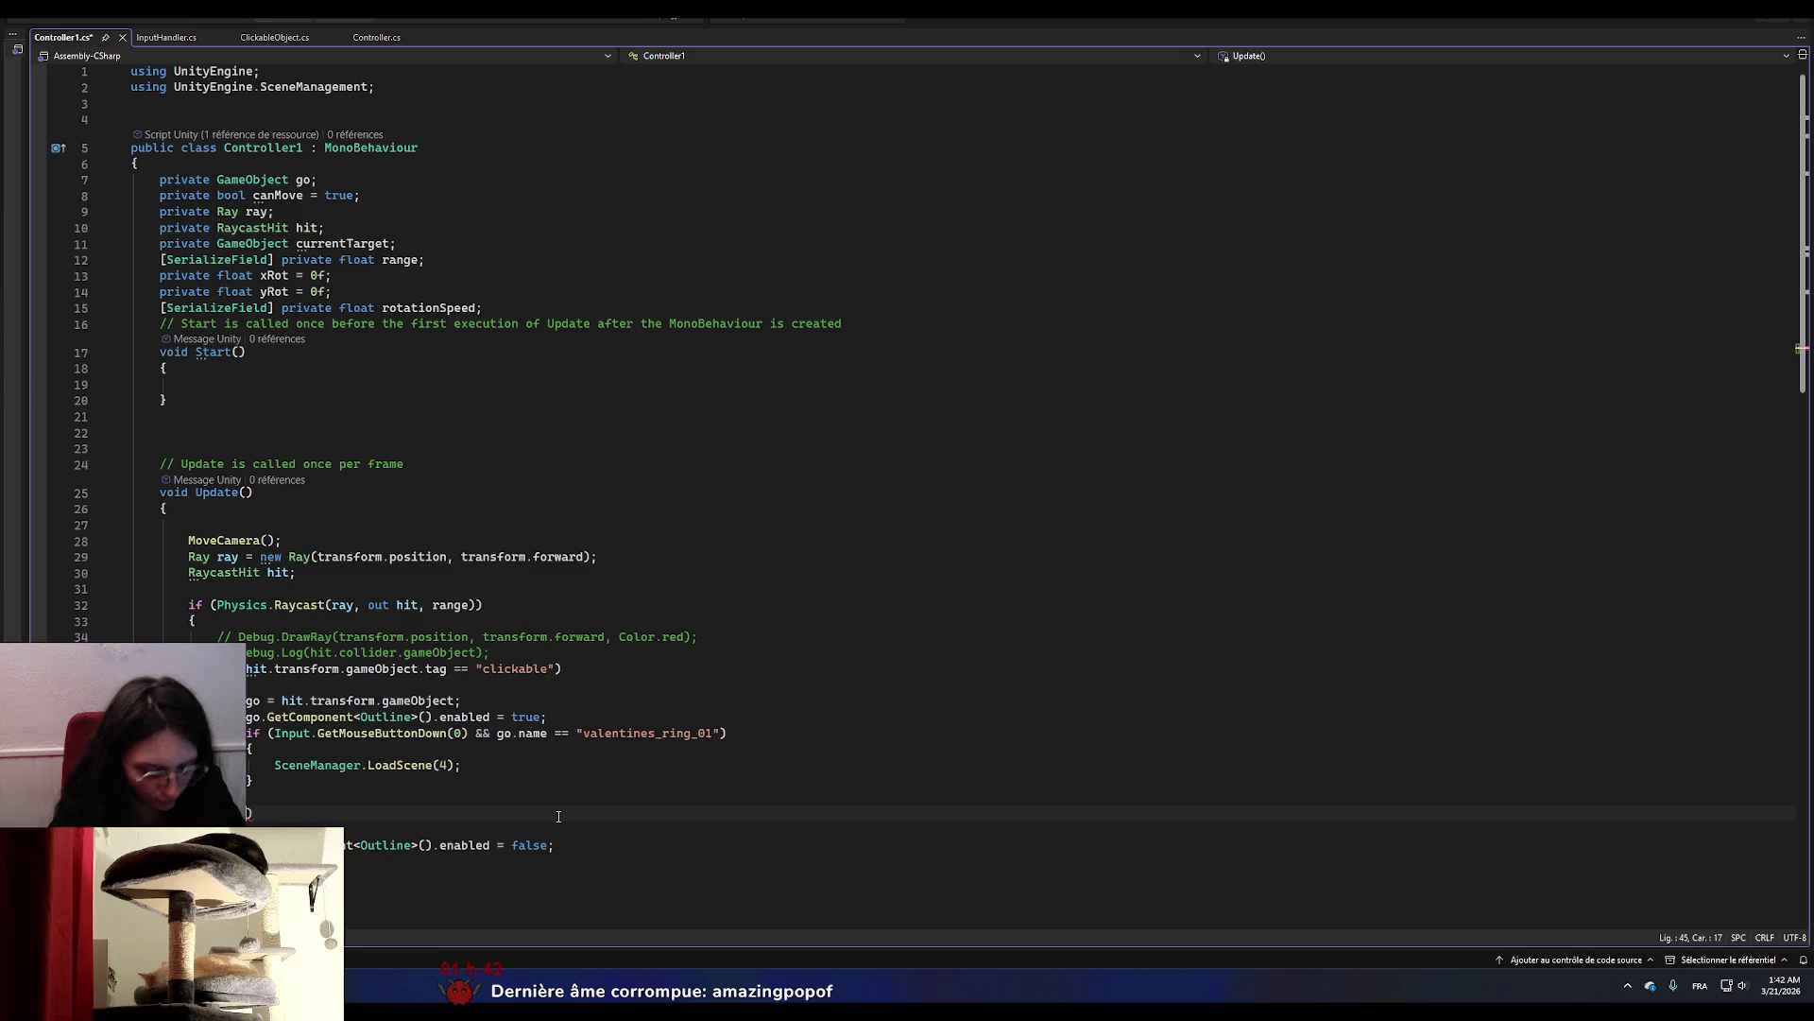
Write the line-45 condition as go != null, drop the stray space, and save.
type("go !=")
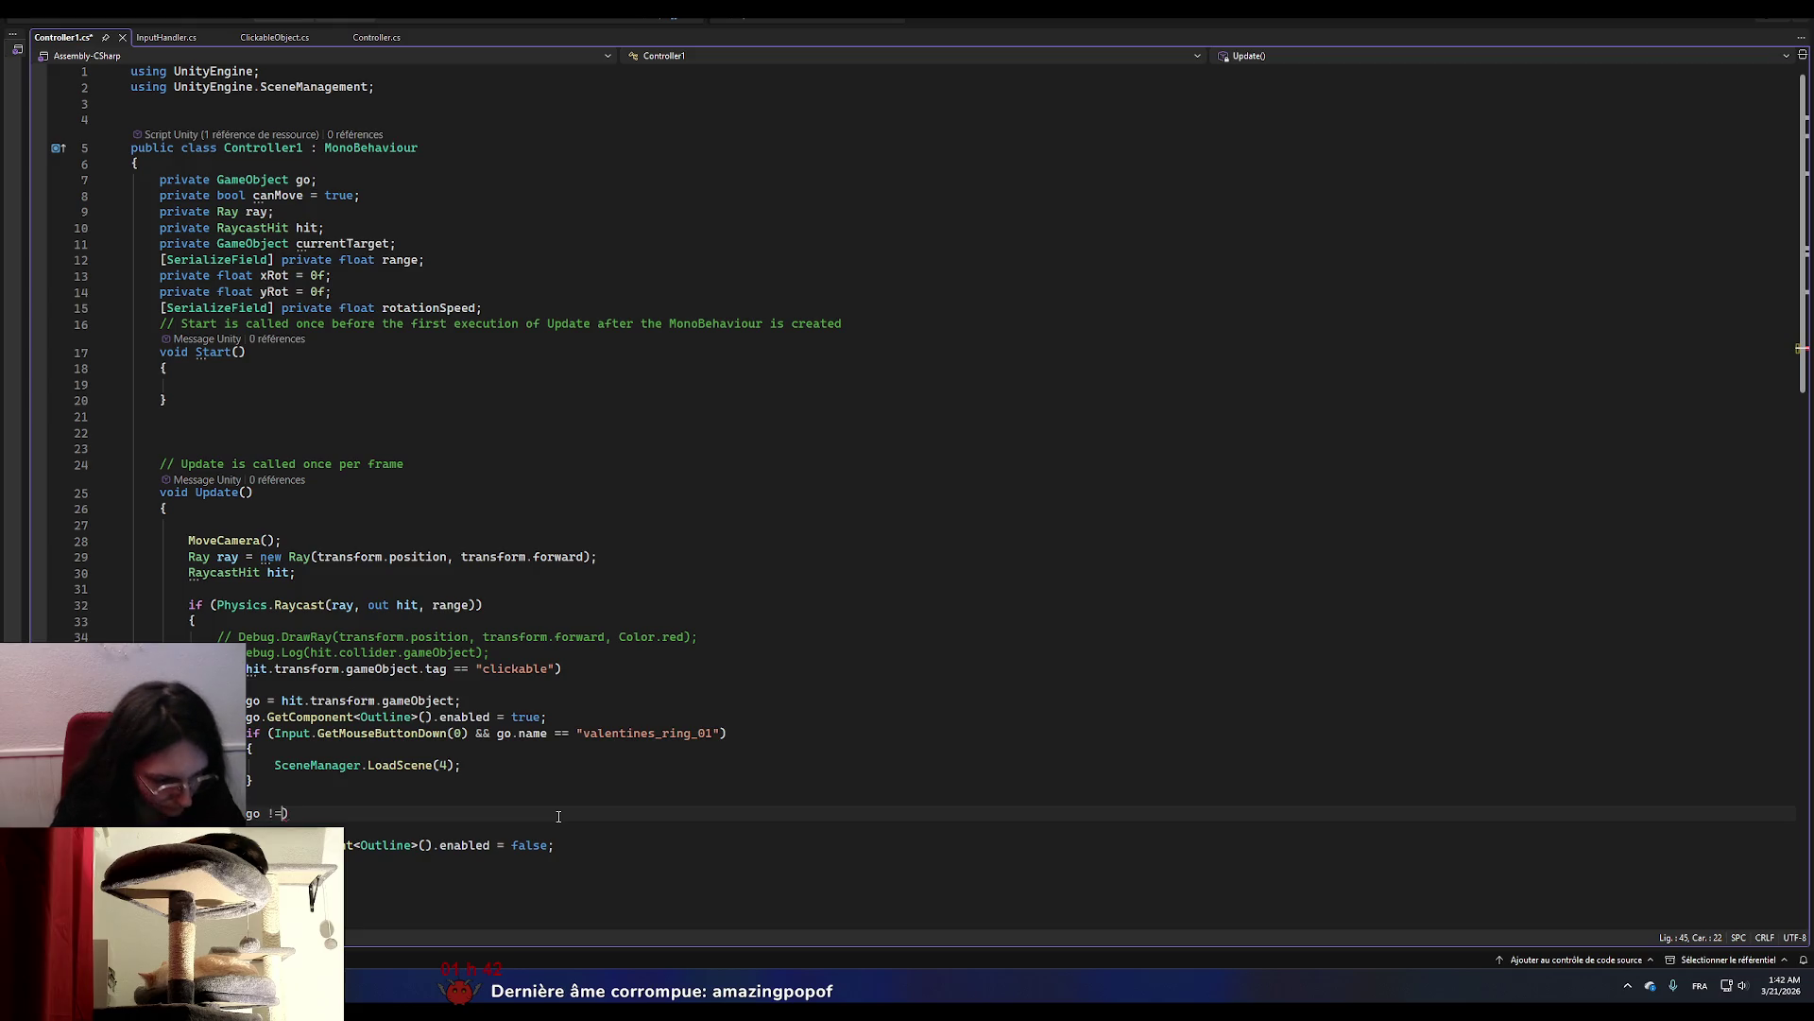
type(" null")
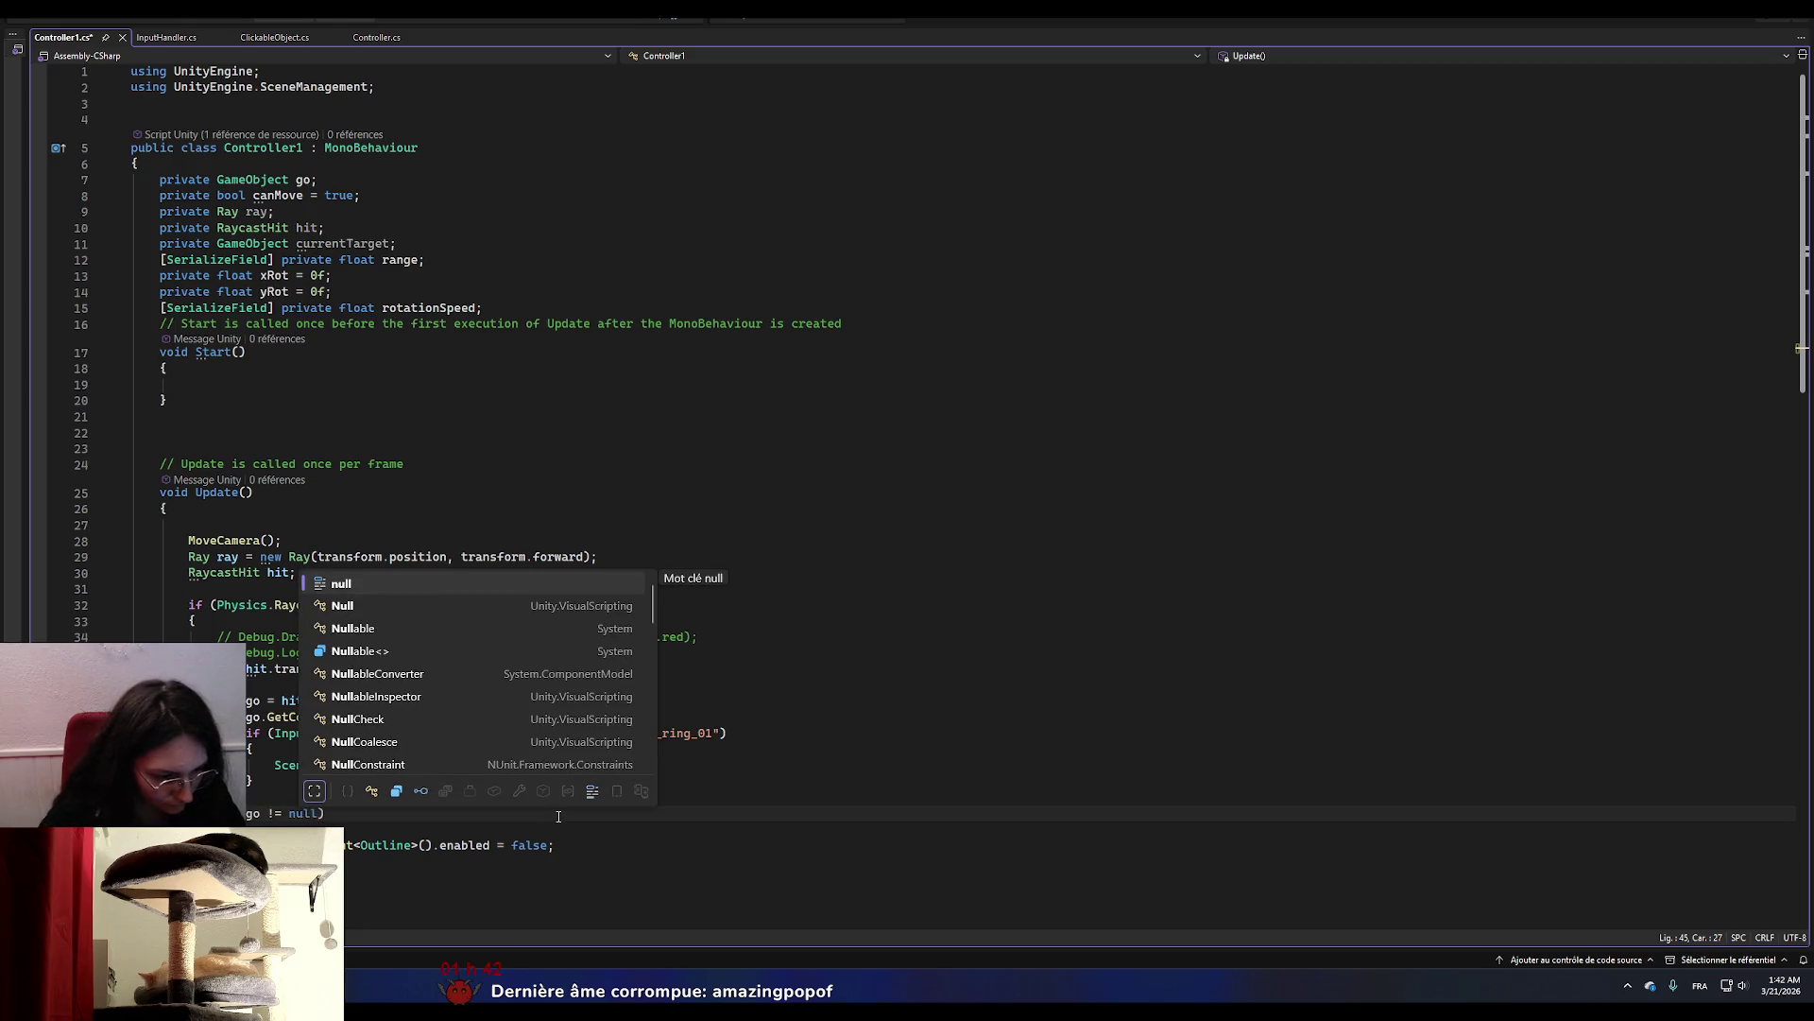
type(") ;")
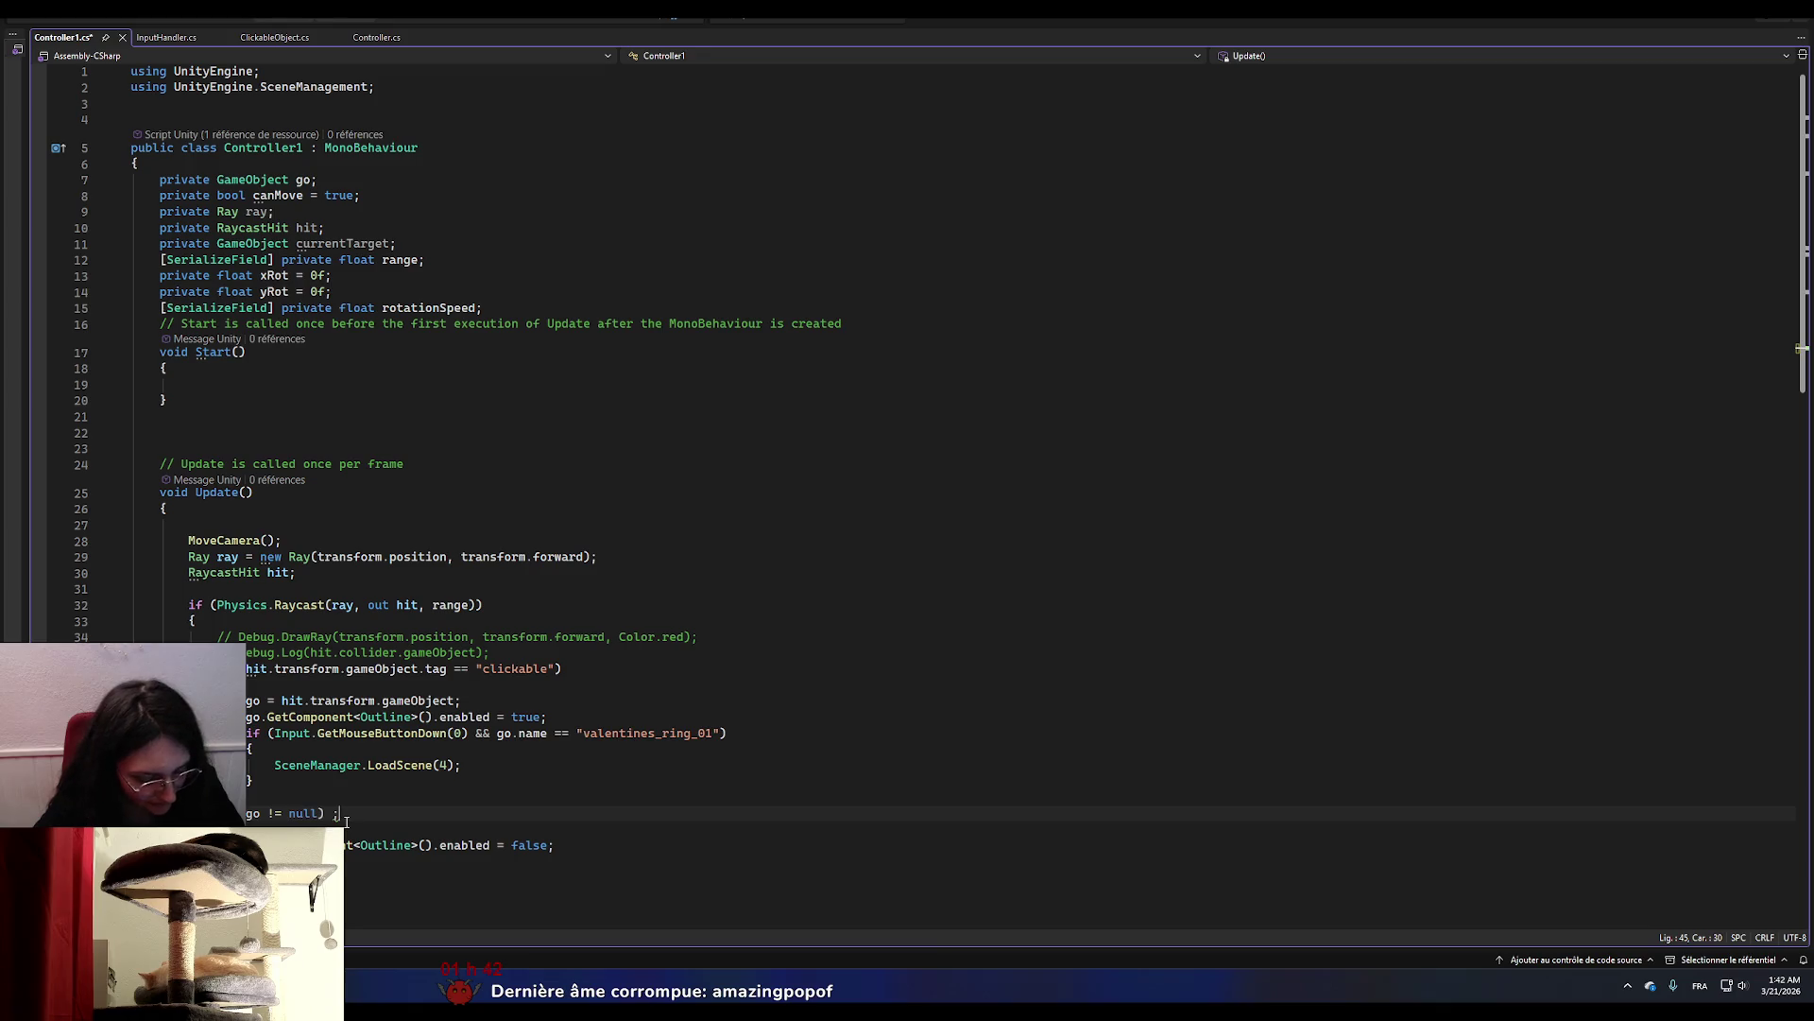
key("ctrl+s")
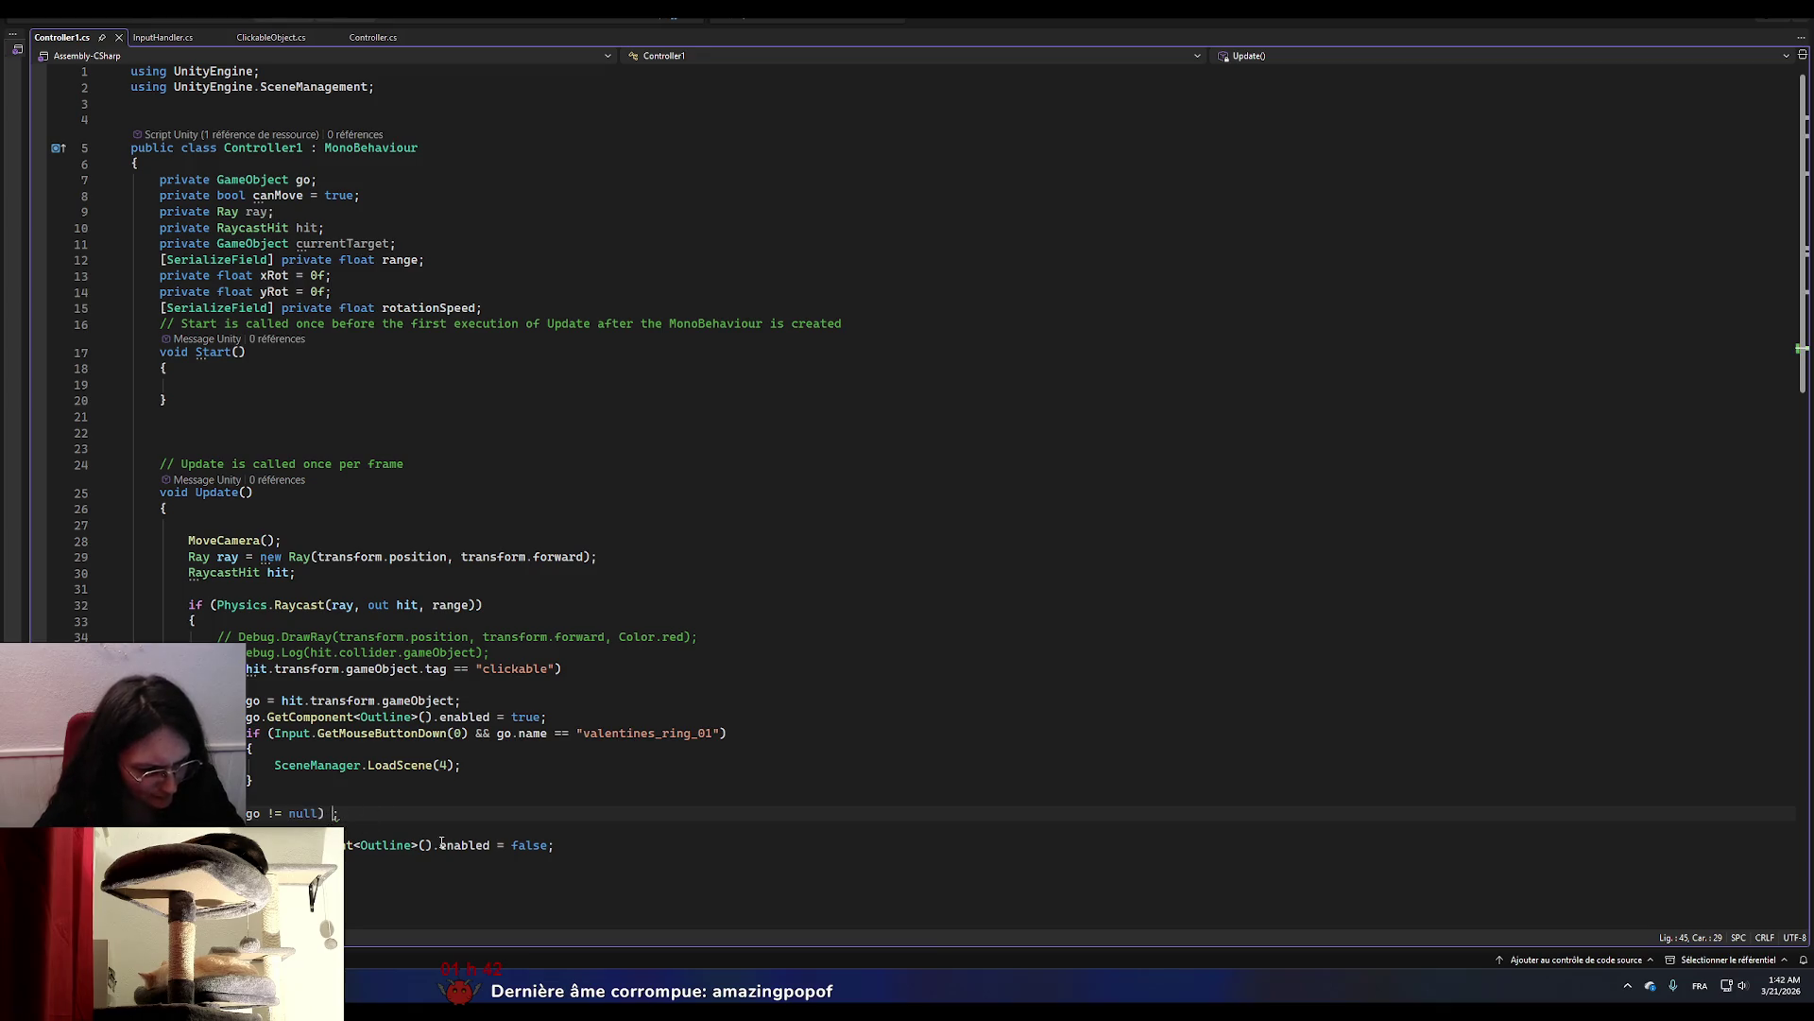
key("BackSpace")
left_click(461, 800)
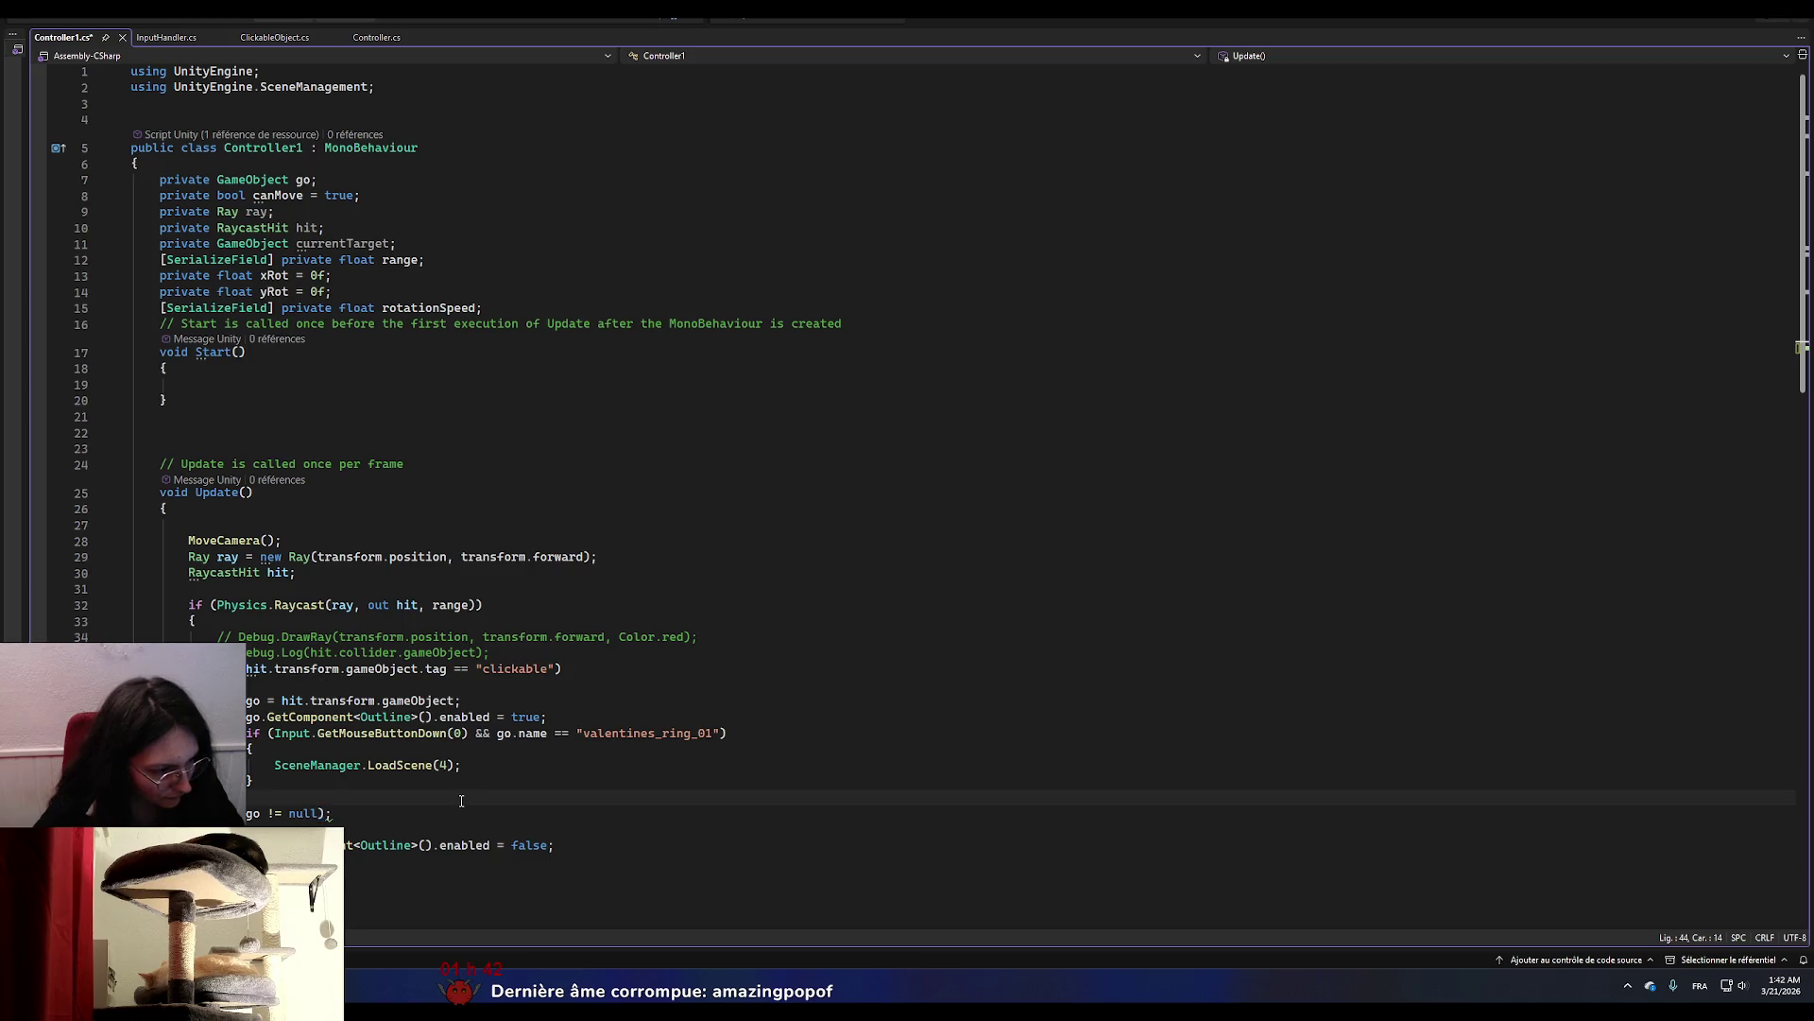
key("ctrl+s")
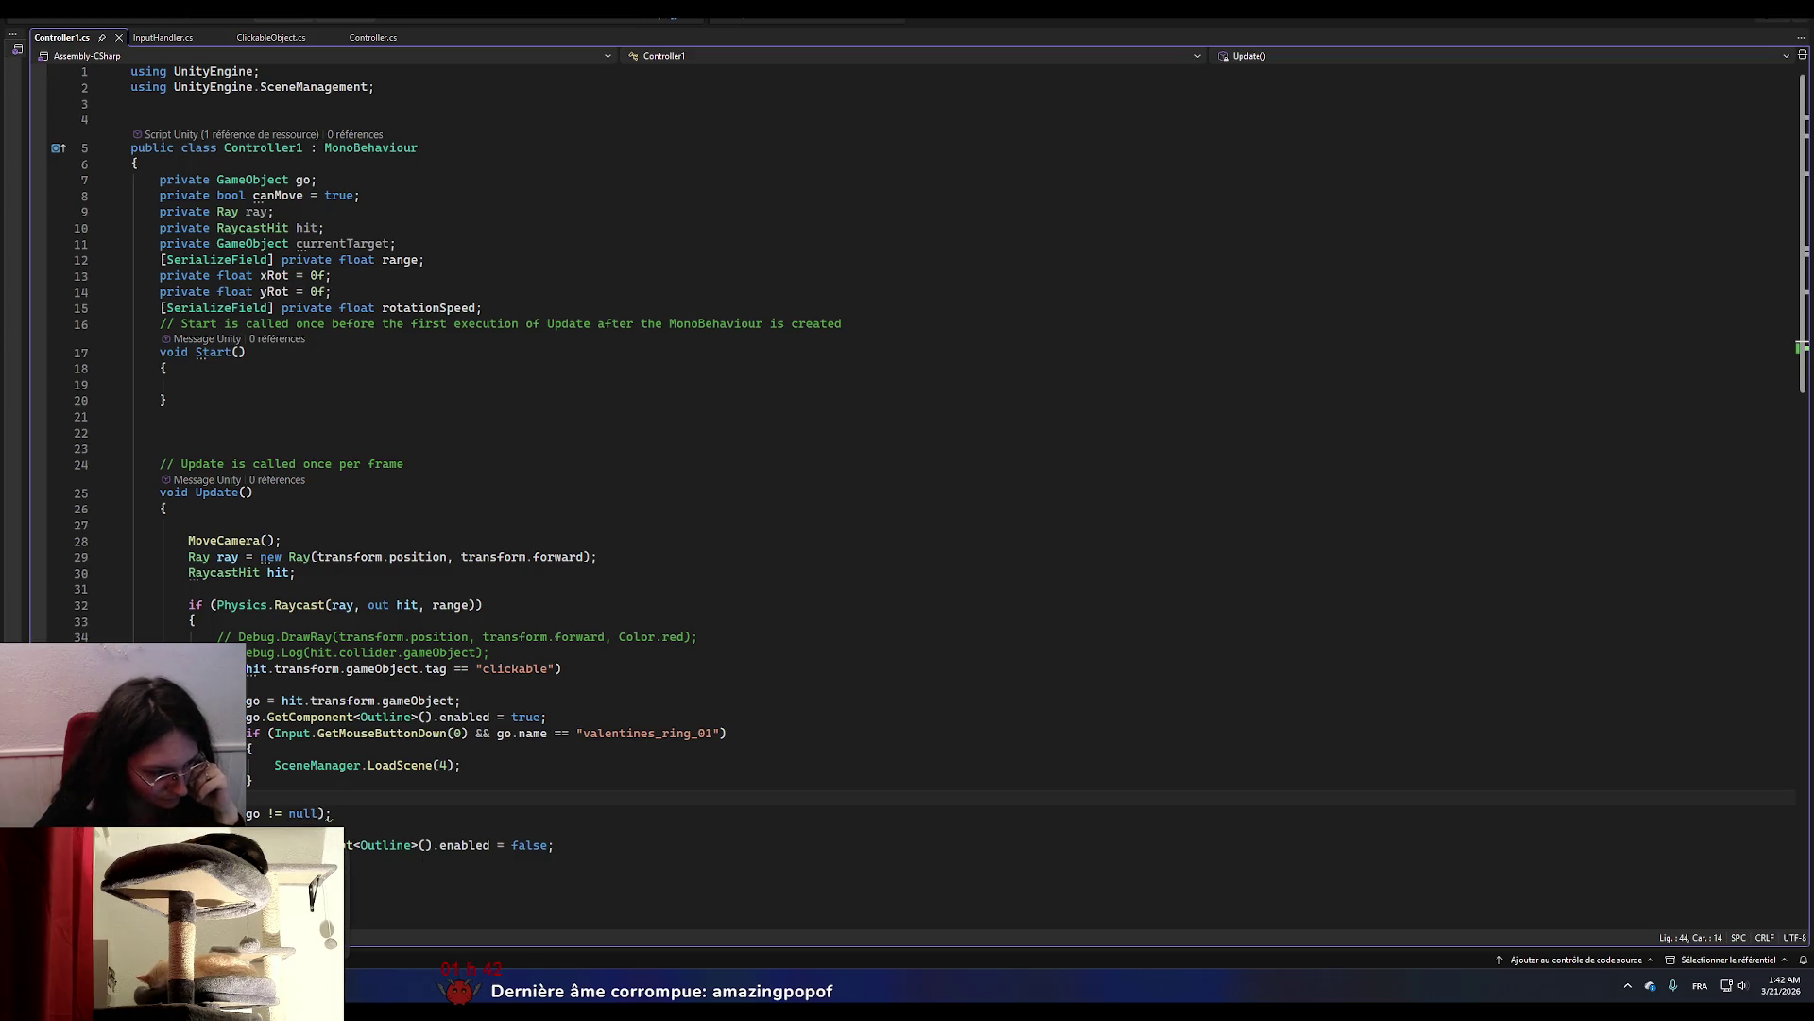
key("alt+Tab")
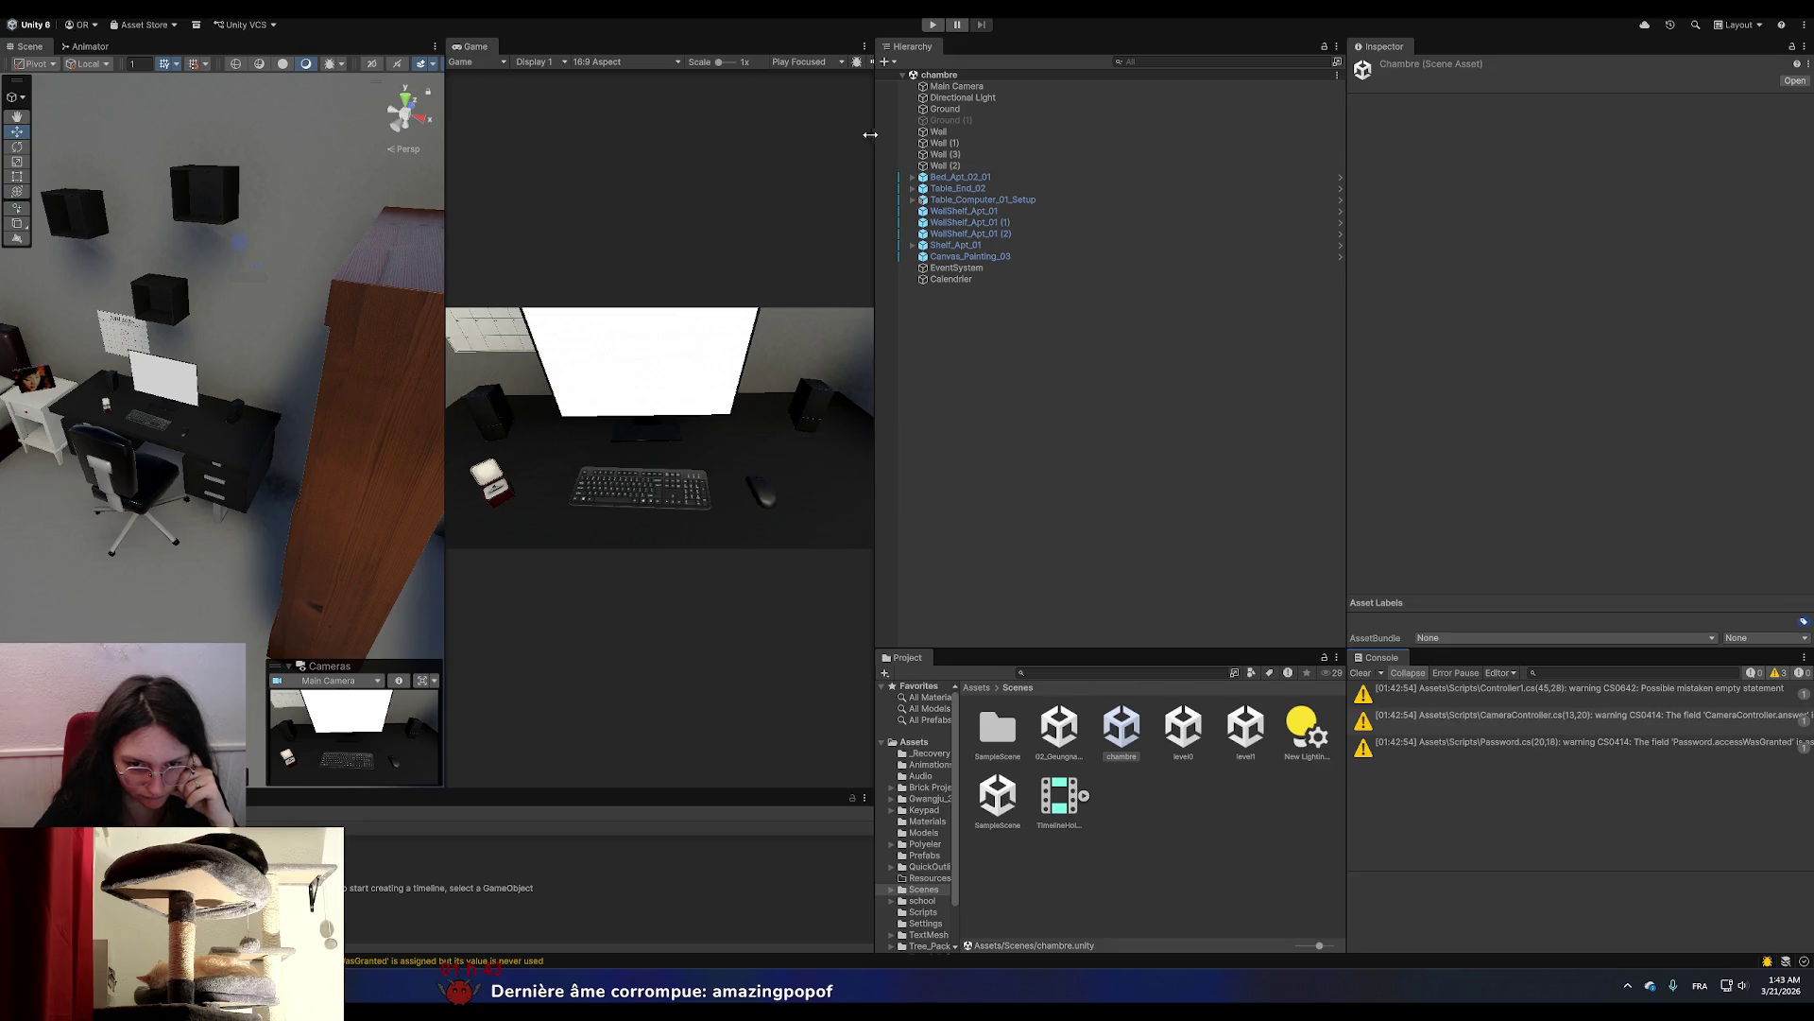
Play-test the recompiled chambre scene, then stop it.
left_click(931, 26)
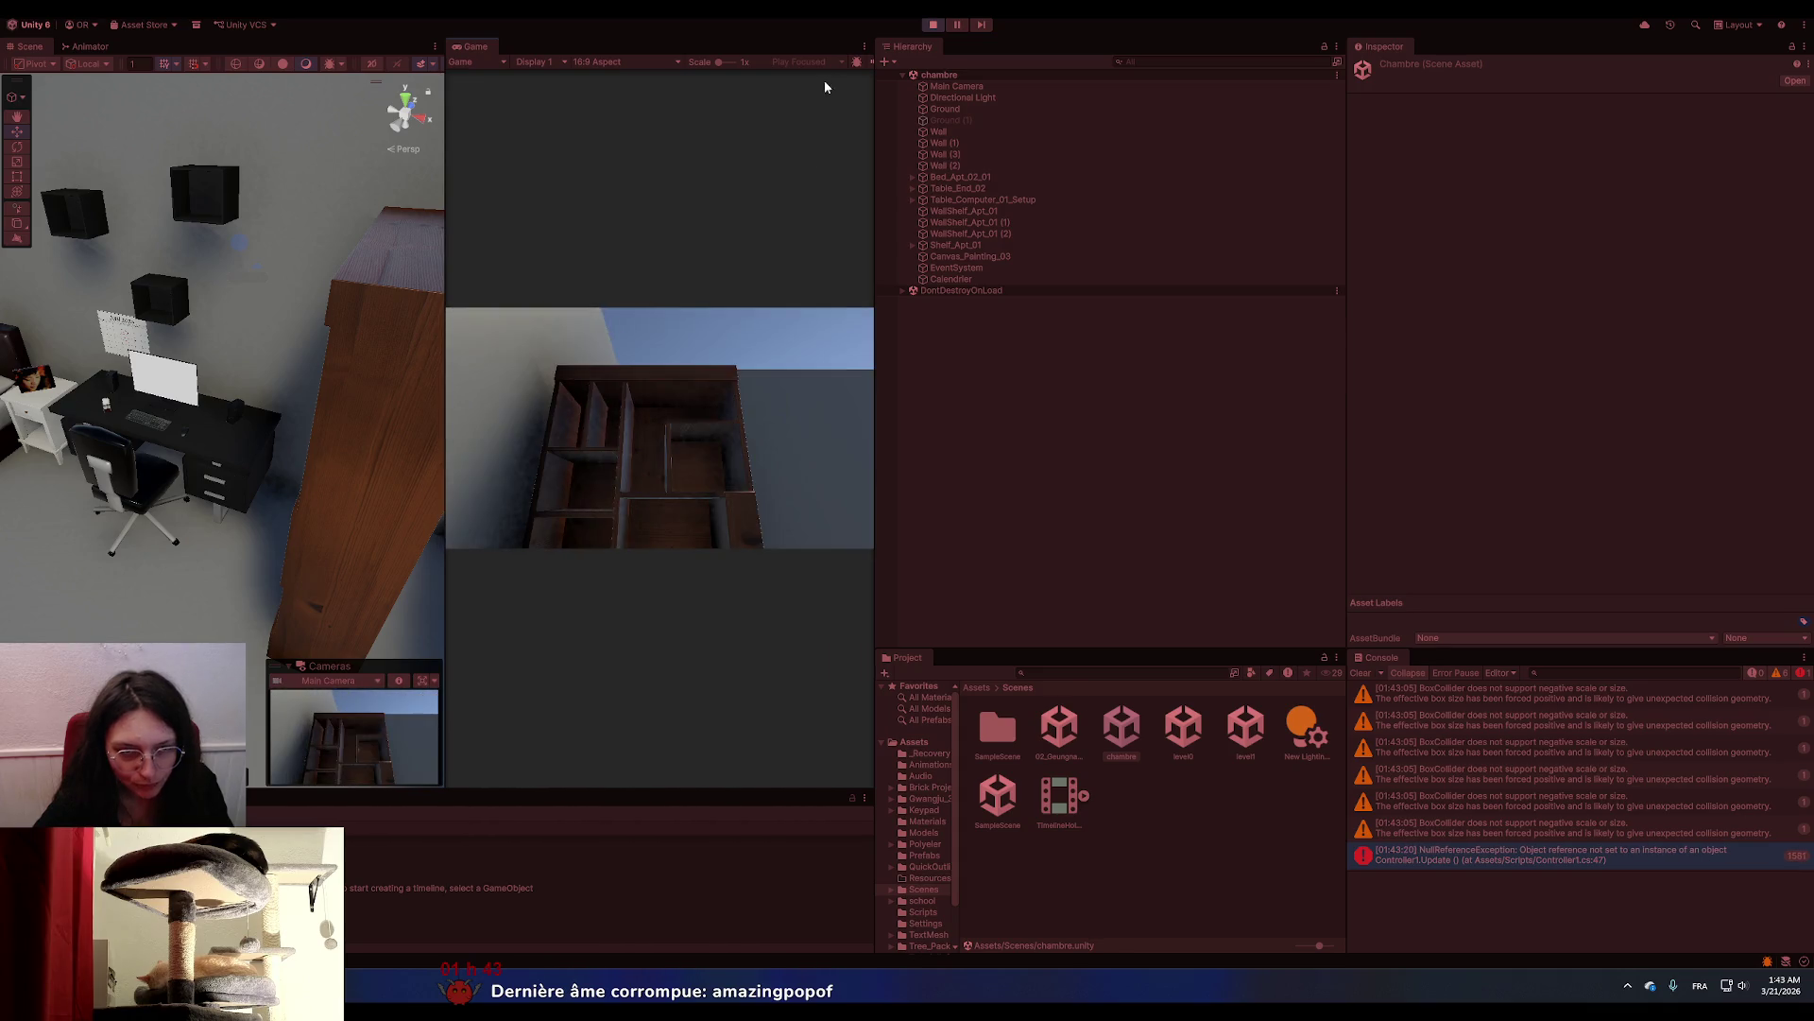
left_click(933, 25)
key("alt+Tab")
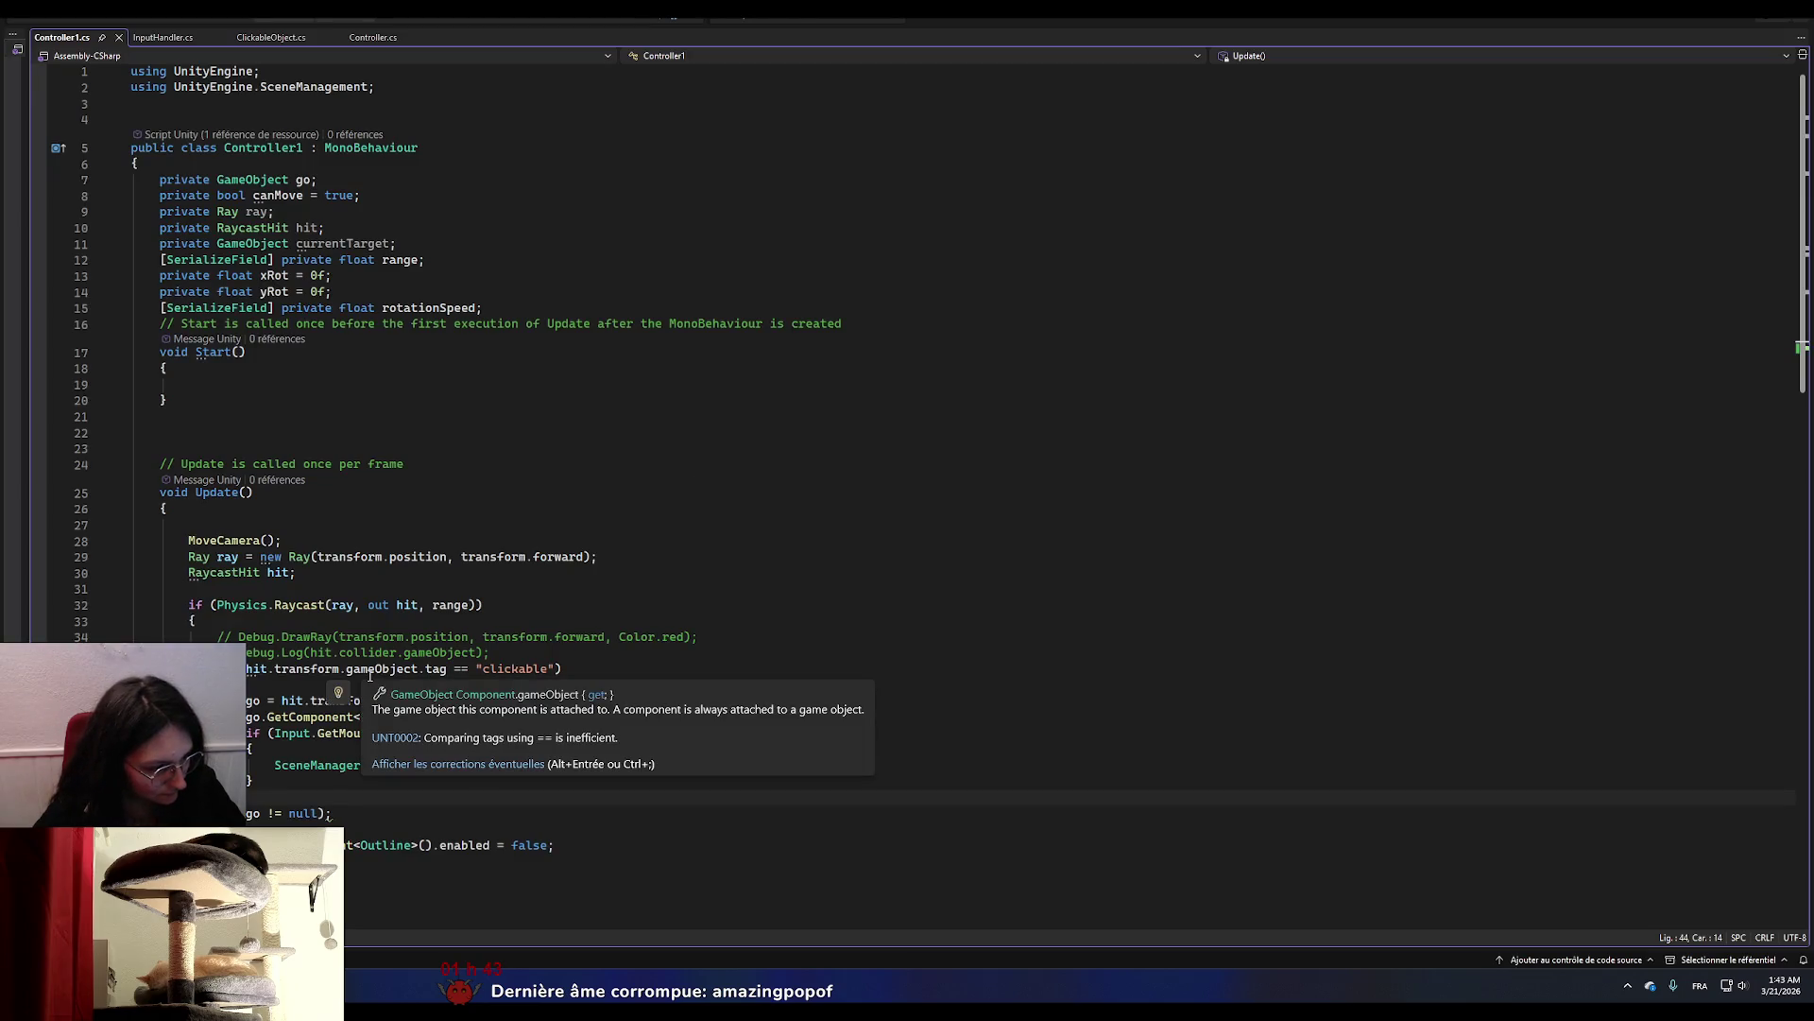
Delete the stray semicolon after go != null) on line 45 and save Controller1.cs.
left_click(349, 810)
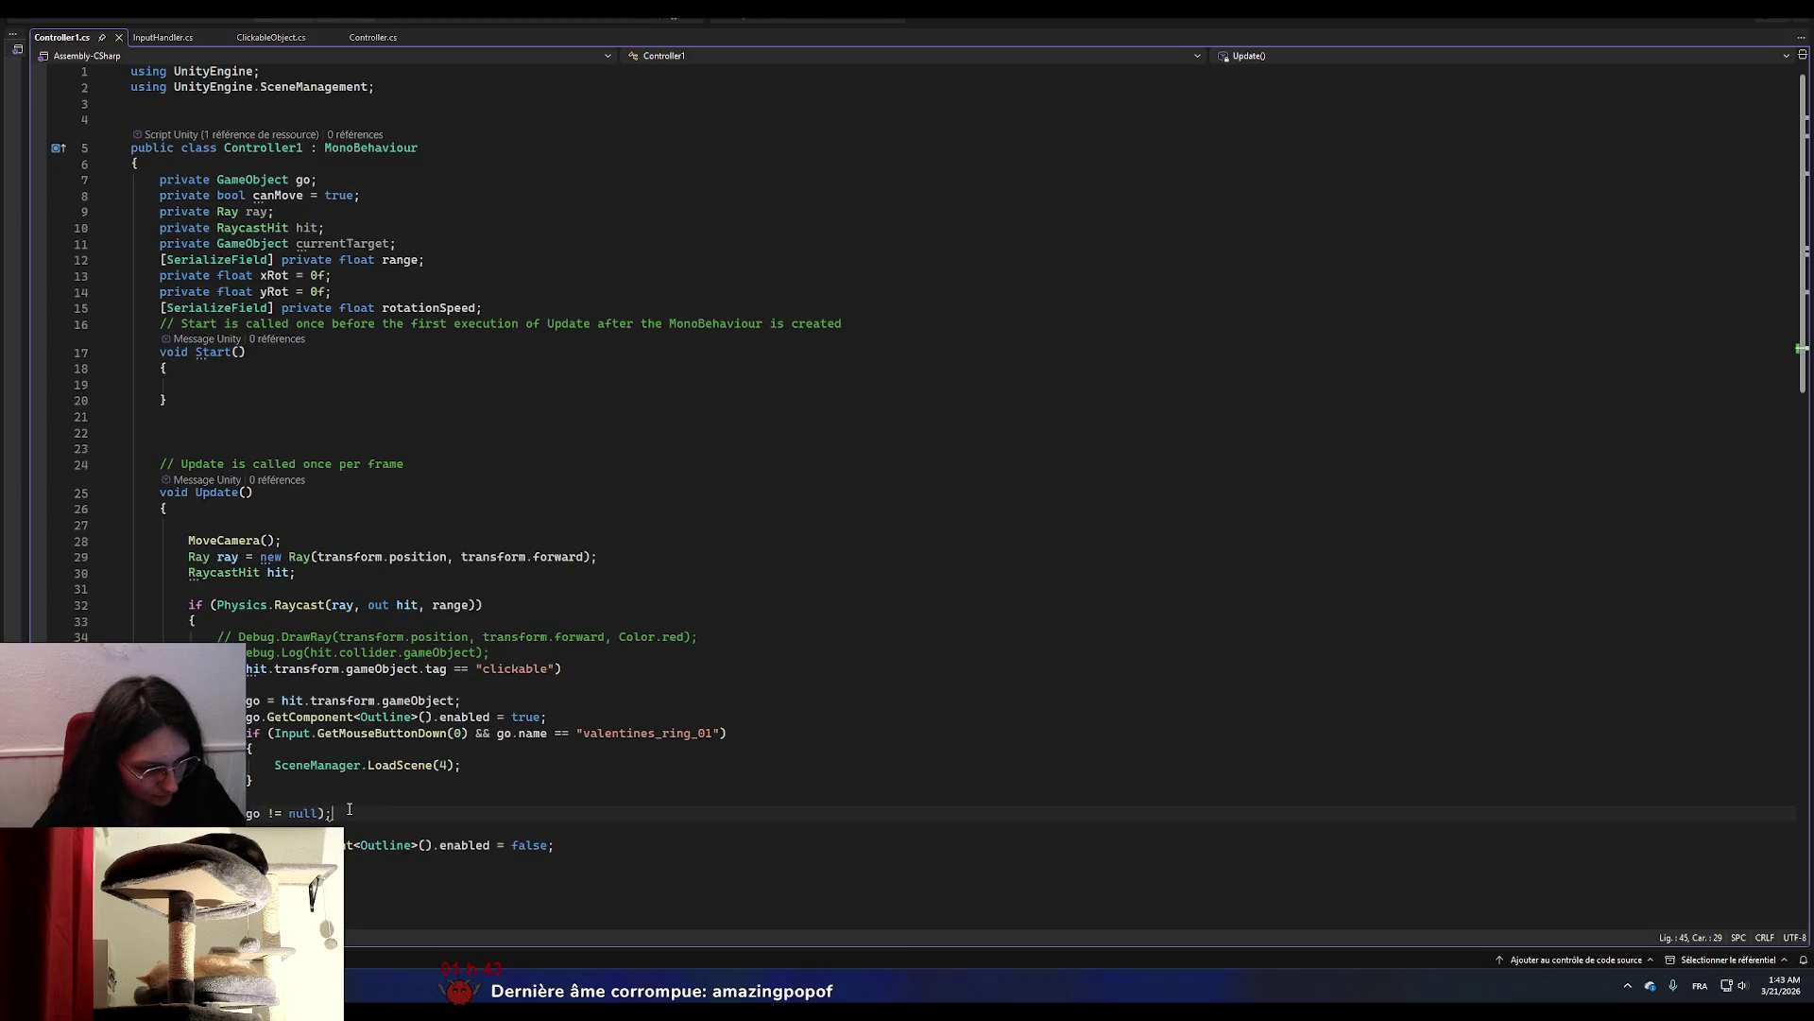
left_click_drag(331, 813, 324, 813)
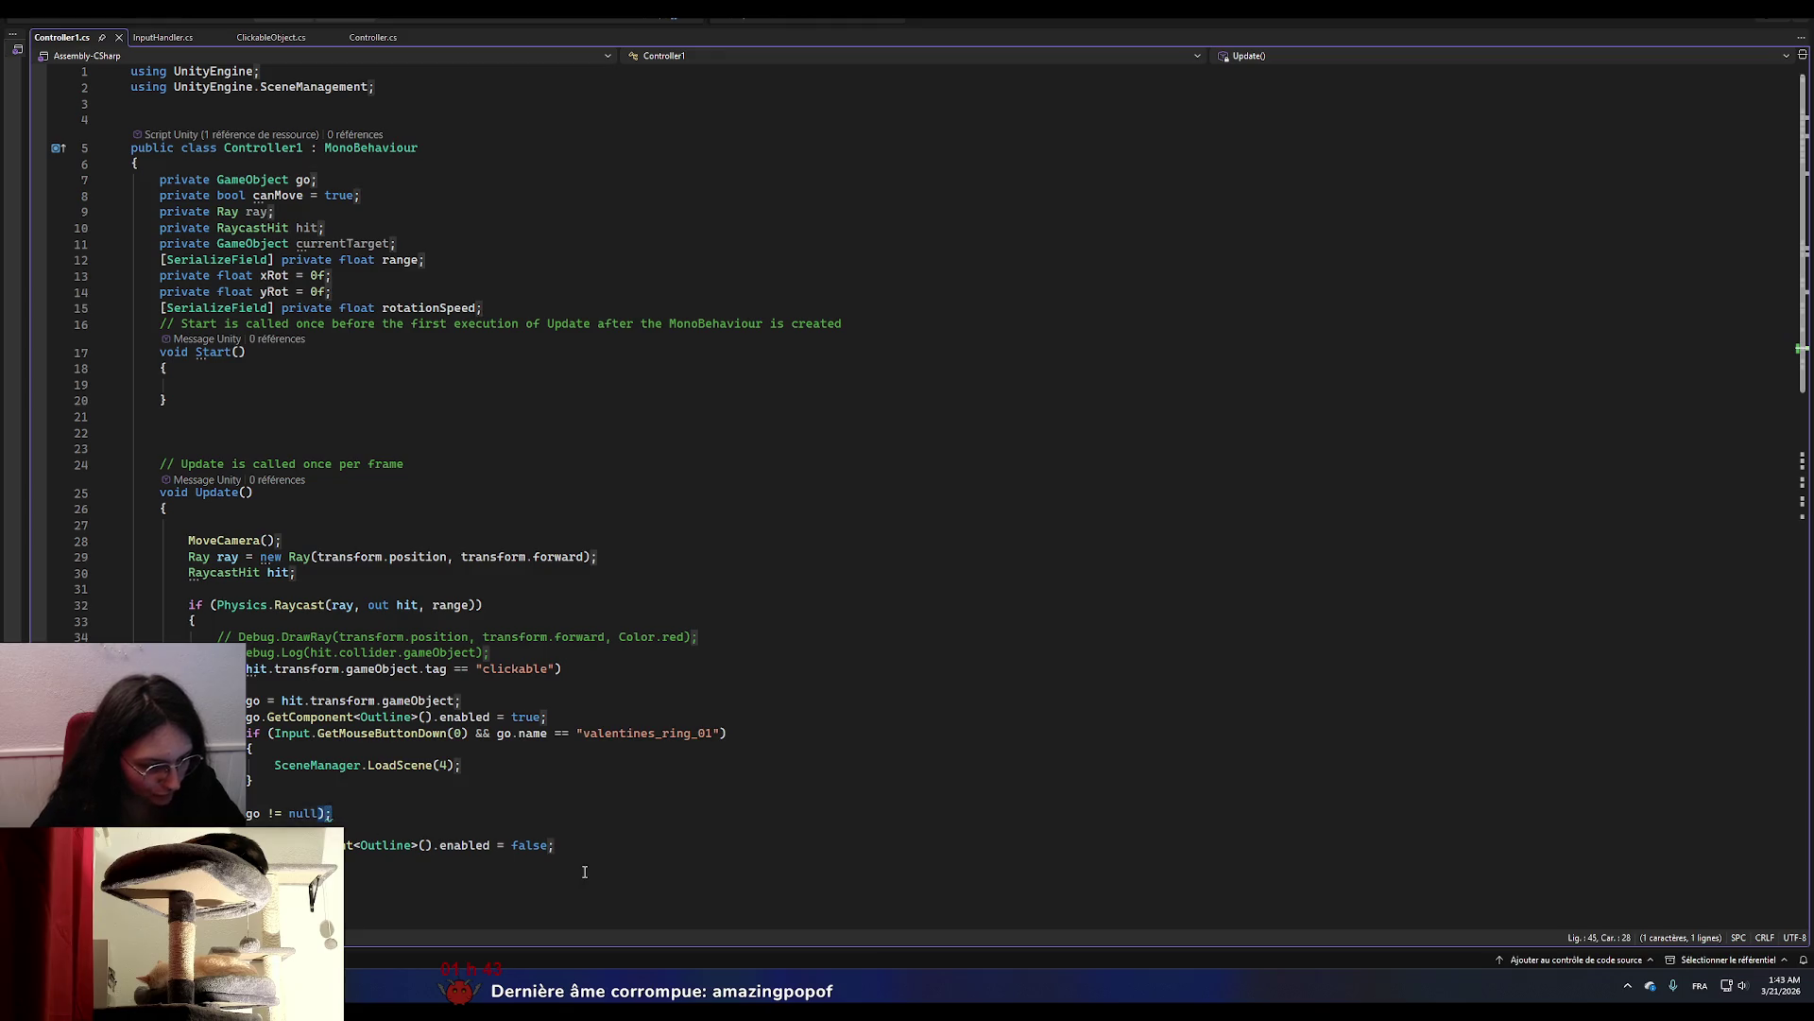
key("BackSpace")
left_click(671, 856)
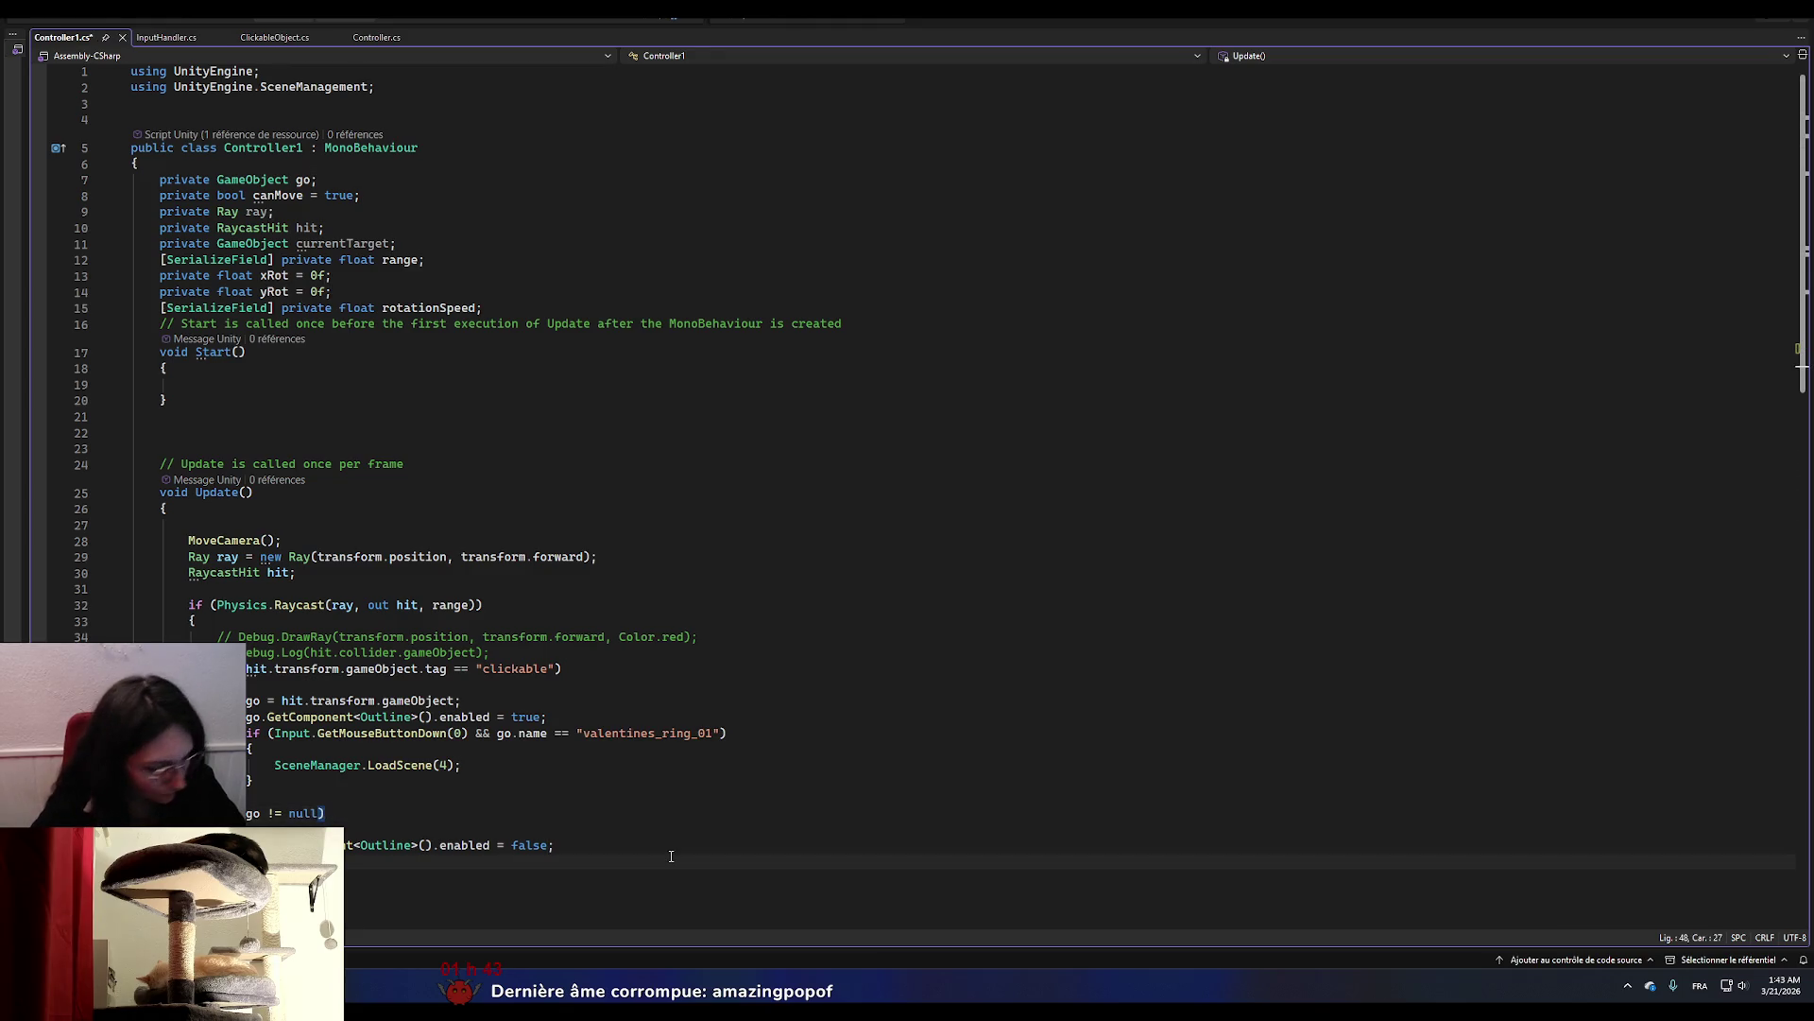
key("ctrl+s")
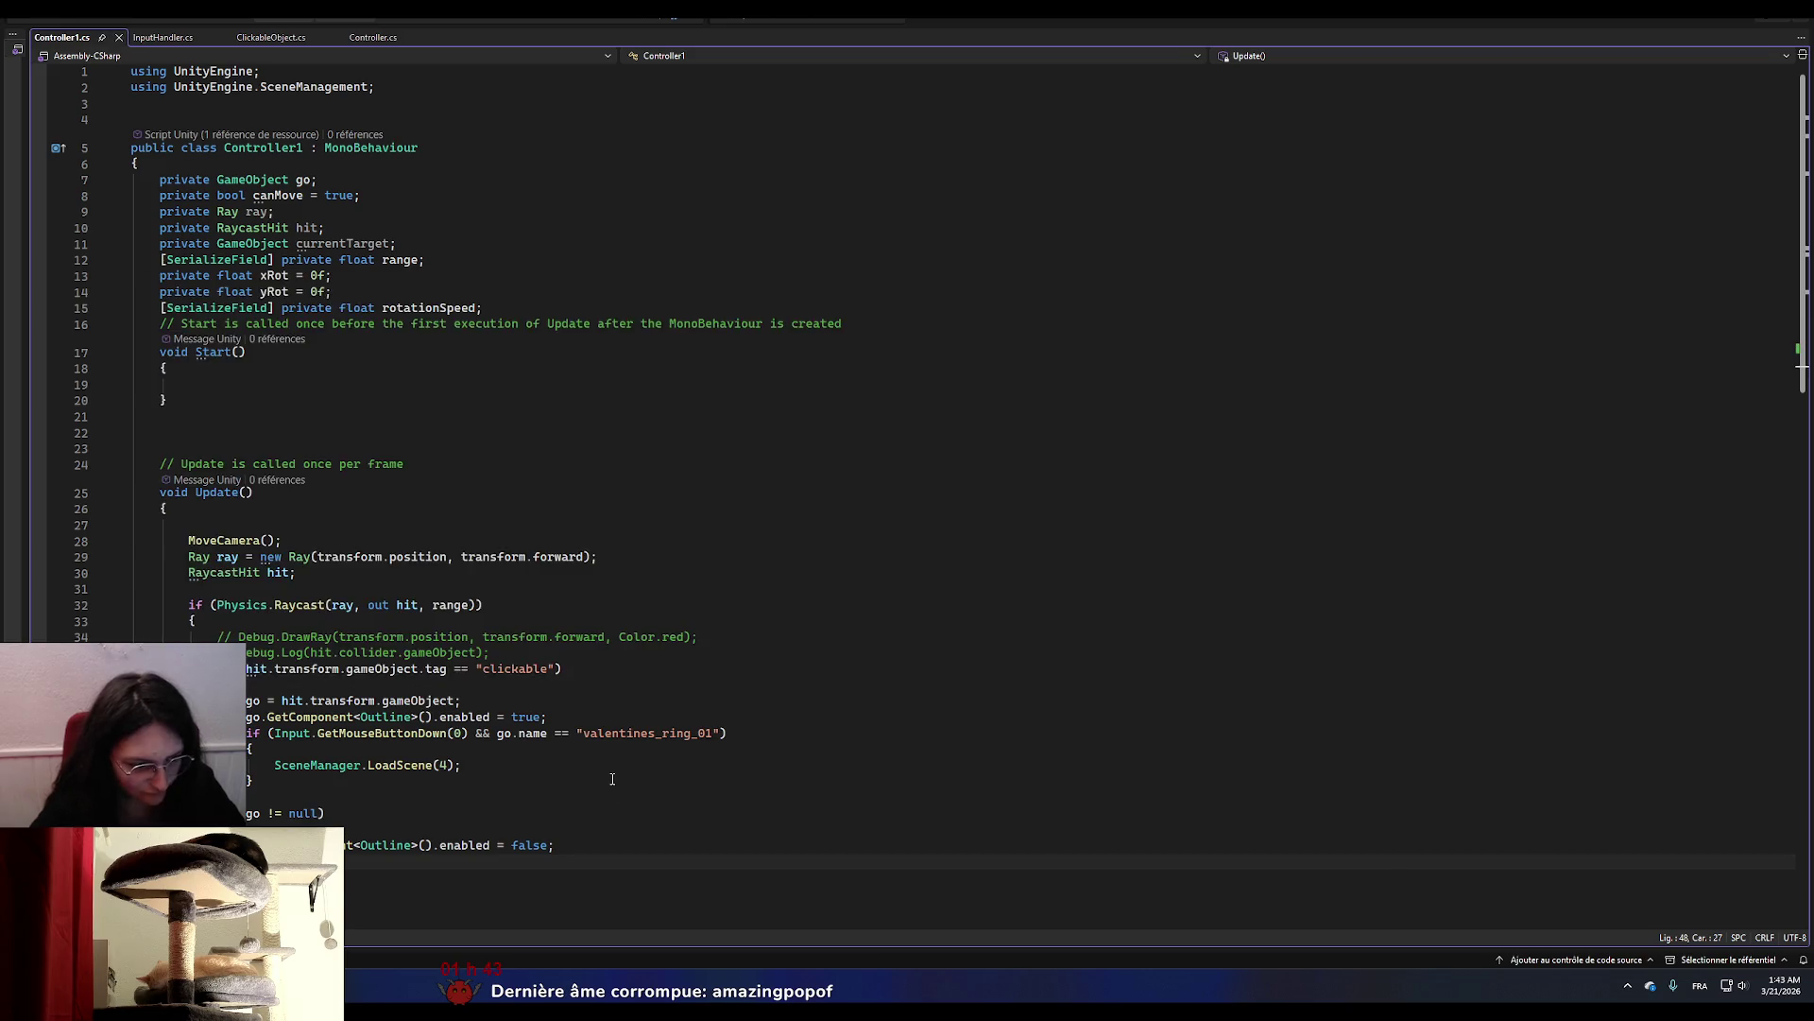
key("alt+Tab")
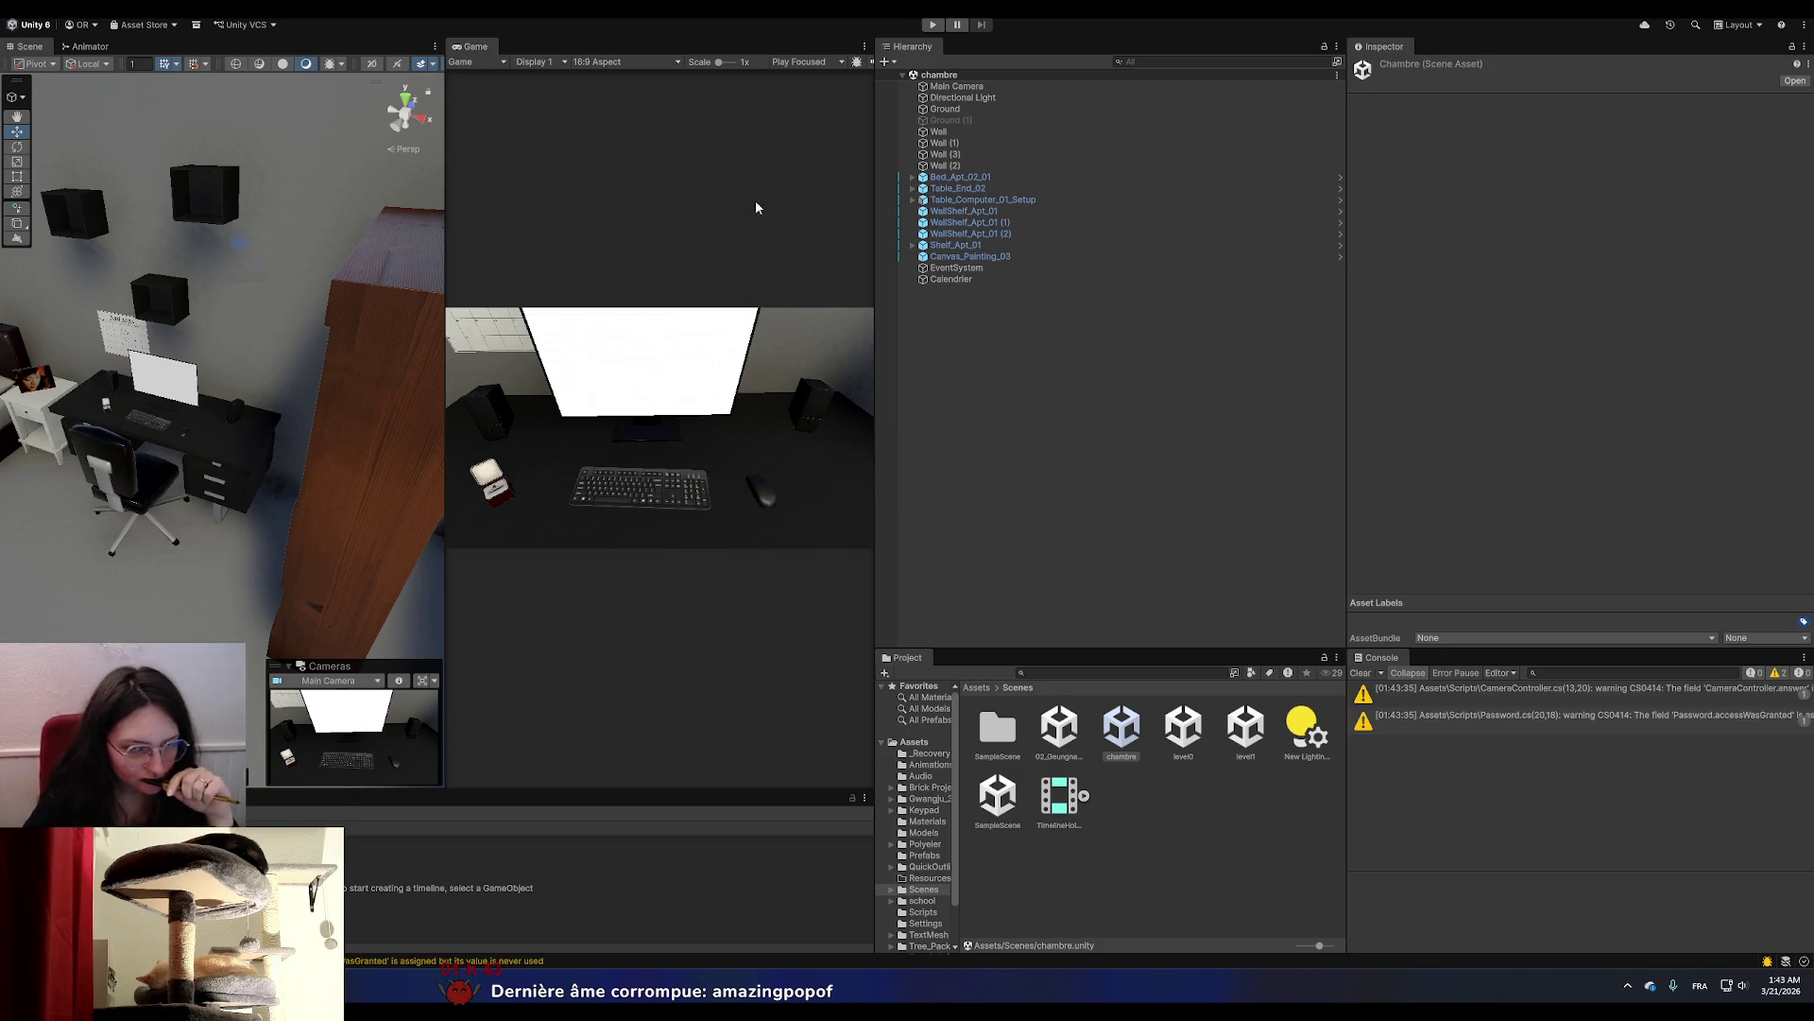
Play the chambre scene with the Game view maximized, test the camera, then stop.
left_click(933, 25)
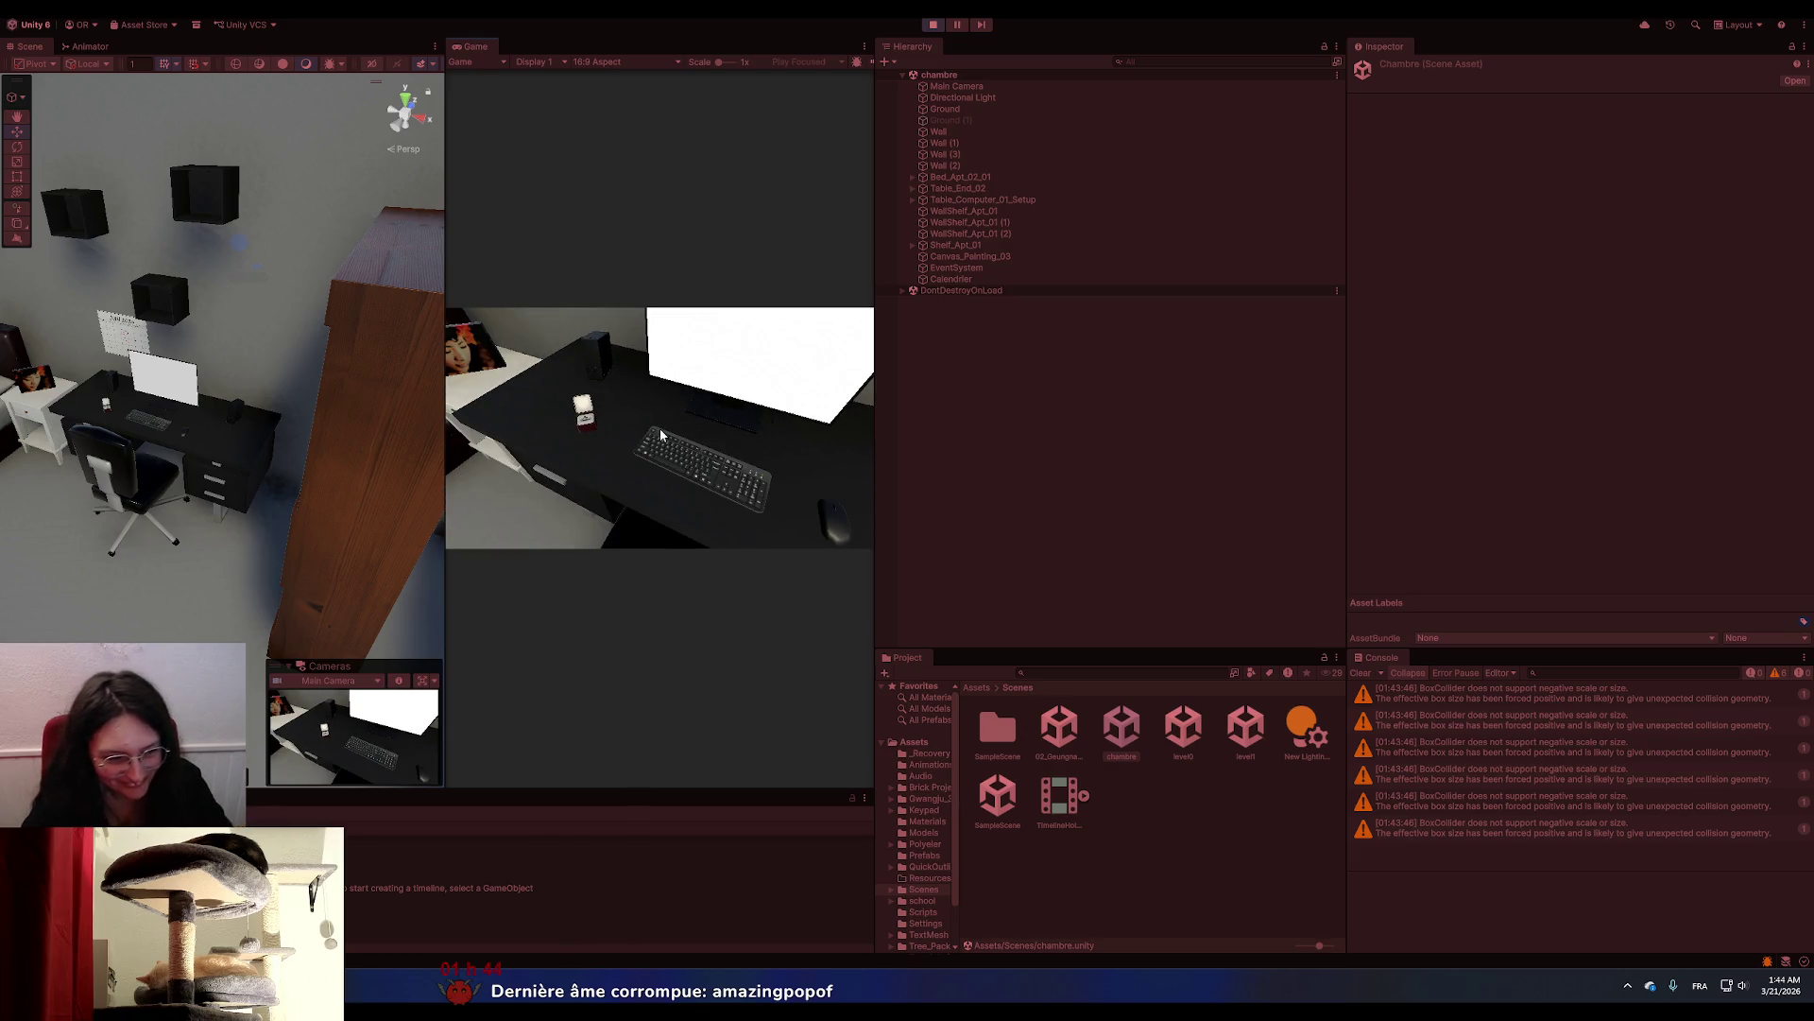
left_click(866, 45)
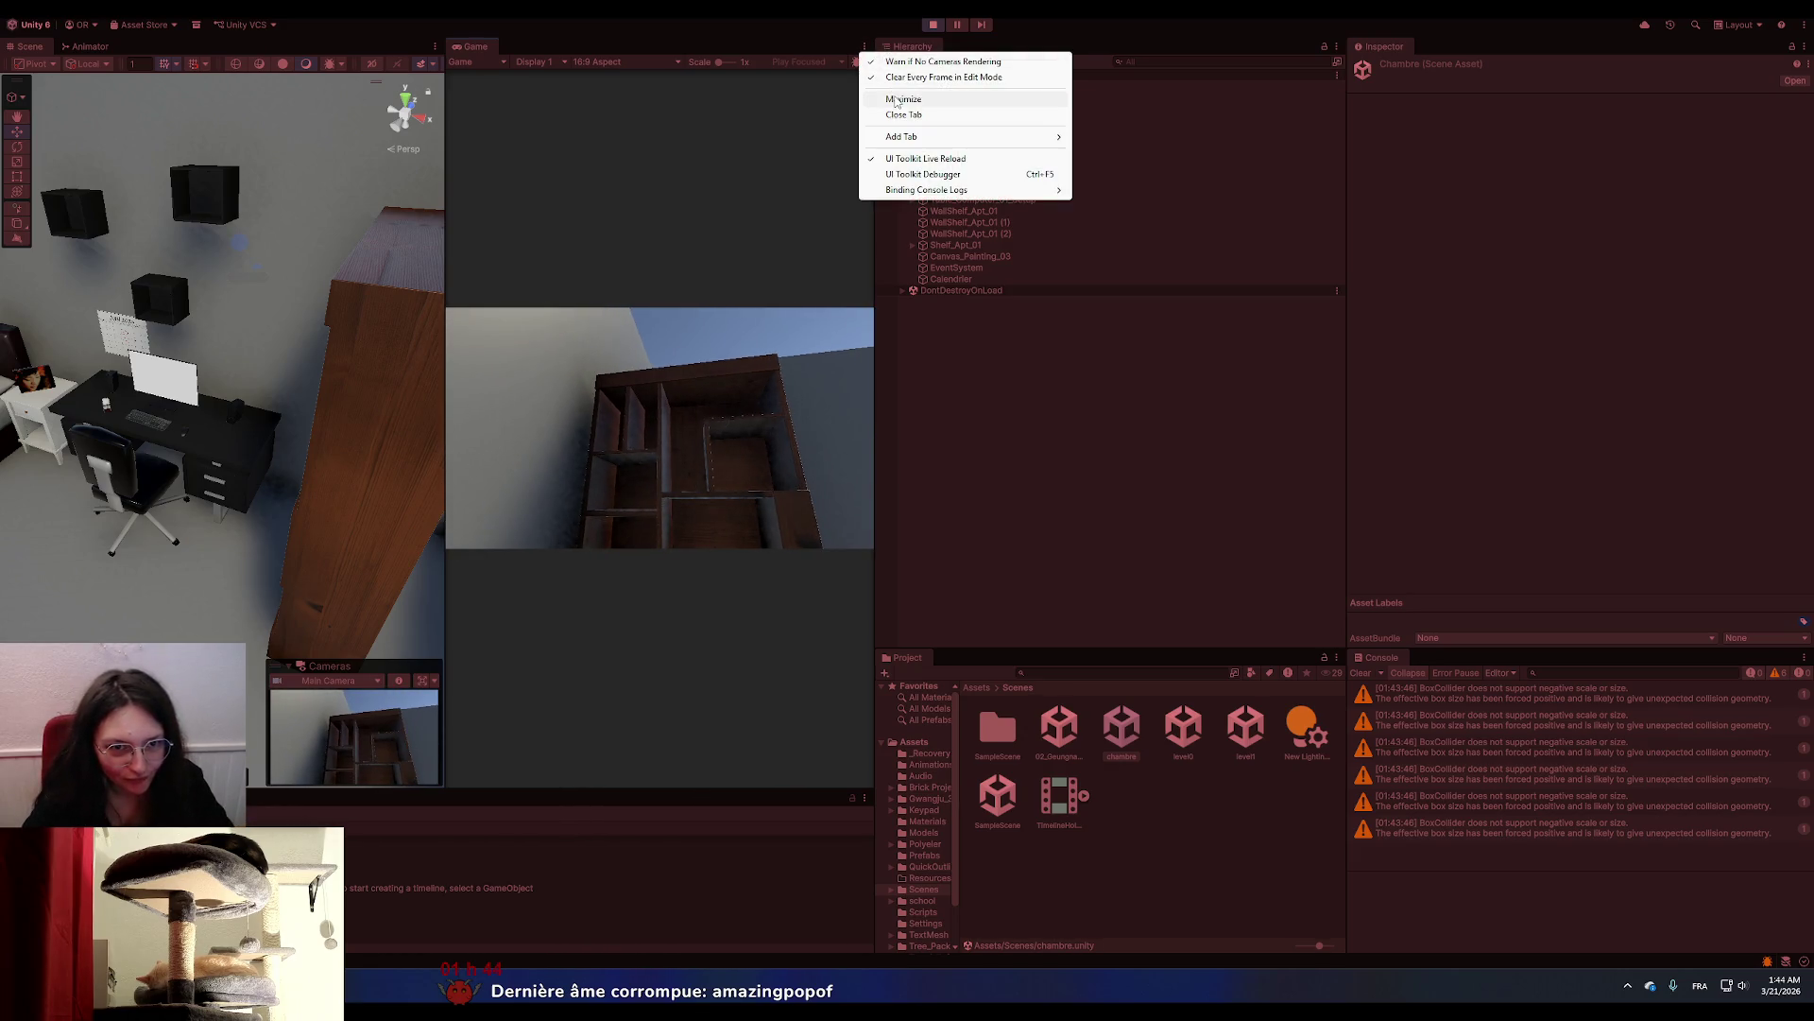
left_click(896, 99)
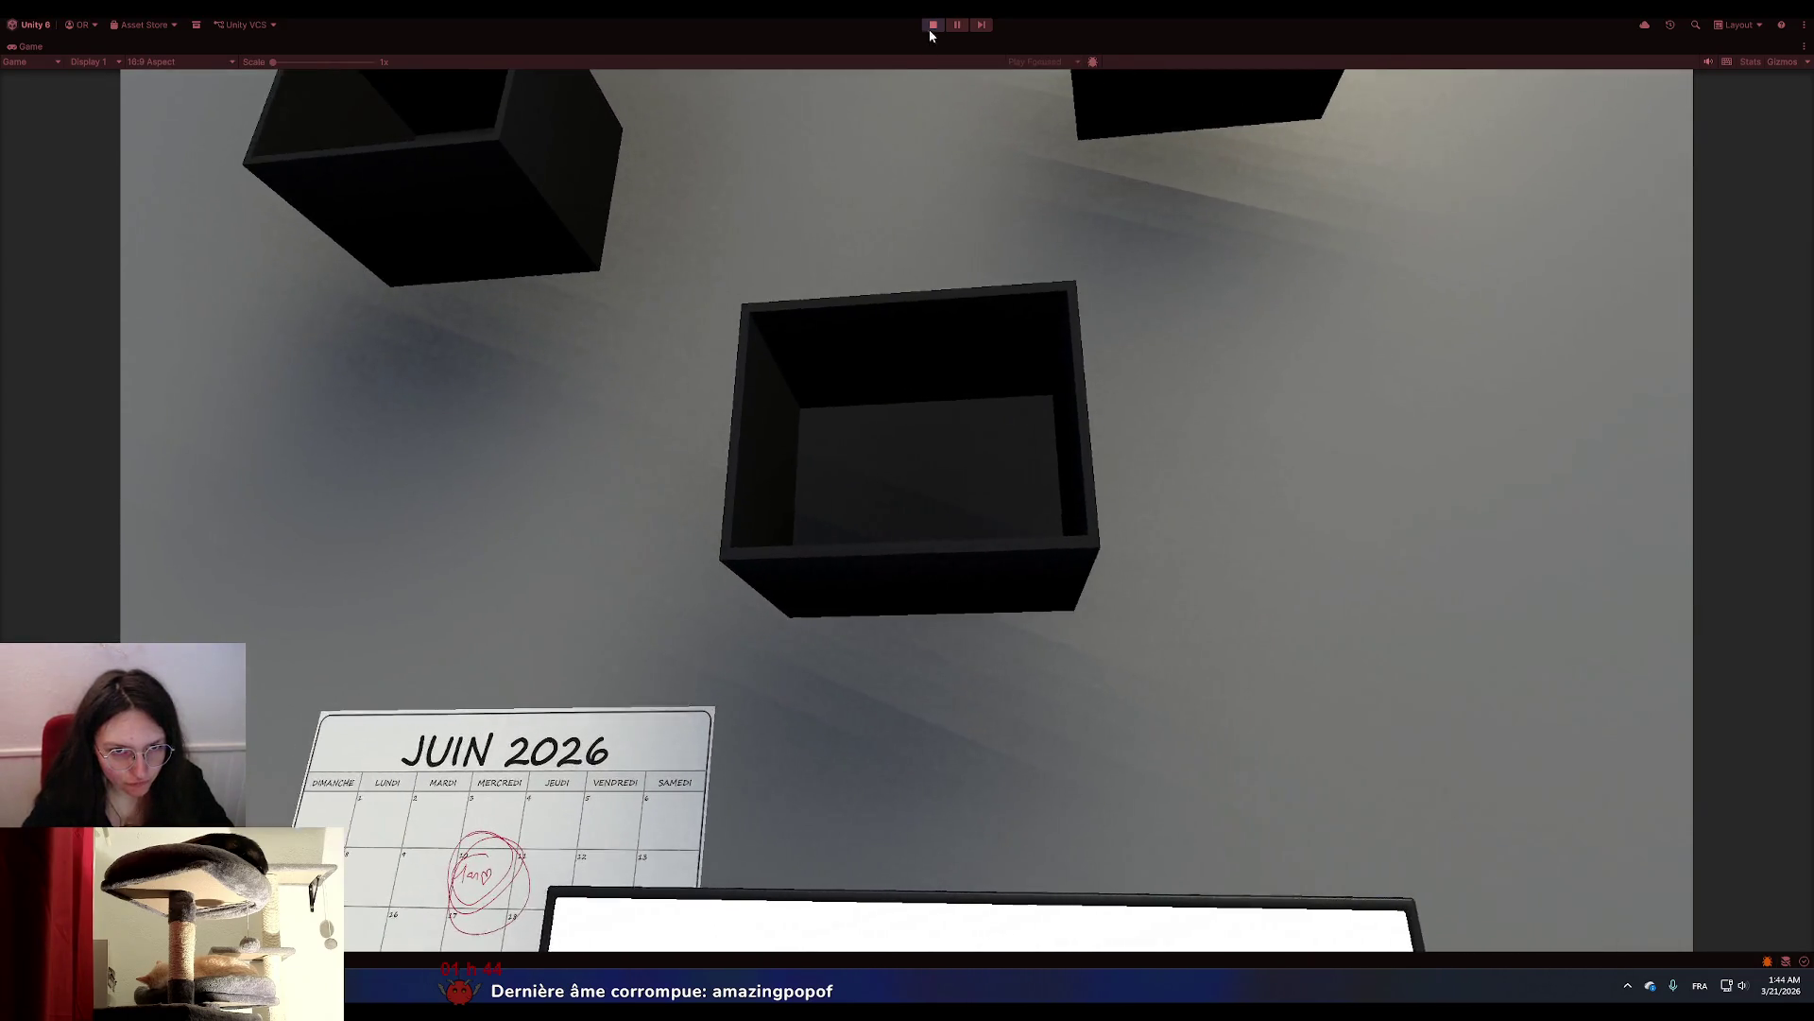
left_click(932, 25)
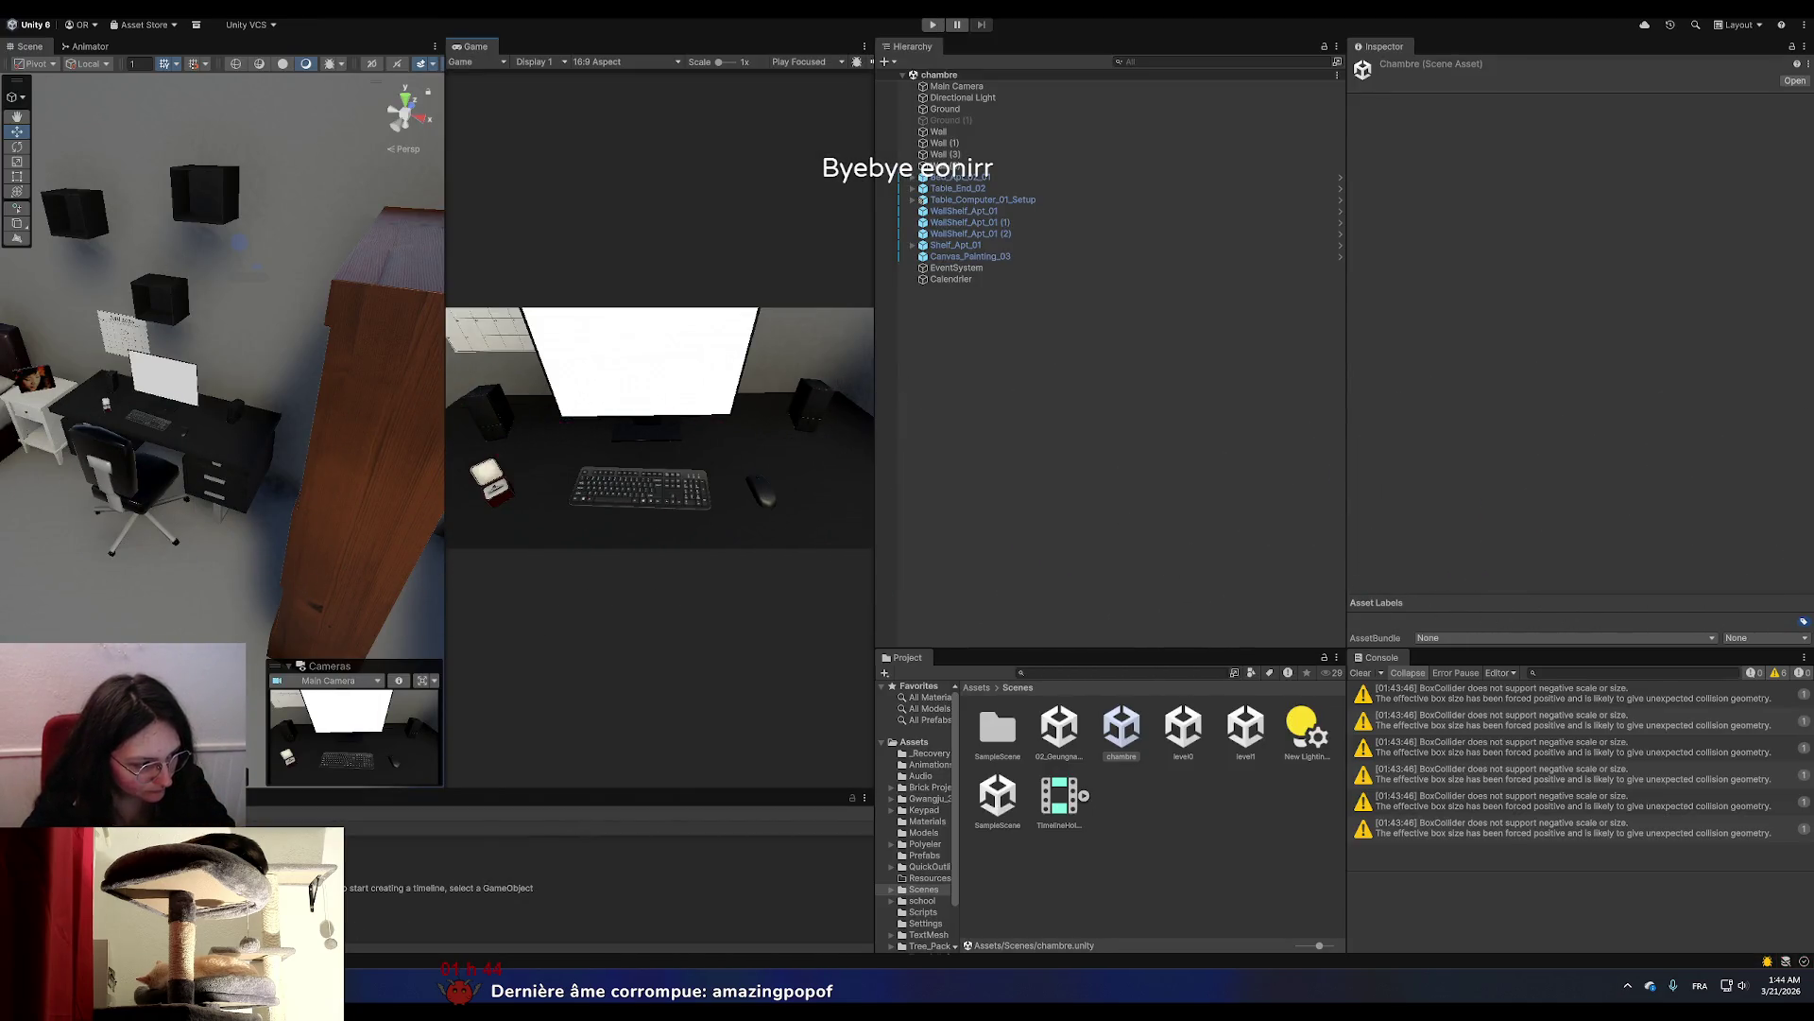
key("alt+Tab")
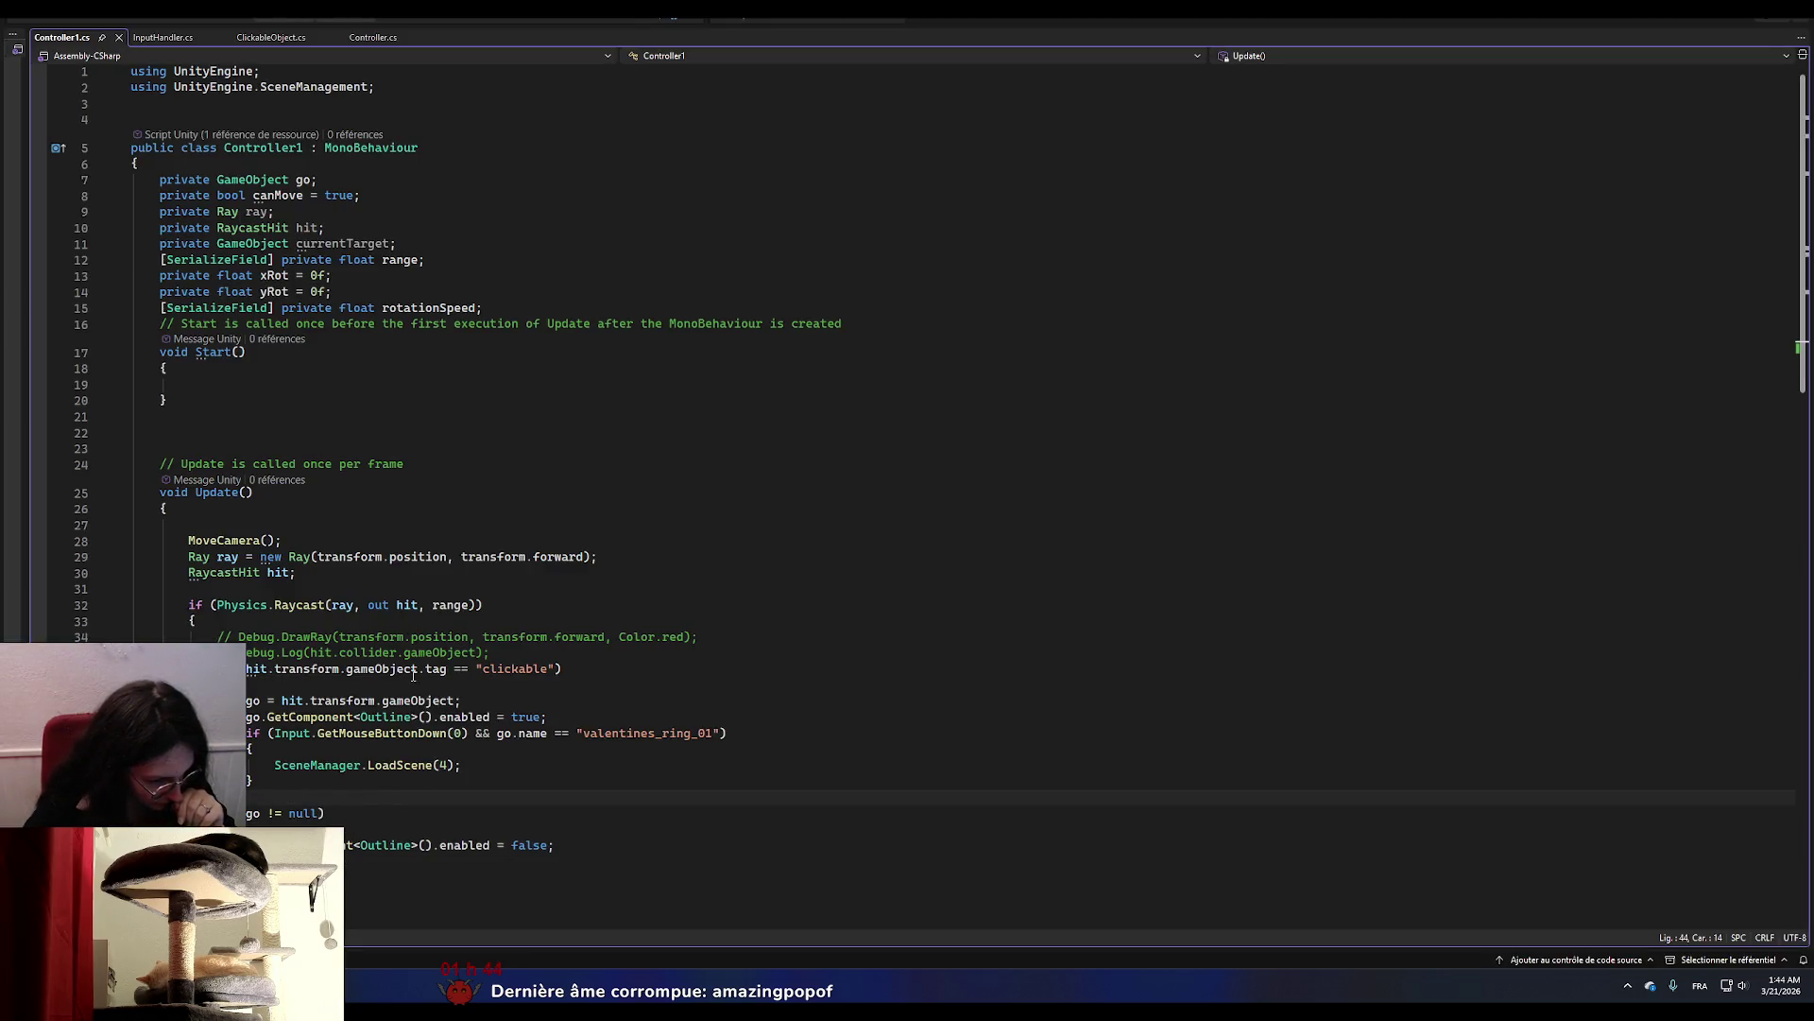
Add && after go != null in the line-45 condition.
left_click_drag(245, 669, 555, 666)
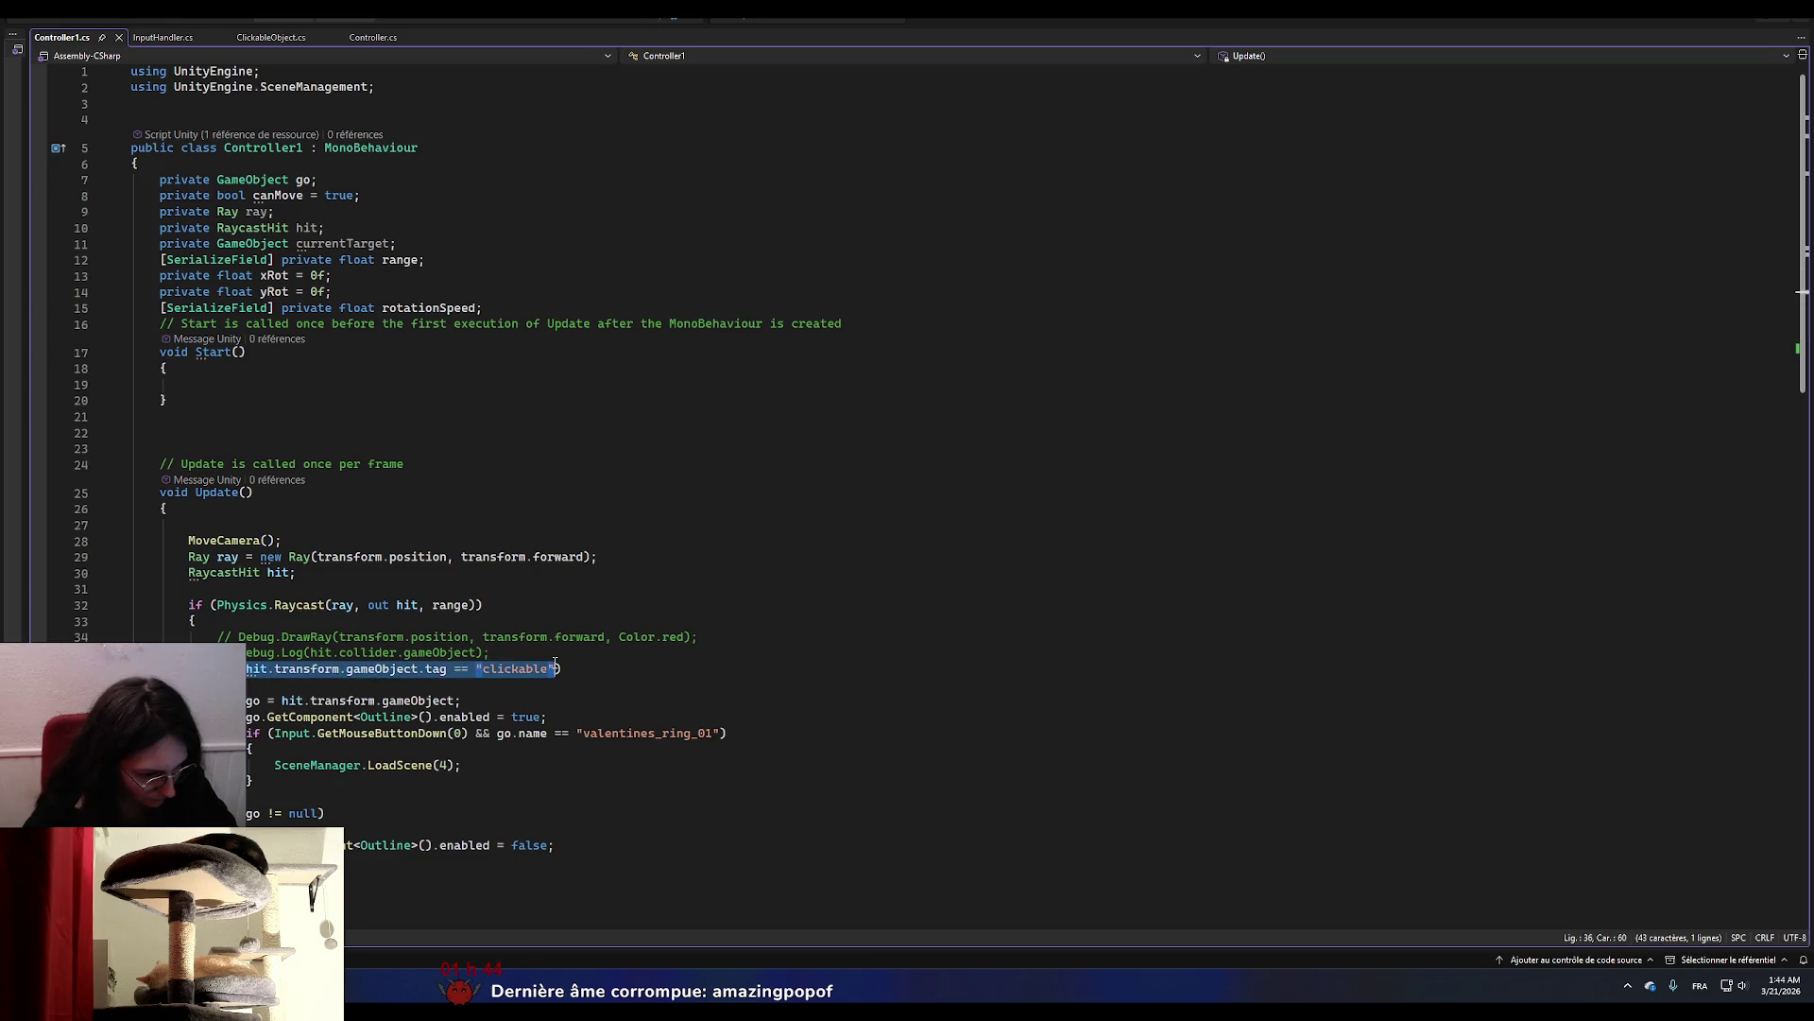
left_click(376, 809)
left_click_drag(376, 813, 218, 813)
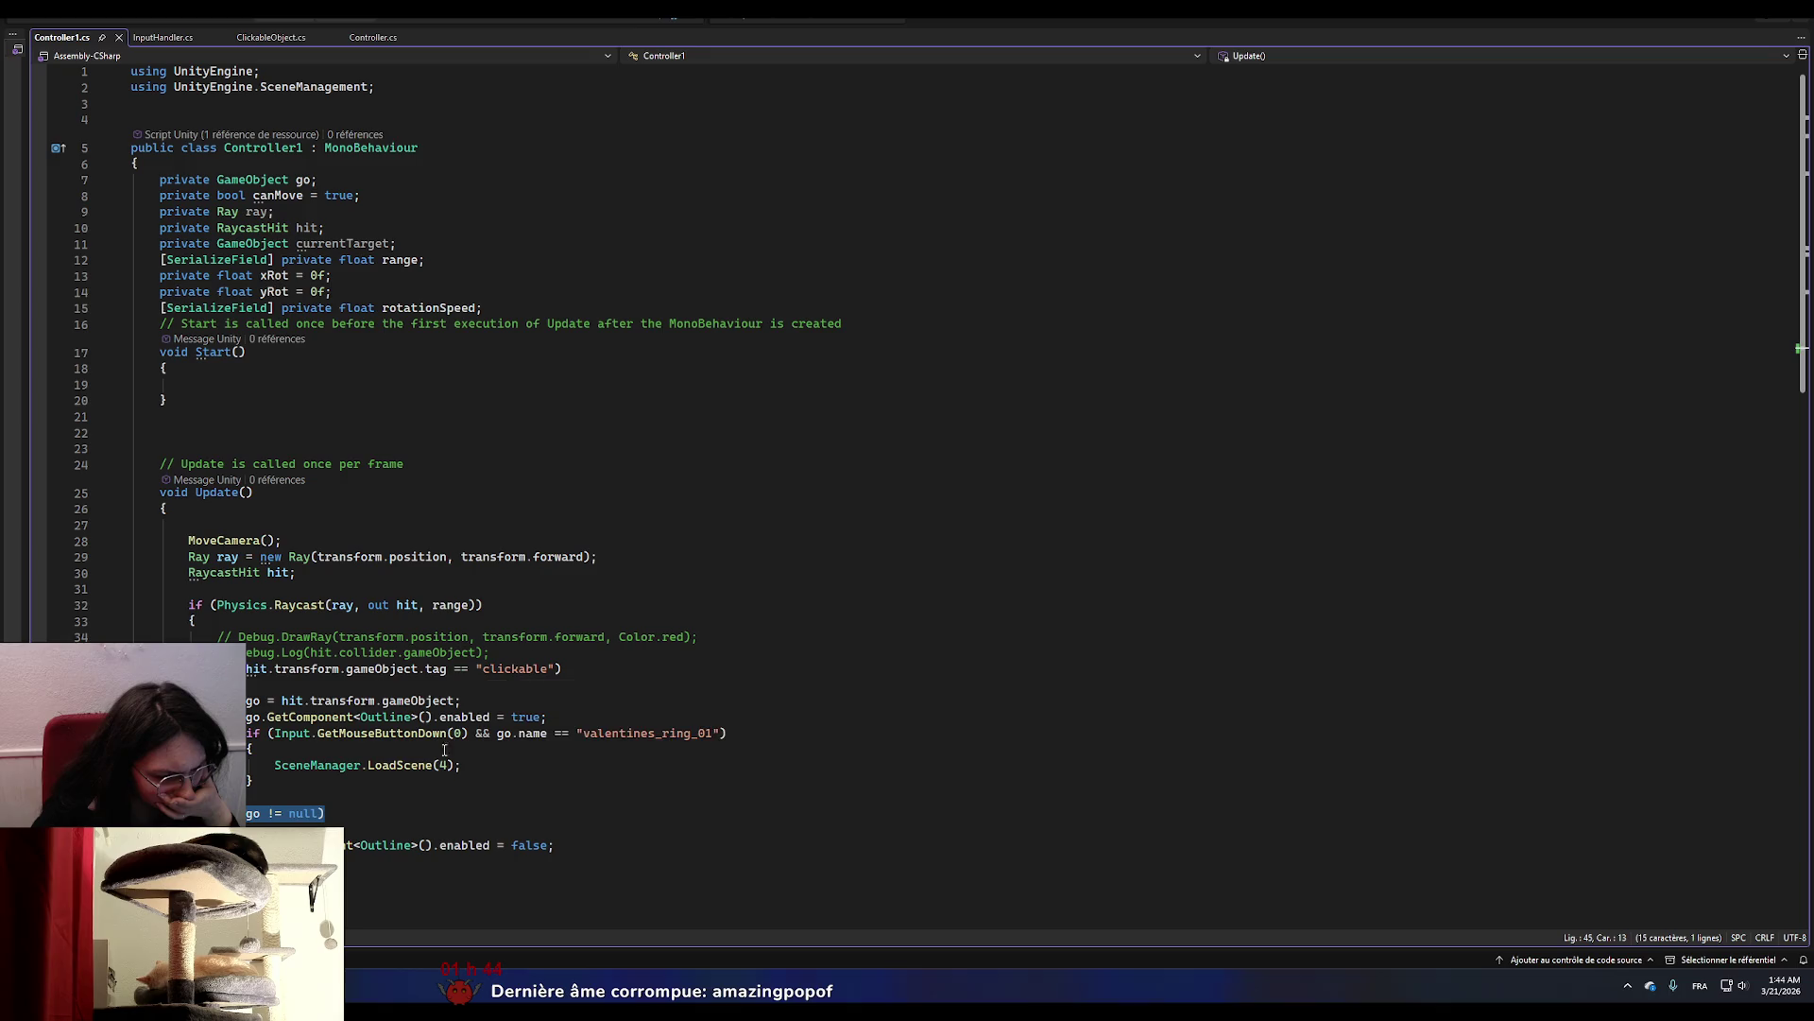
left_click(321, 813)
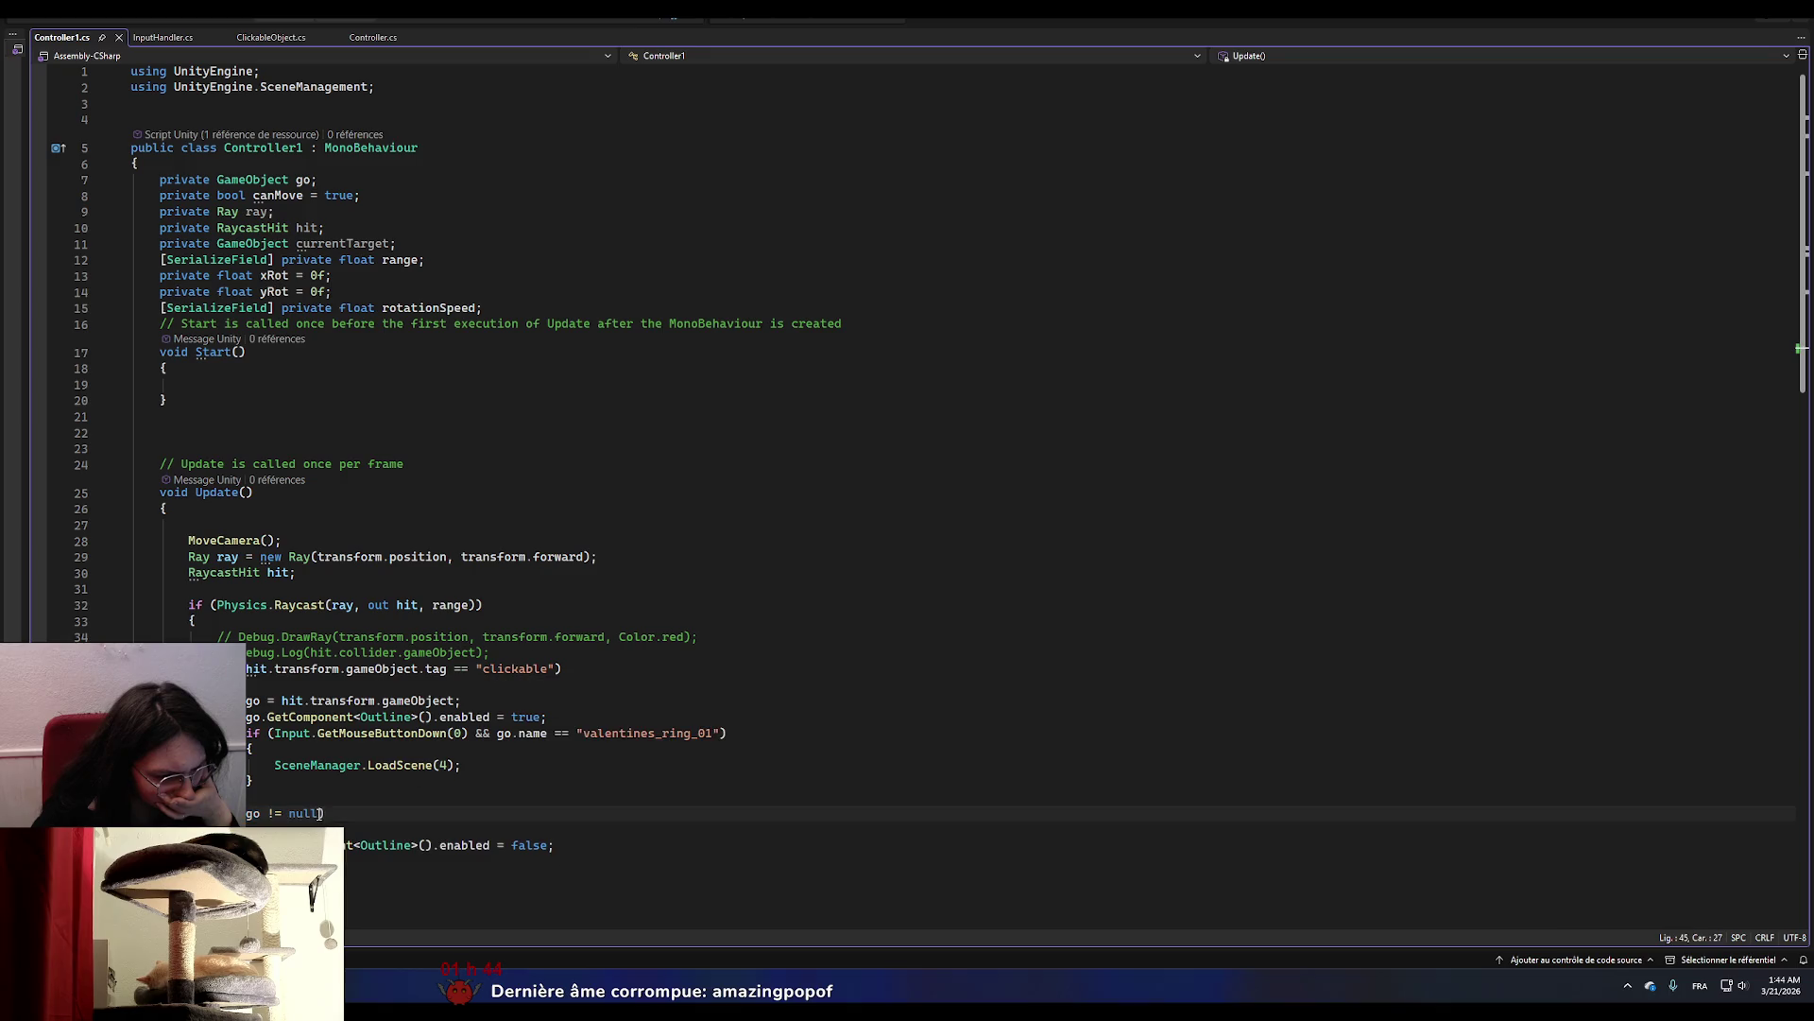
type("&")
Append the copied tag == "clickable" comparison, change == to !=, and save.
left_click_drag(555, 668, 248, 668)
key("ctrl+c")
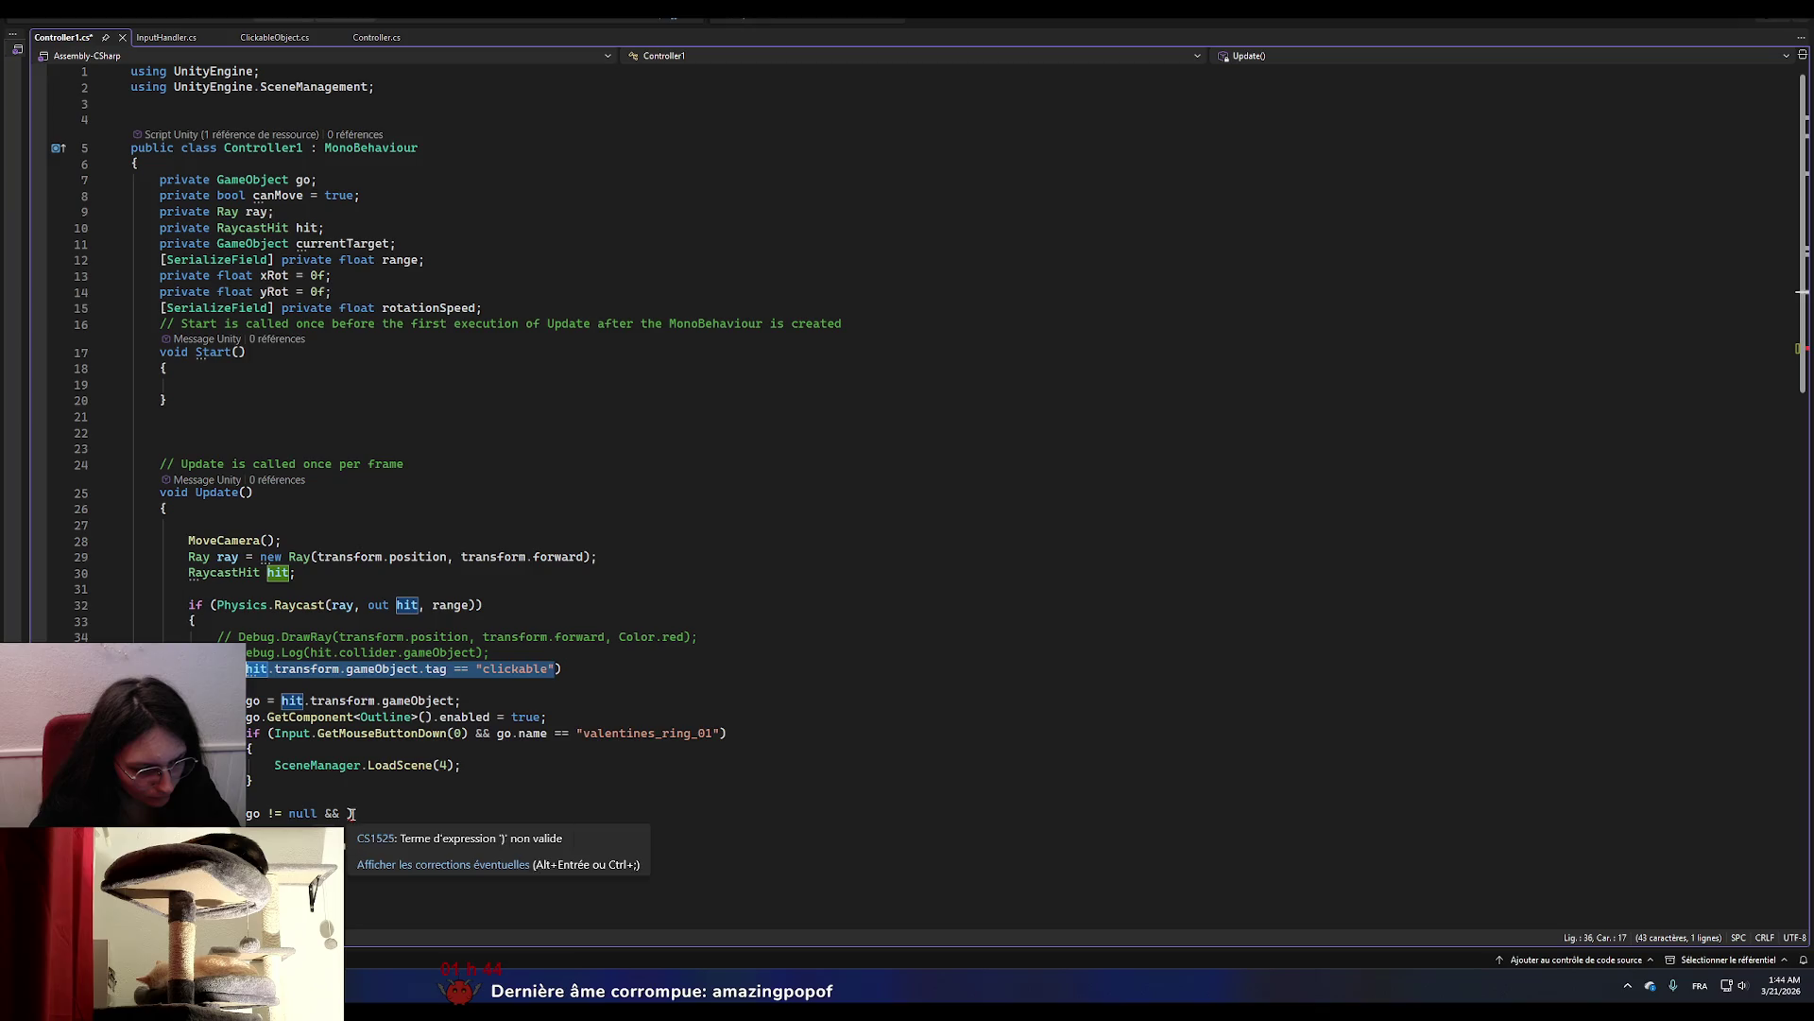
left_click(348, 813)
key("ctrl+v")
double_click(564, 814)
right_click(564, 814)
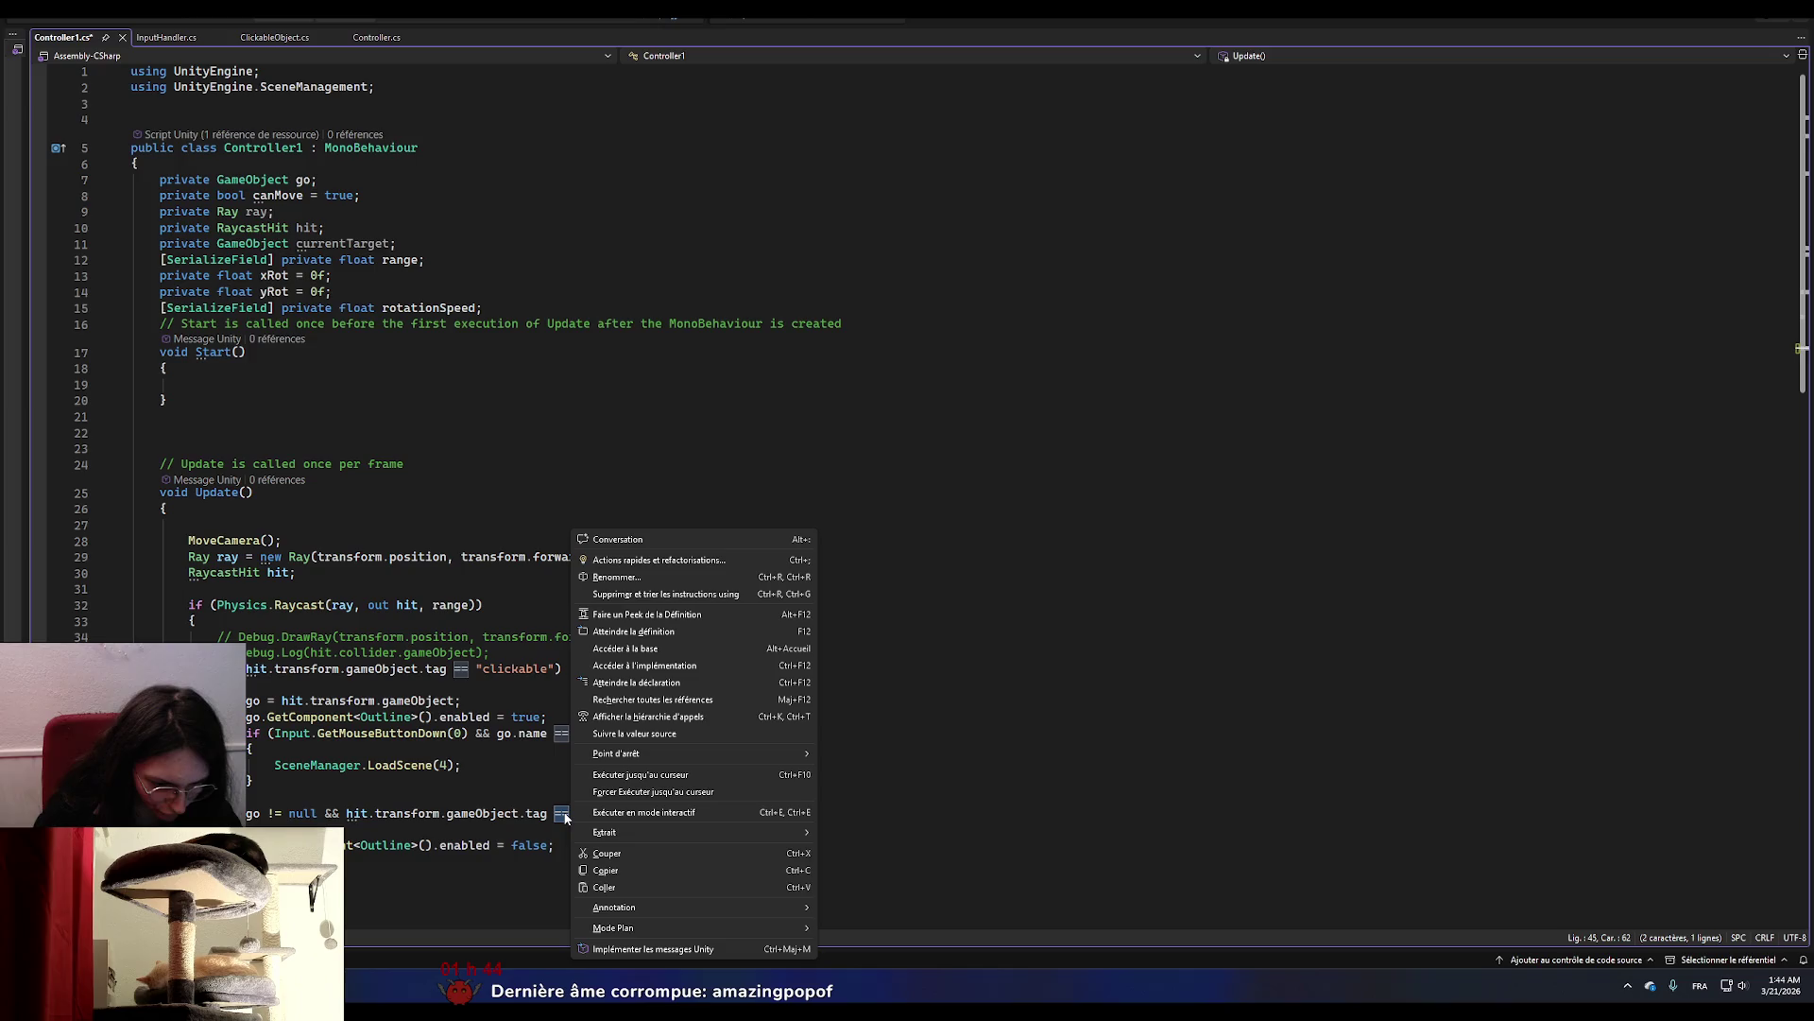
key("Escape")
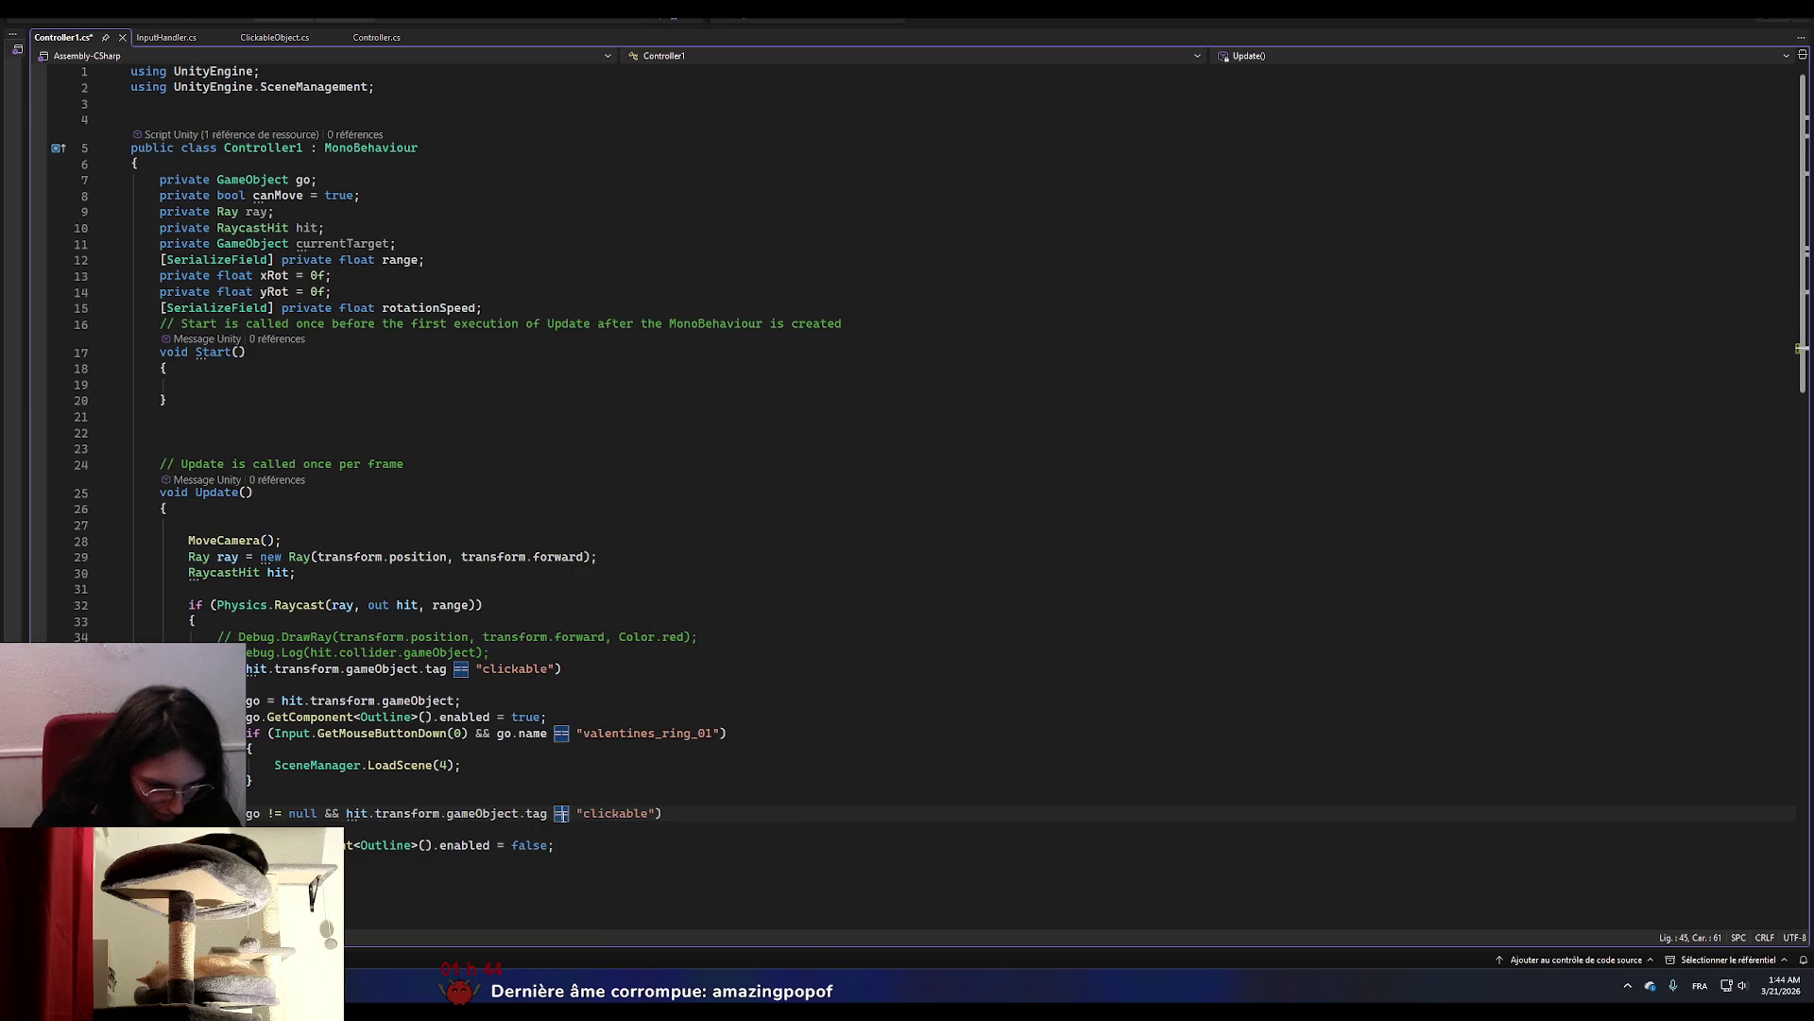
type("!=")
key("ctrl+s")
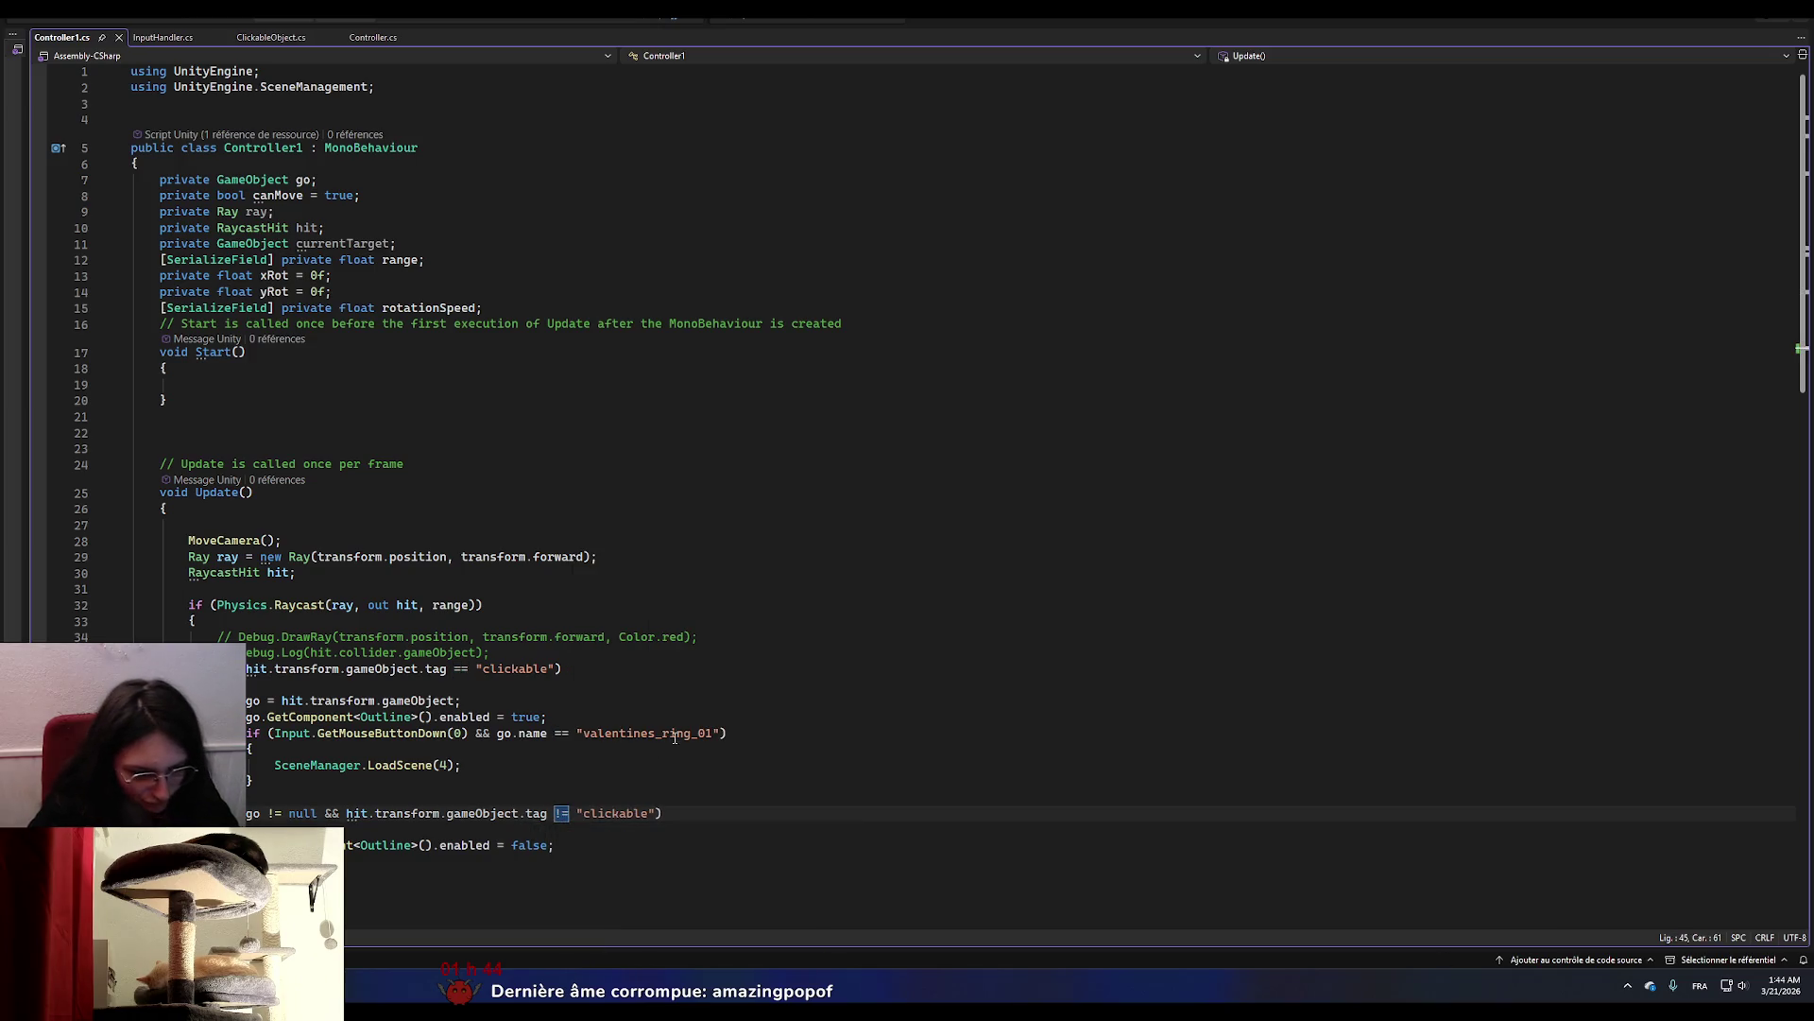
key("alt+Tab")
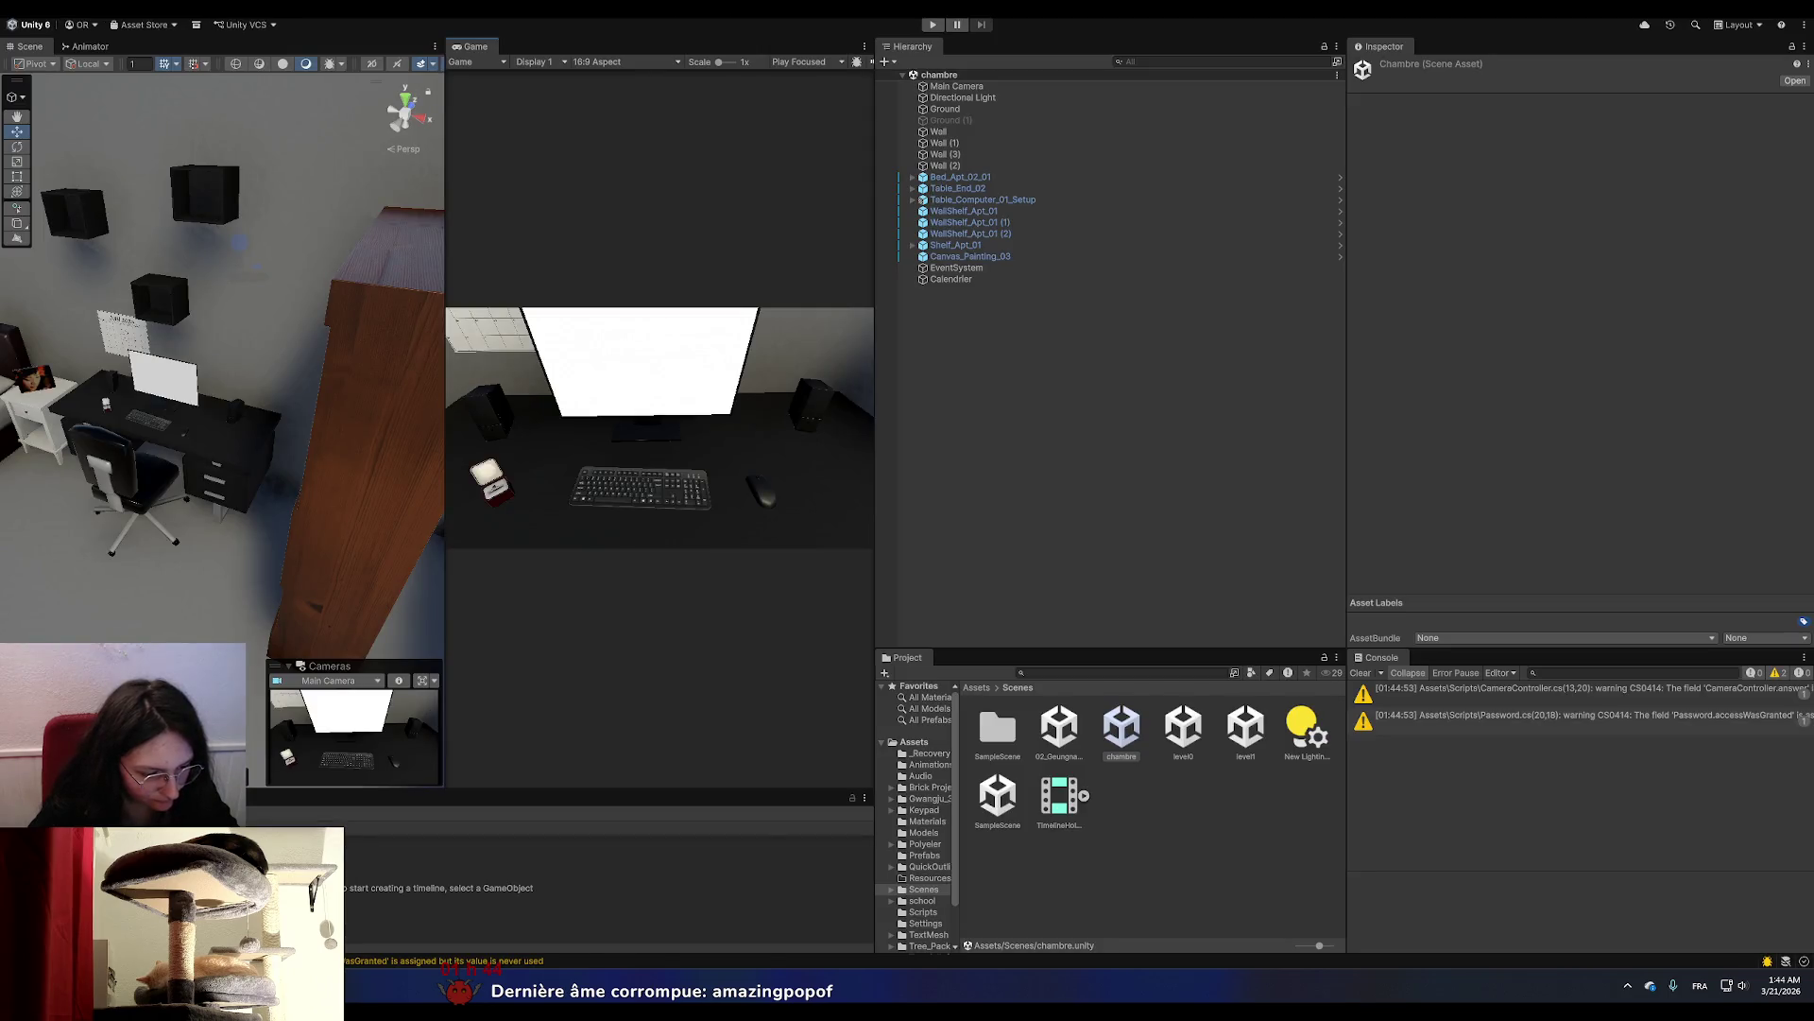
Playtest the chambre room in play mode, then return to Controller1.cs at the scene-loading condition line.
left_click(931, 24)
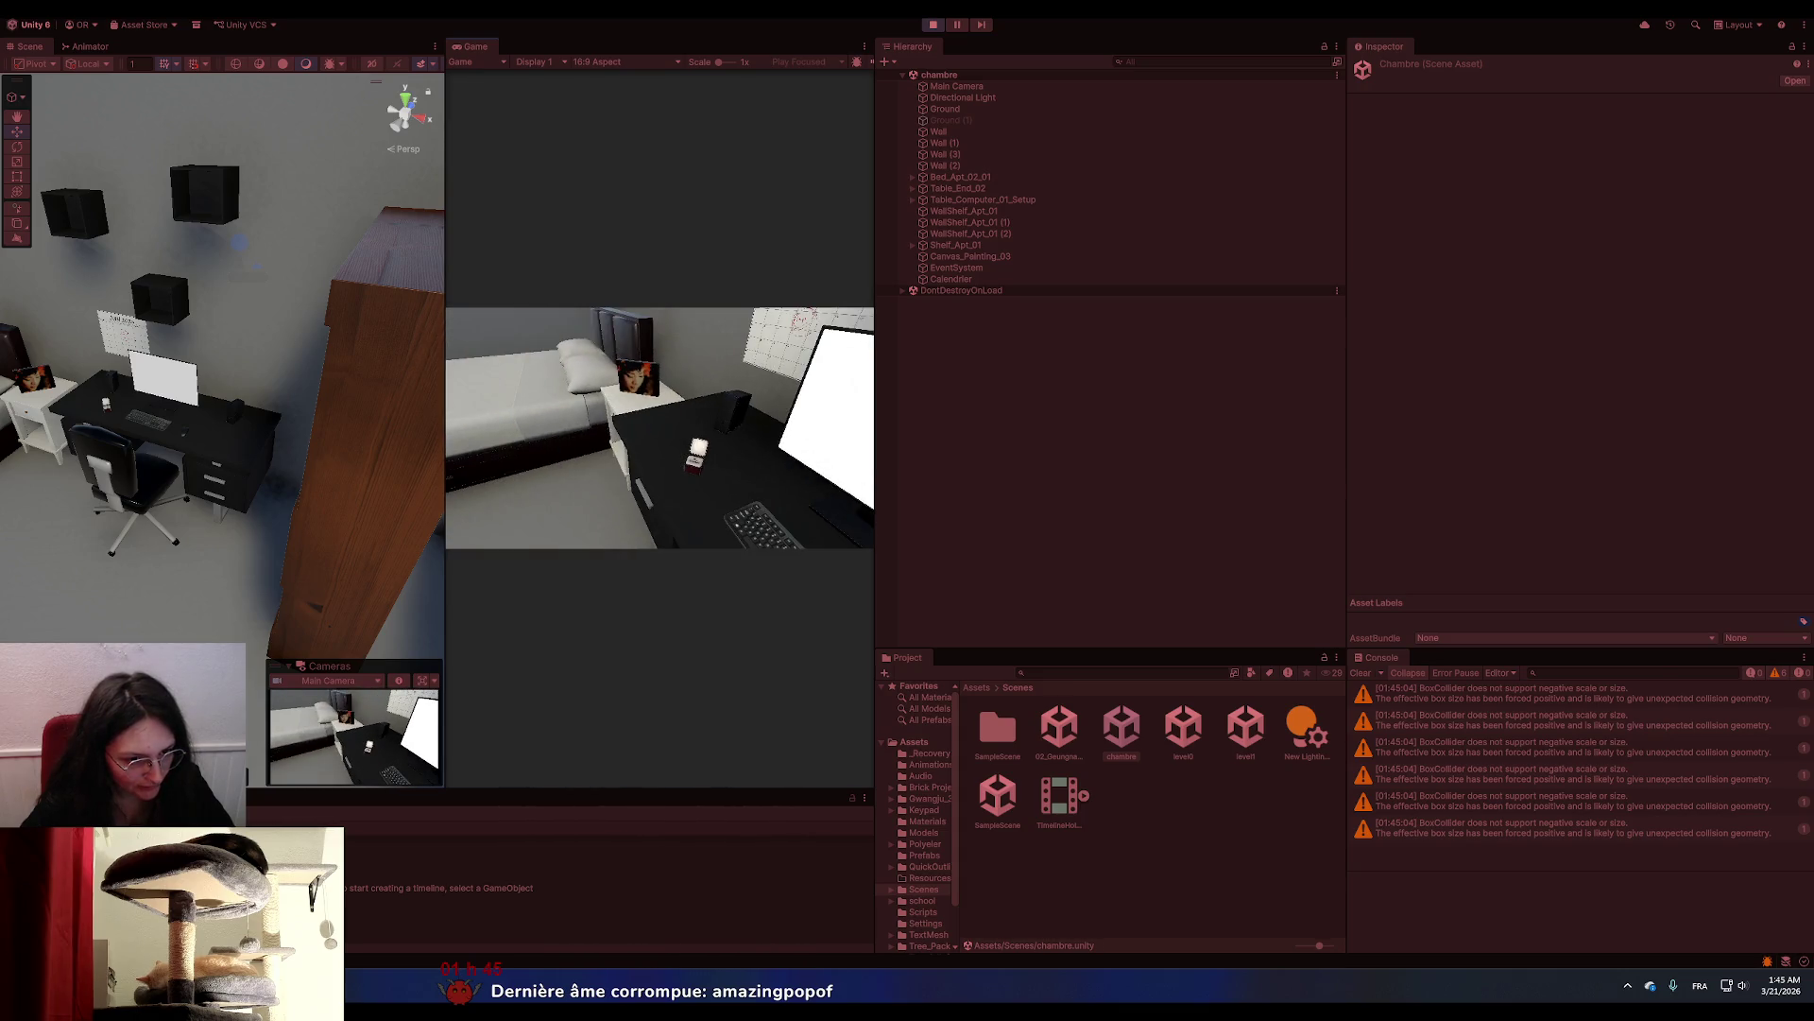
key("alt+Tab")
left_click(818, 736)
Inspect the ring-click GetMouseButtonDown condition on lines 39–40, then return to the running game.
left_click_drag(818, 736, 582, 718)
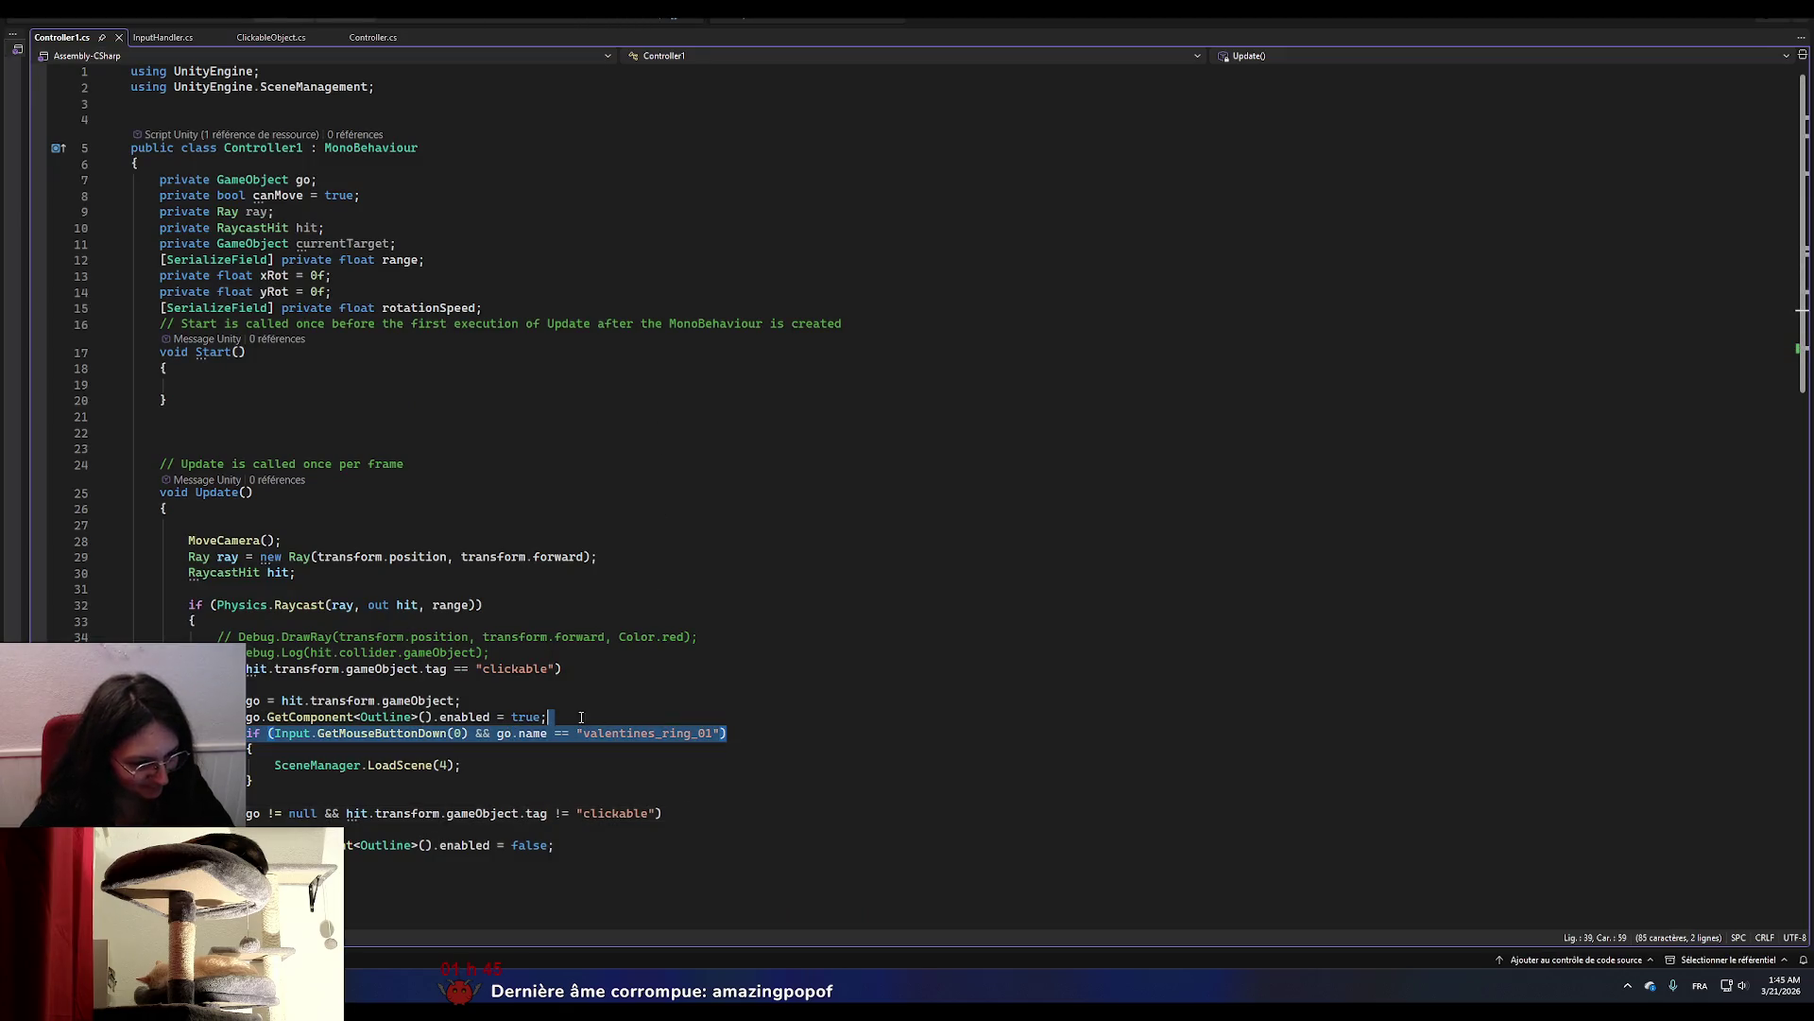
left_click(708, 718)
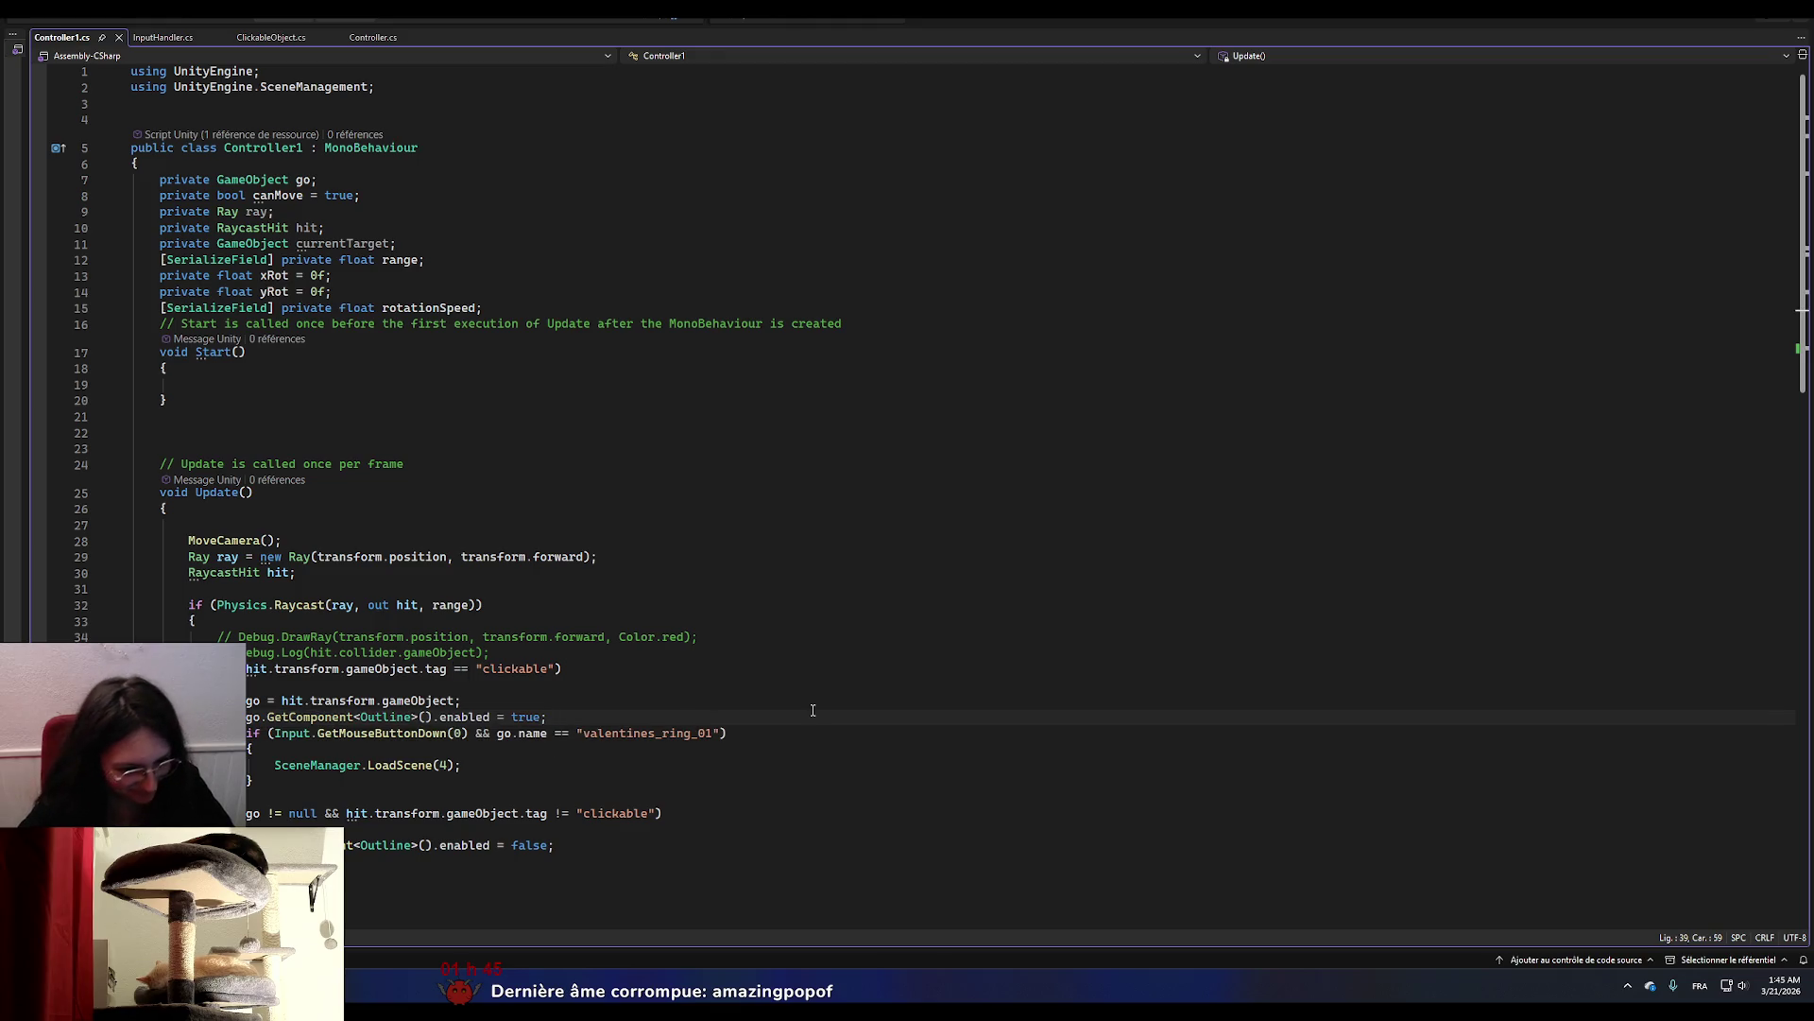
key("alt+Tab")
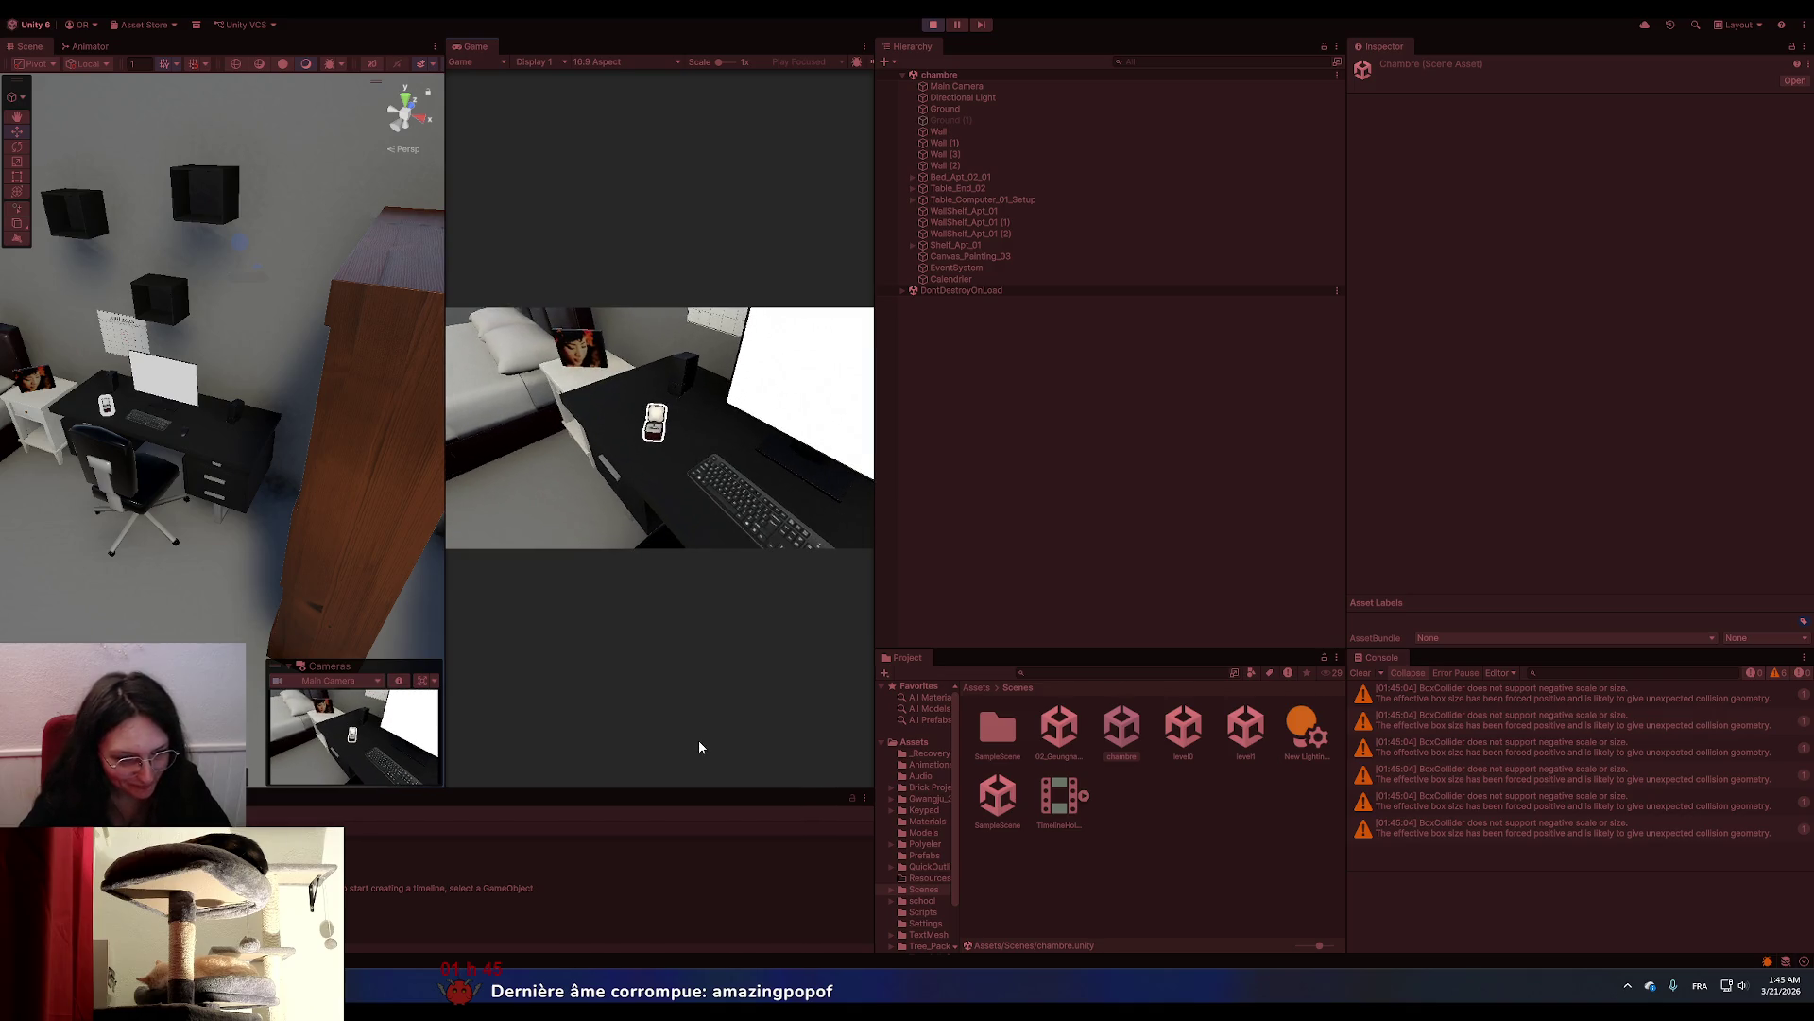
Look around the running chambre game near the desk, then switch back to Controller1.cs.
key("alt+Tab")
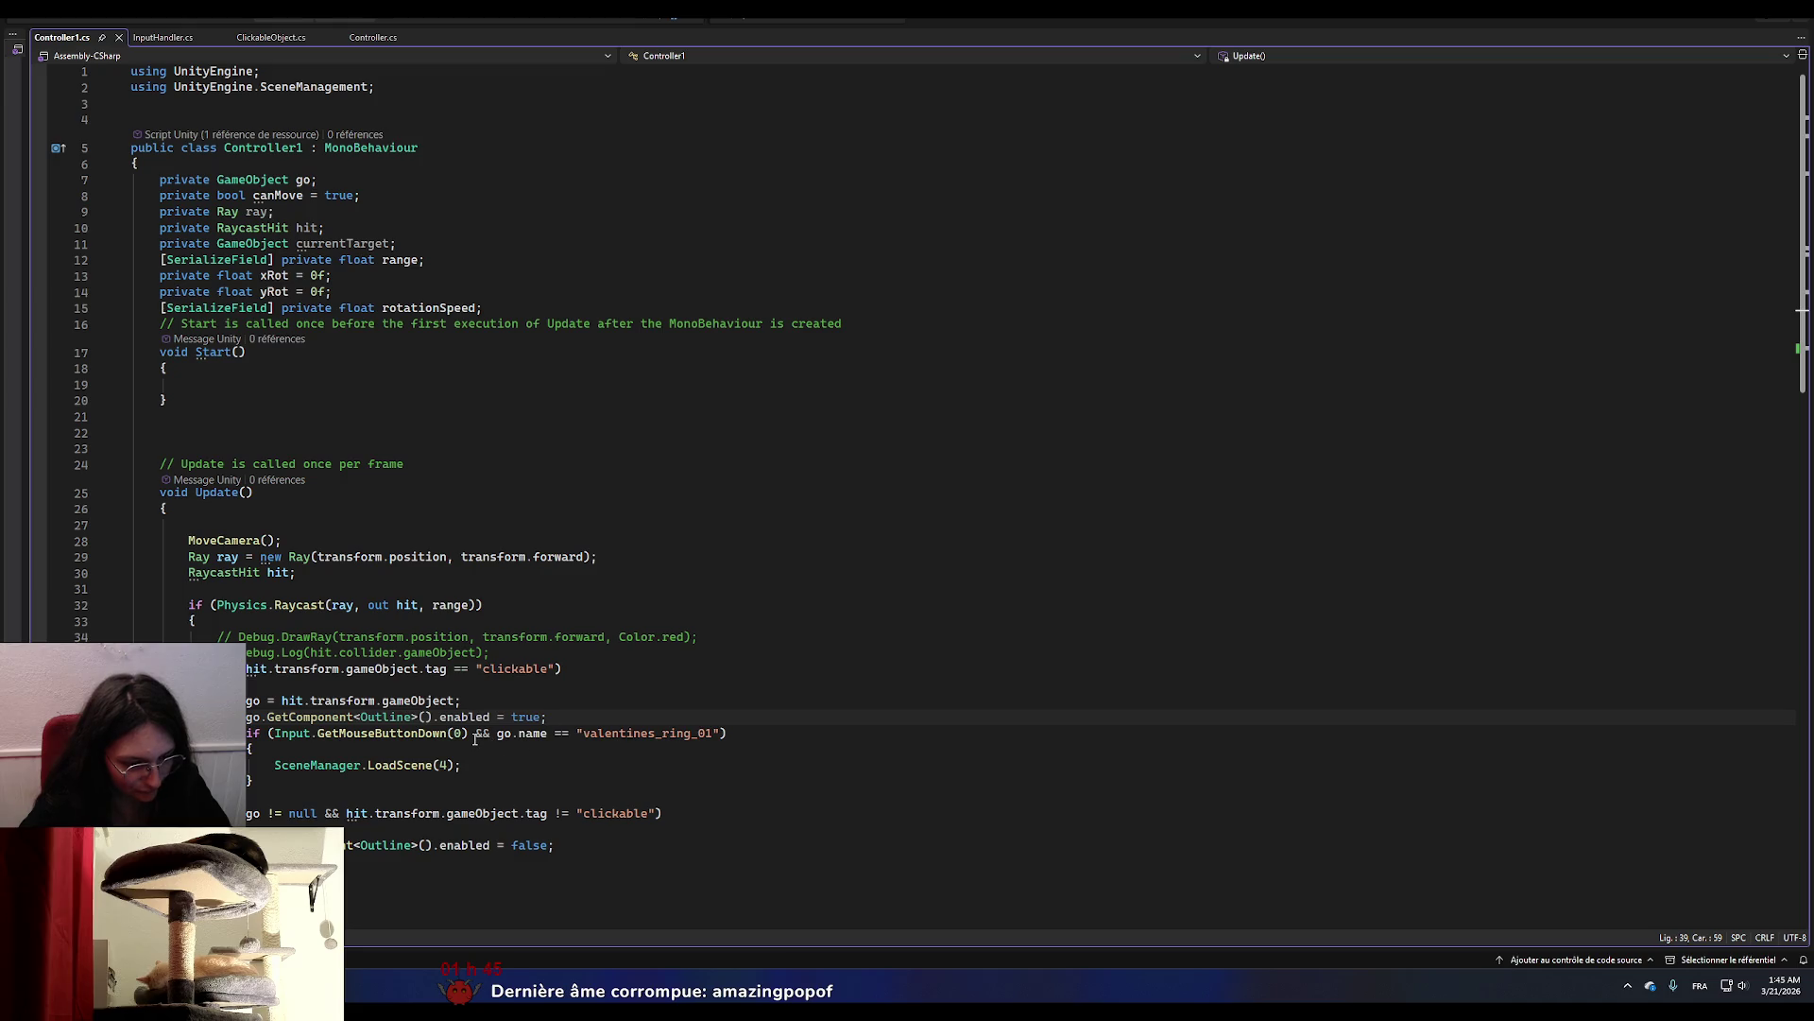
Leave Controller1.cs and switch back to the Unity game still in play mode.
key("alt+Tab")
key("alt+Tab")
key("alt+Tab")
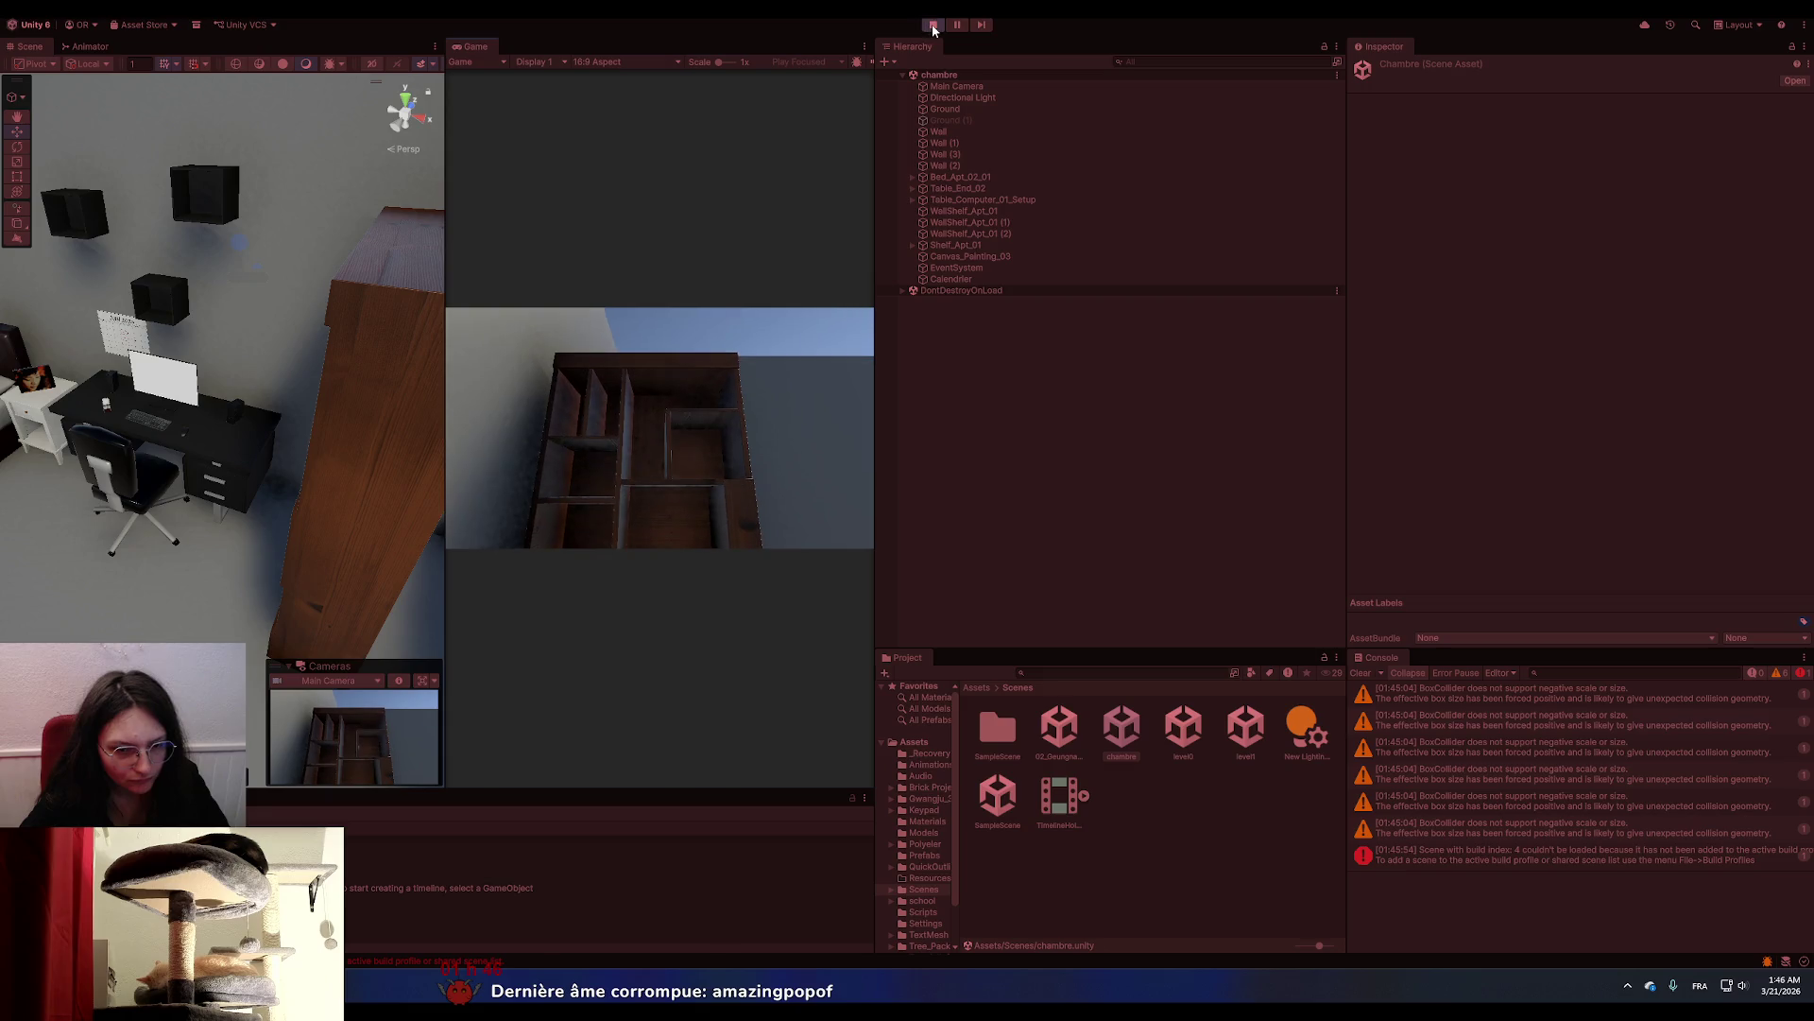
Stop play mode and tick SampleScene, chambre and 02_GeungnakgangStation in the Build Profiles scene list.
left_click(932, 26)
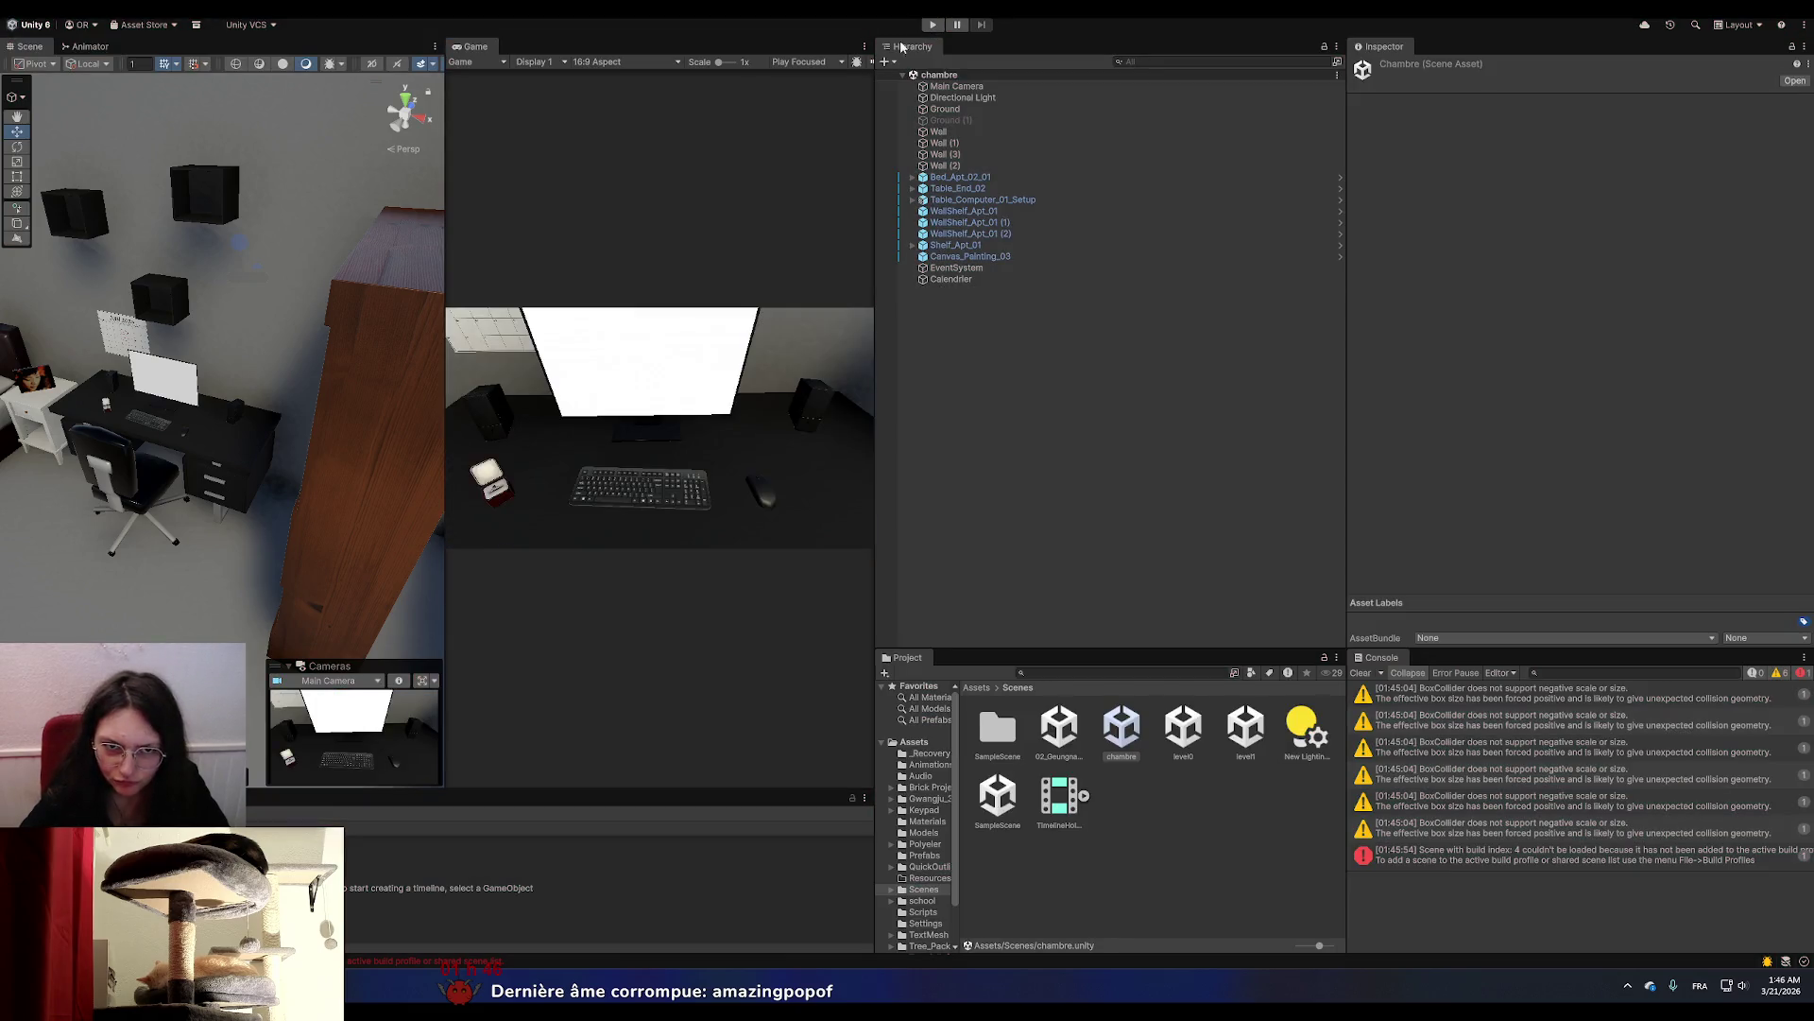
left_click(19, 7)
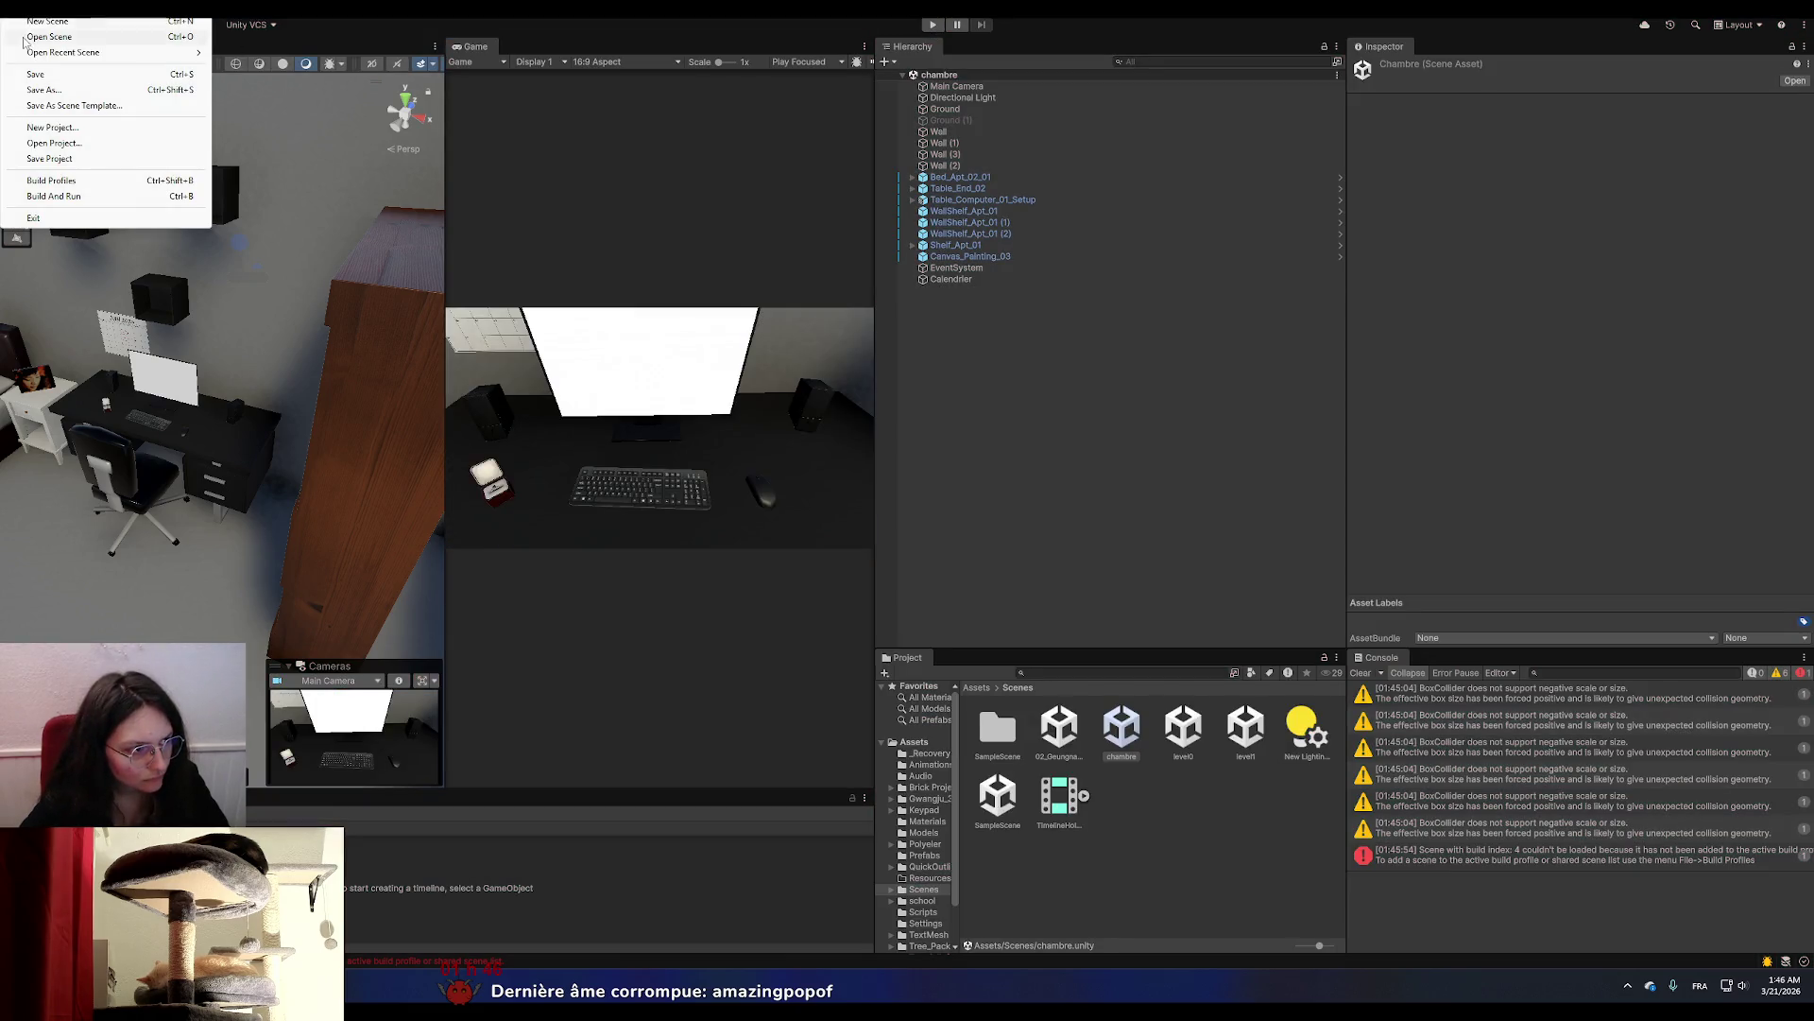
left_click(52, 180)
left_click(350, 291)
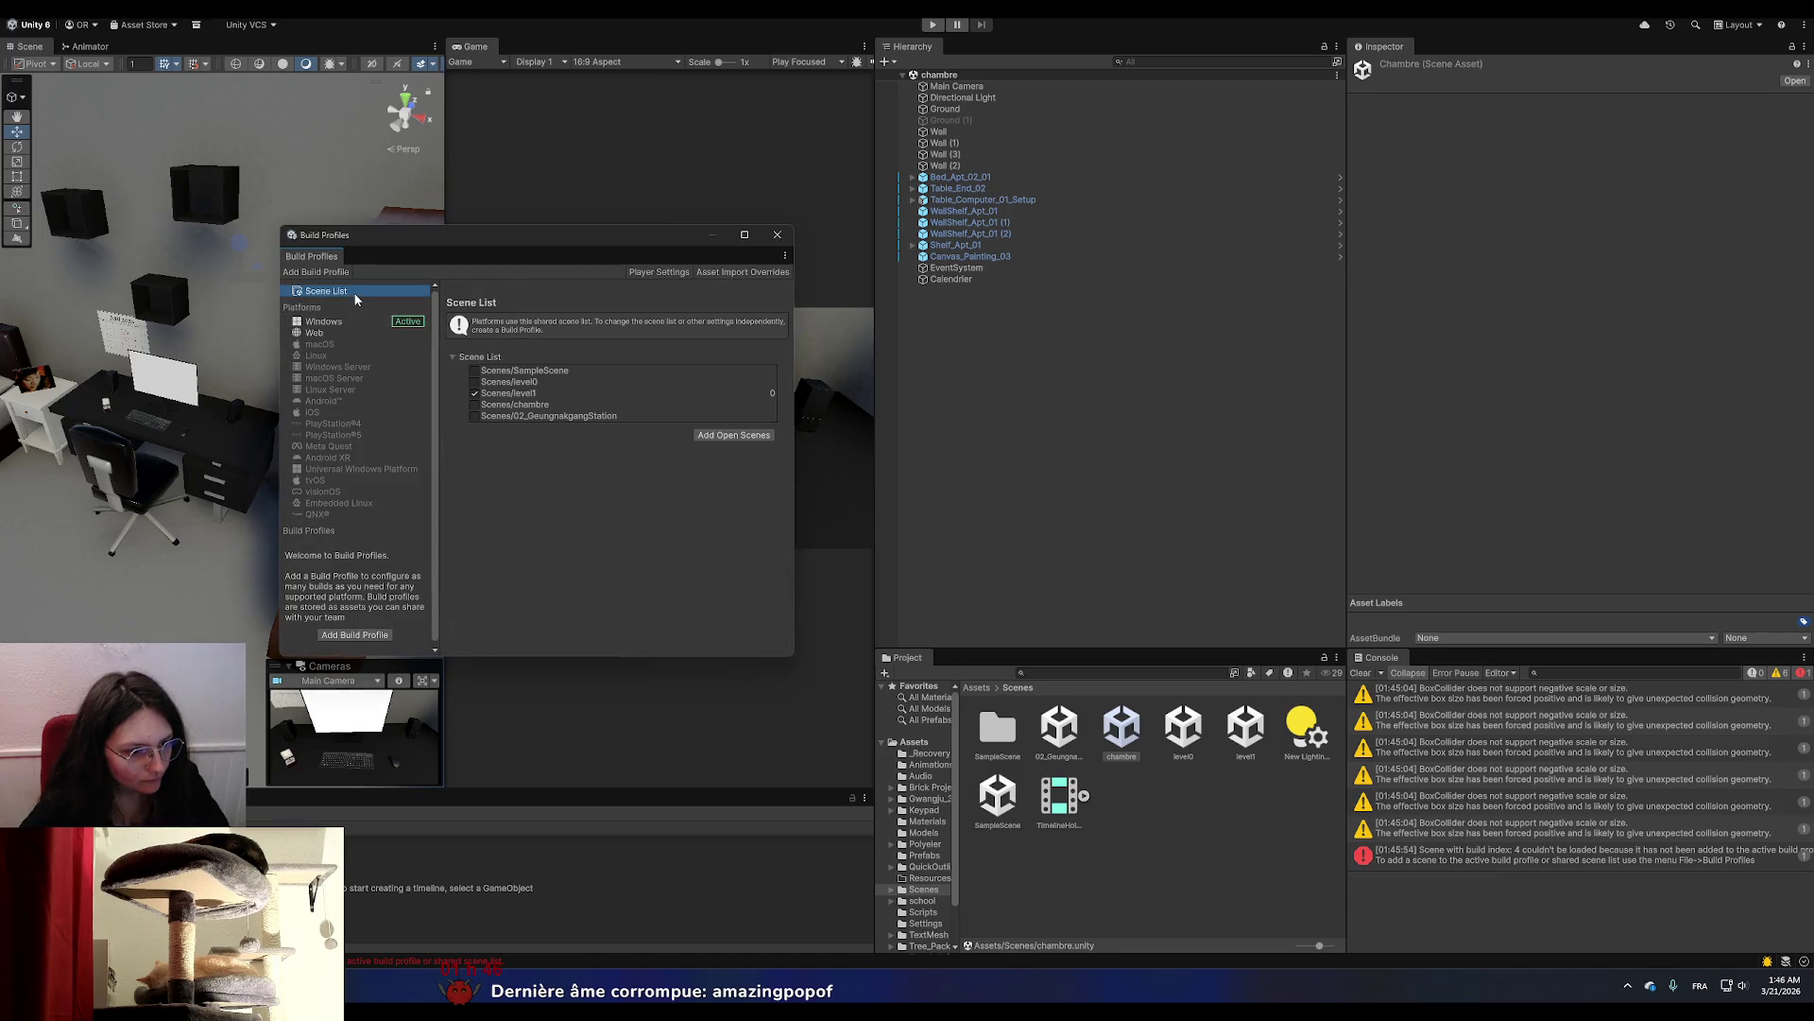
left_click(504, 382)
left_click(474, 372)
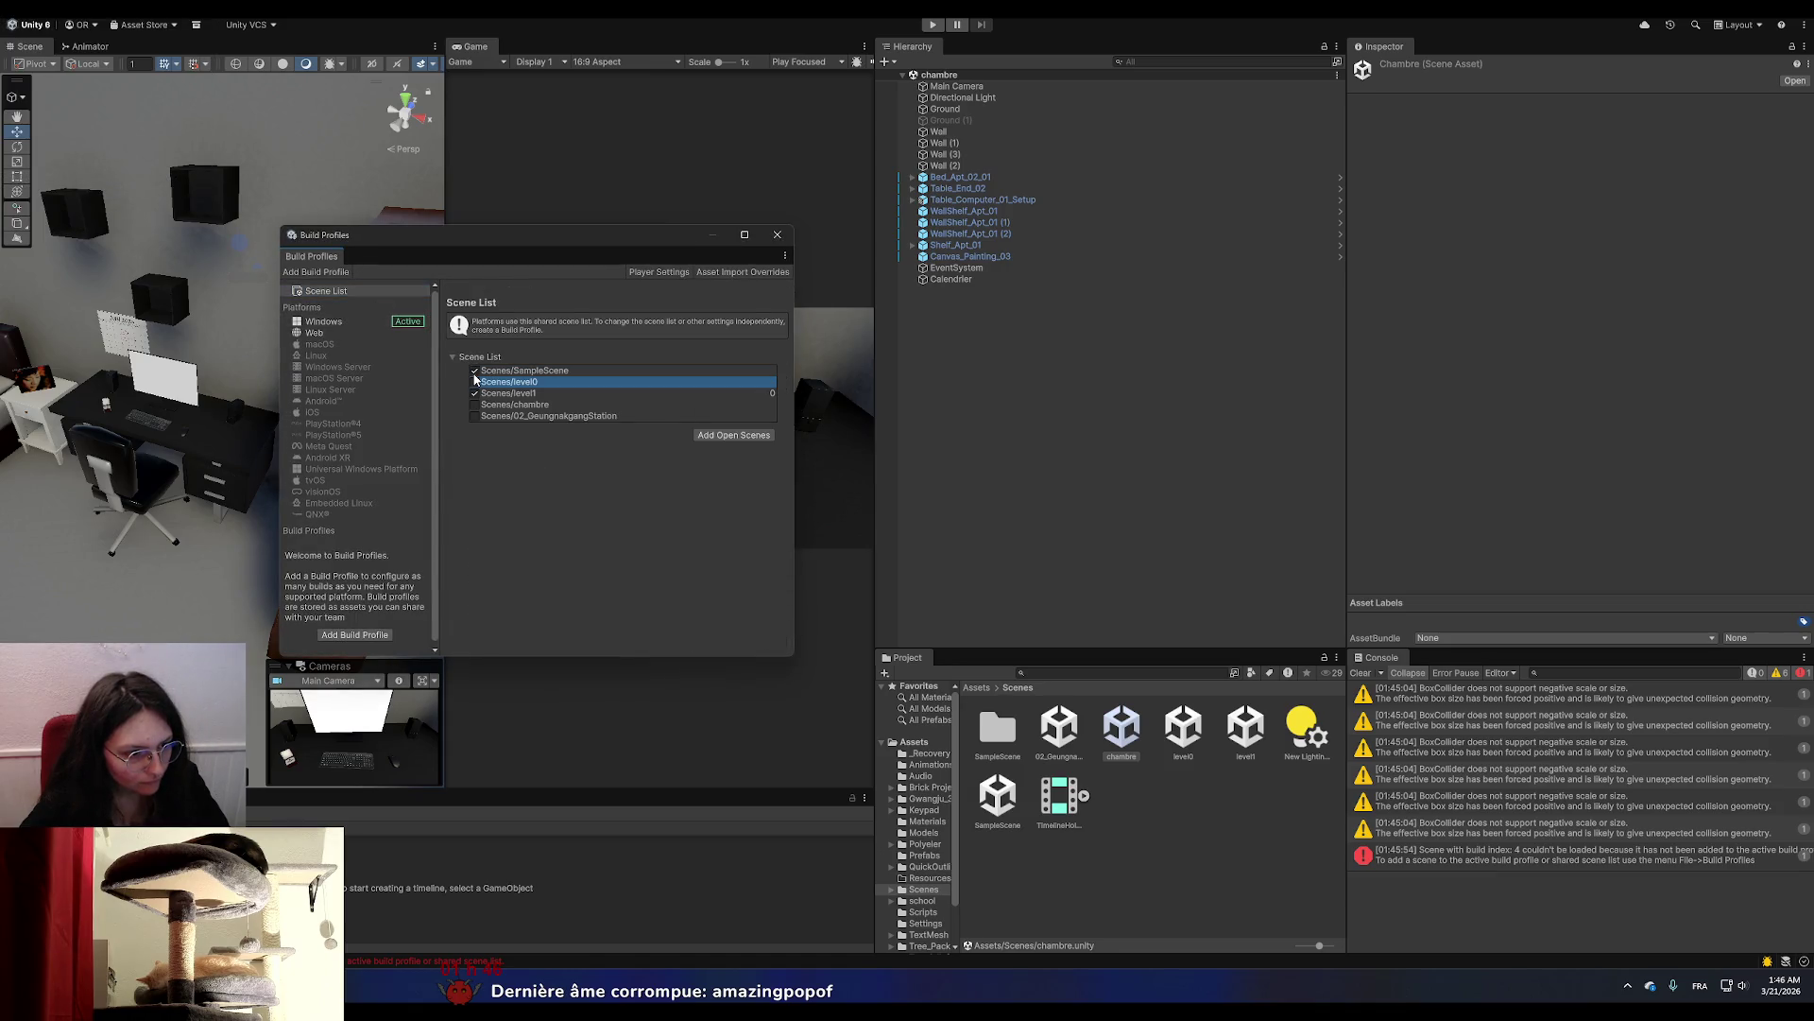
left_click(474, 404)
left_click(476, 417)
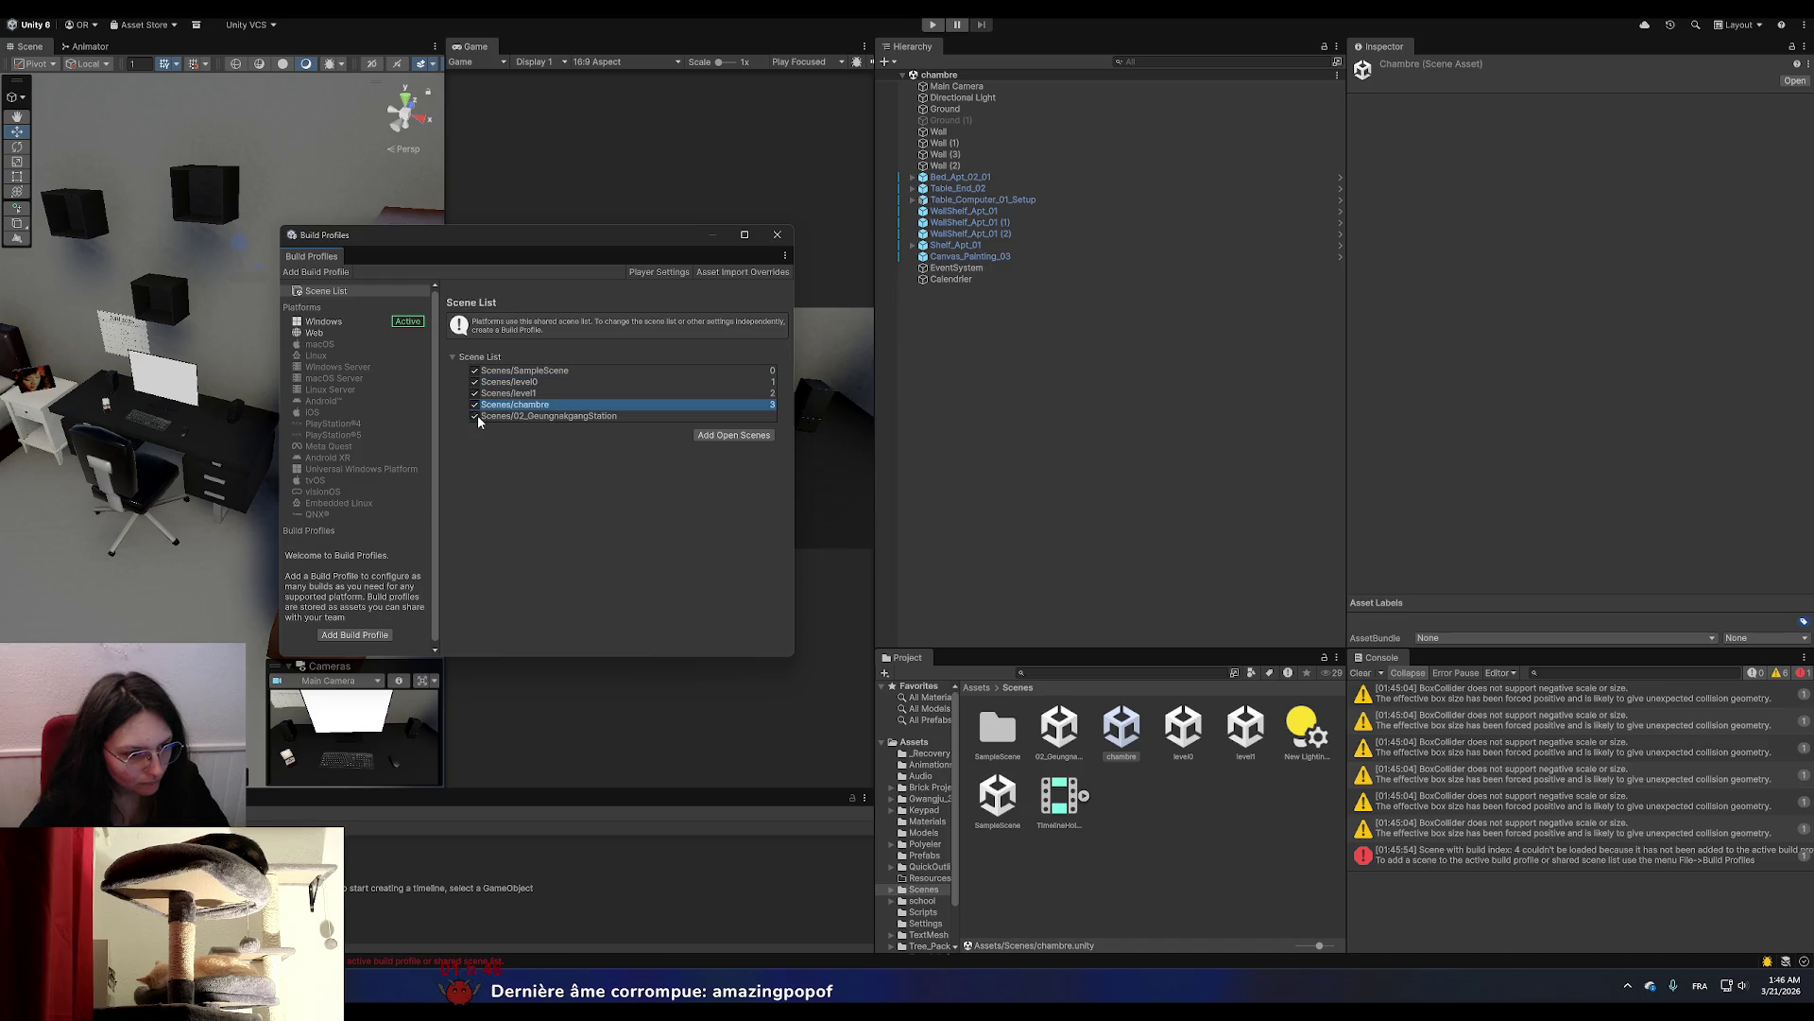
left_click(777, 235)
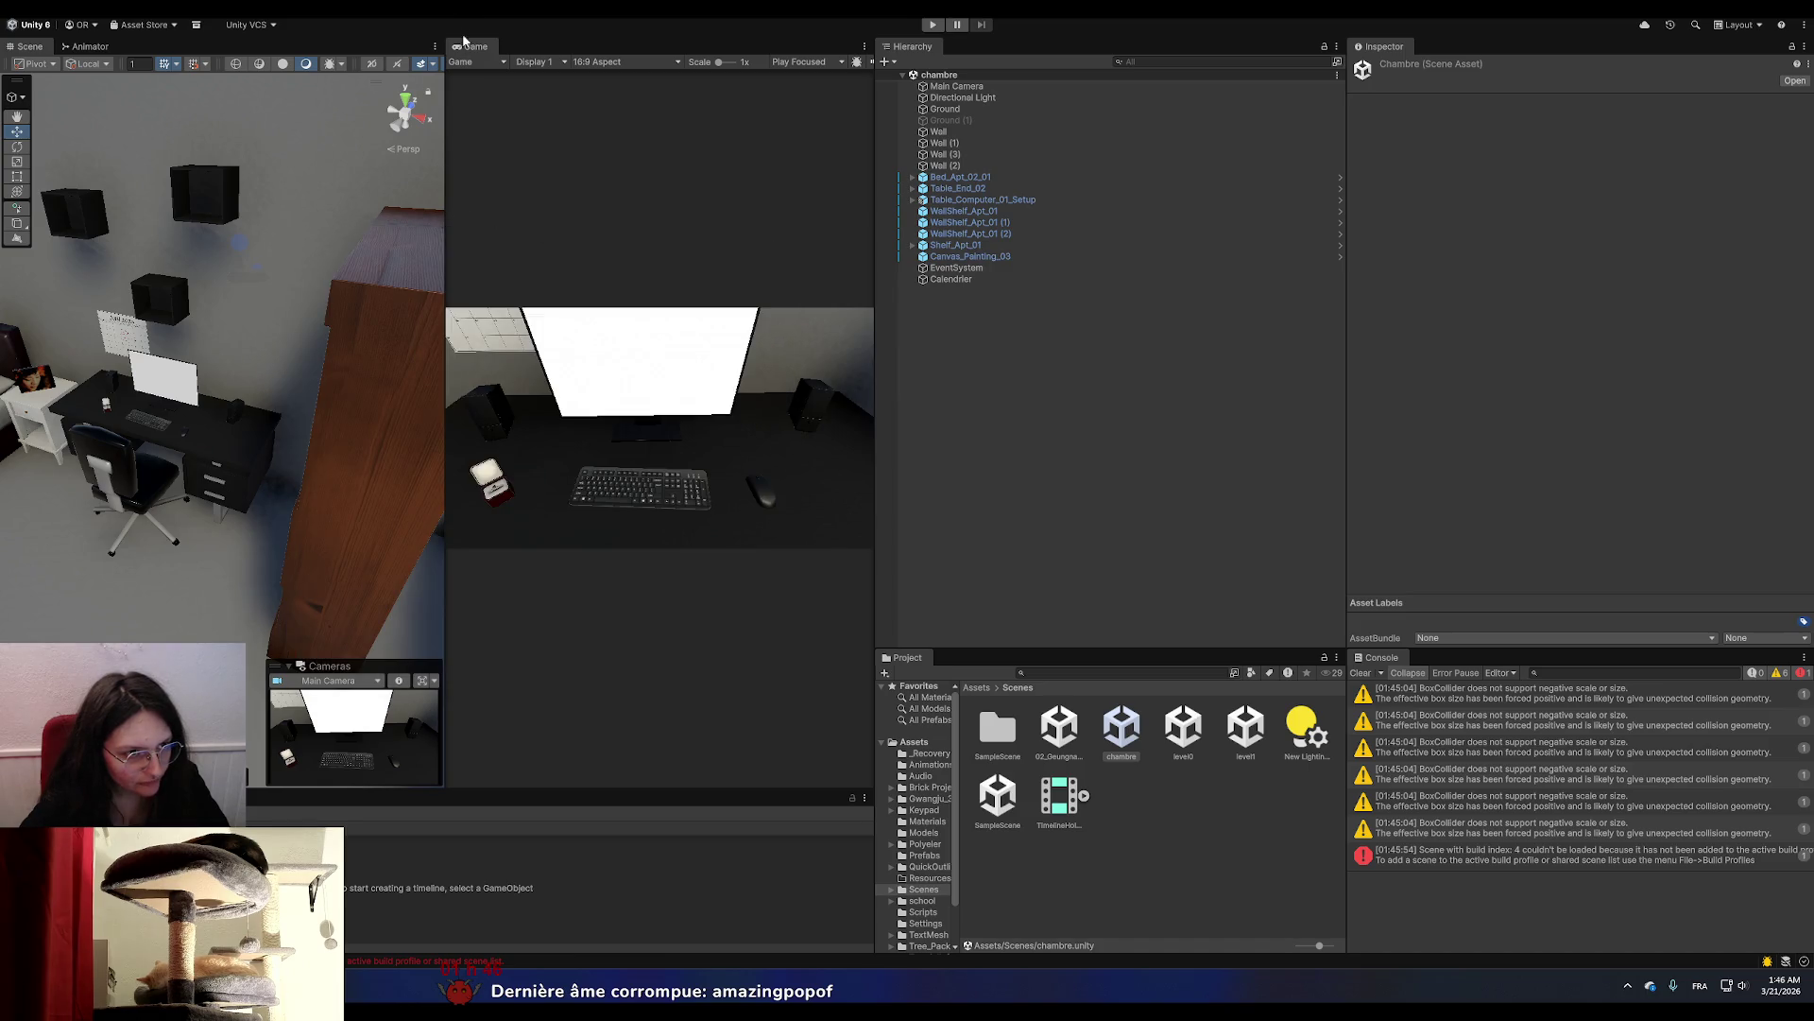
Run the chambre scene again to test the ring click loading the next scene.
left_click(933, 24)
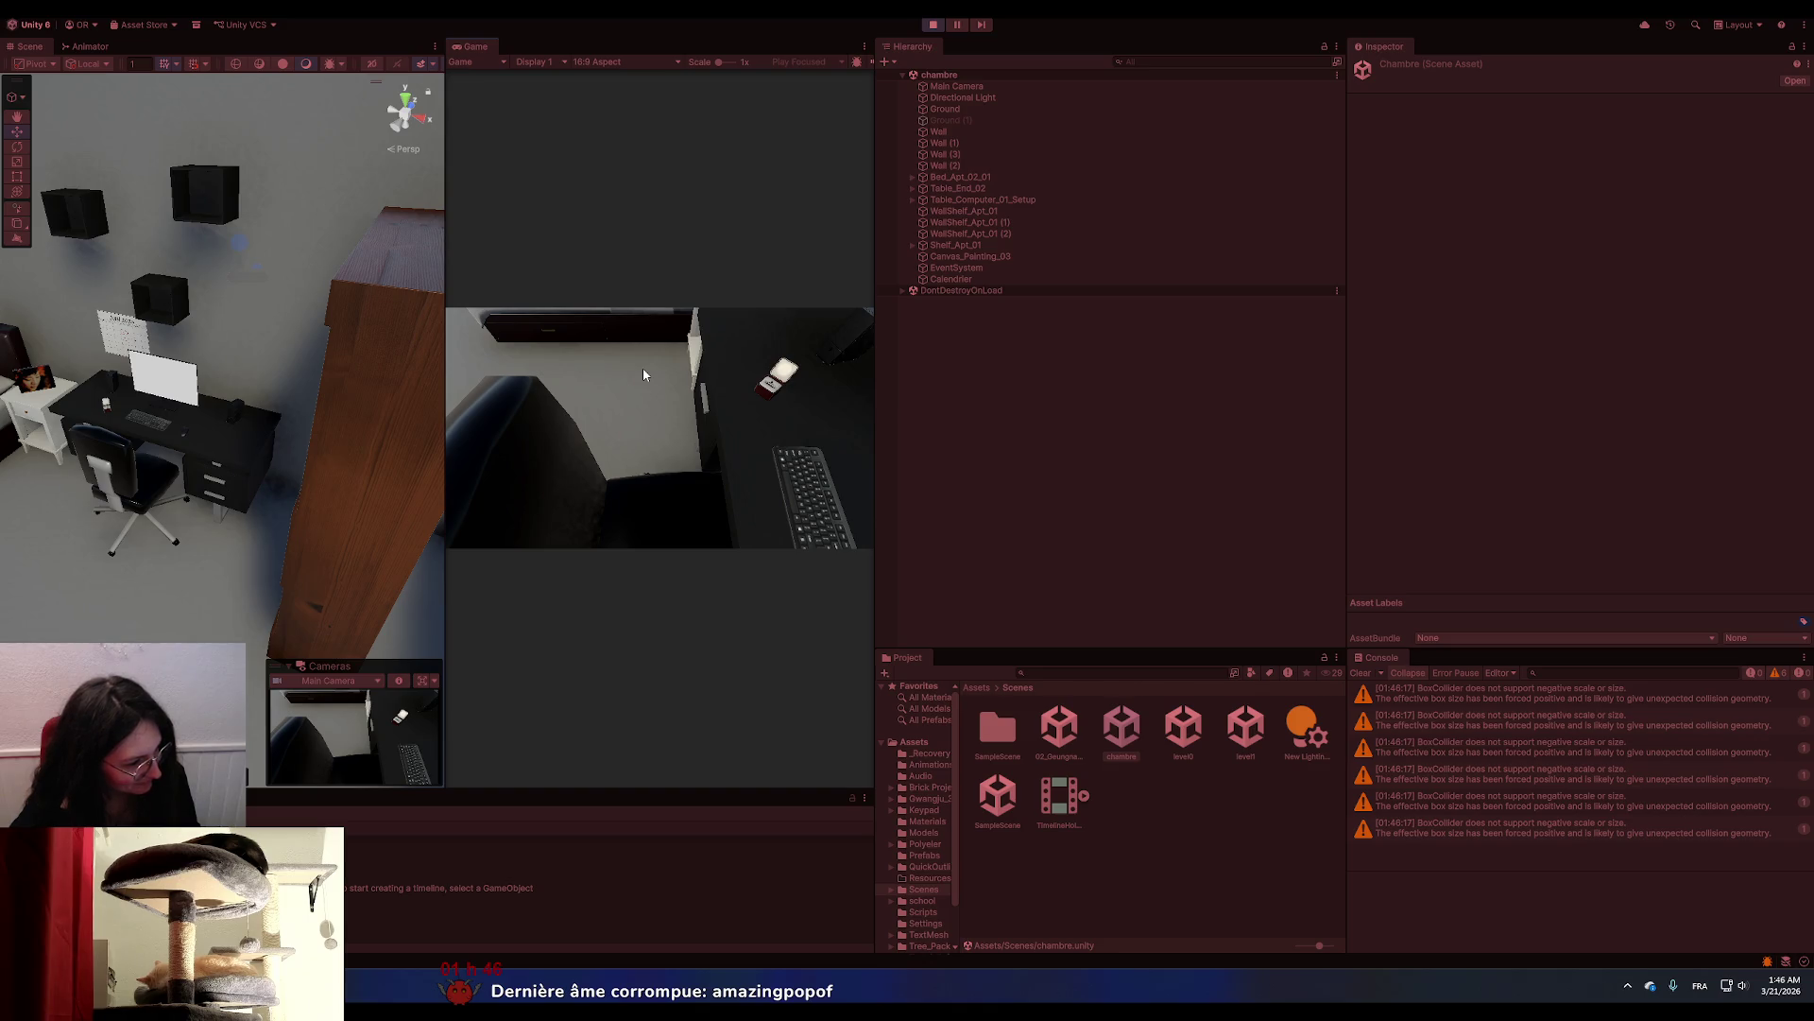
Scroll through the Update raycast code in Controller1.cs, then return to the running game.
key("alt+Tab")
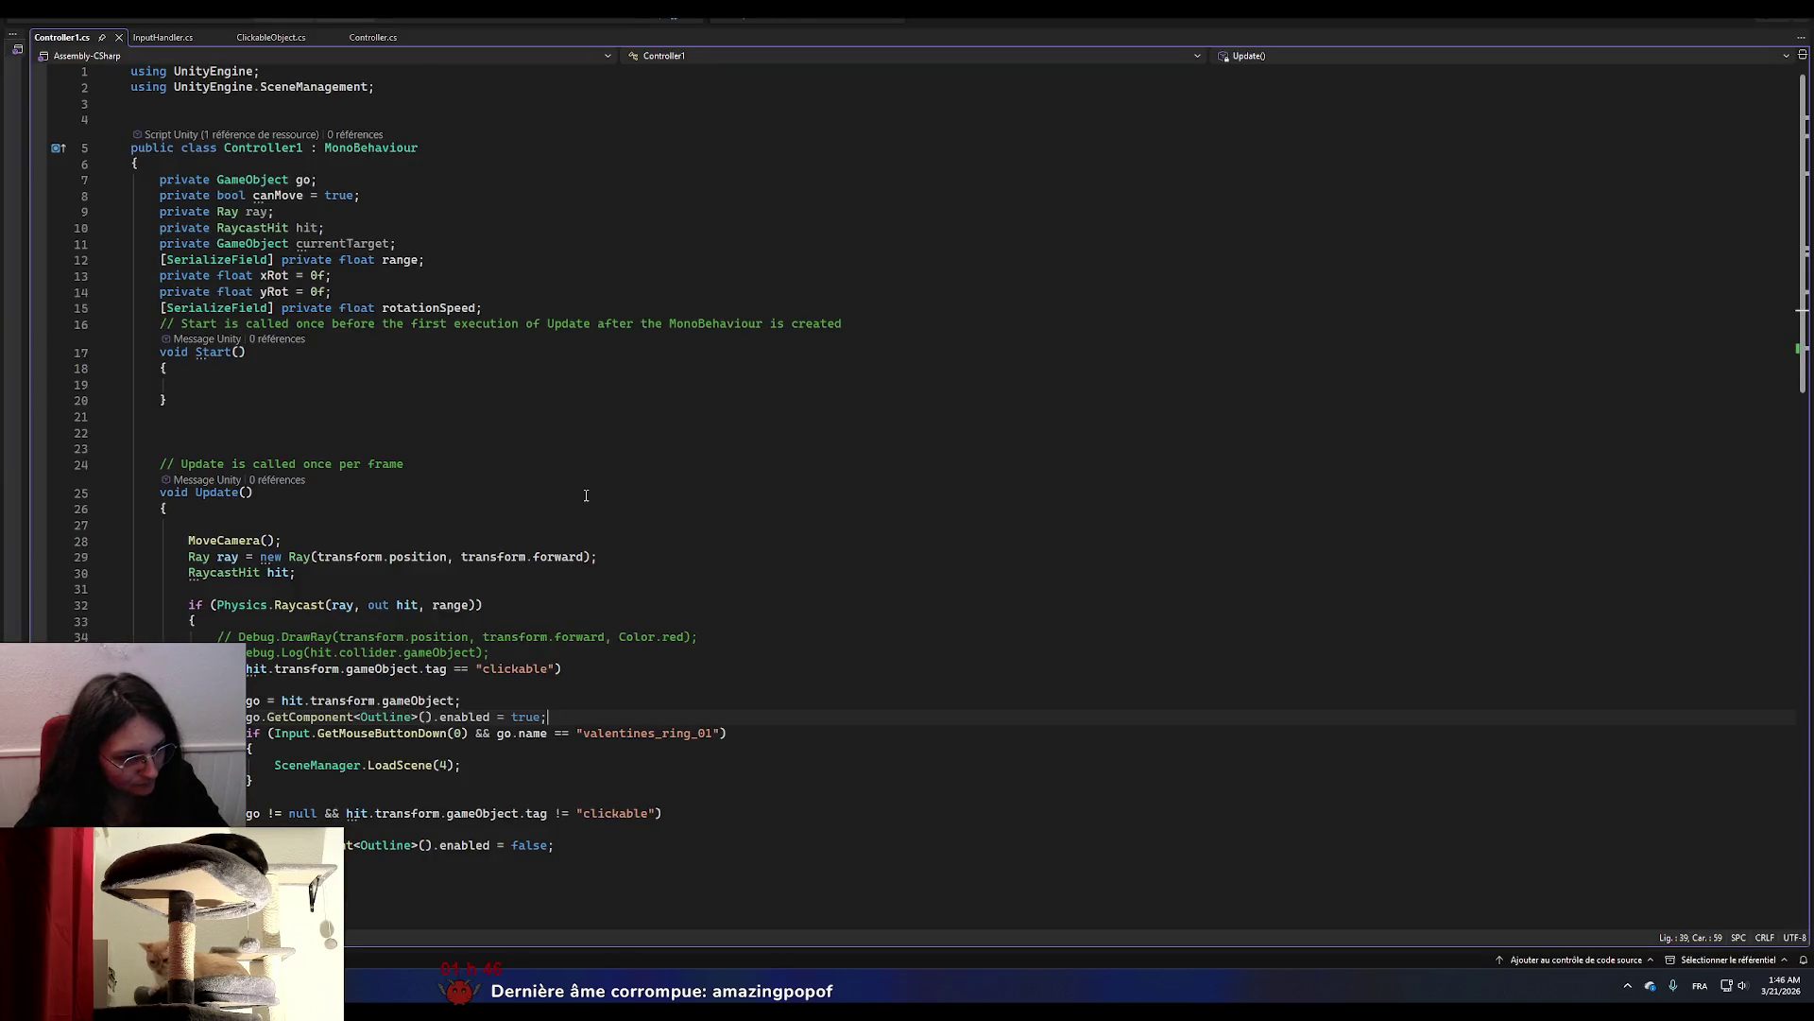
scroll(586, 495, "down", 4)
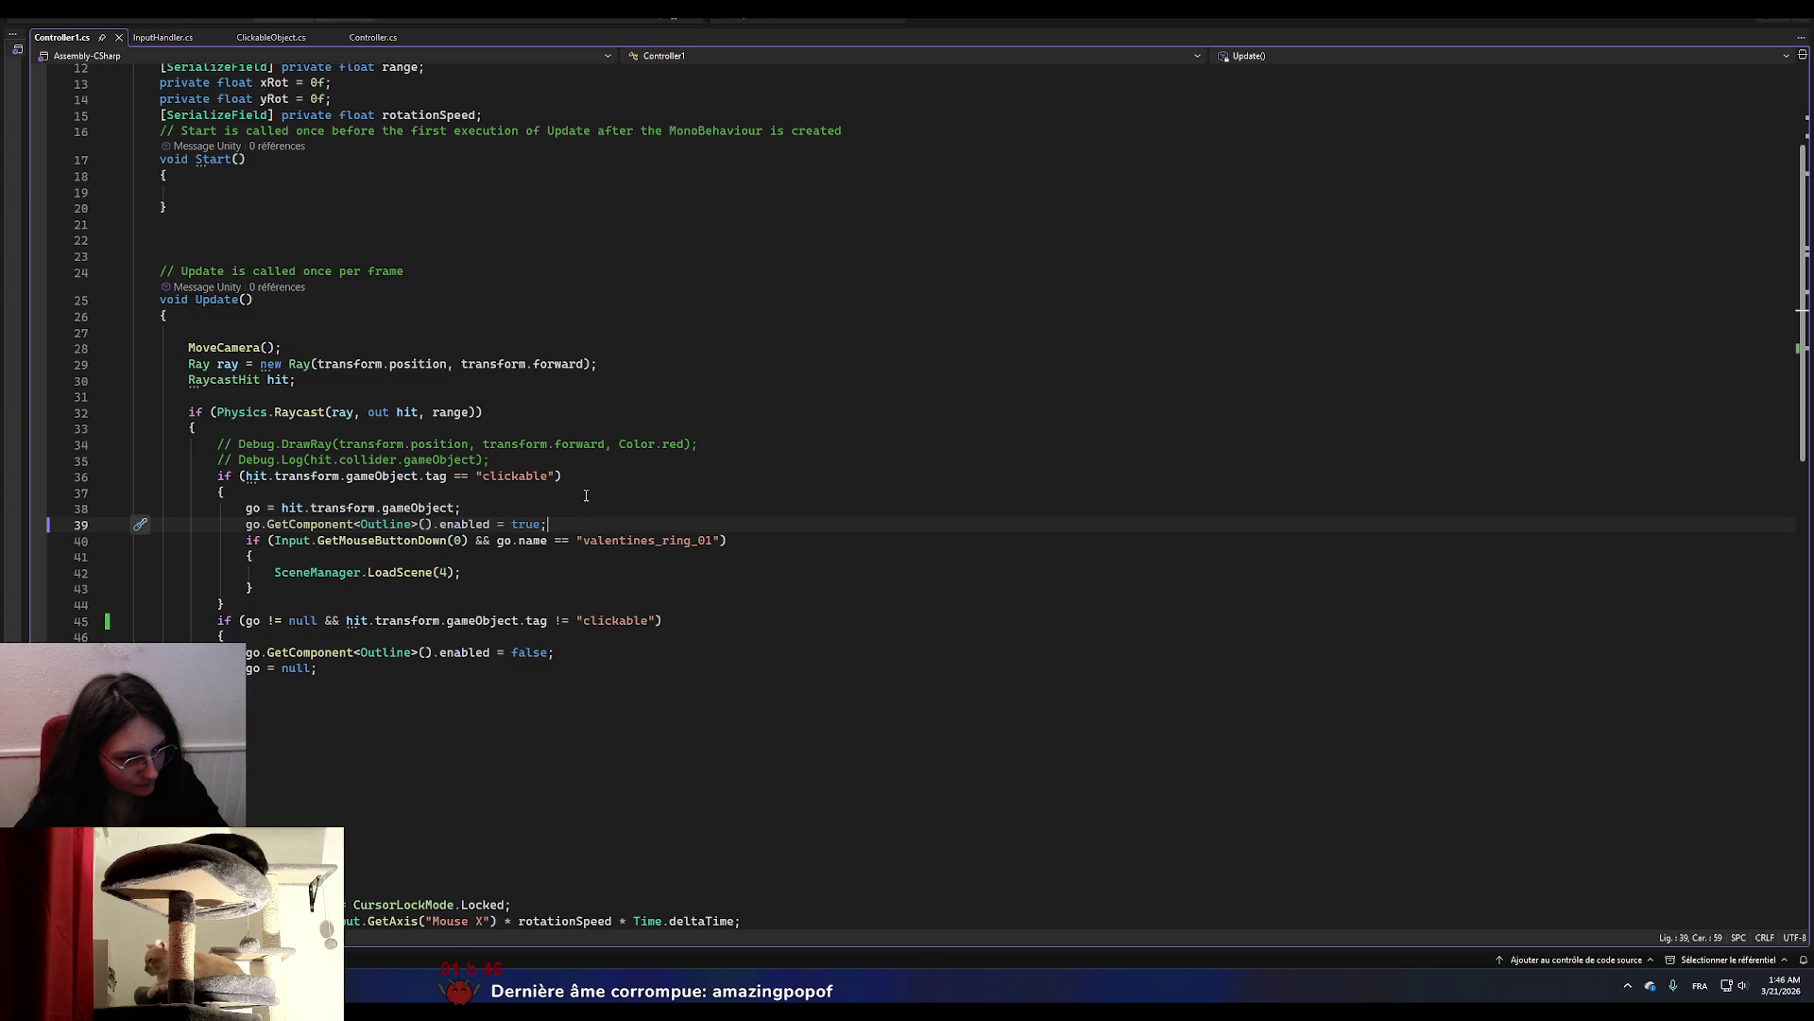
scroll(586, 495, "down", 3)
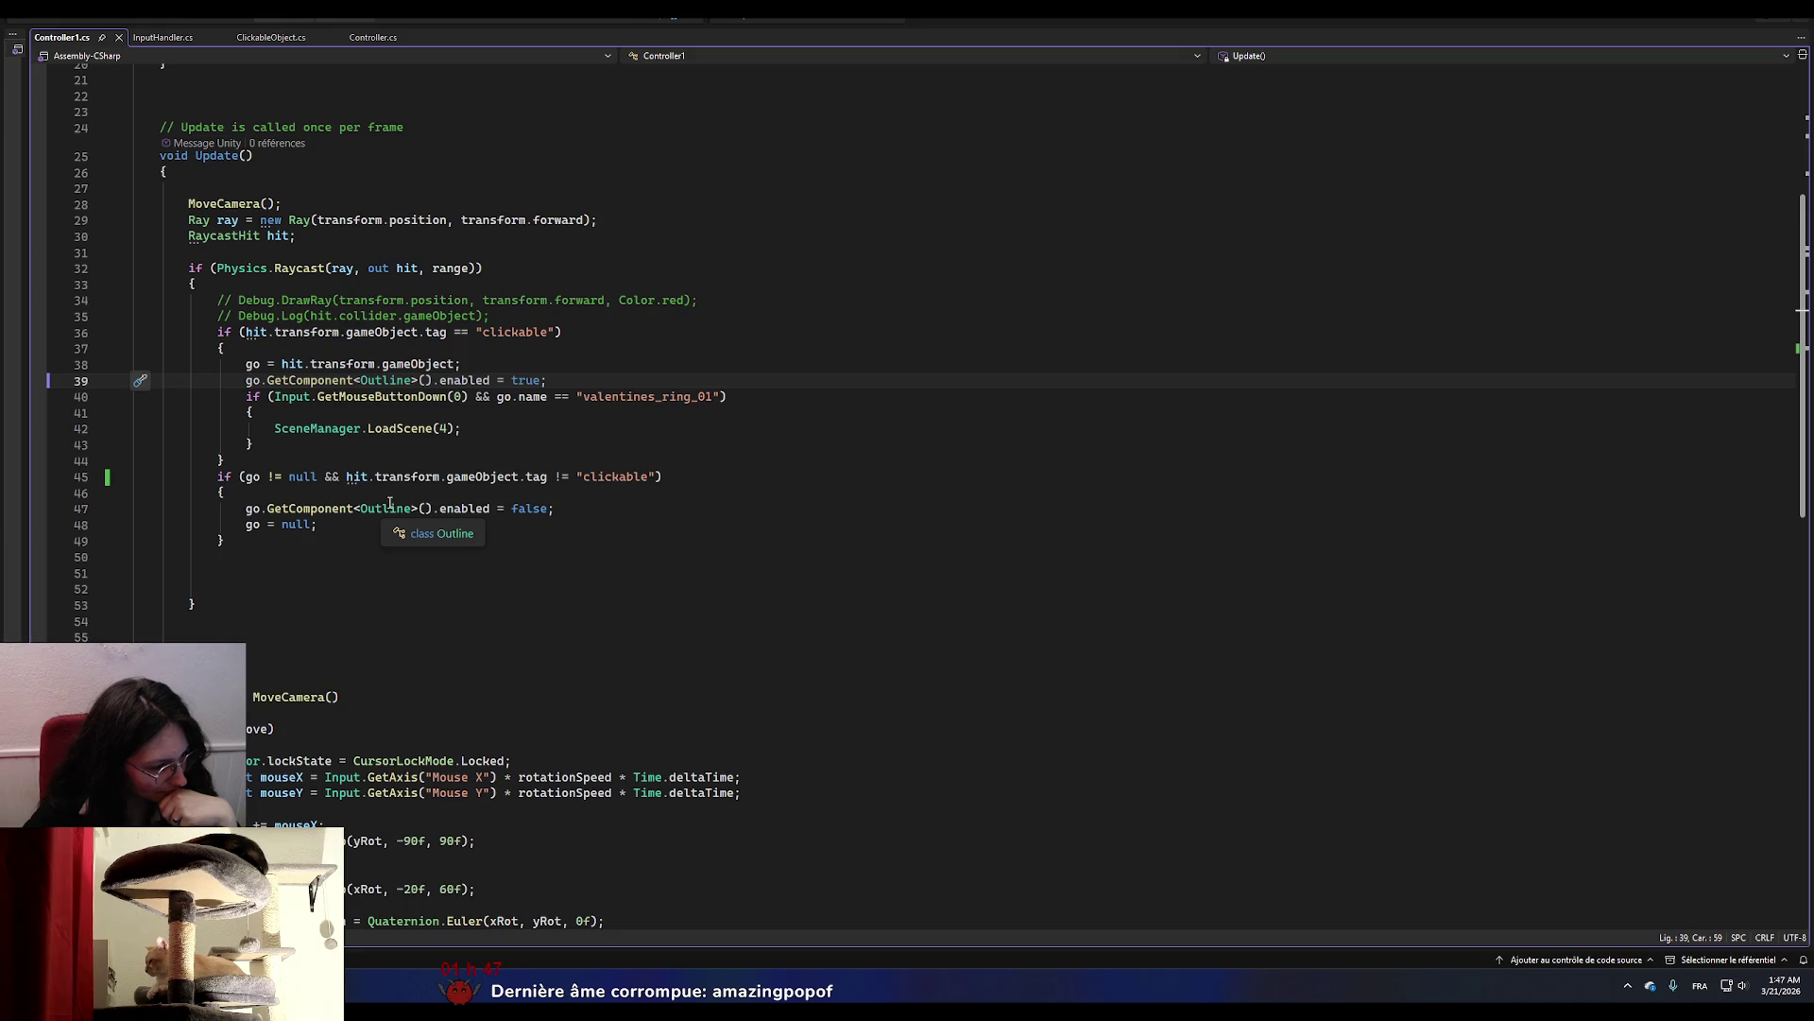
scroll(390, 503, "down", 1)
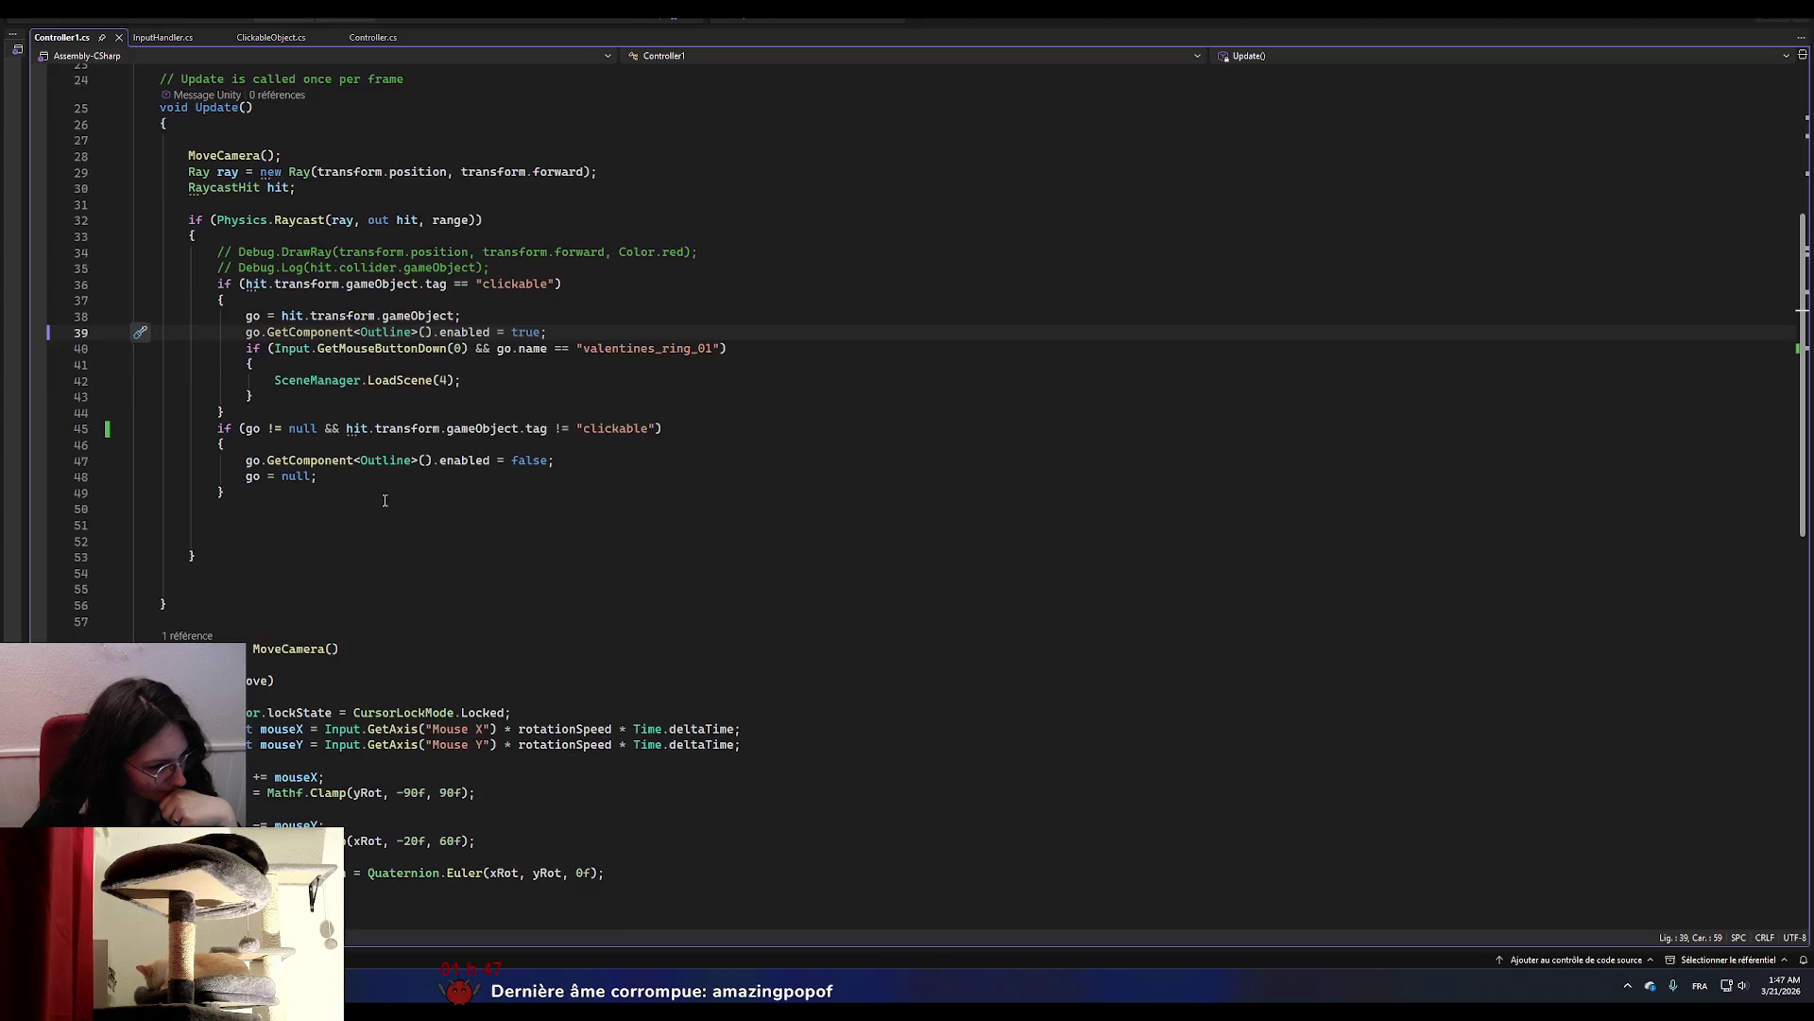
left_click(223, 537)
left_click(223, 538)
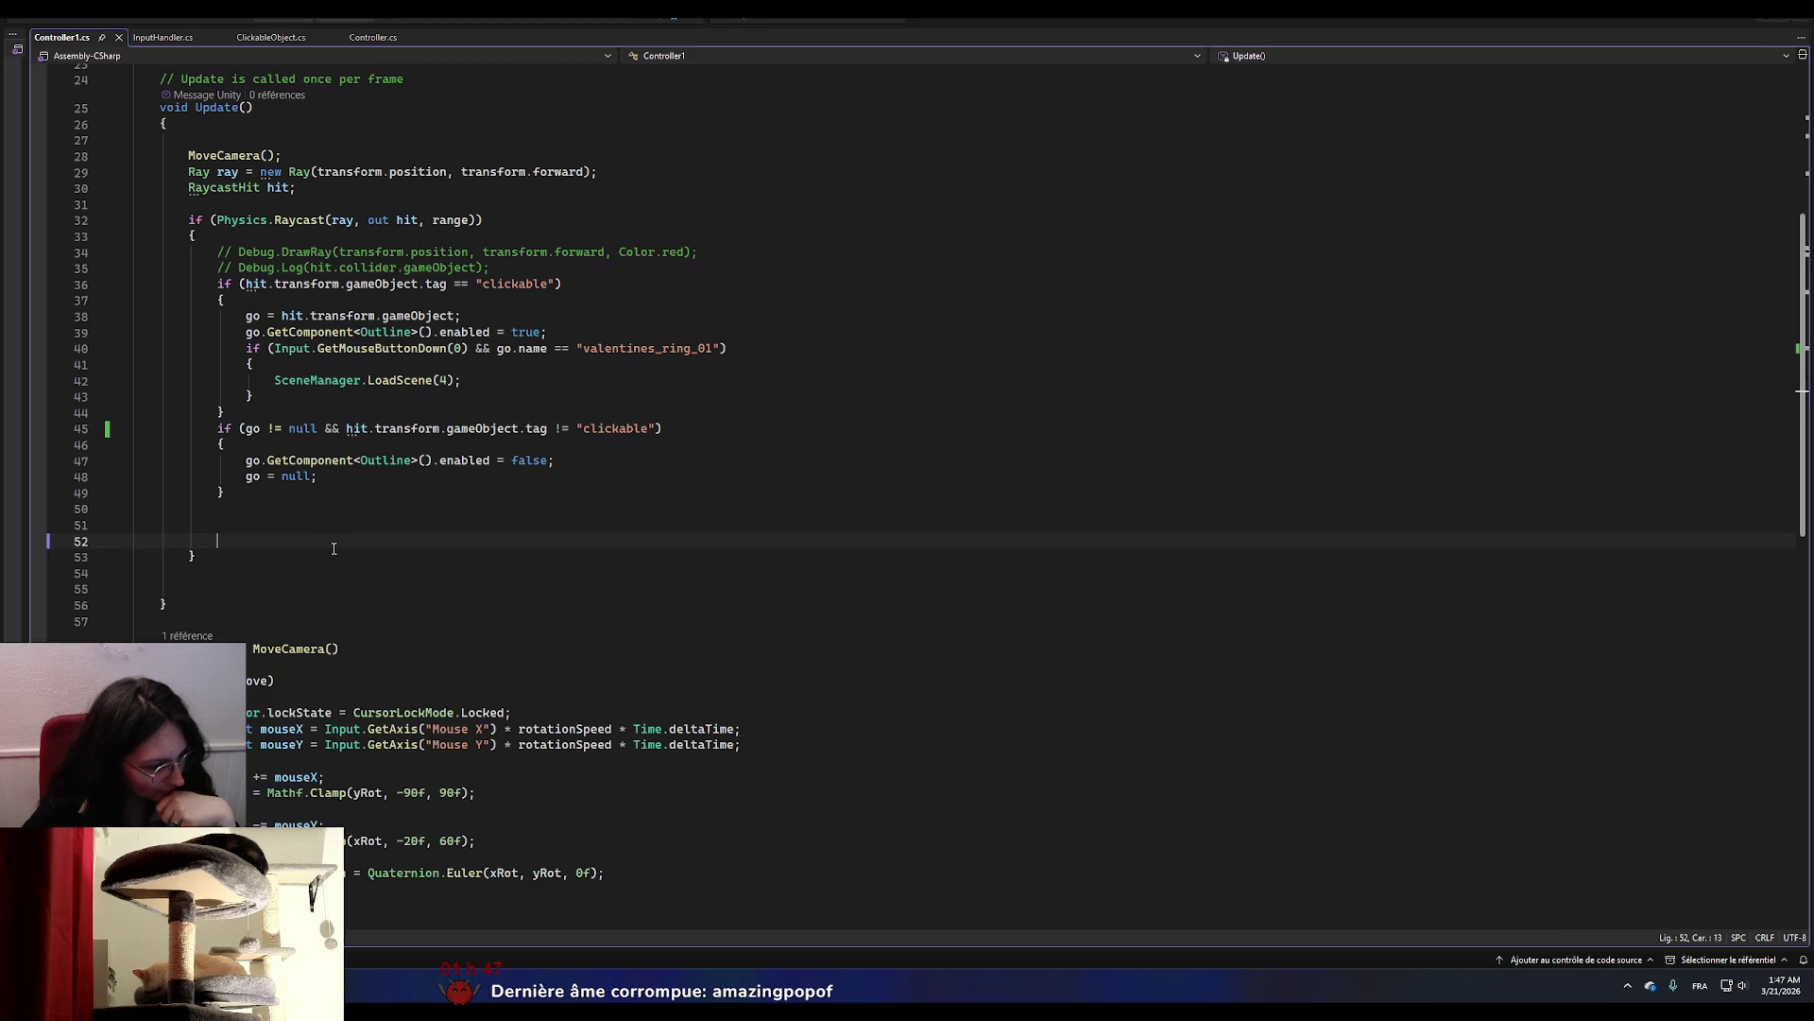
key("Up")
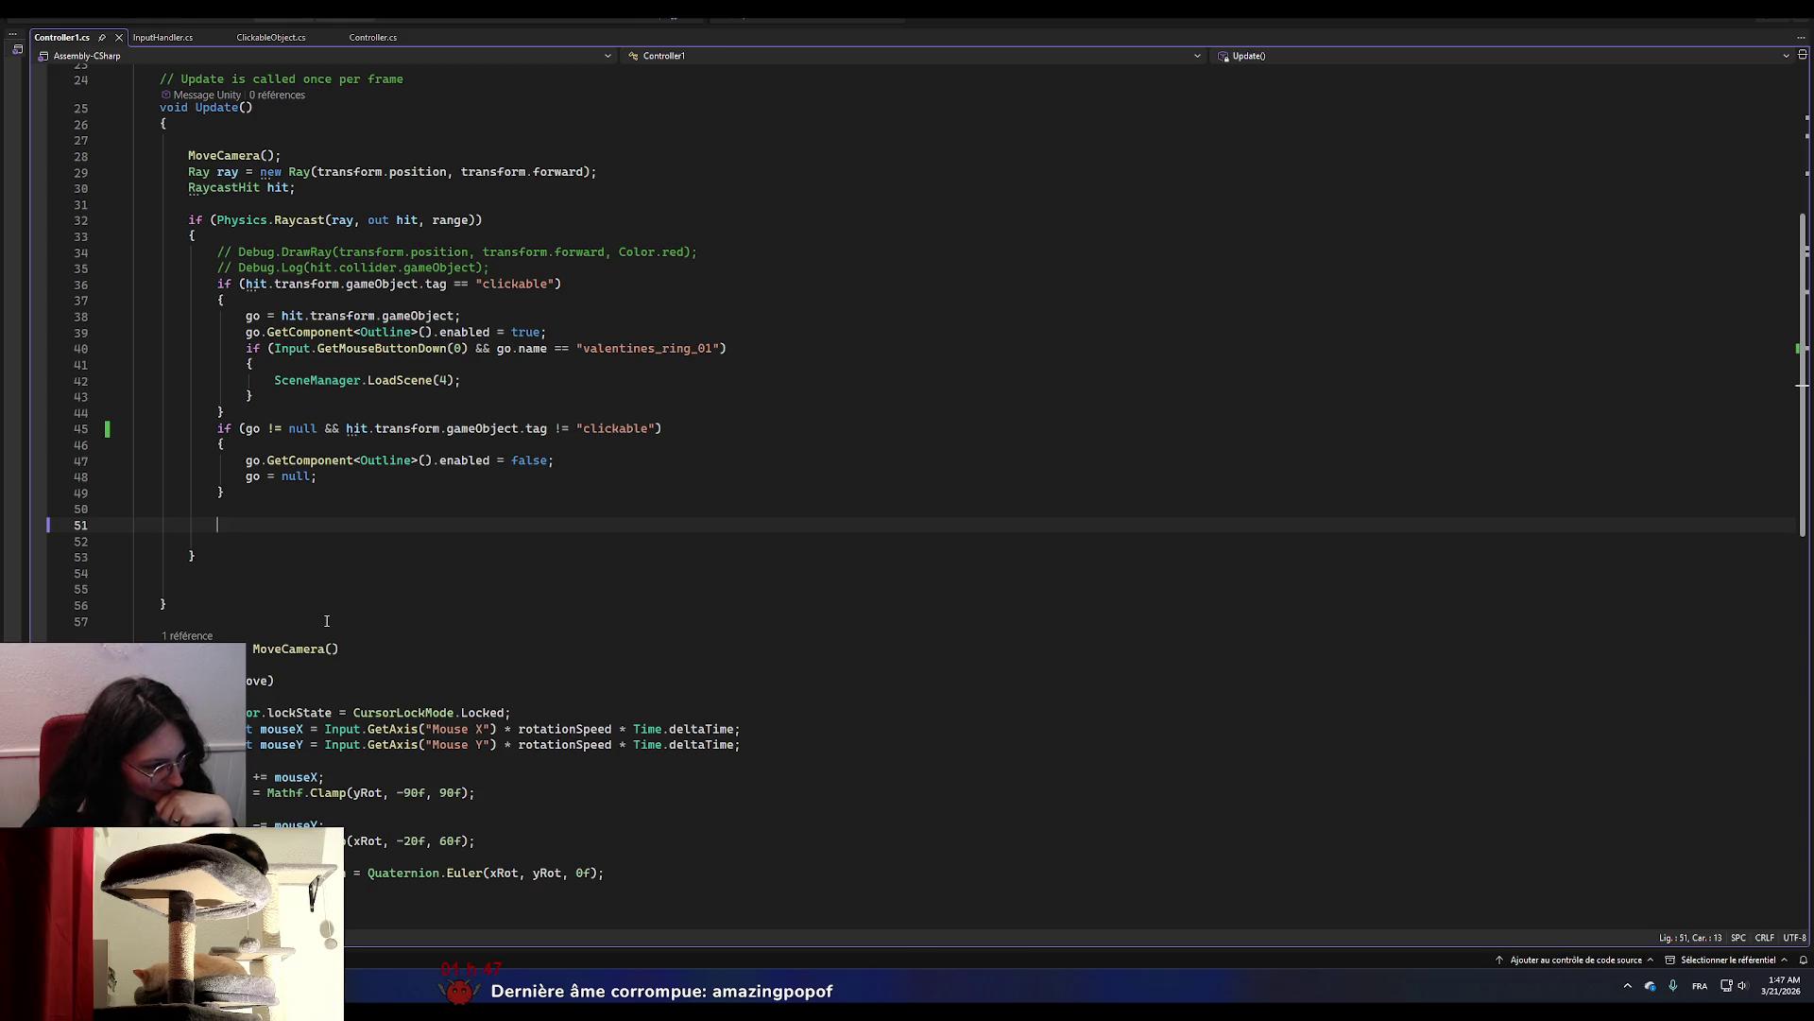
scroll(326, 620, "up", 6)
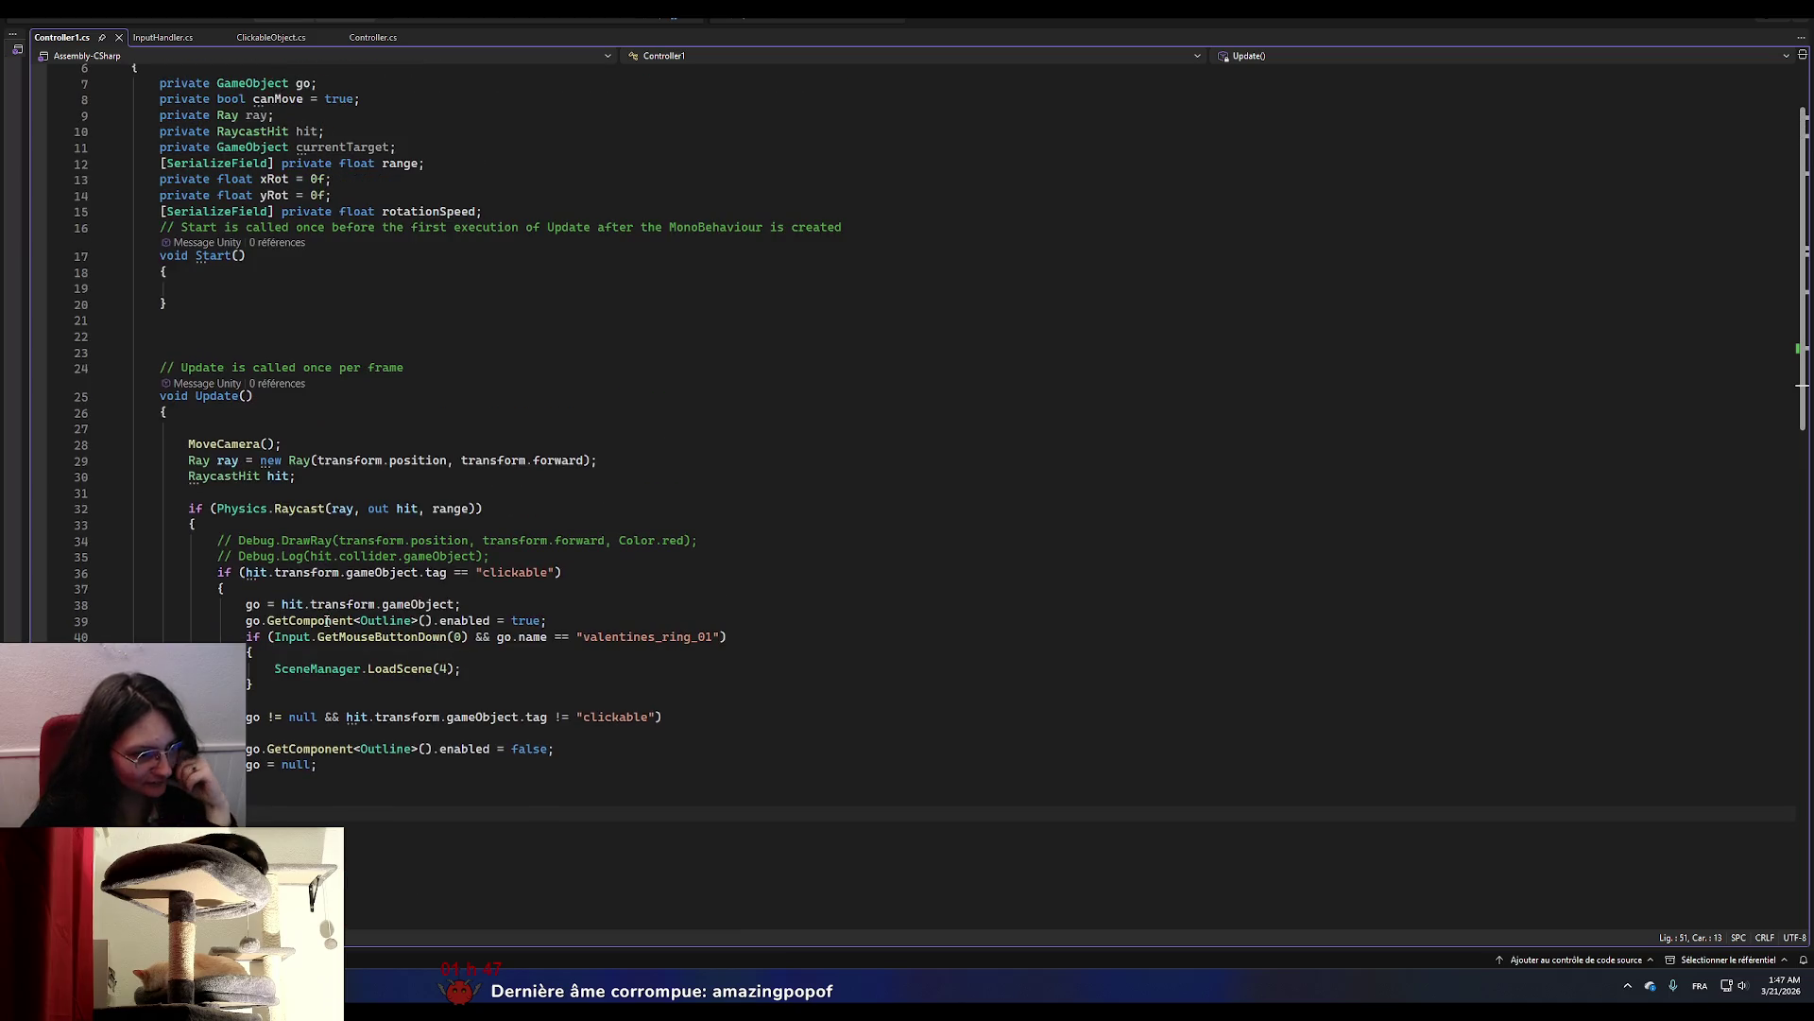
left_click(227, 413)
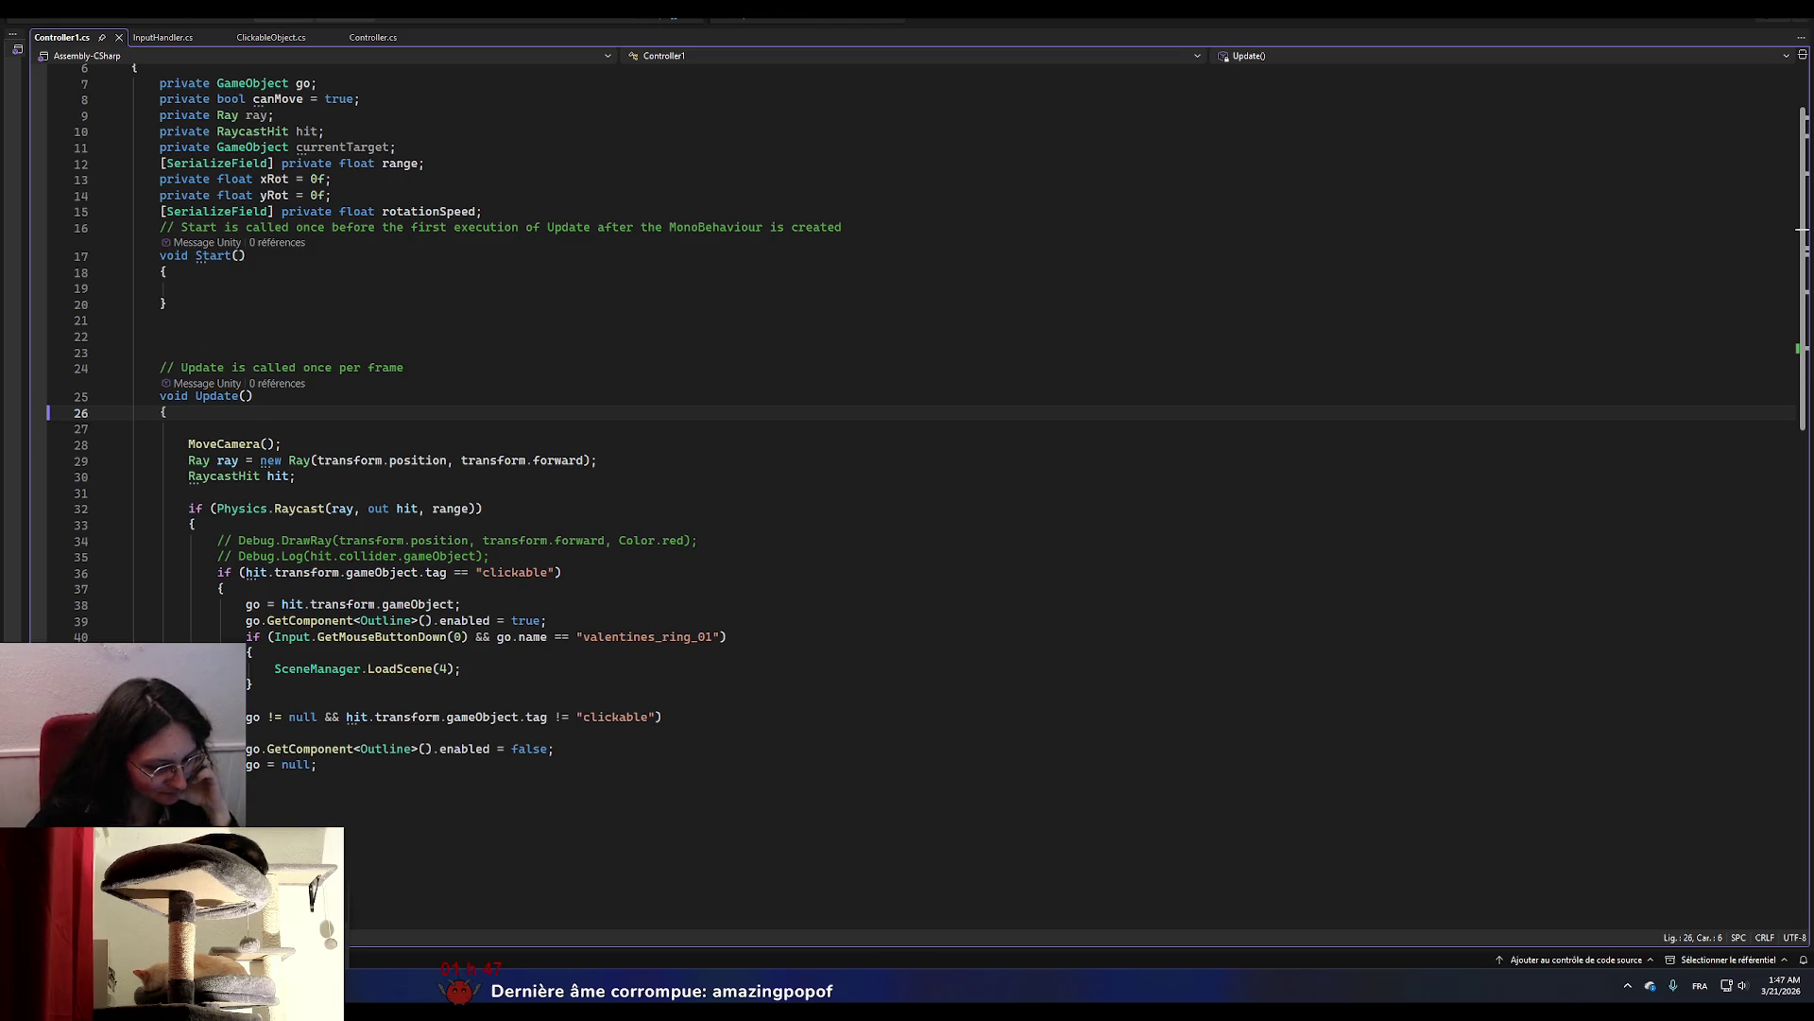
key("alt+Tab")
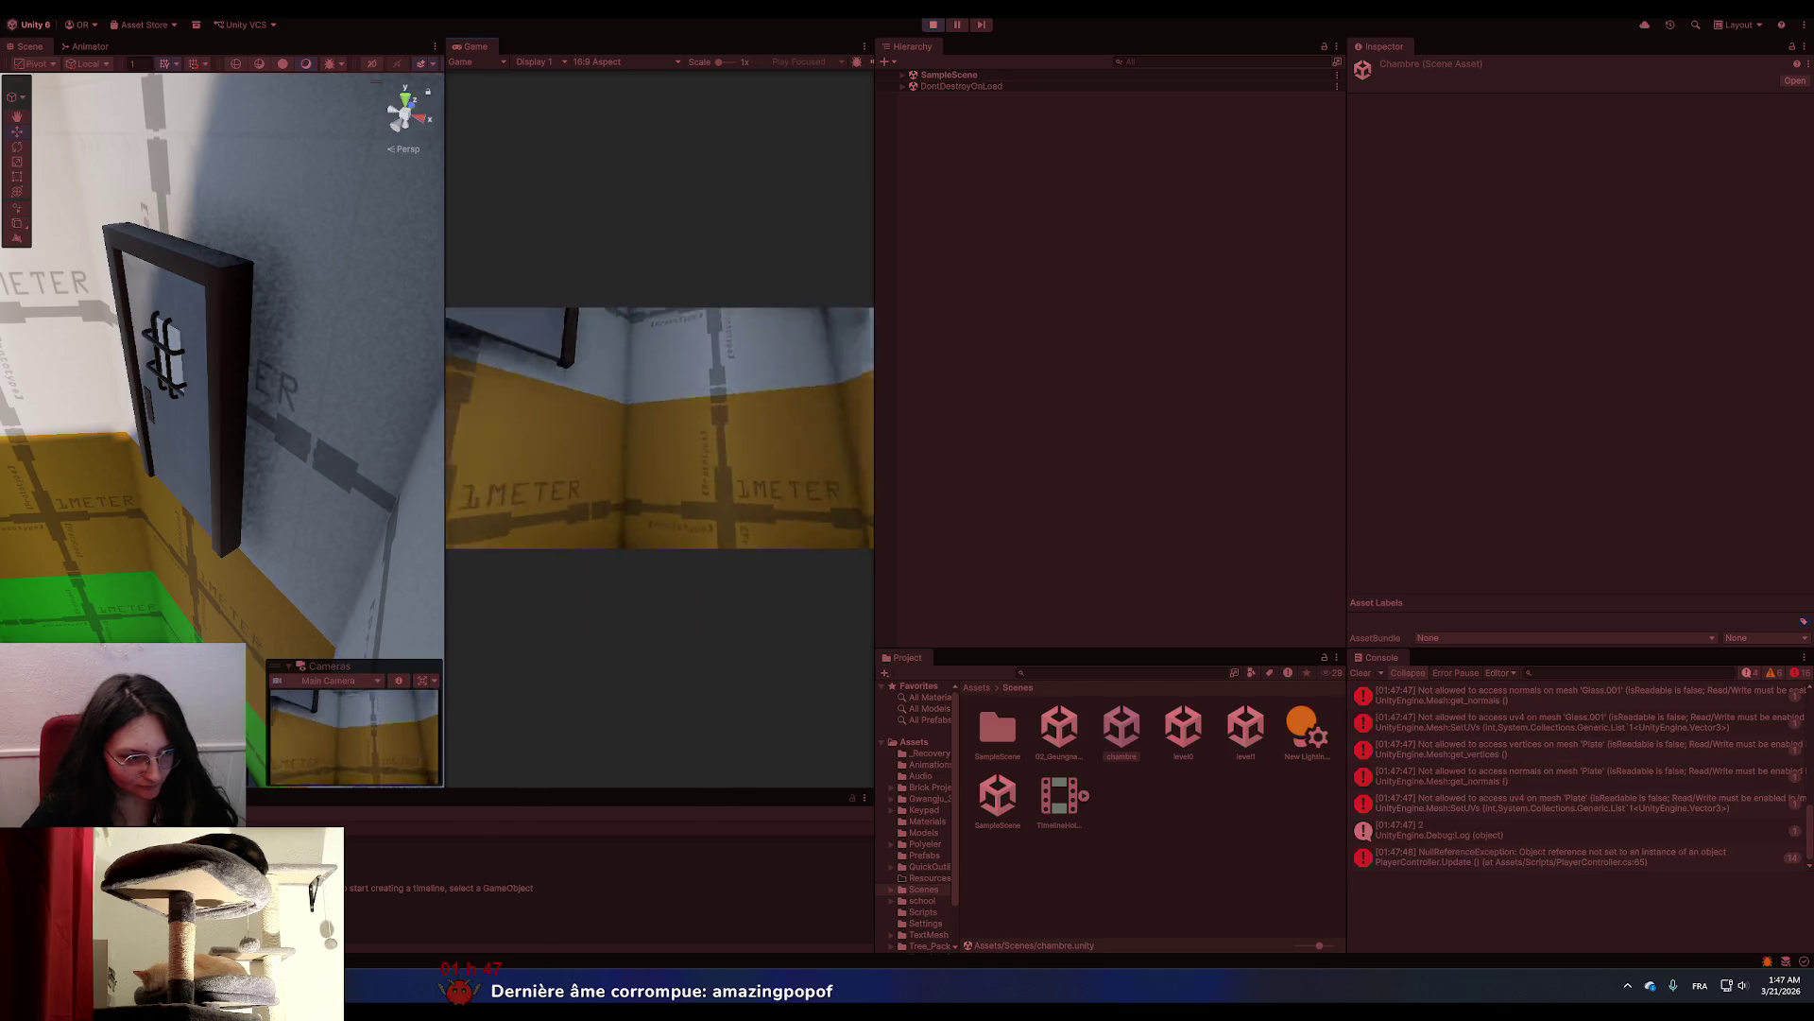
Exit play mode and select Ground (1) in the Hierarchy to show its properties.
left_click(934, 24)
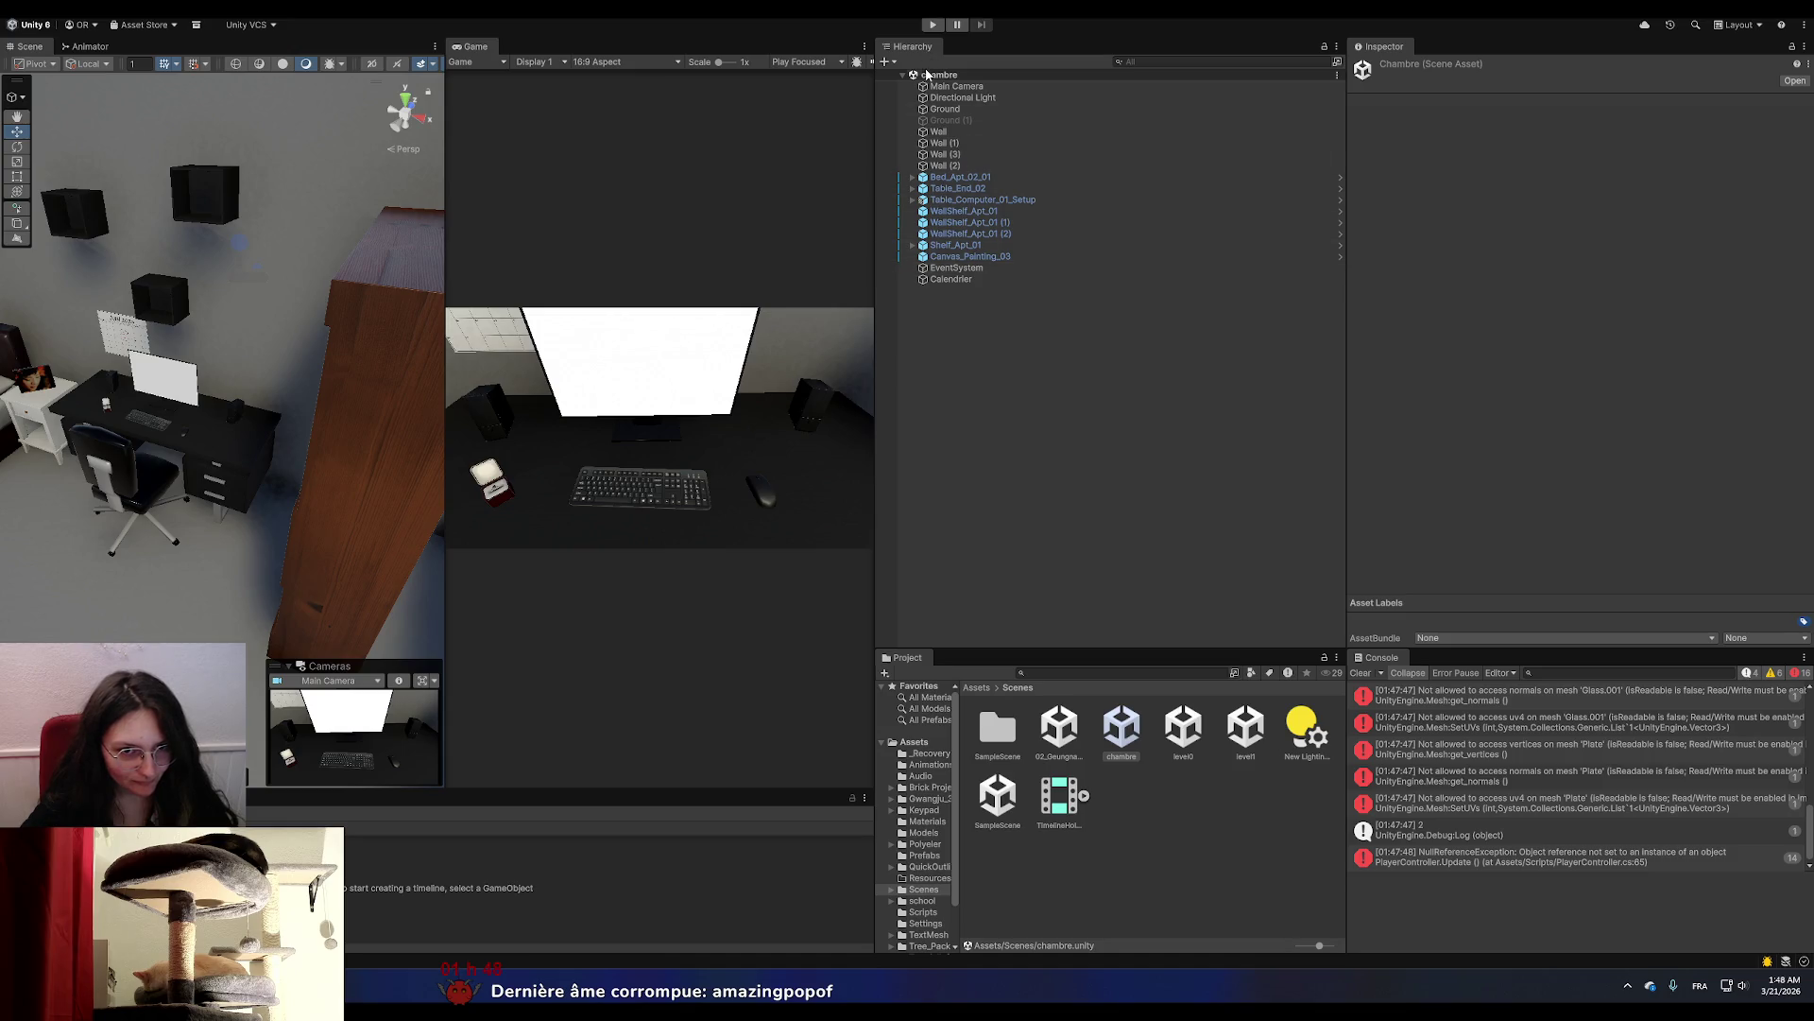
left_click(945, 120)
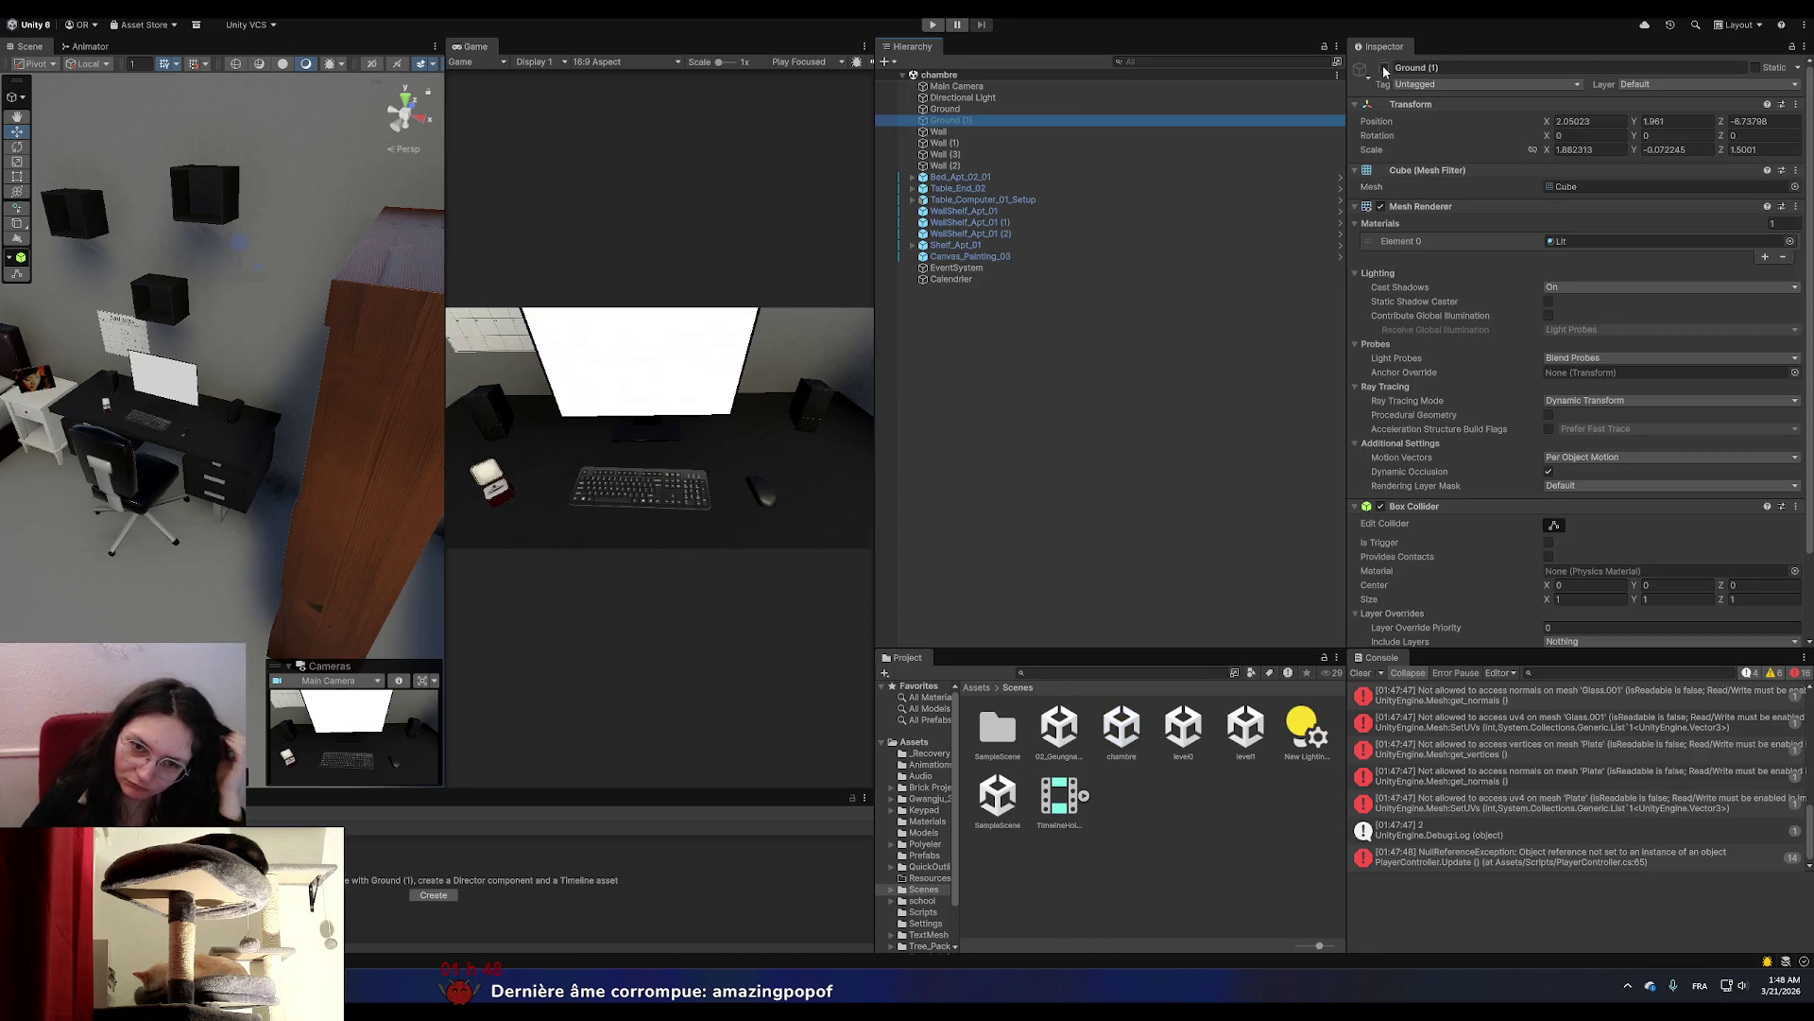
Disable the Ground (1) object and add a Point Light to the room.
left_click(1384, 69)
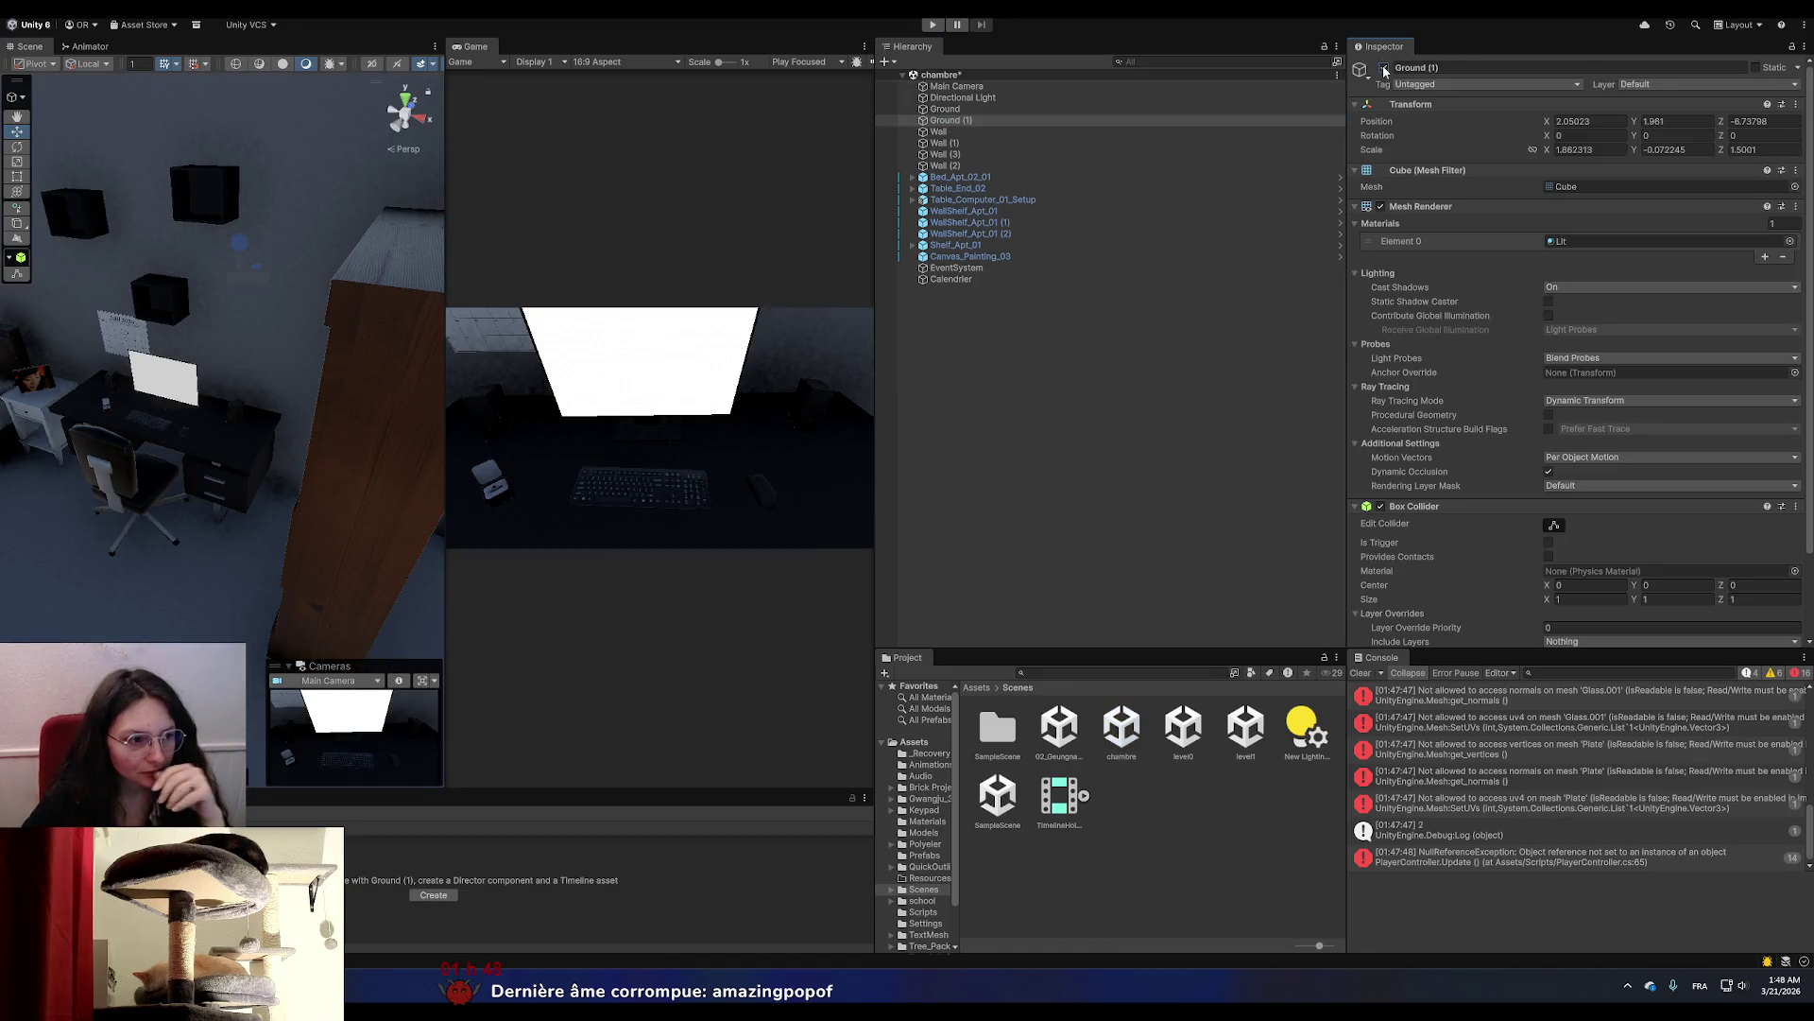
right_click(976, 344)
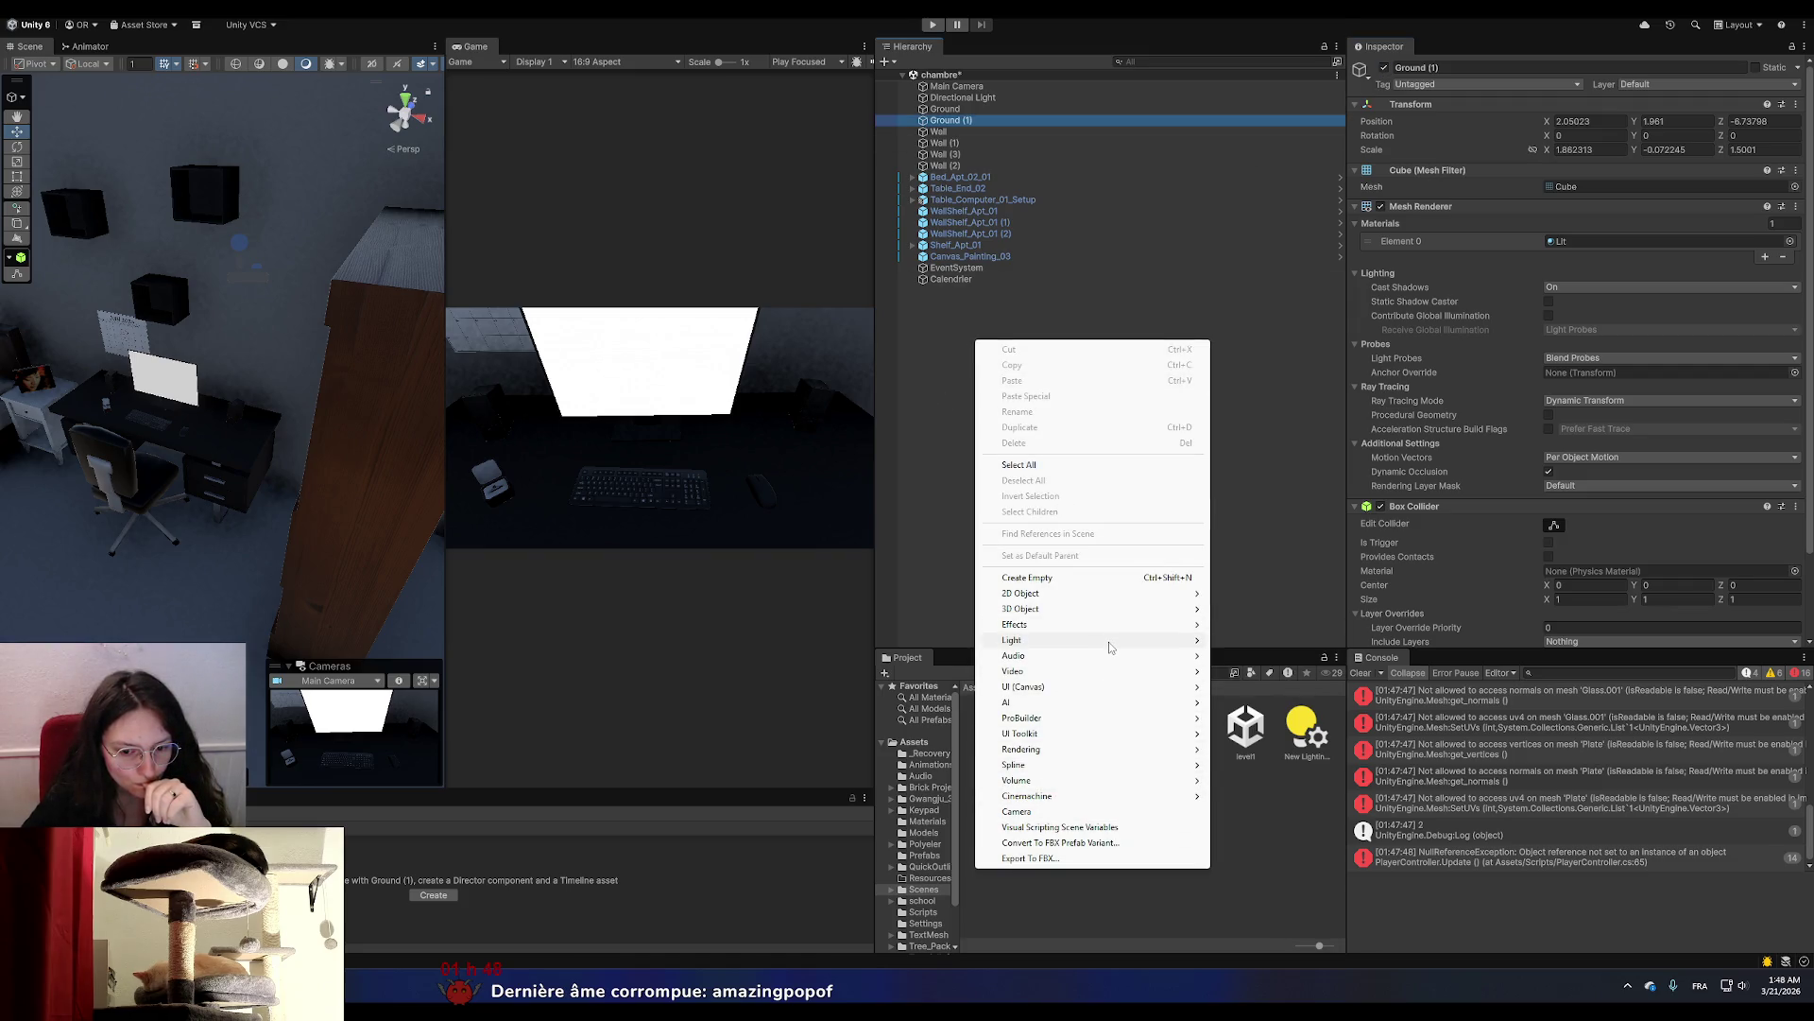
mouse_move(1110, 648)
left_click(1244, 654)
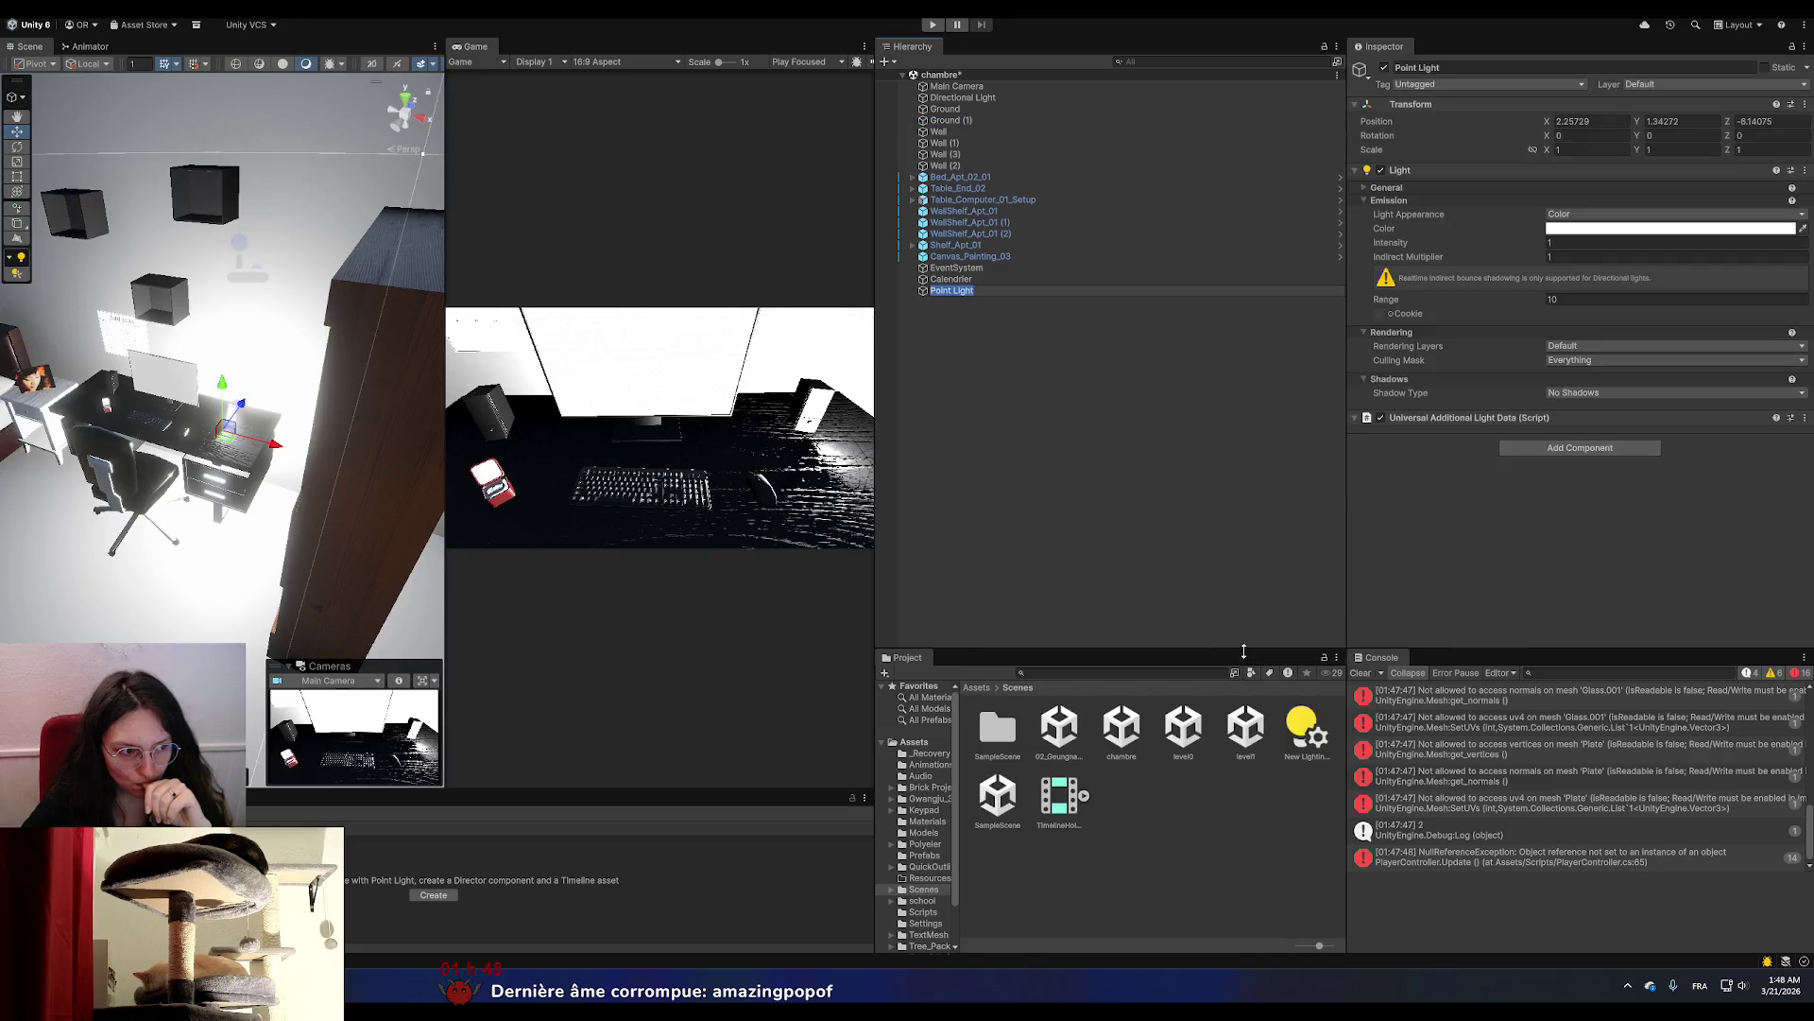
Raise the point light toward the ceiling with its Y gizmo.
scroll(230, 398, "down", 2)
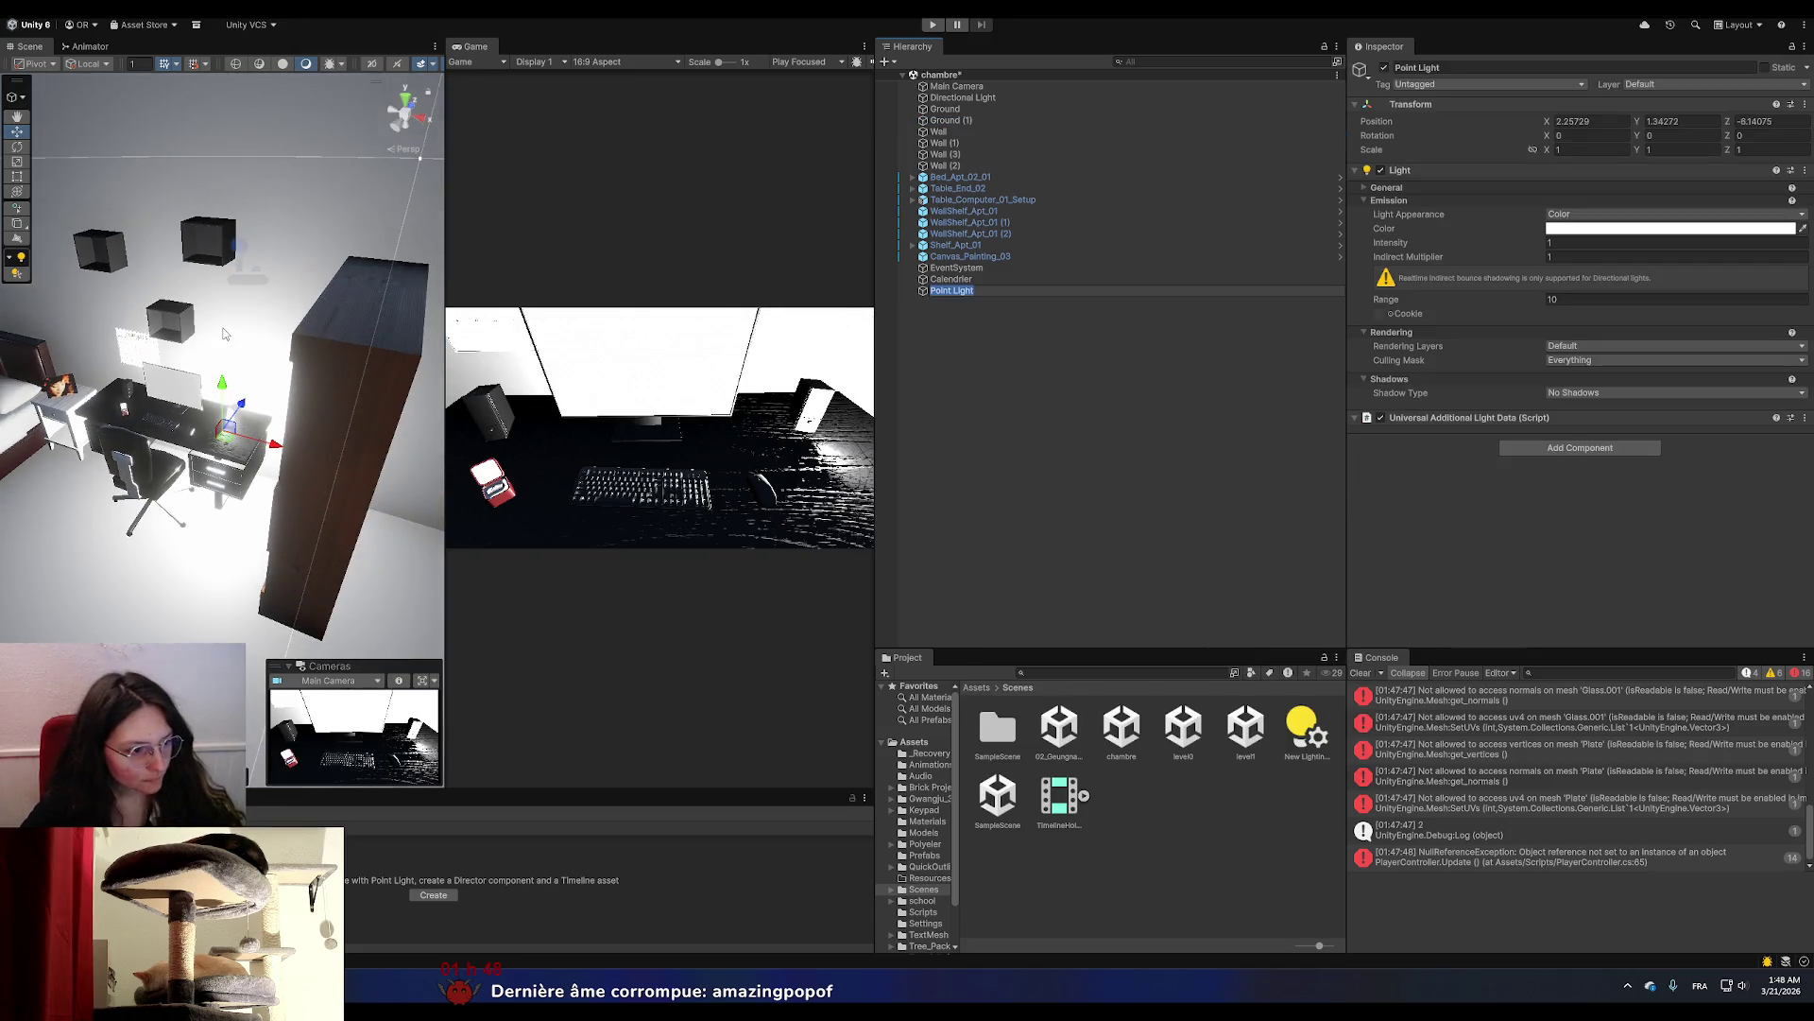
scroll(230, 398, "down", 5)
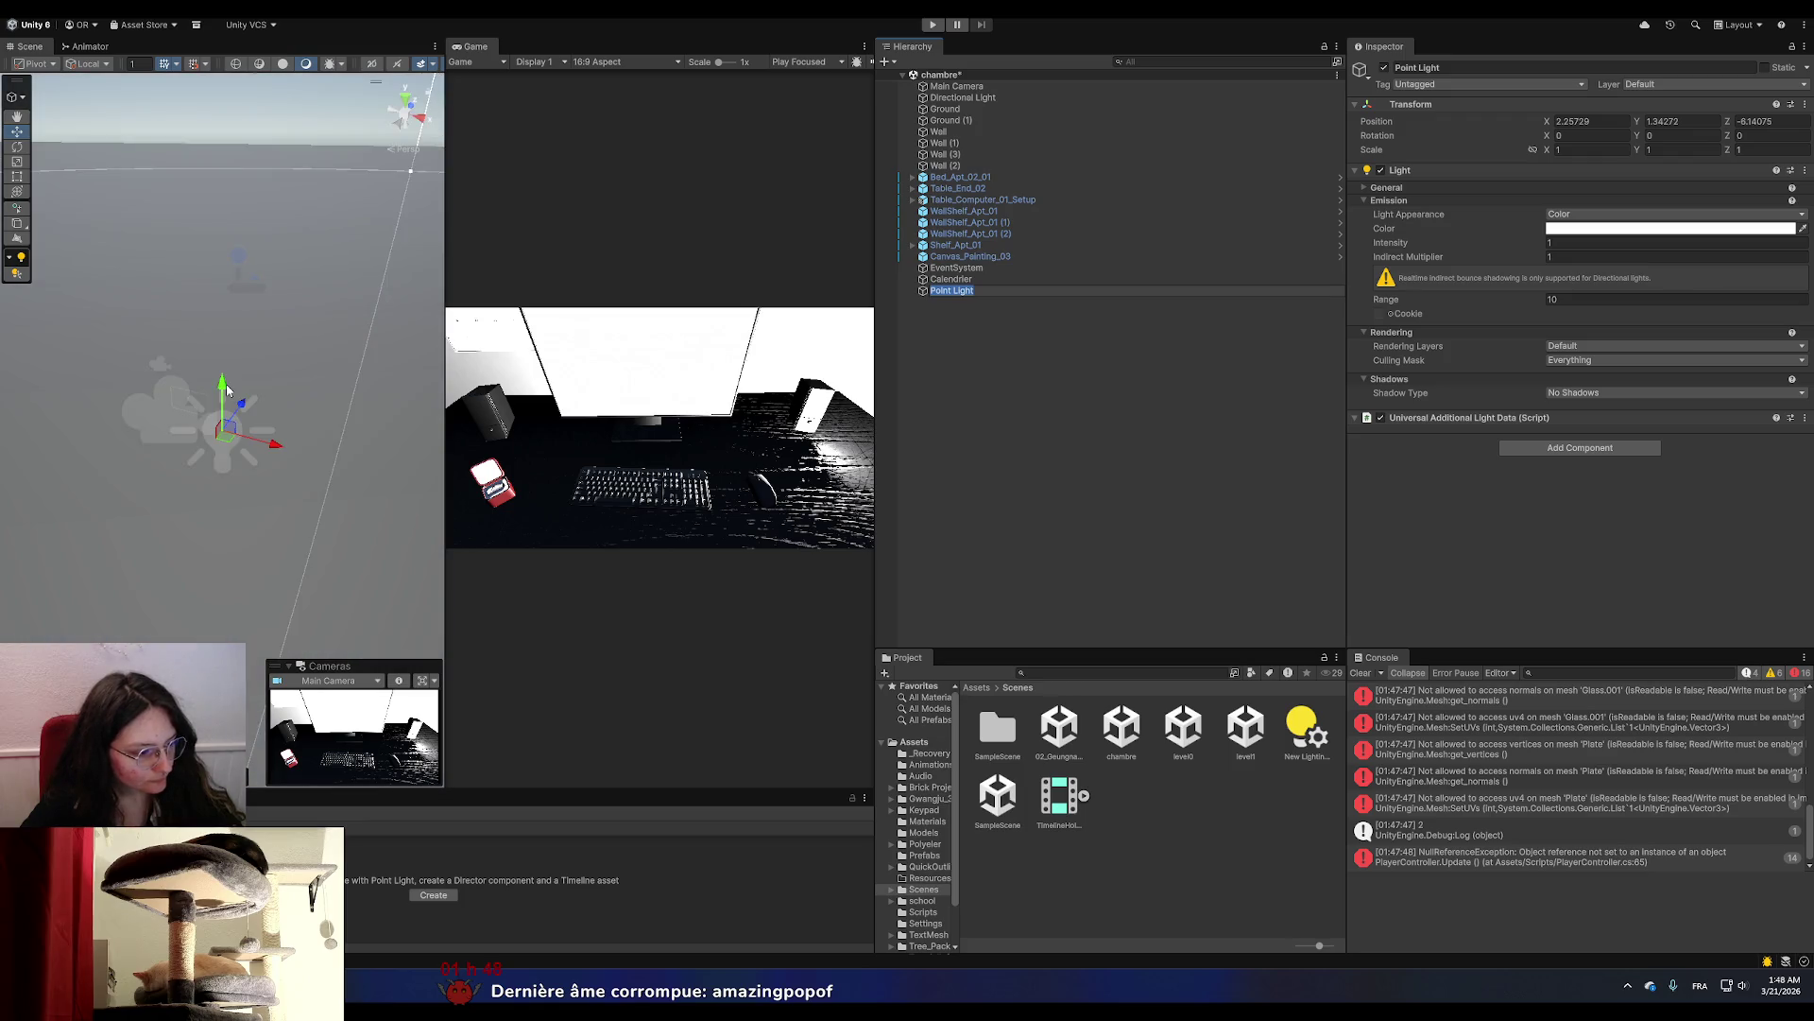
scroll(227, 390, "up", 3)
mouse_move(225, 388)
left_mouse_down()
mouse_move(271, 198)
mouse_move(216, 195)
left_mouse_up()
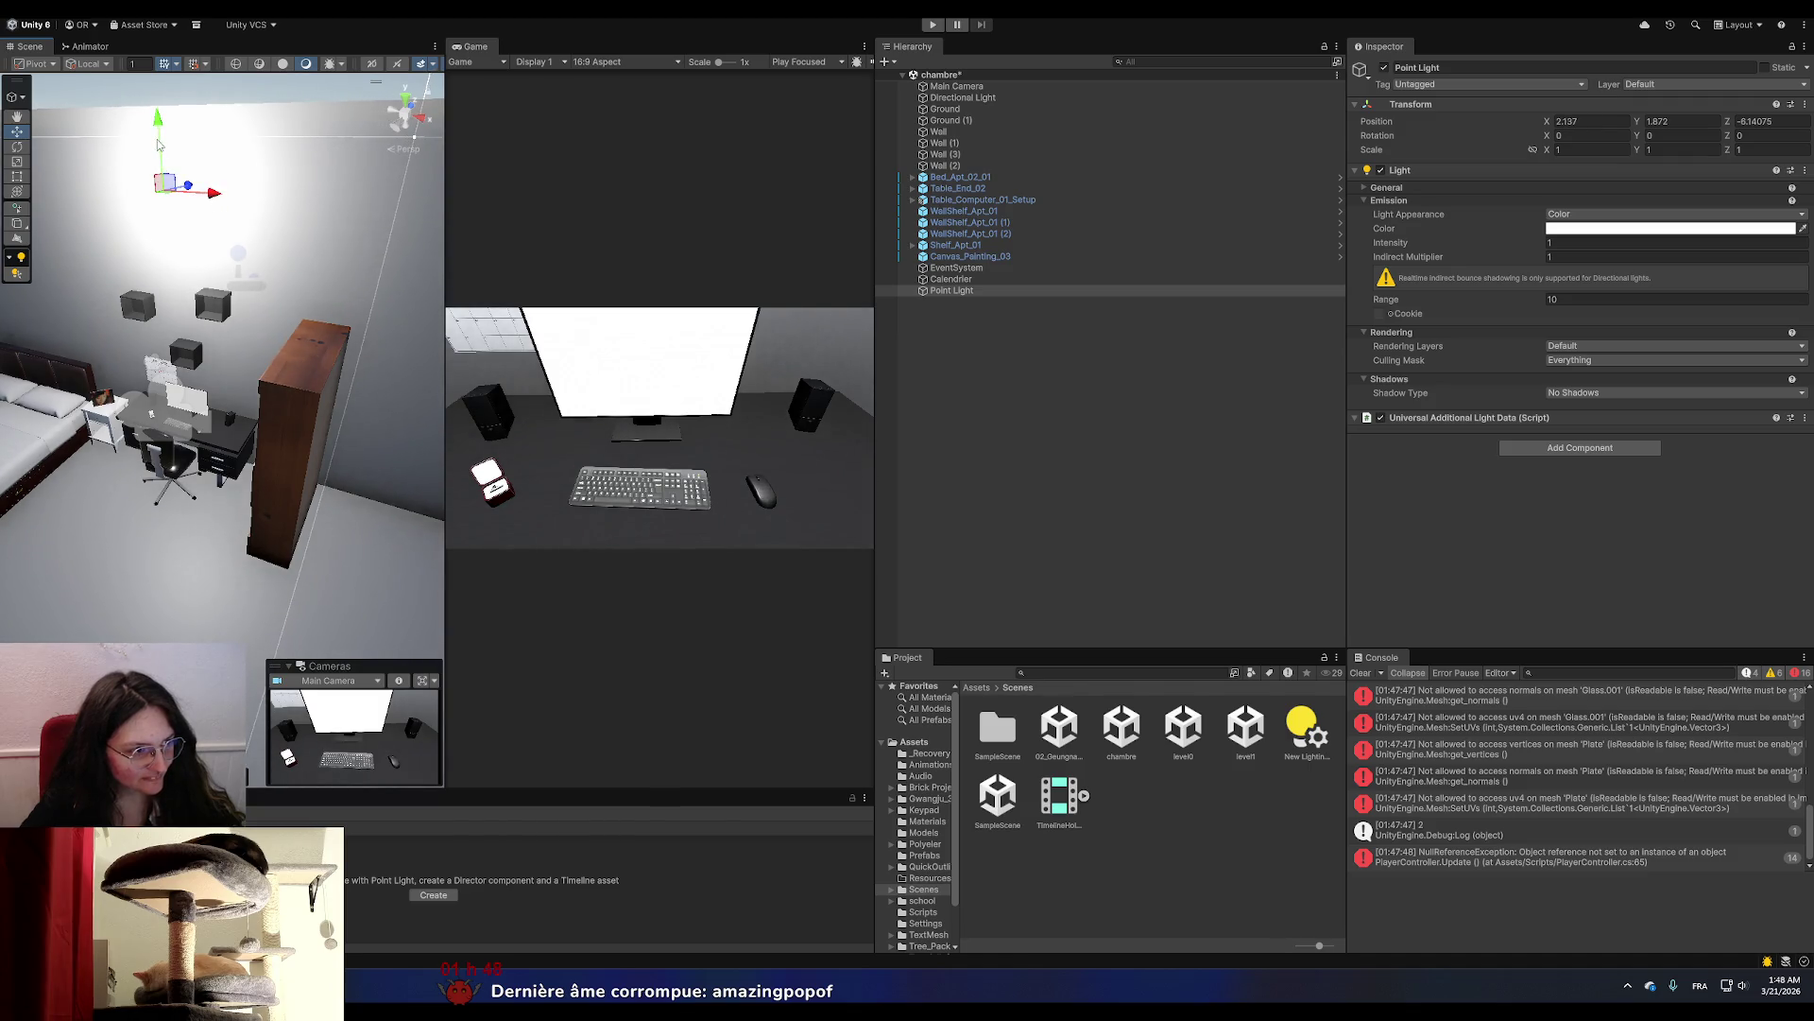
left_click_drag(161, 133, 166, 98)
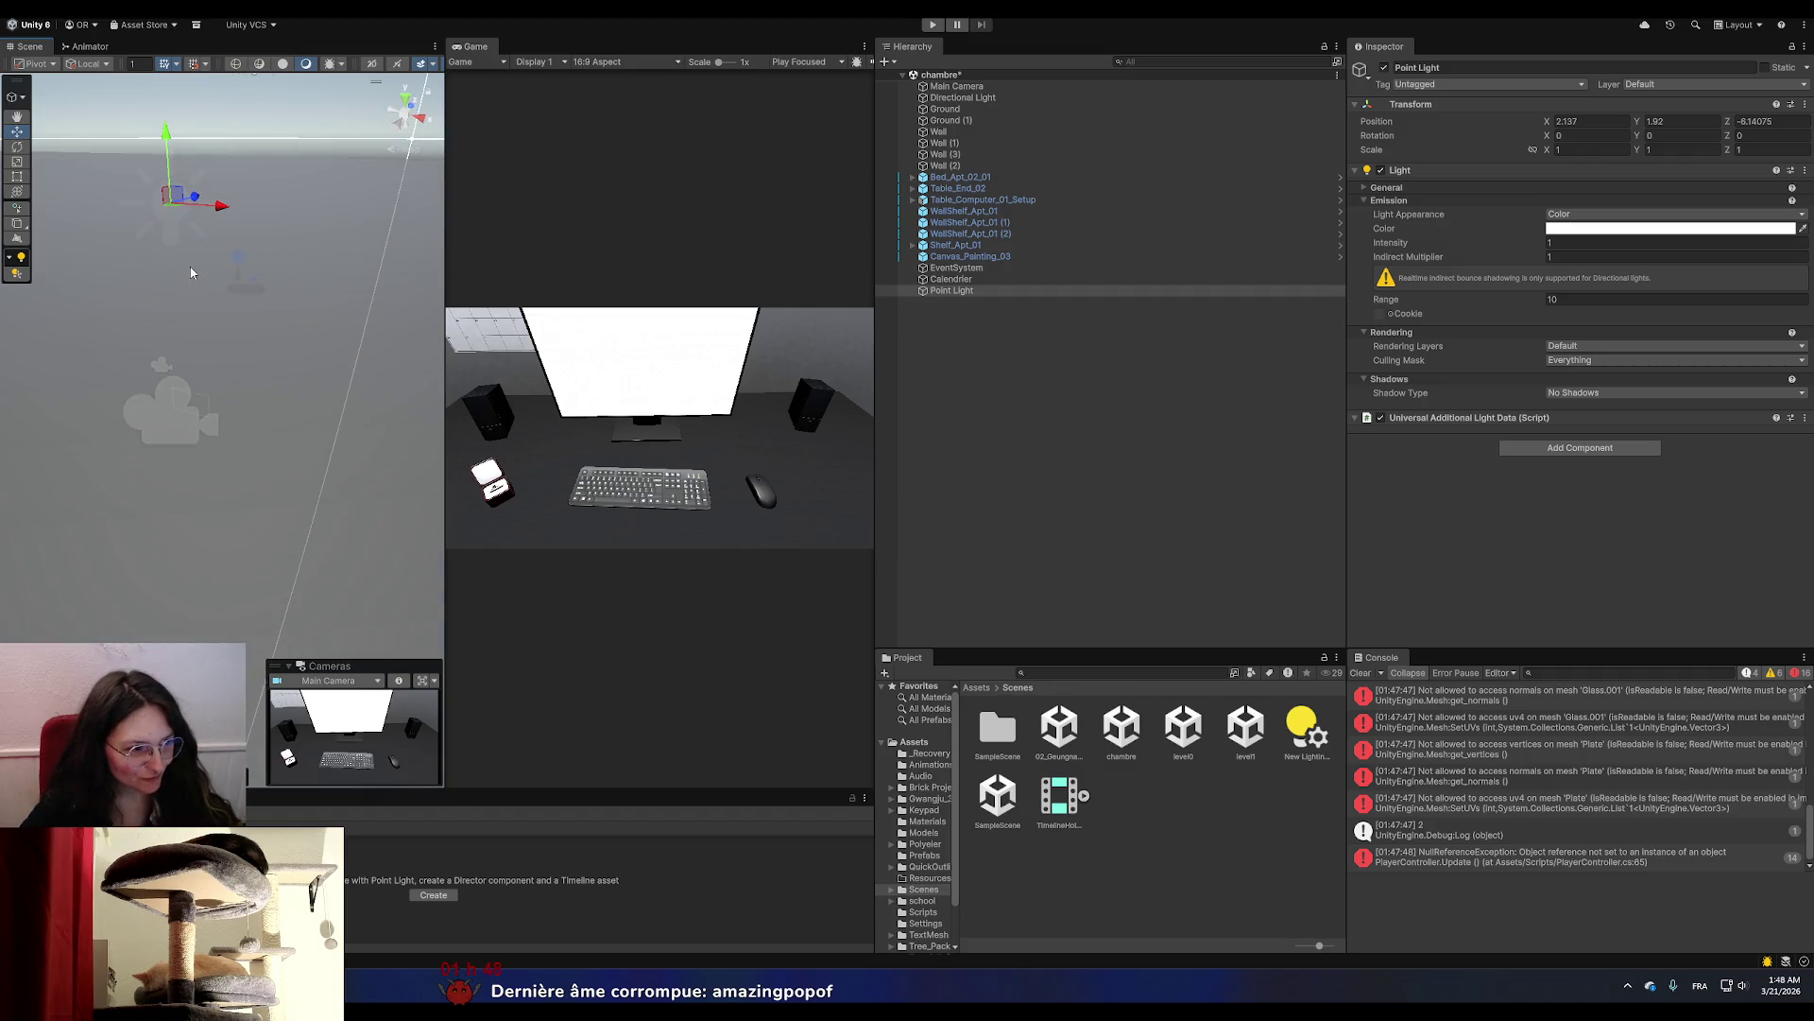
scroll(239, 440, "down", 5)
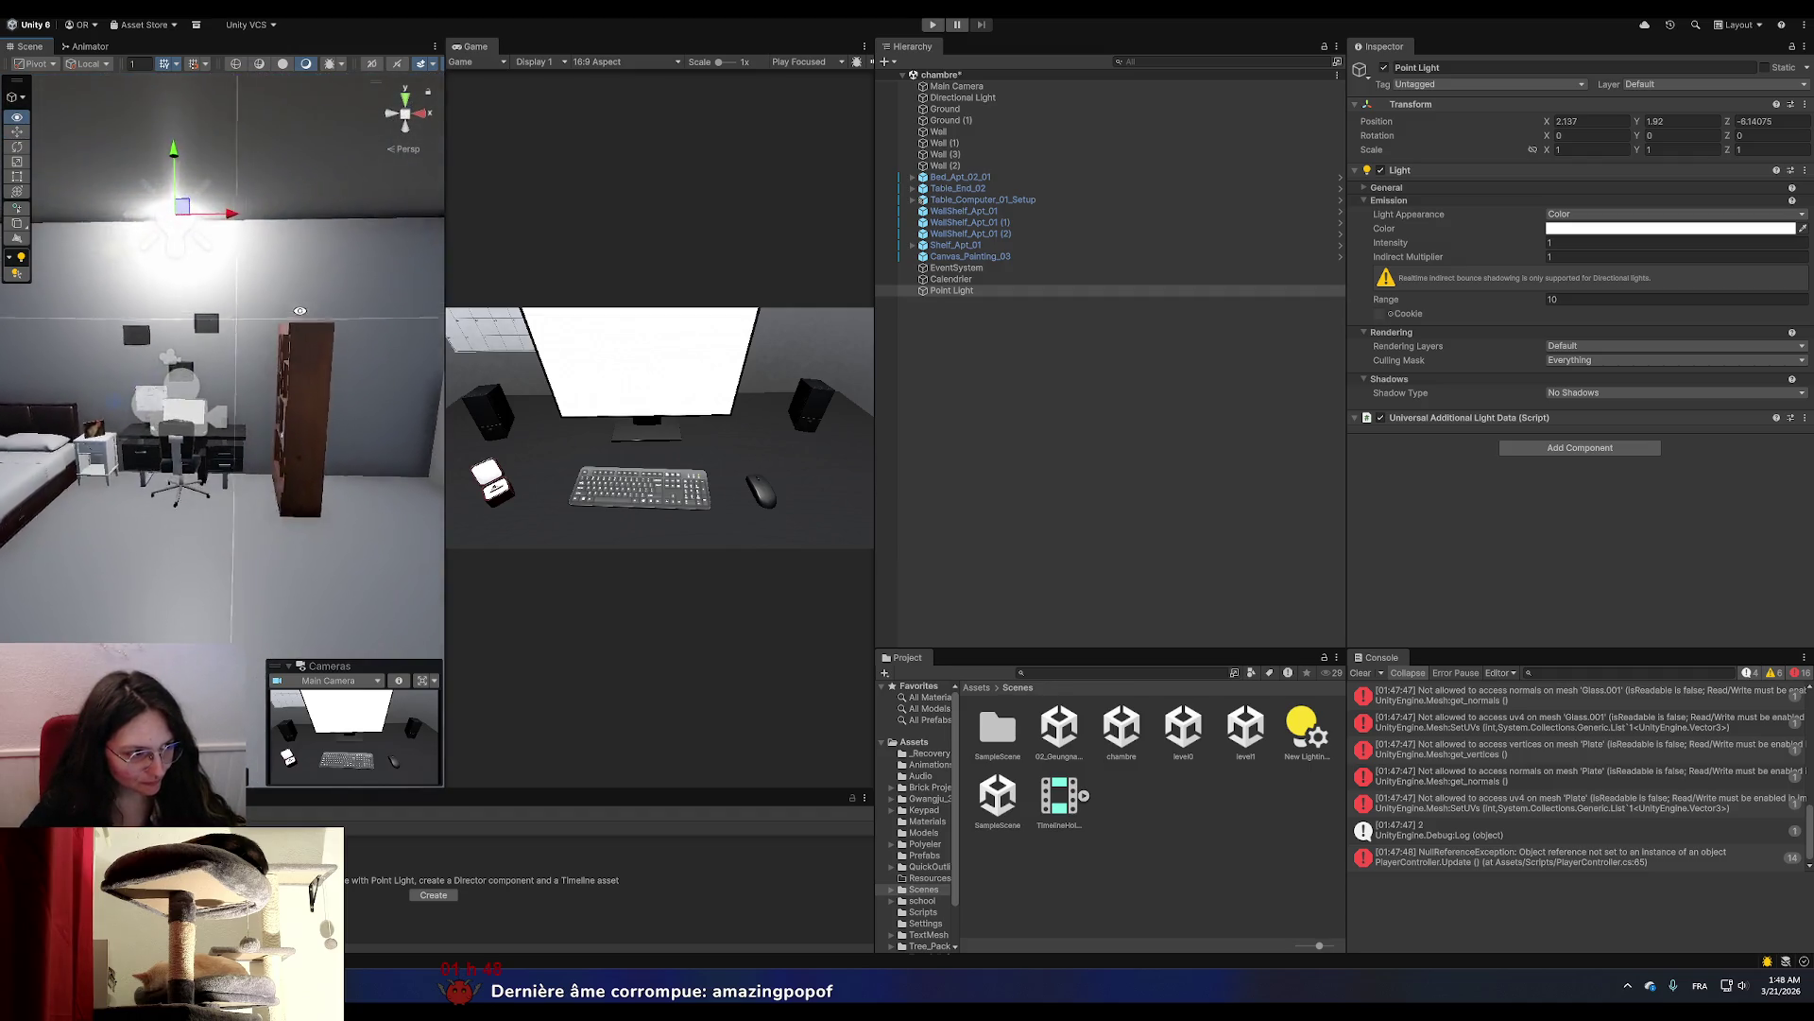
left_click_drag(274, 314, 430, 344)
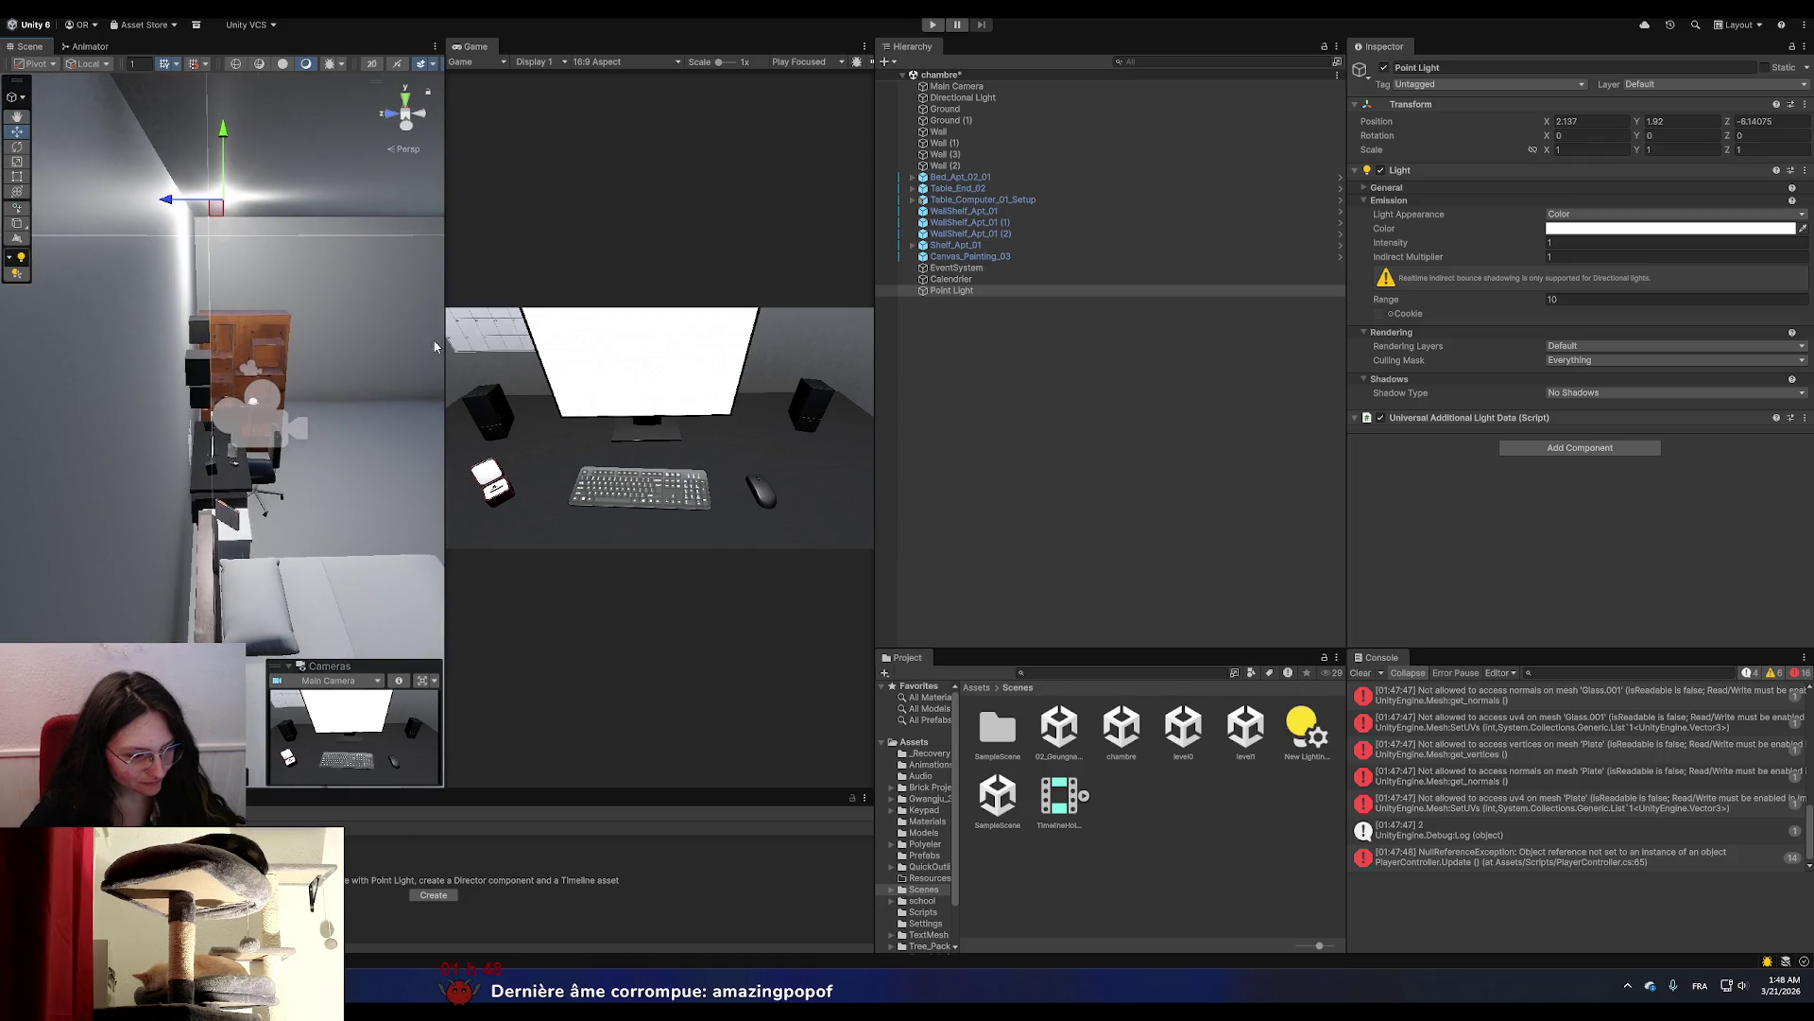
Set the point light's intensity to 0.2 and shift it slightly along Z.
left_click(1571, 245)
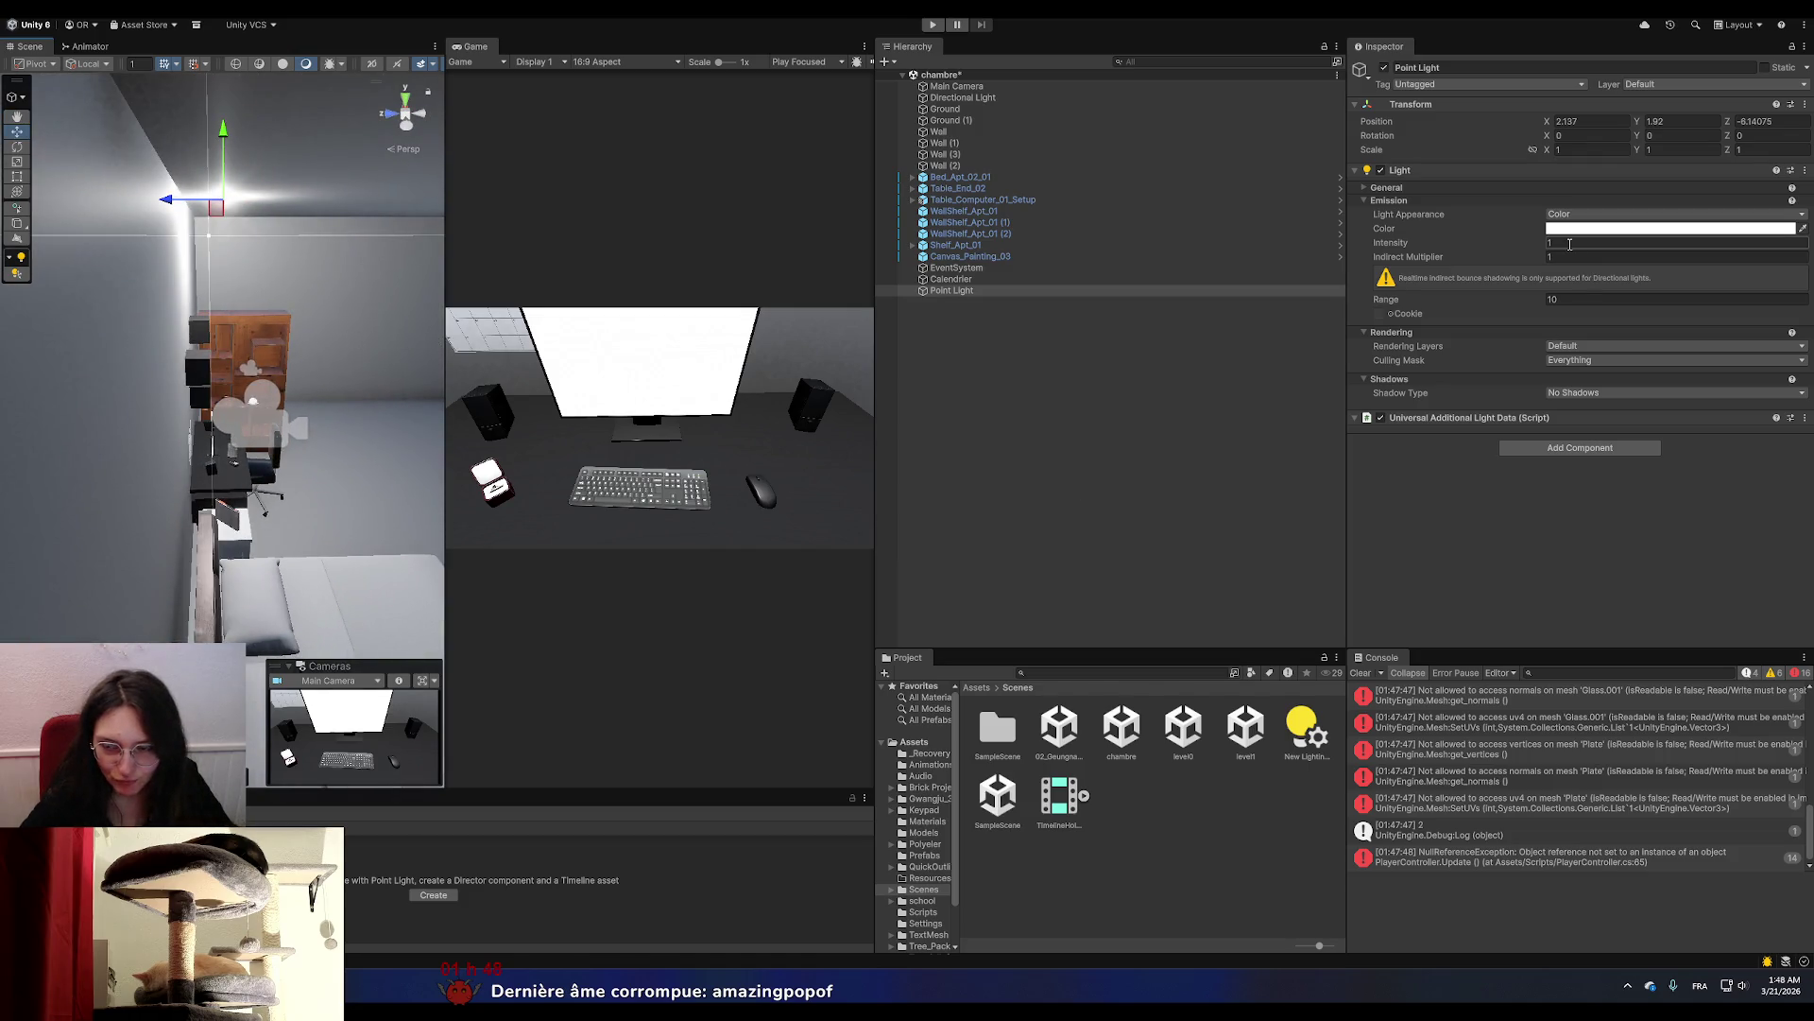
type("0")
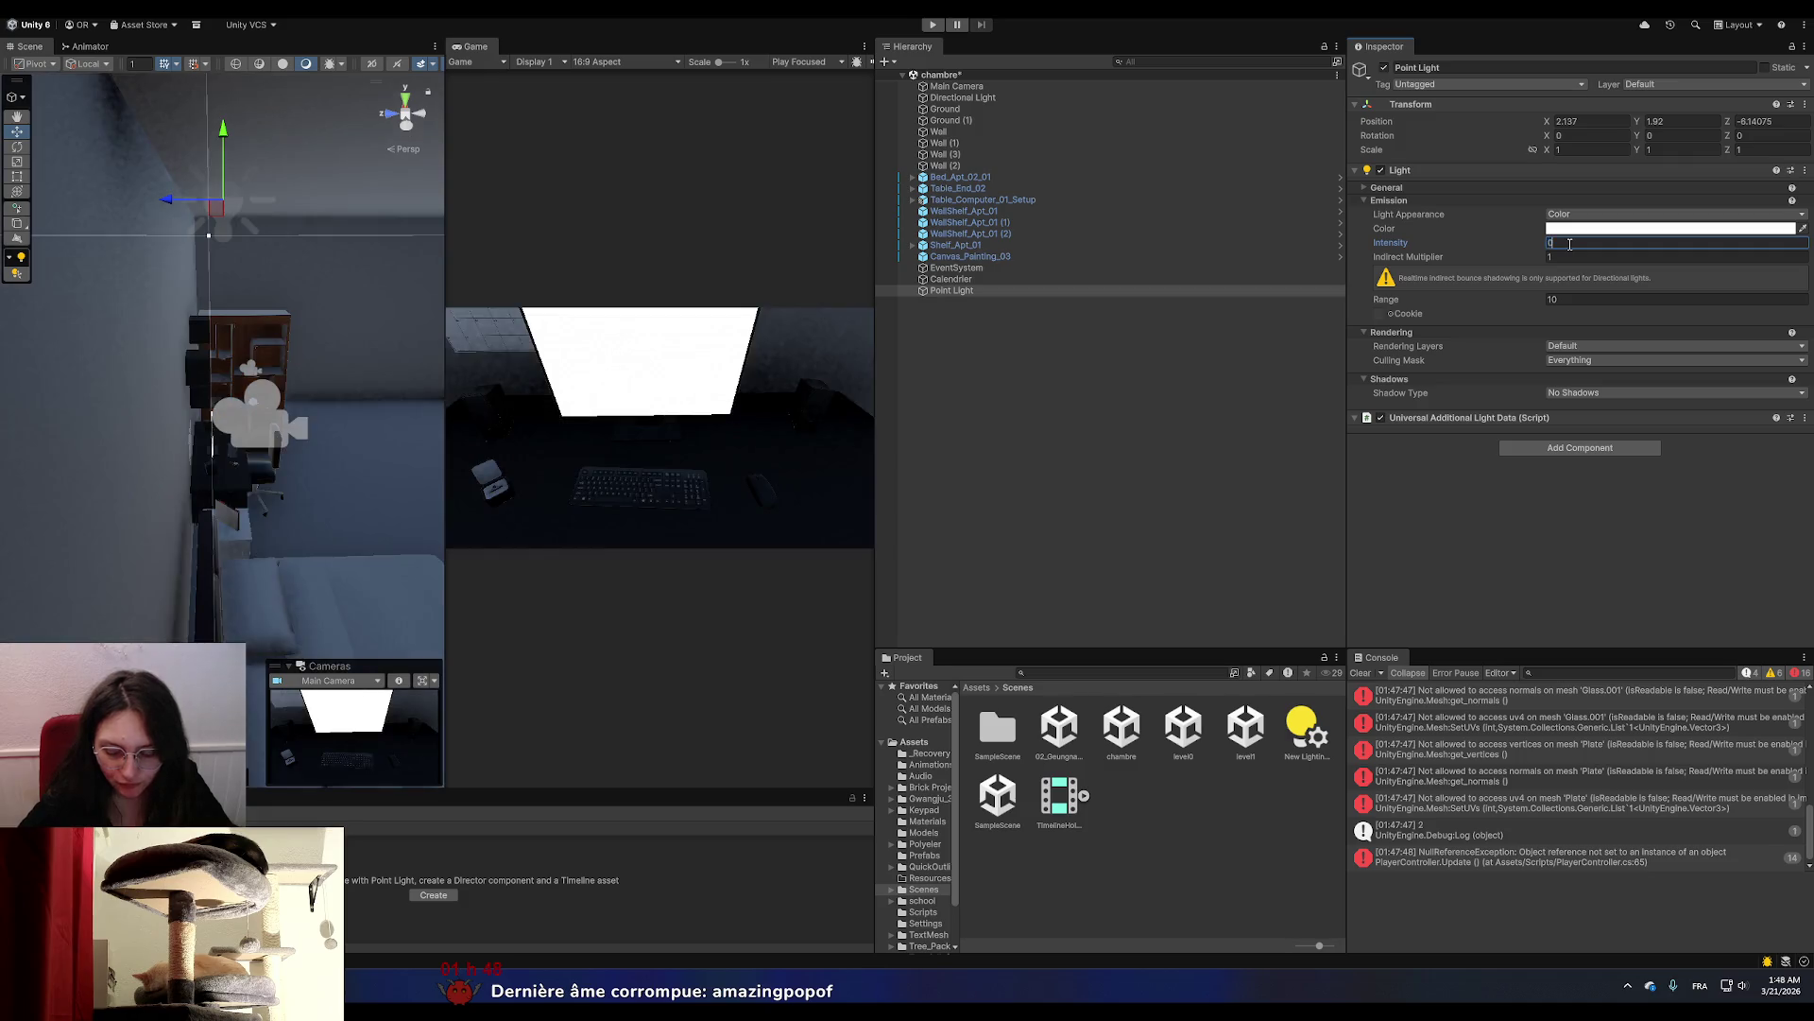
type(".1")
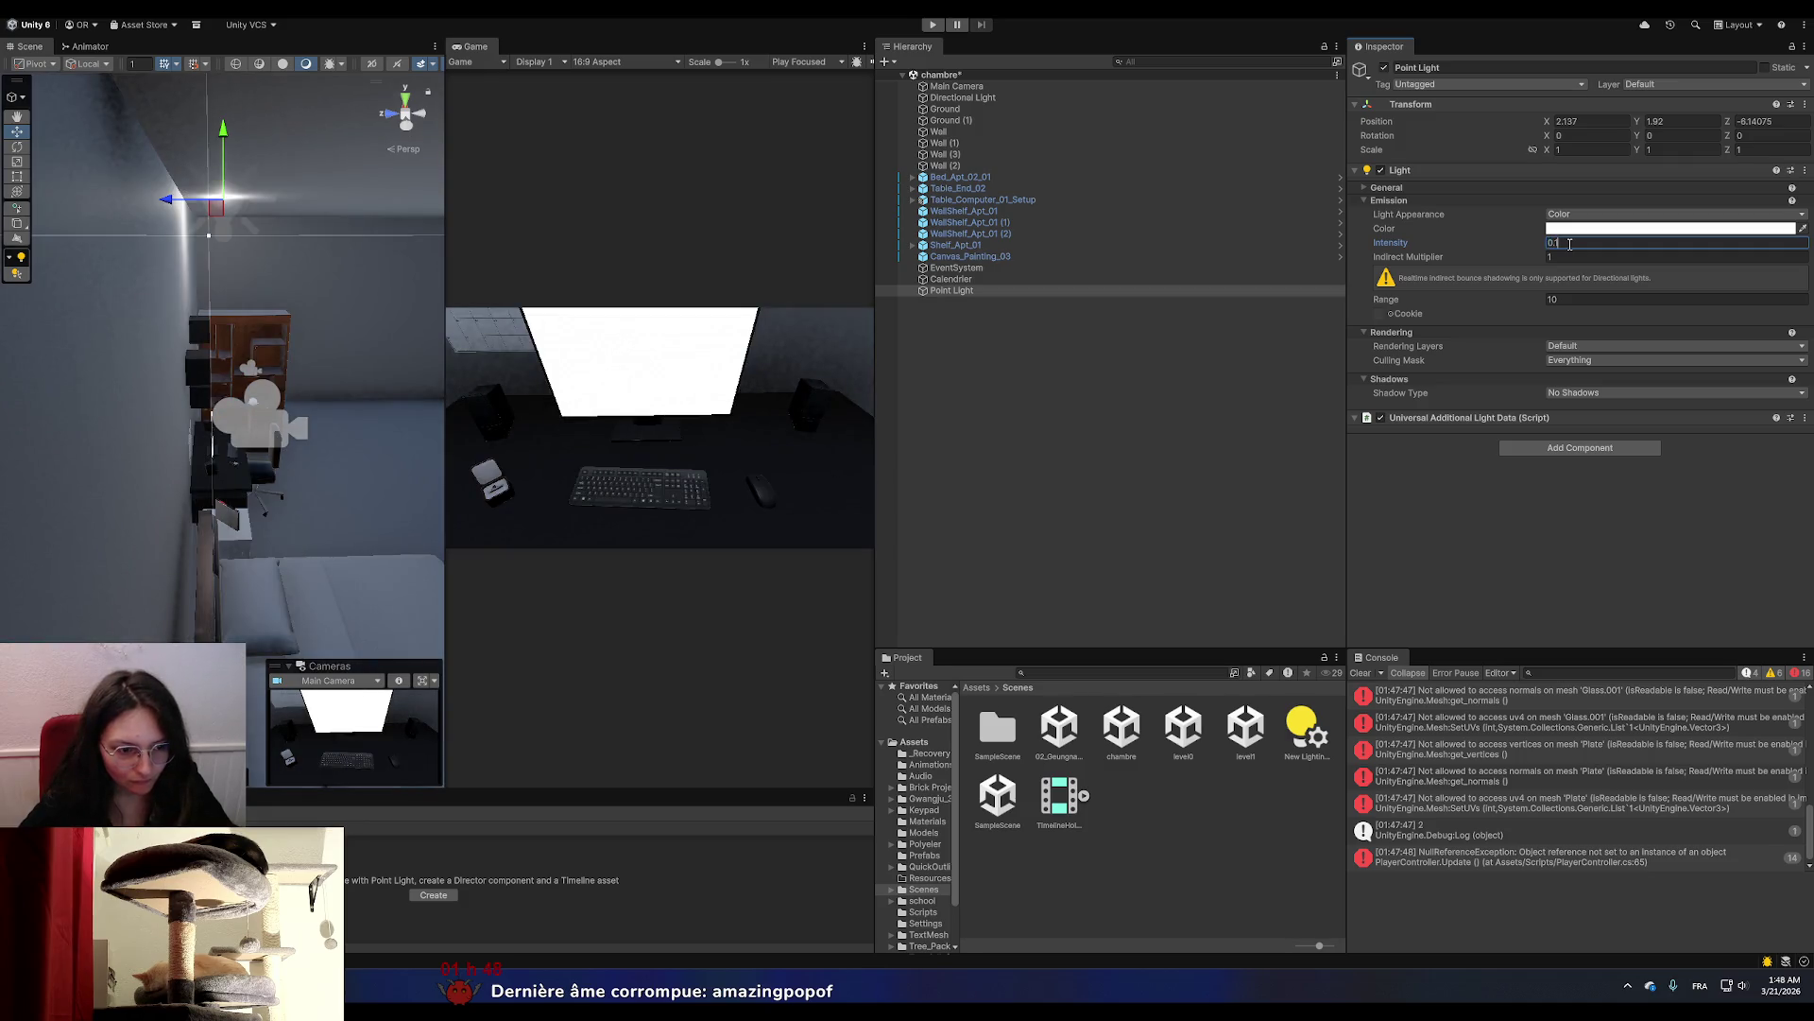
key("BackSpace")
type("2")
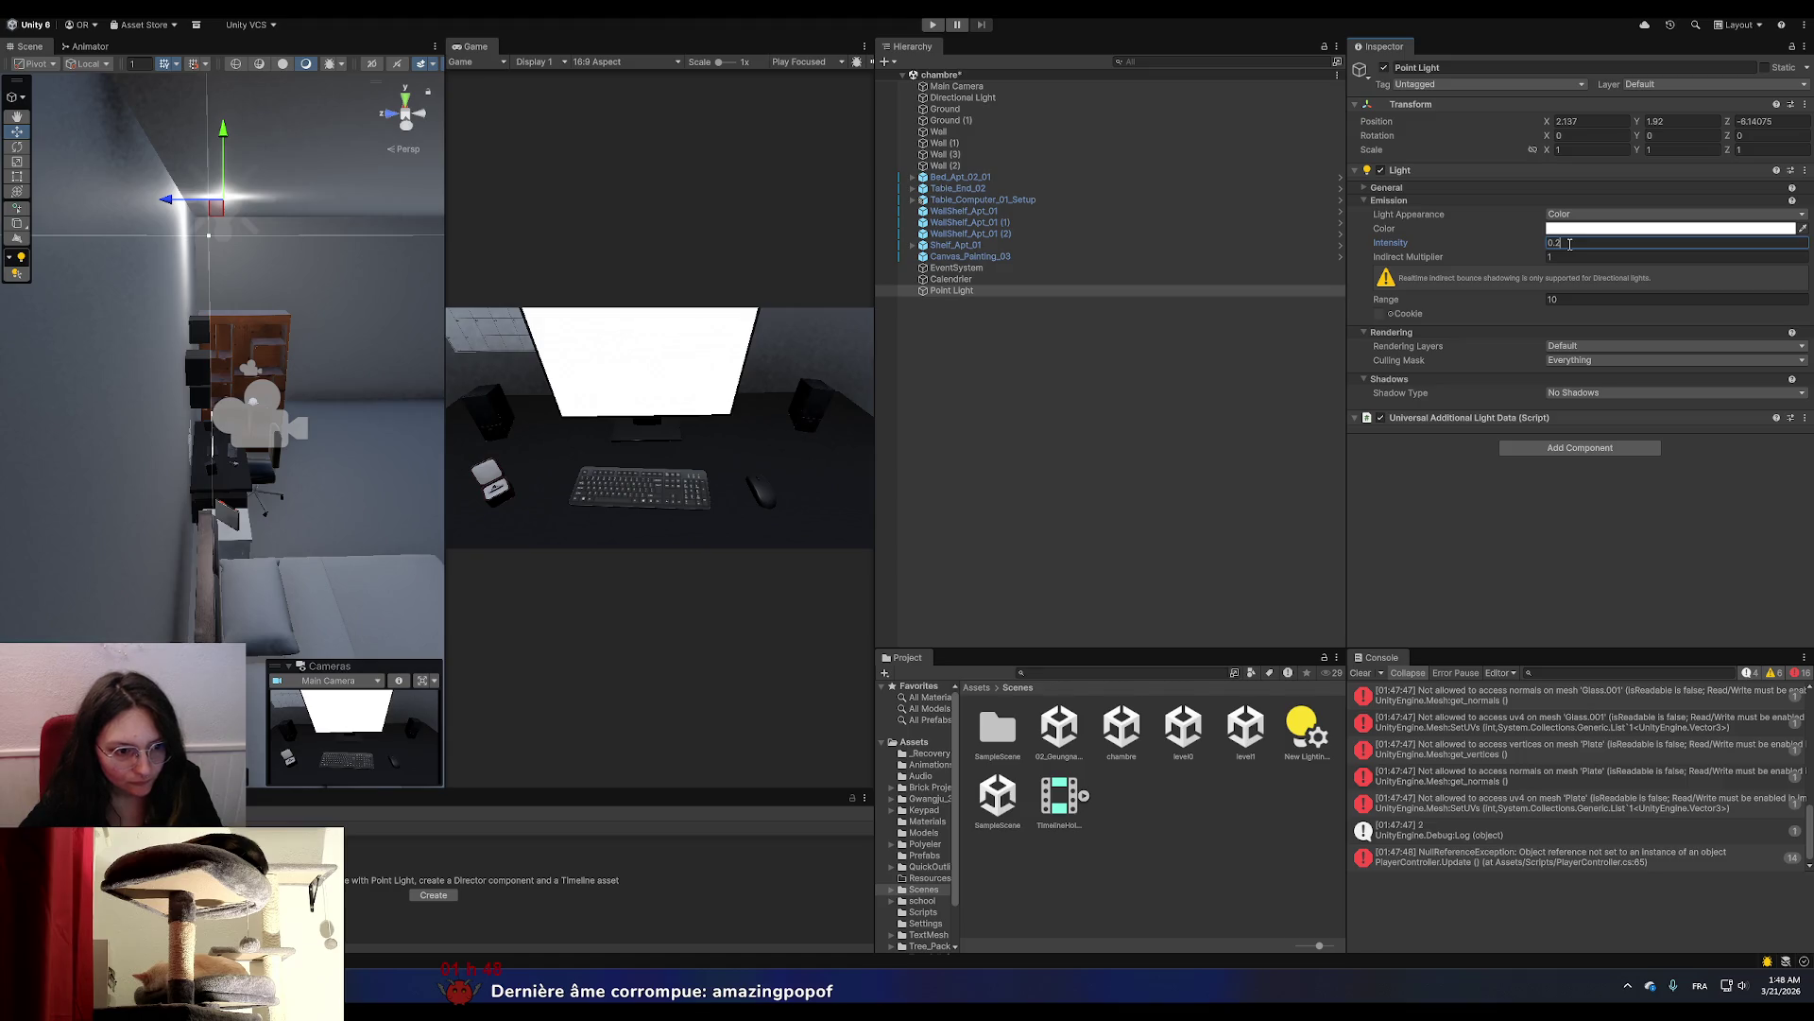
left_click(1508, 500)
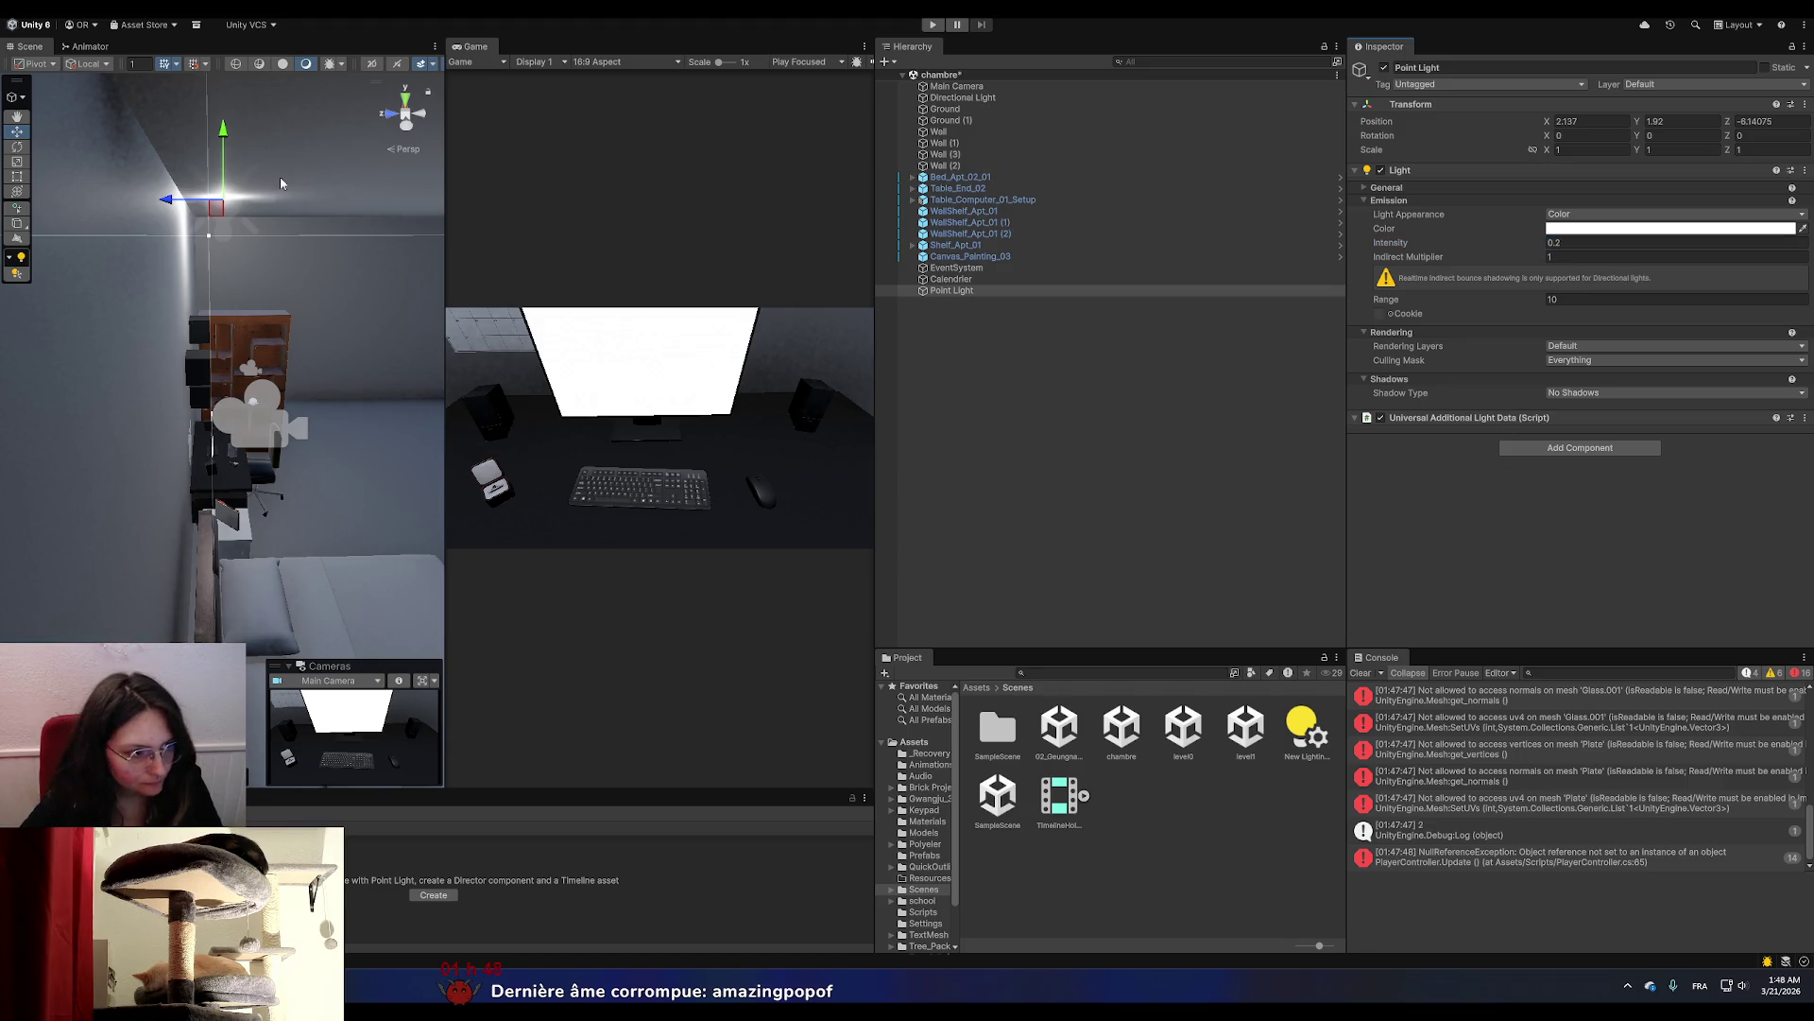
left_click_drag(162, 196, 284, 363)
Inspect the desk and monitor screen, lower the Point Light slightly, then switch to Controller1.cs.
left_click(376, 459)
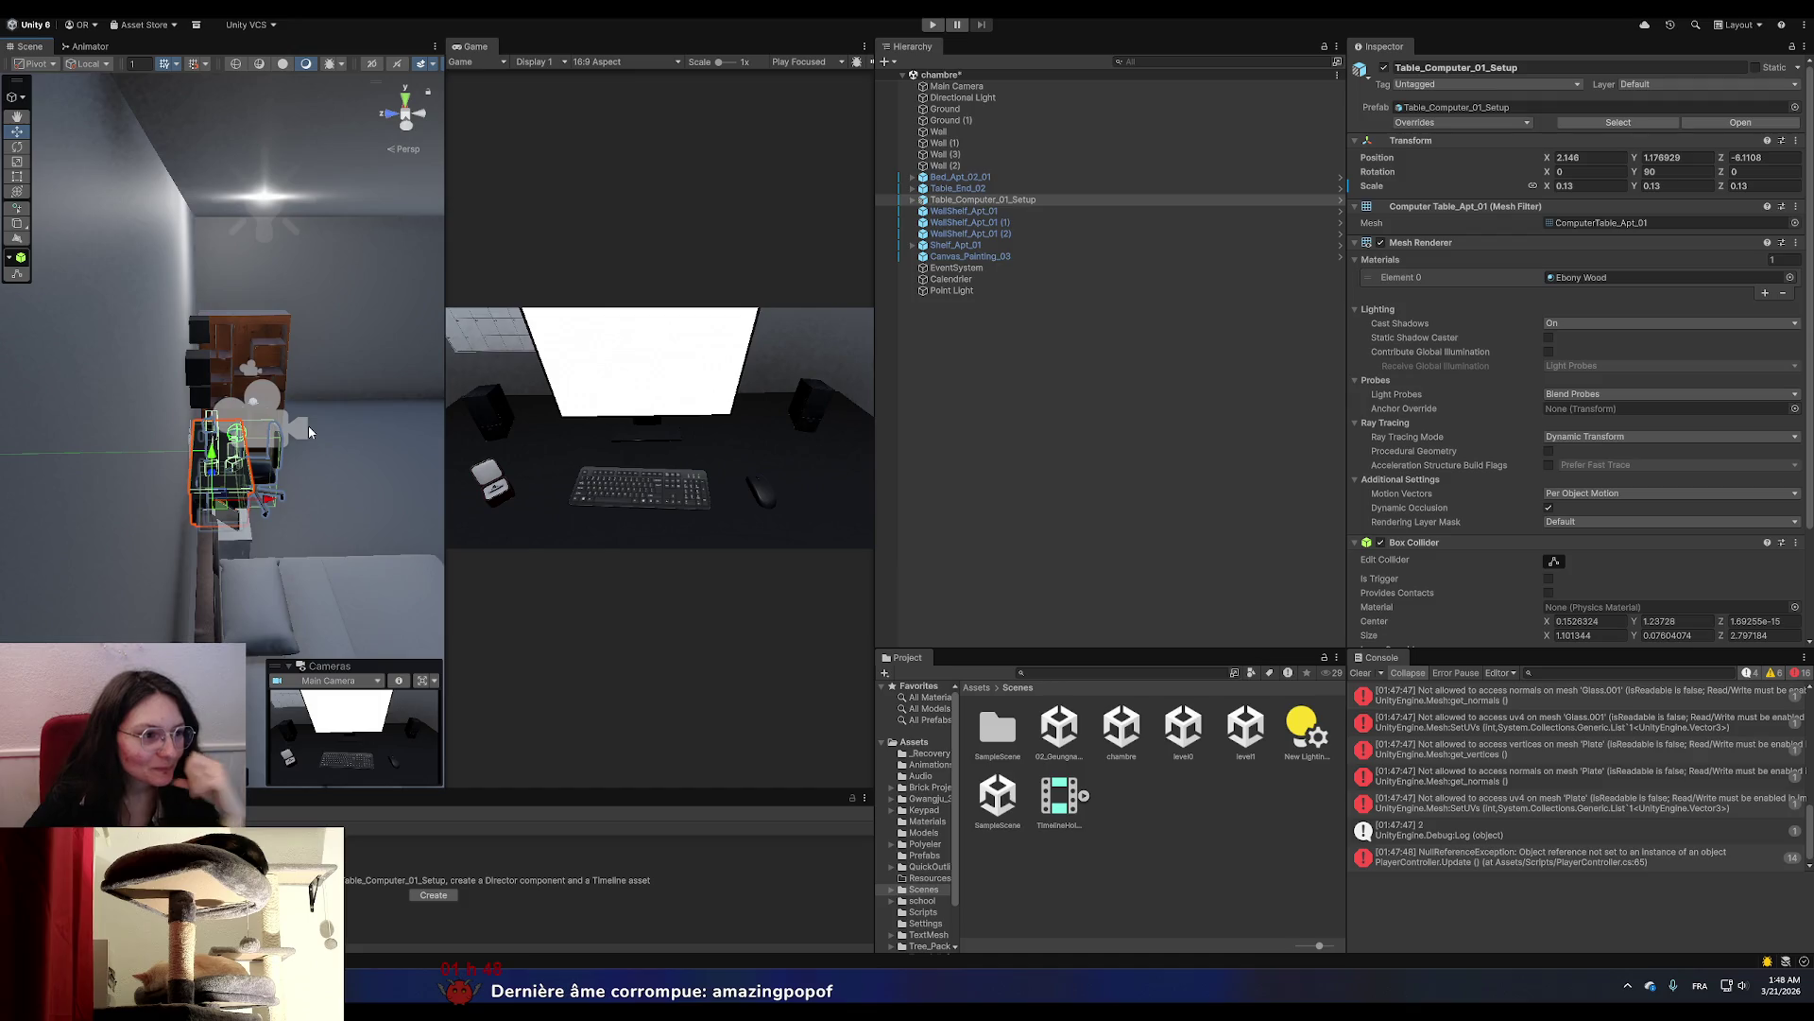
left_click(327, 406)
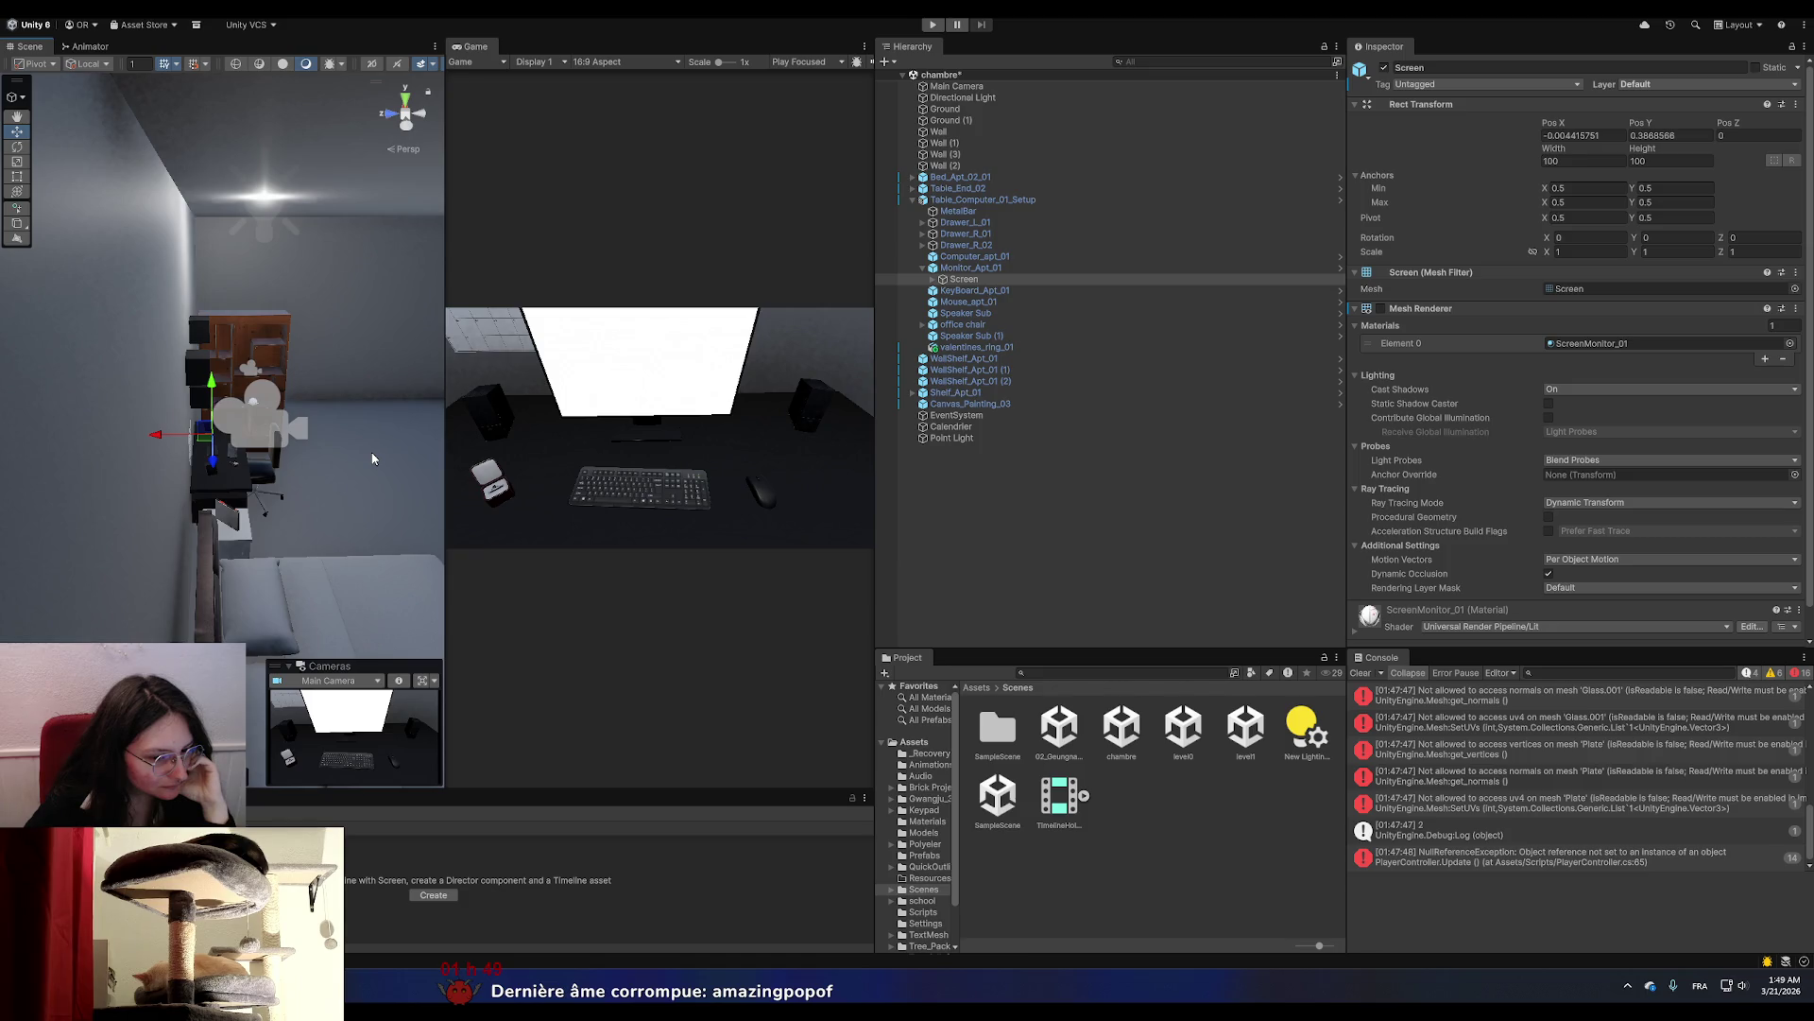
left_click(266, 200)
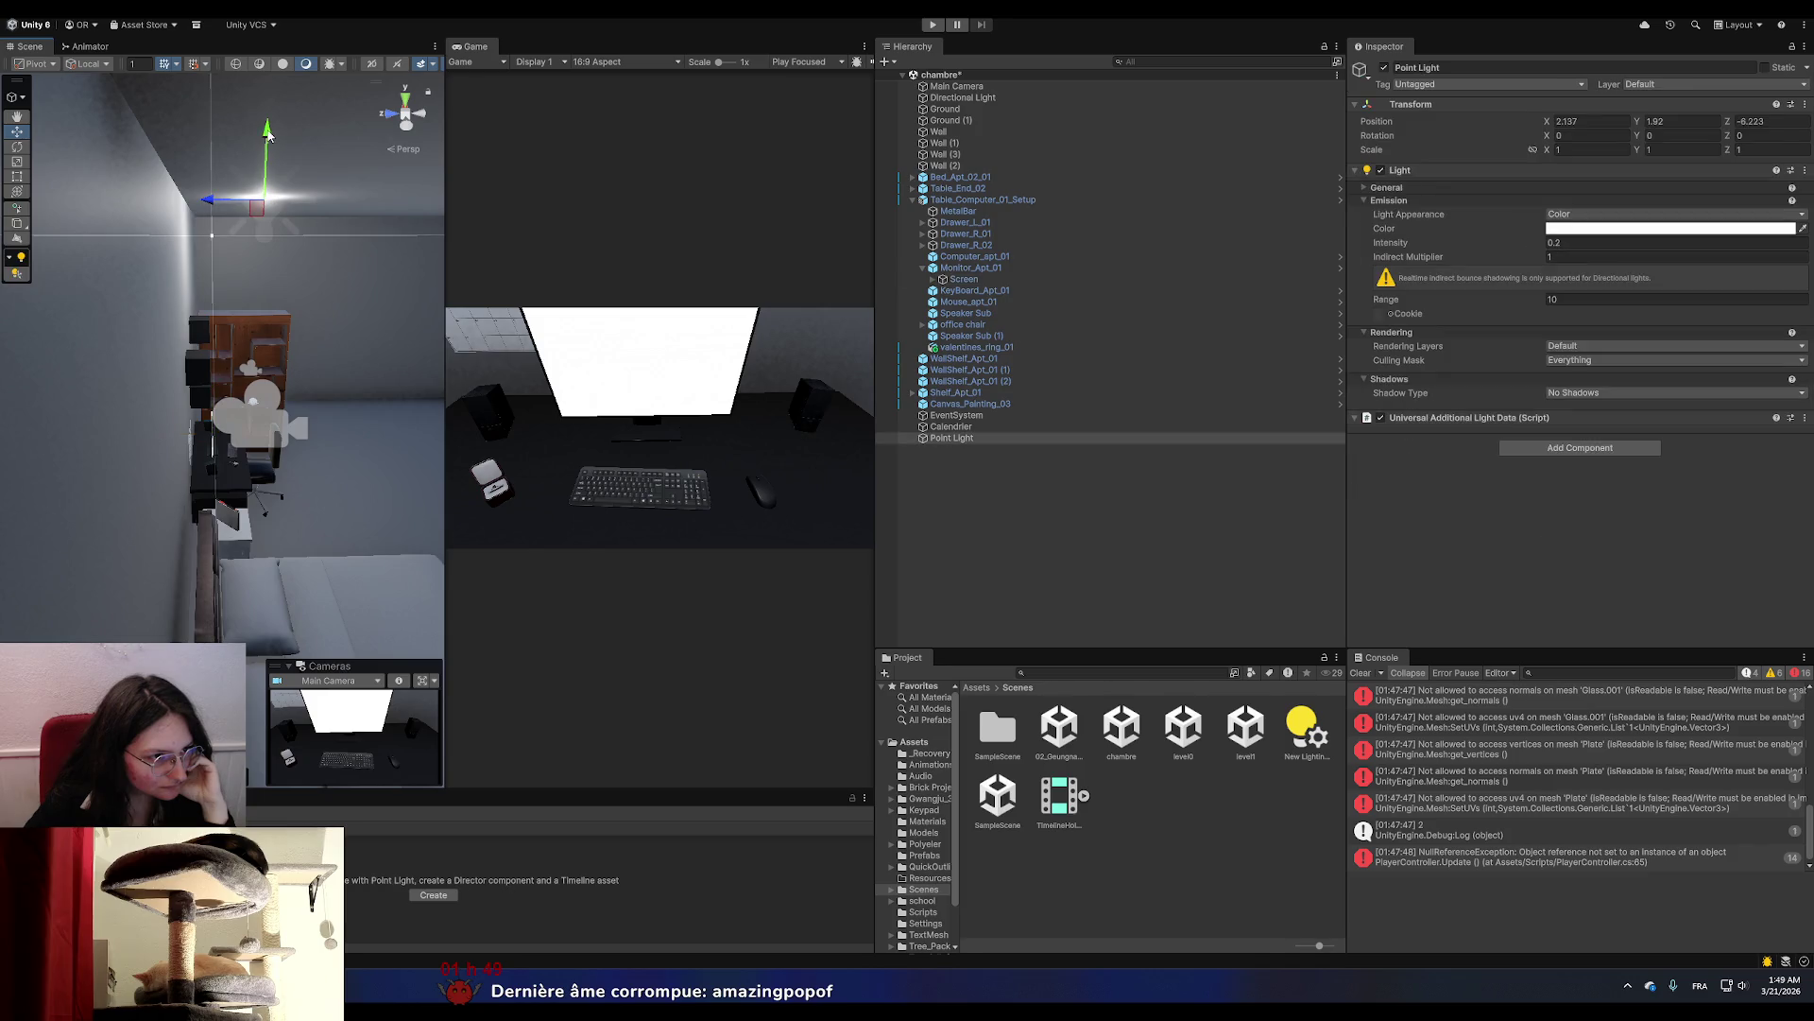
left_click_drag(268, 140, 255, 274)
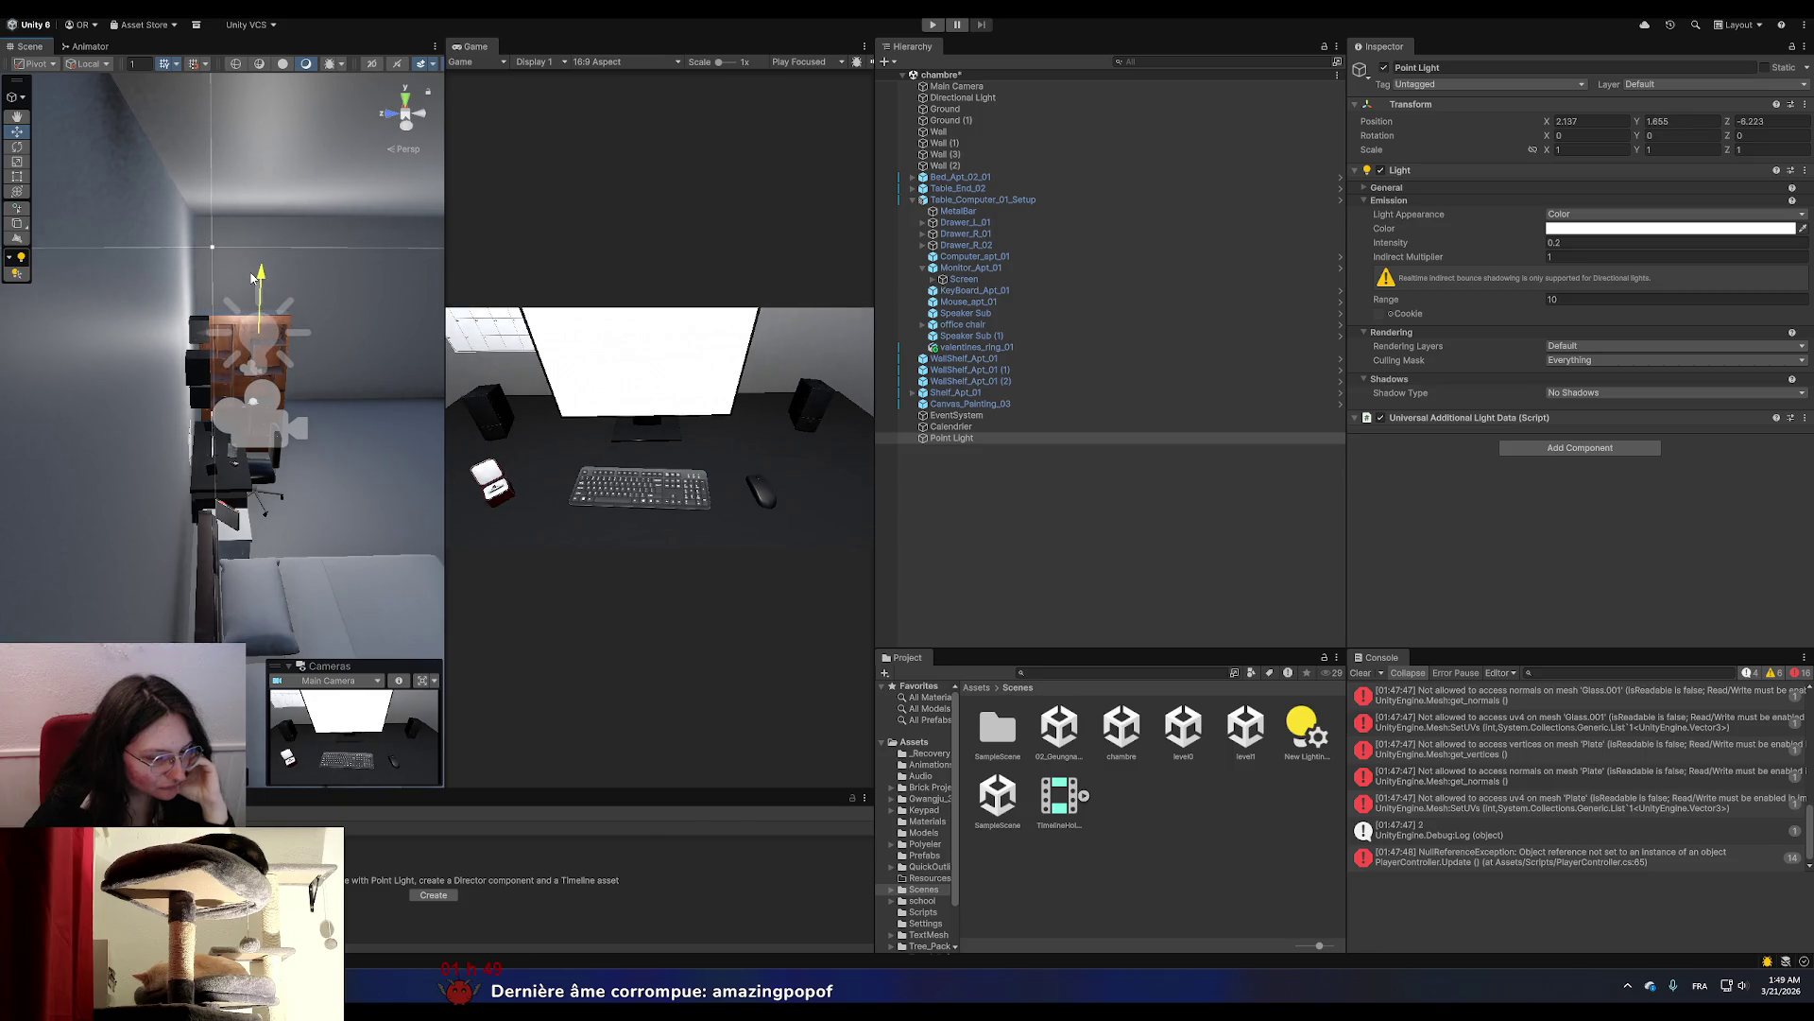
left_click(236, 453)
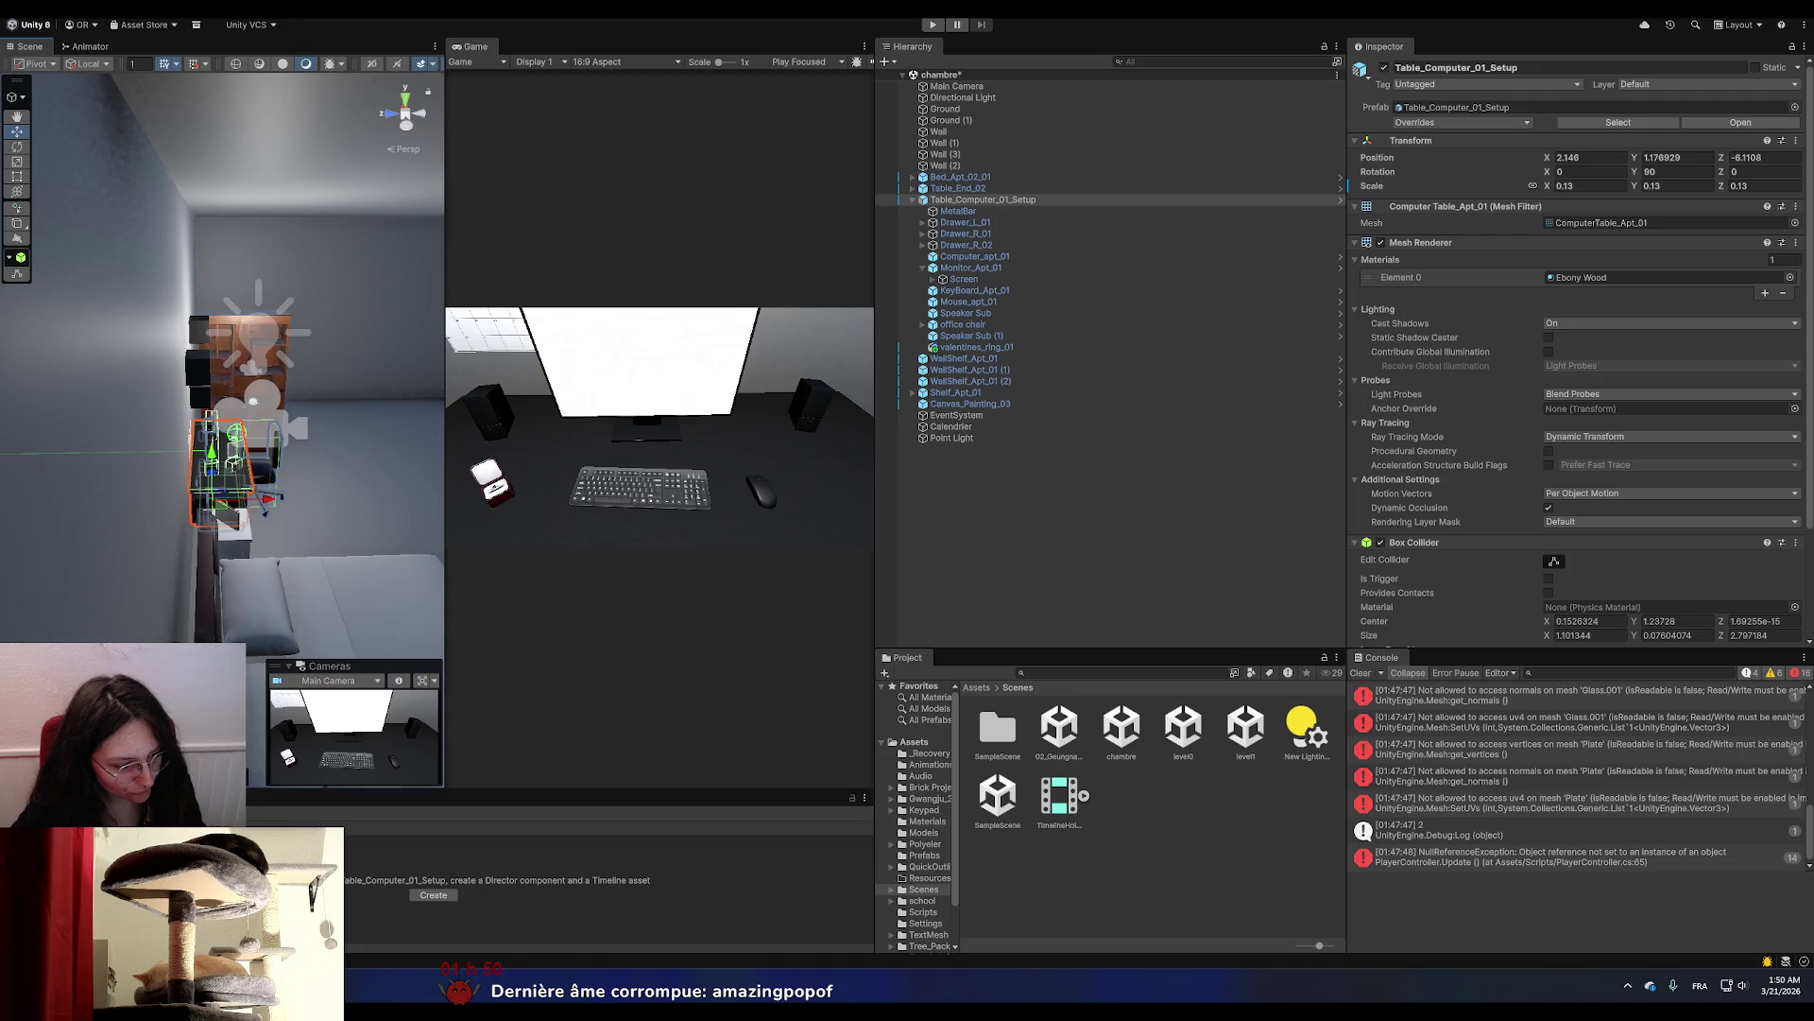
key("alt+Tab")
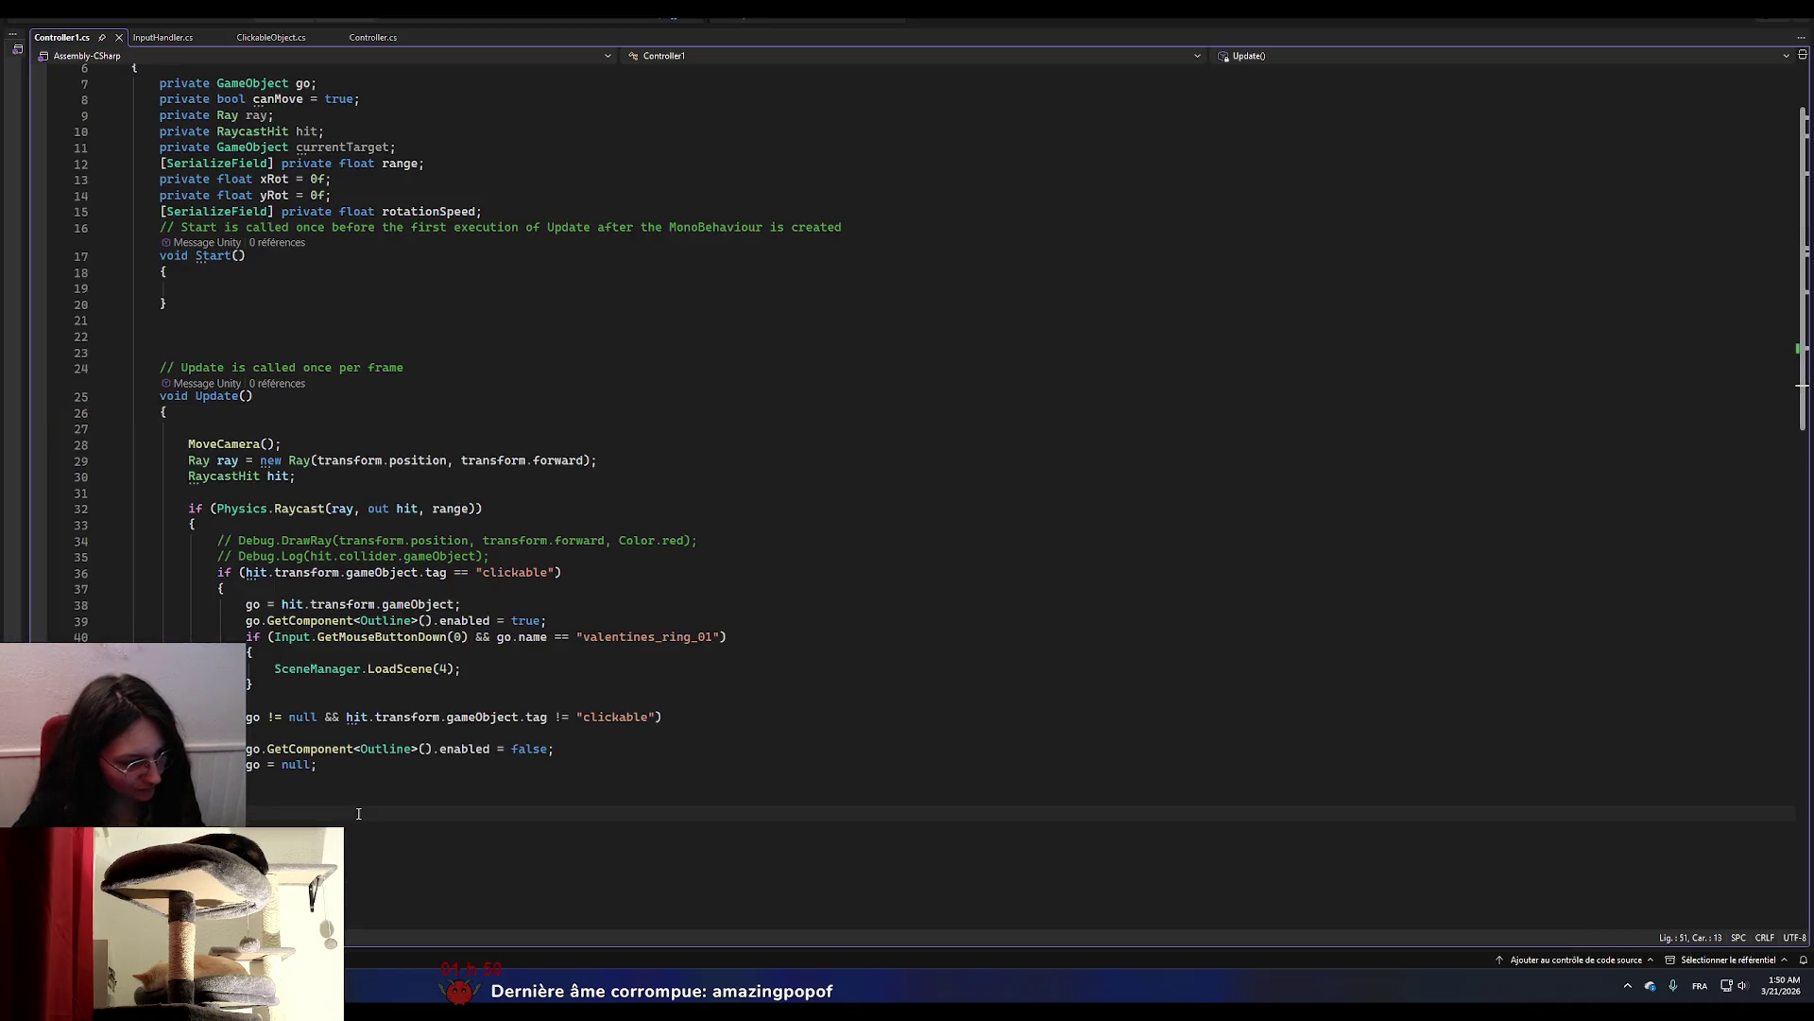
Remove the surplus empty lines after go = null; at the end of Update in Controller1.cs.
key("BackSpace")
key("BackSpace")
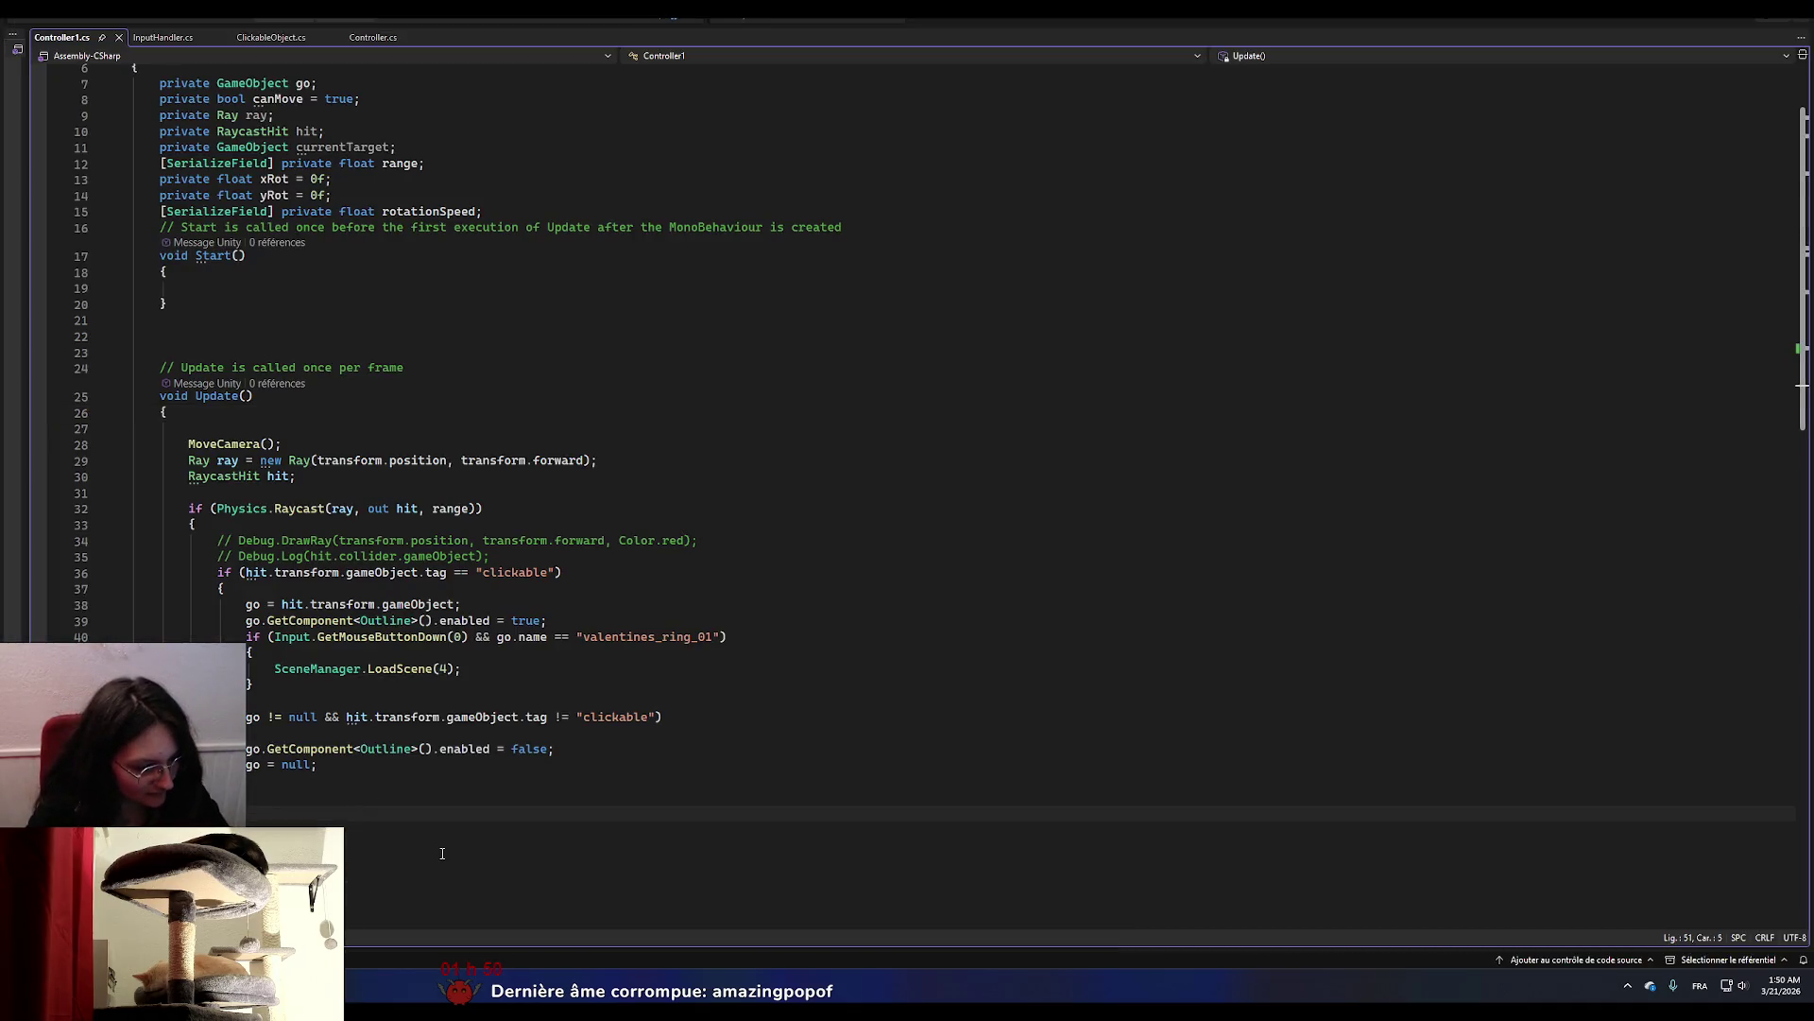
key("BackSpace")
key("BackSpace")
key("BackSpace")
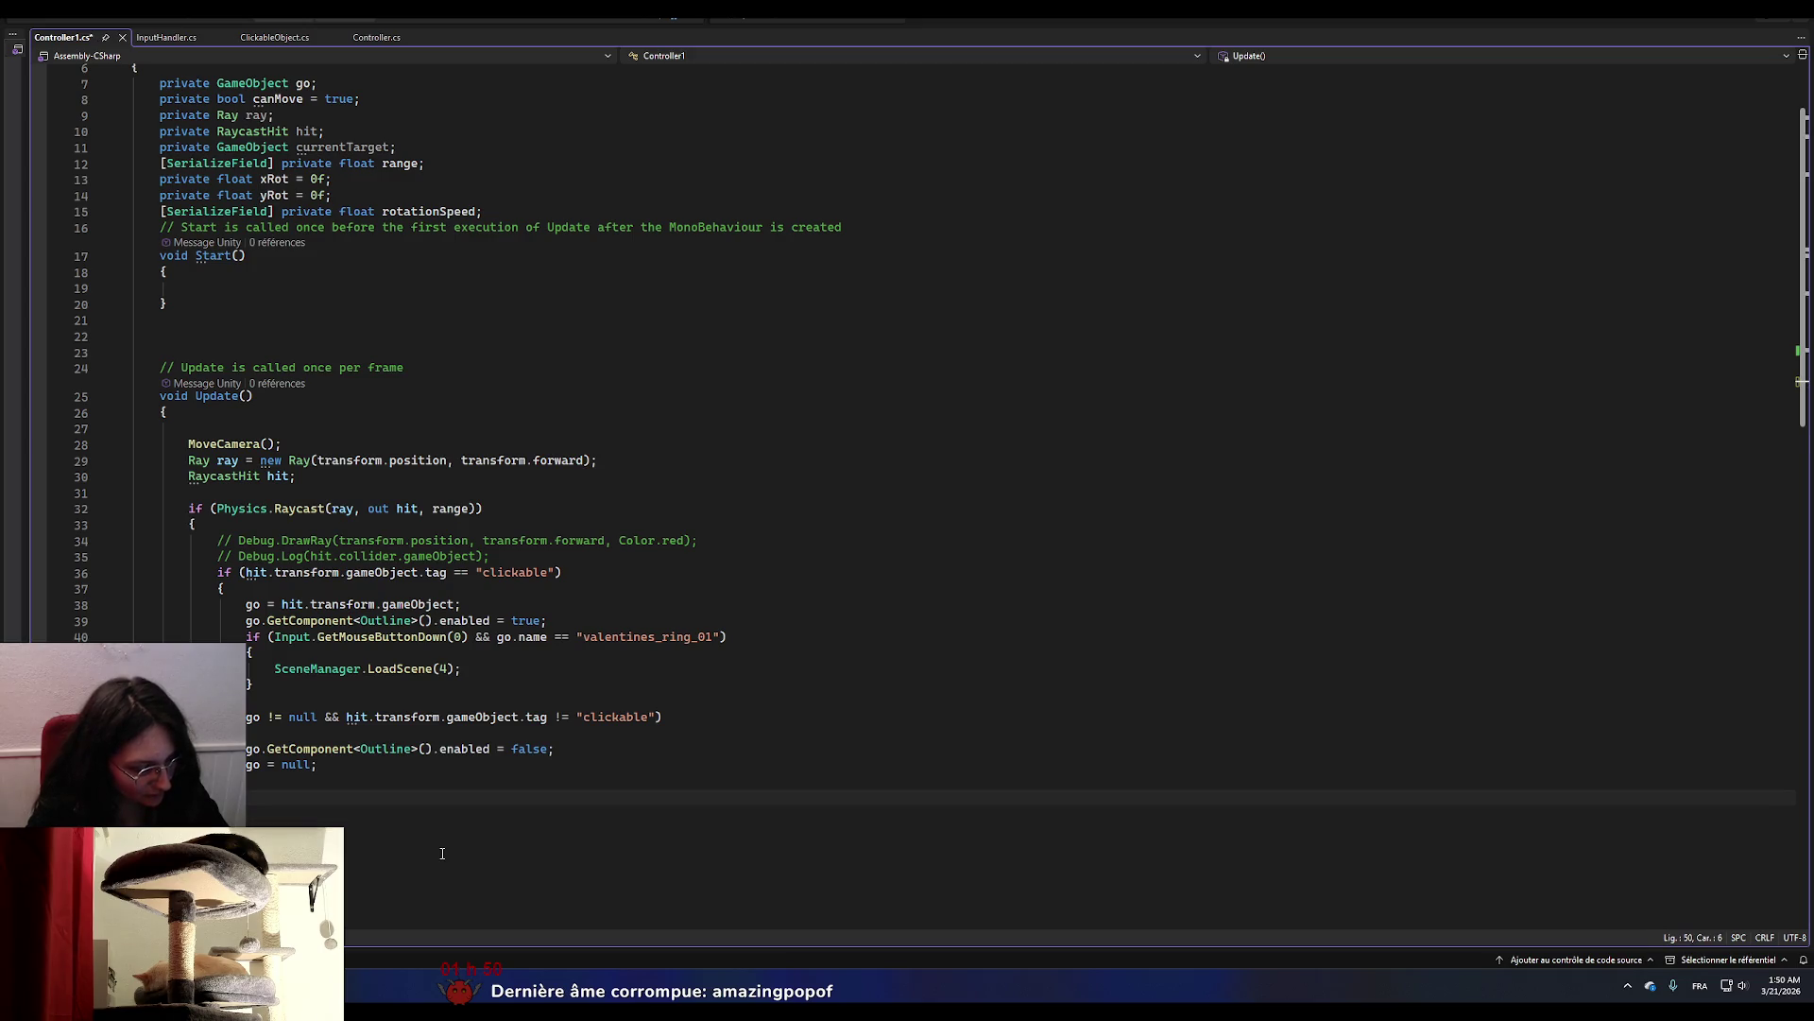
key("BackSpace")
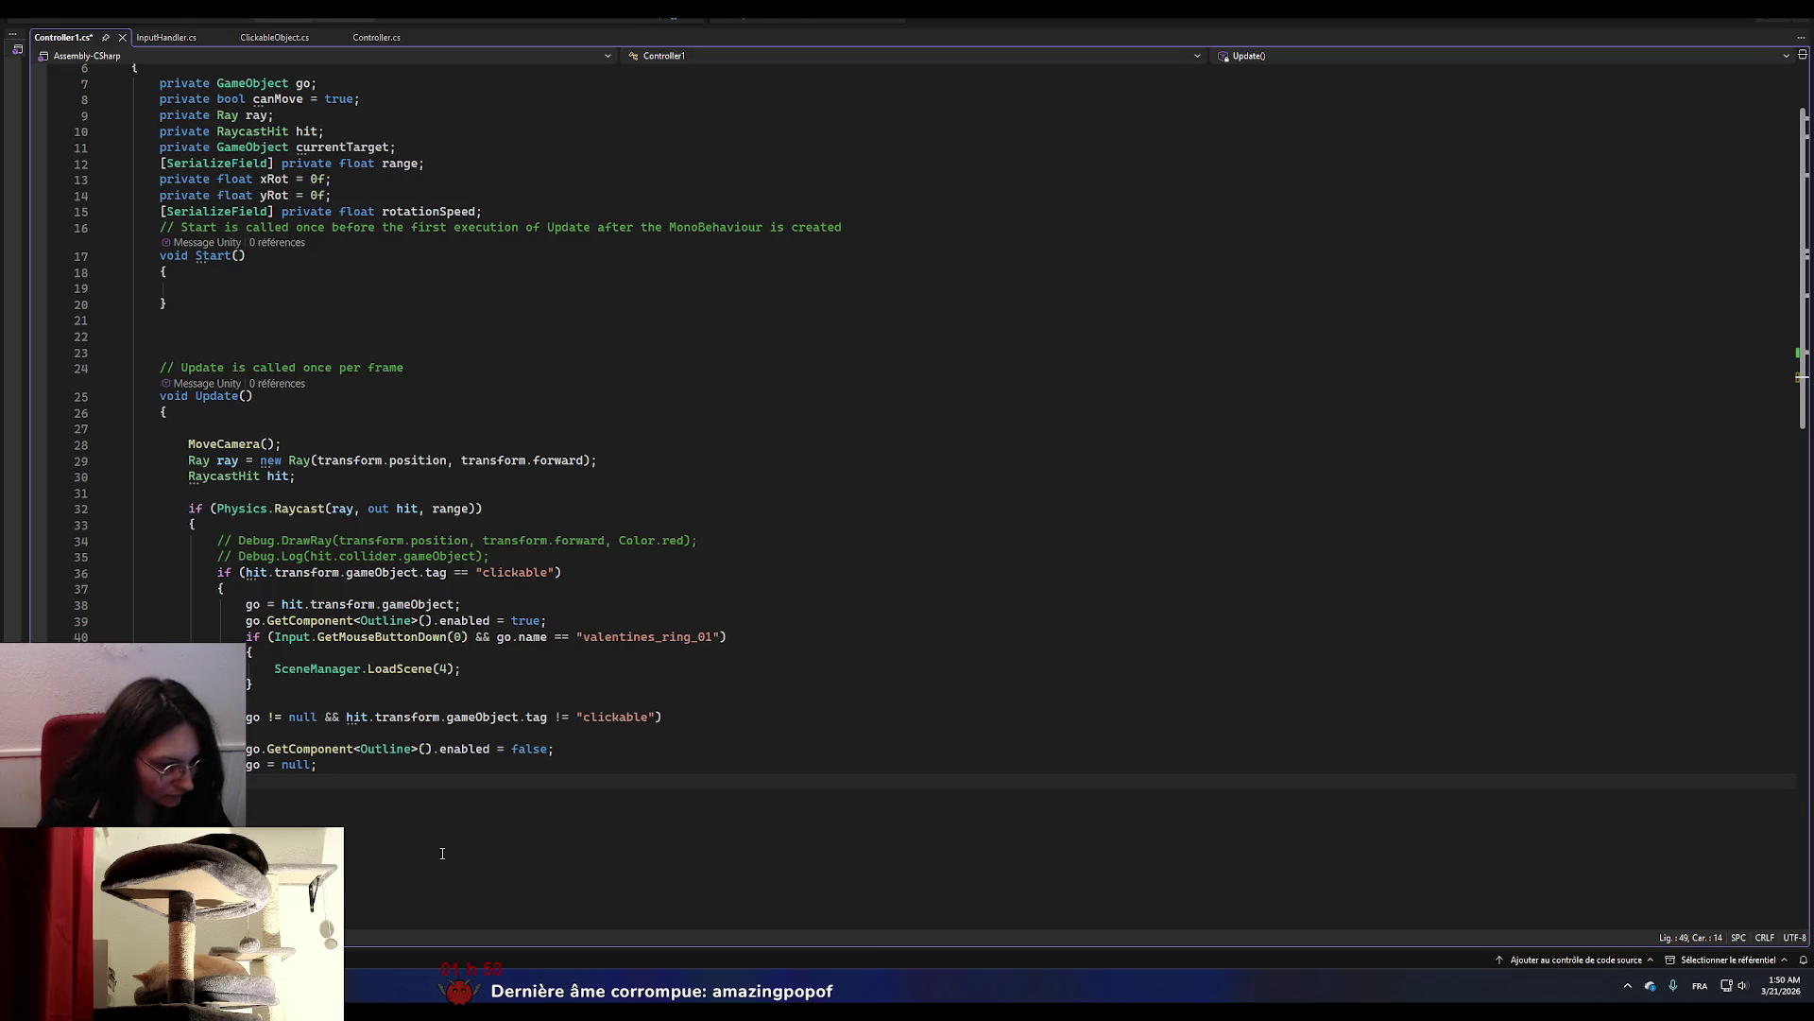
key("Return")
key("BackSpace")
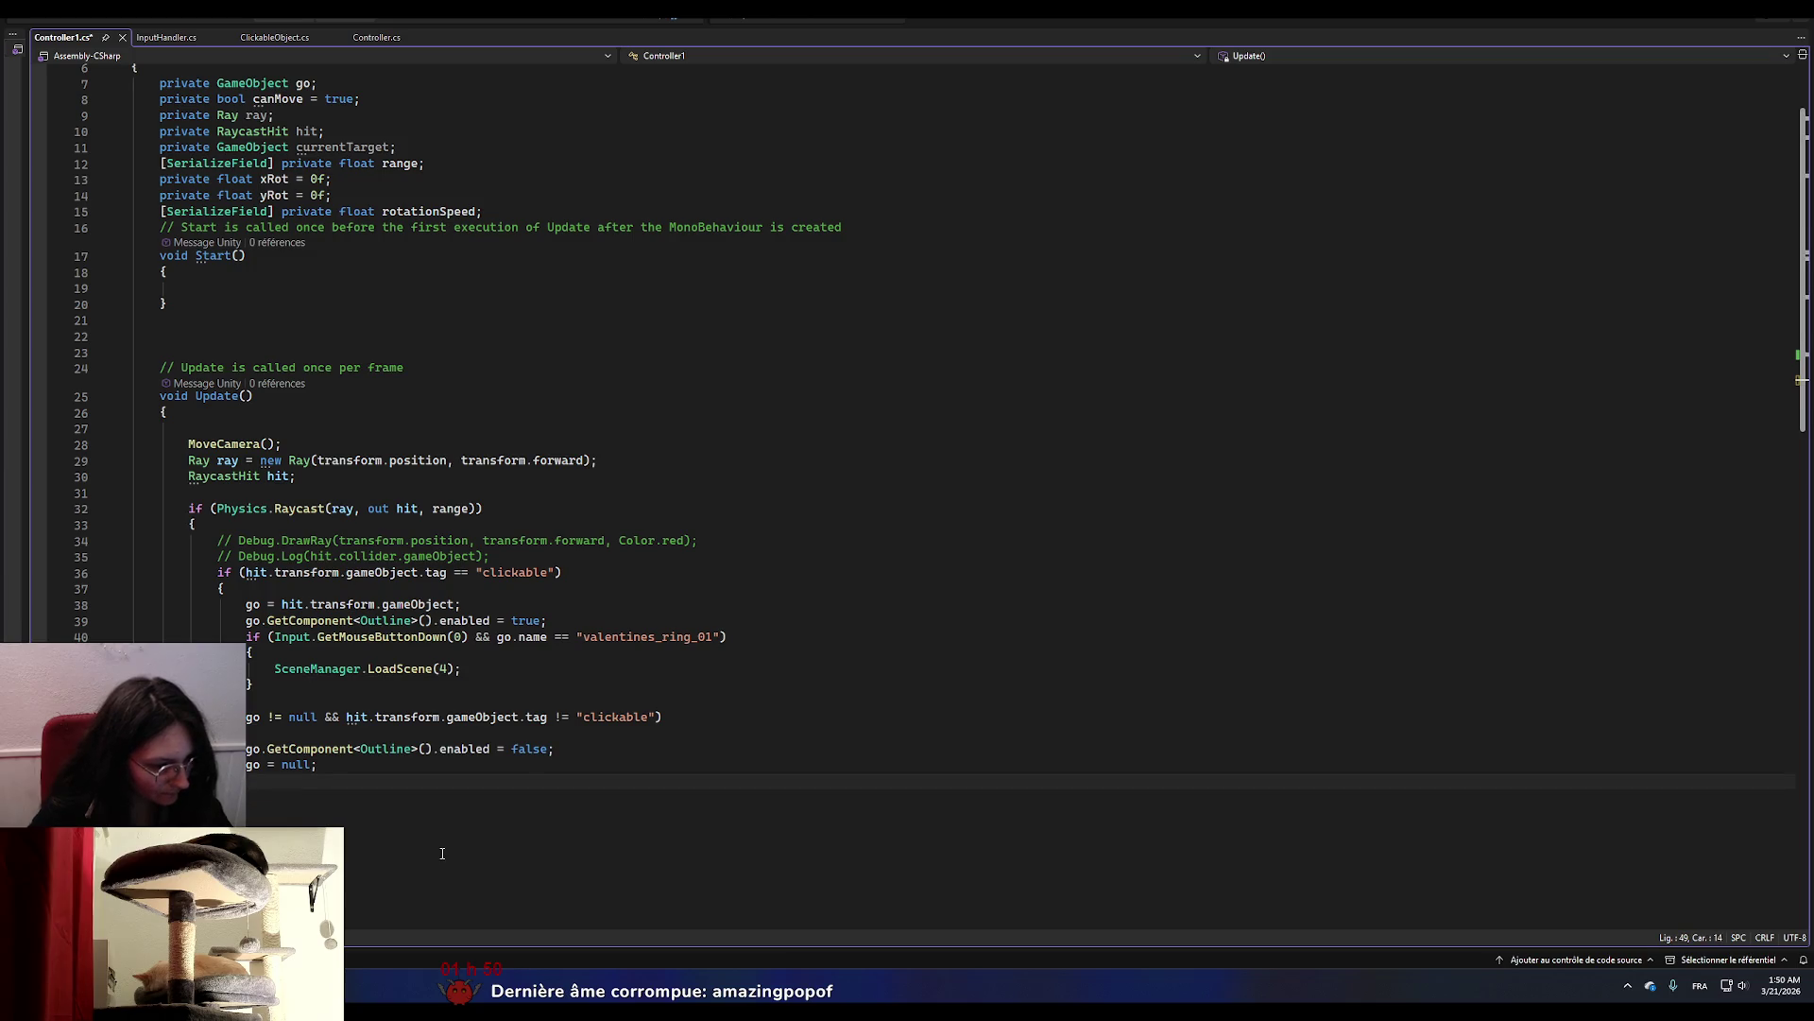
key("Return")
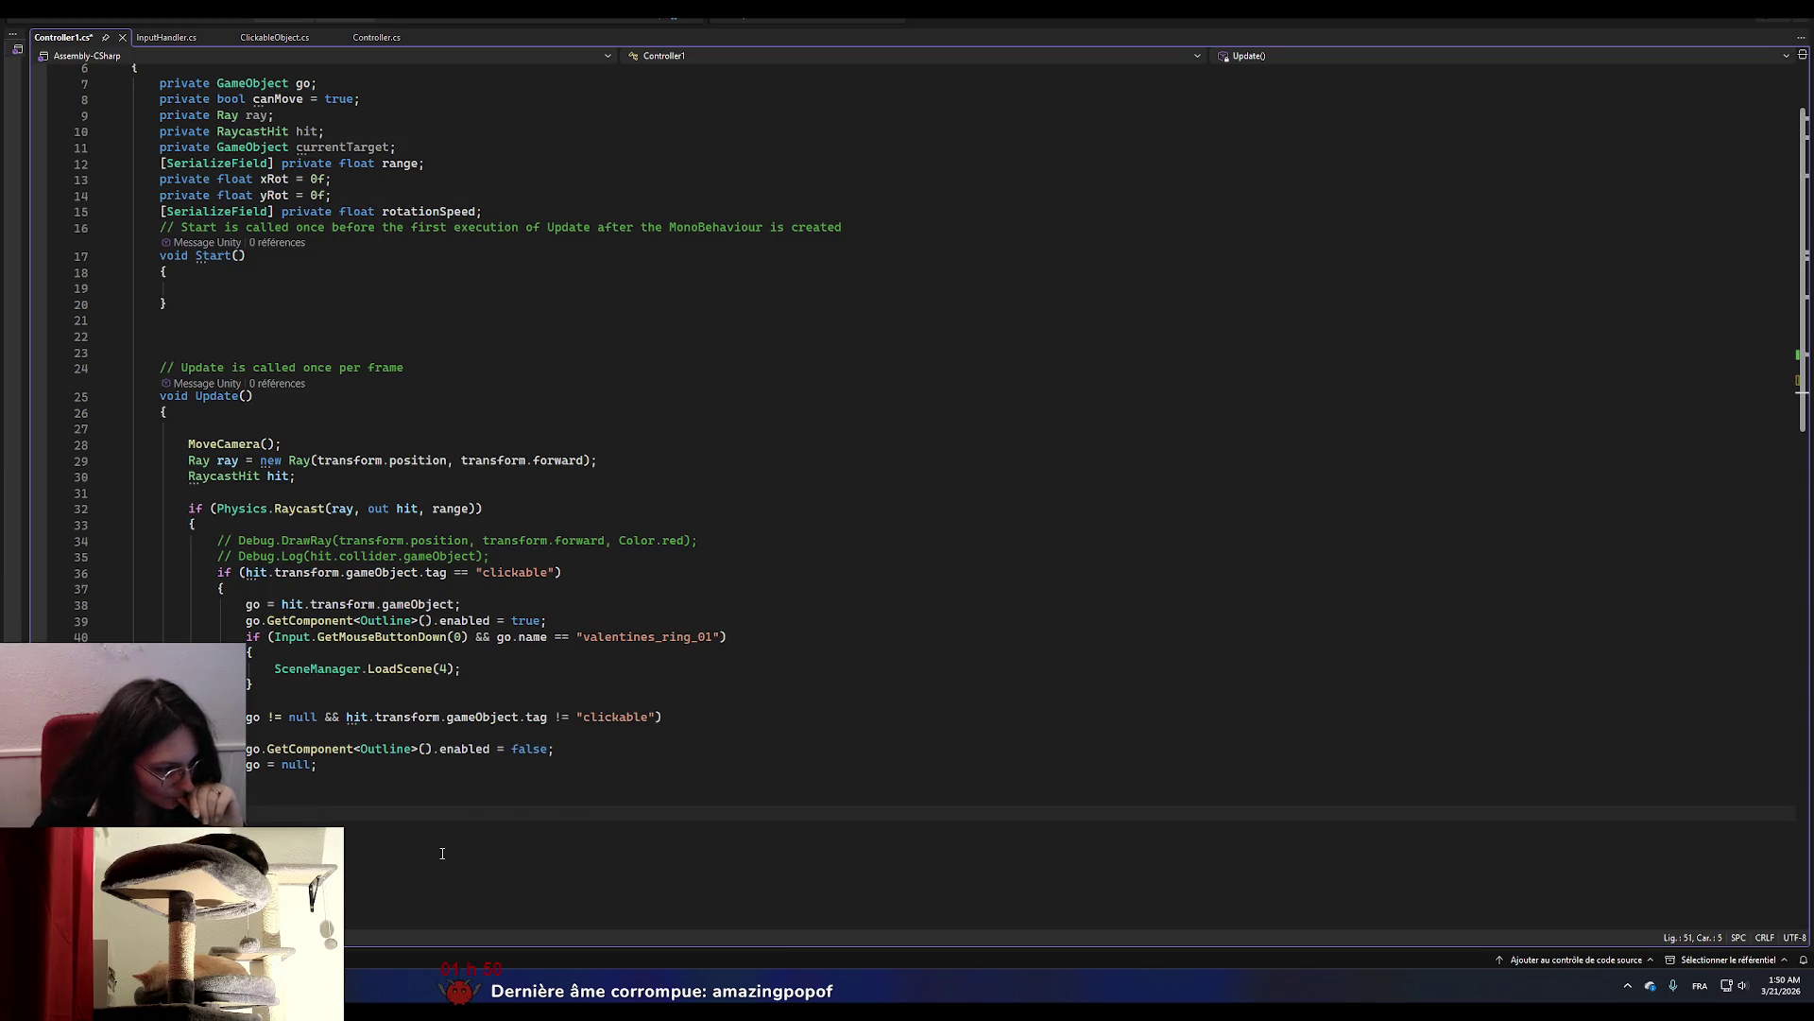
key("BackSpace")
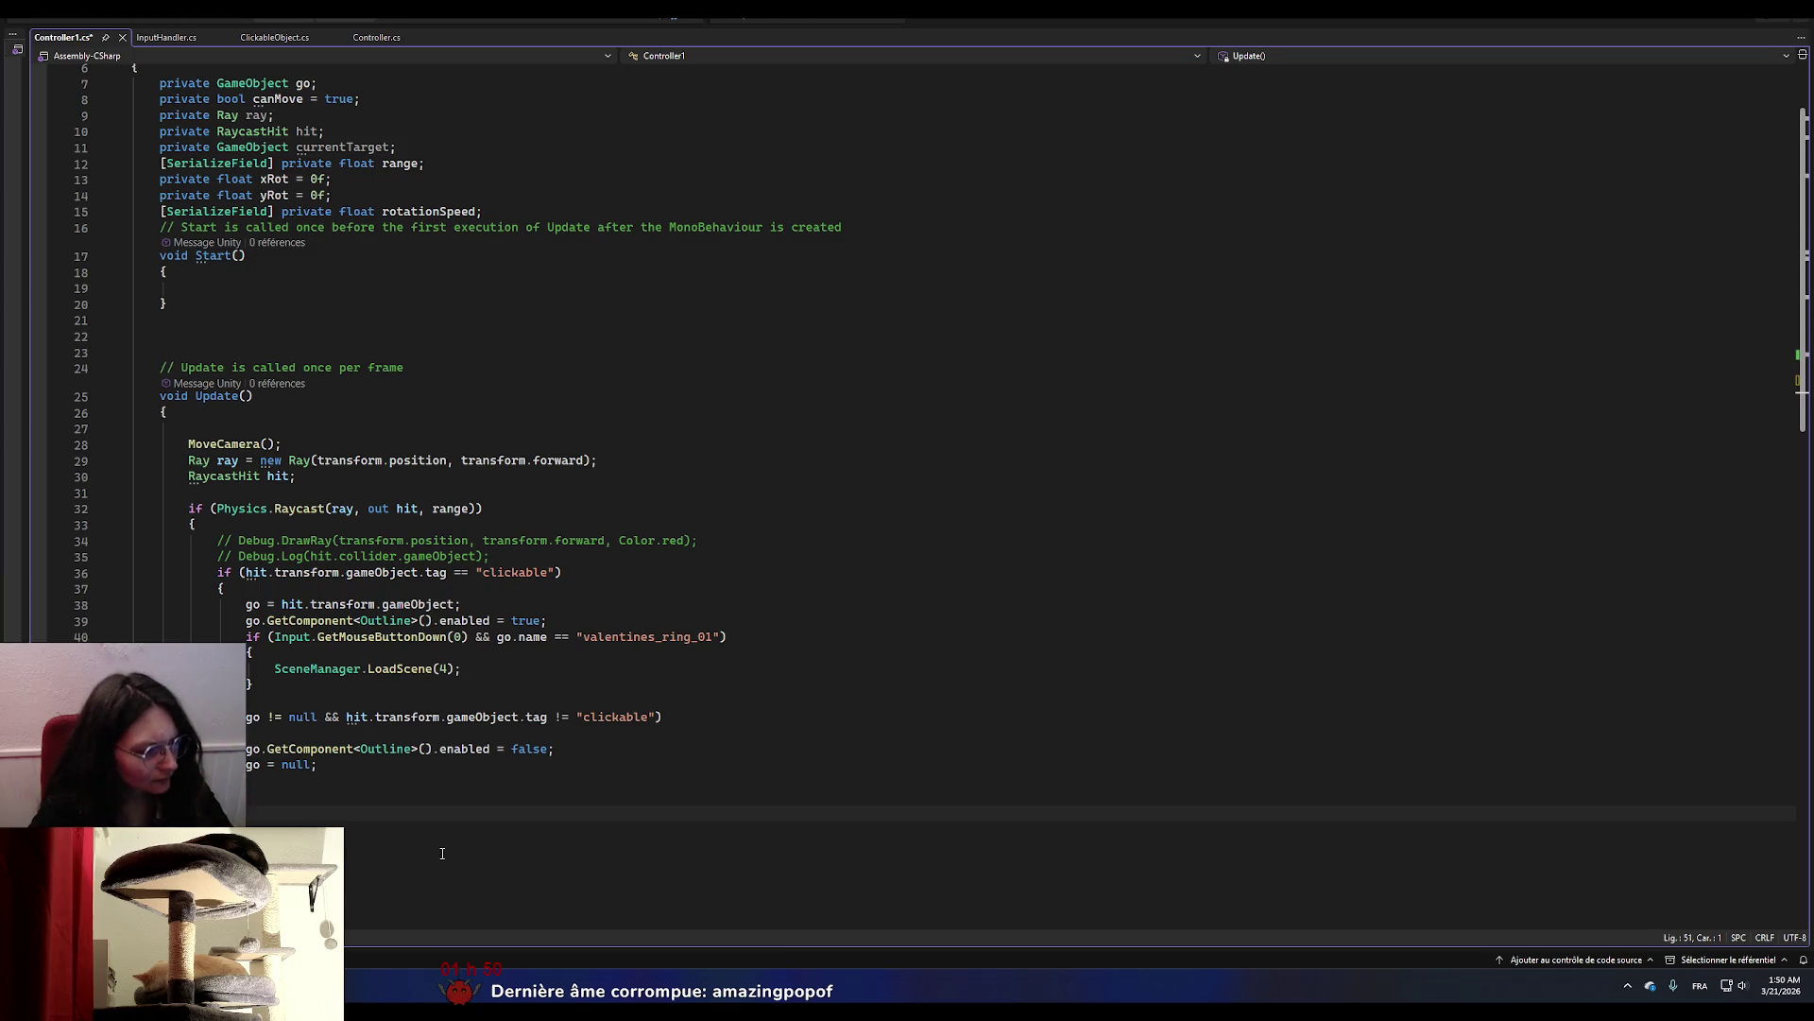
key("Return")
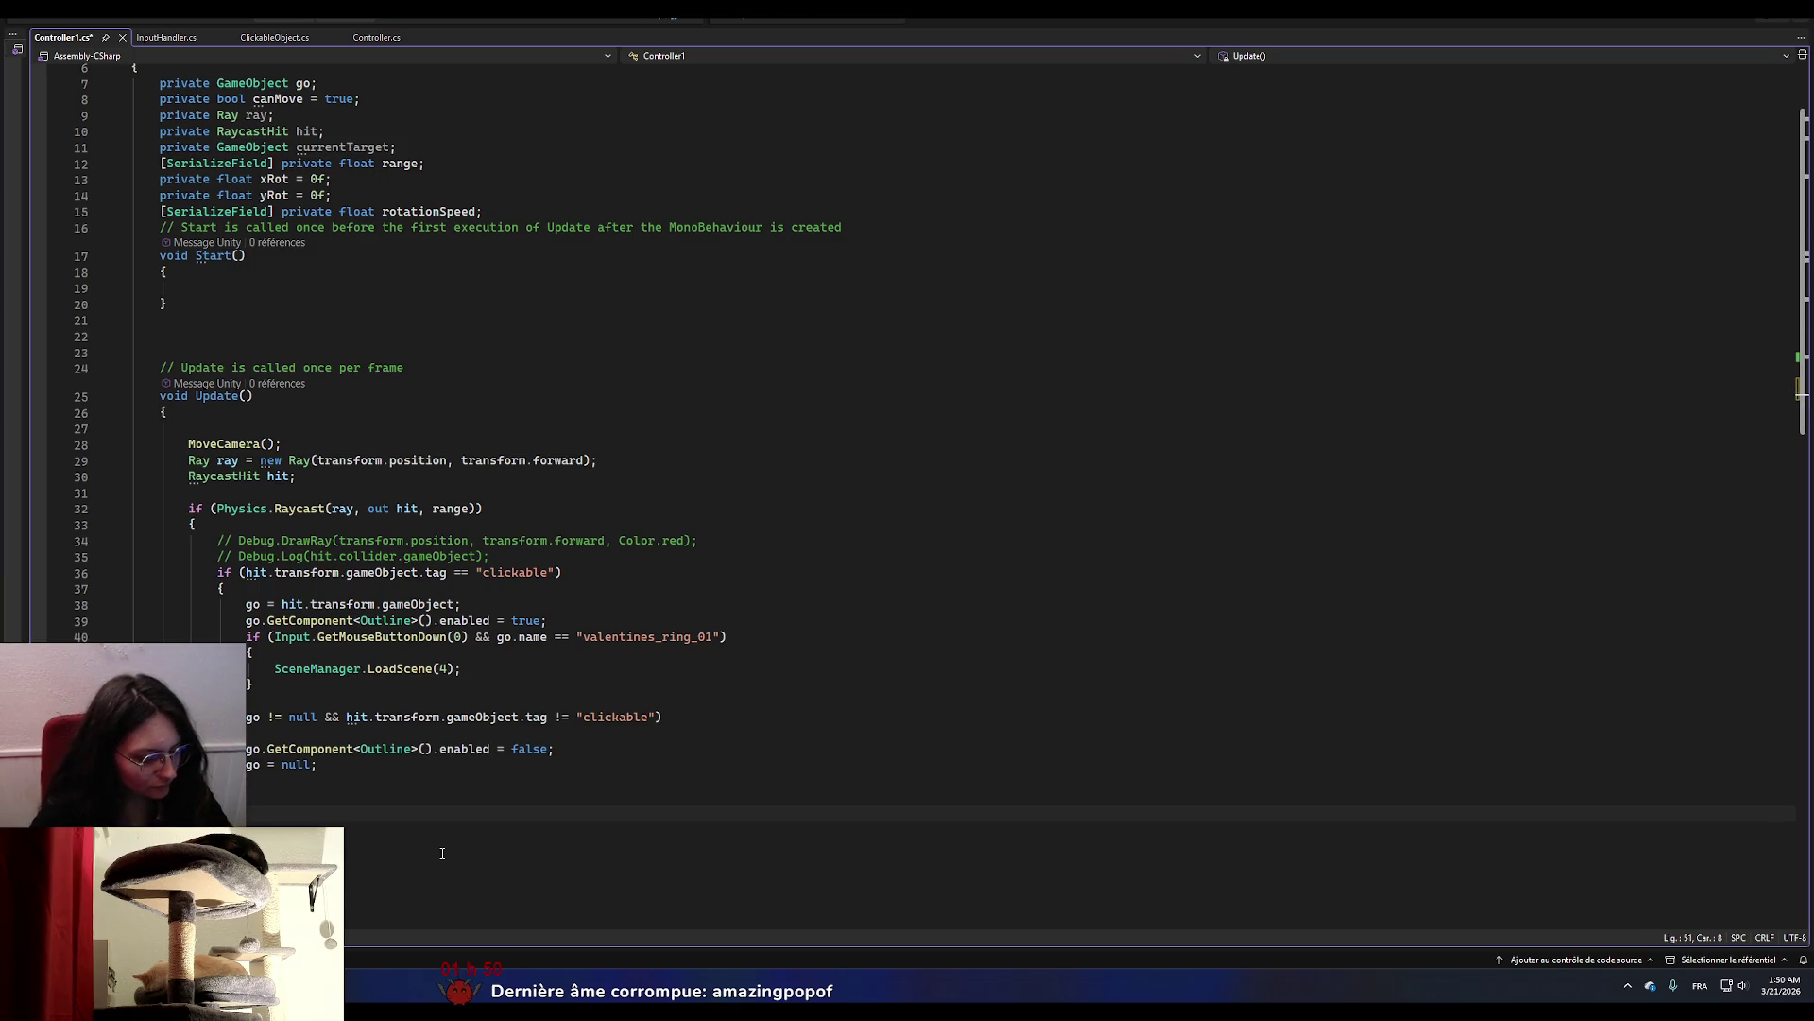
key("BackSpace")
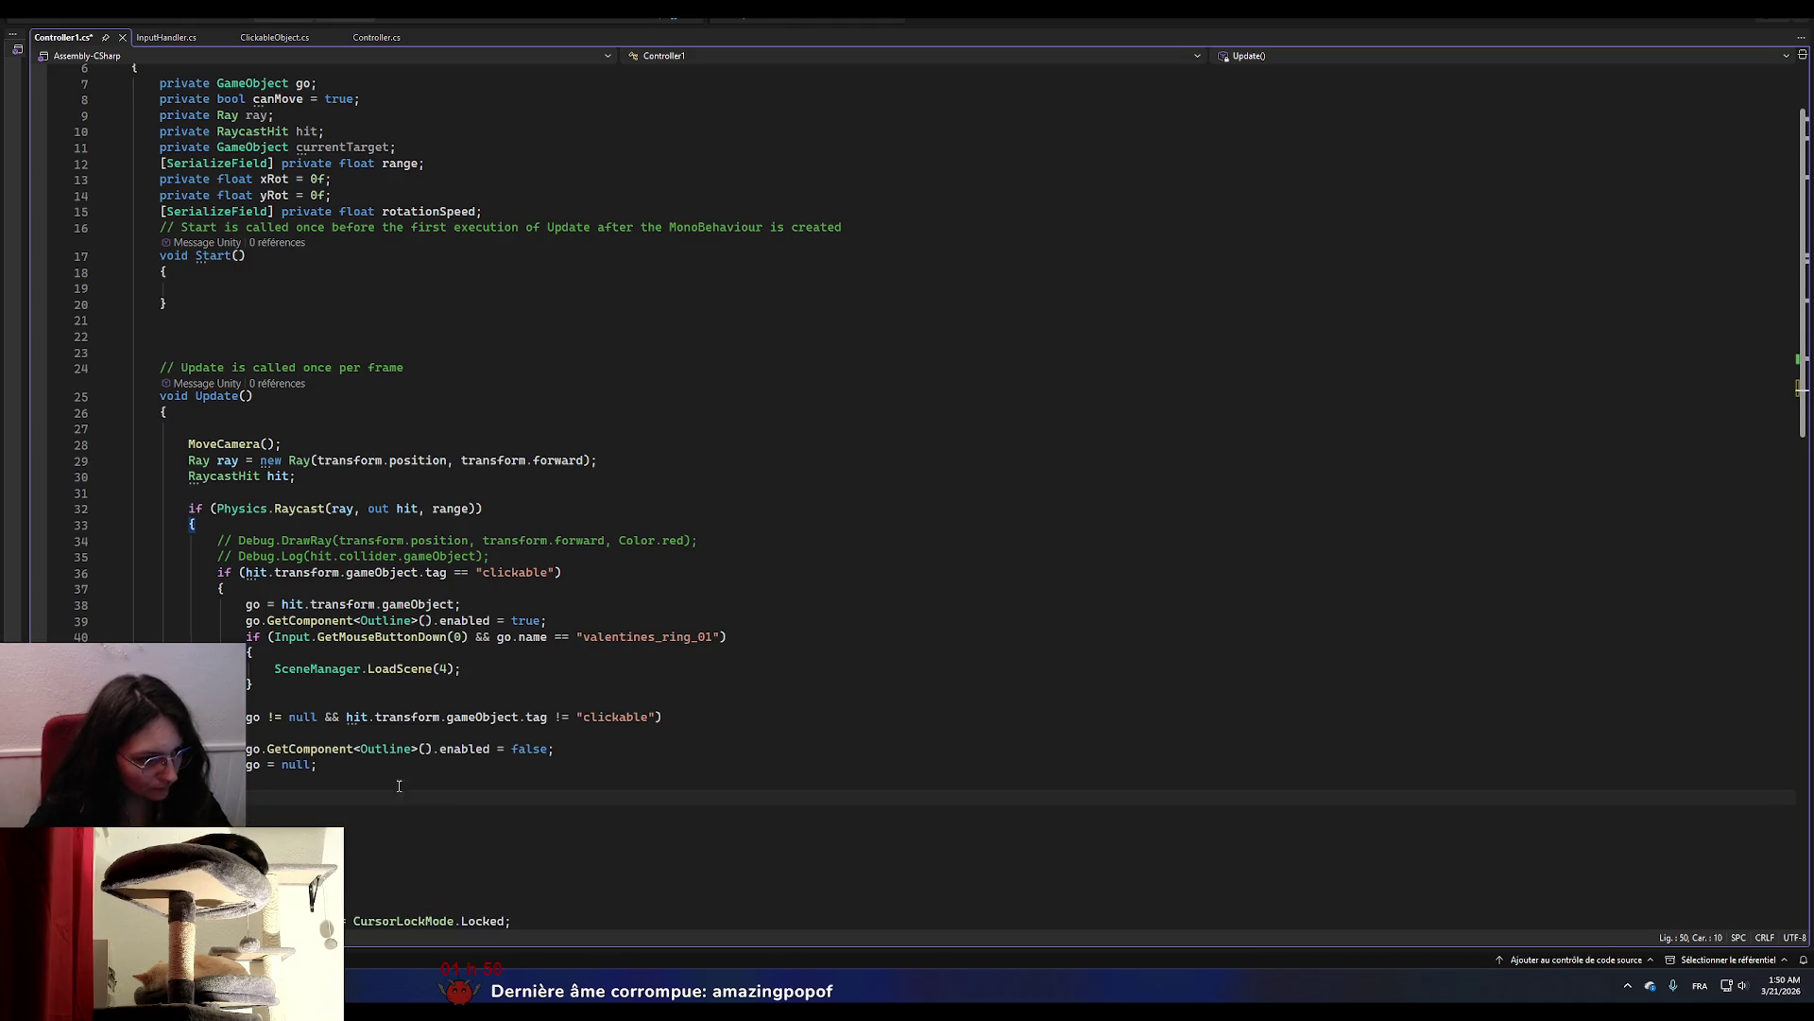
left_click(222, 418)
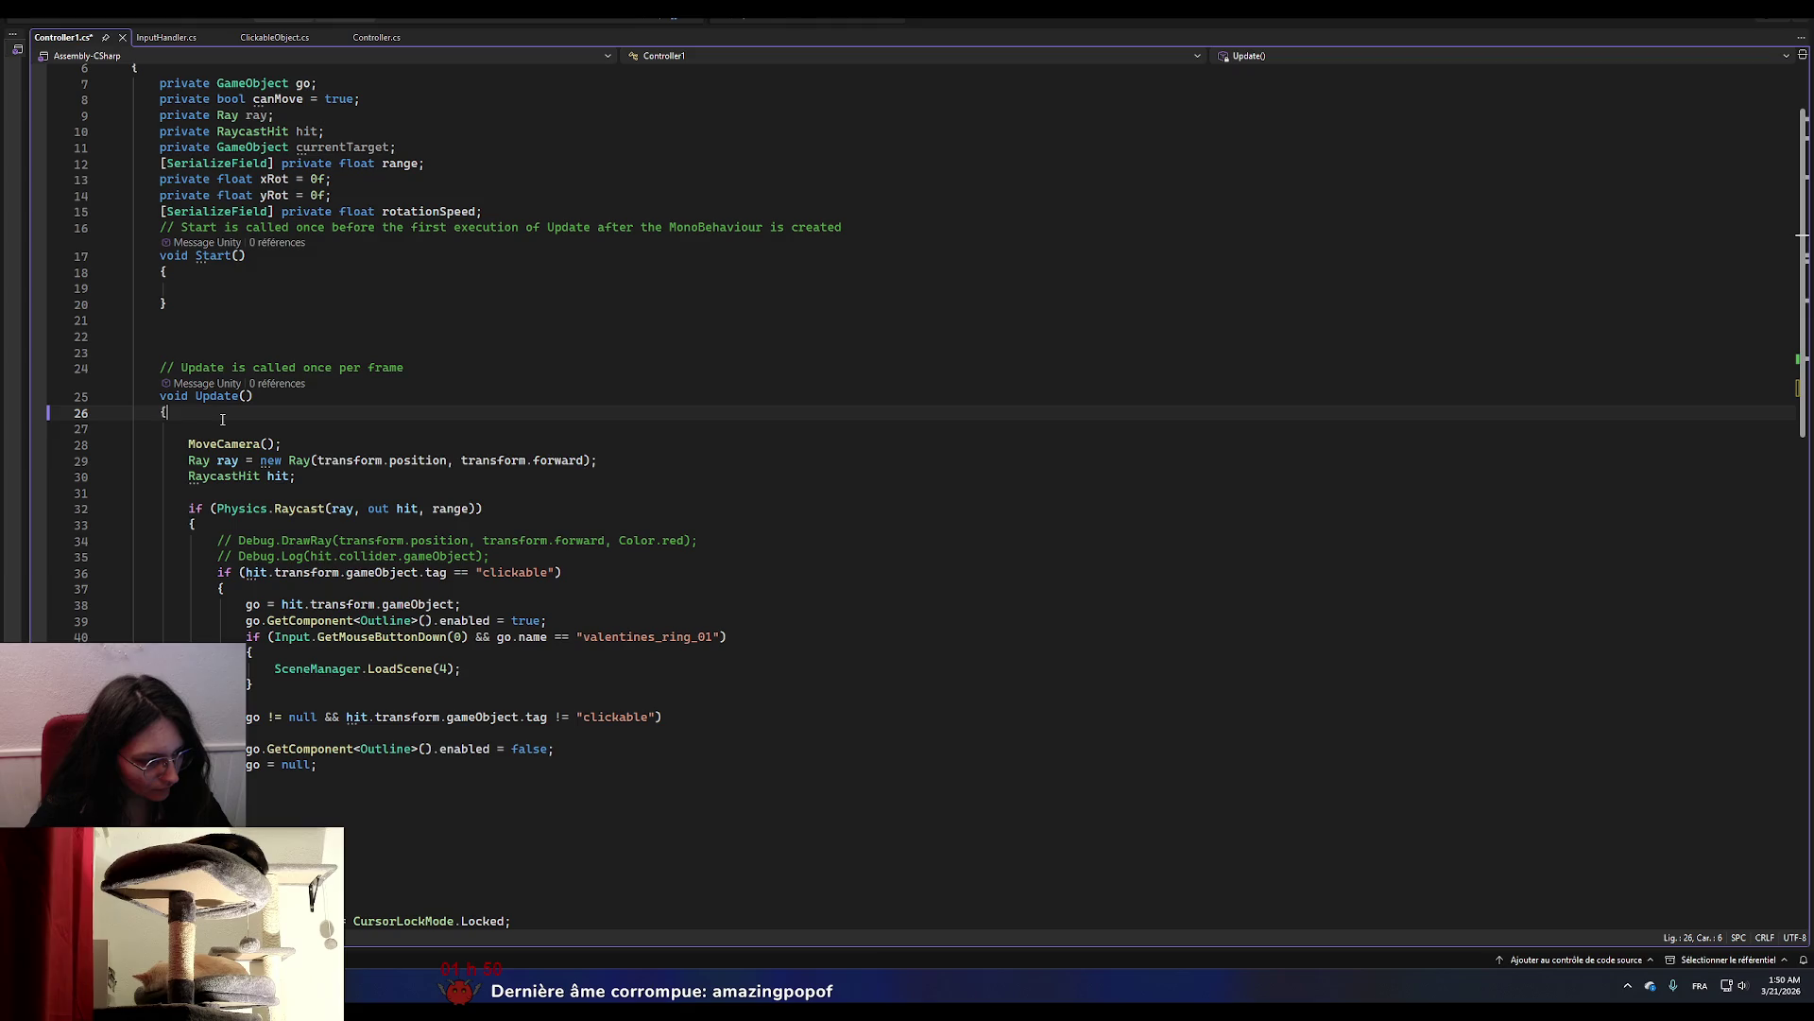
Delete the blank lines before MoveCamera and between Start and Update, keeping one, then save Controller1.cs.
left_click(218, 433)
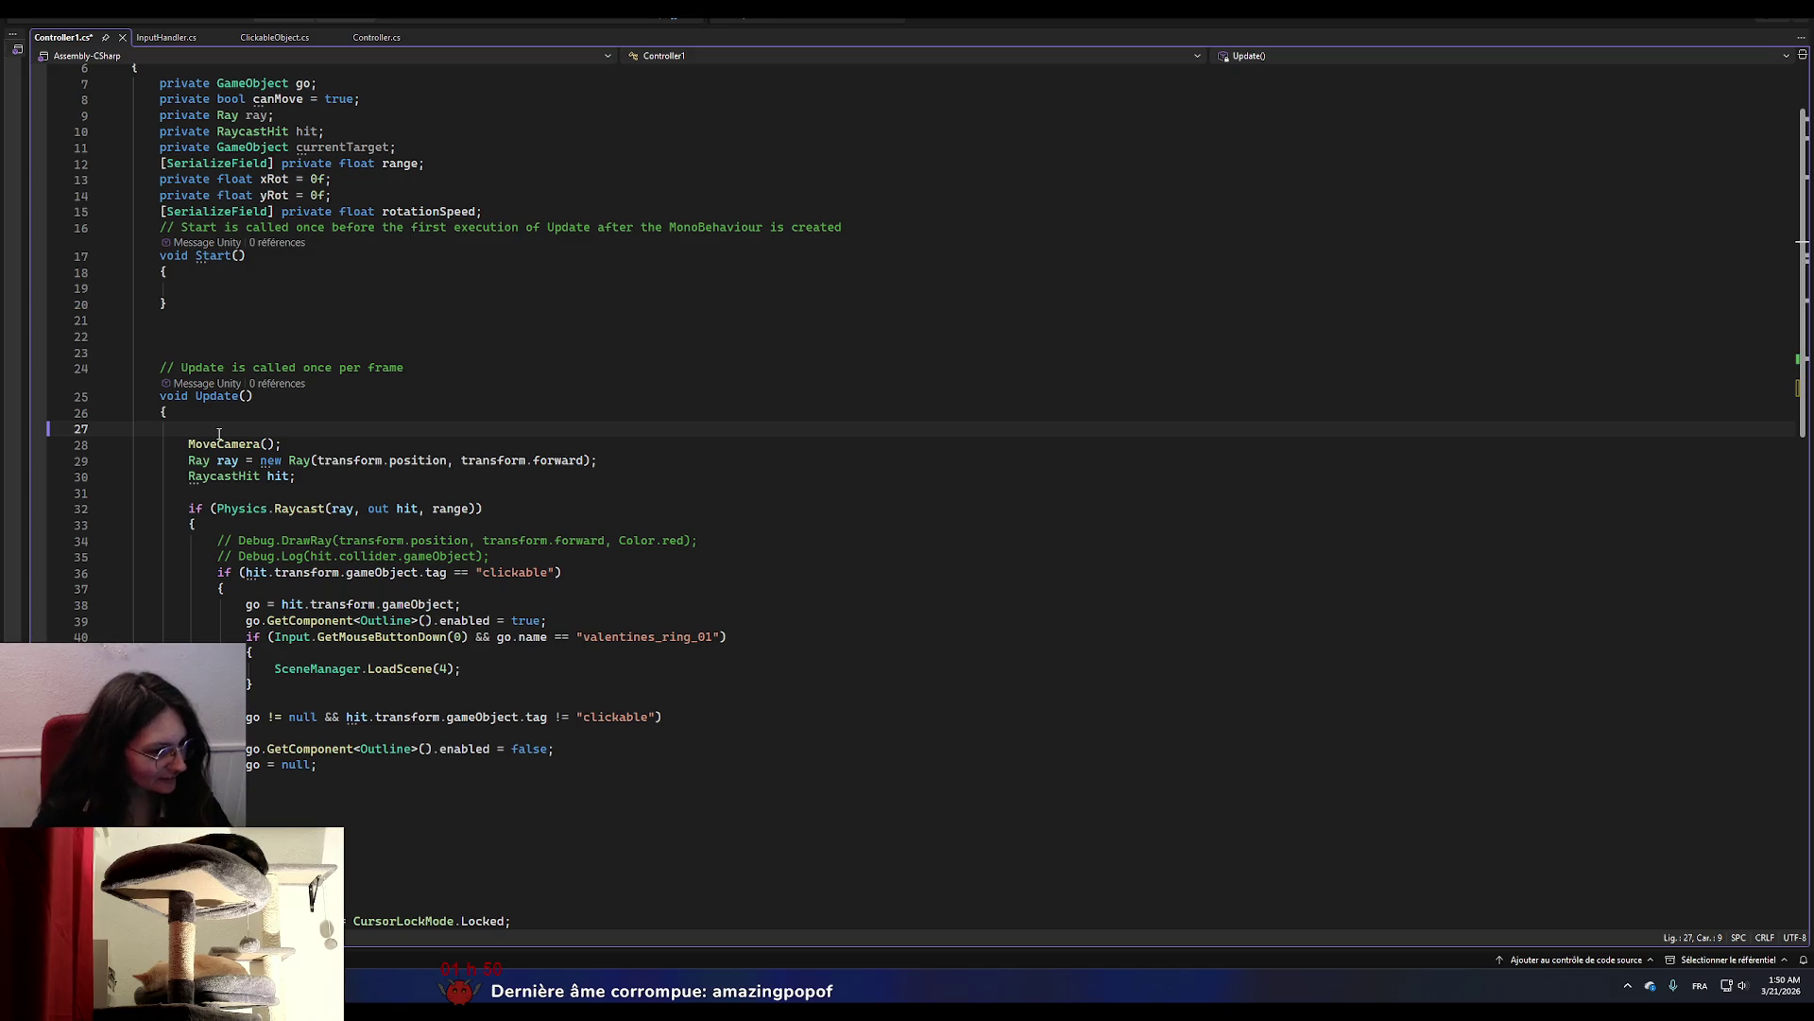
key("BackSpace")
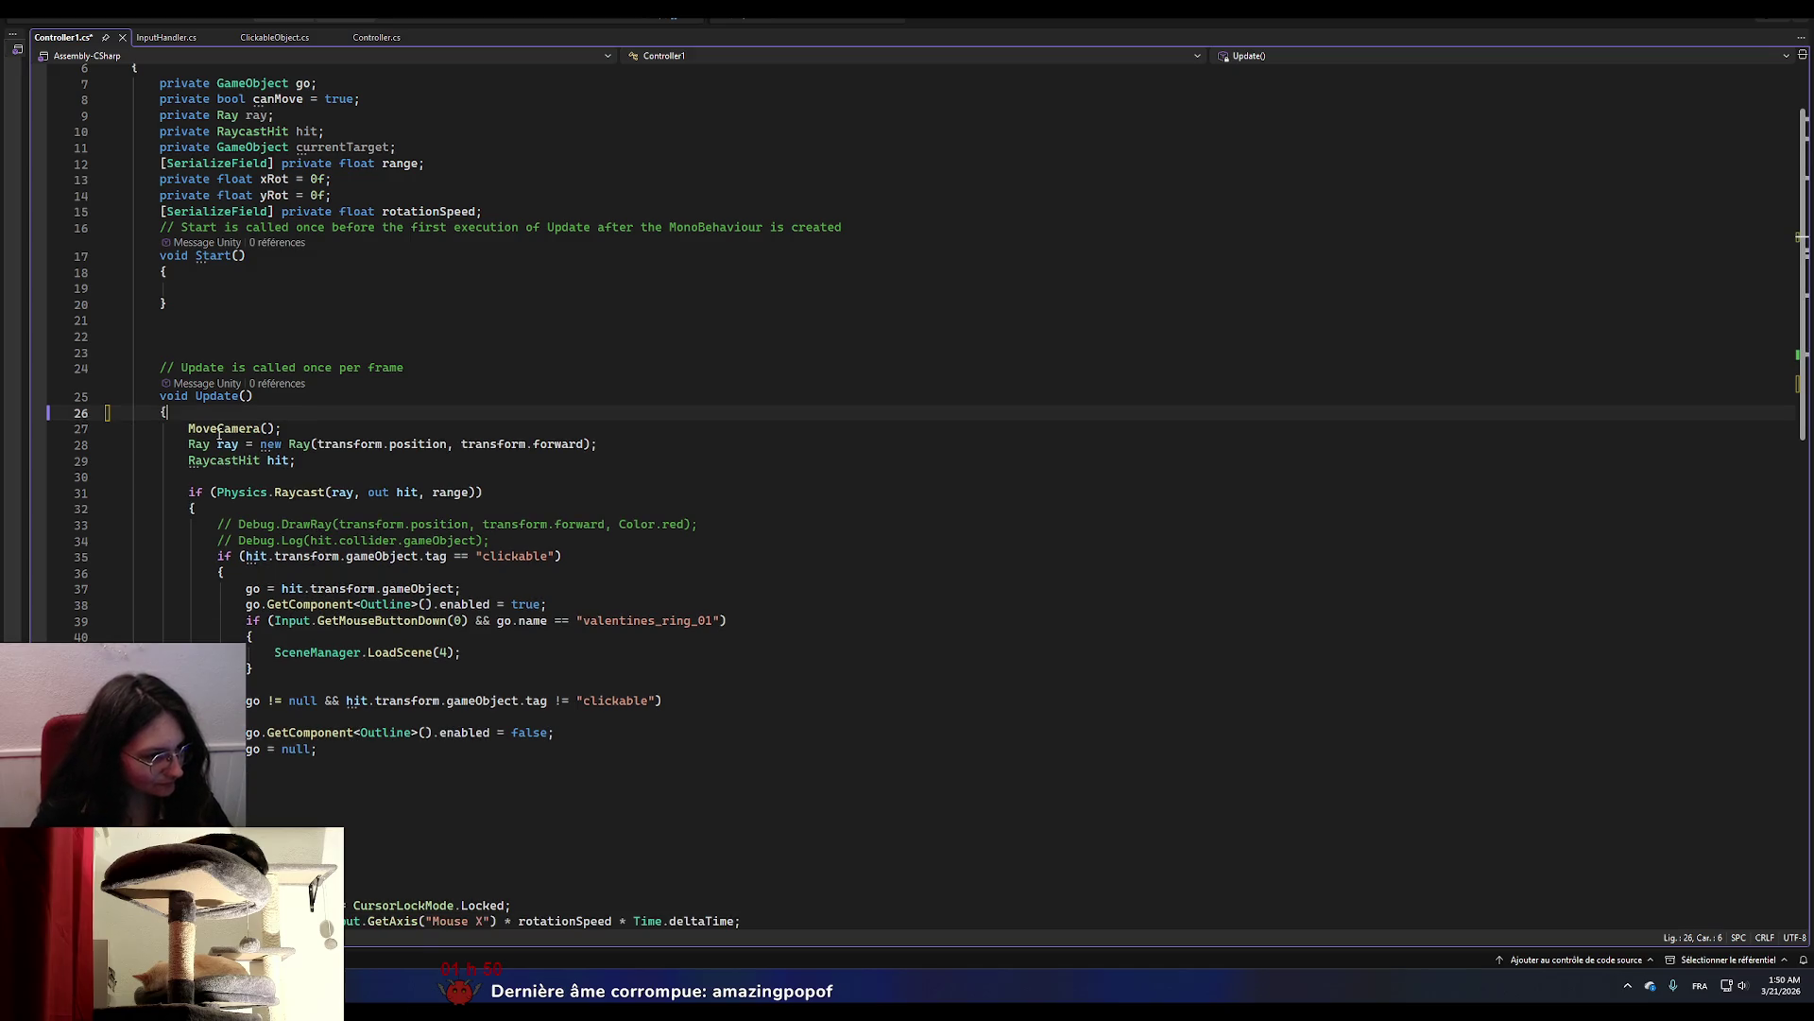
left_click(218, 344)
key("Delete")
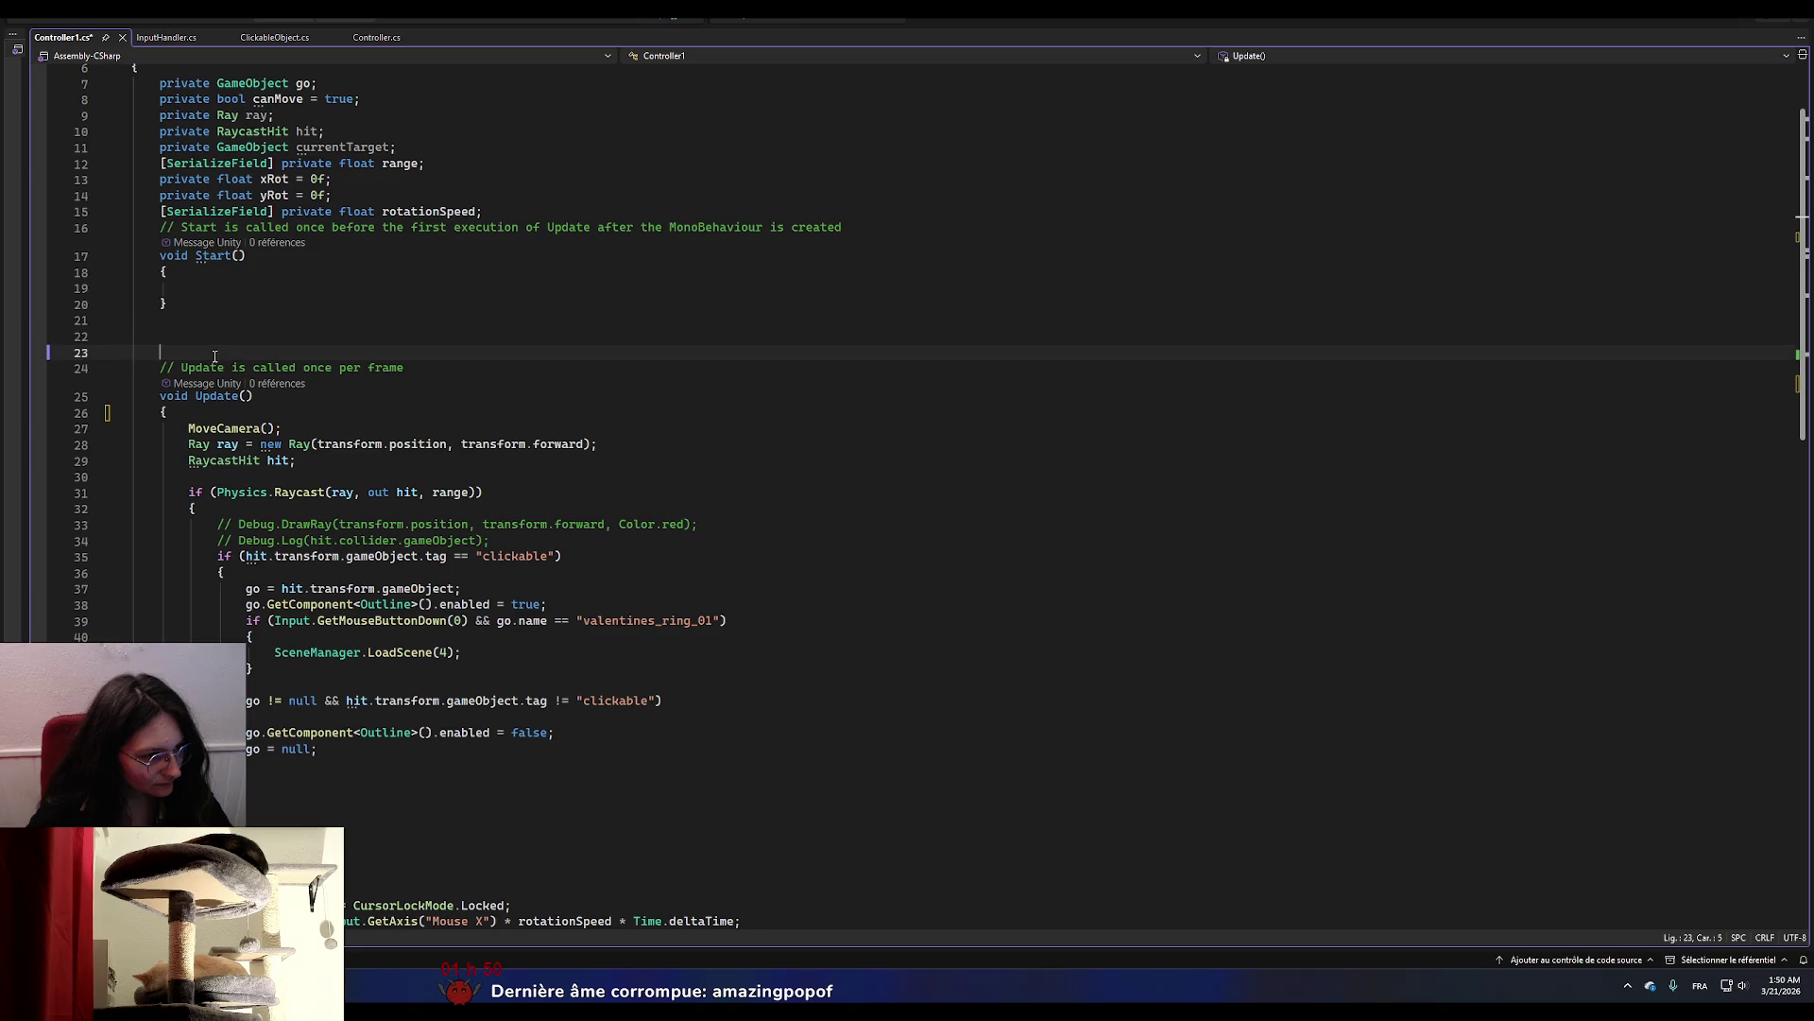
key("BackSpace")
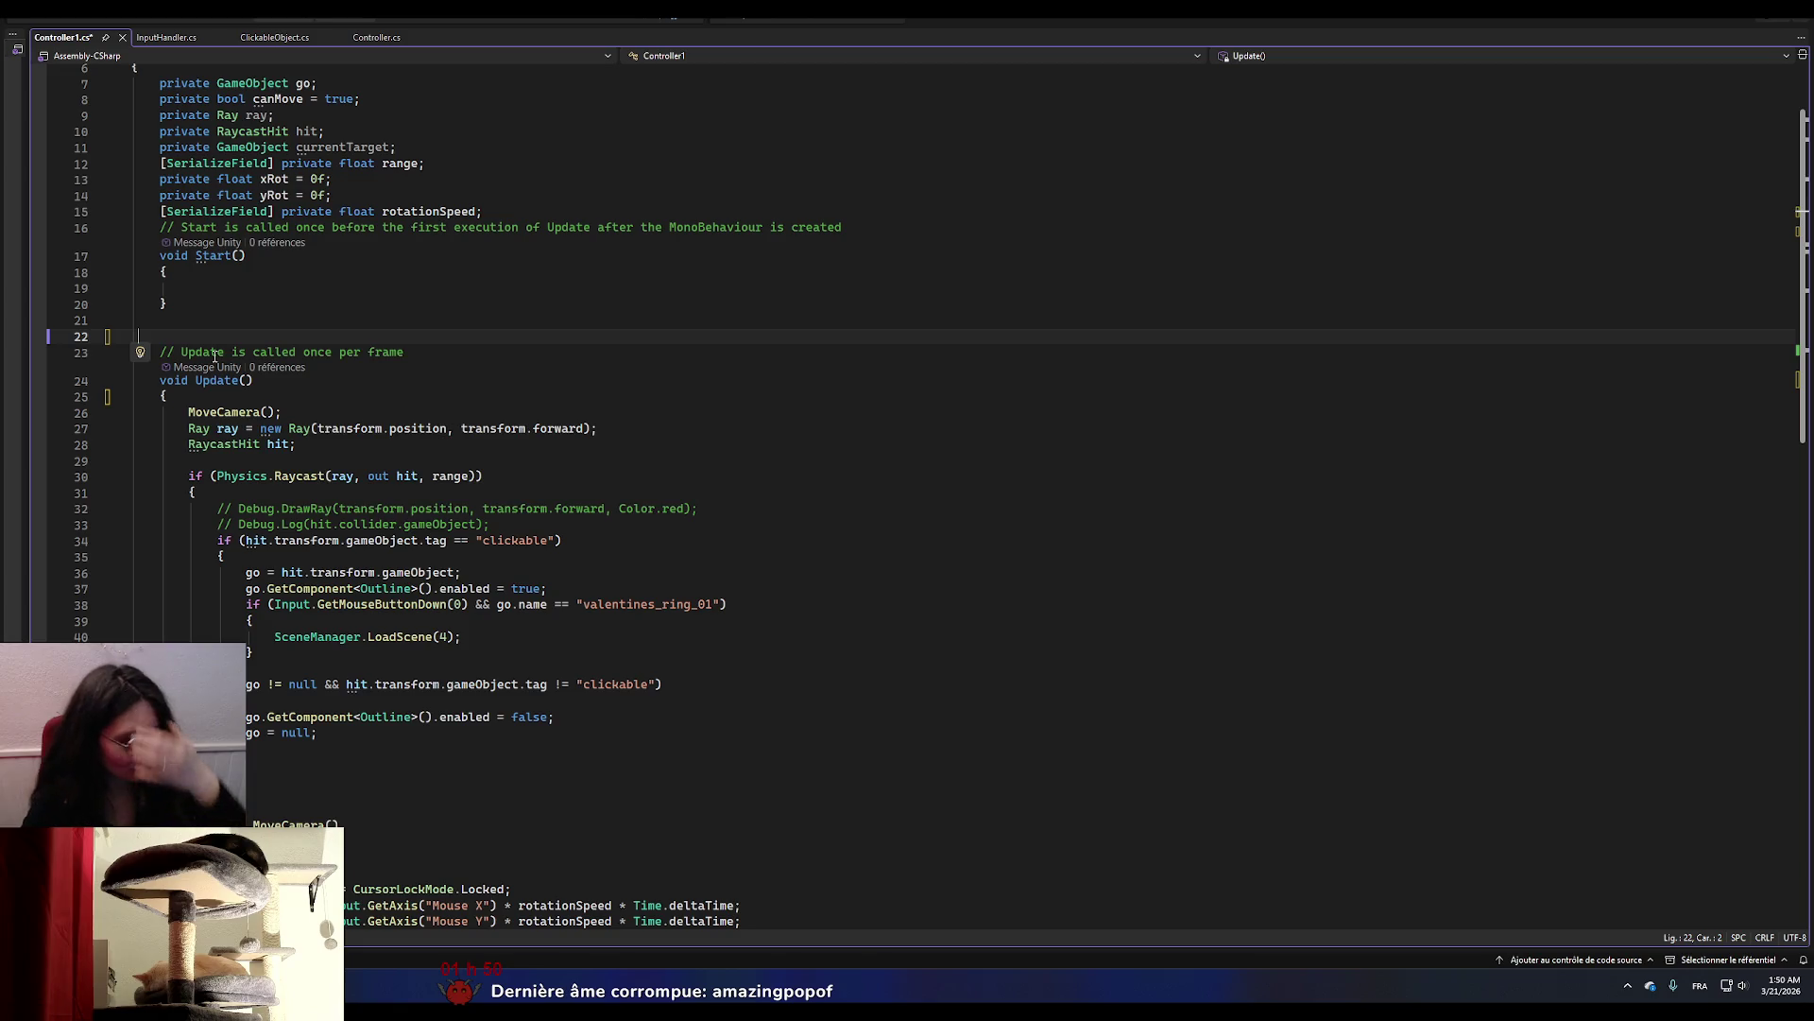
key("BackSpace")
key("BackSpace")
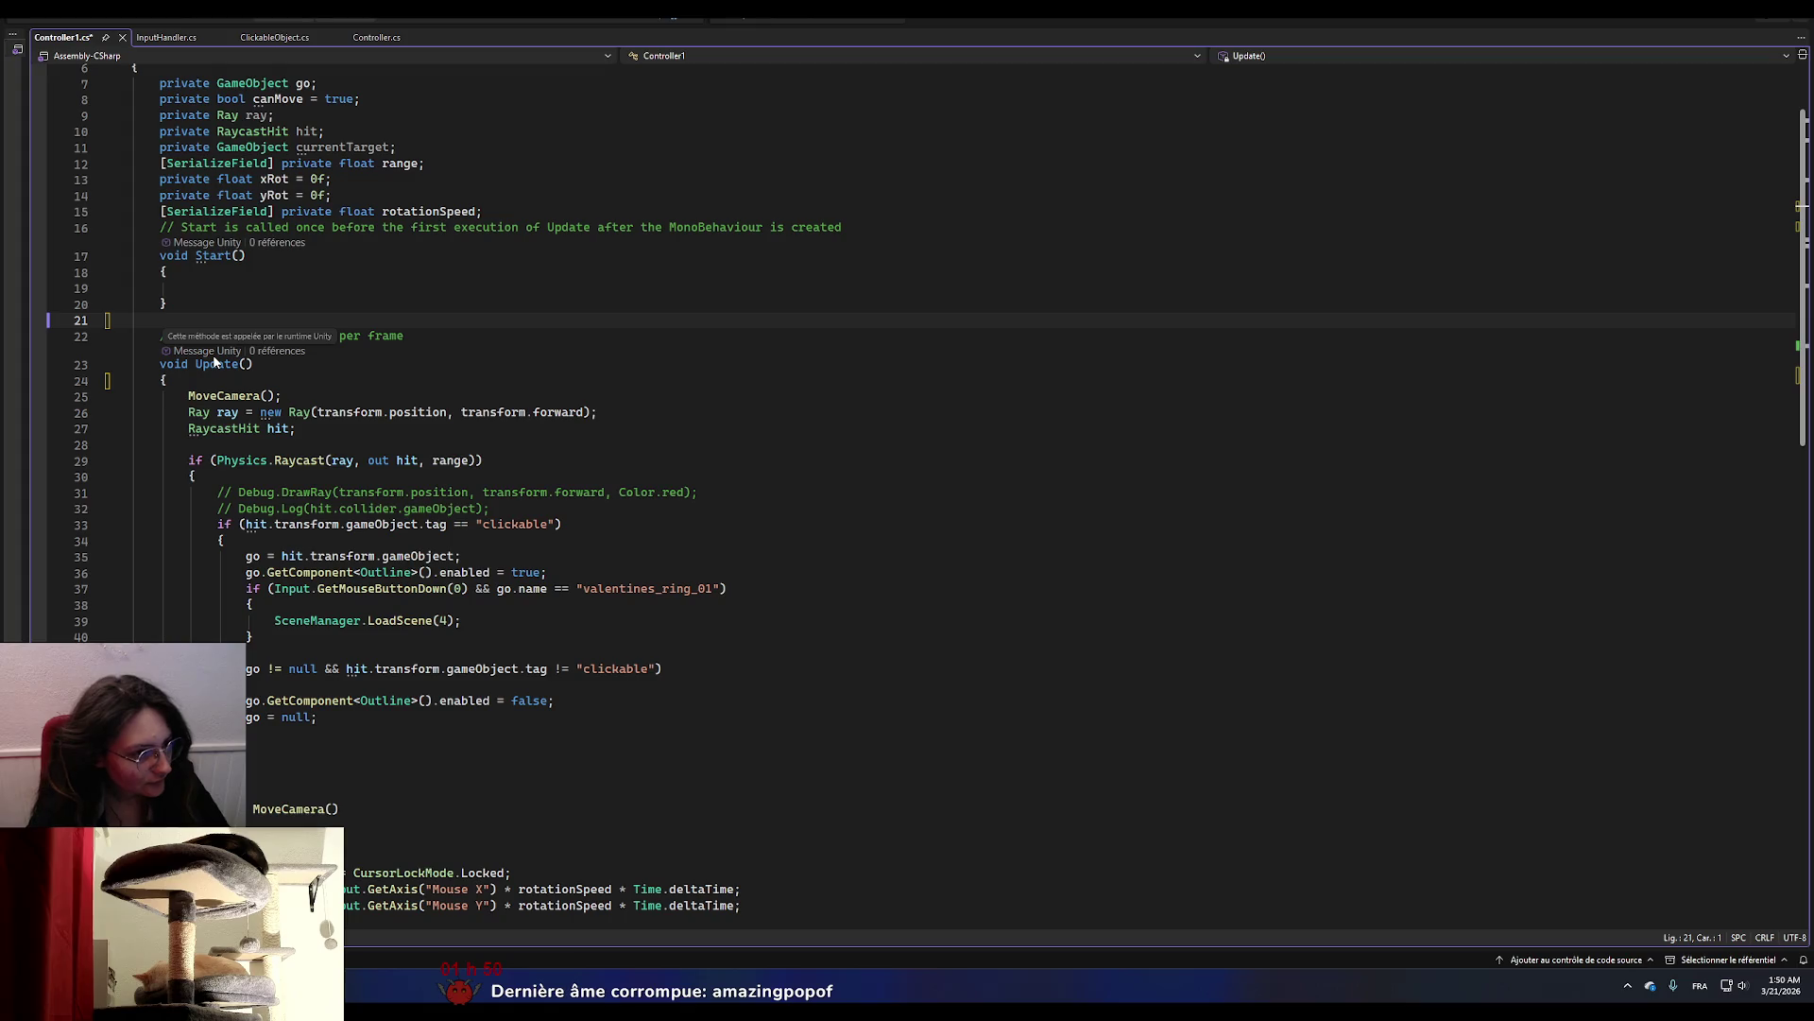
key("BackSpace")
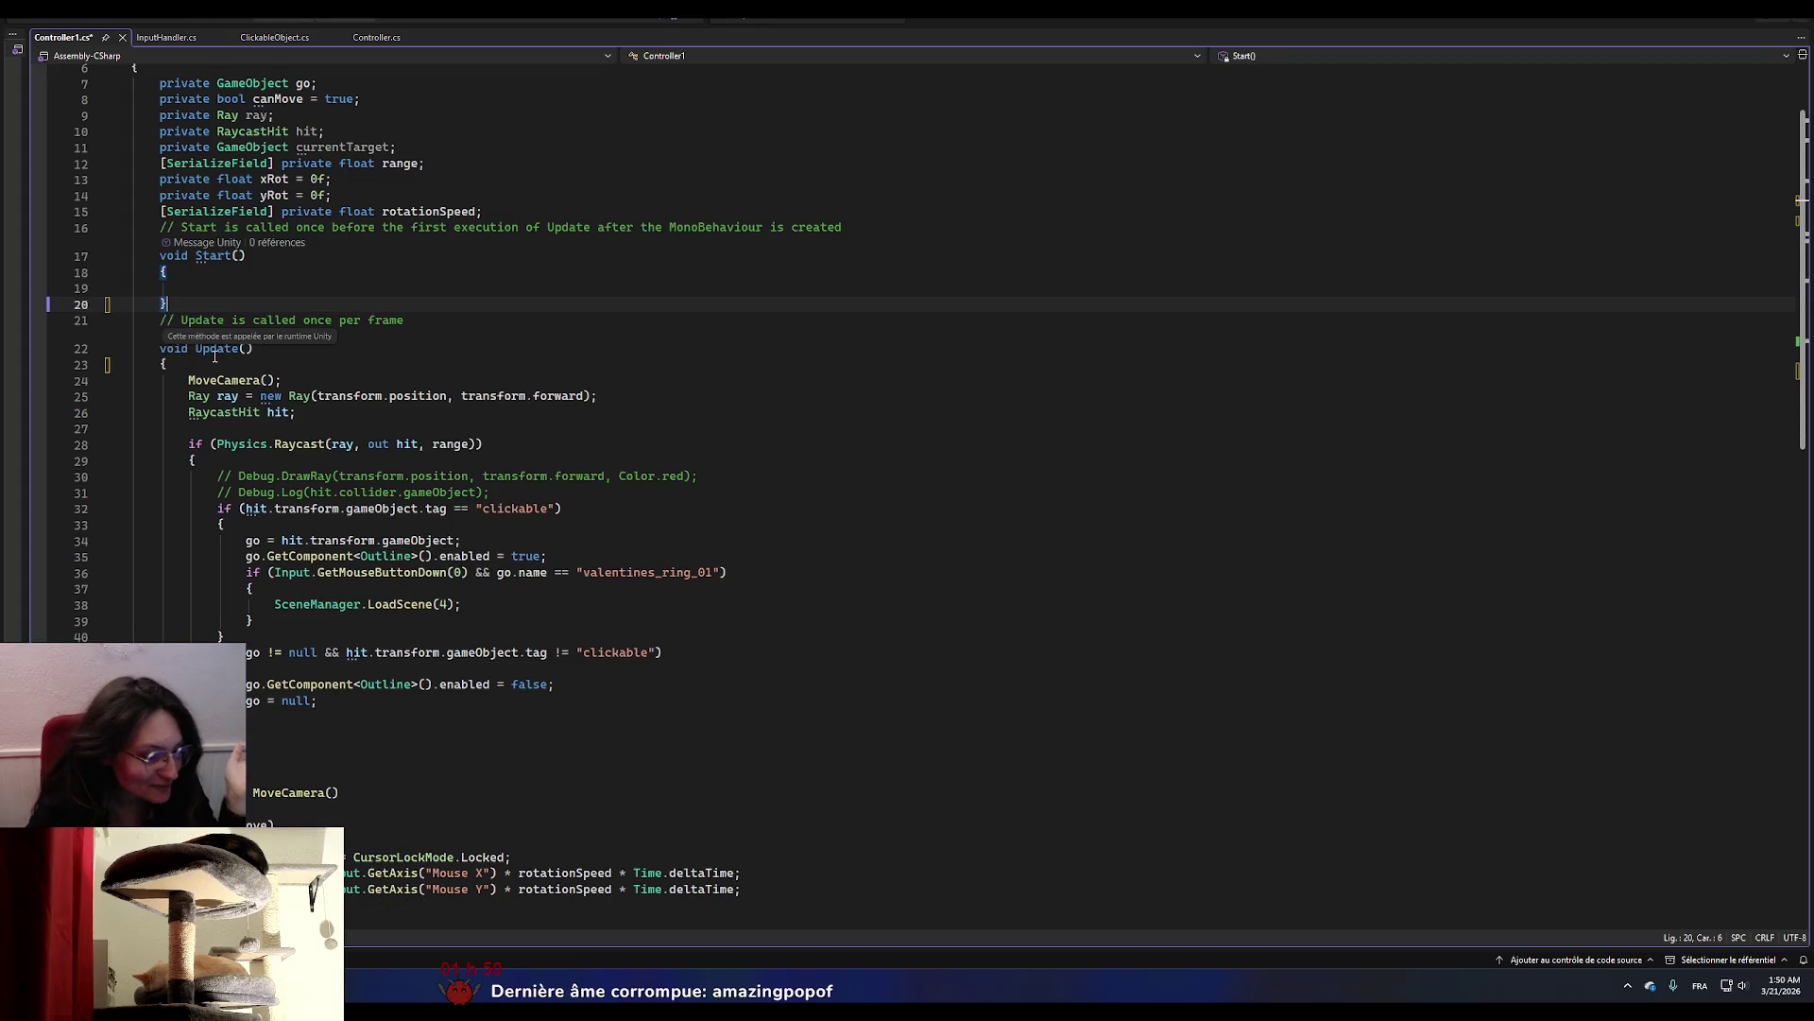
key("Return")
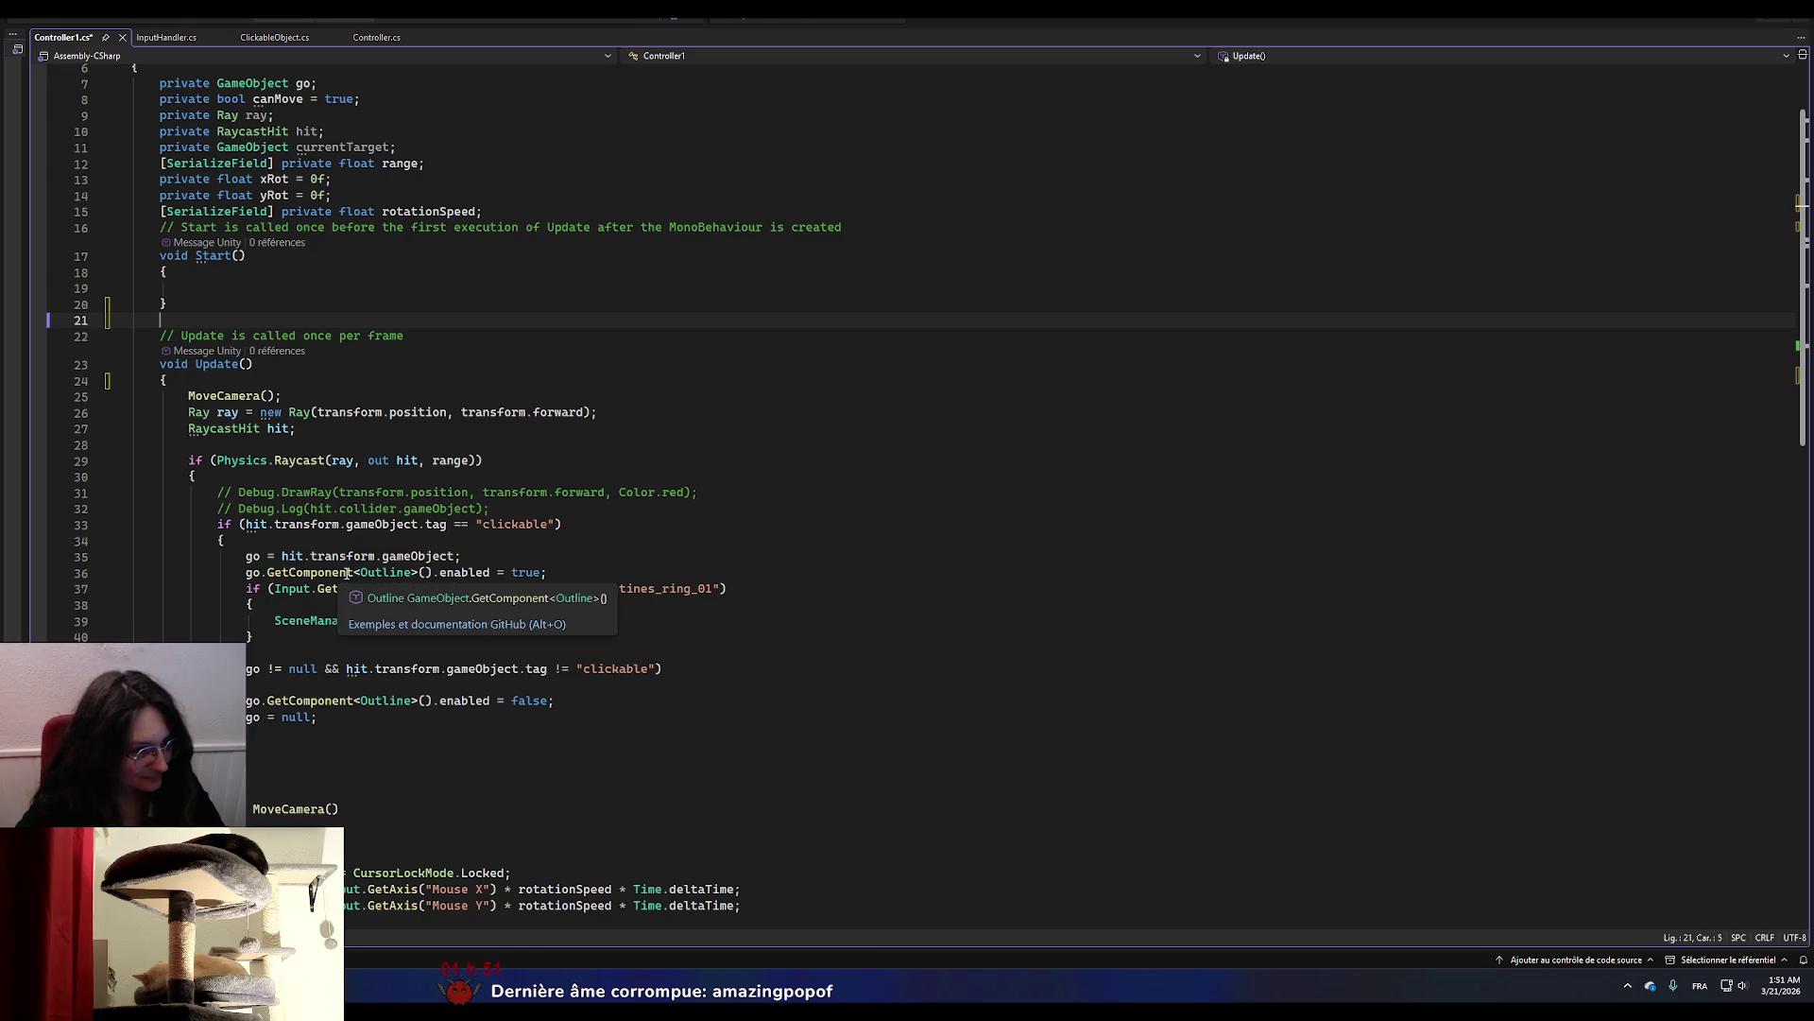
left_click(902, 341)
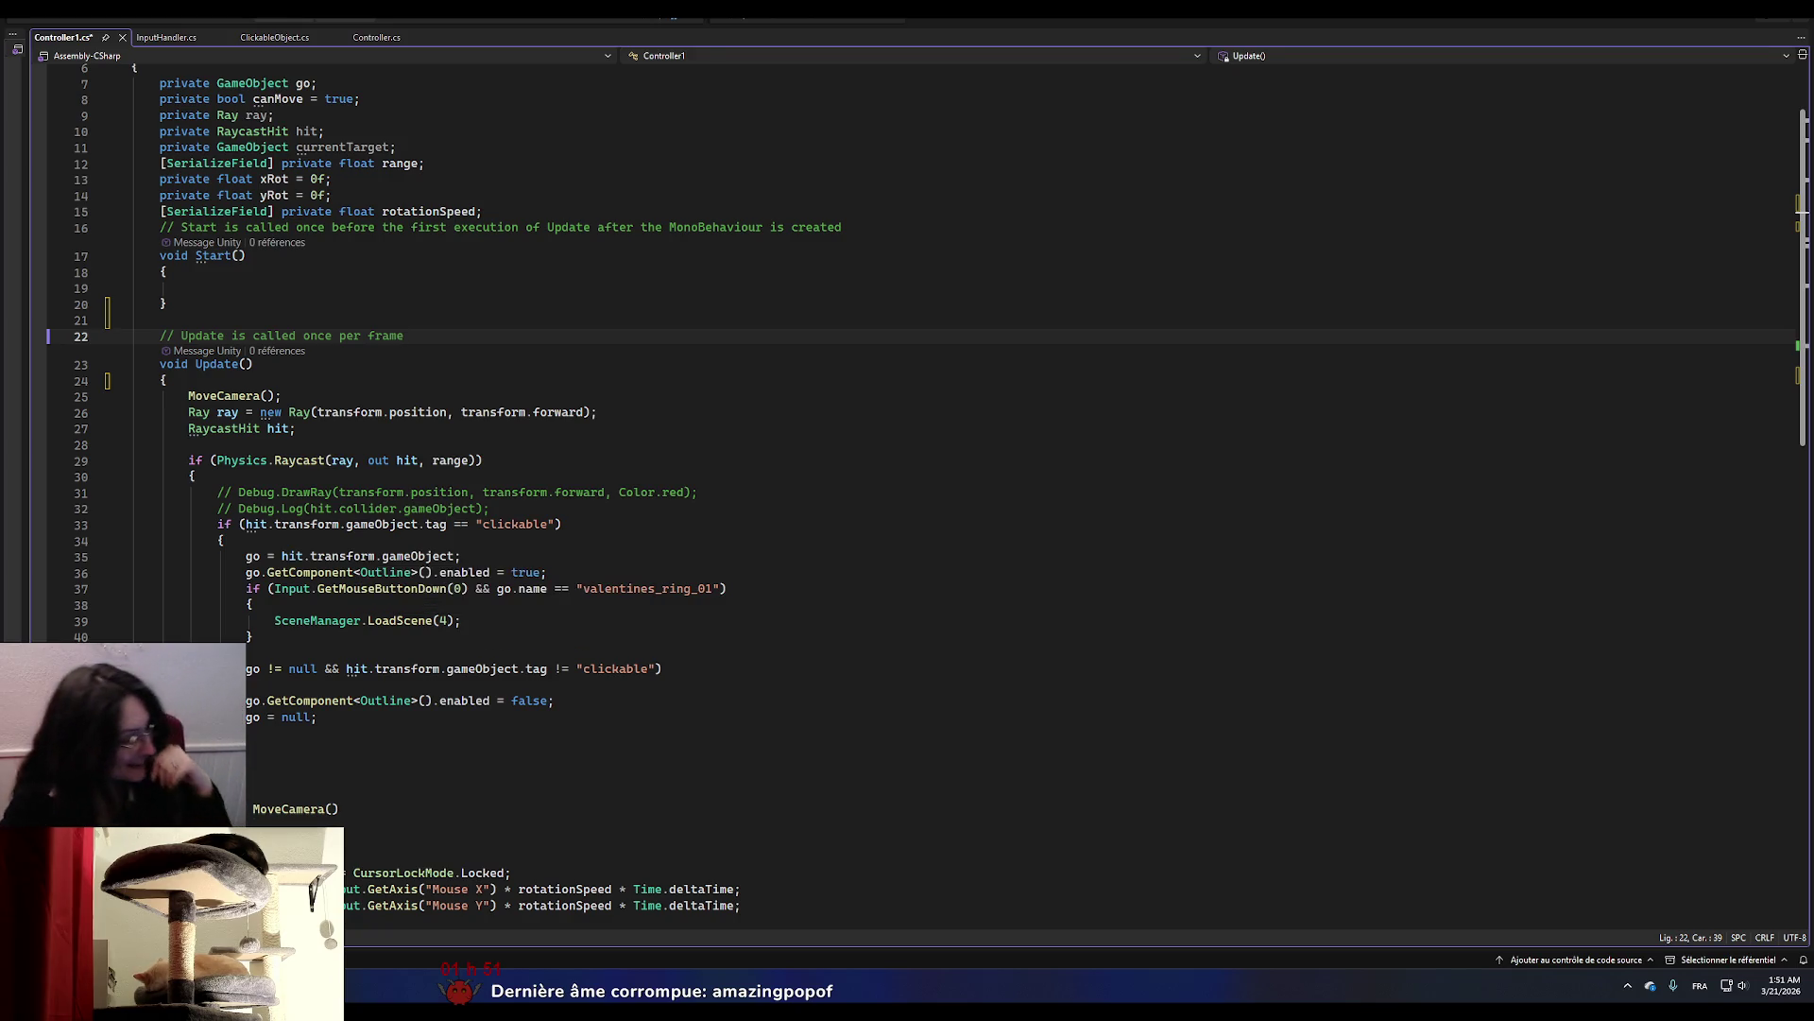
key("ctrl+s")
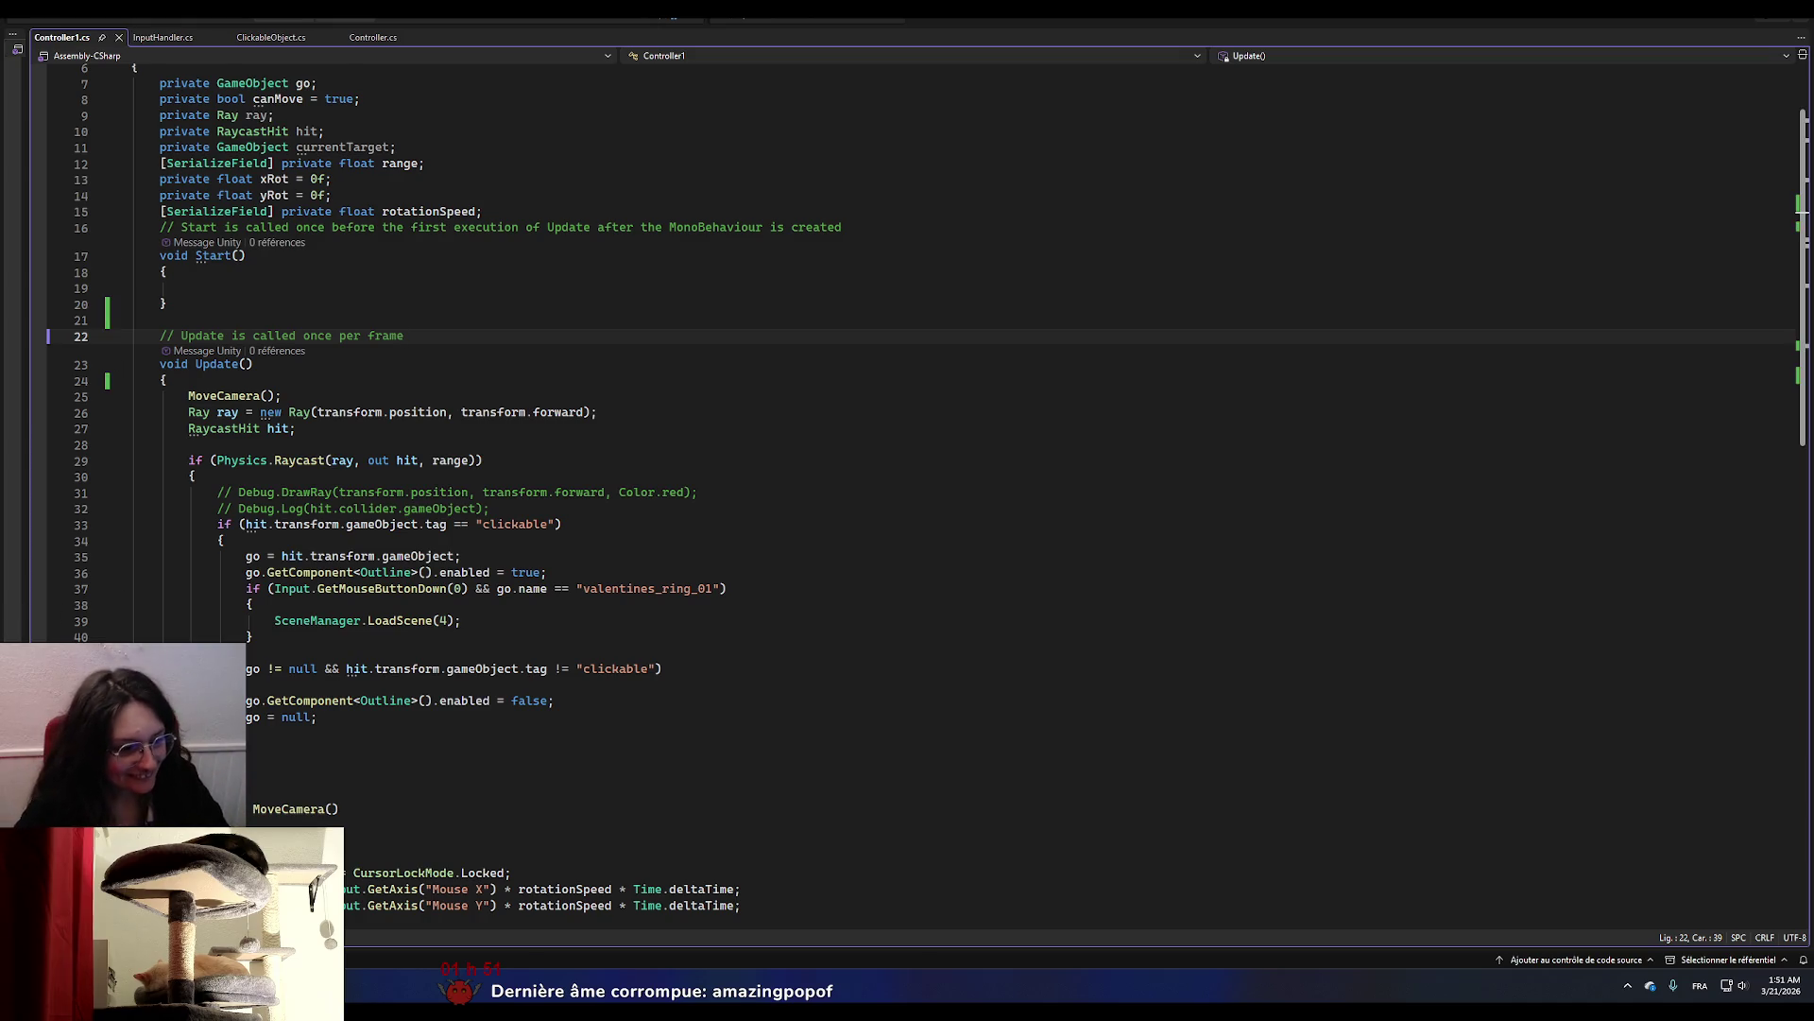
scroll(438, 735, "down", 10)
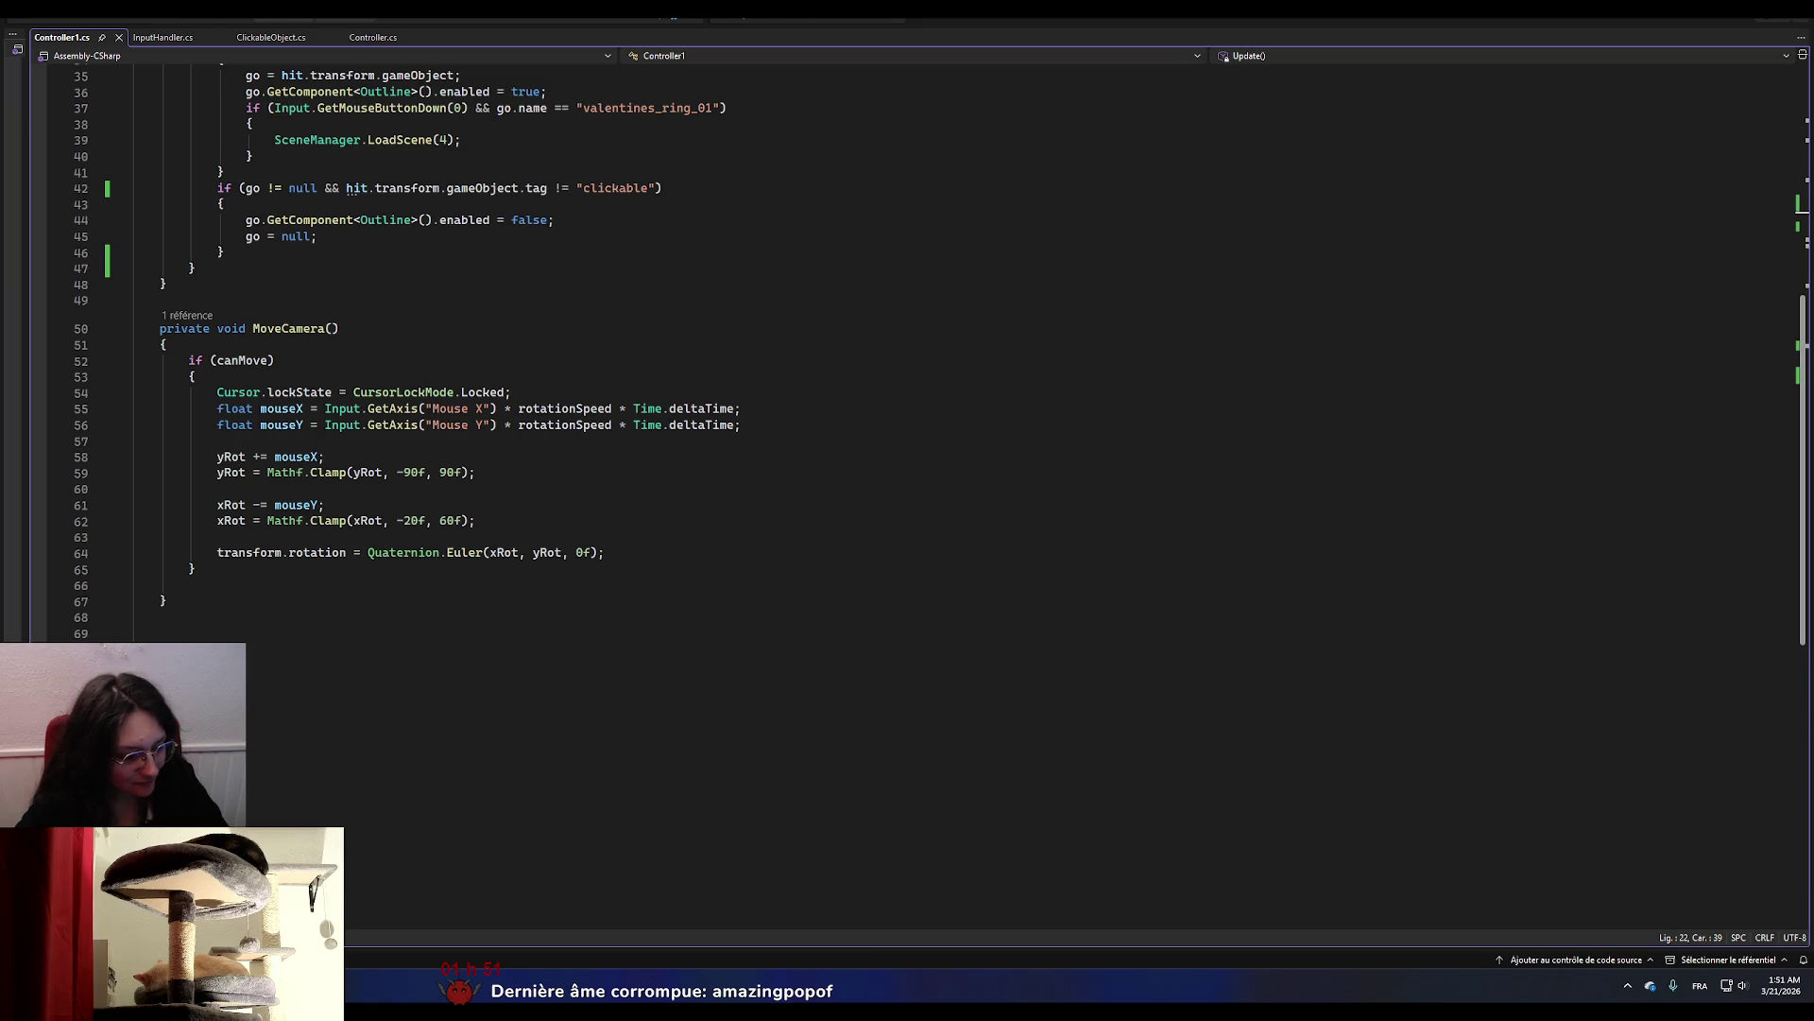
Go to github in the Chrome address bar to load the GitHub dashboard.
key("alt+Tab")
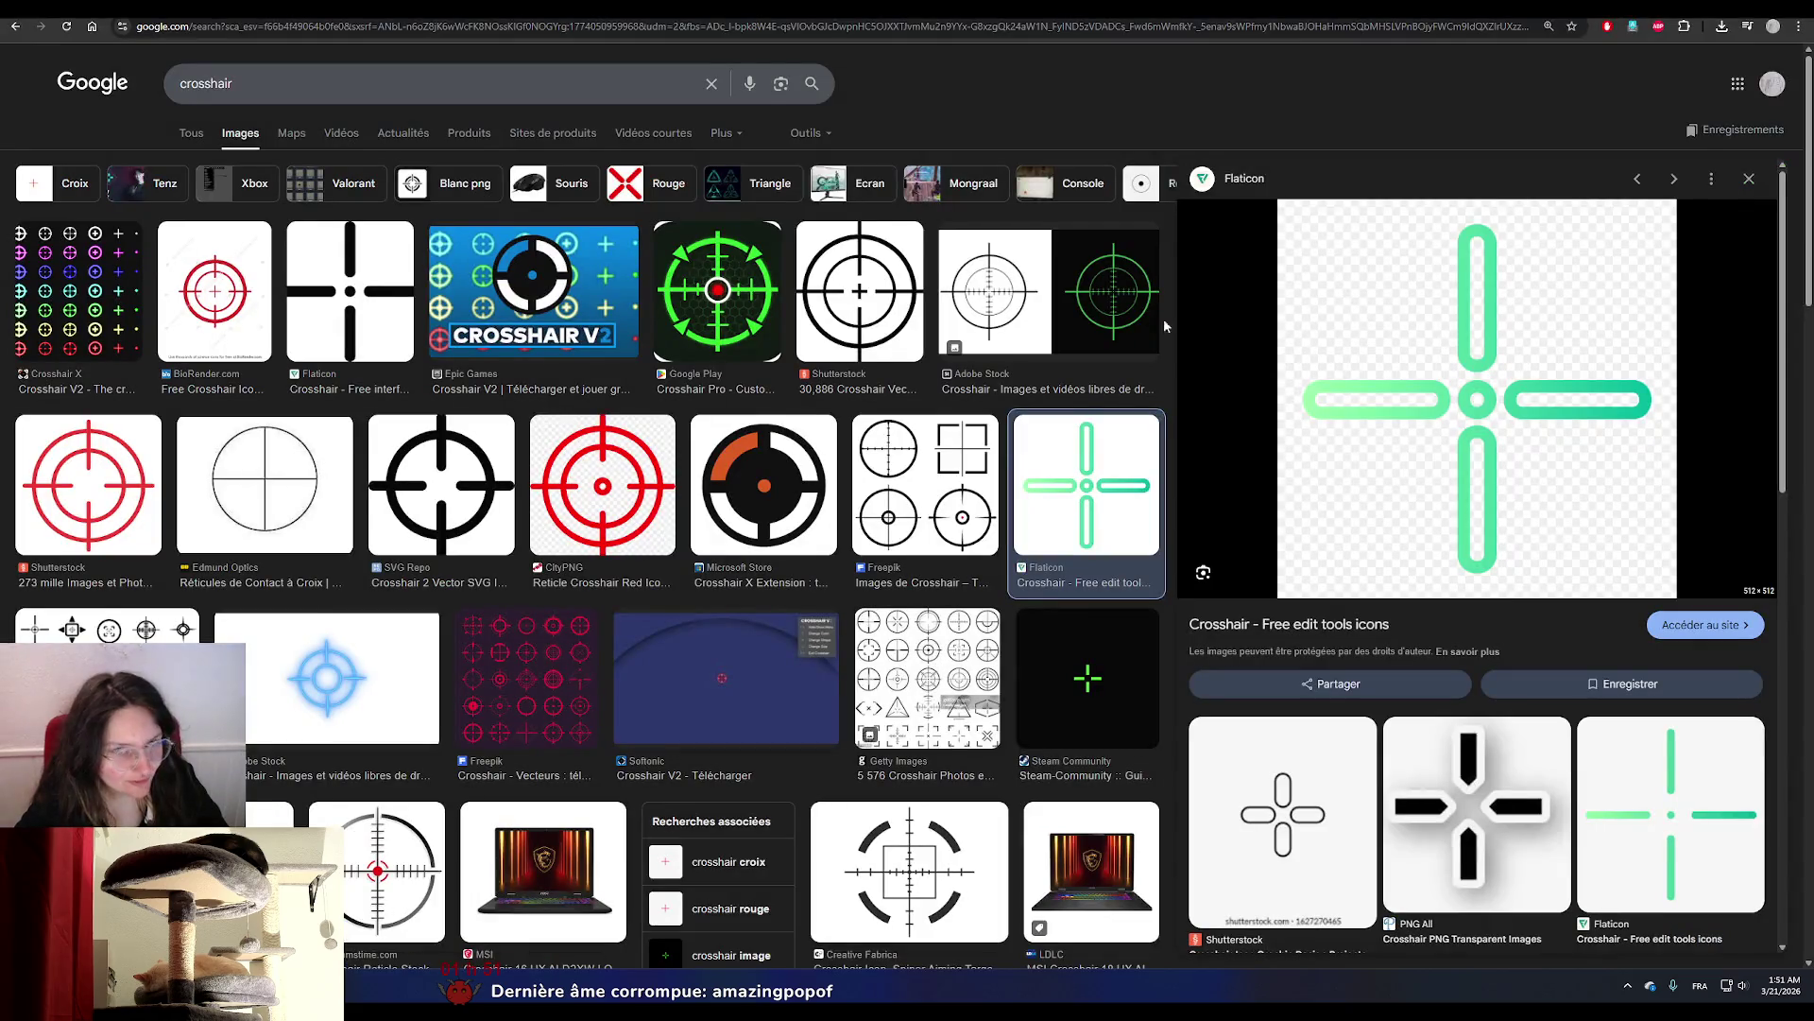
left_click(1507, 27)
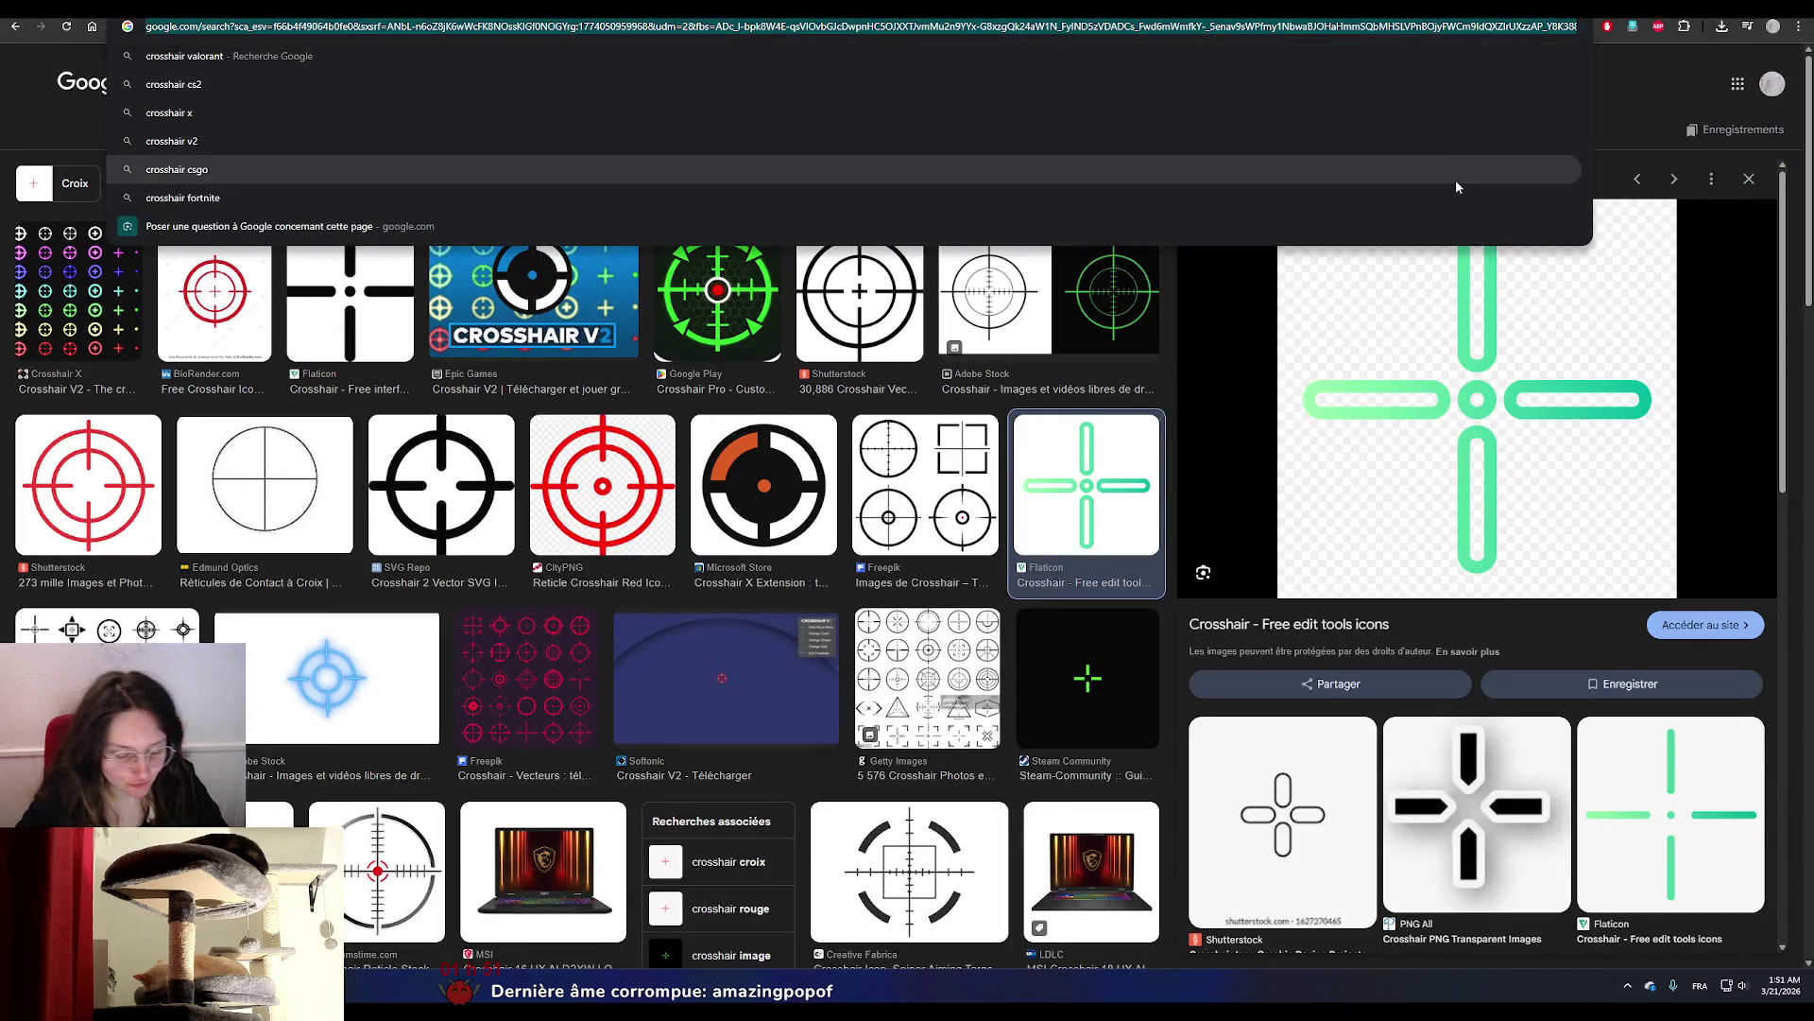
type("github")
key("Return")
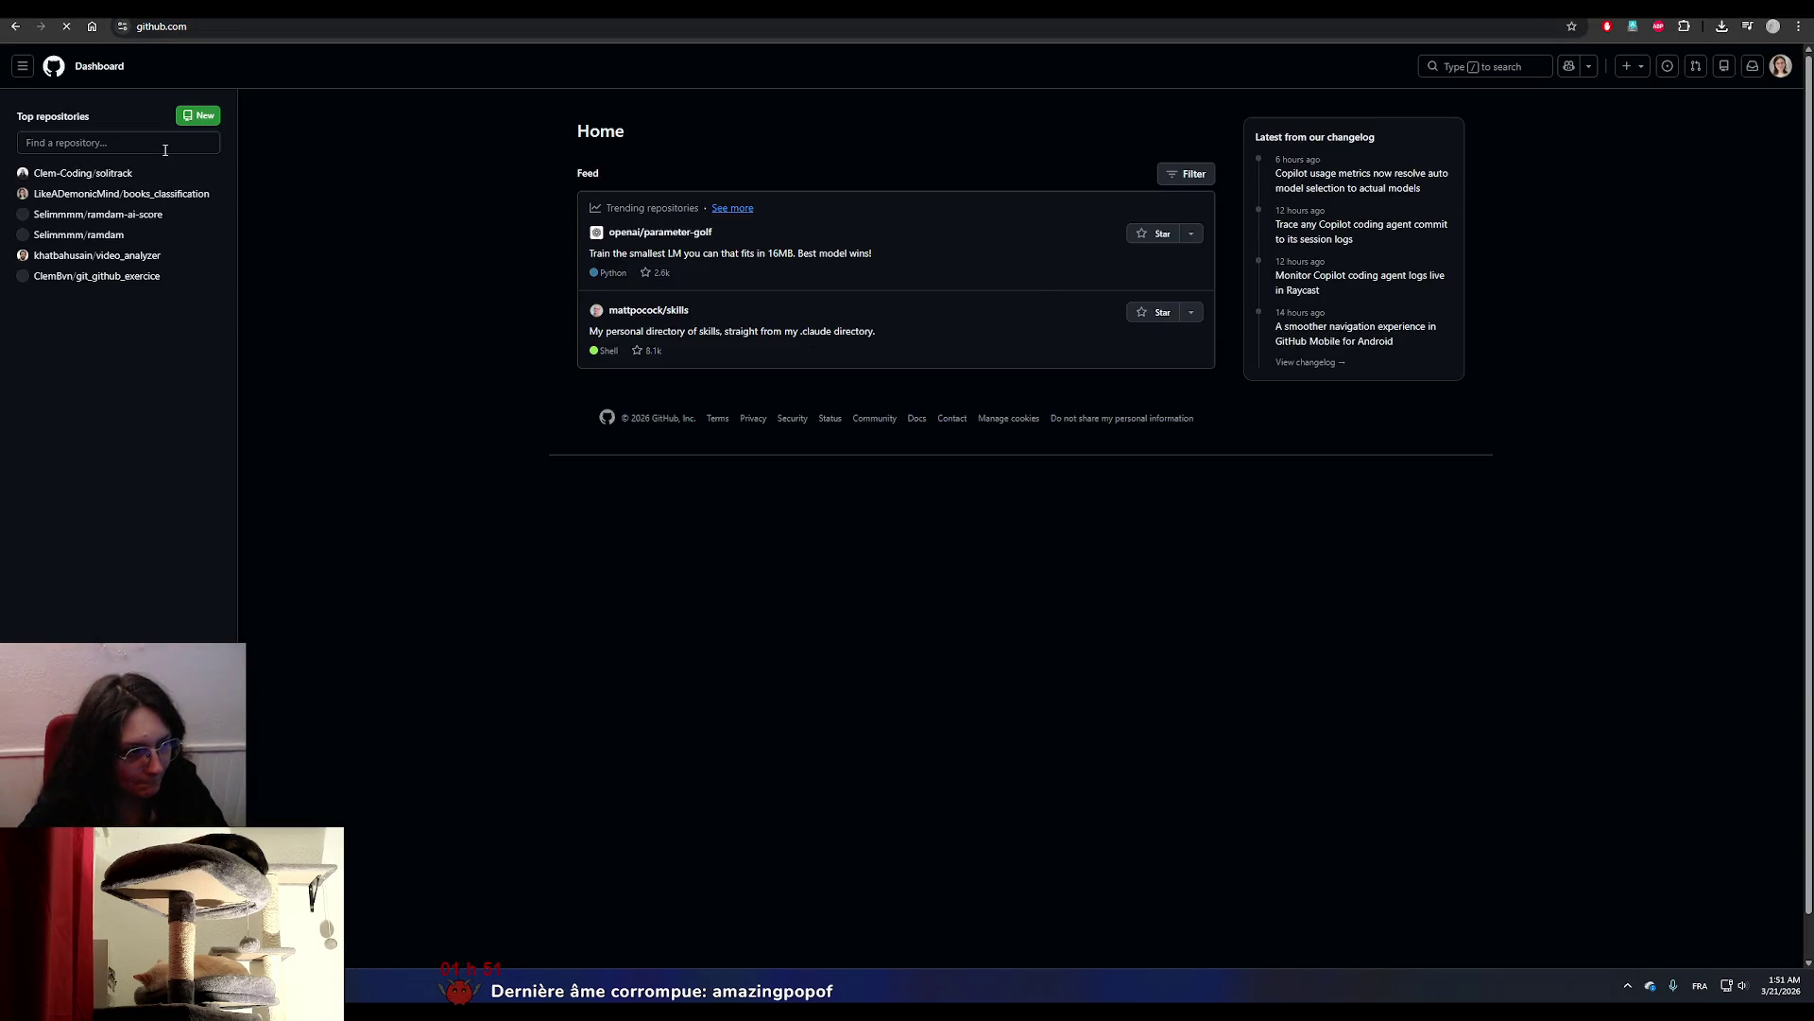
Open books_classification from Top repositories and scroll through files like scraping.py, retrain.py and requirements.txt.
left_click(85, 193)
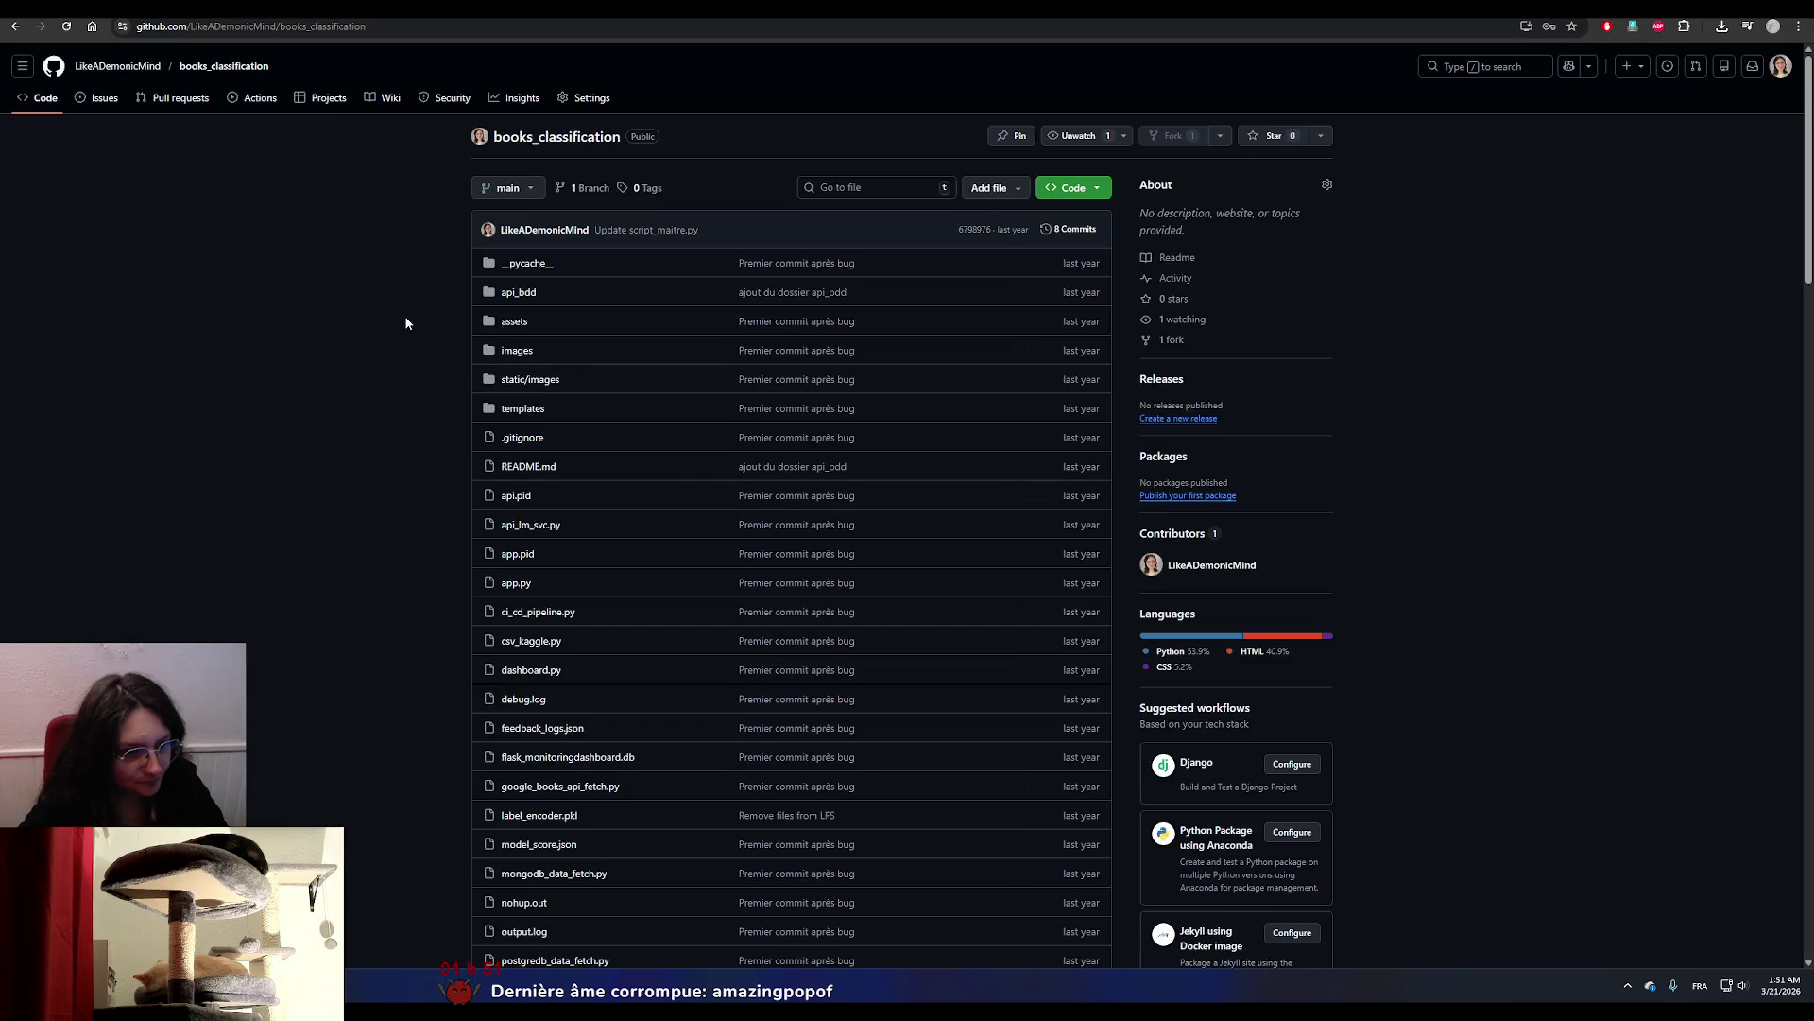
scroll(446, 542, "down", 7)
scroll(446, 541, "up", 5)
scroll(448, 549, "up", 2)
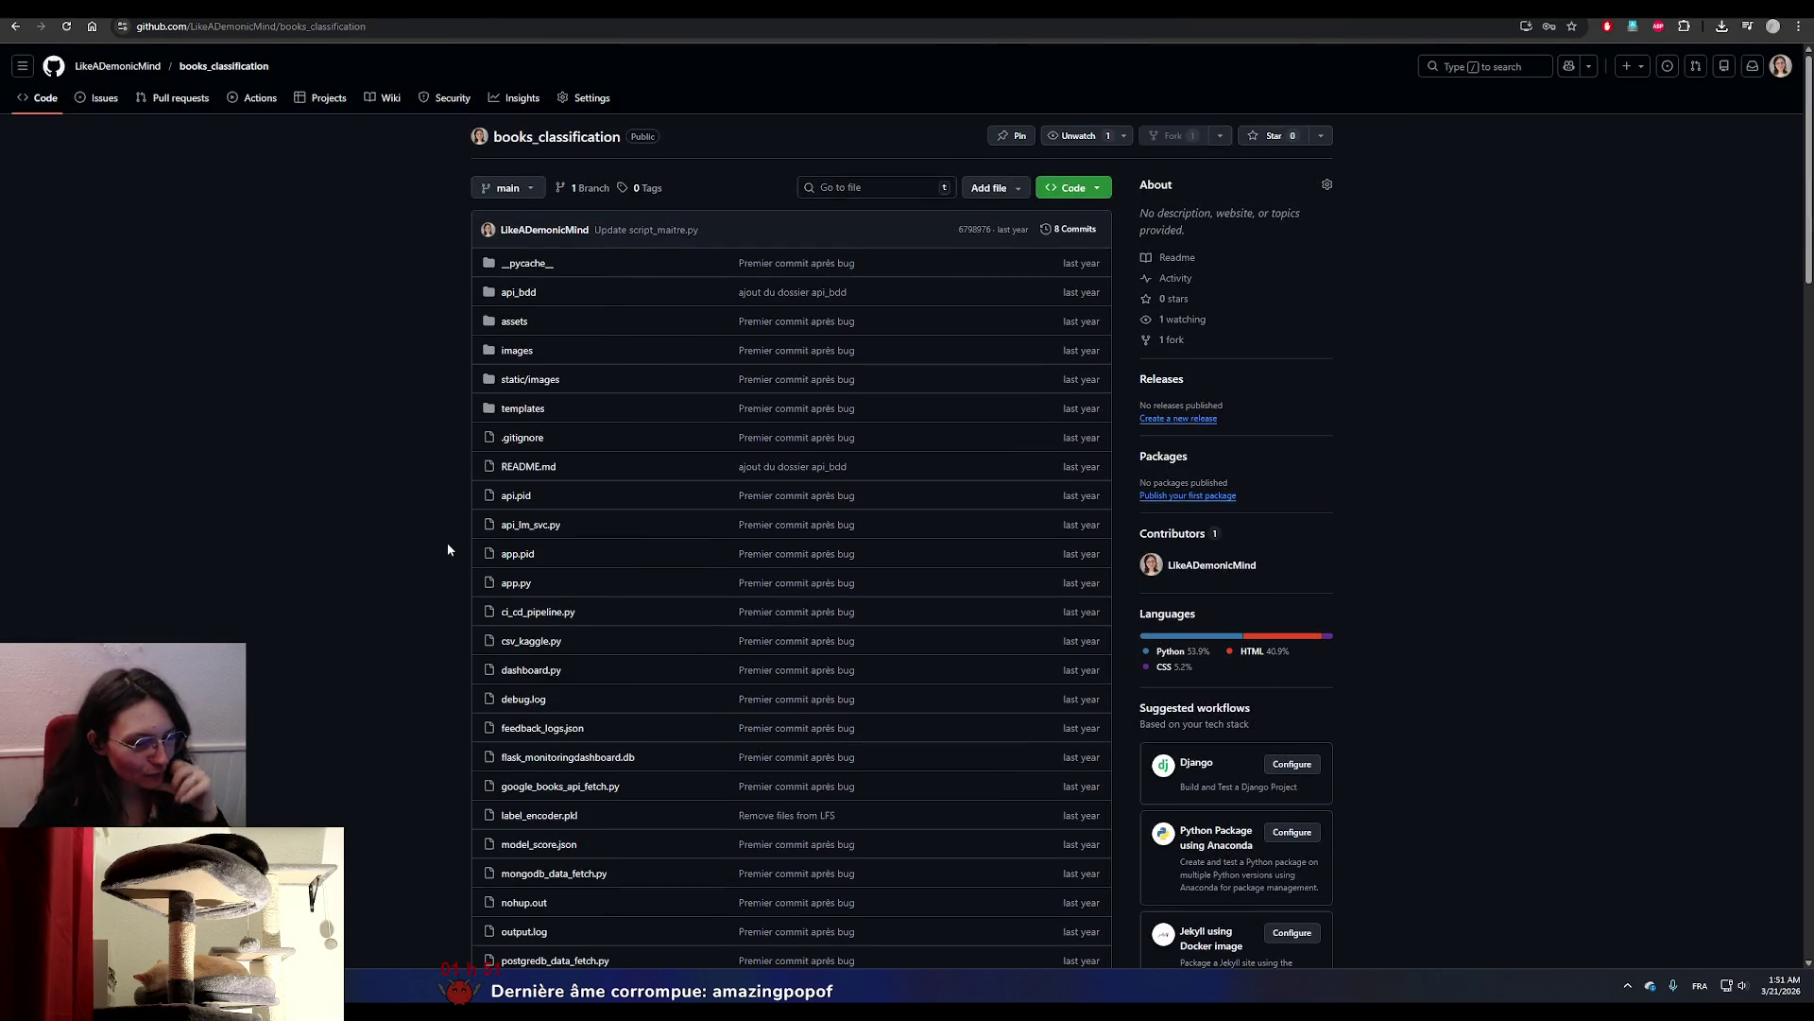
scroll(450, 560, "down", 1)
scroll(451, 563, "up", 1)
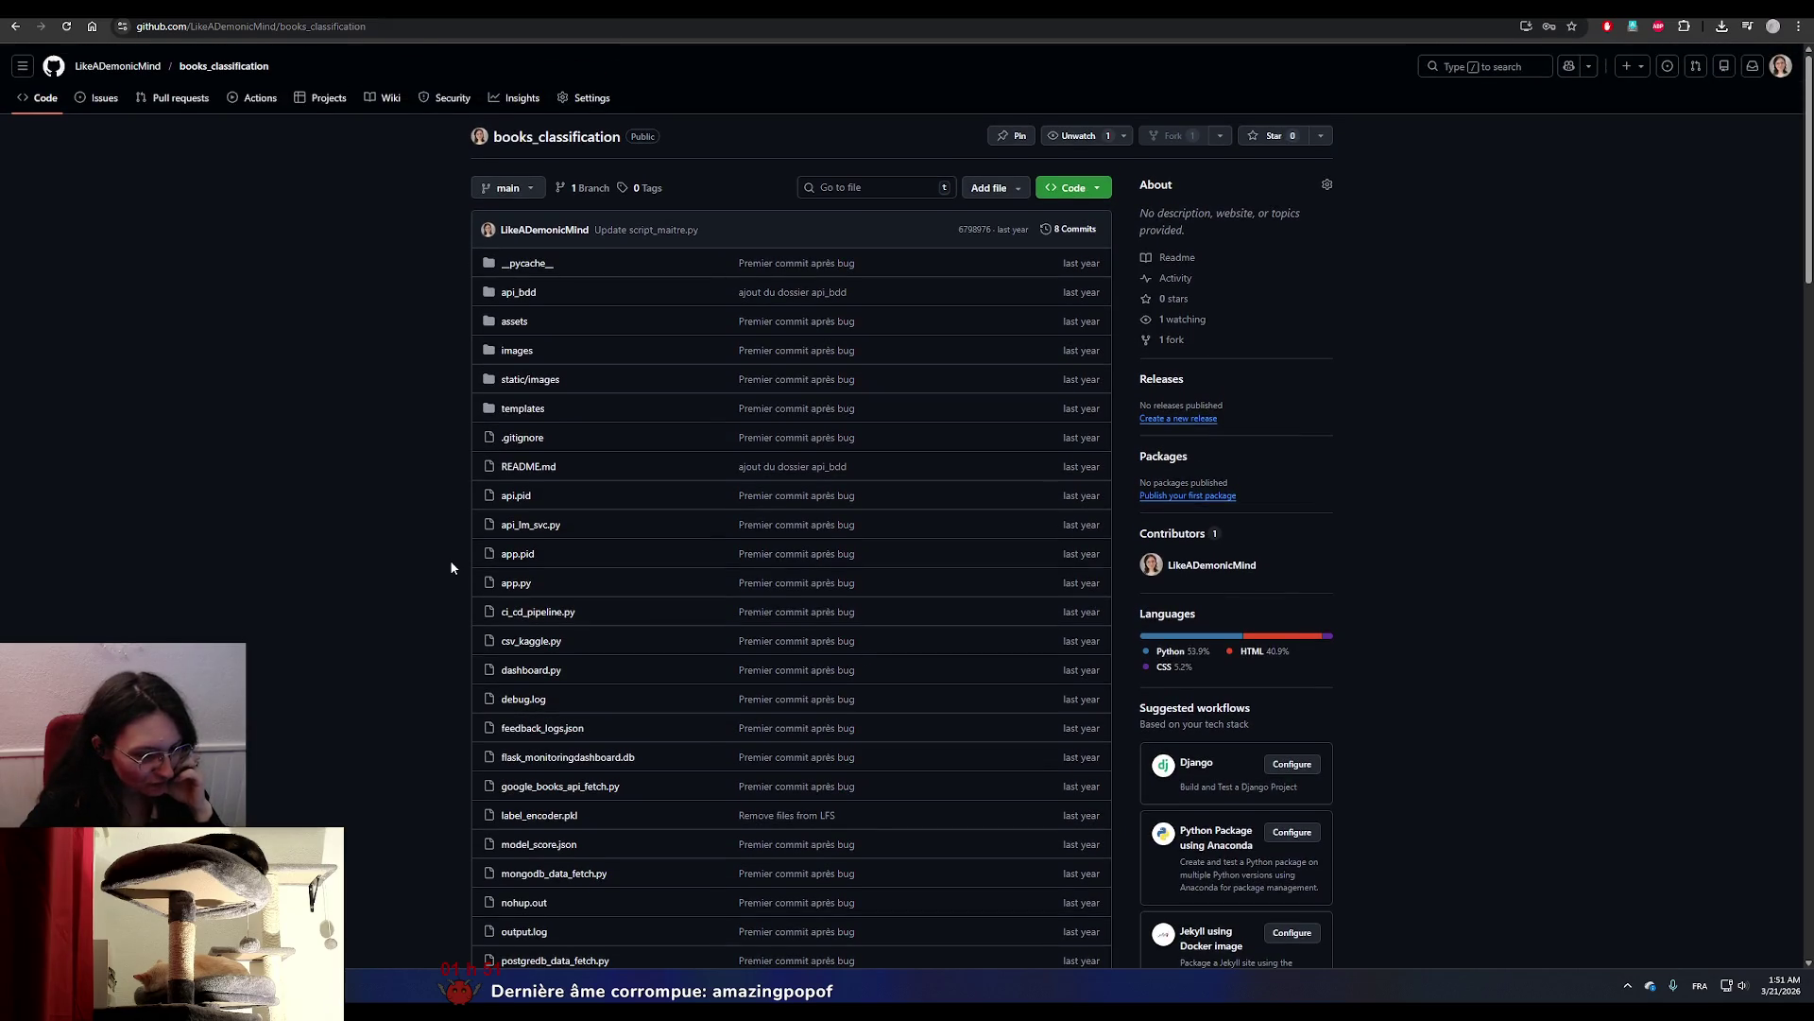
scroll(451, 562, "down", 4)
scroll(451, 564, "down", 3)
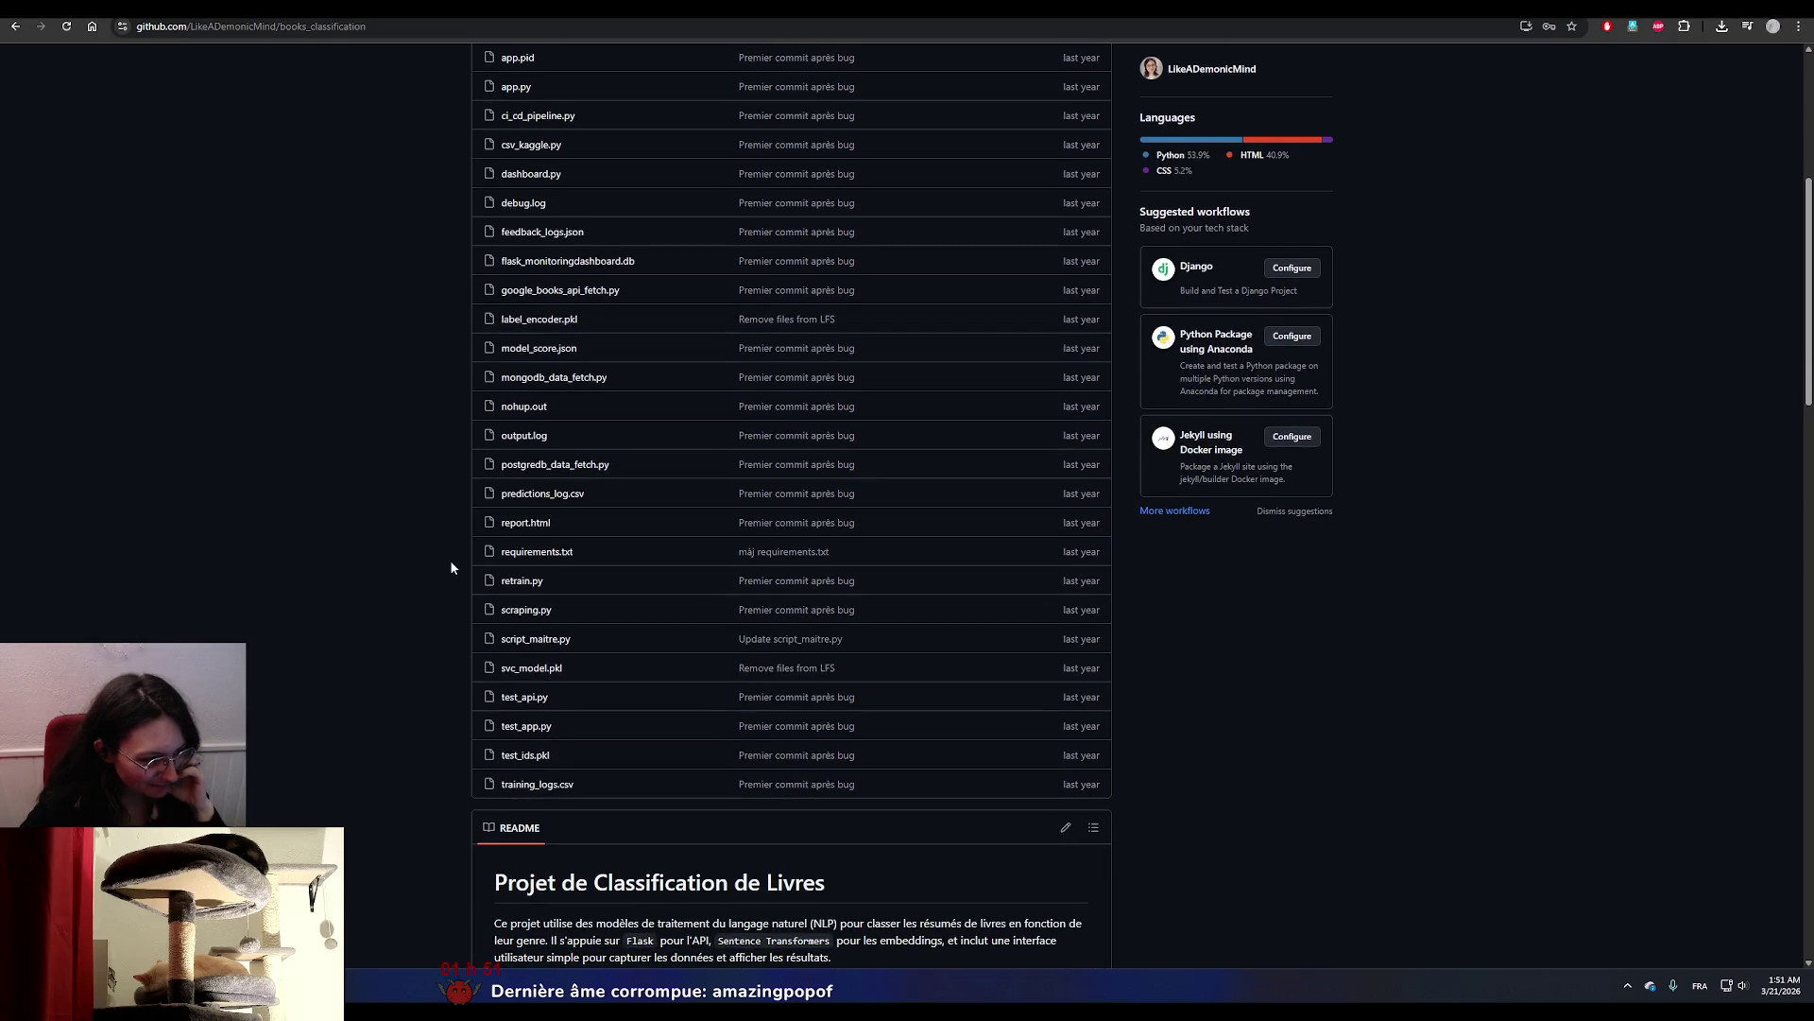
scroll(451, 564, "down", 1)
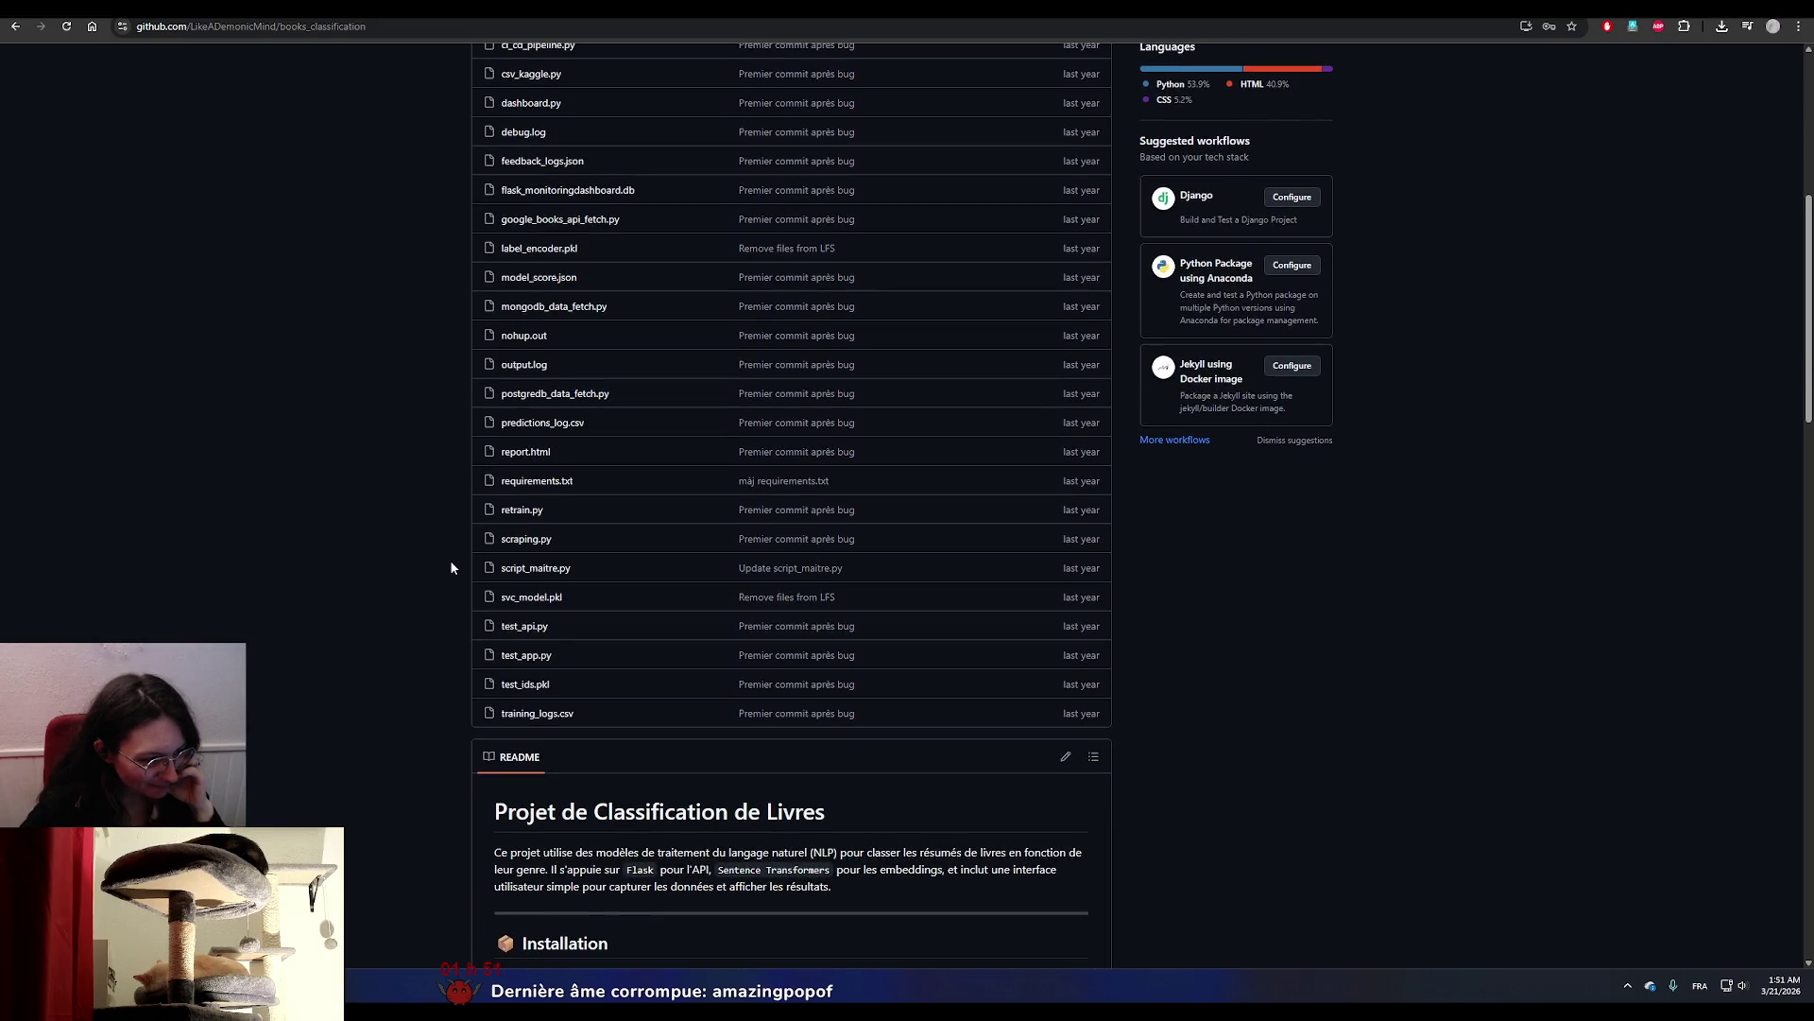
scroll(451, 567, "up", 6)
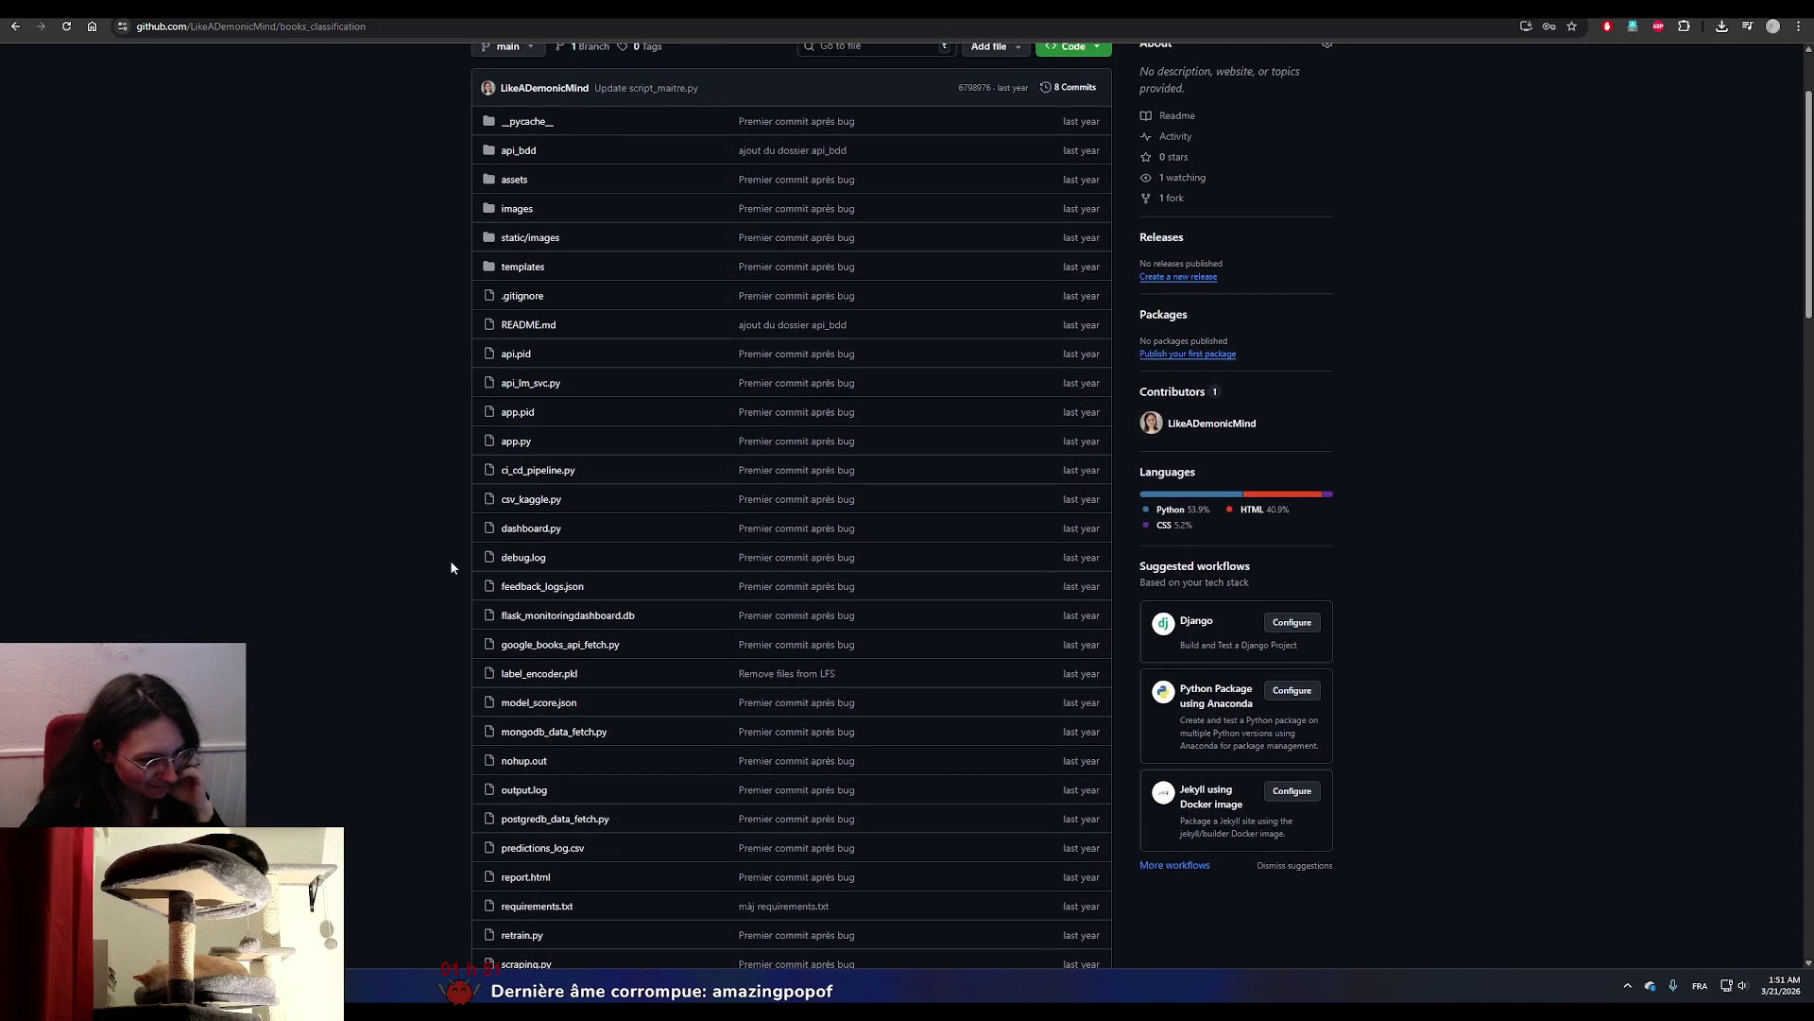
scroll(450, 567, "up", 1)
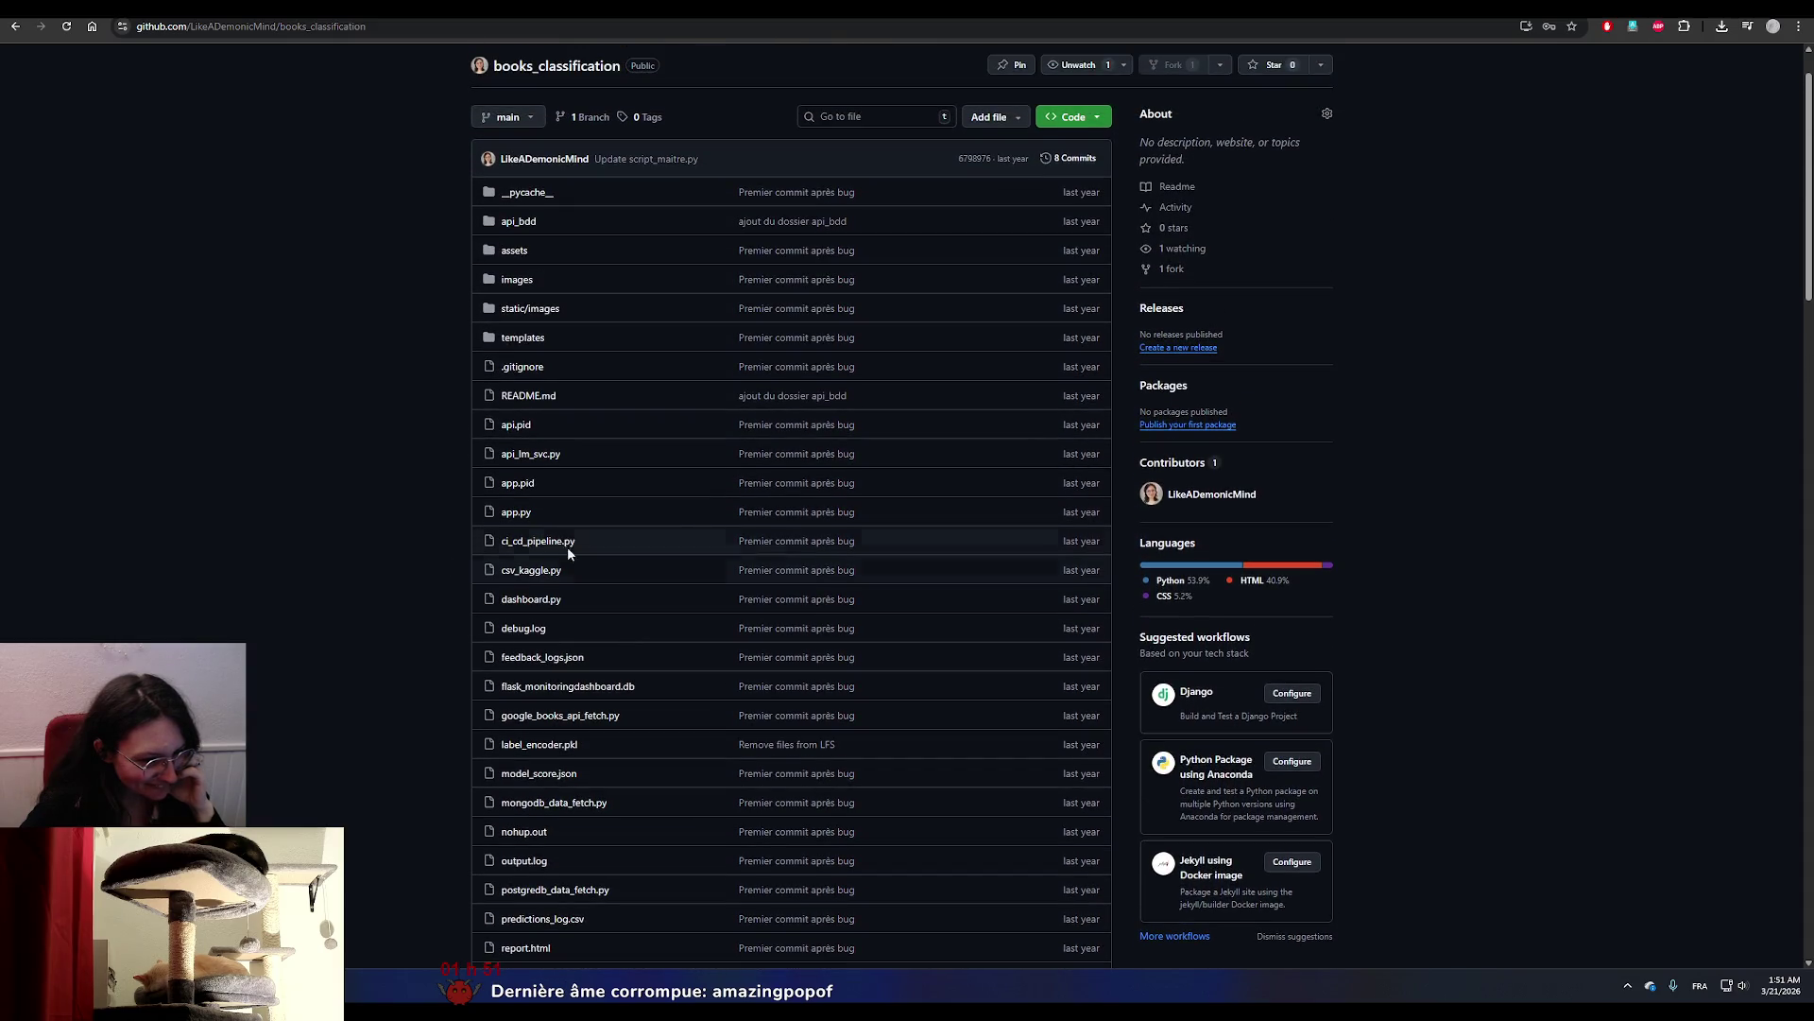
scroll(383, 524, "up", 1)
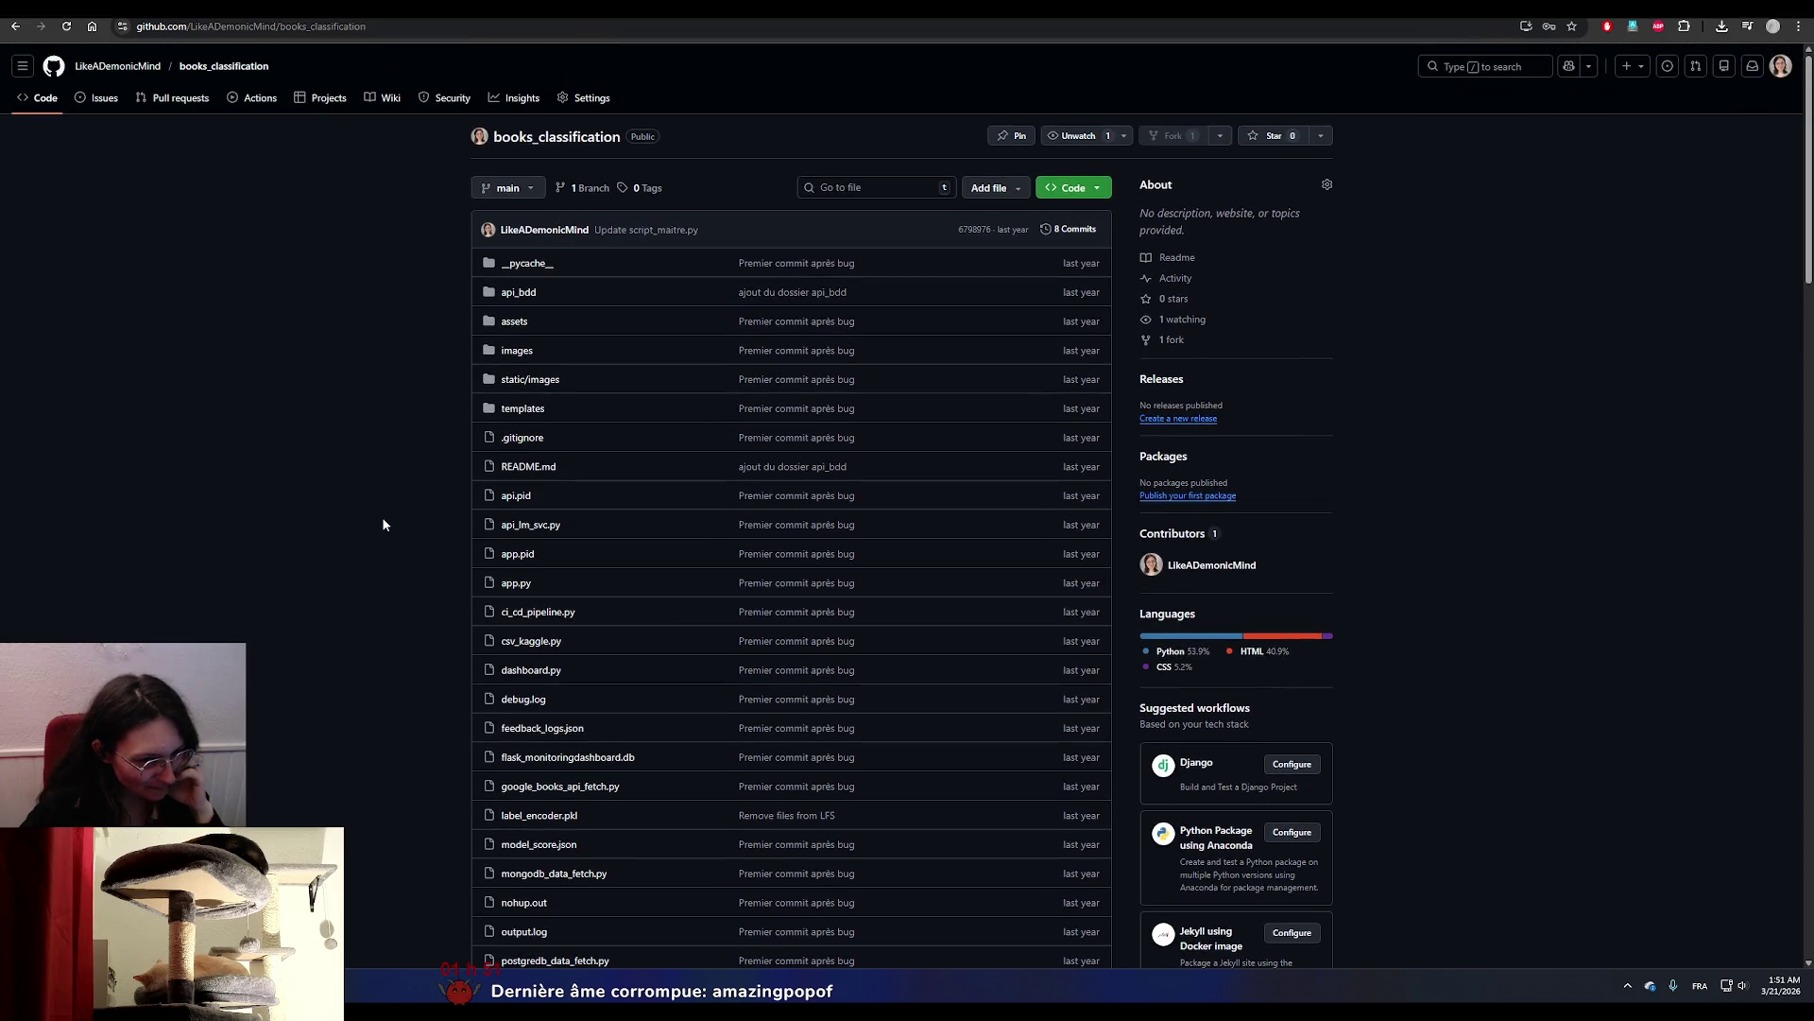
scroll(383, 524, "down", 2)
scroll(383, 524, "down", 3)
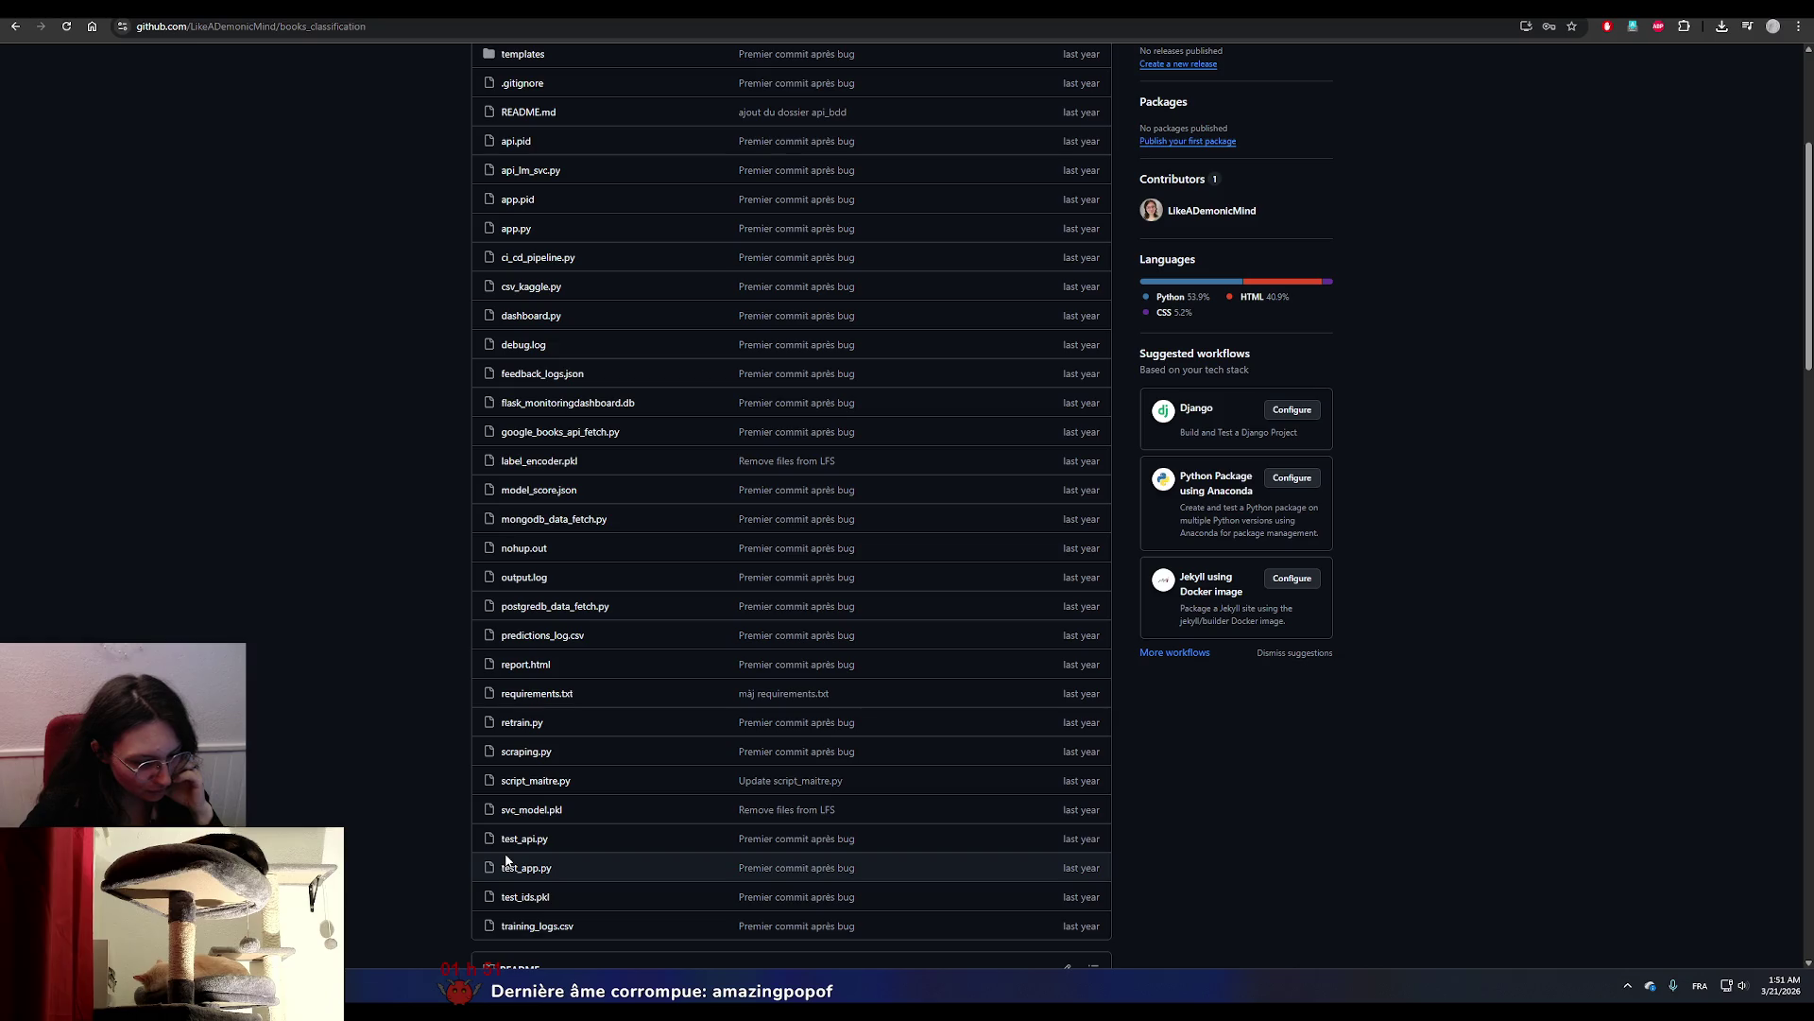
Open scraping.py and scroll down to line 96 inside the scrape_genre function.
left_click(529, 752)
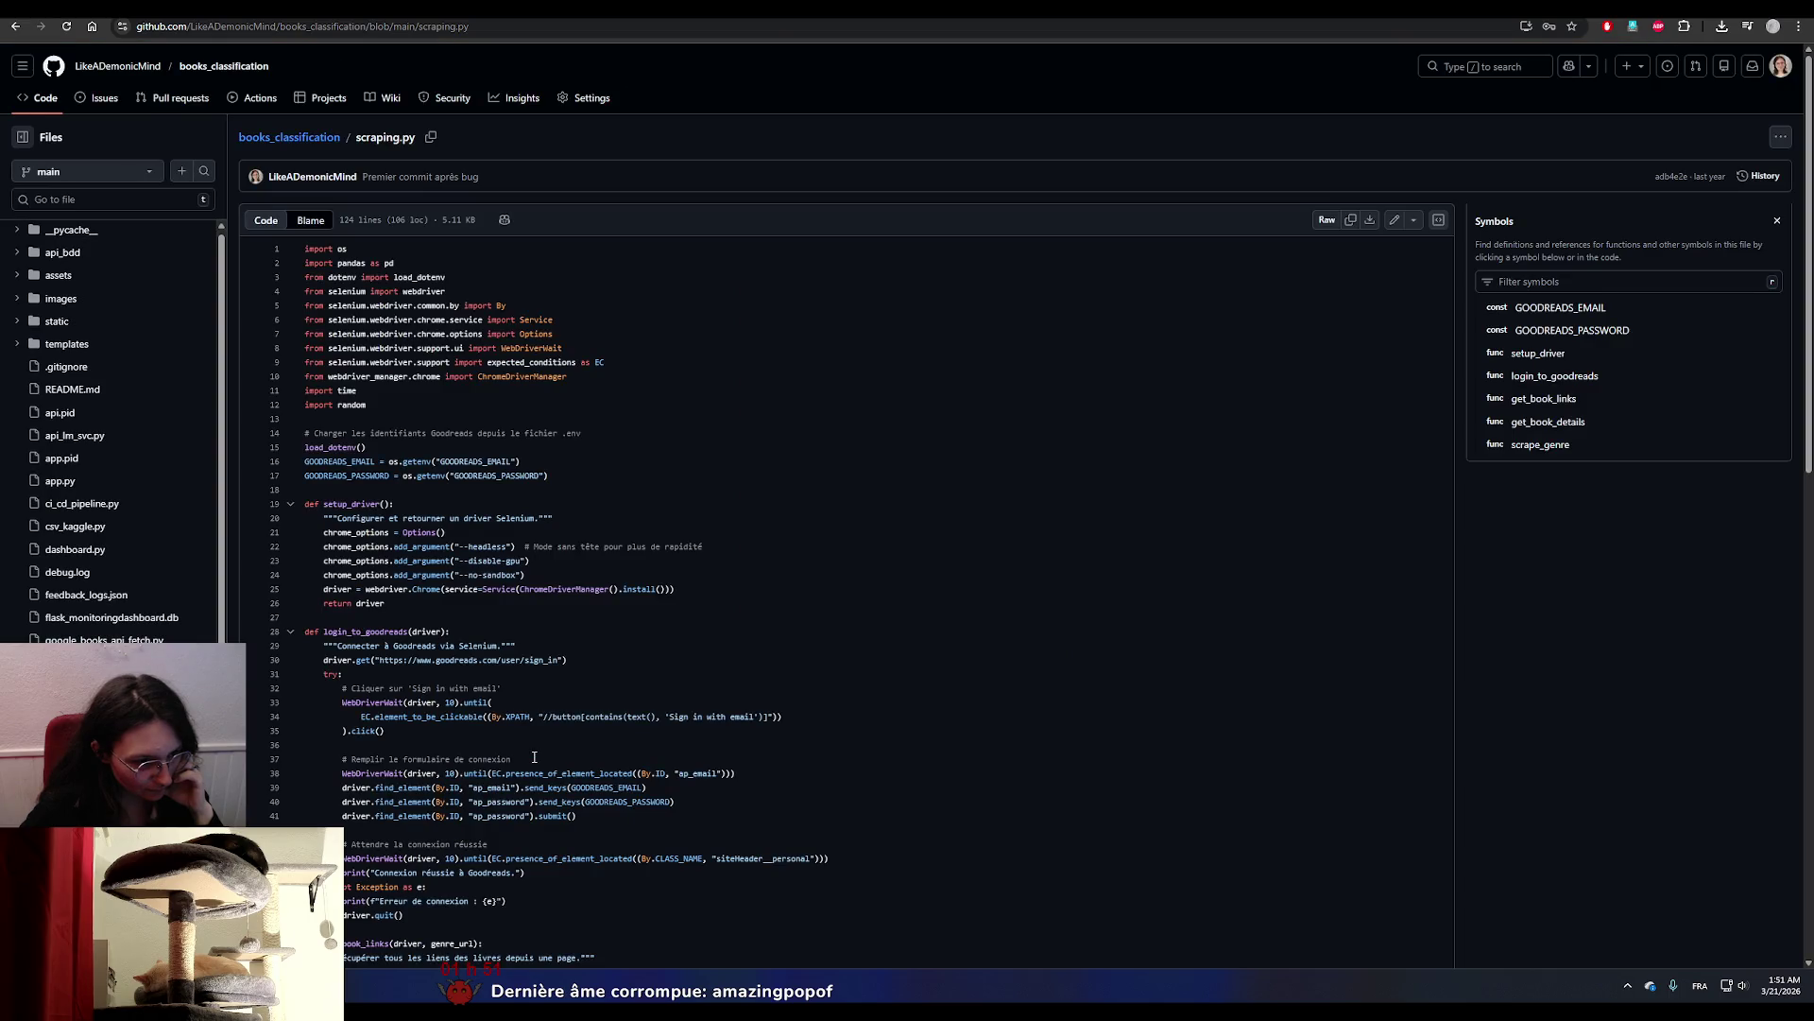
scroll(534, 757, "down", 3)
scroll(533, 756, "down", 5)
scroll(533, 757, "down", 3)
scroll(534, 757, "down", 3)
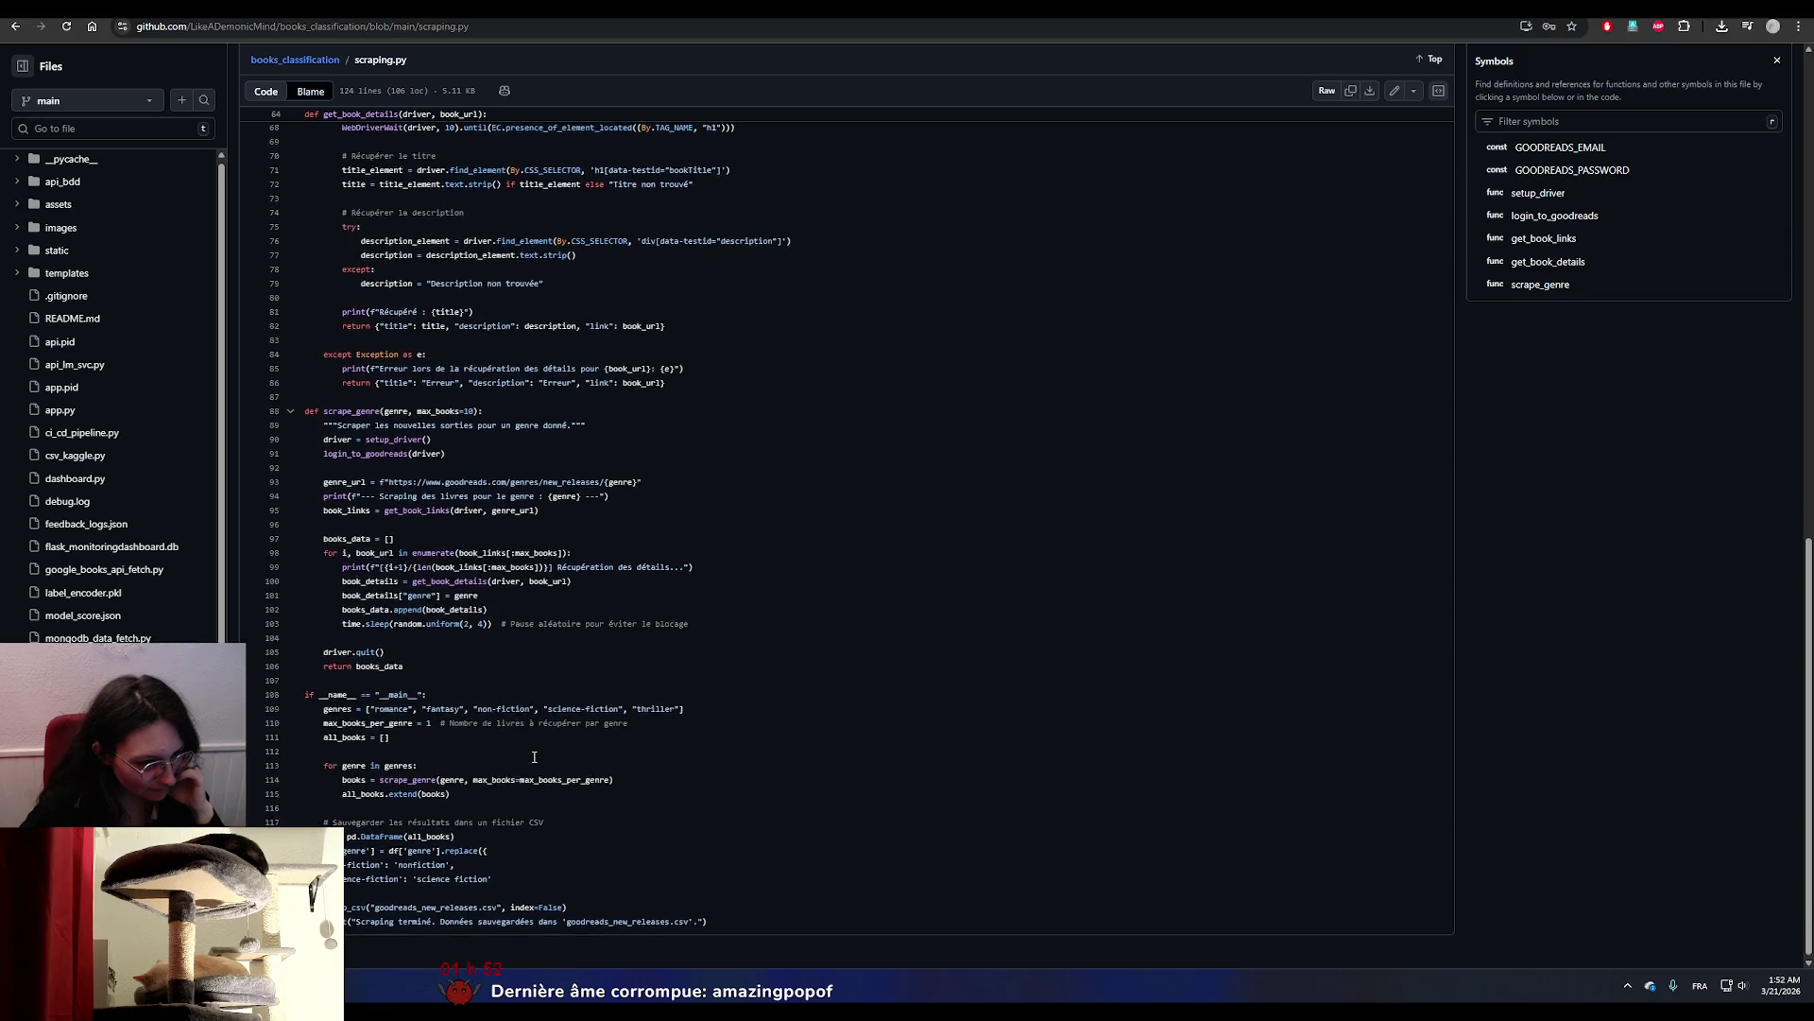
left_click(345, 522)
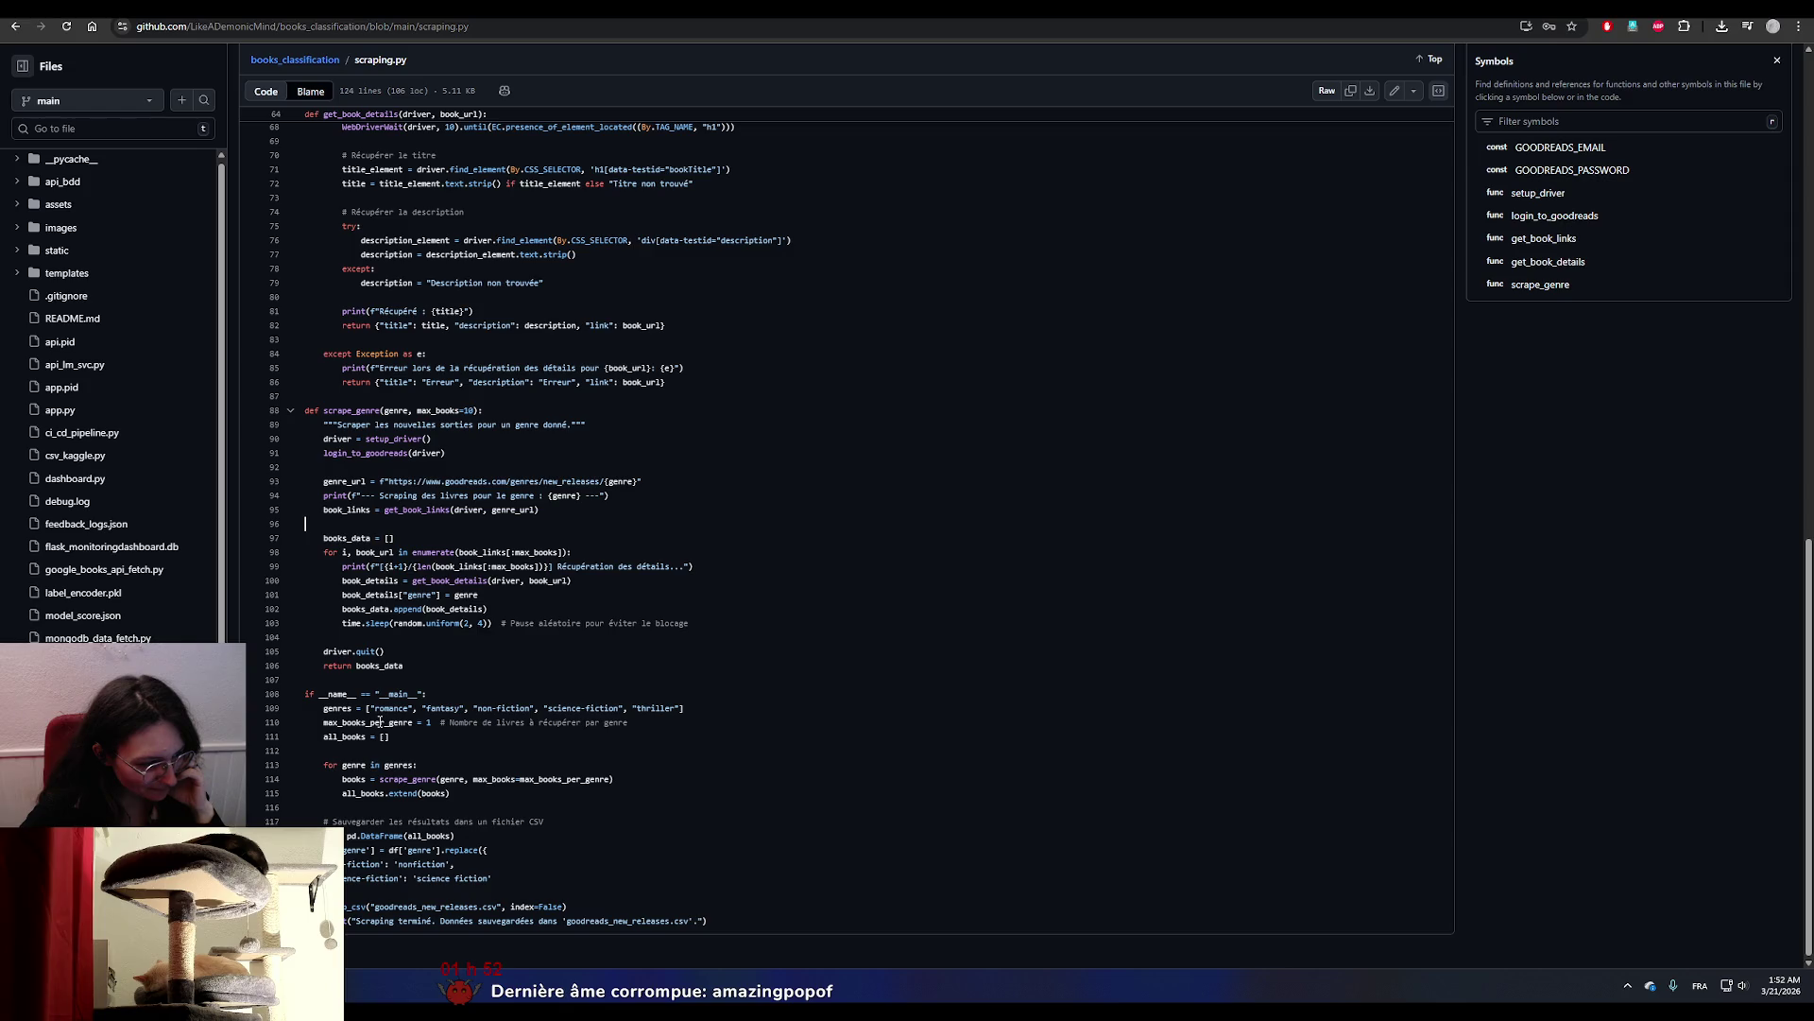
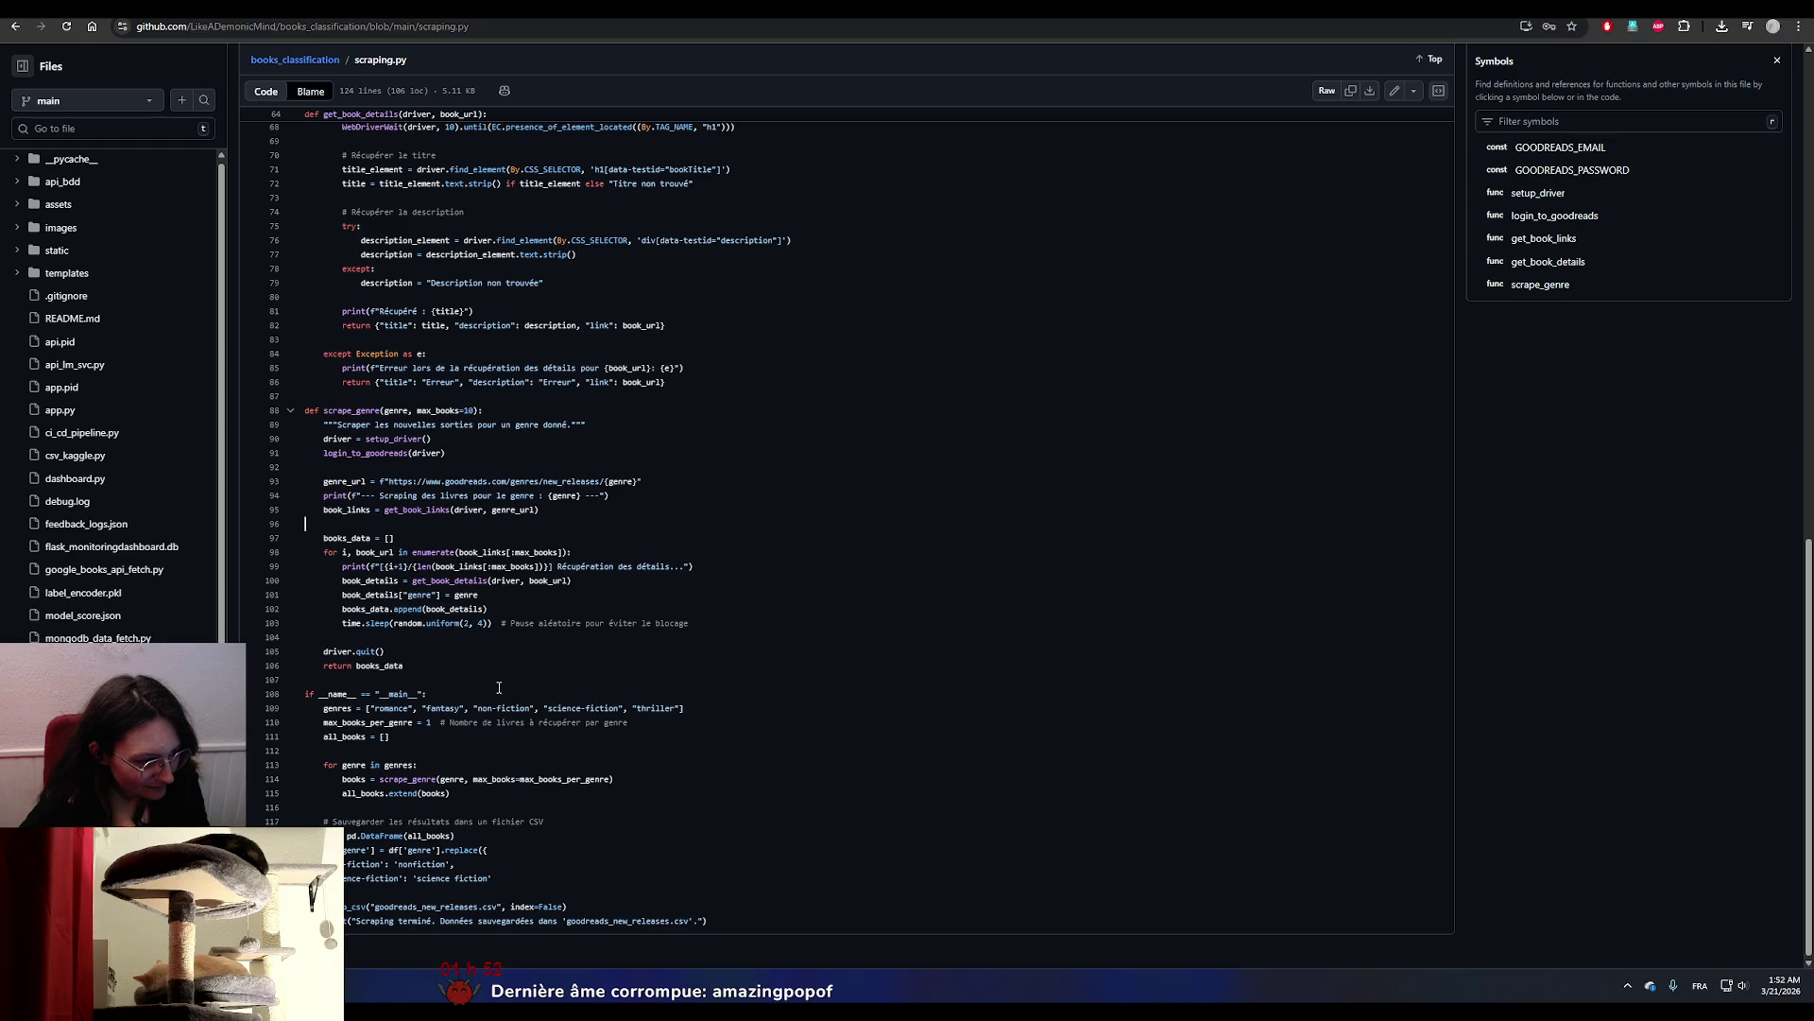
Scroll through scraping.py around line 95, then return to the repository root listing.
scroll(499, 687, "up", 3)
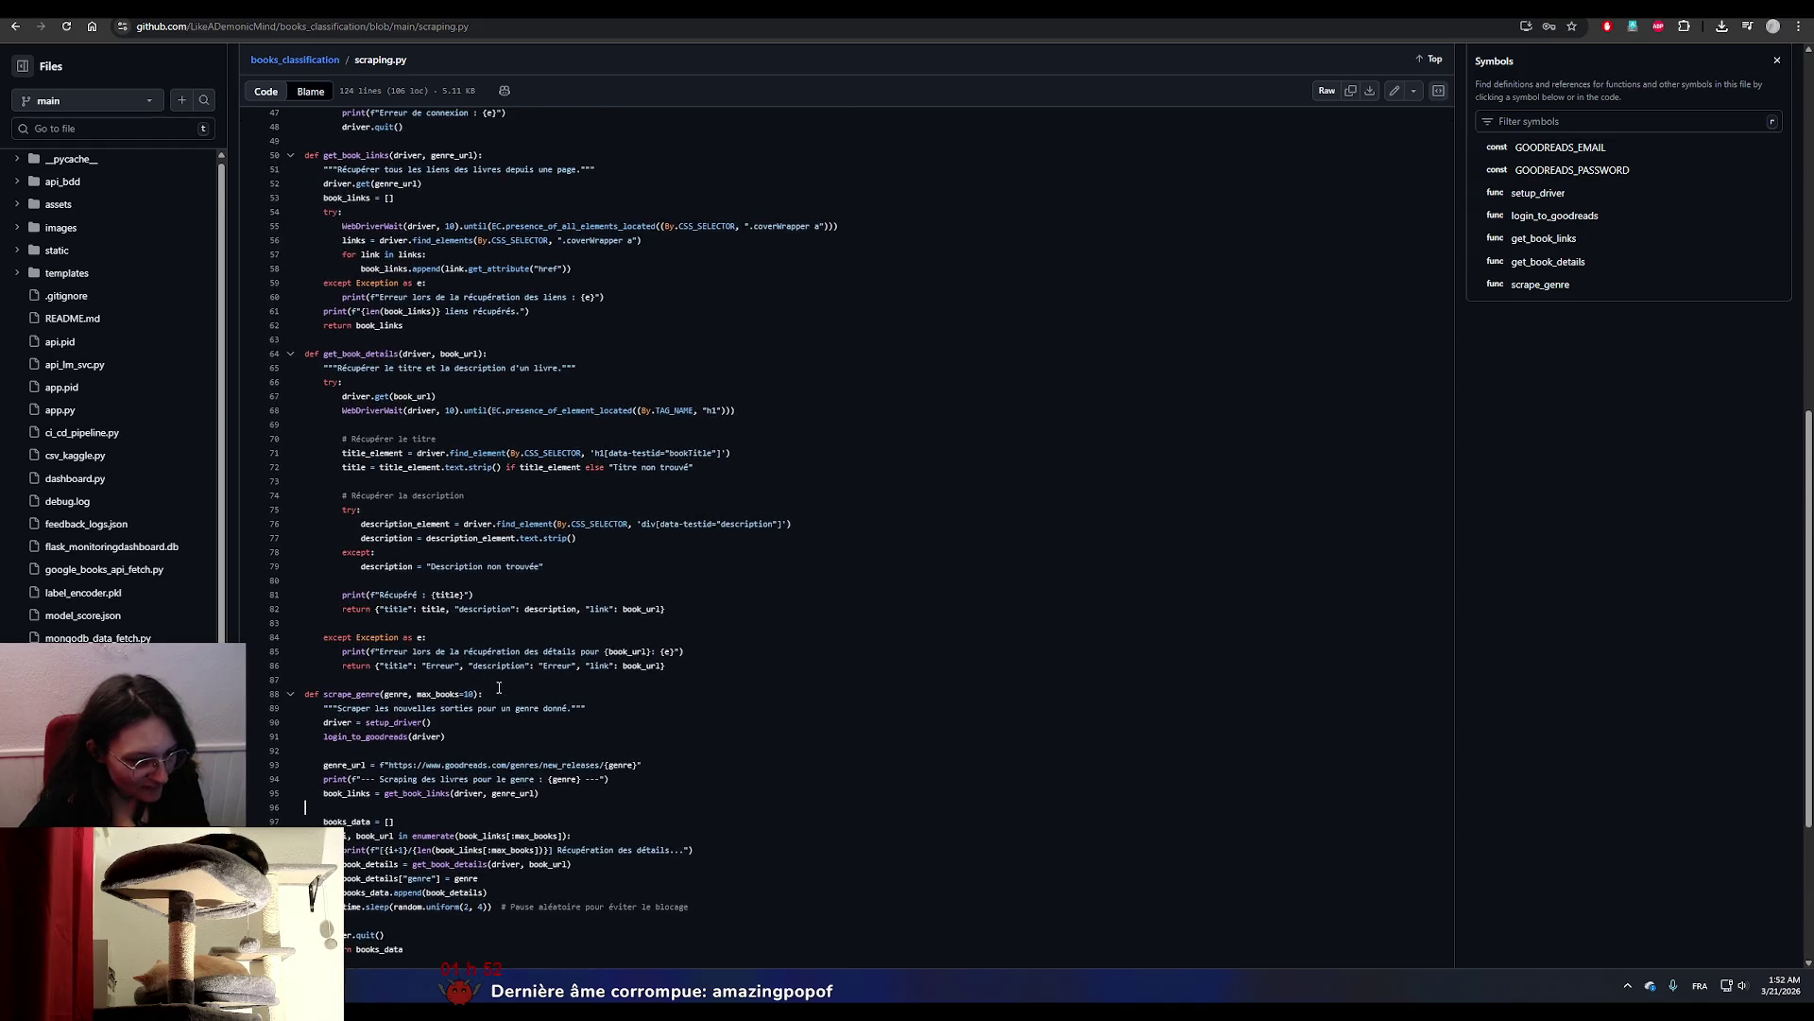
scroll(503, 726, "down", 3)
left_click(654, 509)
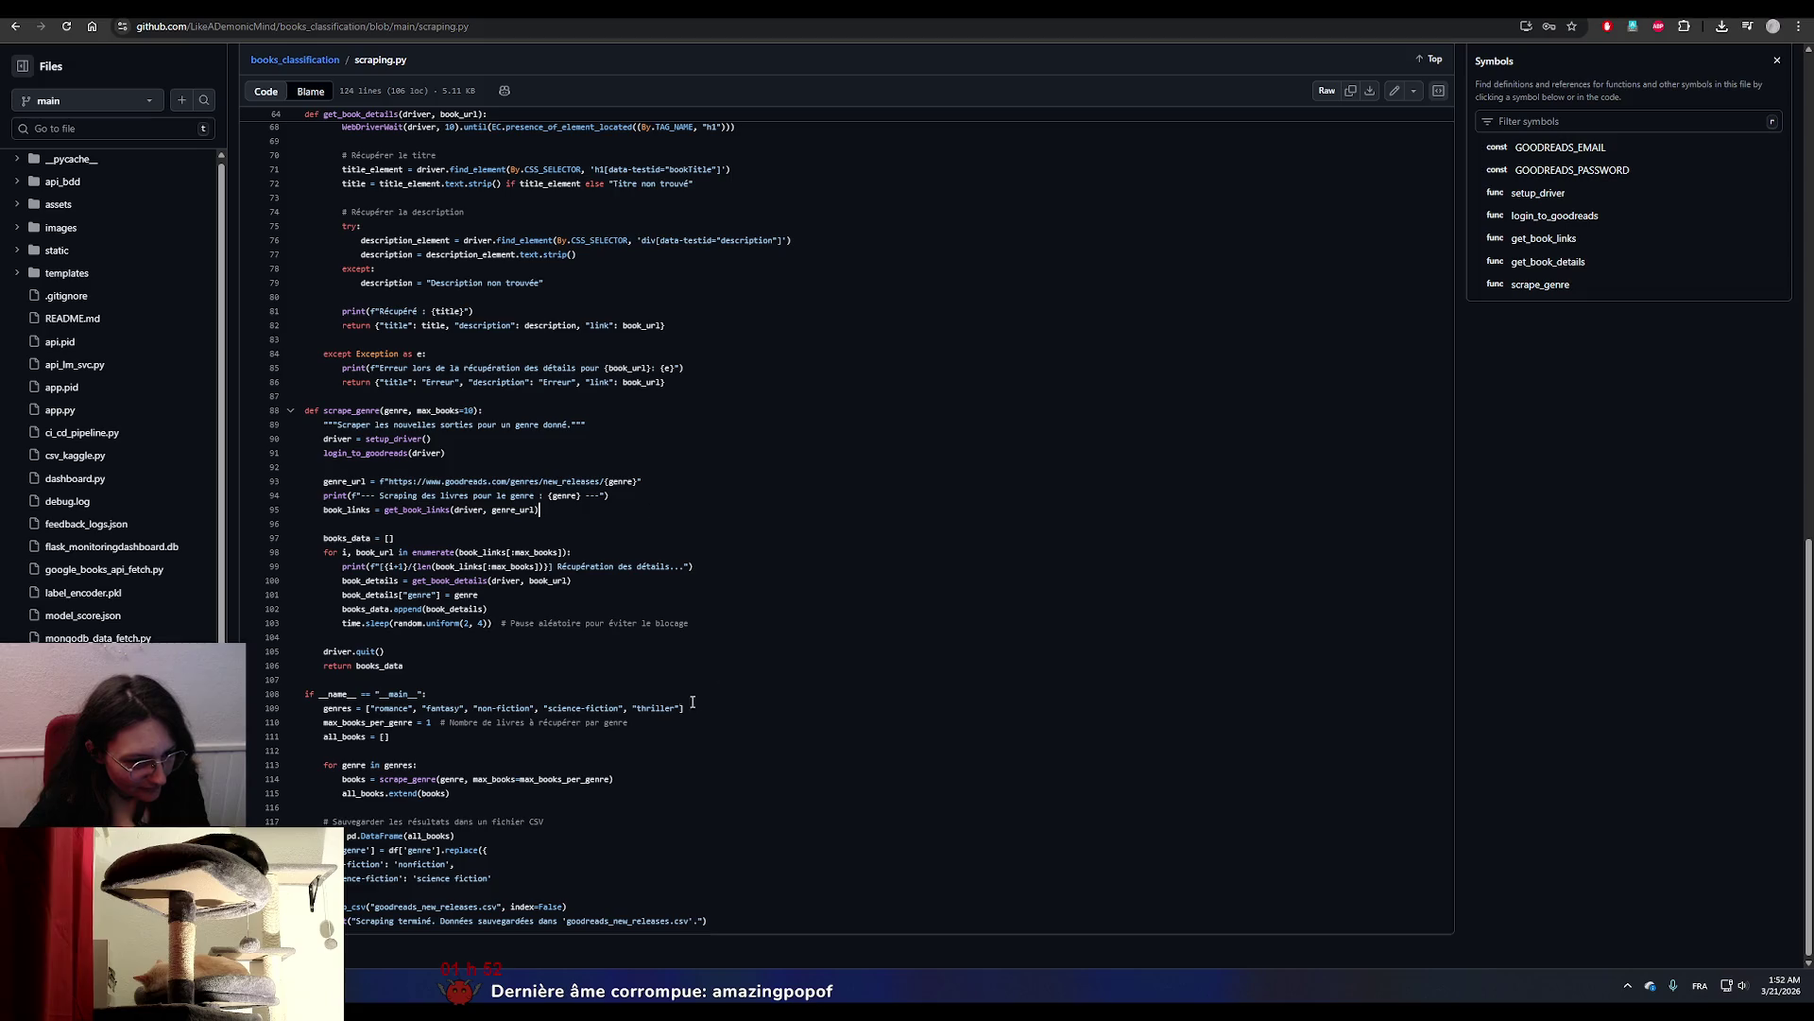
left_click(352, 525)
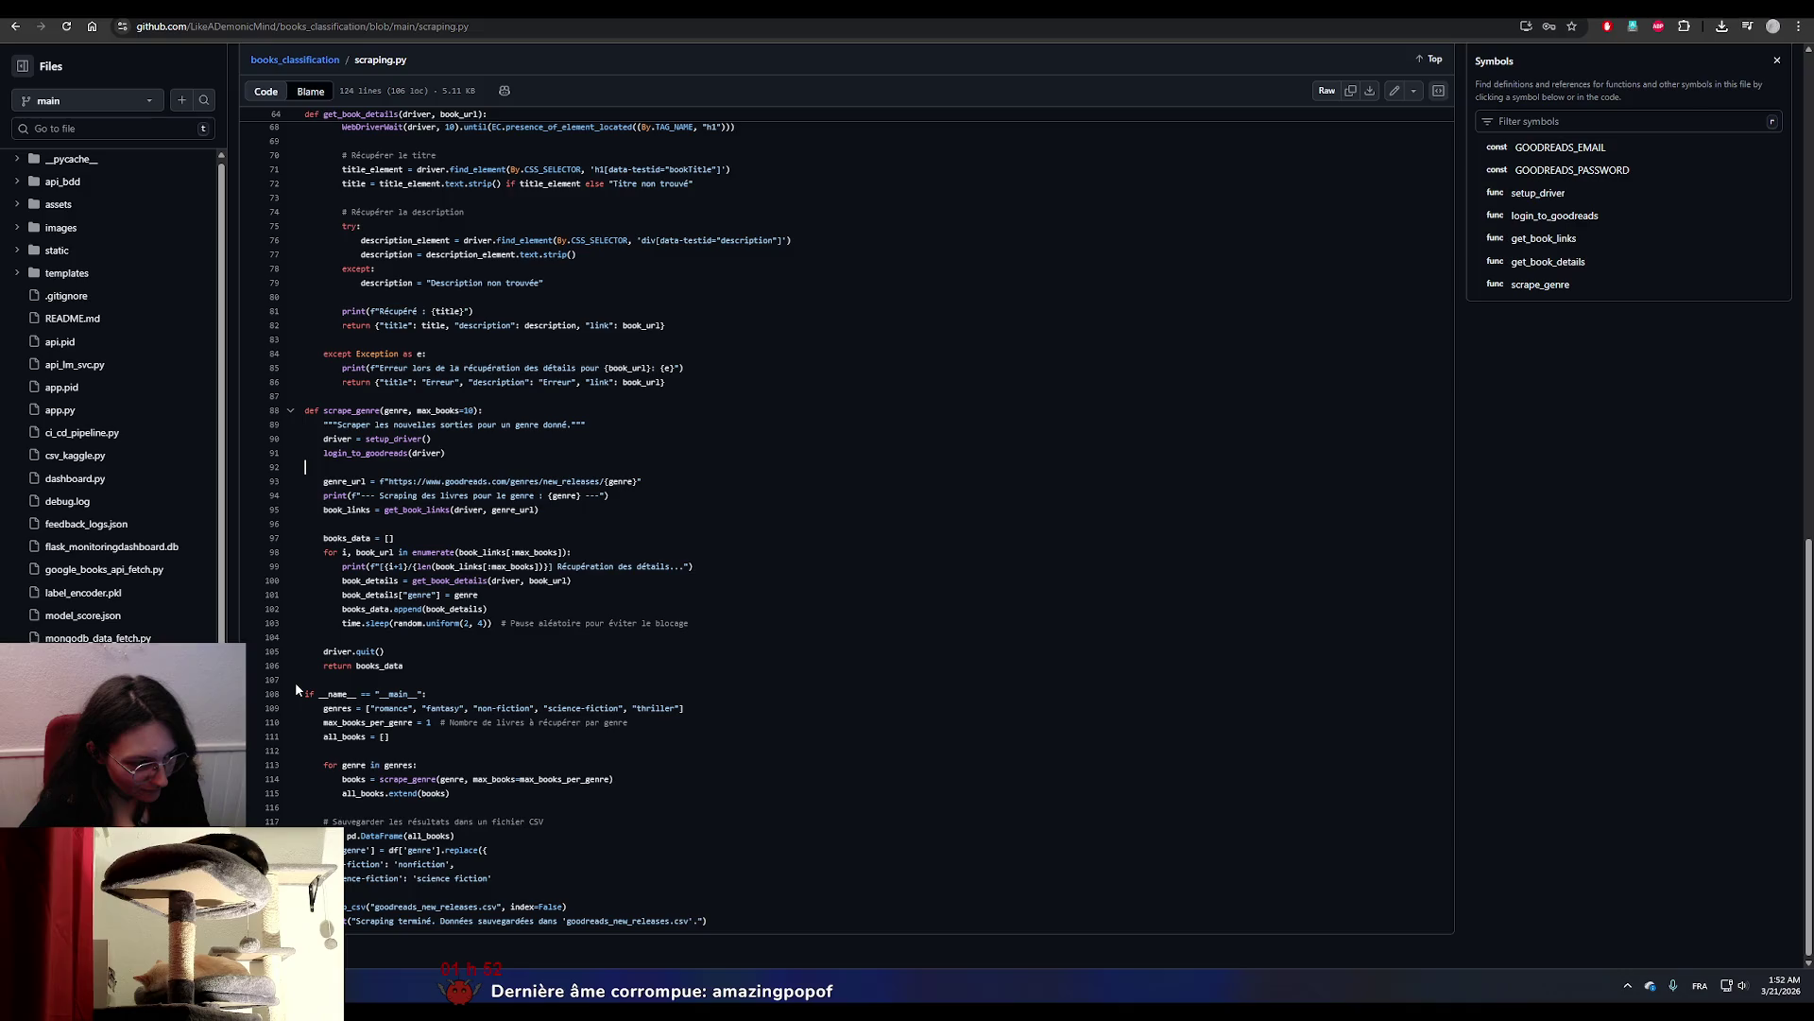
scroll(296, 687, "up", 3)
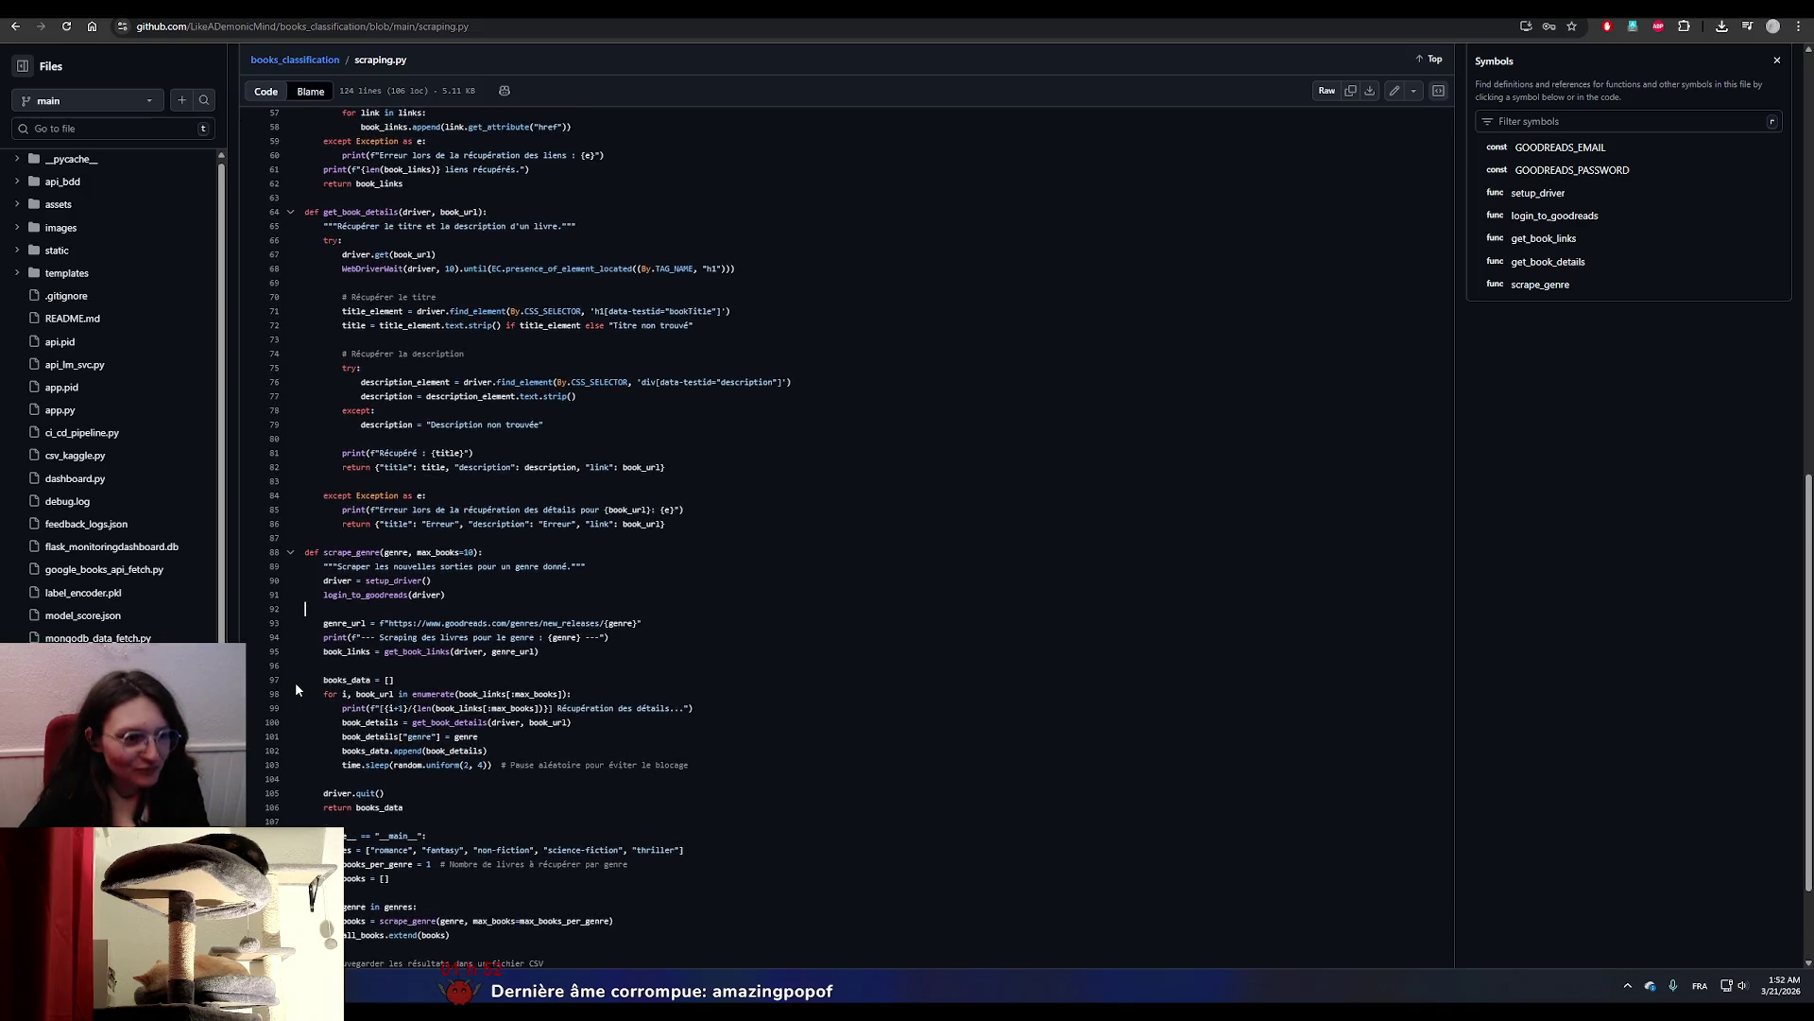
scroll(296, 688, "up", 7)
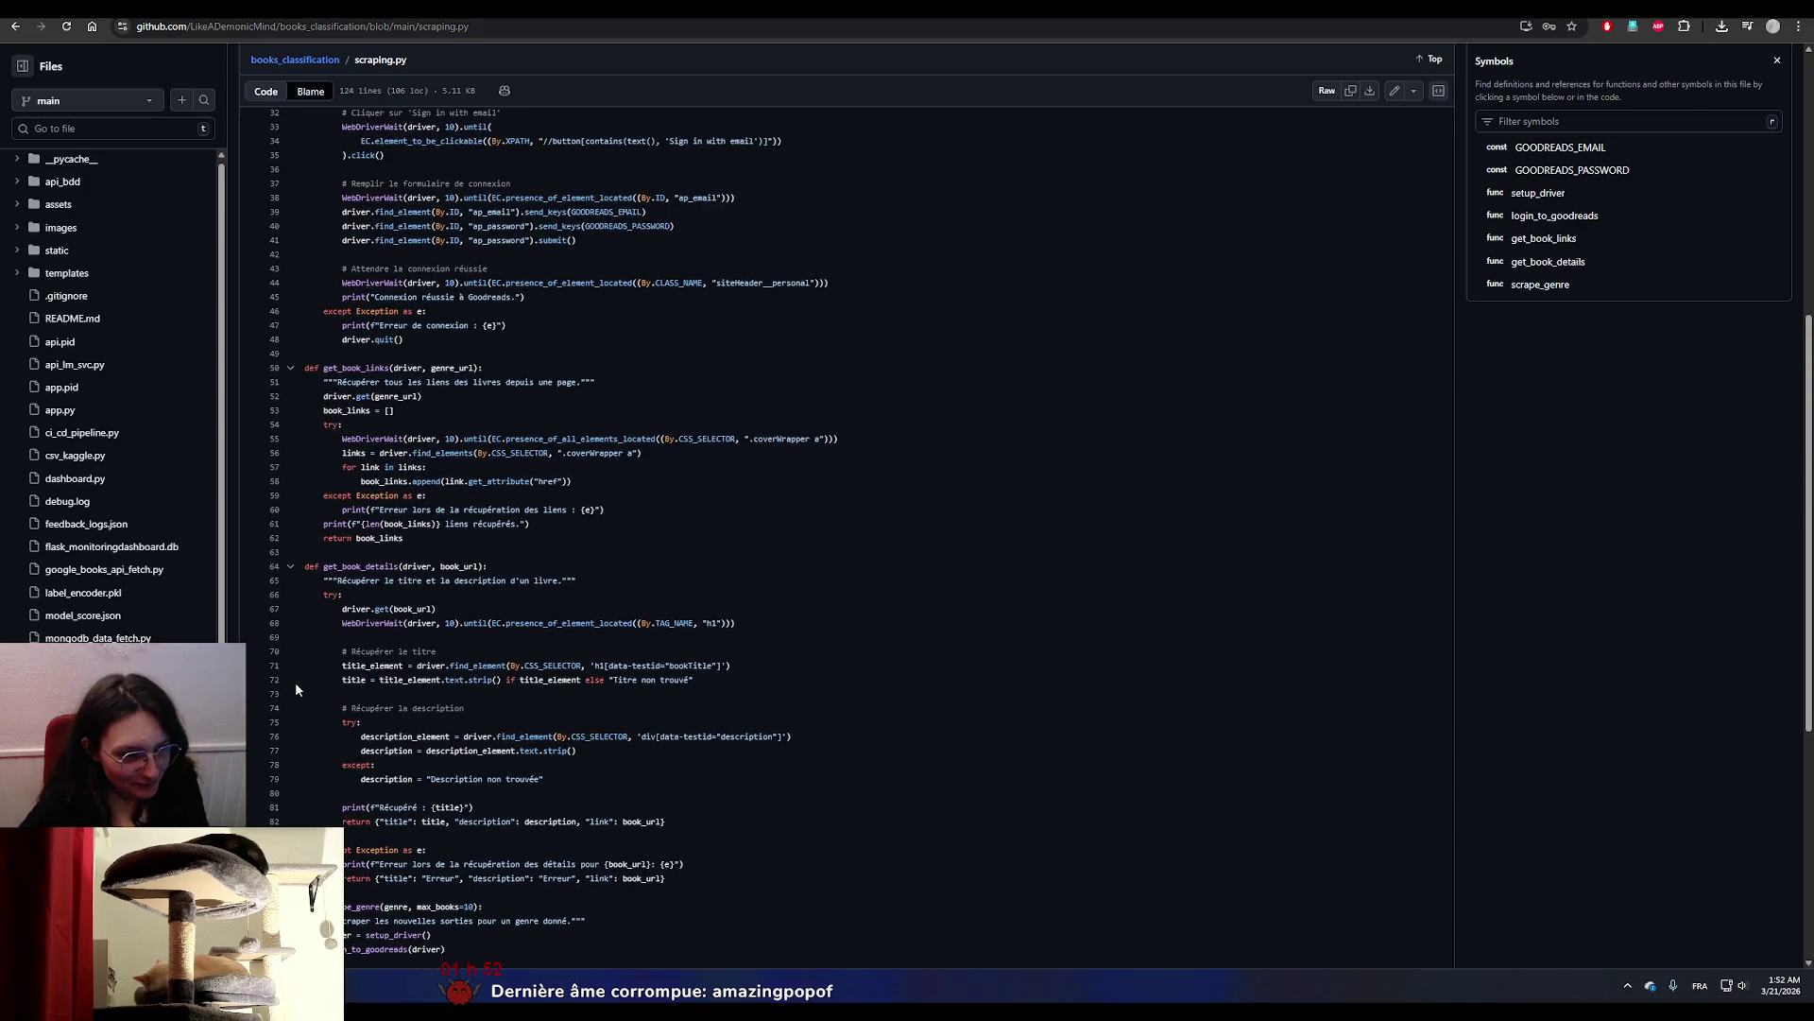
scroll(295, 688, "up", 3)
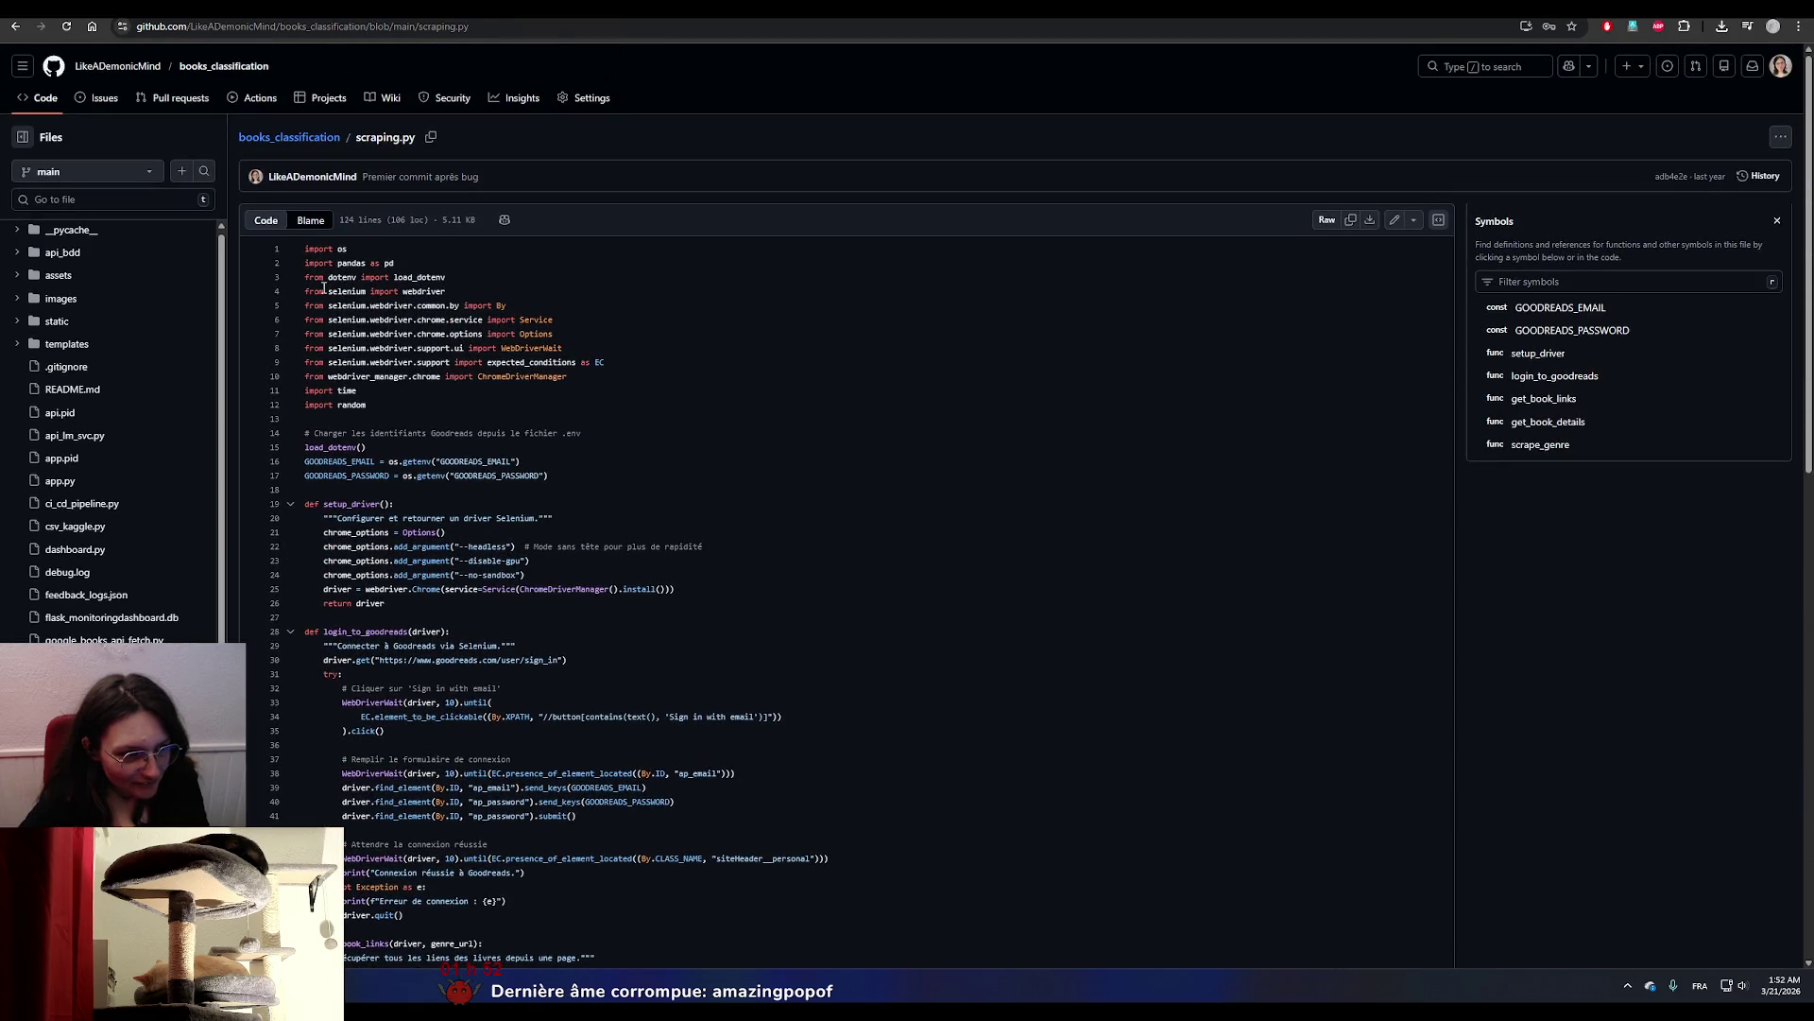
left_click(312, 147)
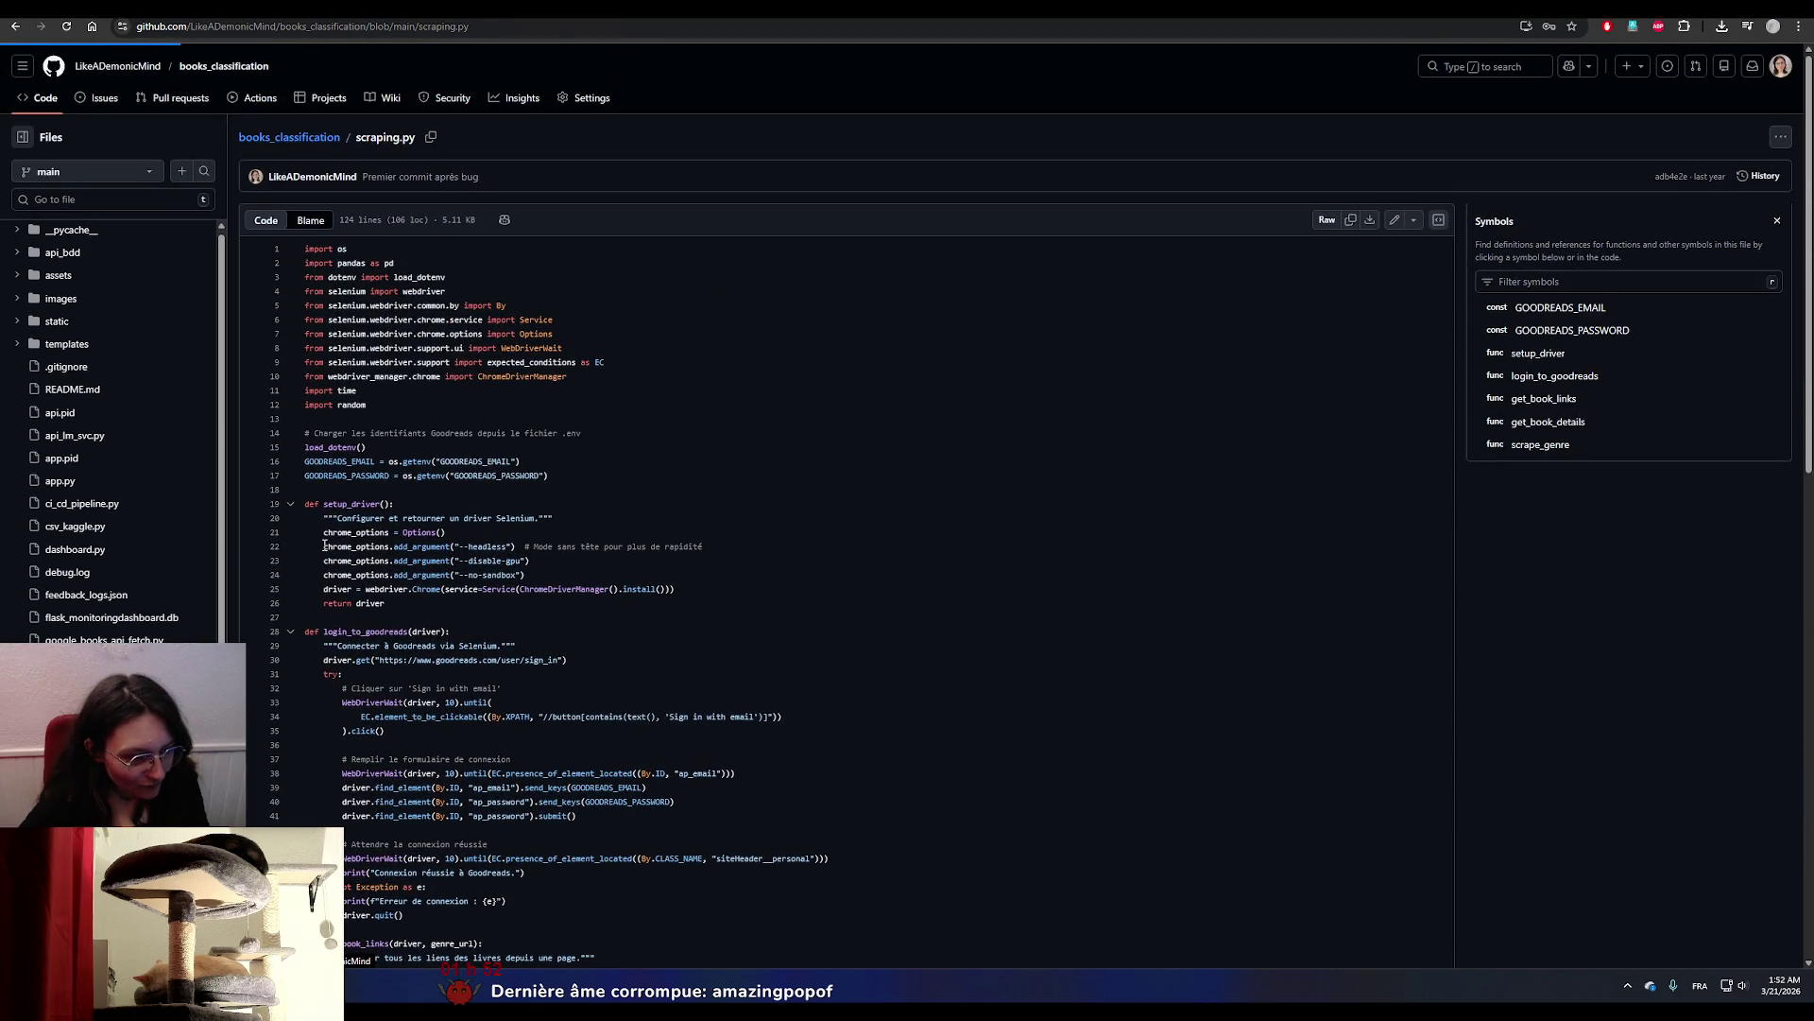
Open api_lm_svc.py, read through its code, and return to the repository root.
left_click(554, 526)
scroll(407, 691, "down", 1)
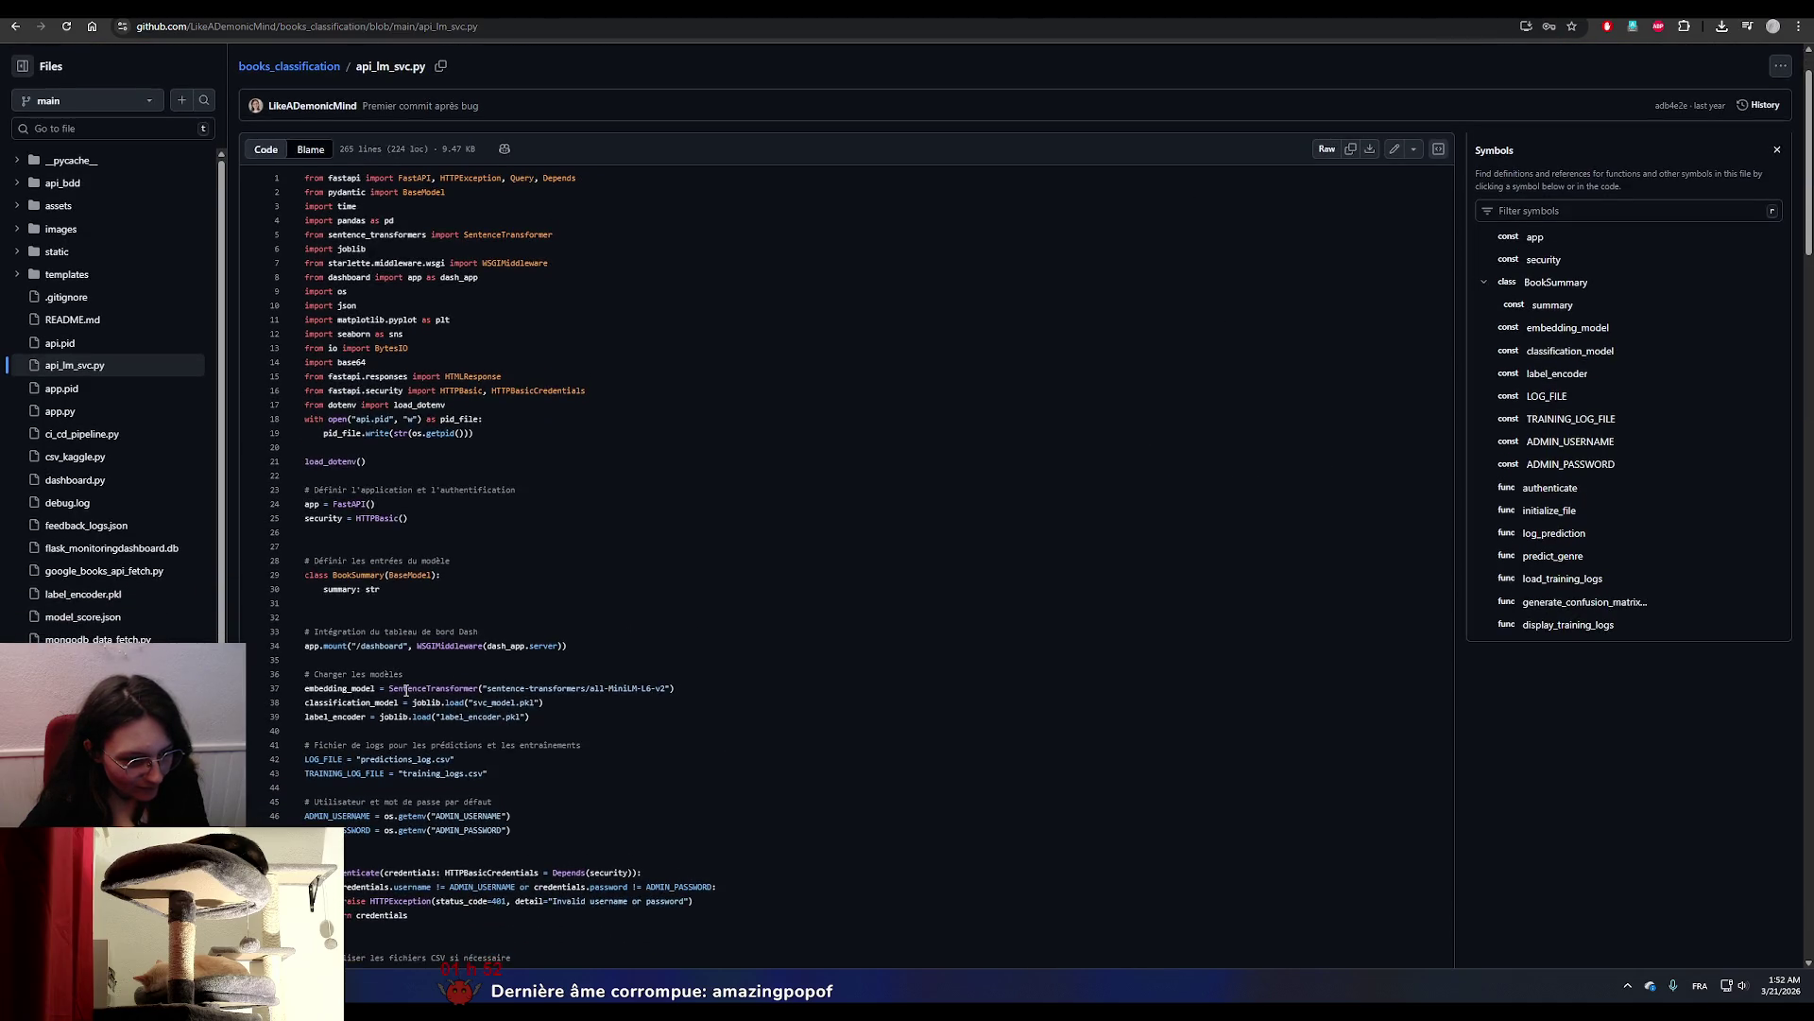
scroll(406, 691, "down", 8)
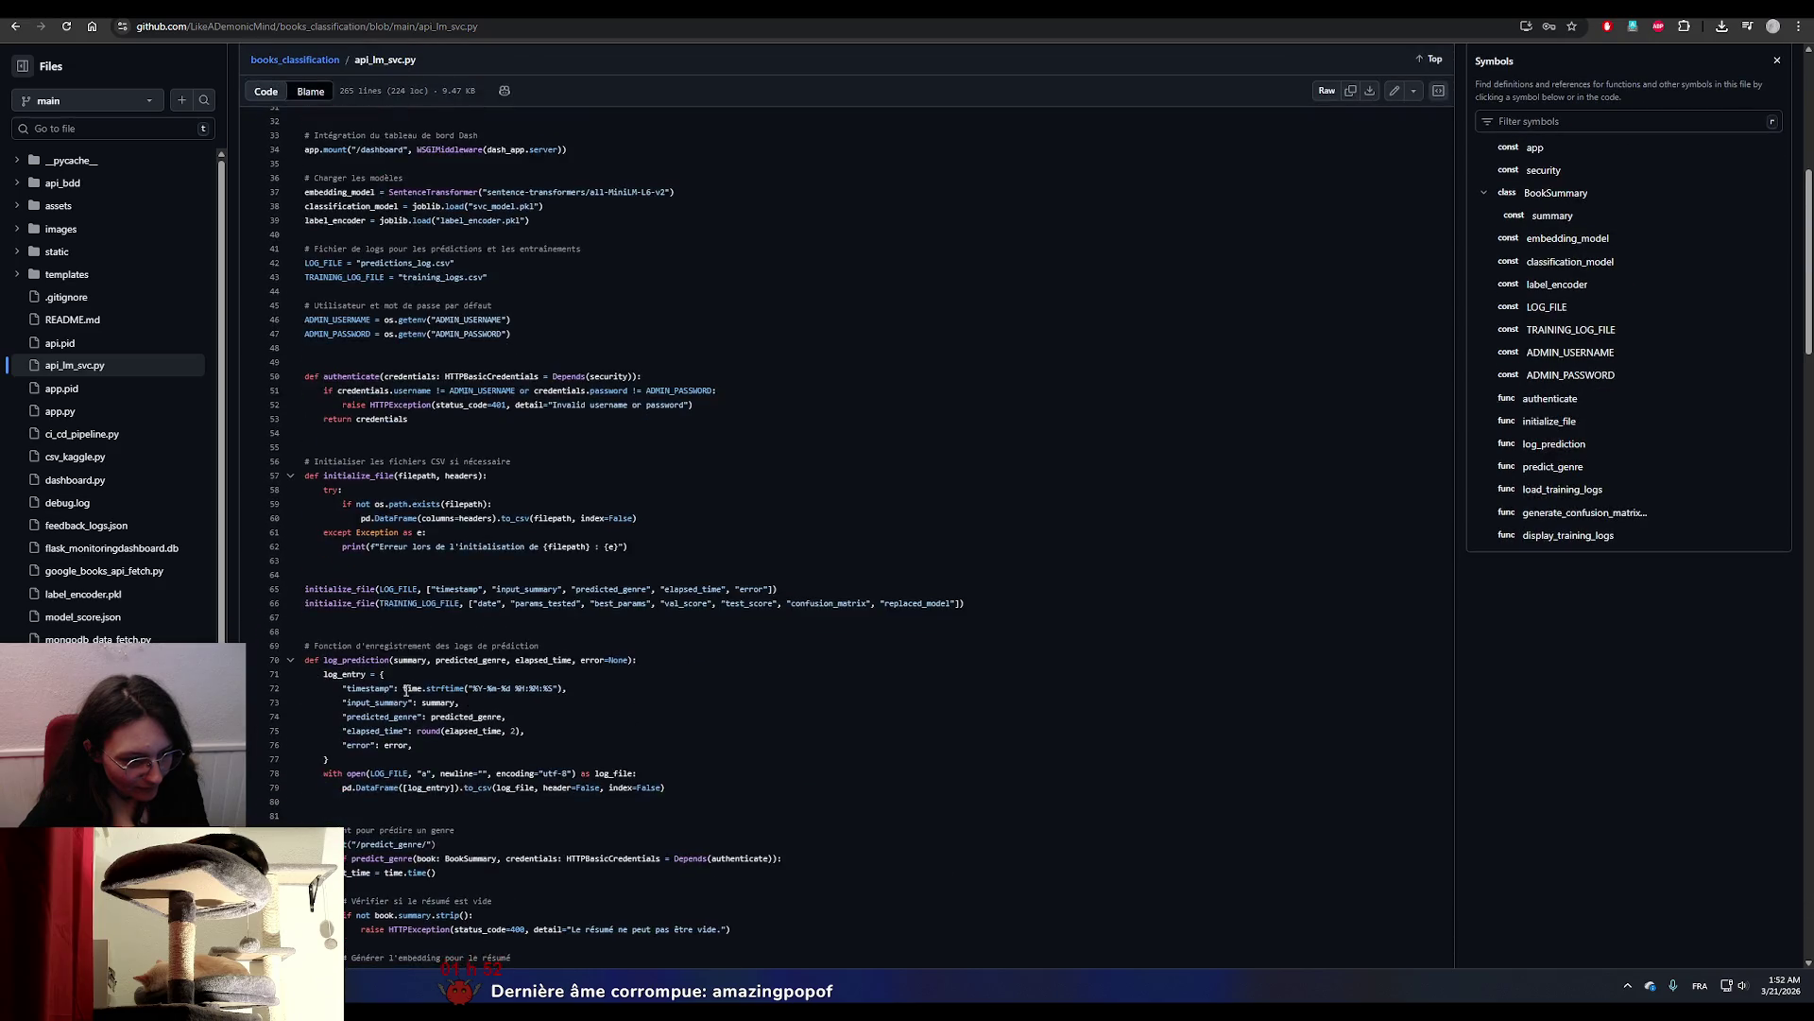
scroll(406, 690, "down", 10)
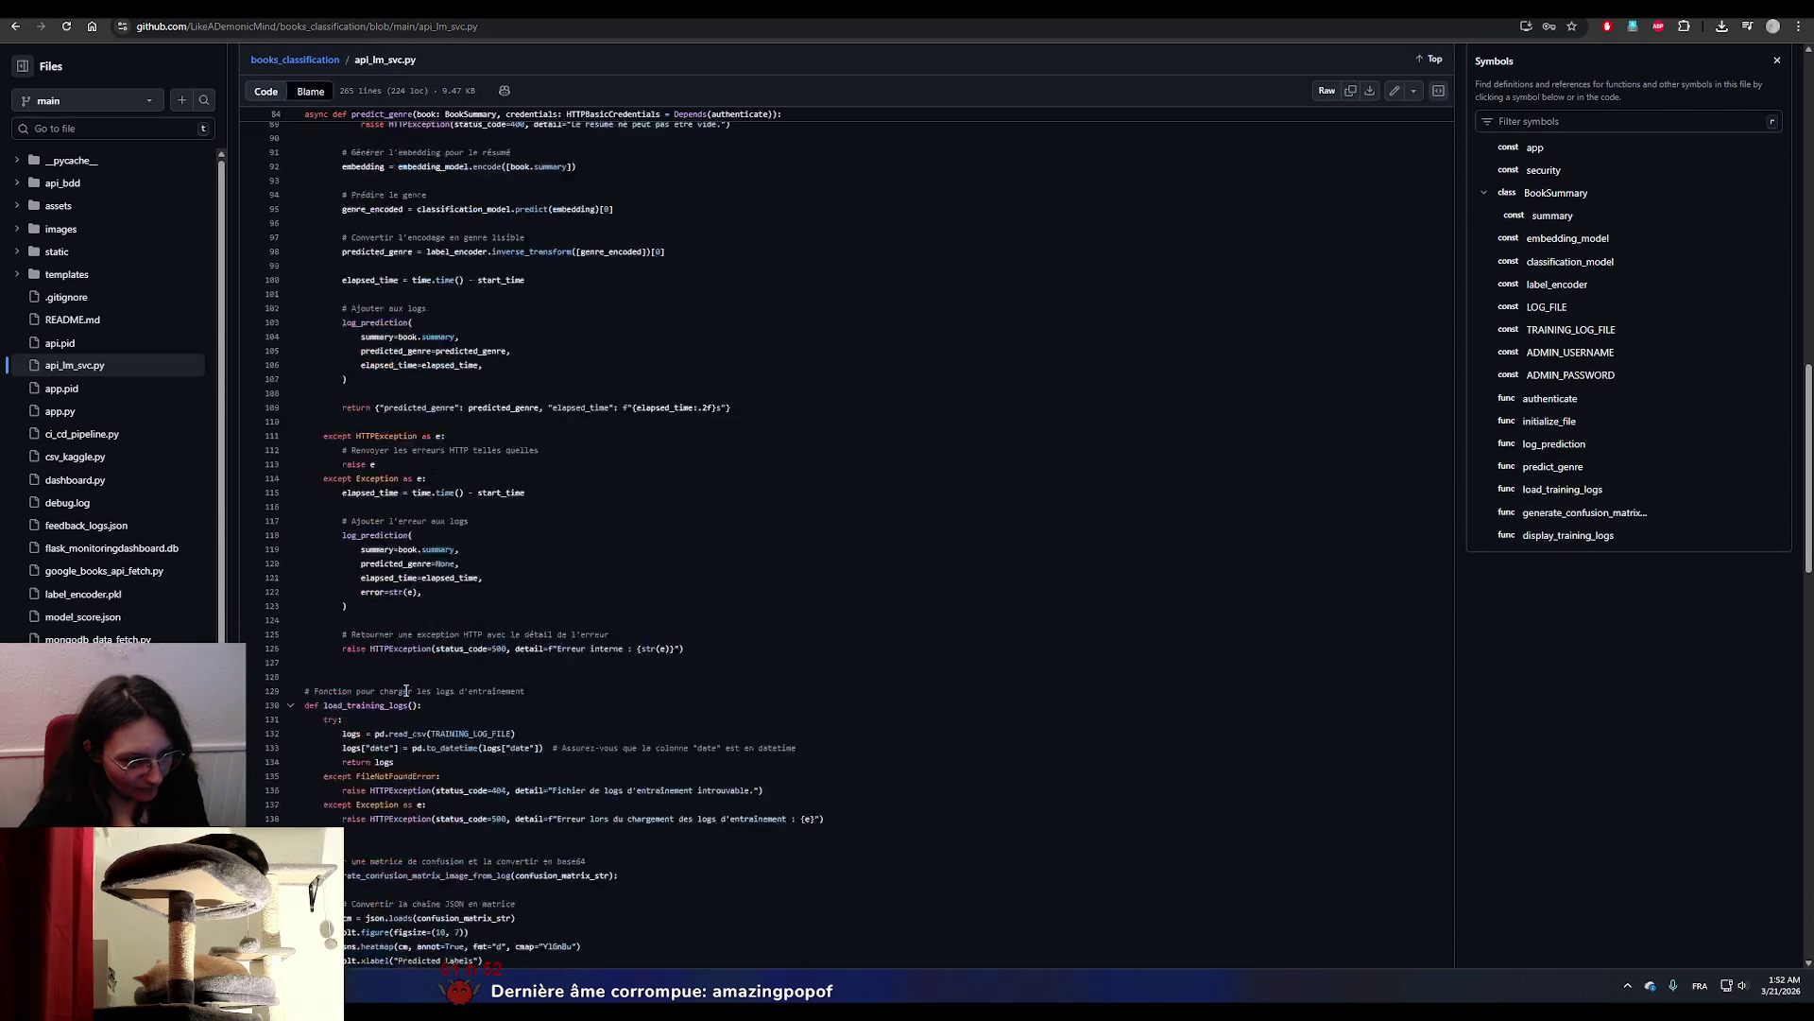
scroll(407, 691, "down", 14)
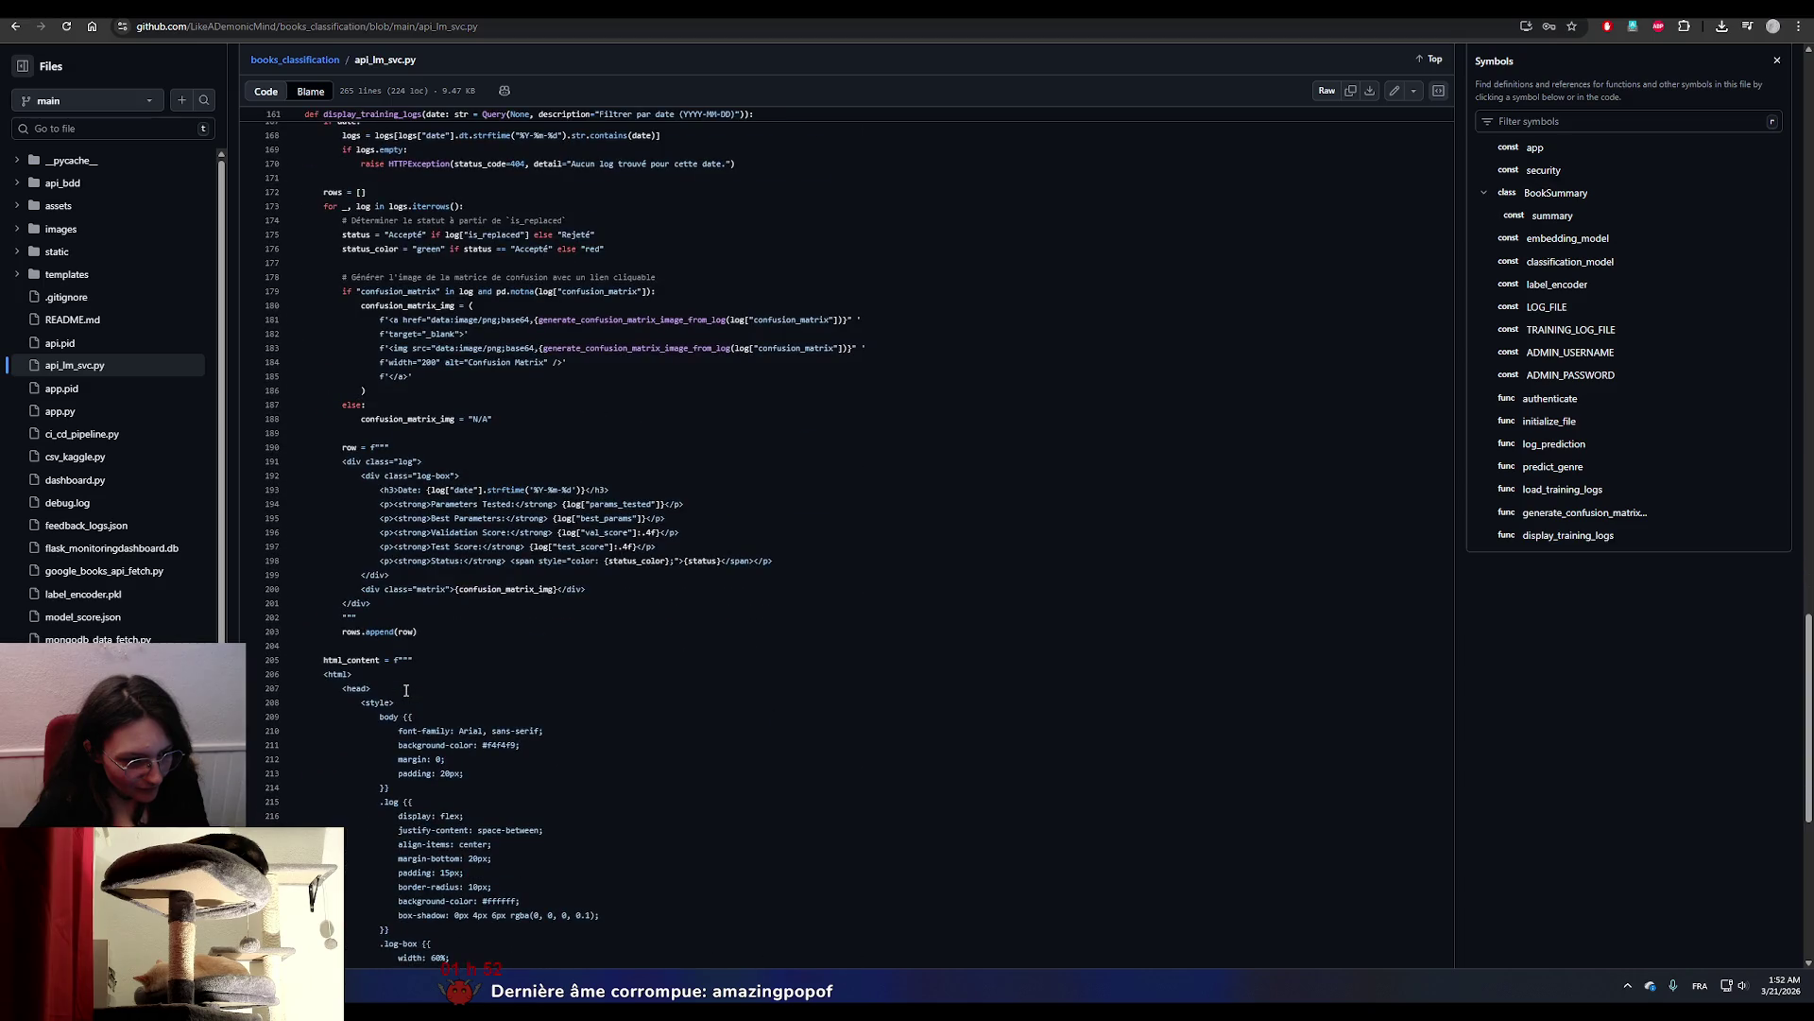
scroll(406, 691, "up", 20)
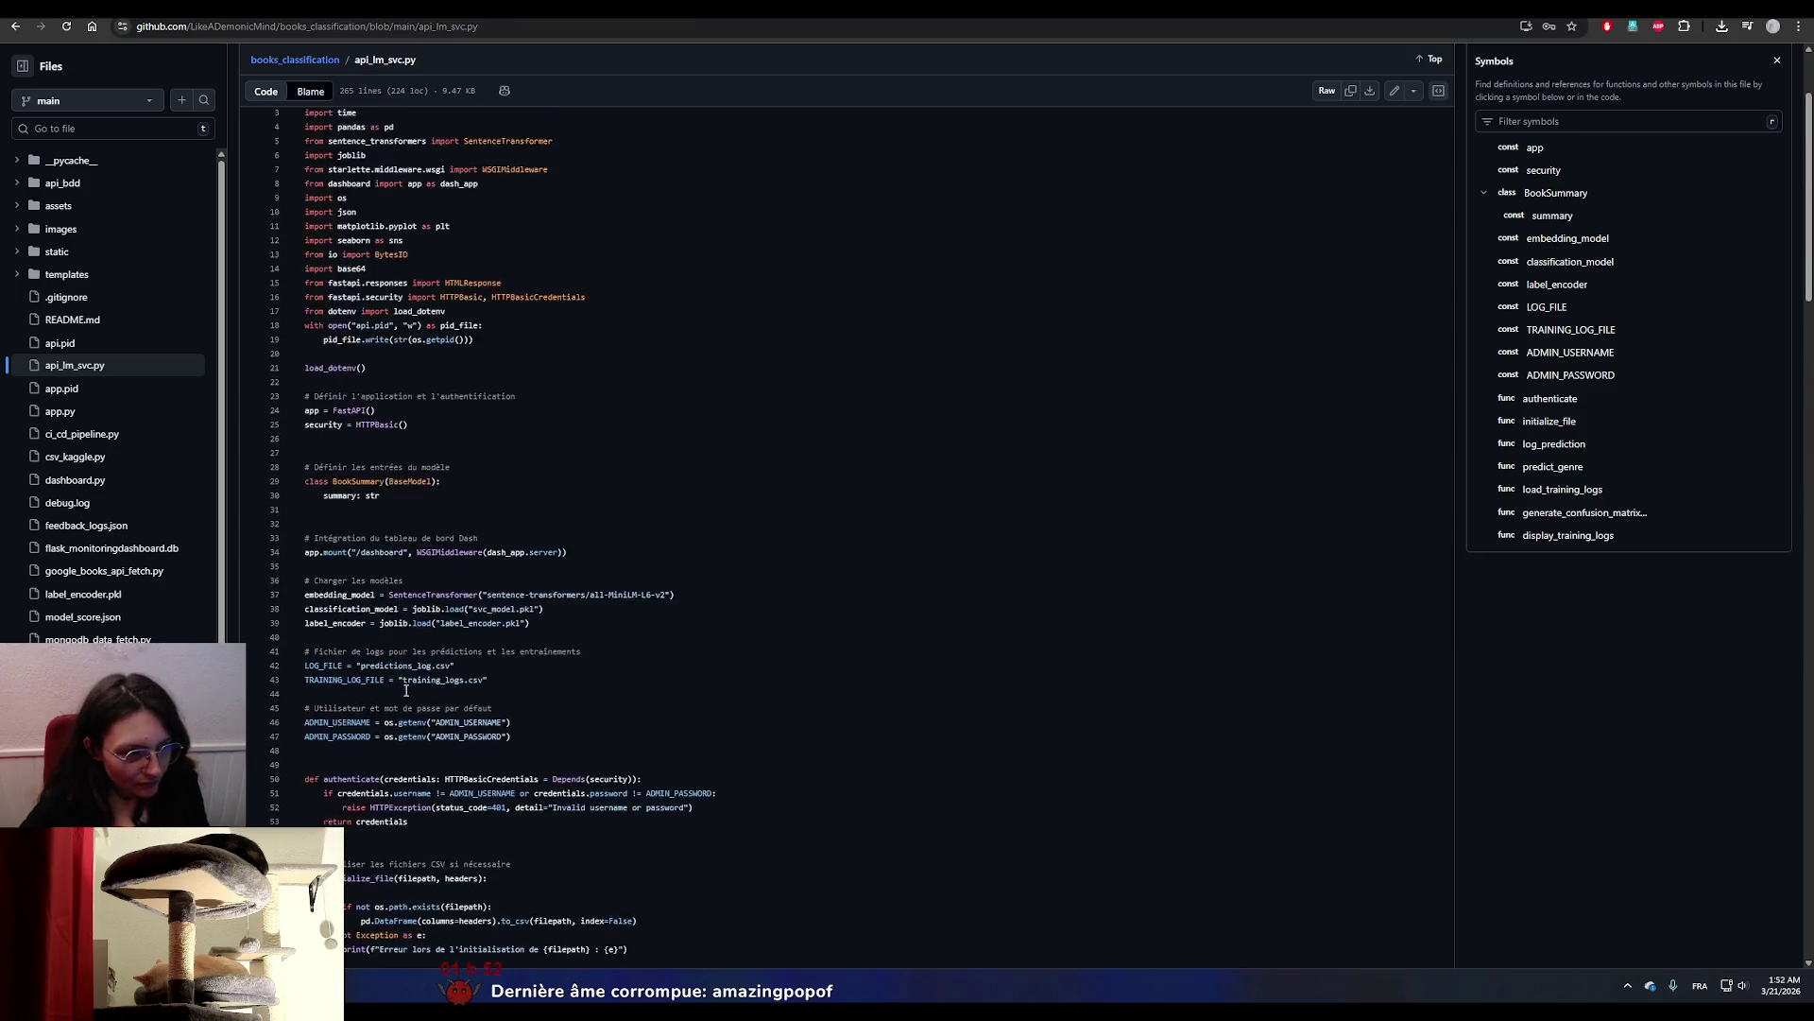
scroll(406, 691, "up", 10)
left_click(322, 141)
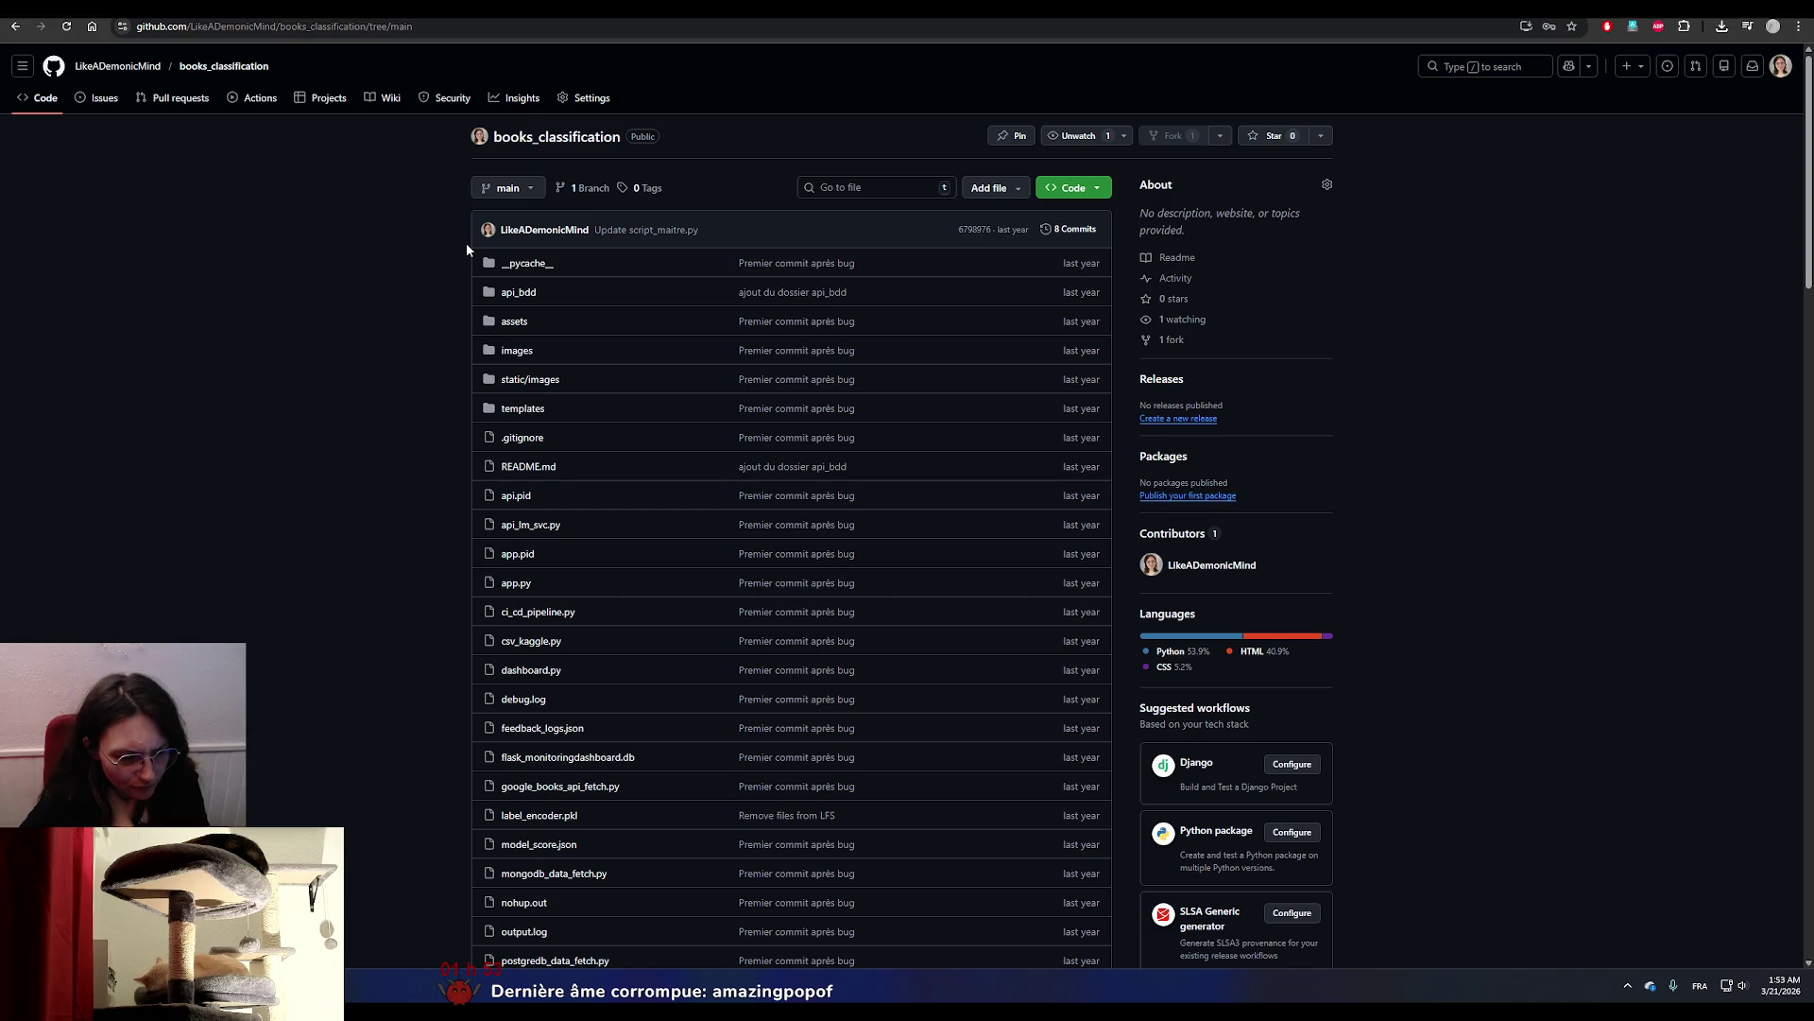
Open app.py, scroll through its result() code, and return to the repository root.
left_click(523, 590)
scroll(523, 589, "down", 3)
scroll(523, 588, "down", 15)
scroll(524, 588, "down", 5)
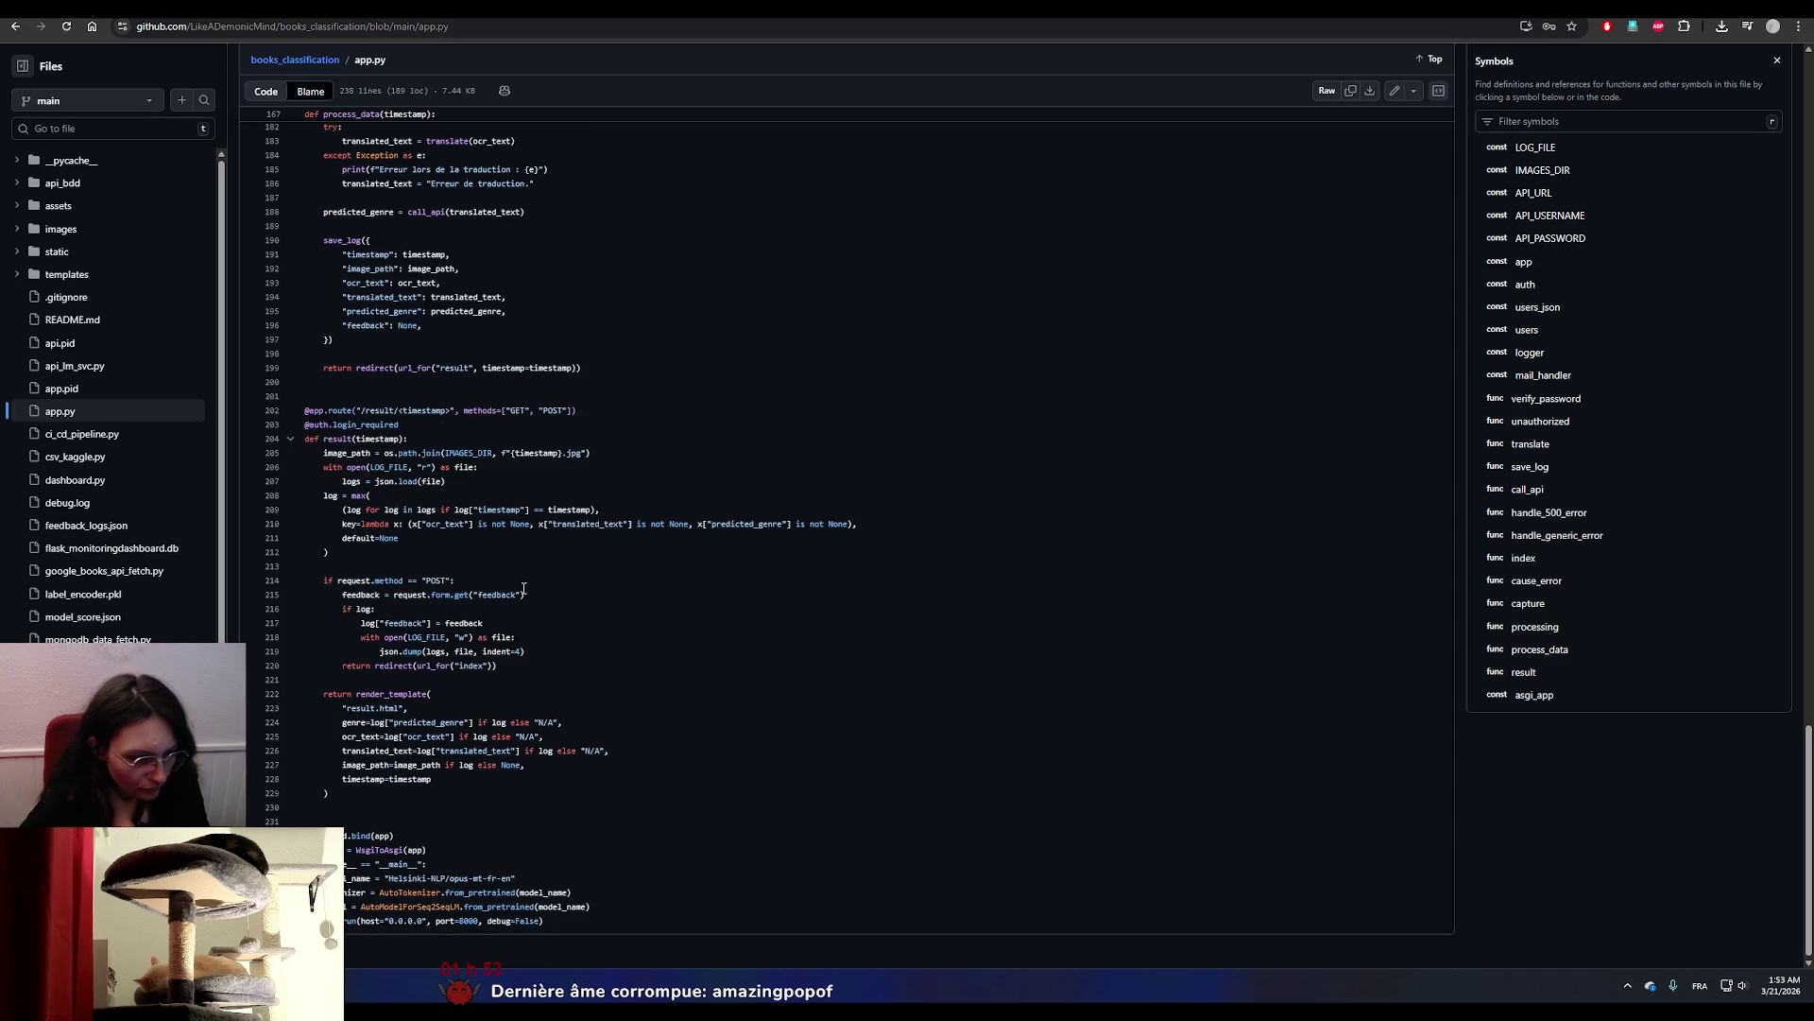
left_click_drag(324, 580, 375, 609)
left_click(375, 609)
scroll(592, 777, "up", 1)
scroll(592, 776, "up", 20)
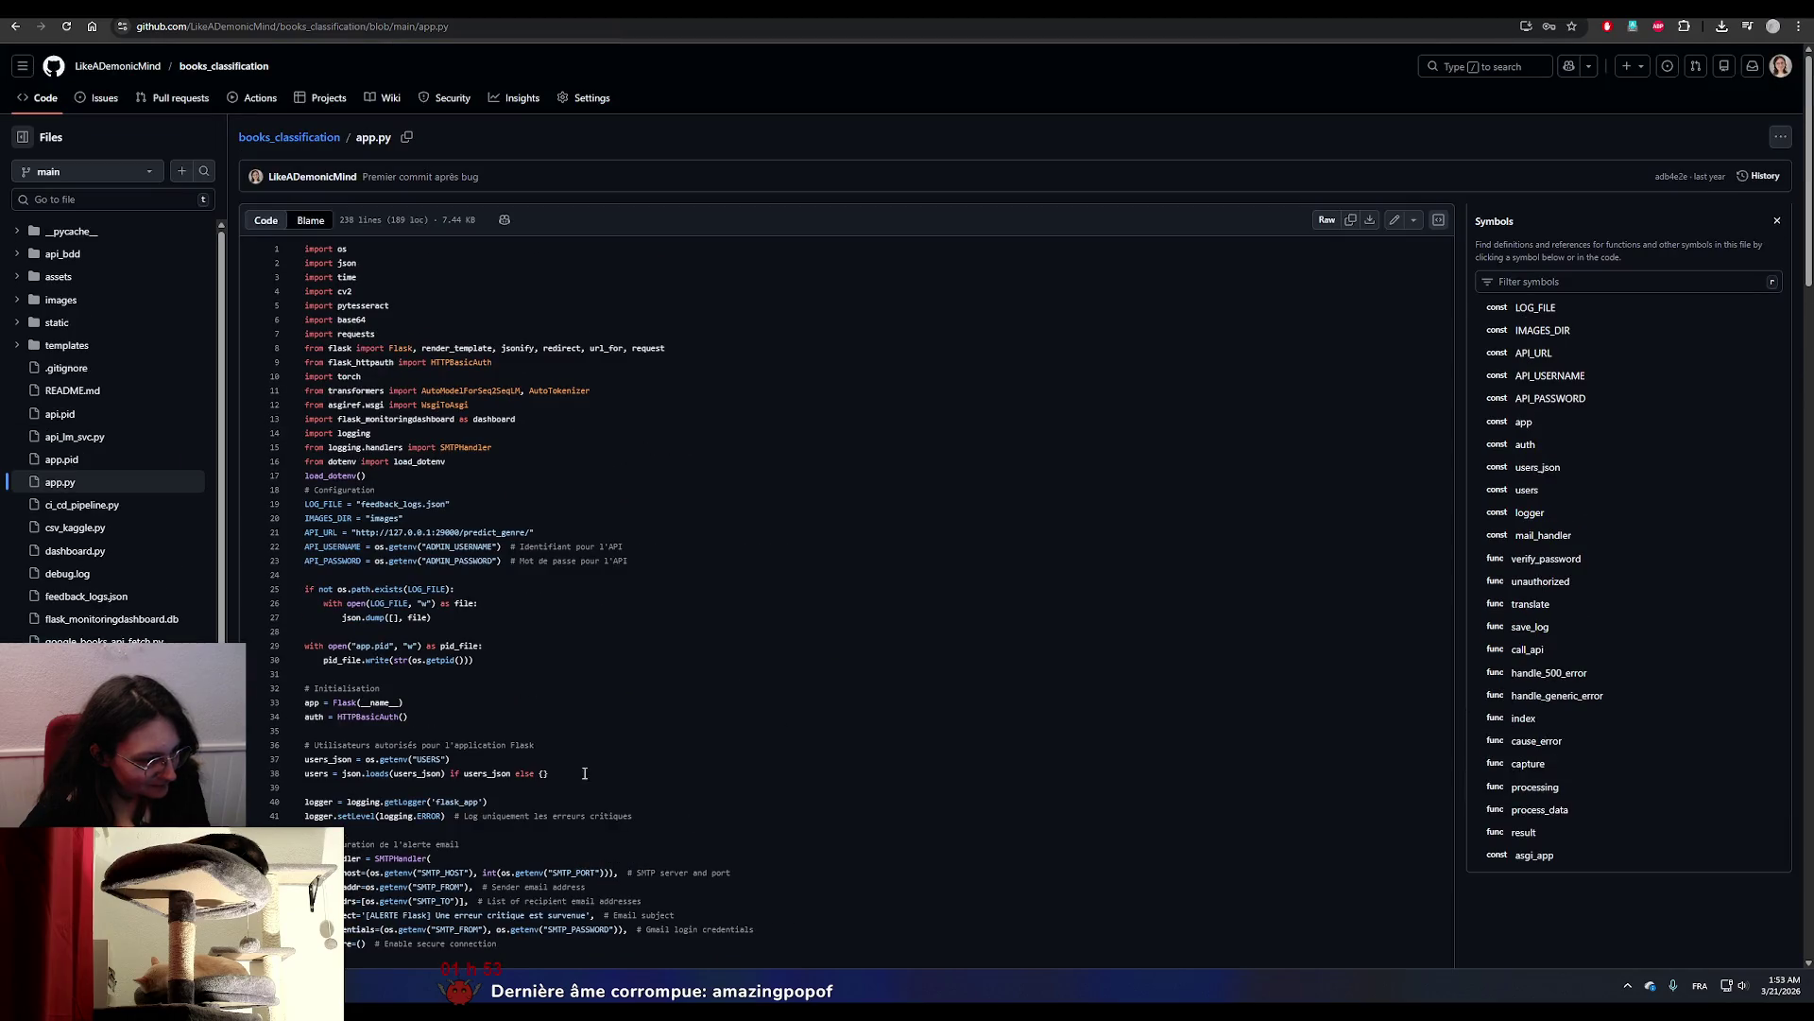
left_click(284, 138)
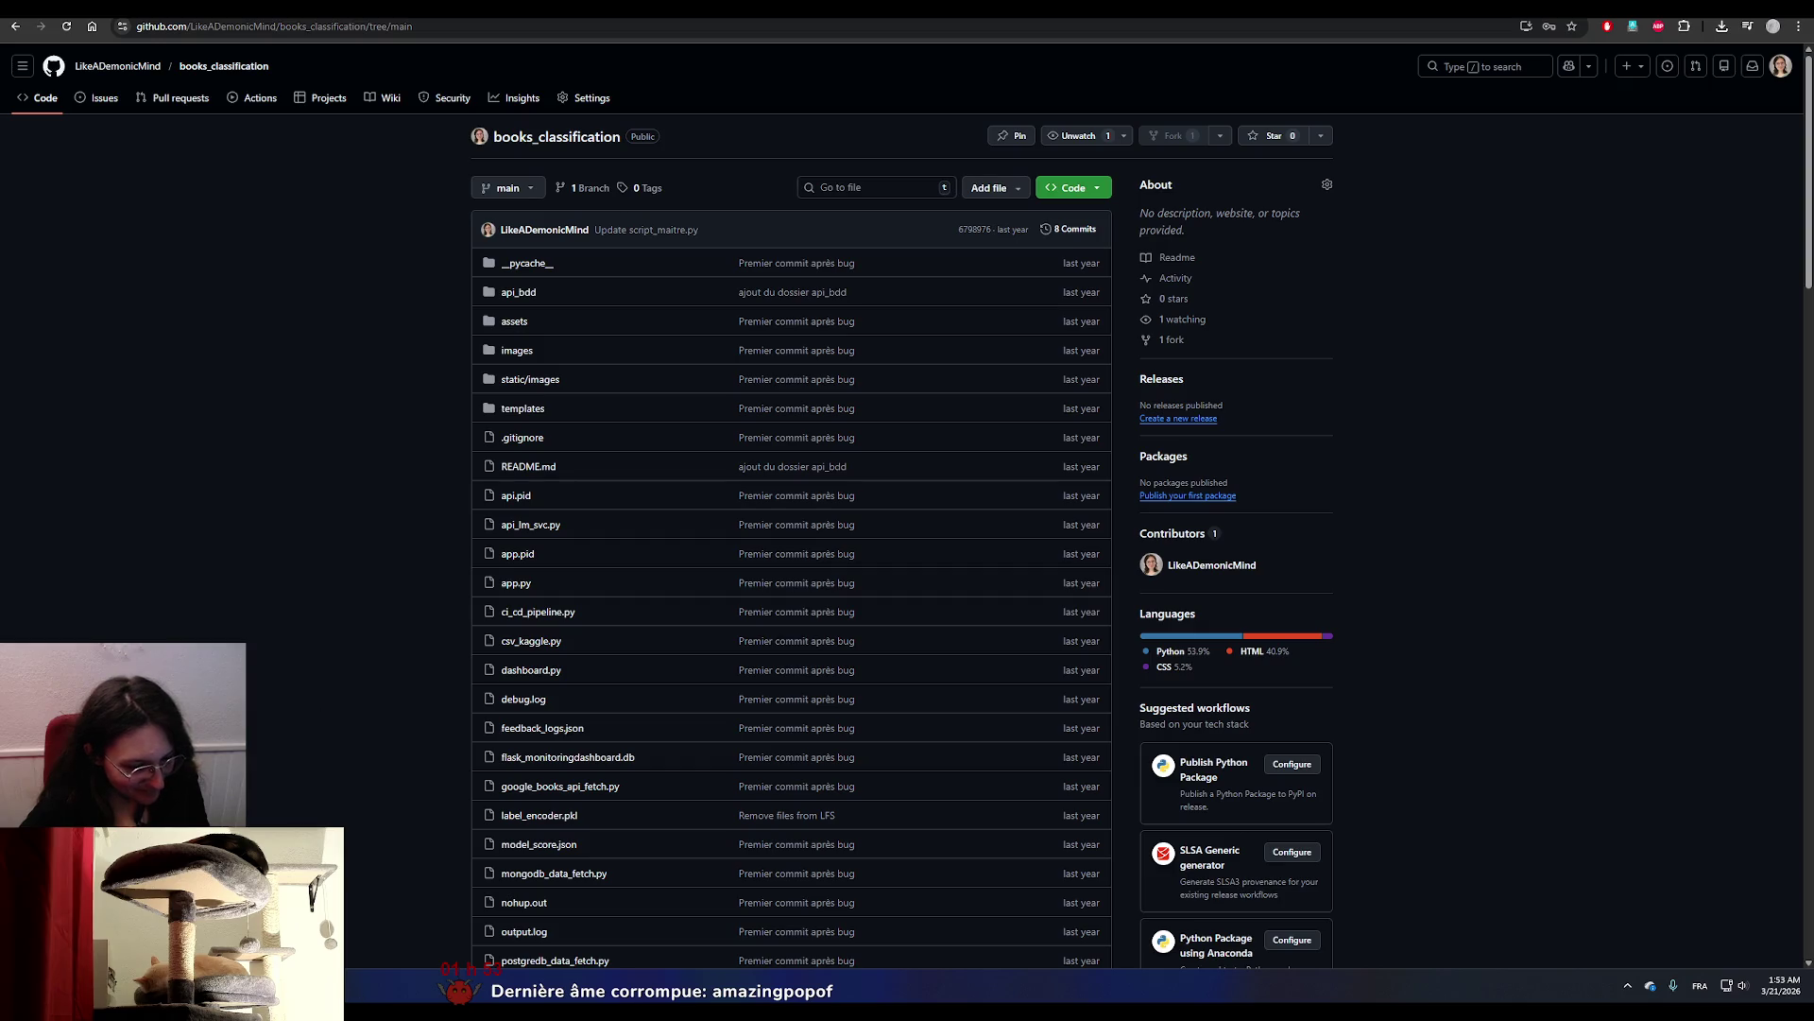
Glance at the Unity editor, come back to GitHub, then move to the Unity Asset Store tab.
mouse_move(261, 997)
left_click(365, 927)
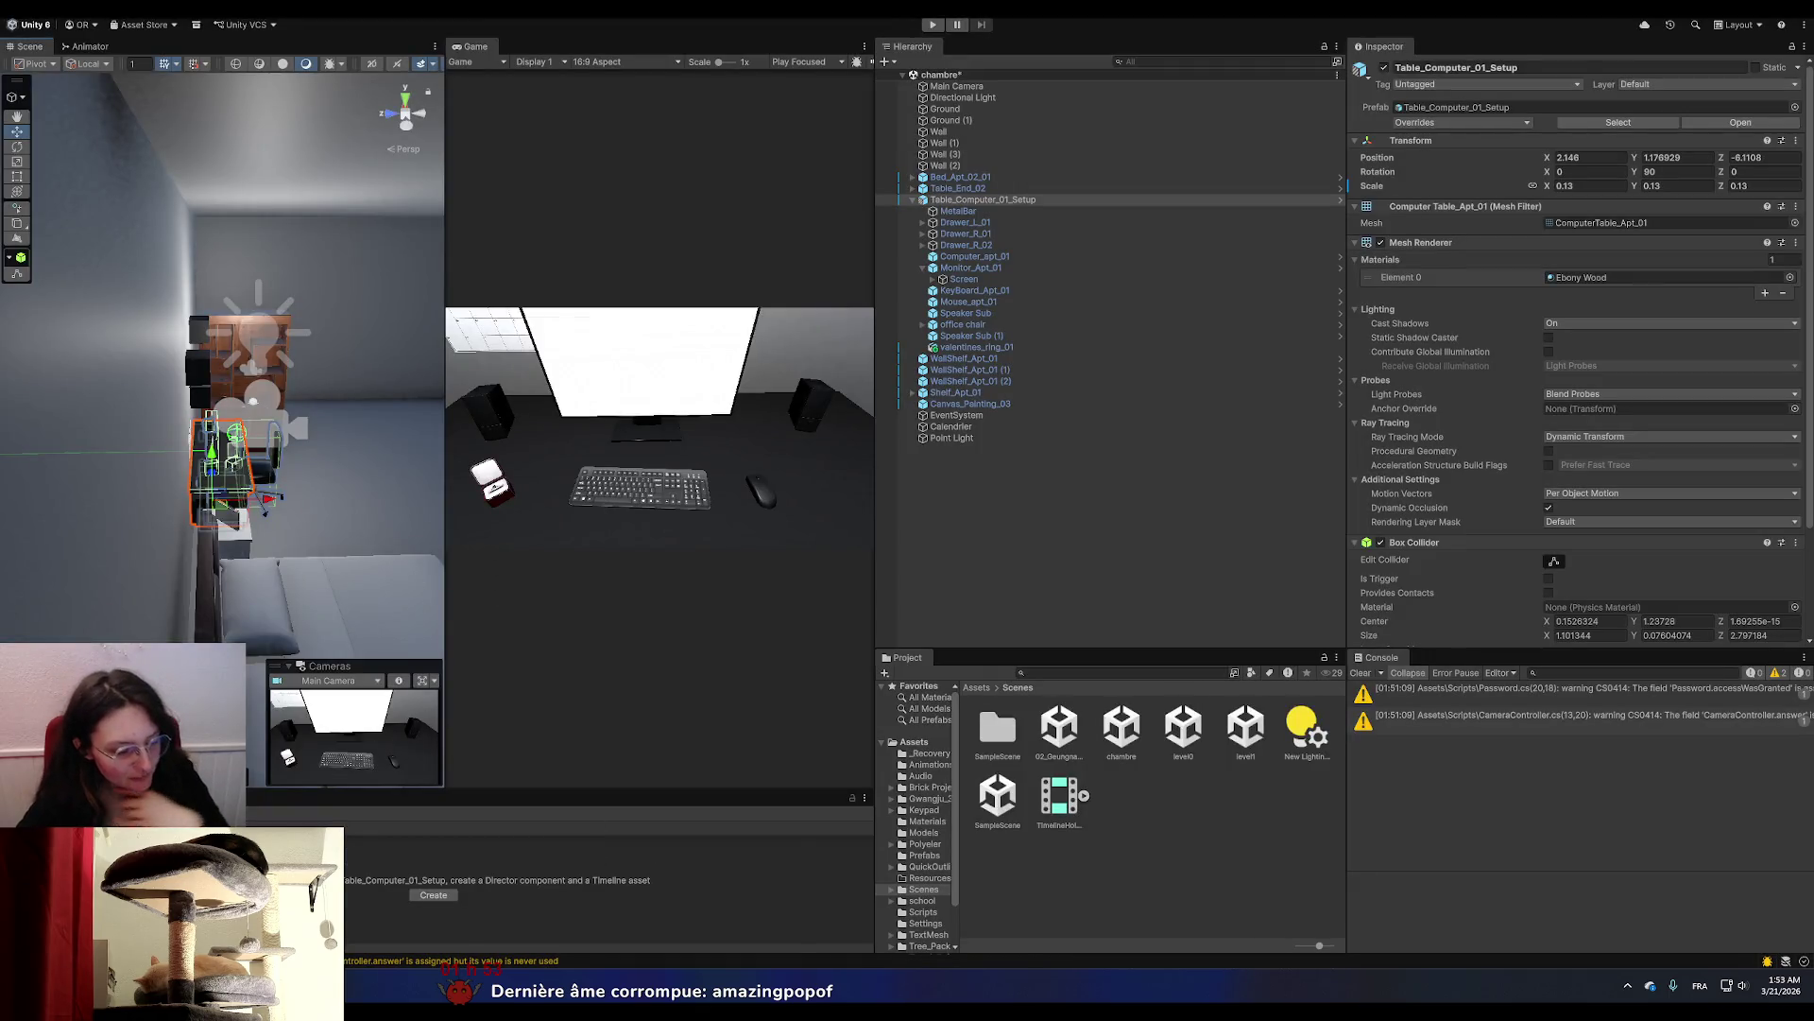
mouse_move(404, 1000)
left_click(388, 938)
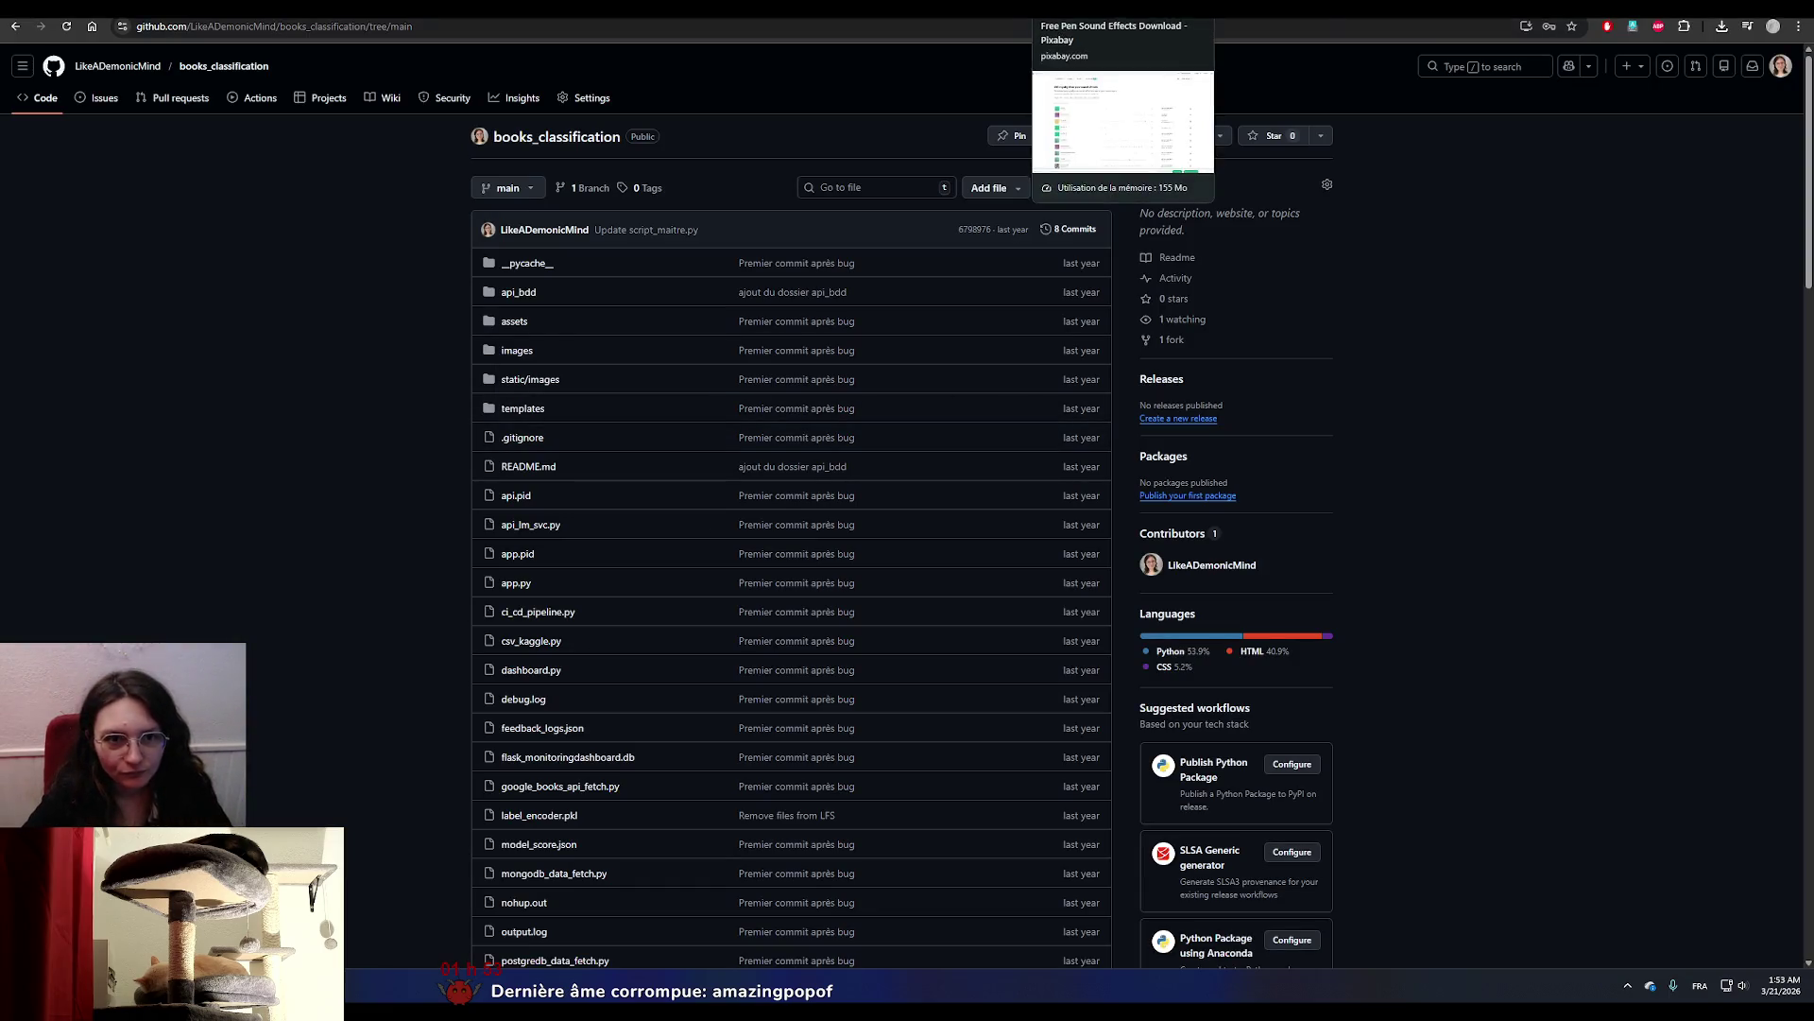
left_click(1257, 9)
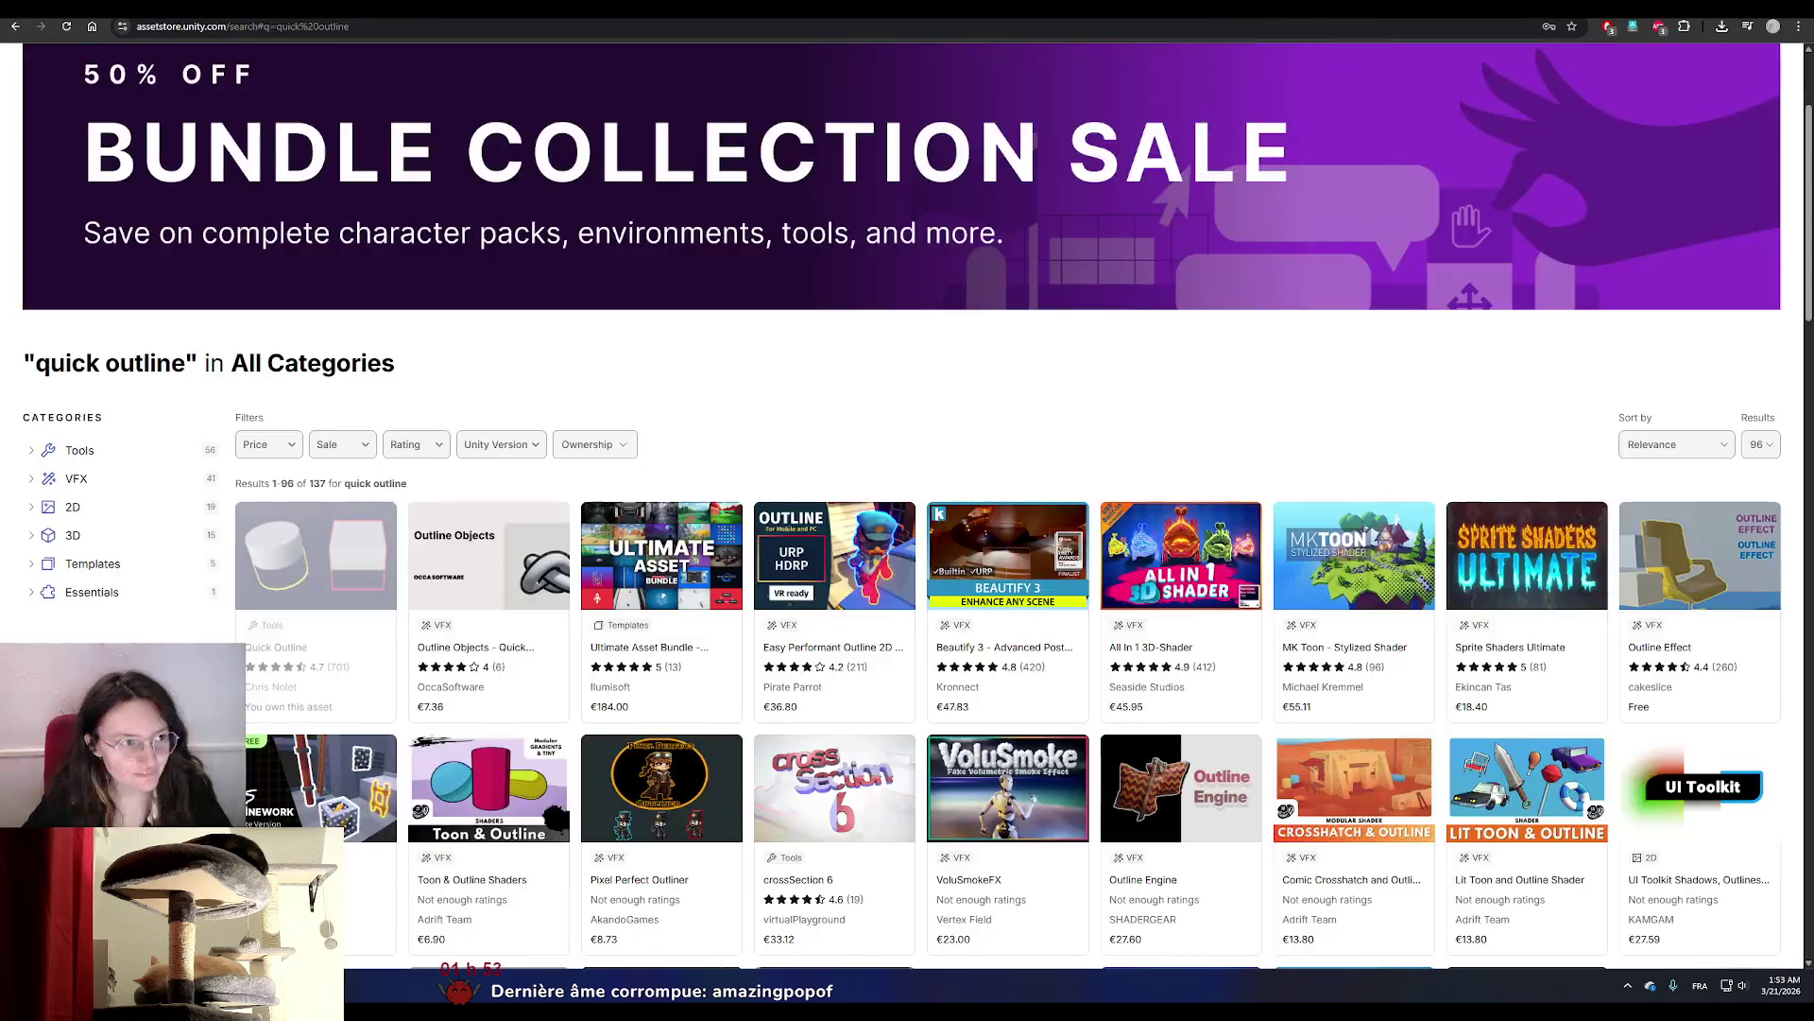
Search Sketchfab for 'phone', then refine the query to 'smartphone'.
left_click(1342, 9)
left_click(536, 60)
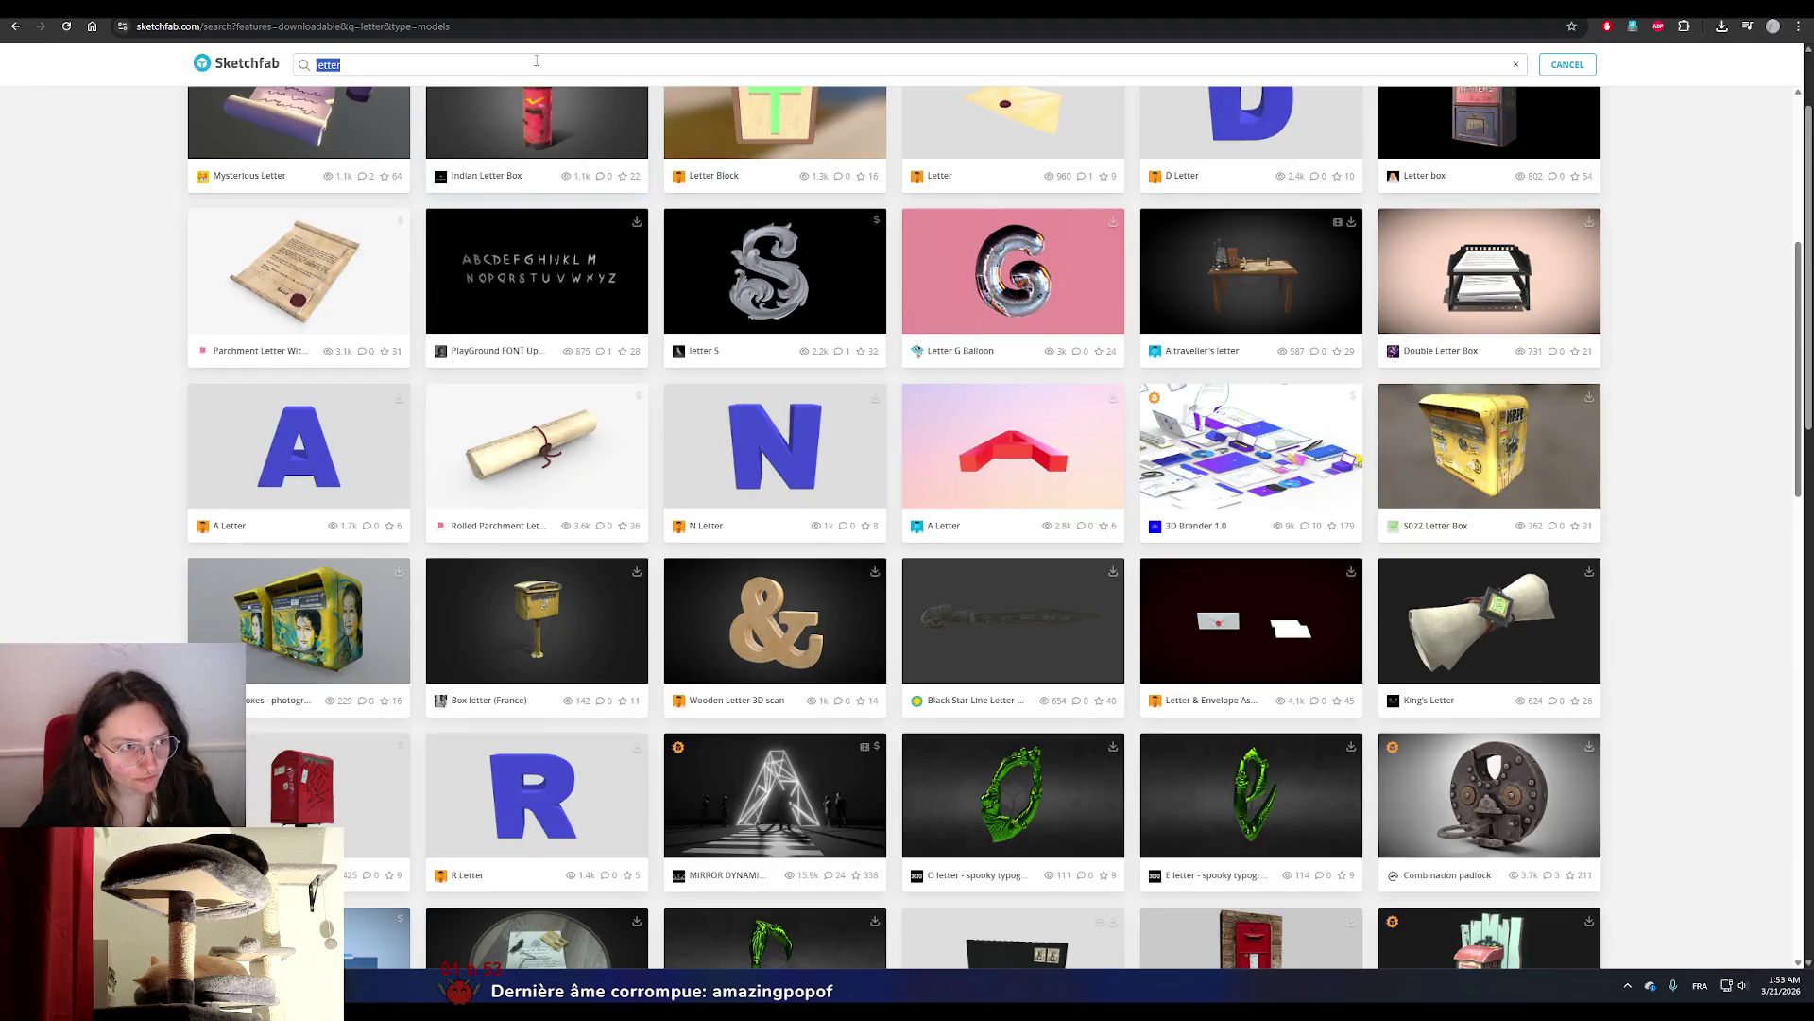
type("phone")
key("Return")
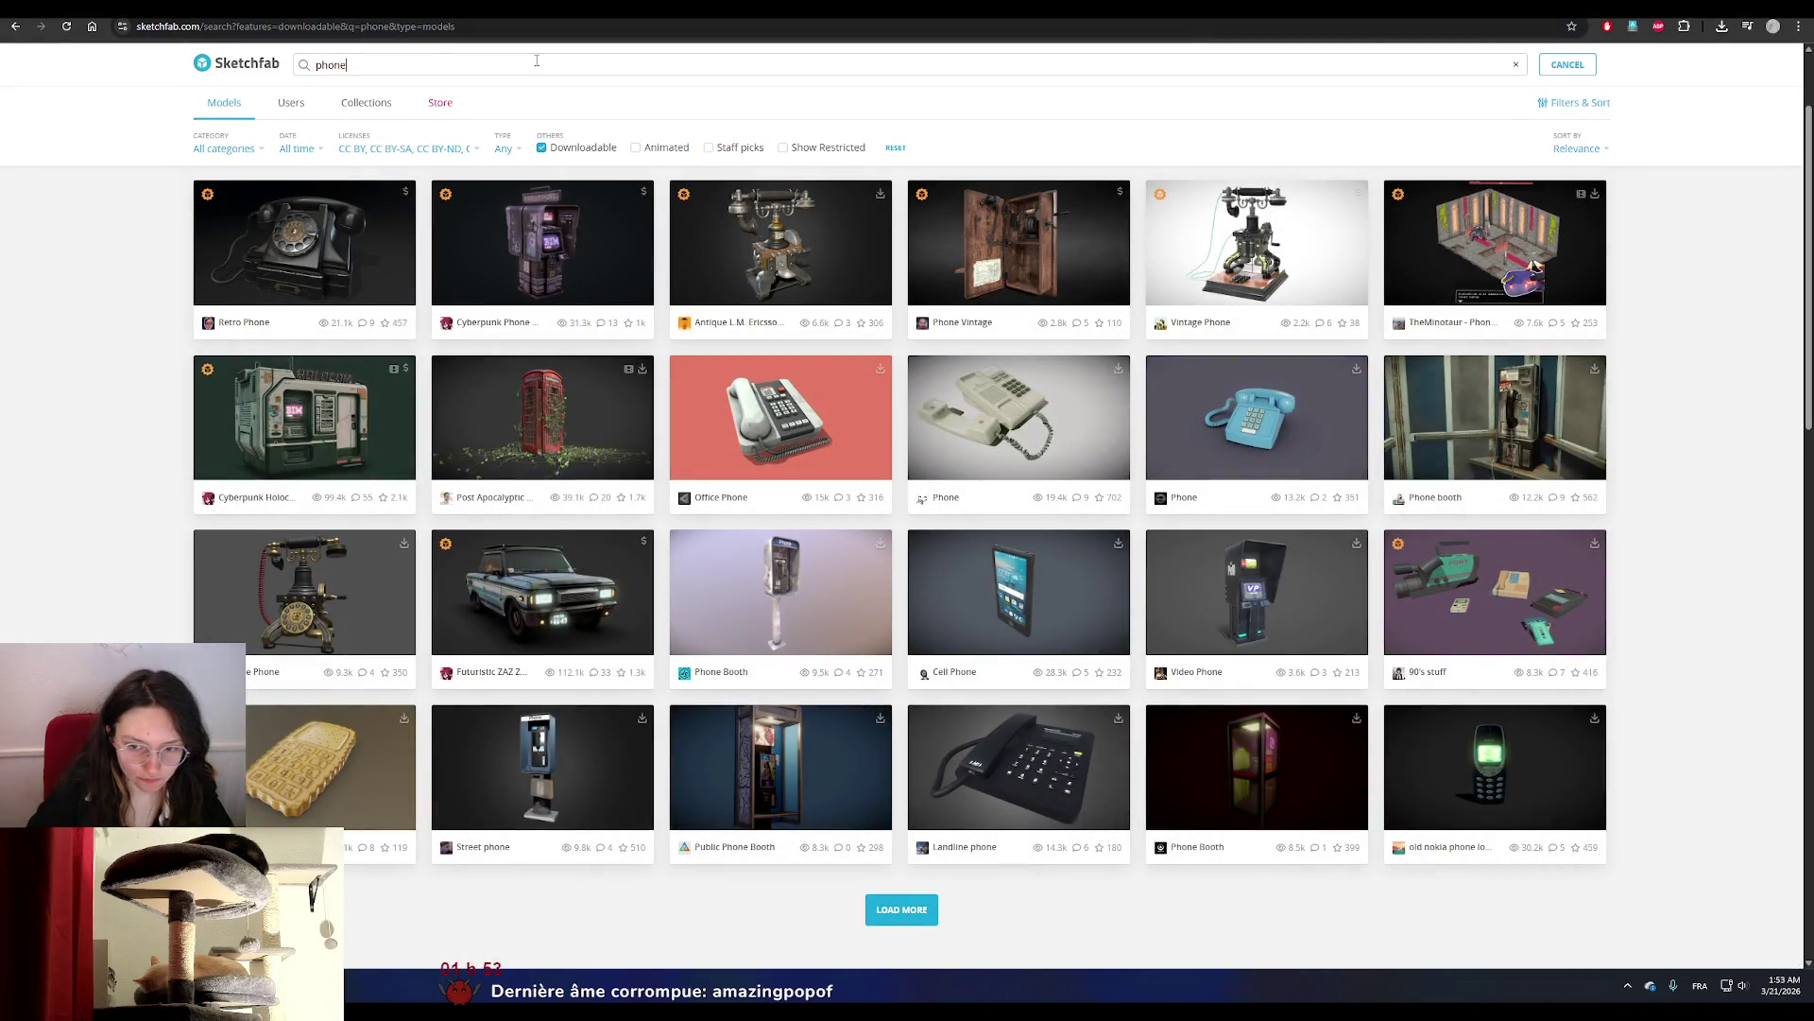
left_click(317, 64)
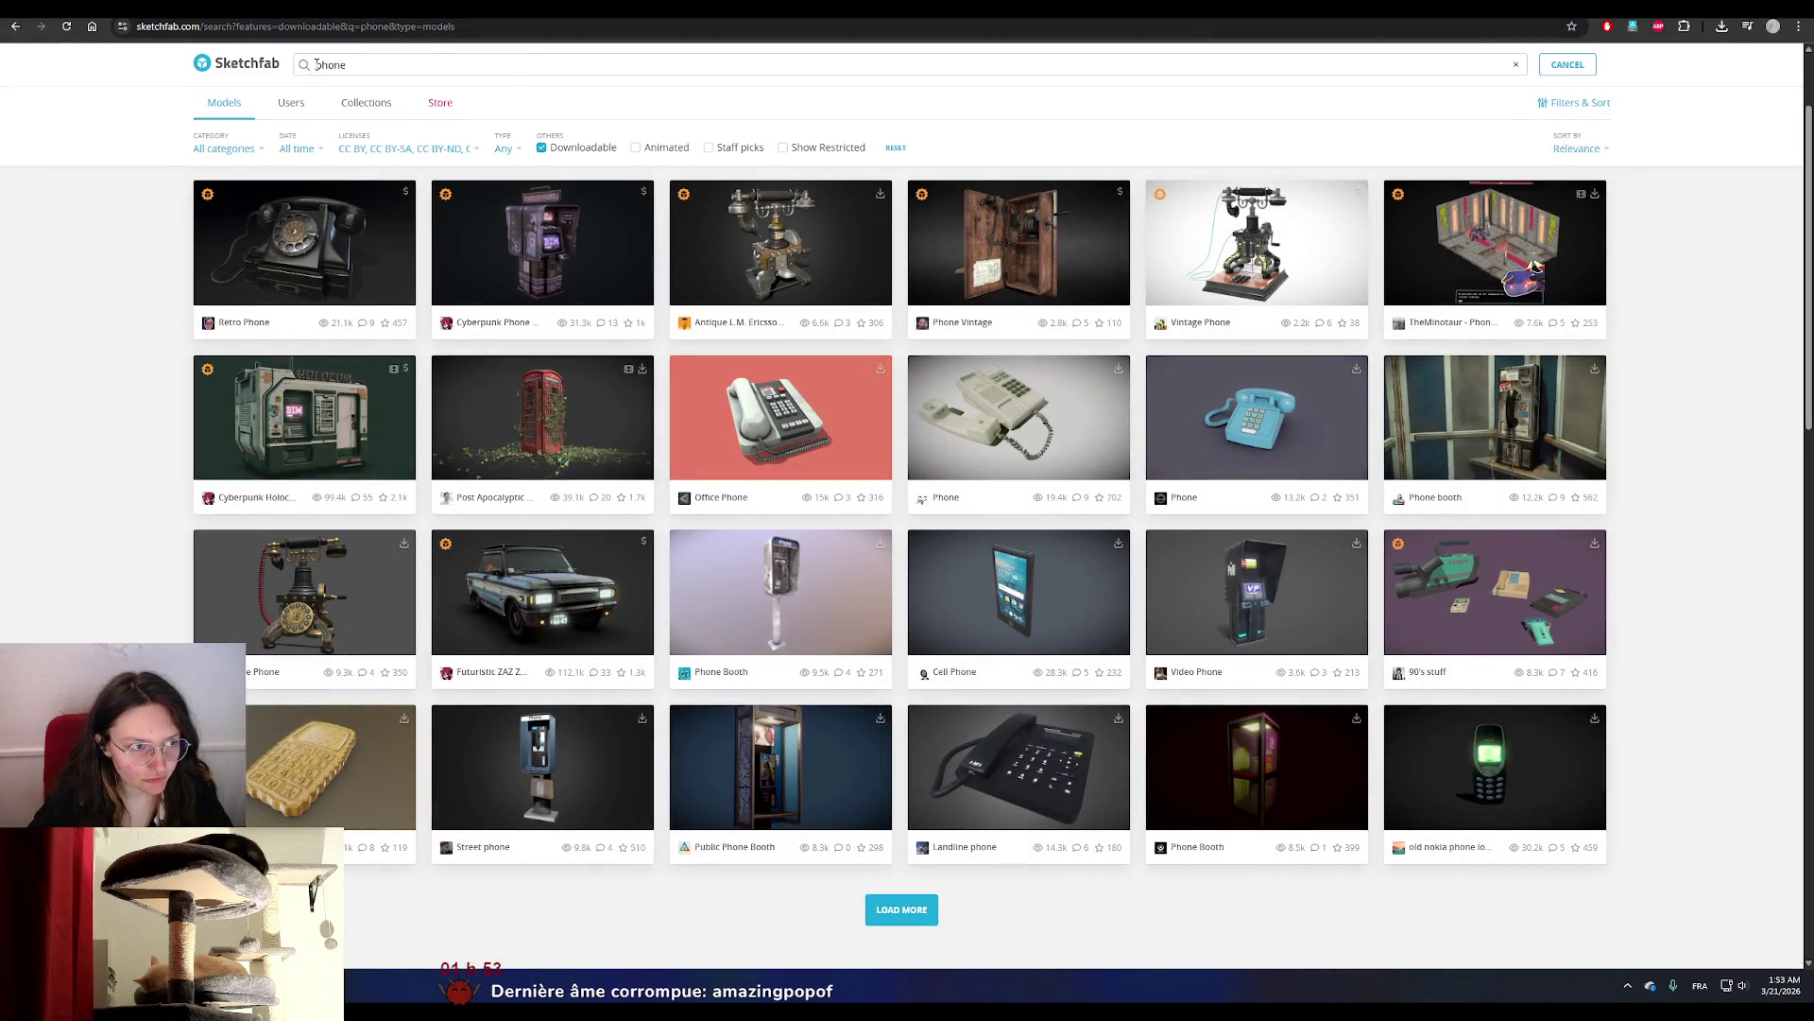
type("smar")
type("t")
key("Return")
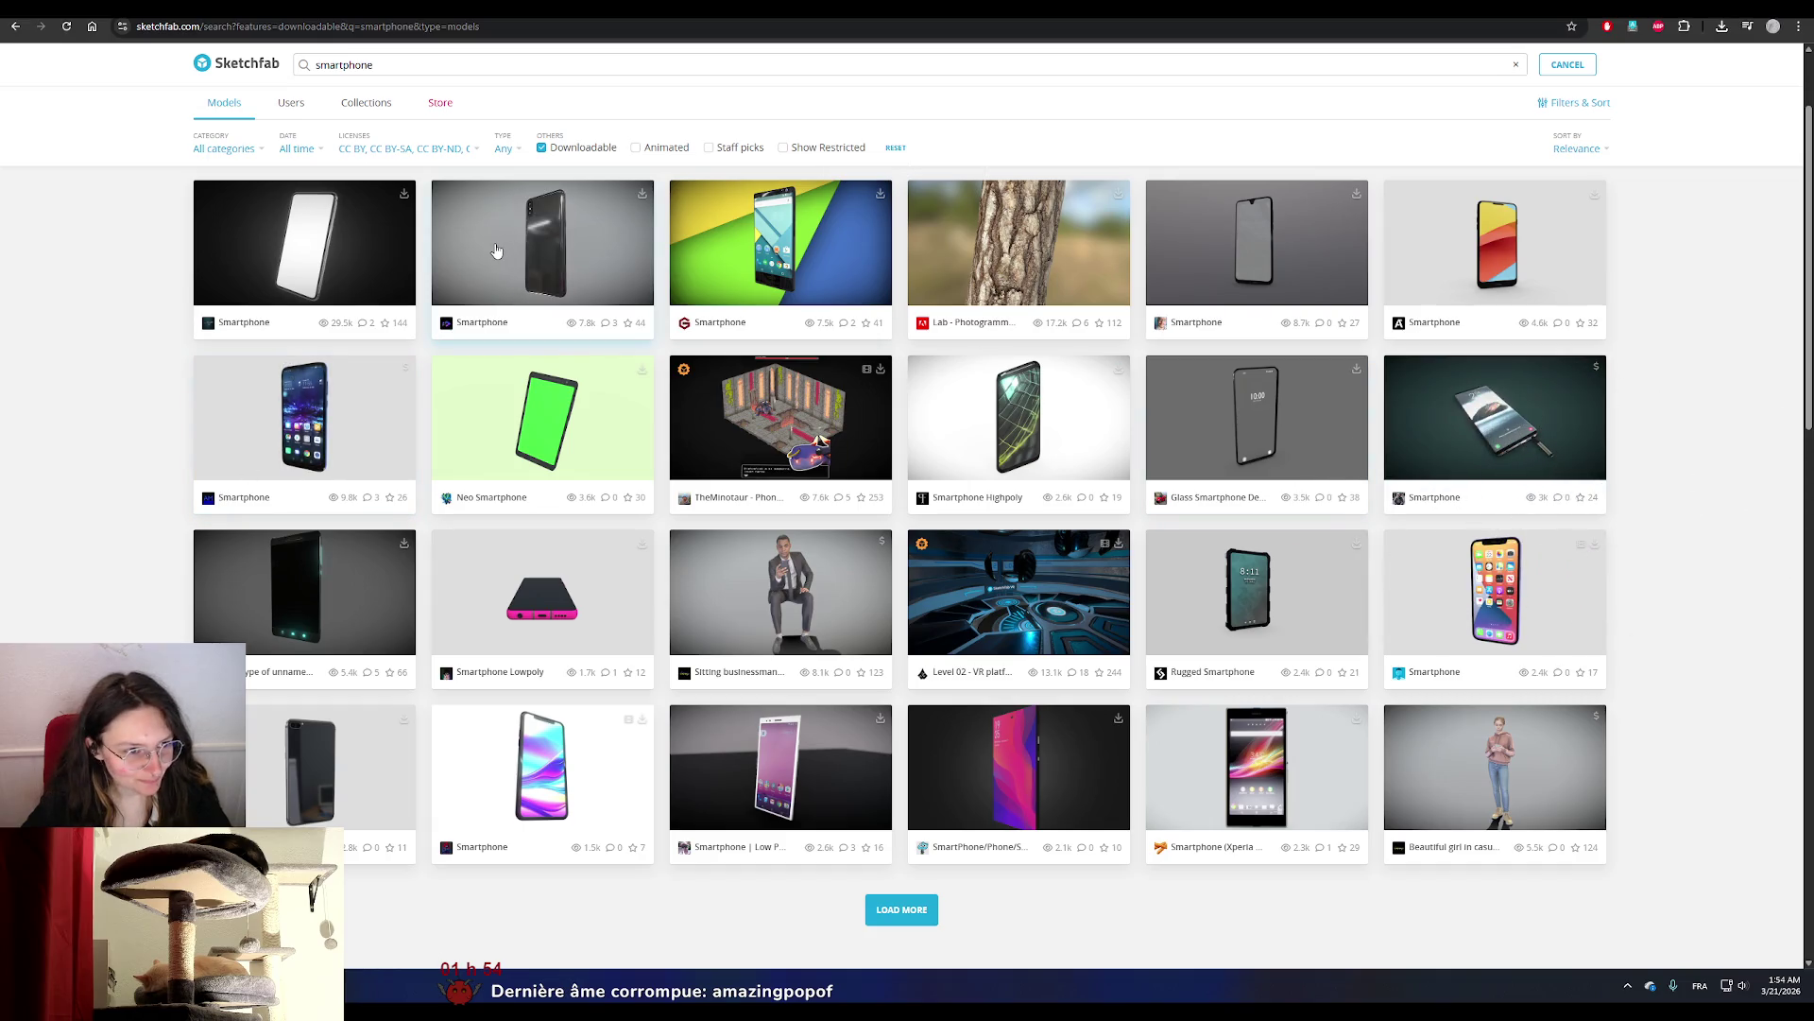
Preview a Smartphone model and a tree trunk model, closing each back to the results.
left_click(580, 235)
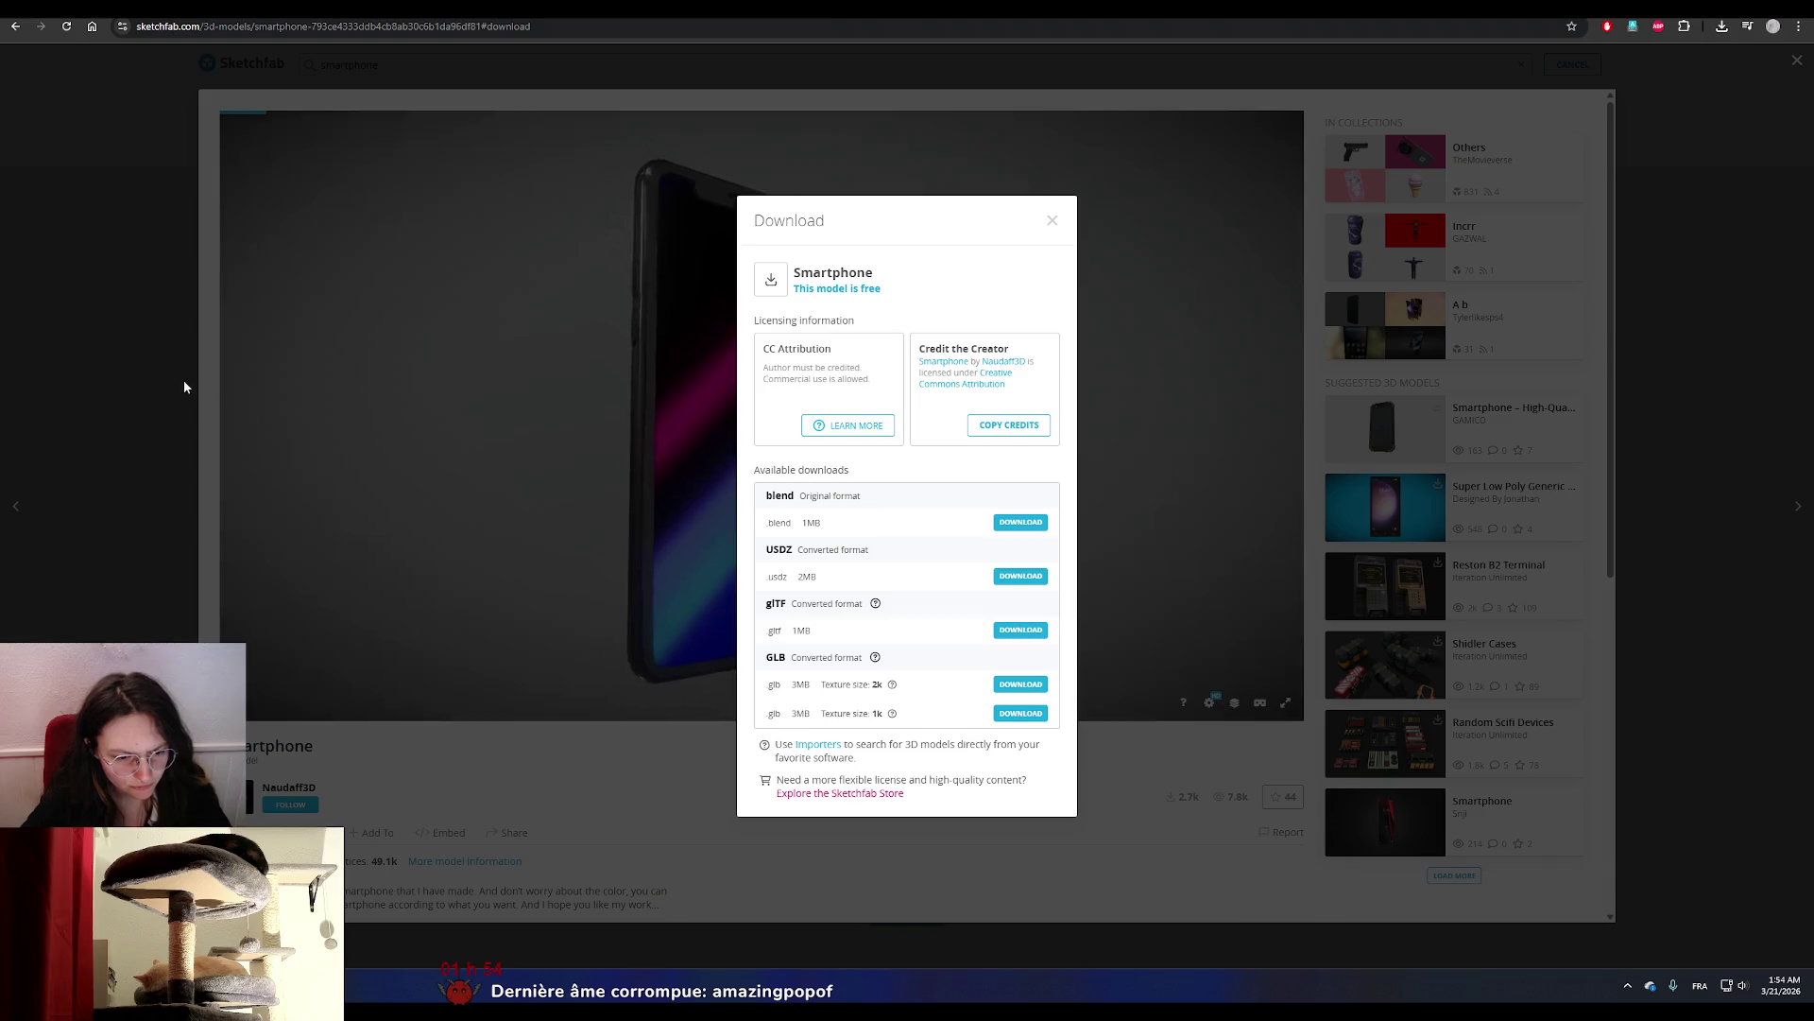
left_click(185, 387)
left_click(150, 275)
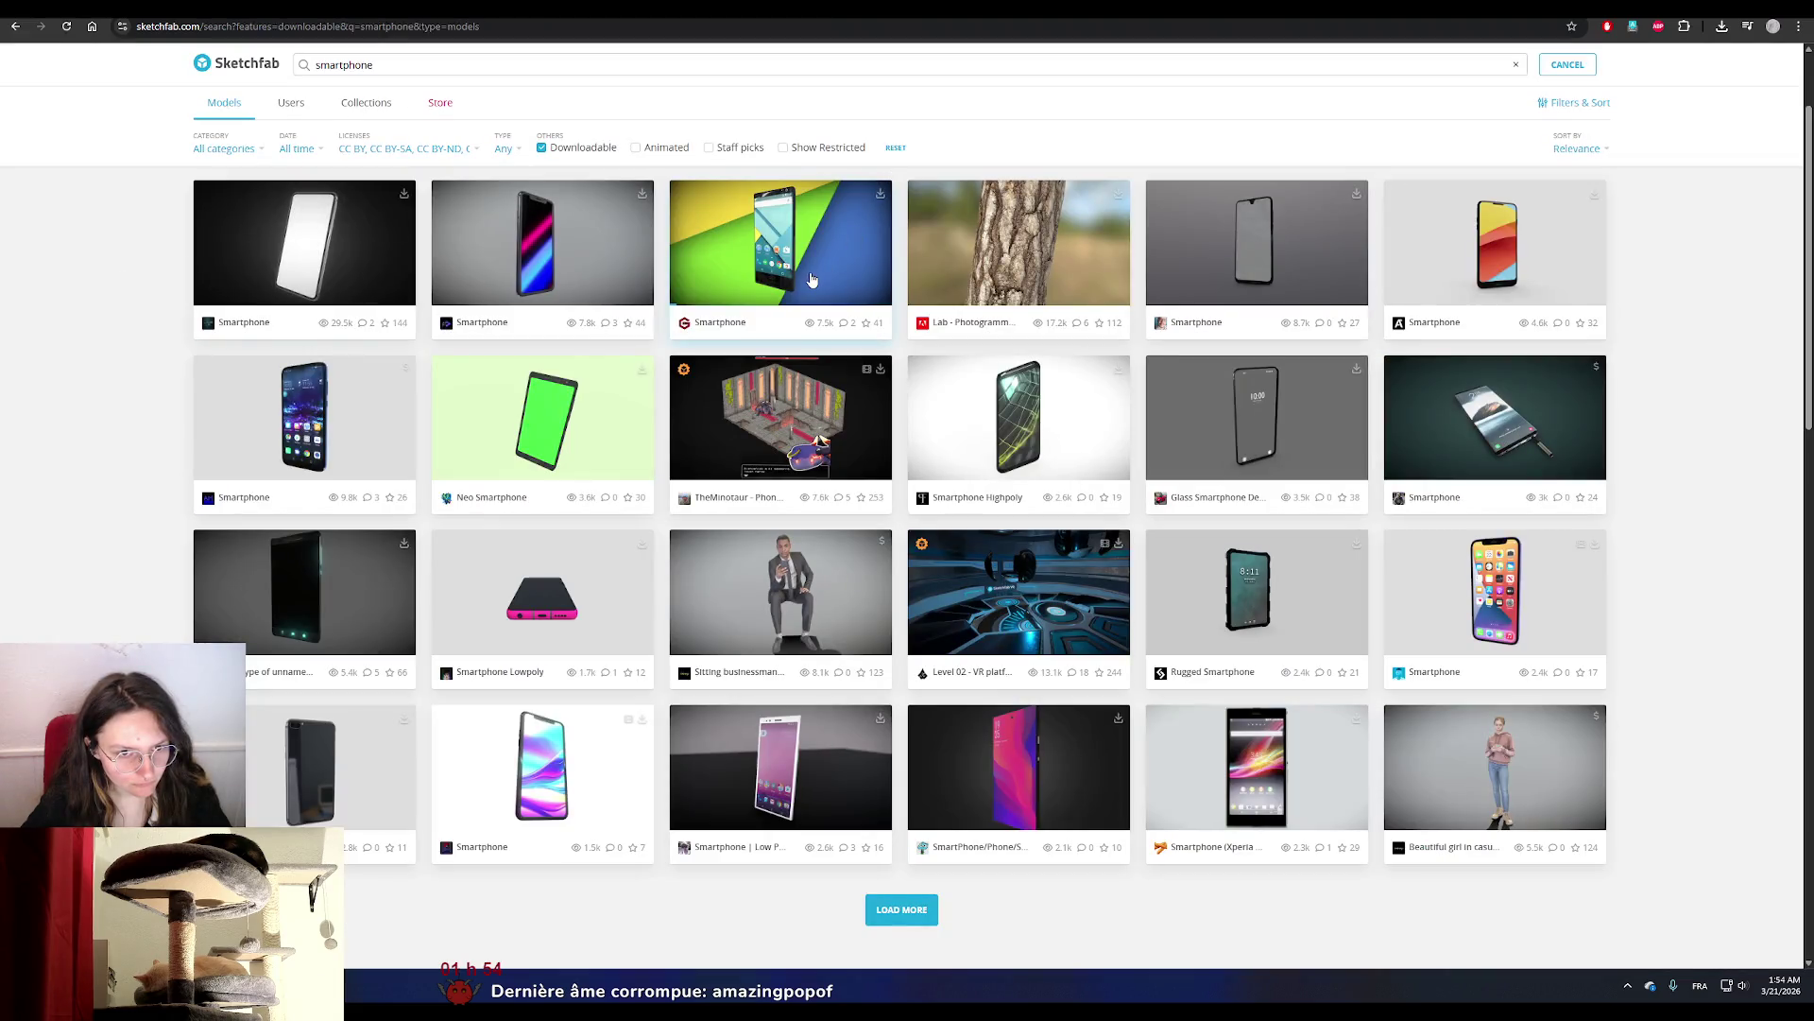
left_click(1047, 279)
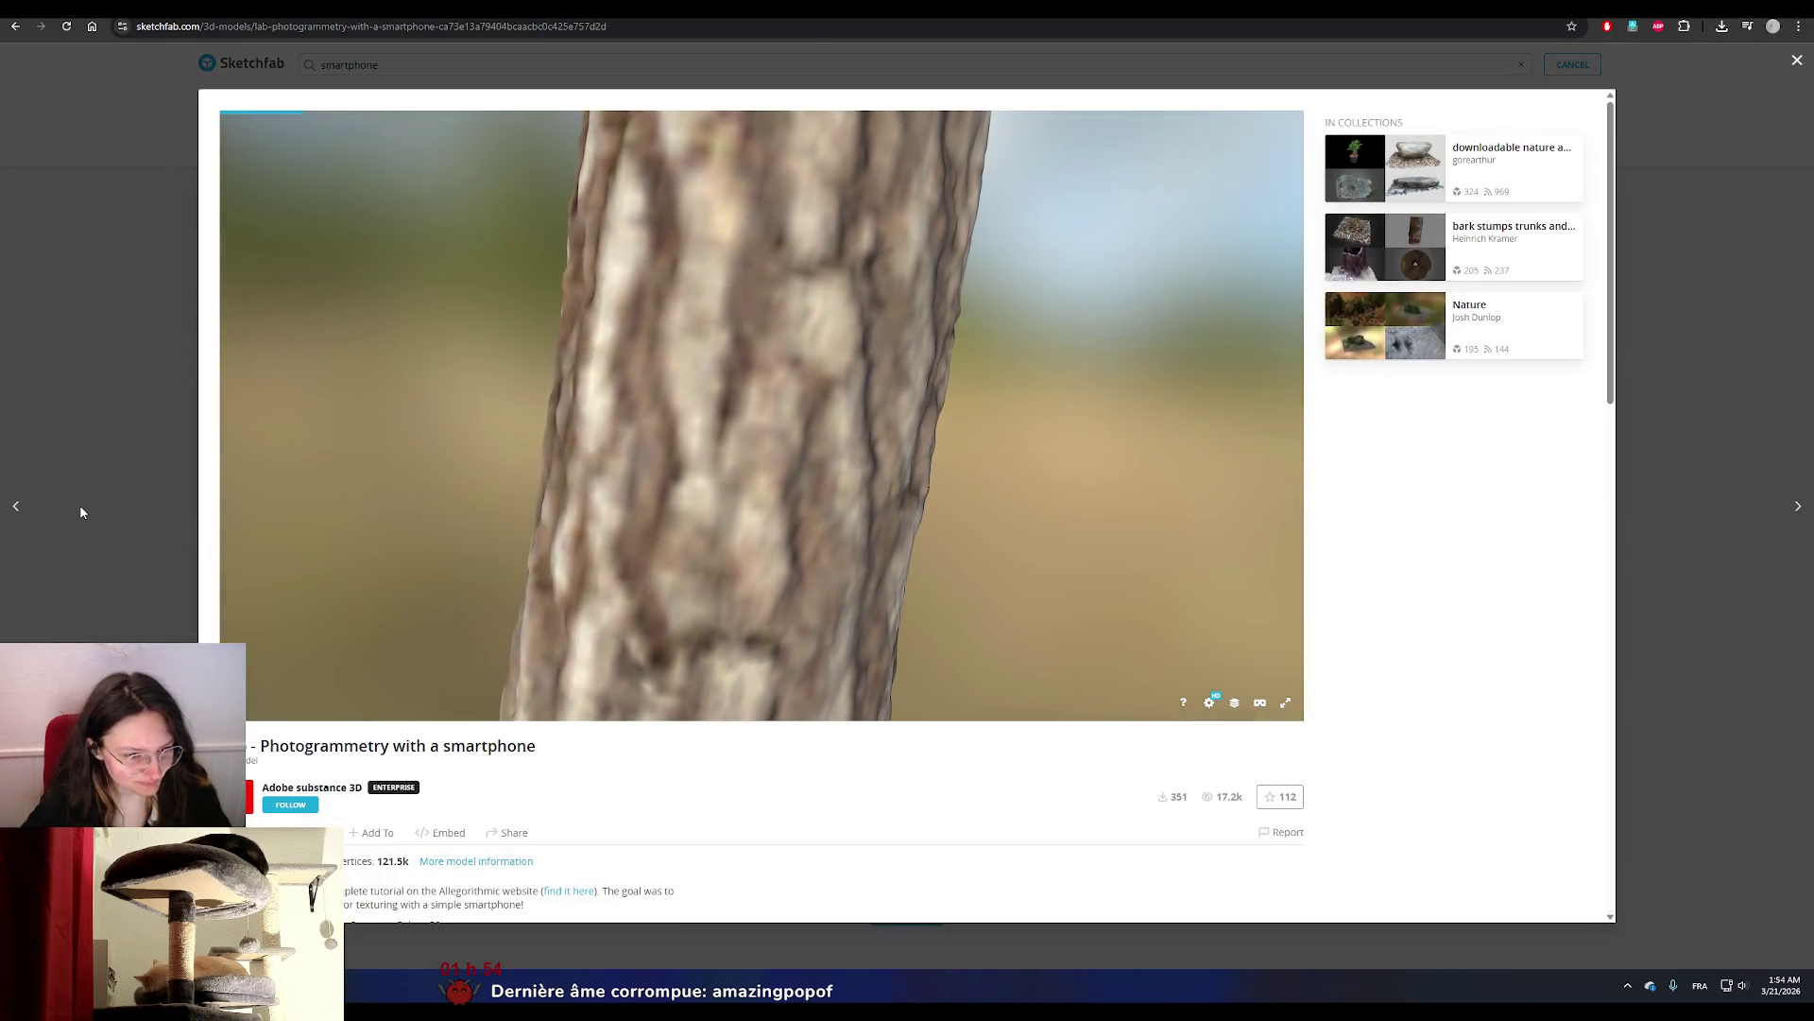
left_click(80, 512)
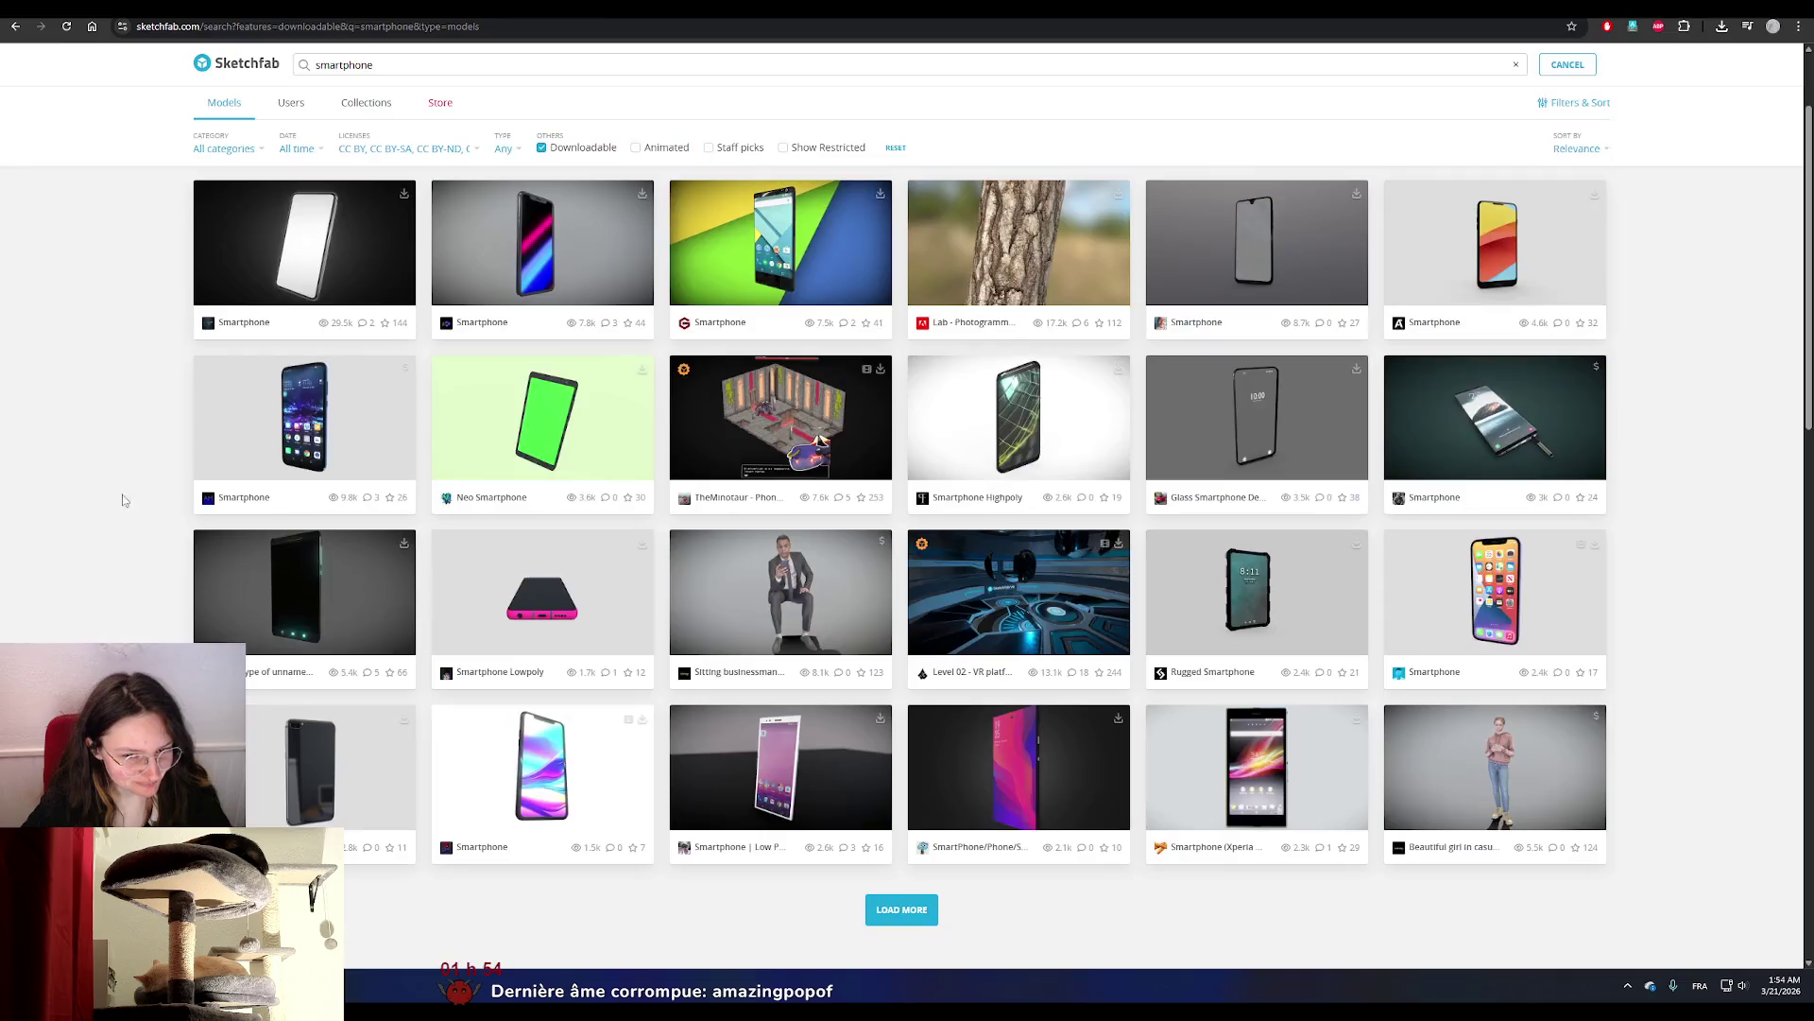
Inspect the black Smartphone model and download it in its original fbx format.
left_click(1290, 207)
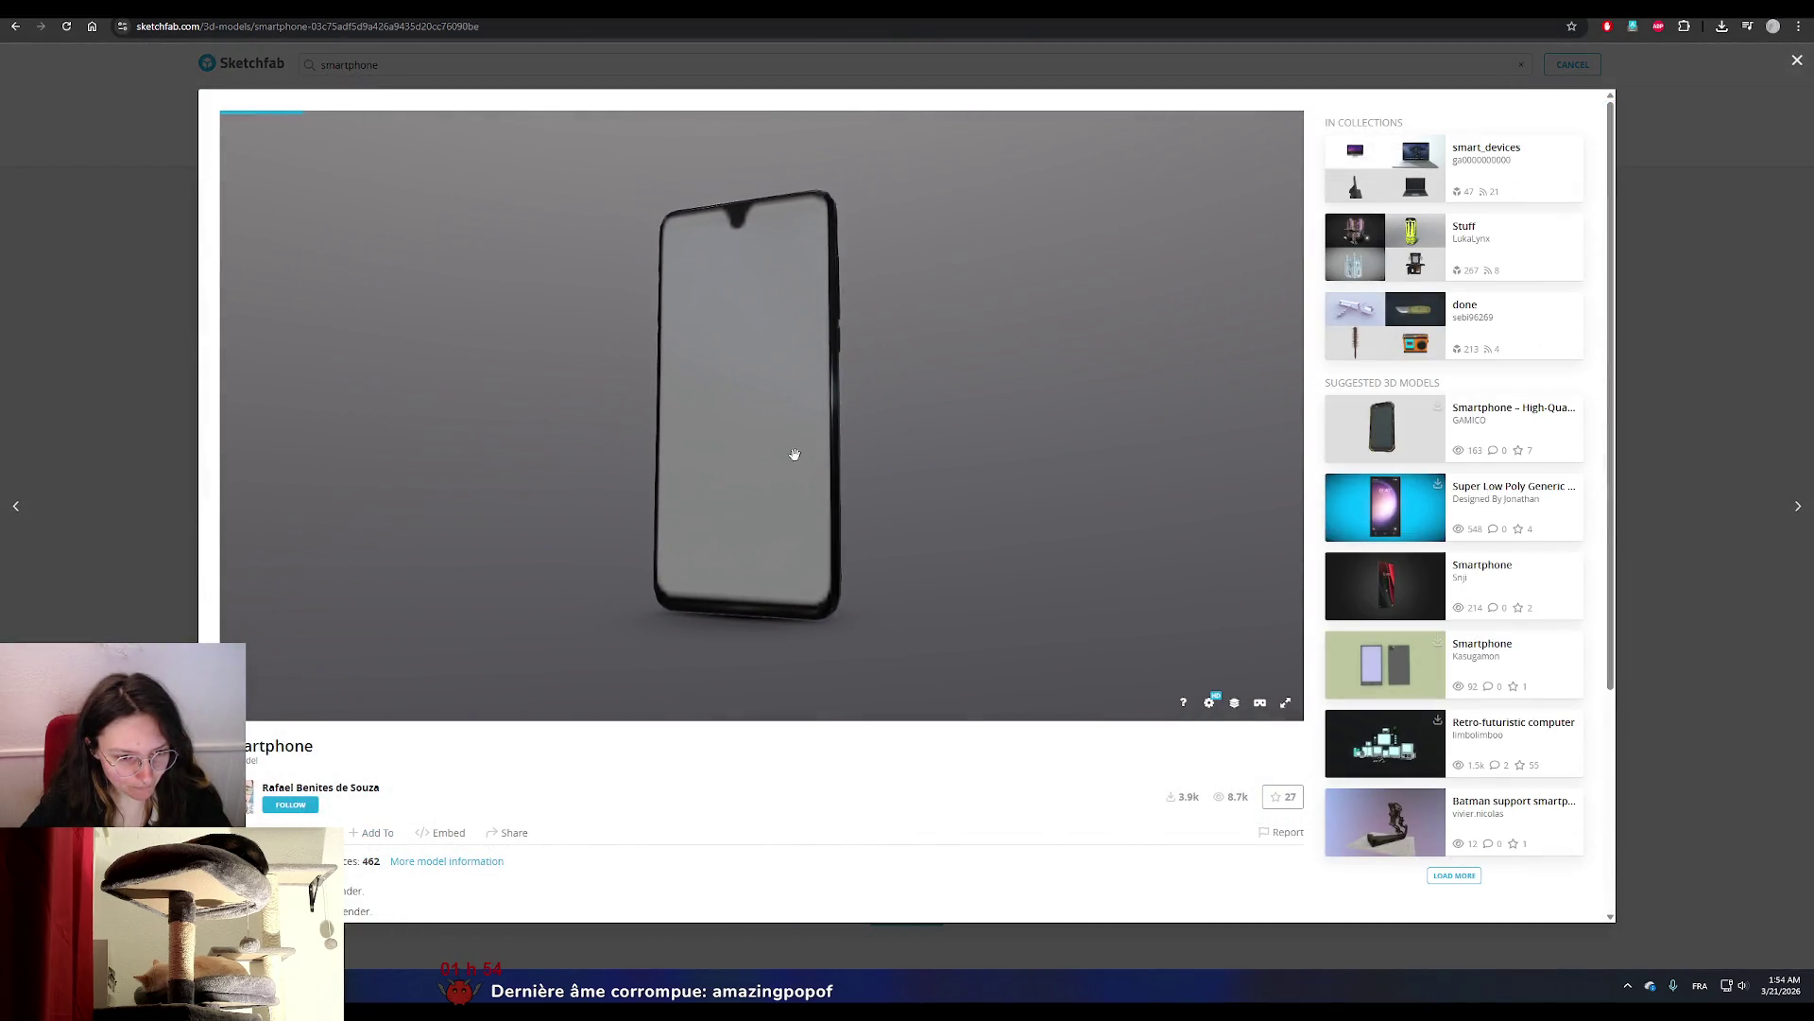
mouse_move(793, 450)
left_mouse_down()
mouse_move(936, 445)
mouse_move(769, 457)
mouse_move(1058, 481)
mouse_move(1284, 458)
mouse_move(705, 462)
mouse_move(367, 694)
left_mouse_up()
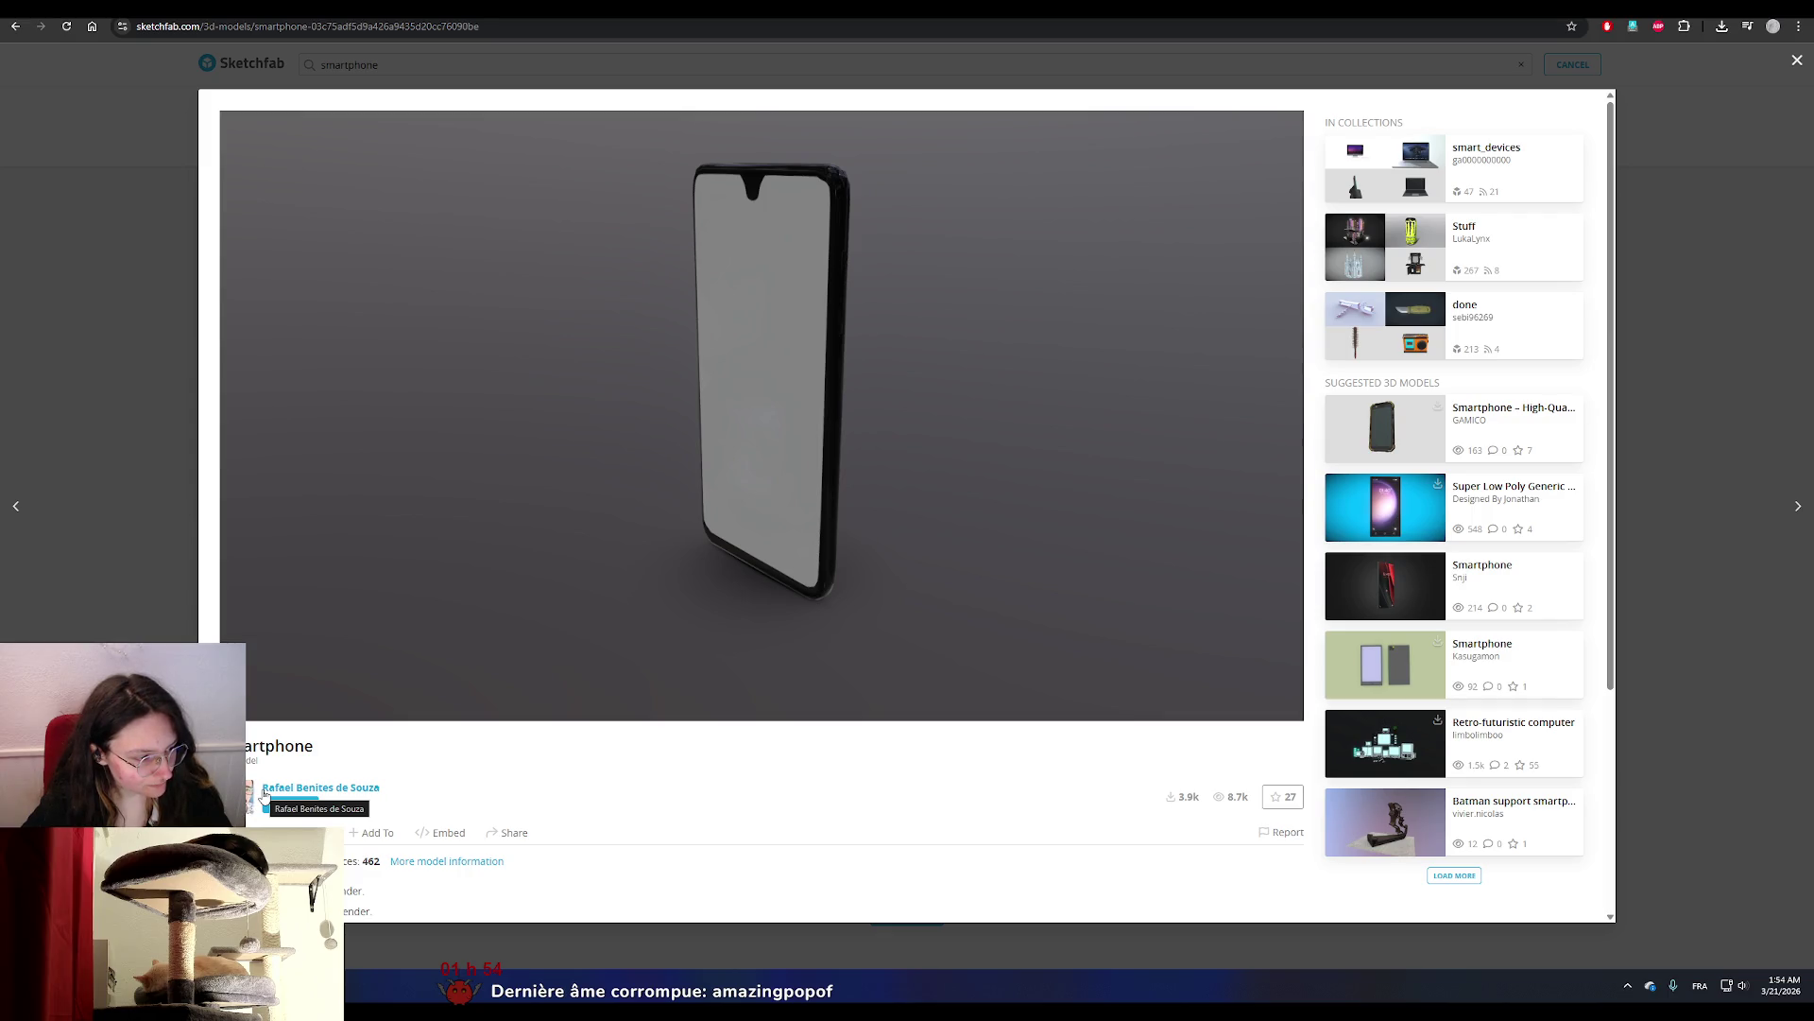
left_click(302, 832)
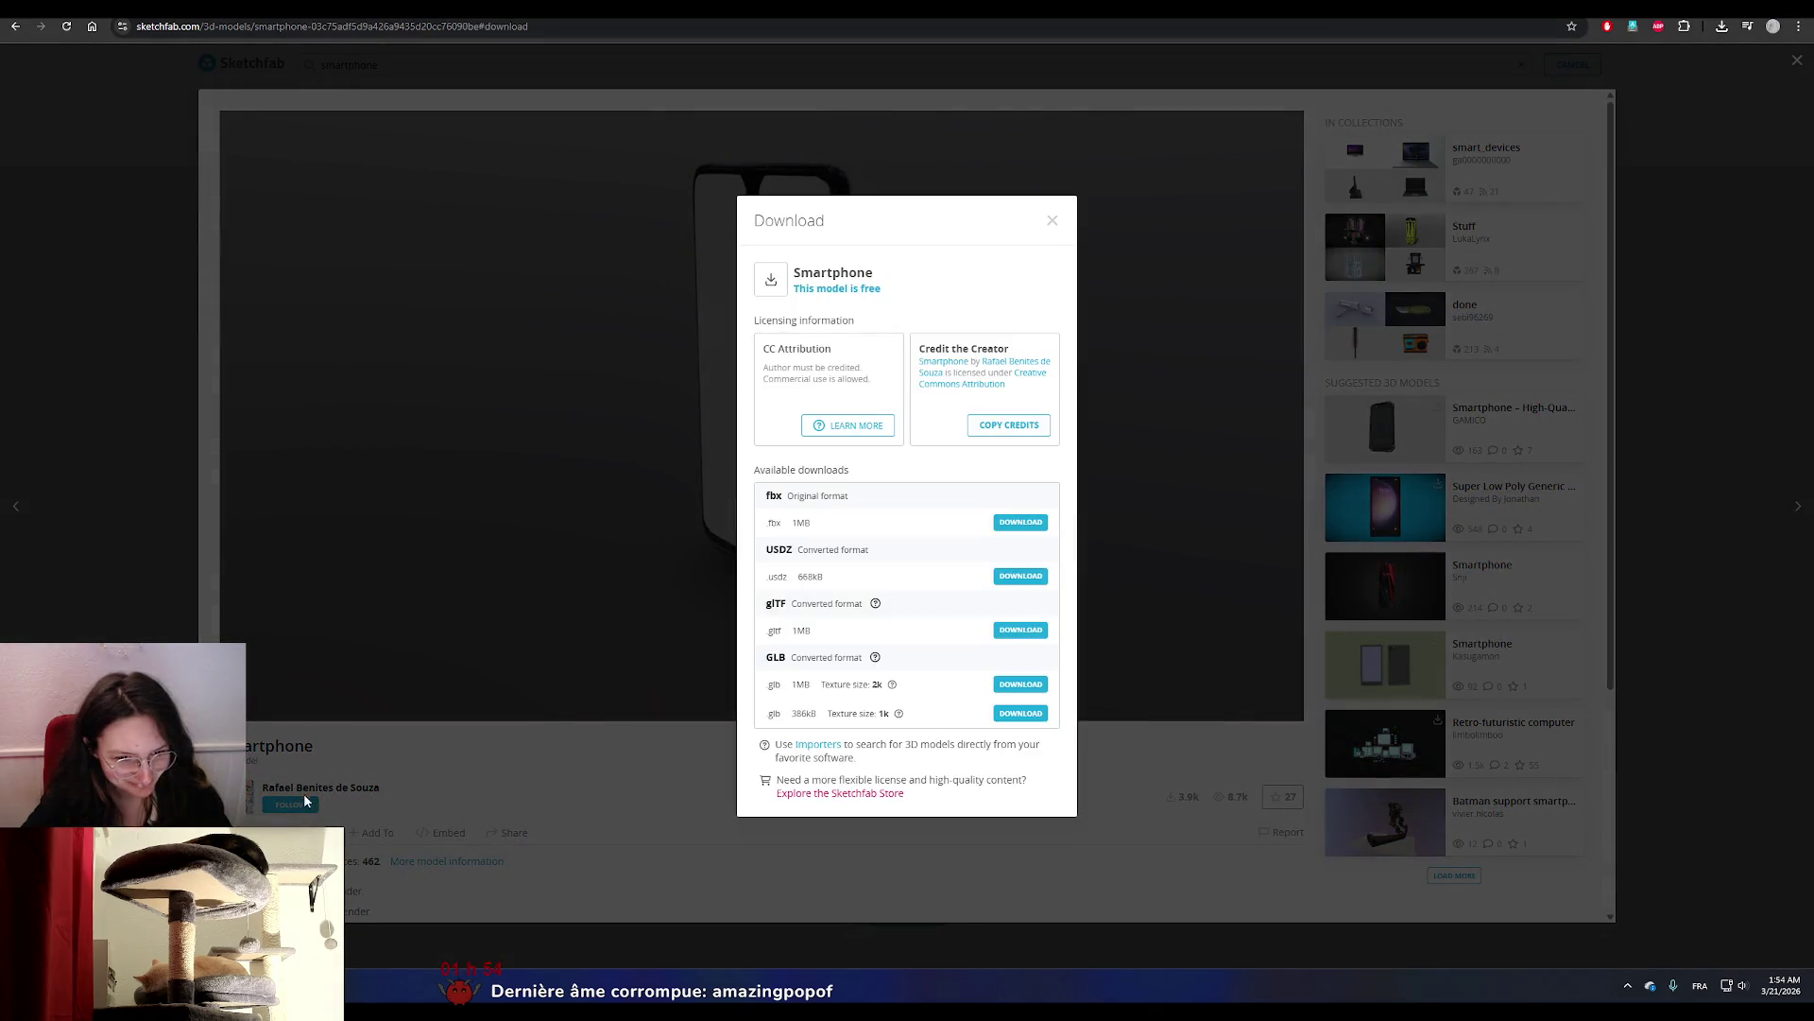
left_click(1018, 522)
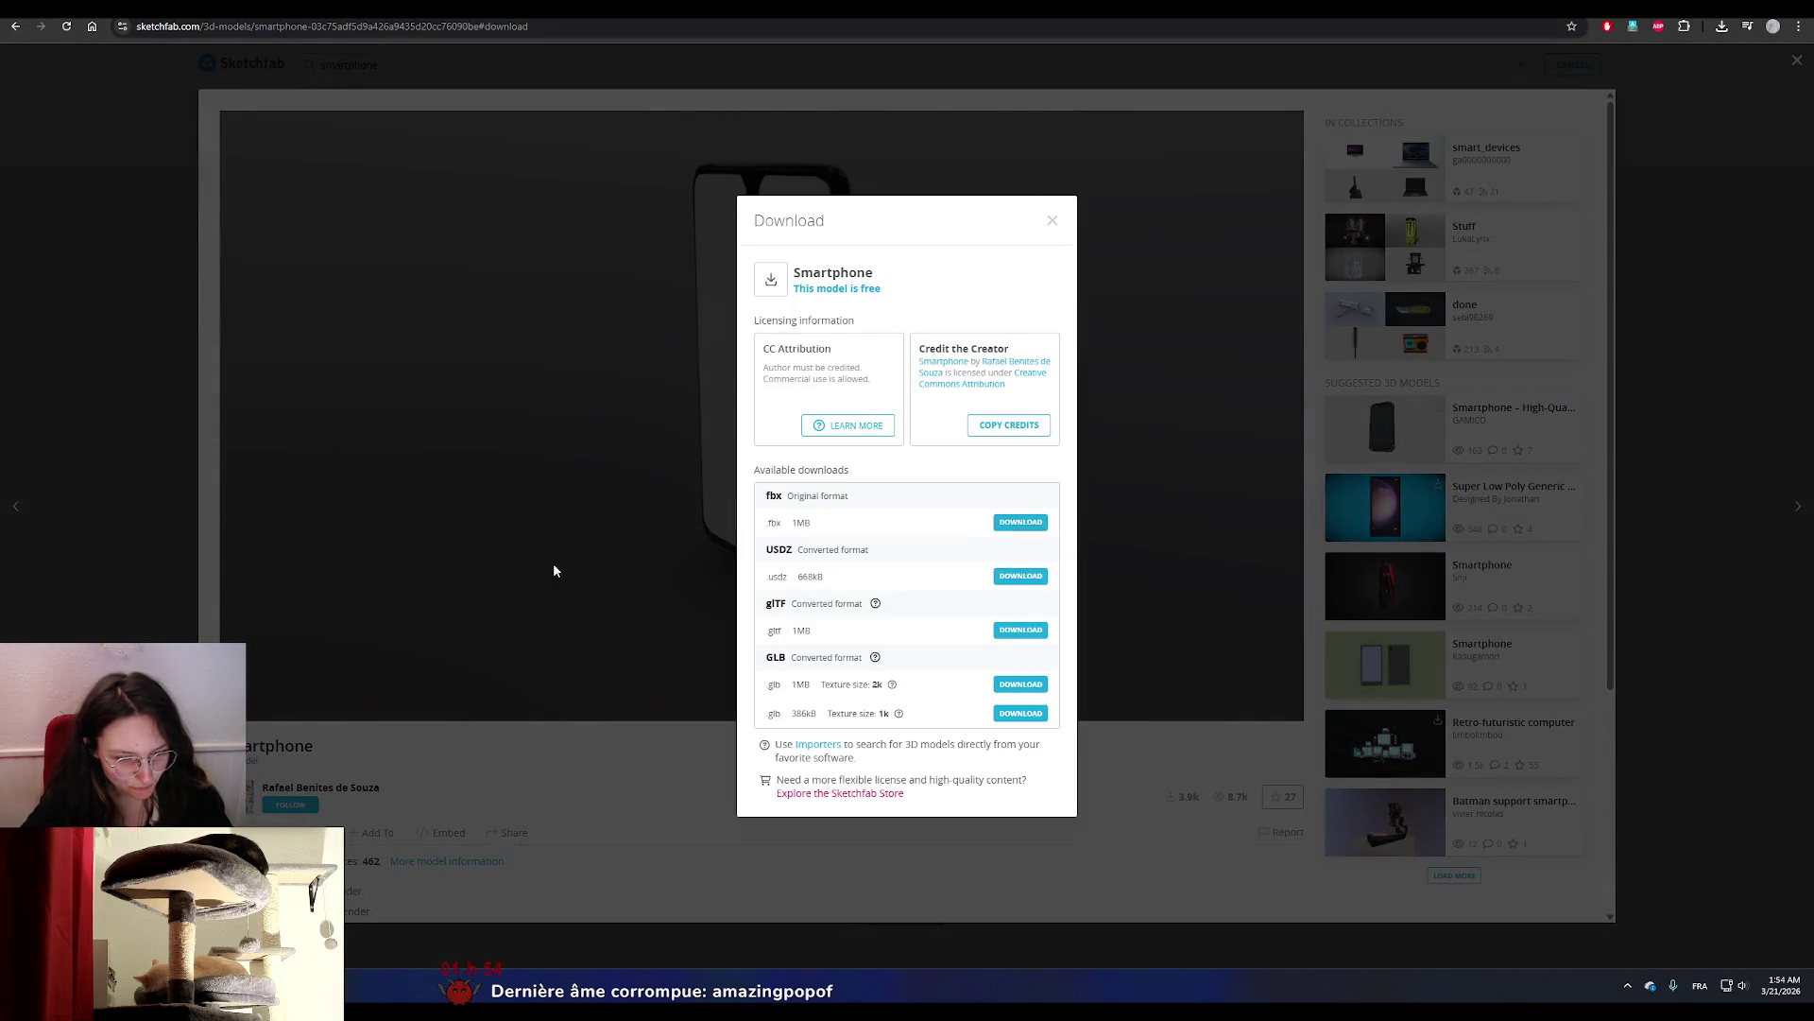
left_click(127, 494)
left_click(128, 493)
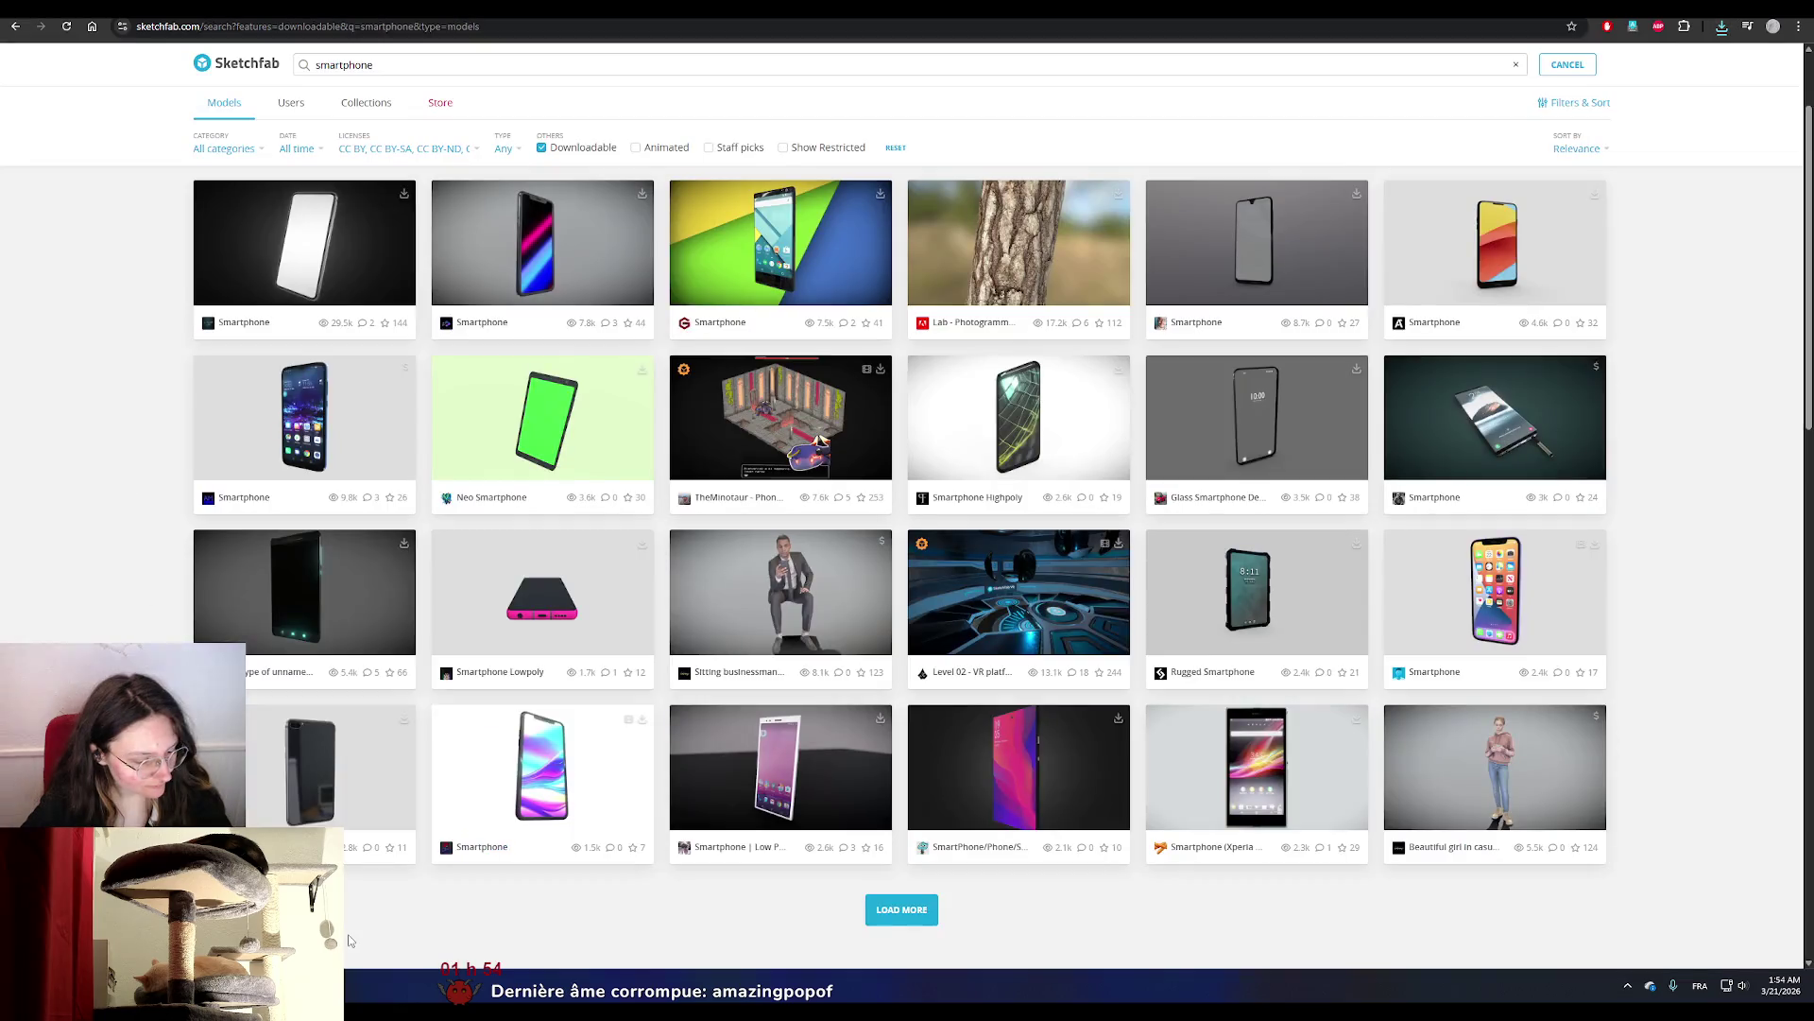
key("alt+Tab")
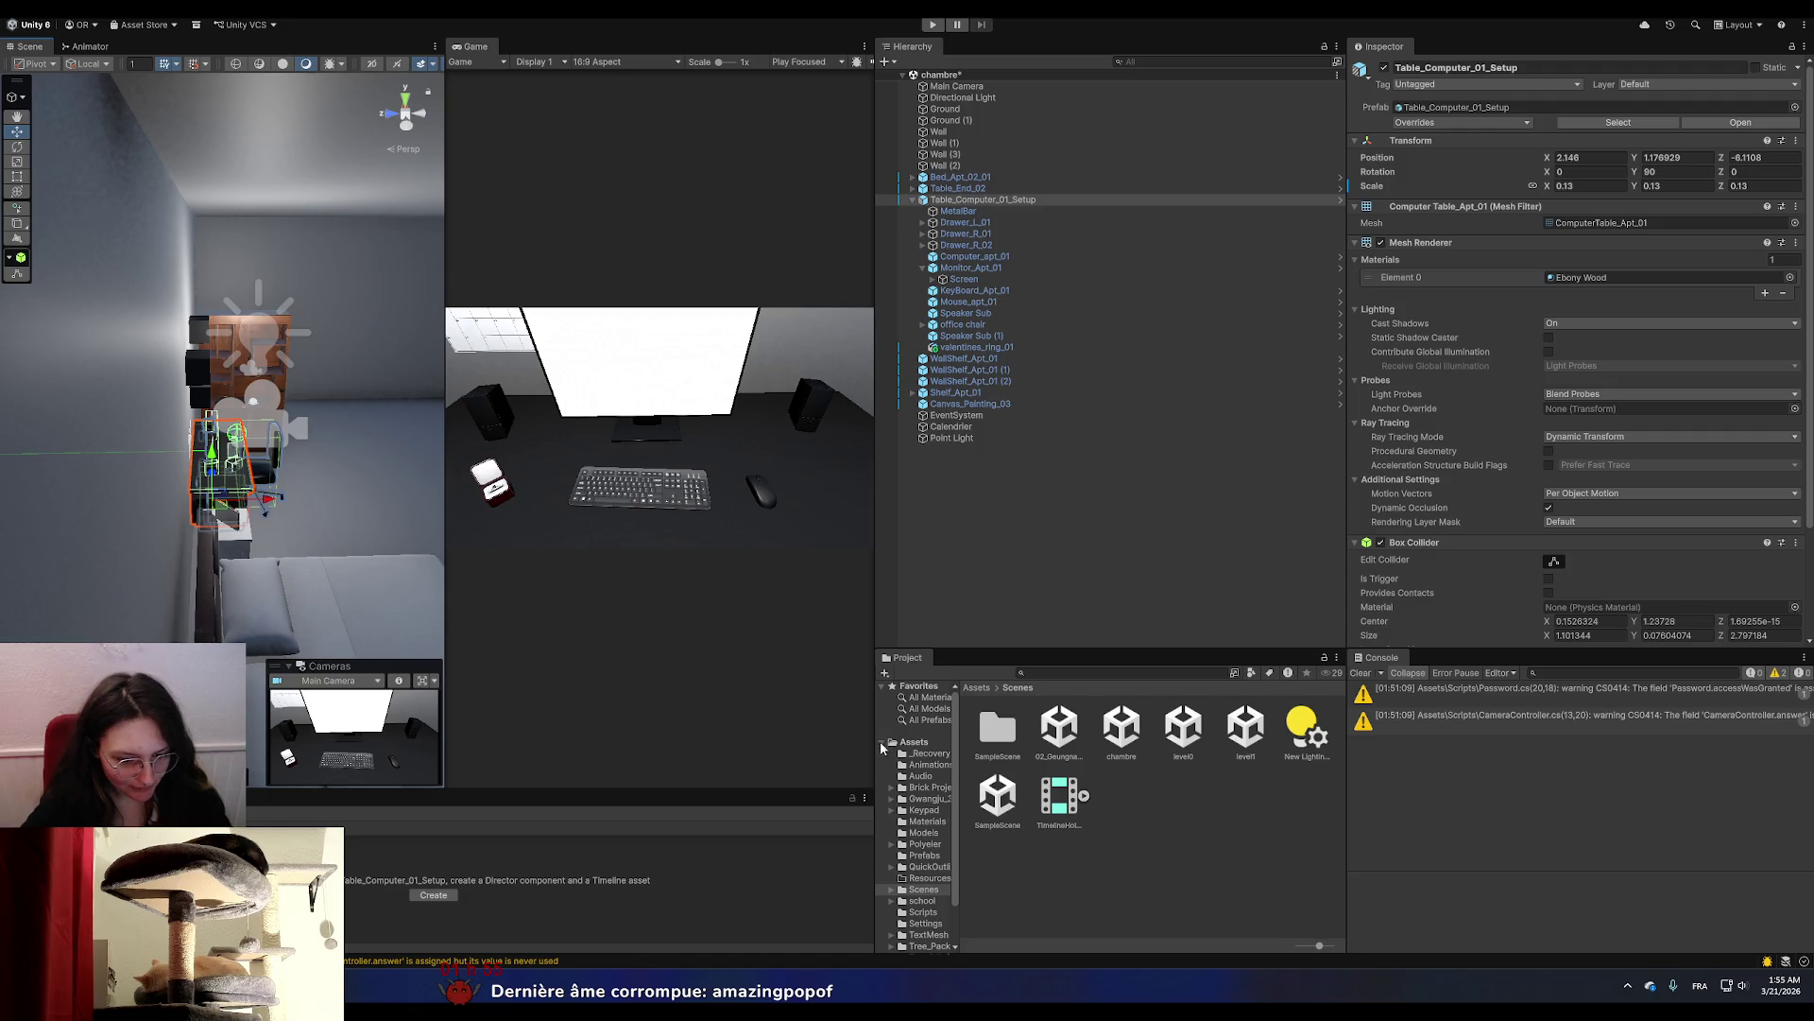
Show Assets > Models in Unity's Project window, then switch to the Downloads folder.
left_click(915, 742)
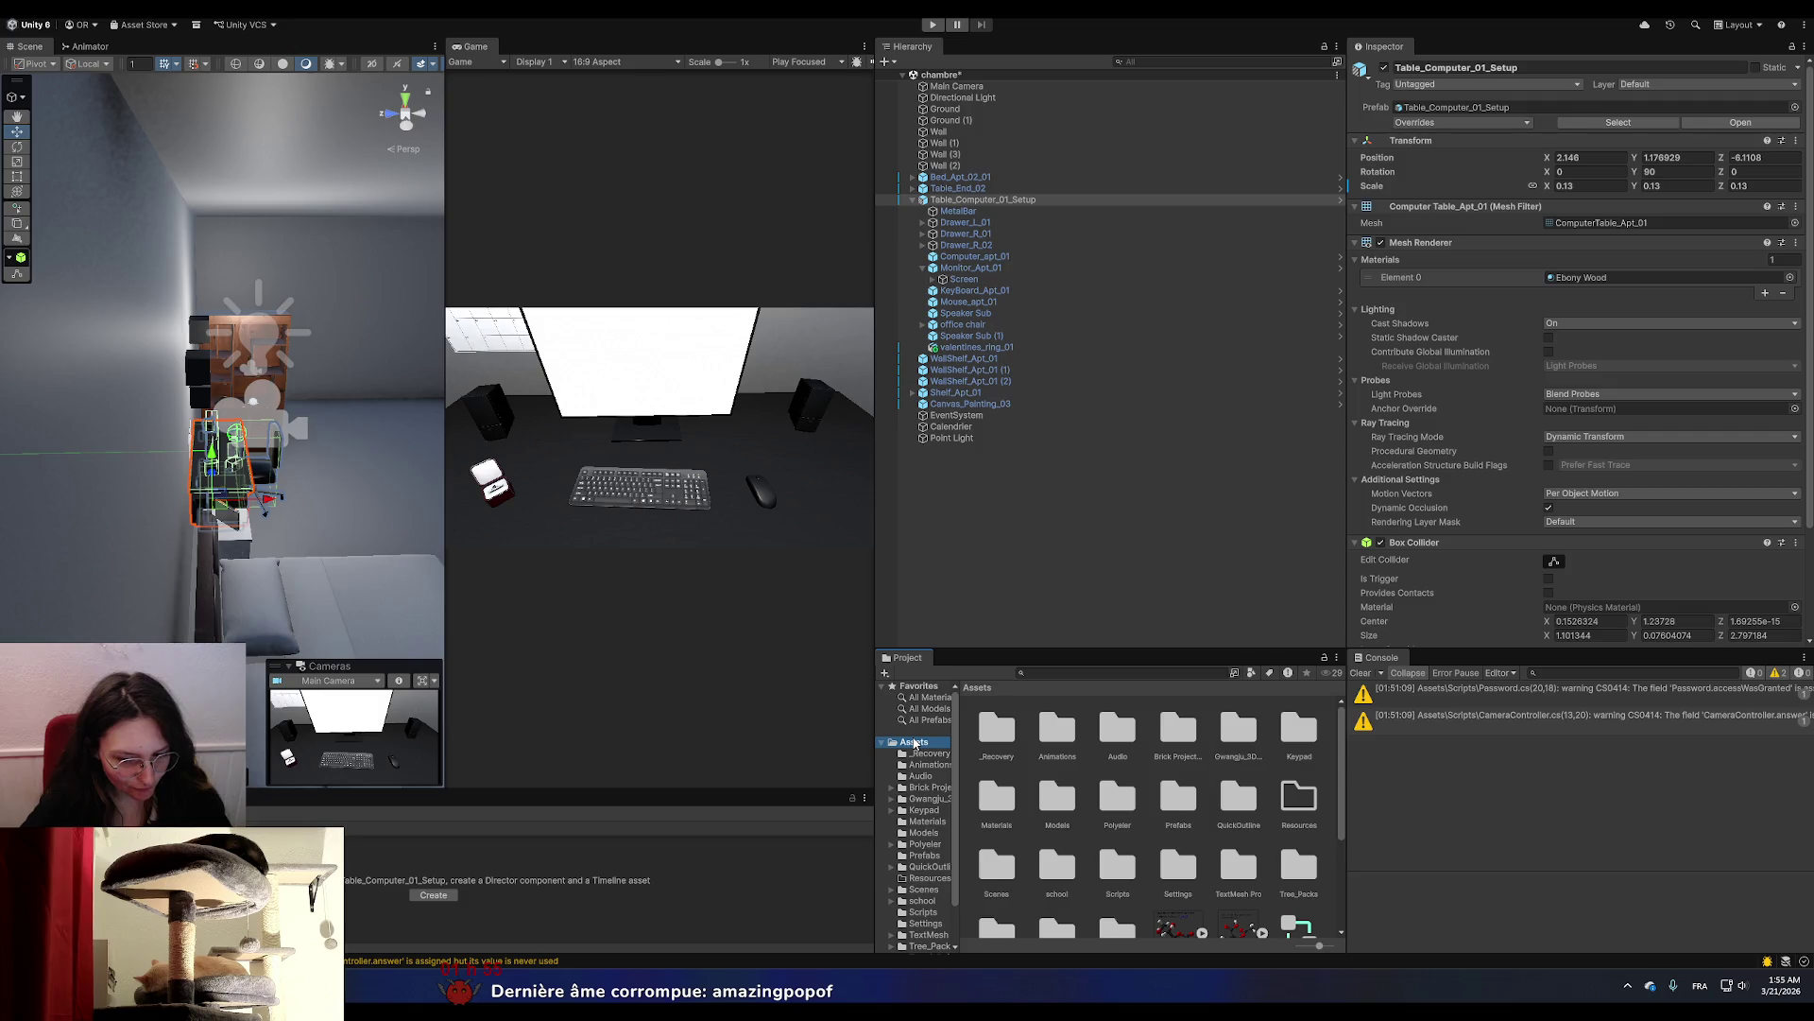
left_click(923, 832)
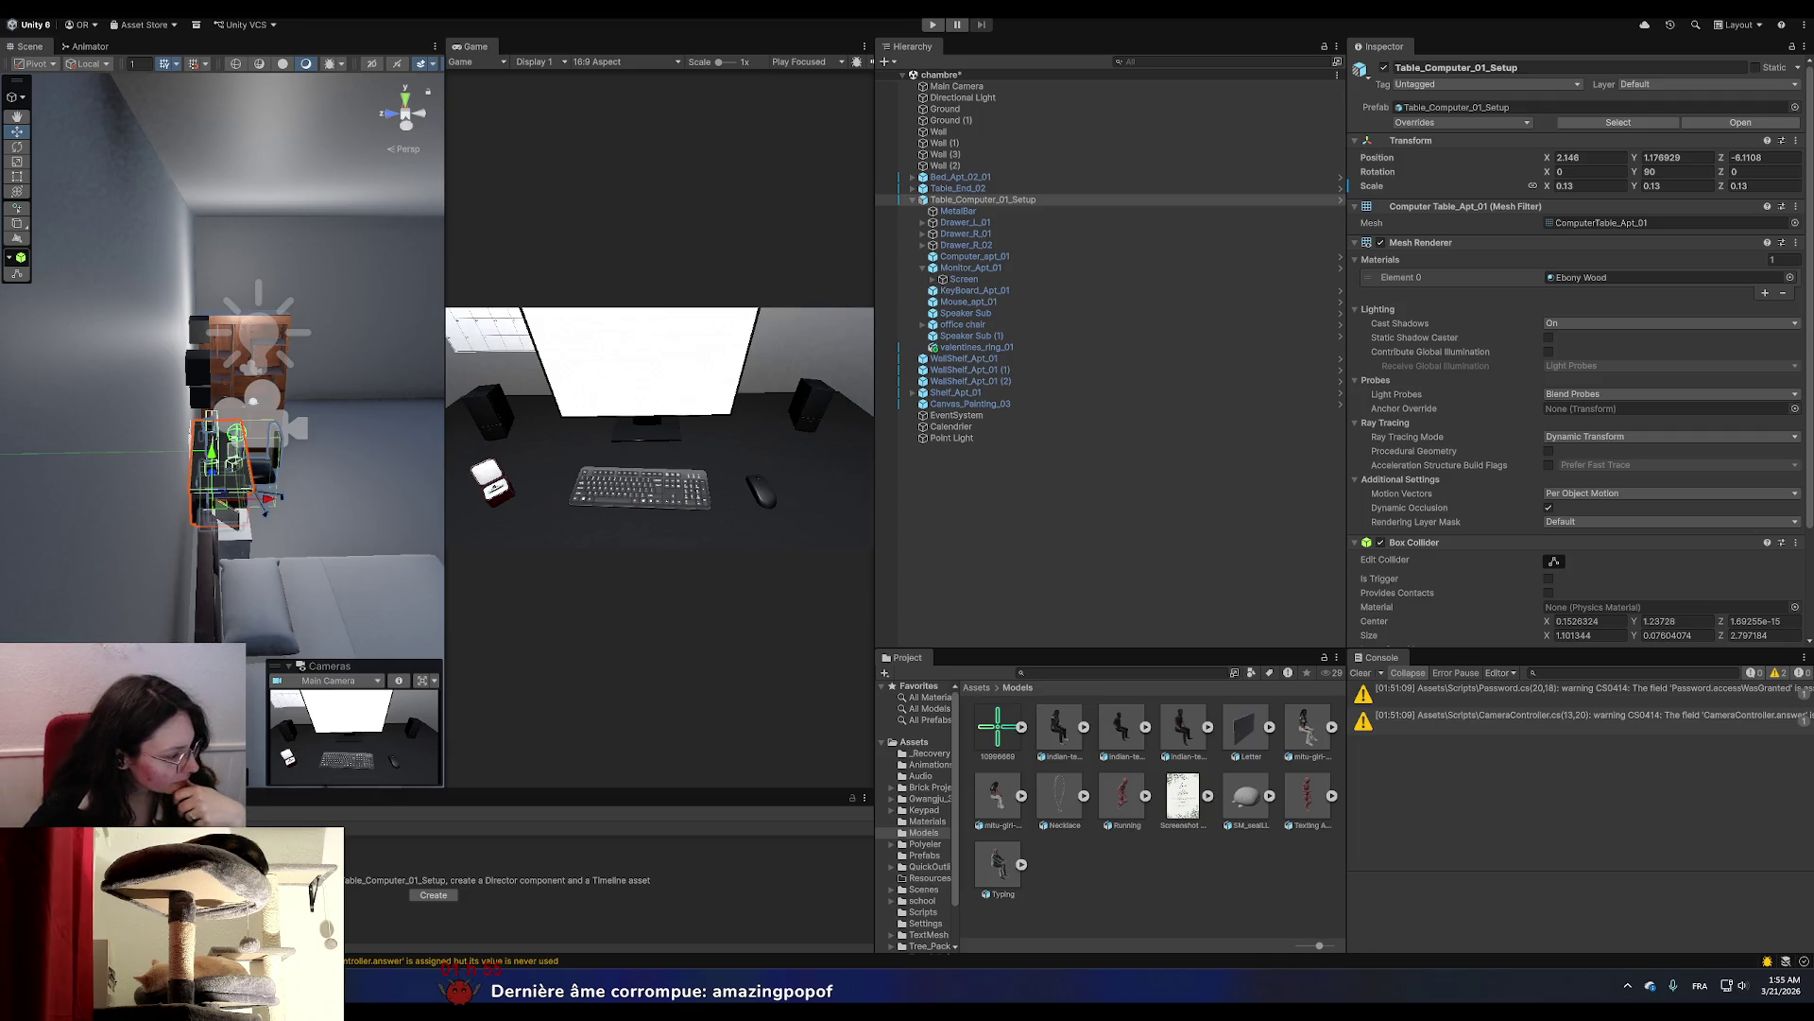
key("alt+Tab")
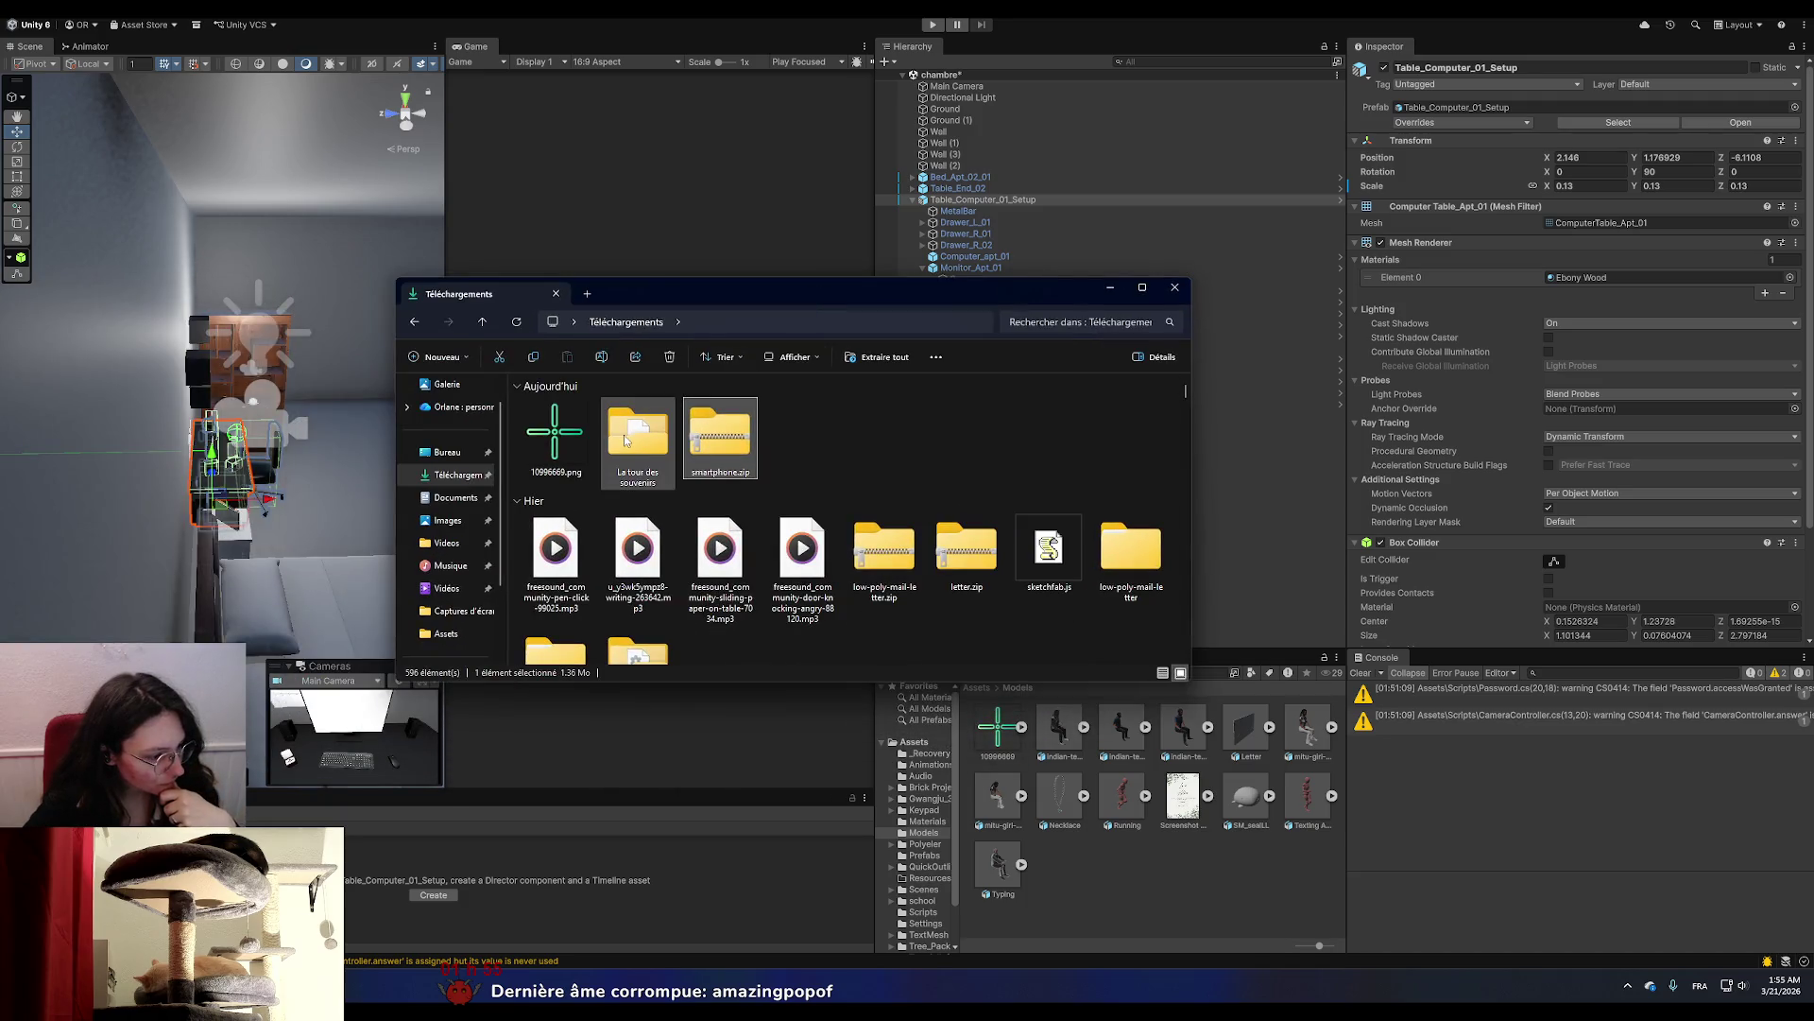
Extract all of smartphone.zip into a smartphone folder.
right_click(743, 442)
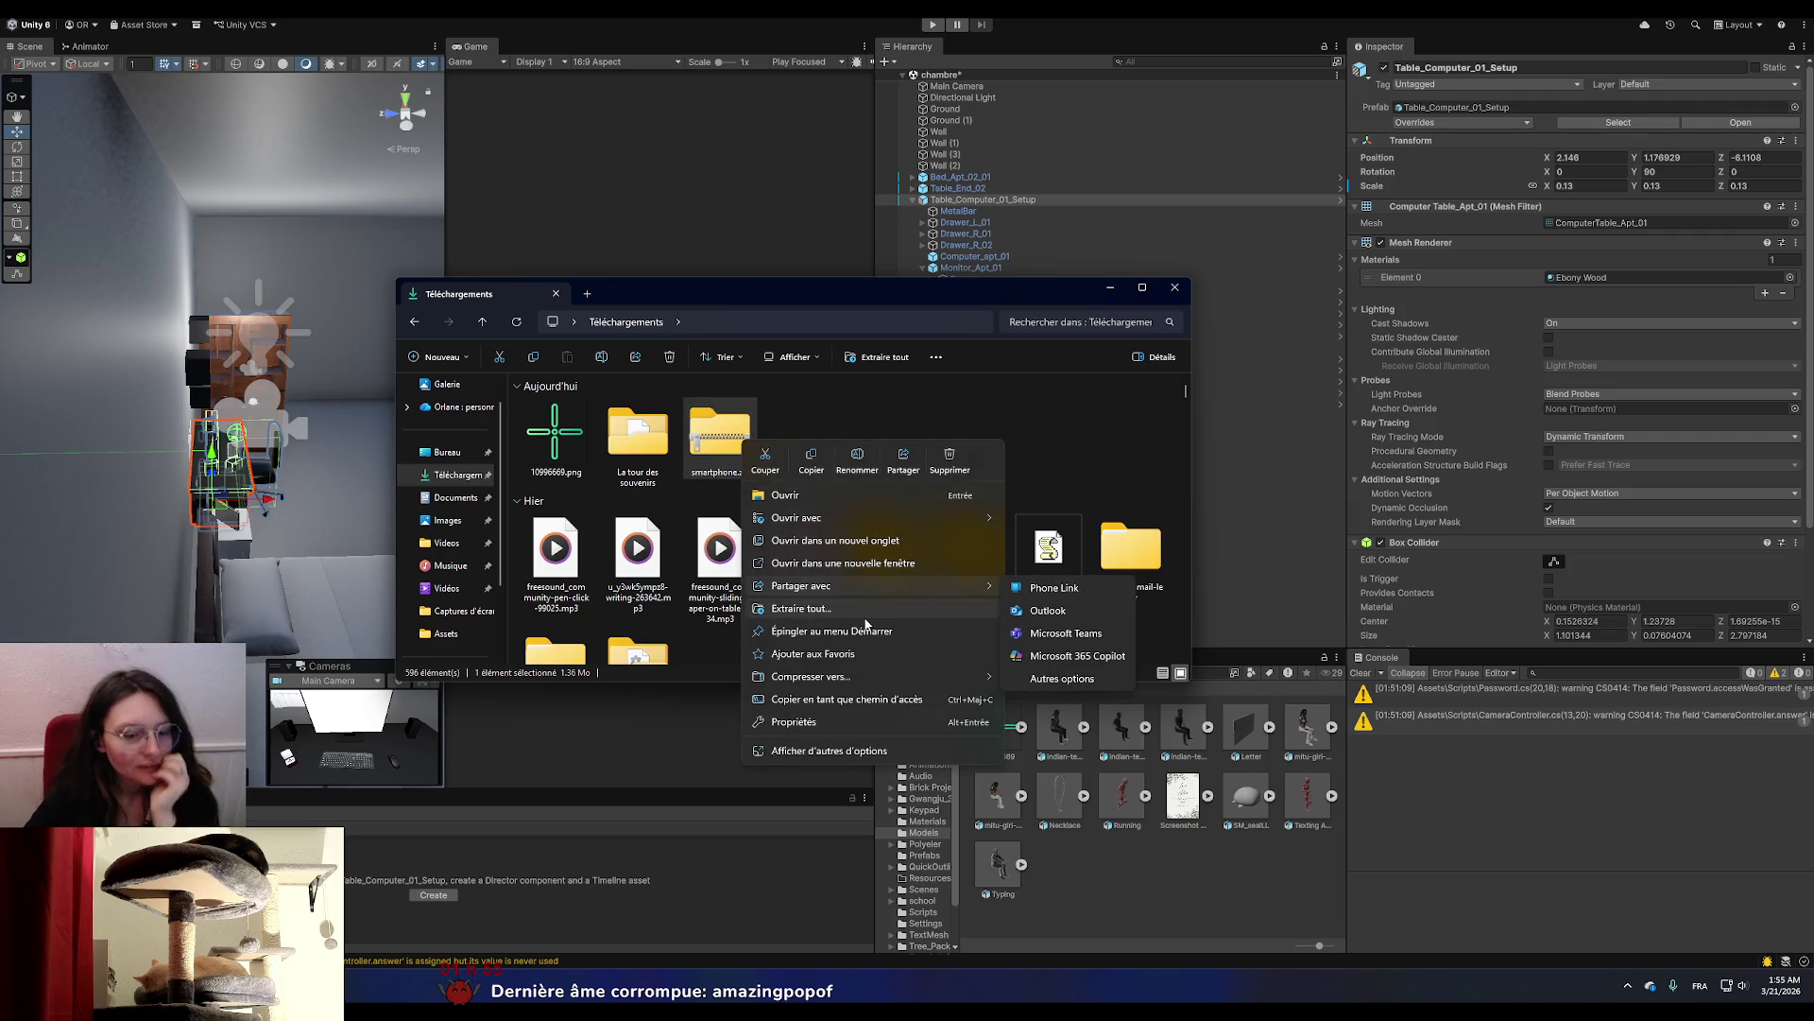
left_click(865, 610)
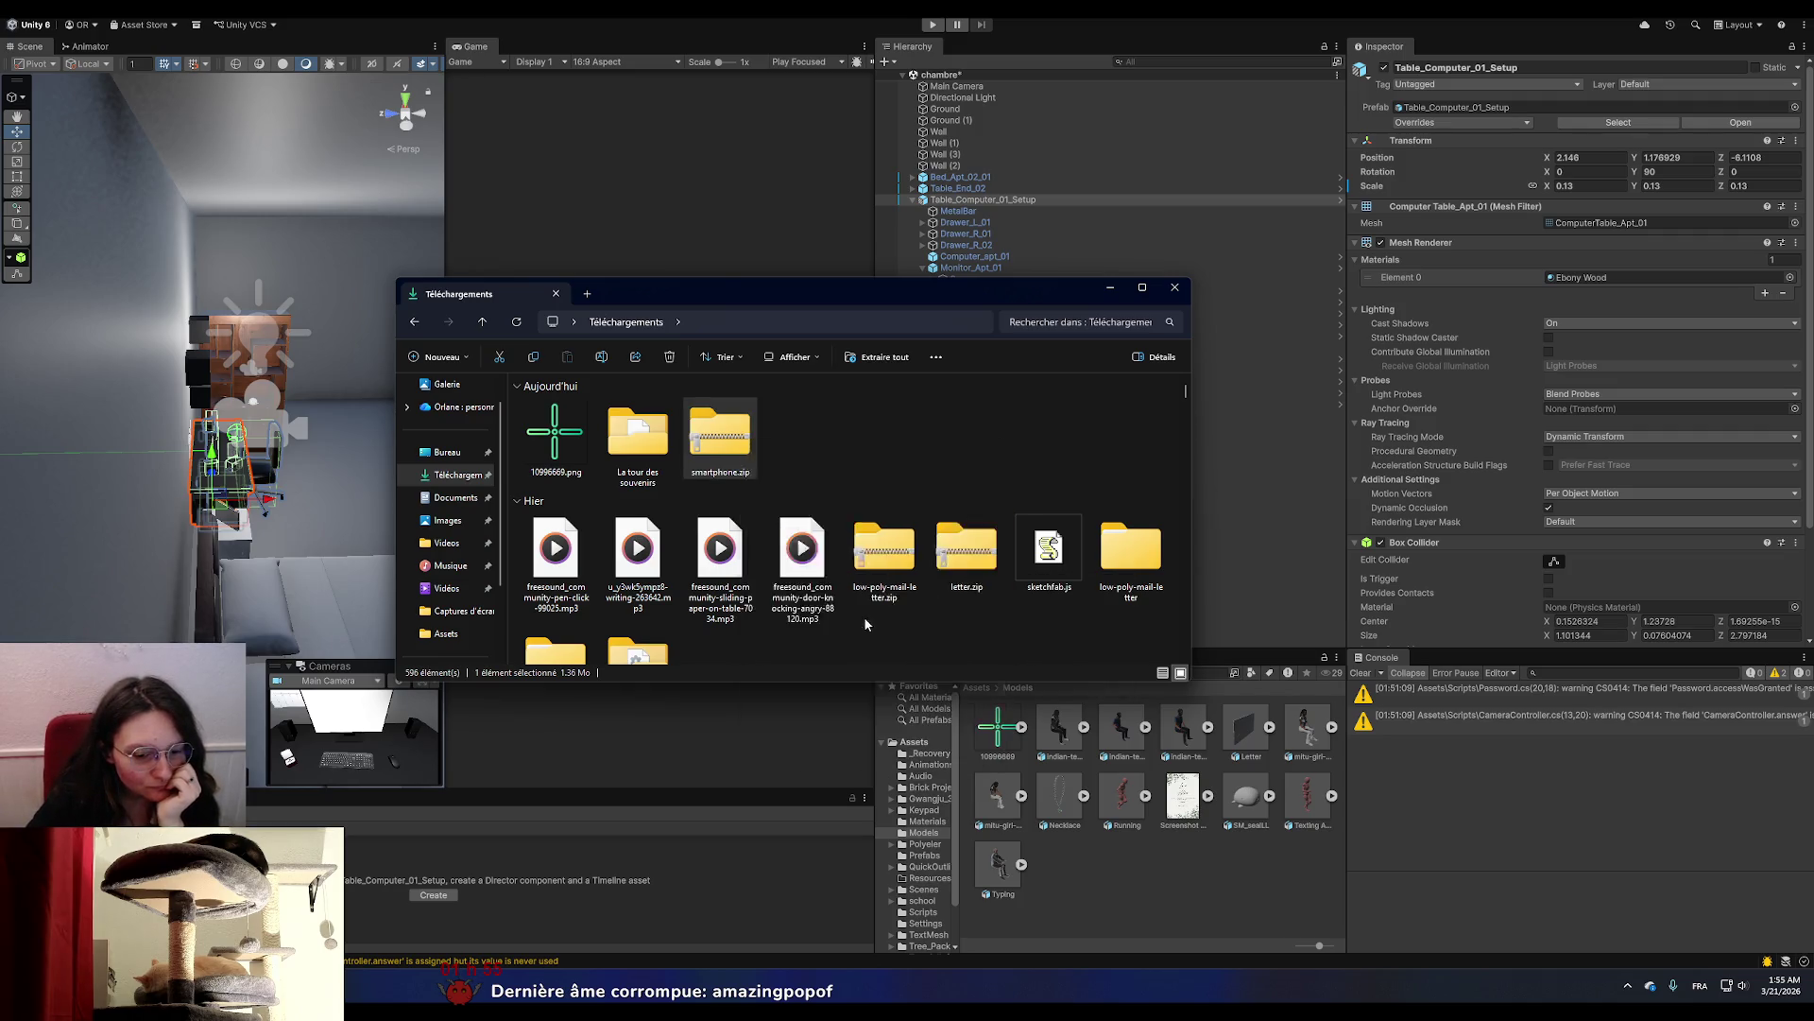
left_click(1025, 619)
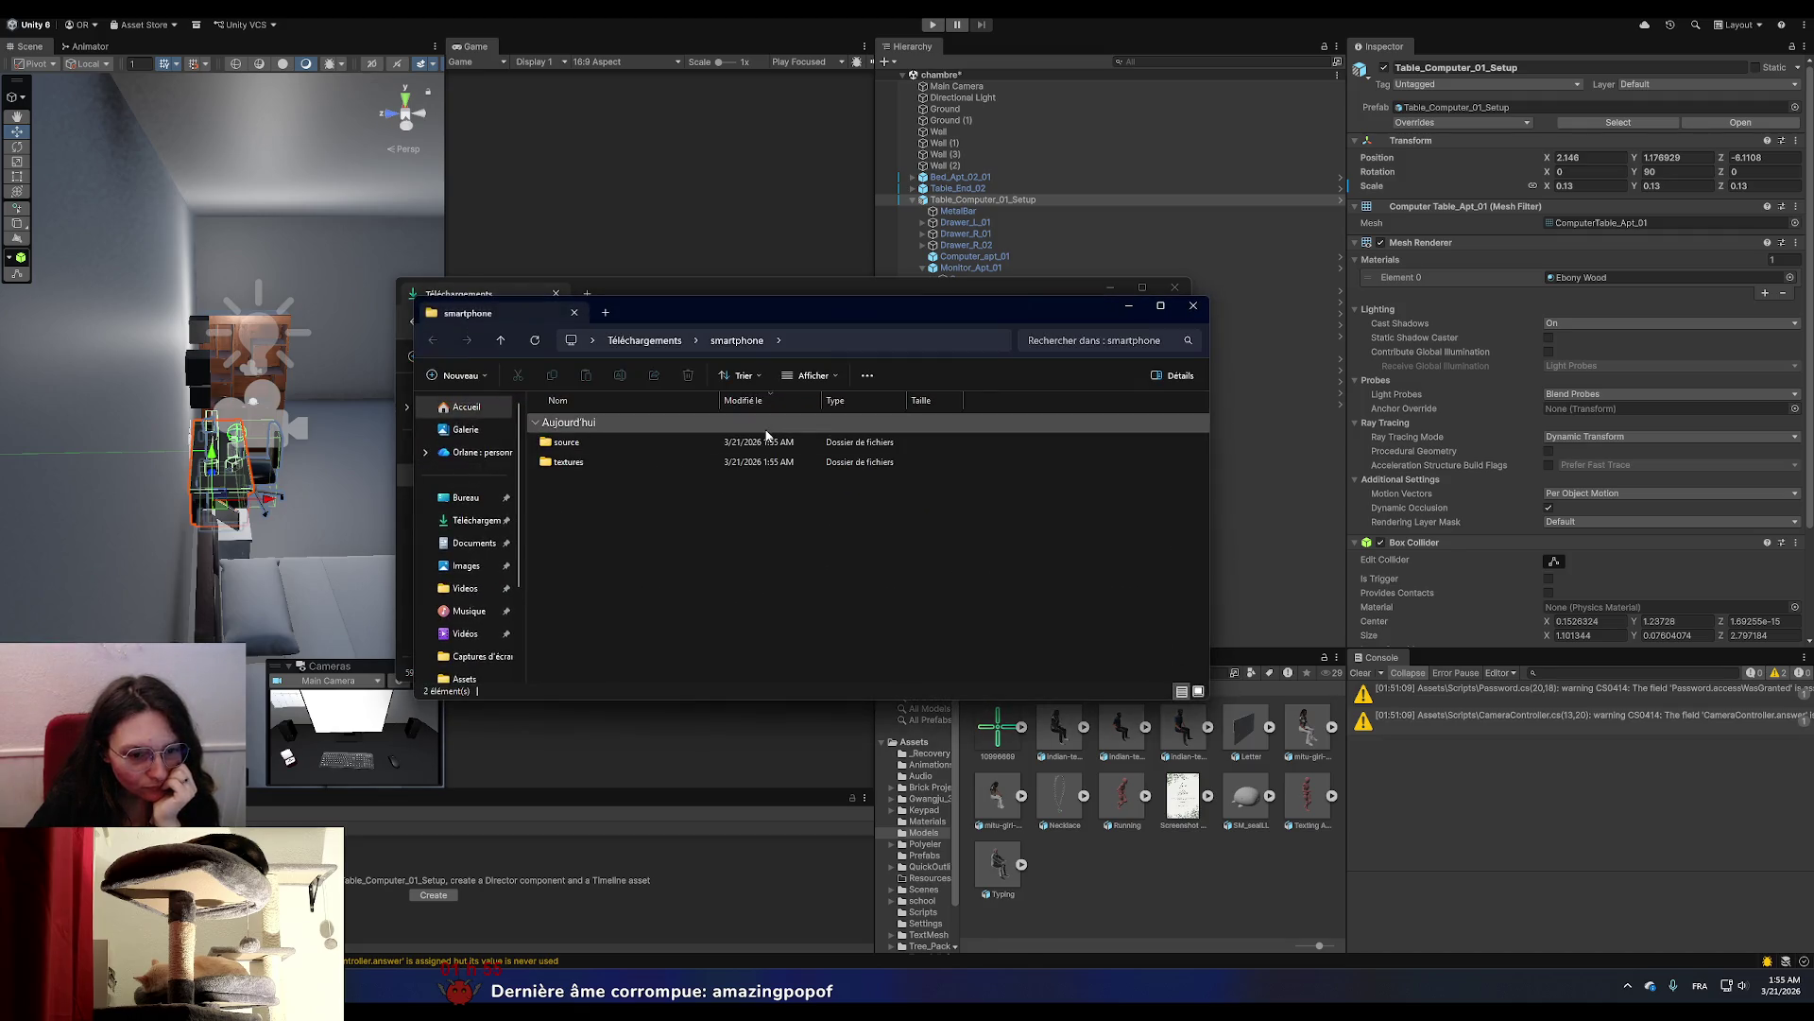
Drag SmartPhone.fbx from the source folder into Unity's Models folder and view its material settings.
double_click(621, 452)
mouse_move(622, 452)
left_mouse_down()
mouse_move(1148, 683)
mouse_move(690, 507)
mouse_move(628, 446)
mouse_move(1088, 888)
left_mouse_up()
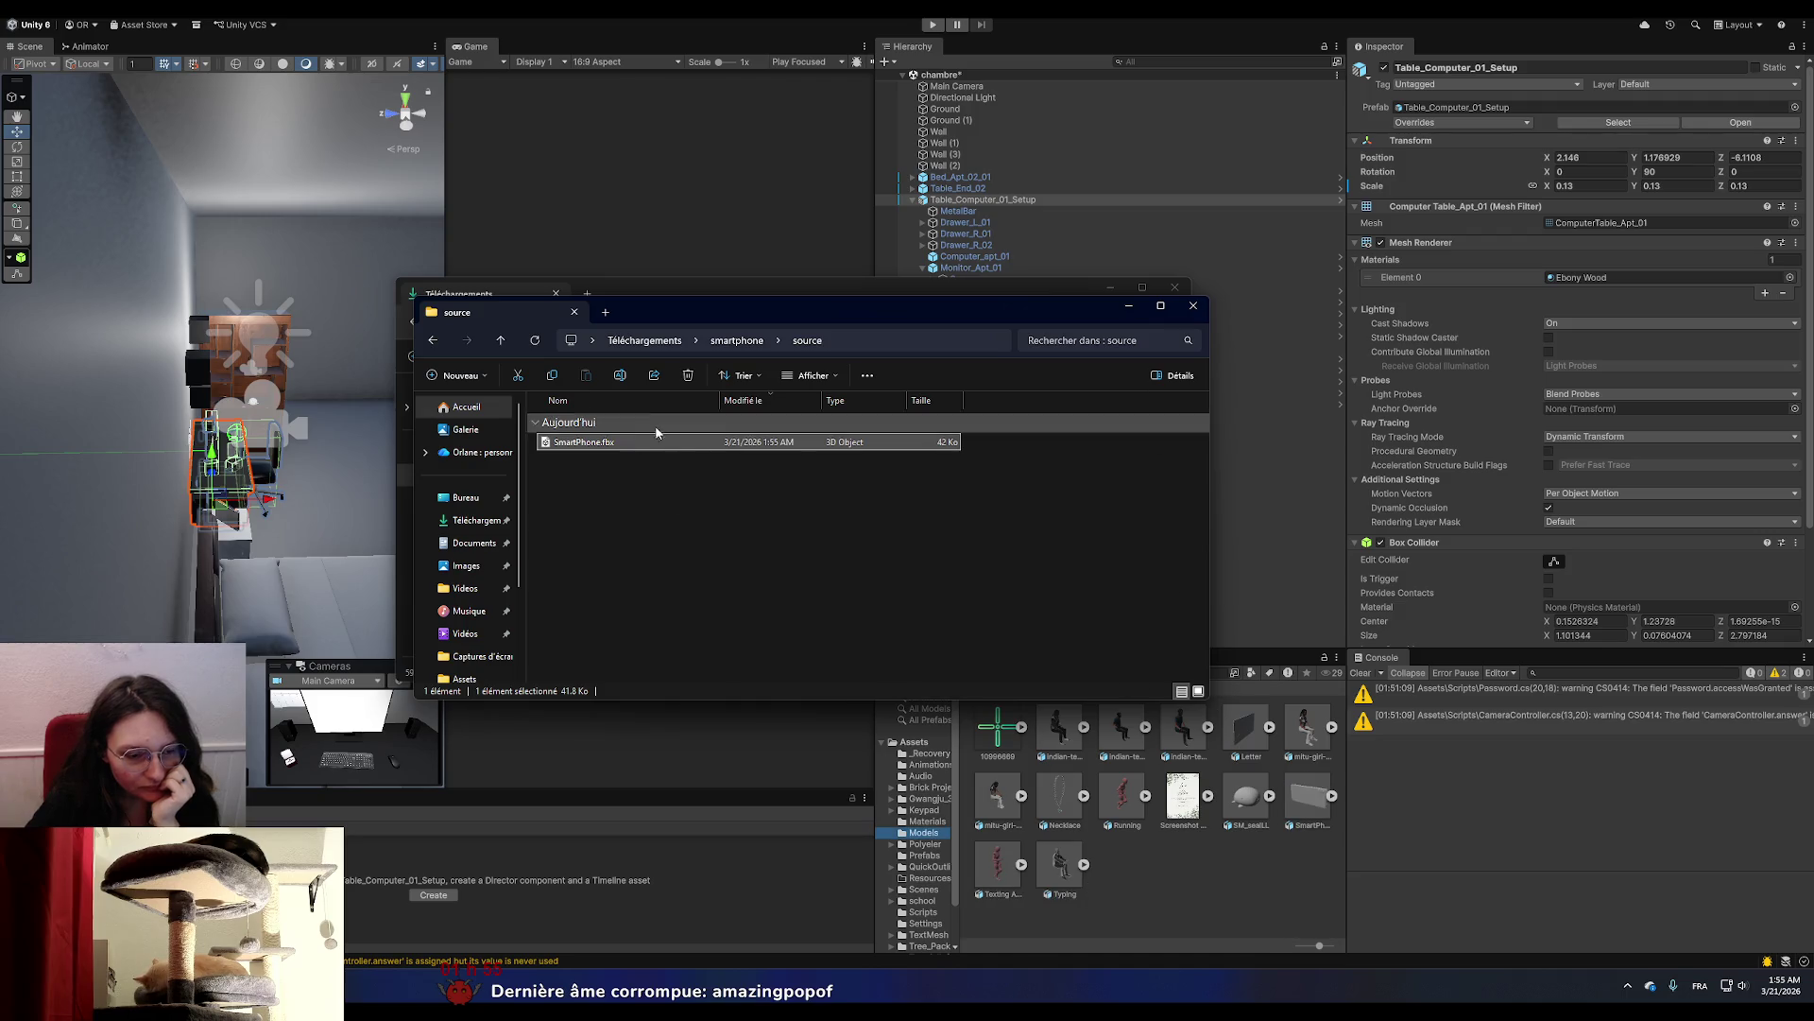
left_click(1124, 304)
left_click(1111, 287)
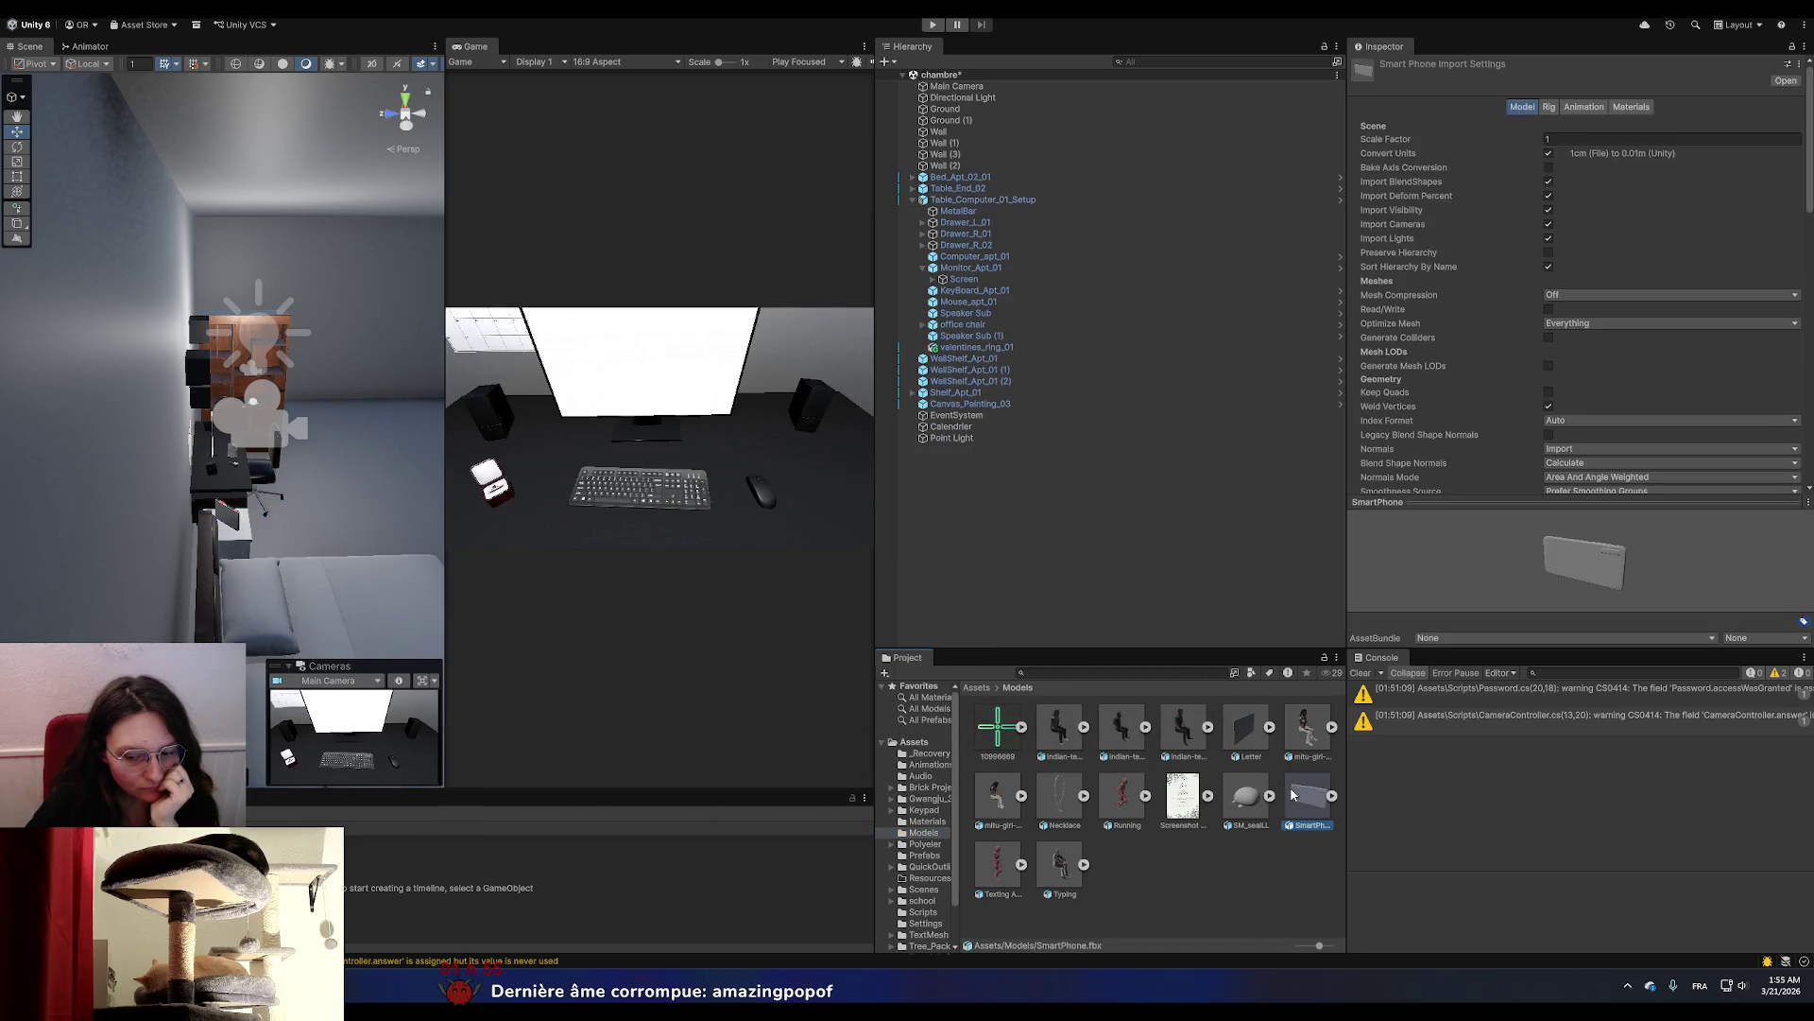
left_click(1622, 108)
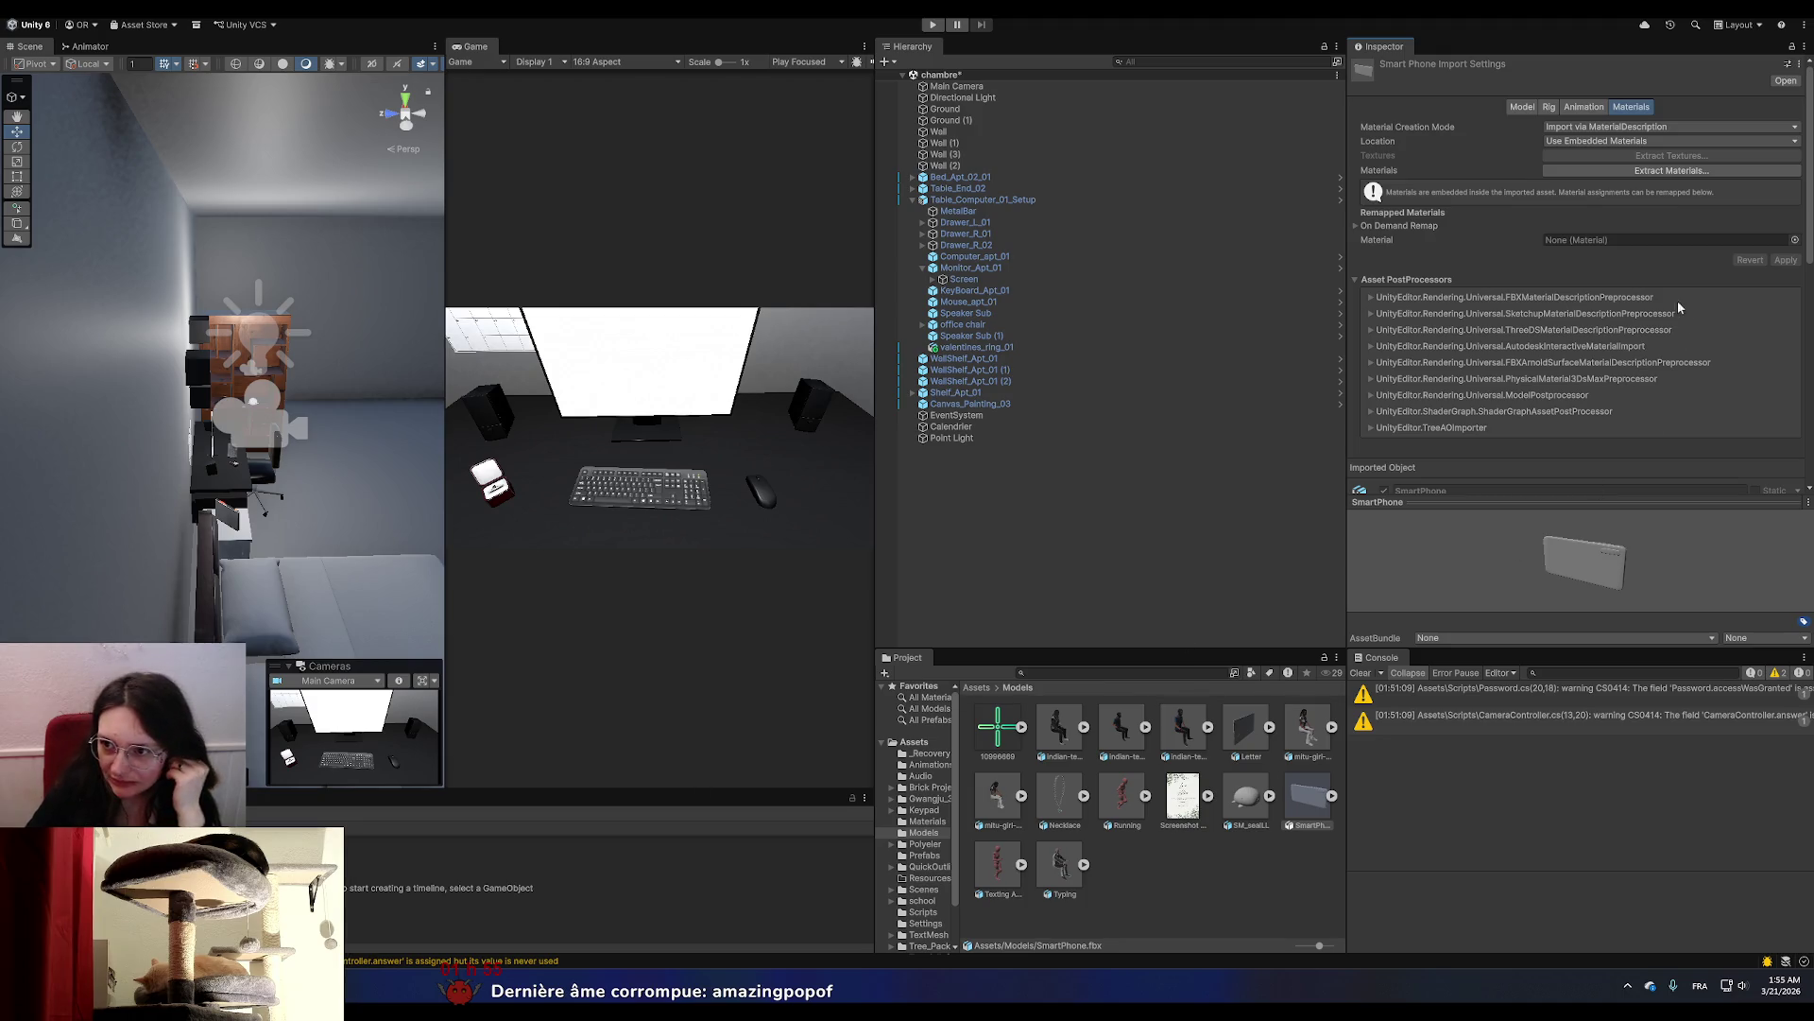
Extract the SmartPhone model's materials into Assets/Materials and open the resulting Material.
left_click(1653, 172)
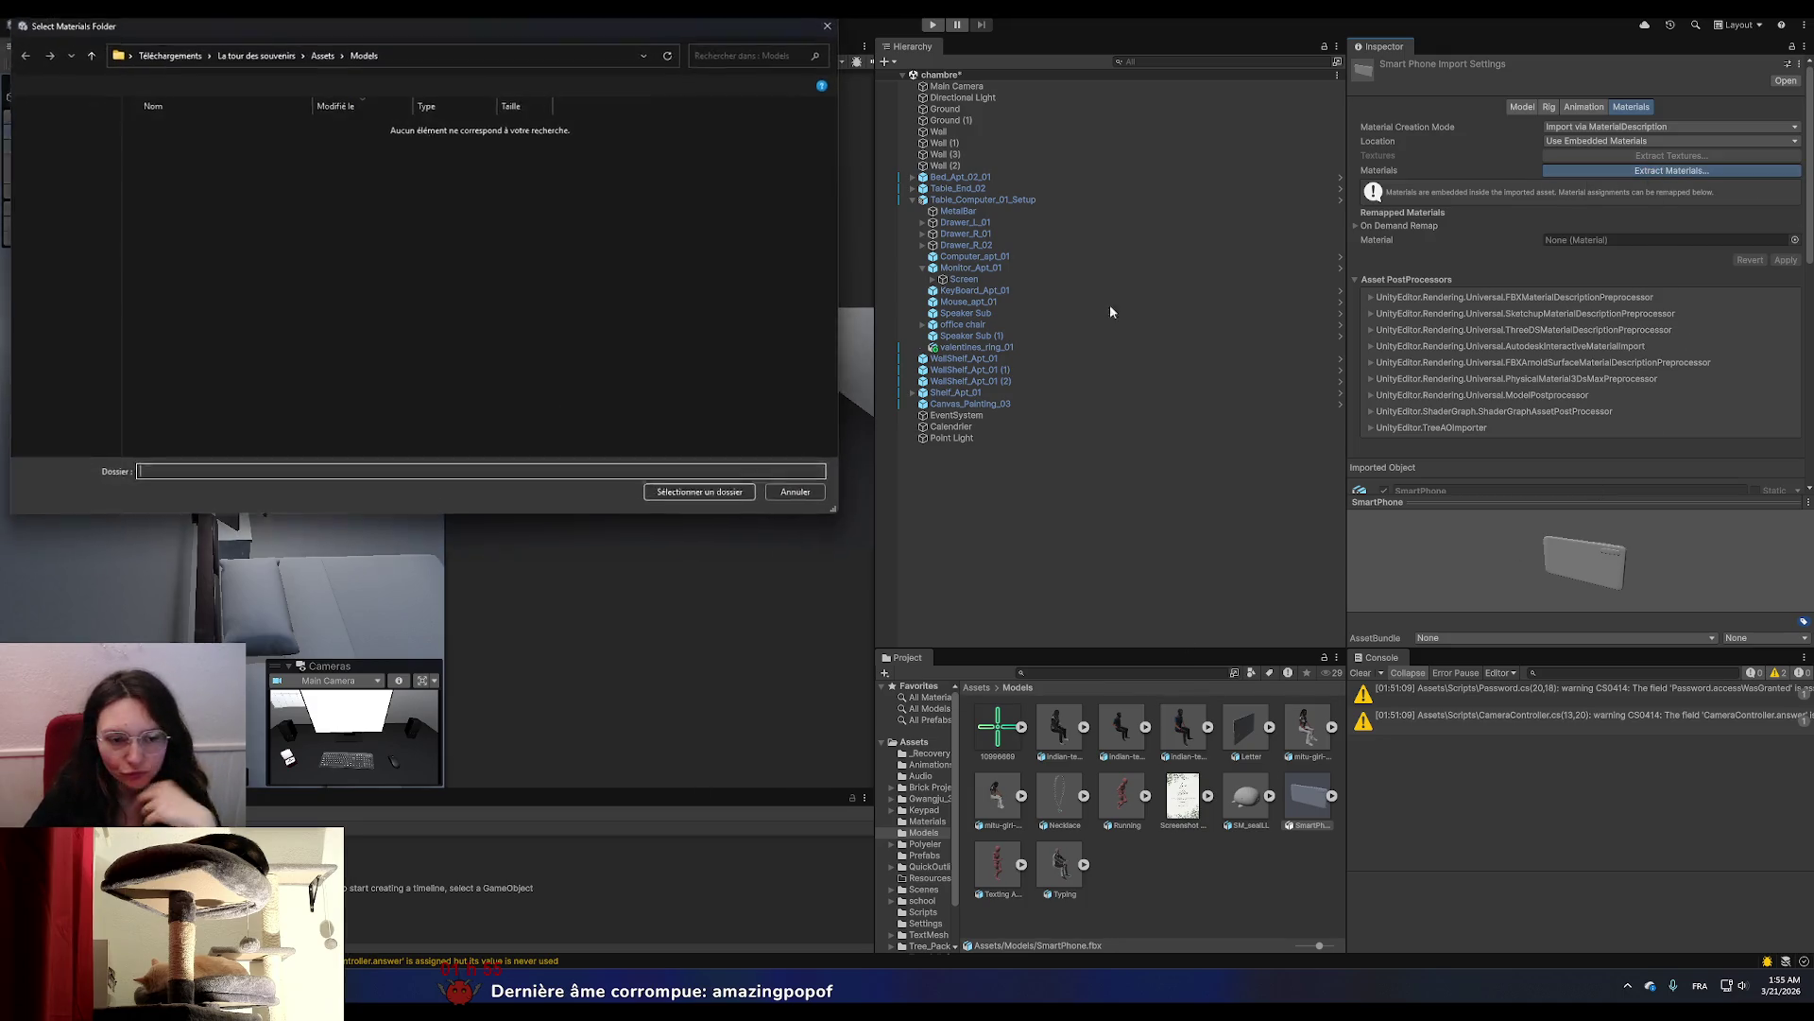
left_click(322, 53)
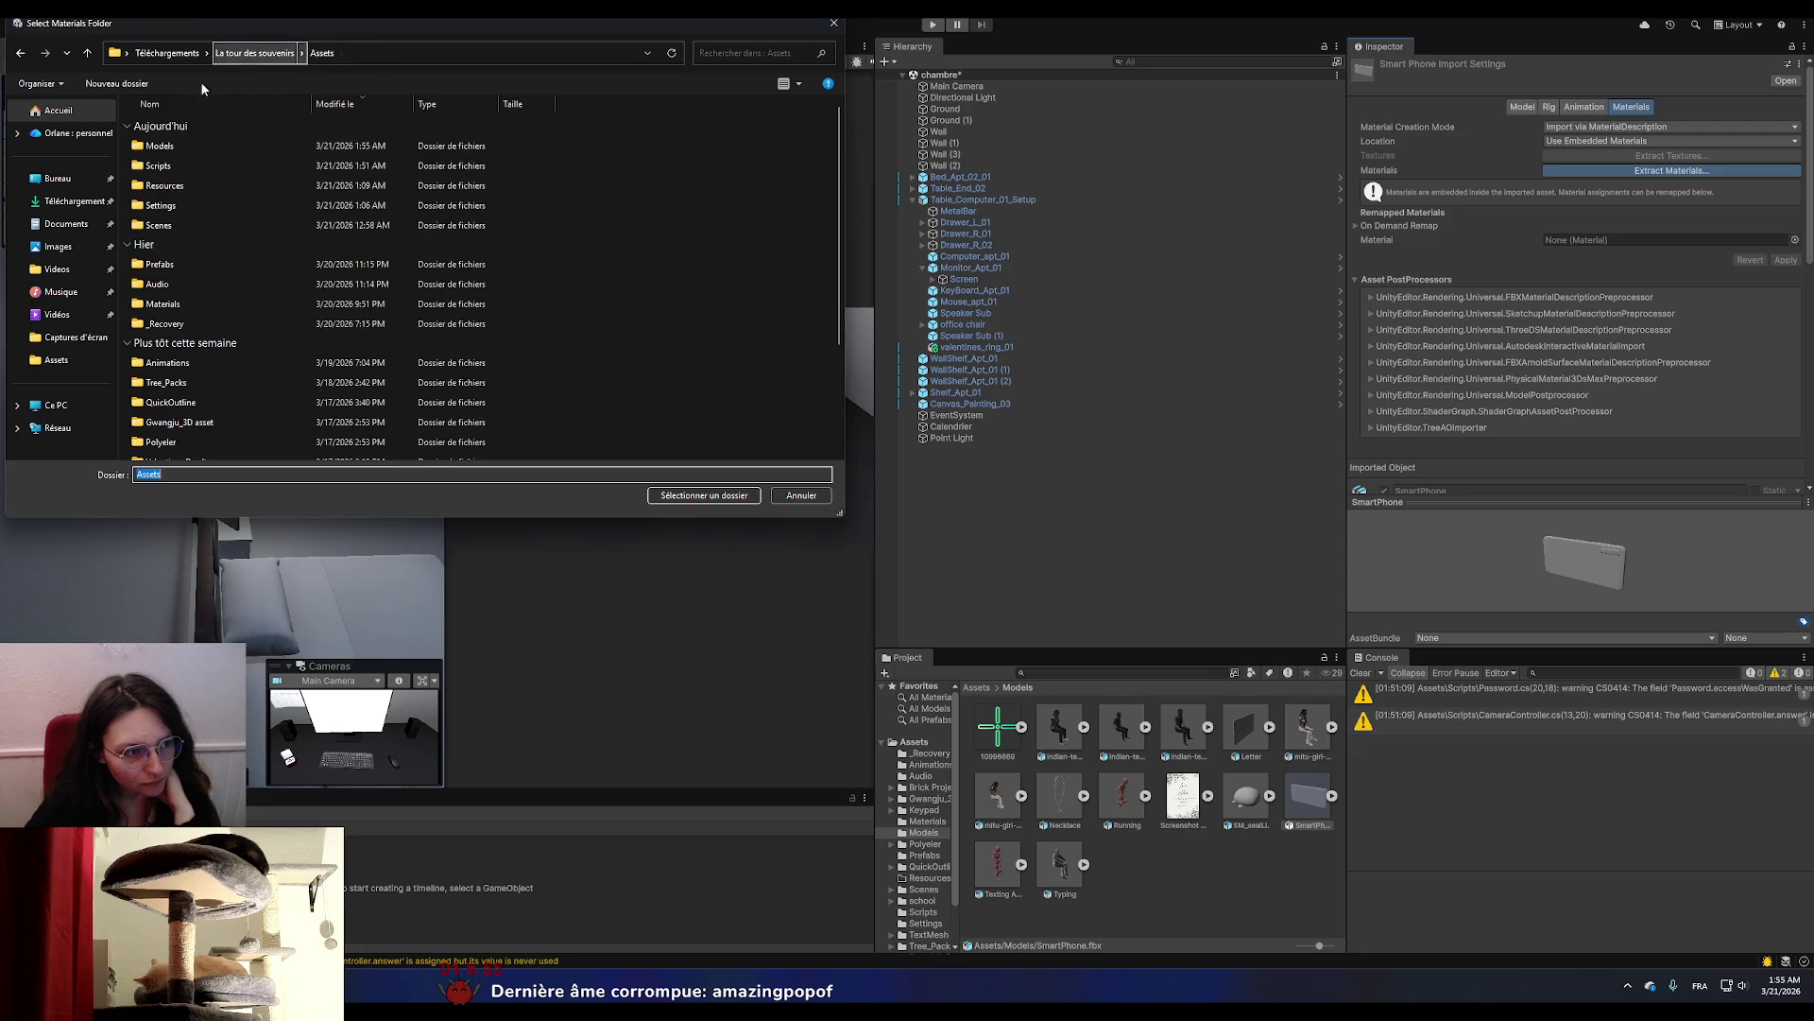
left_click(163, 304)
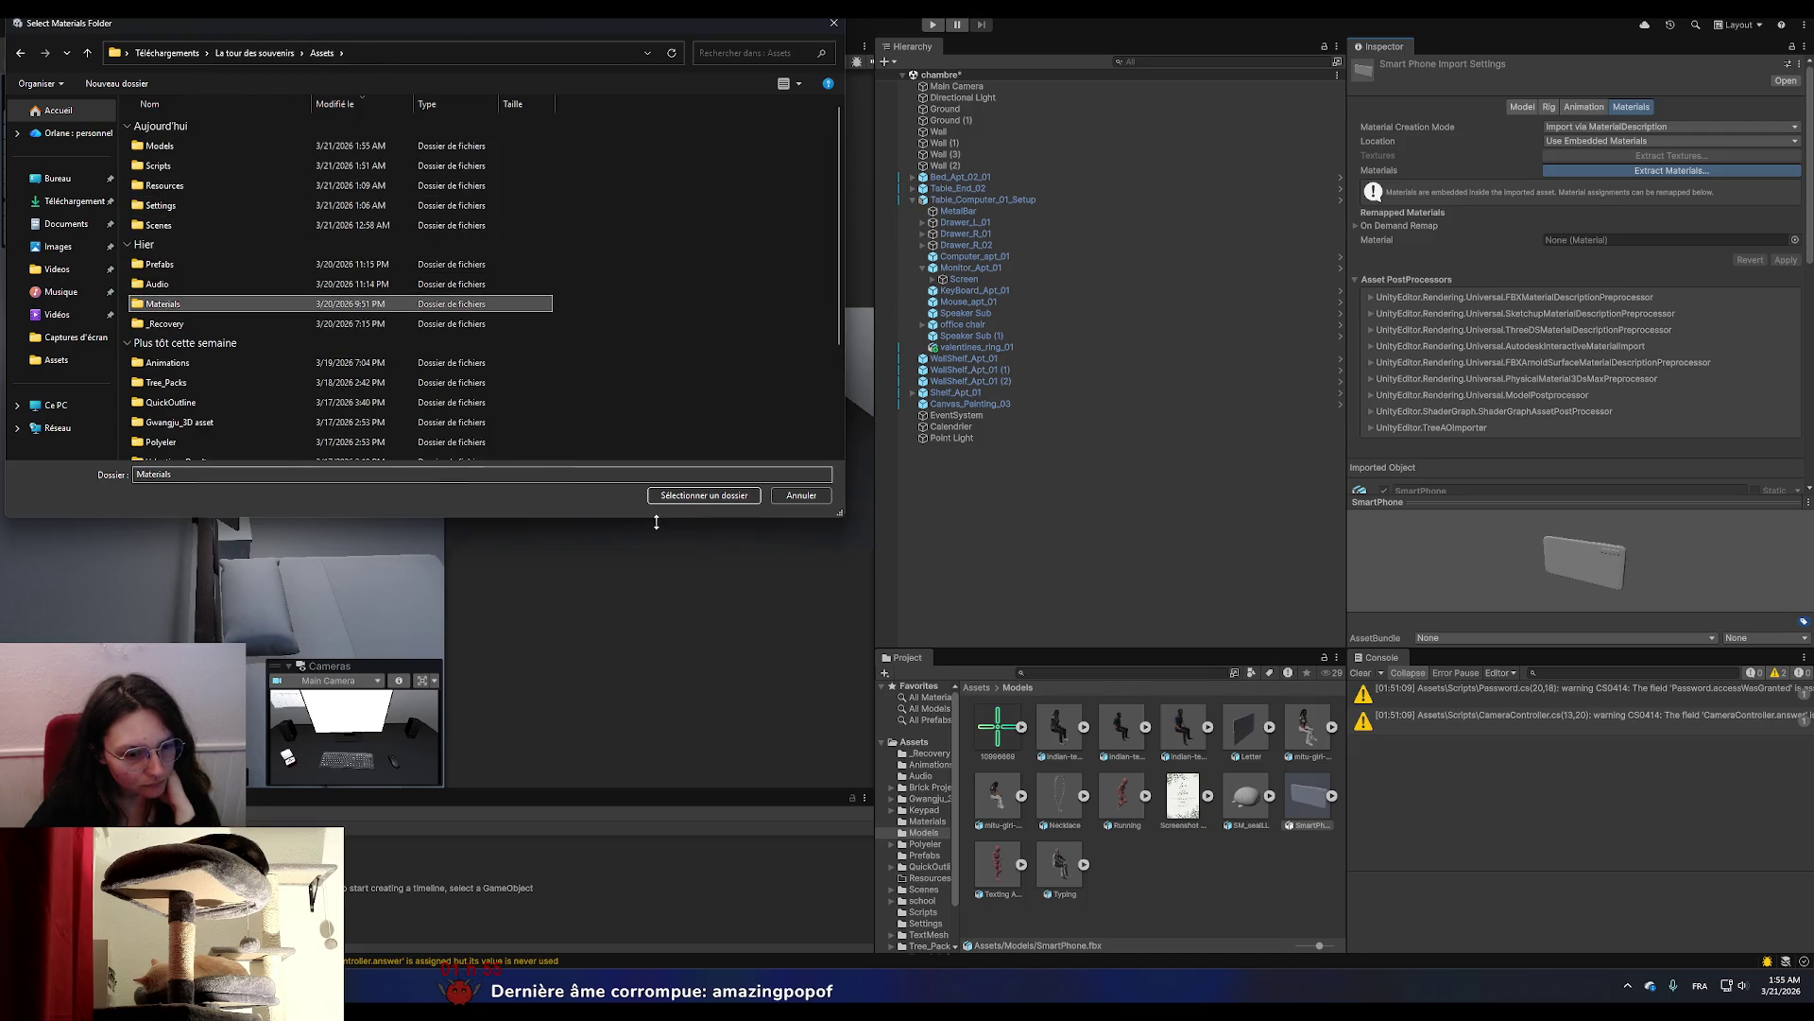
left_click(704, 495)
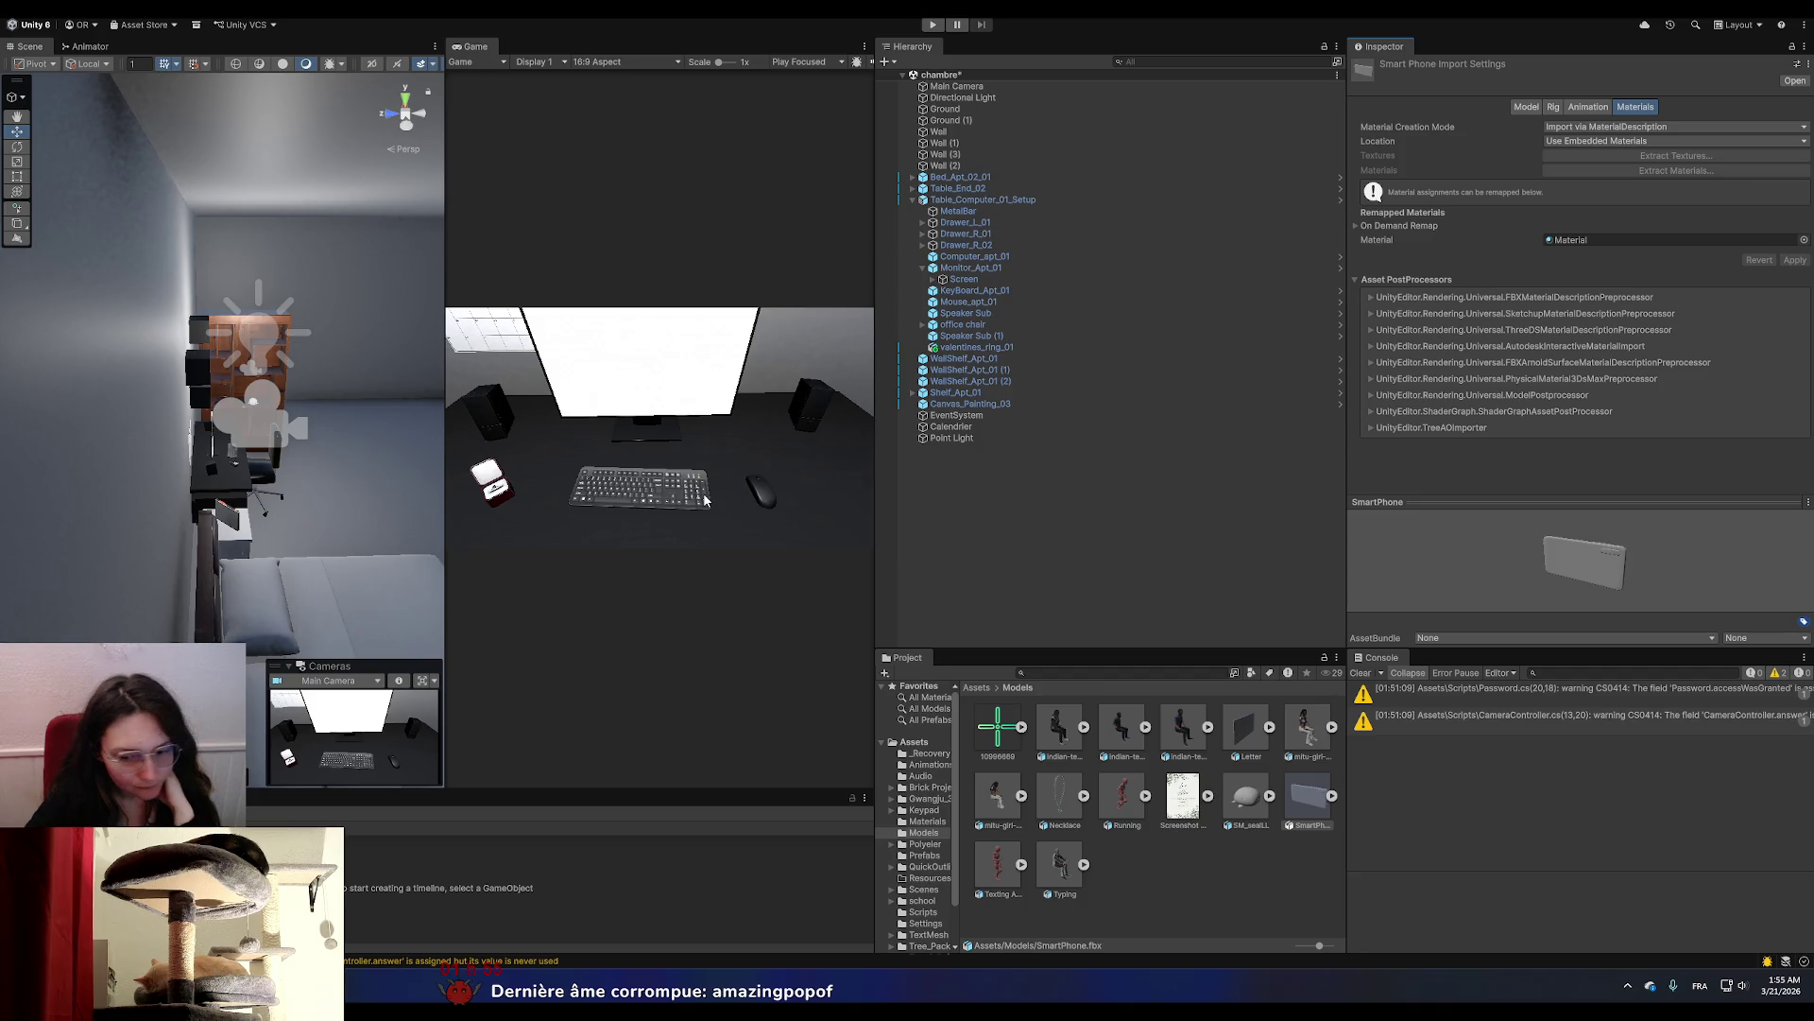
double_click(1574, 239)
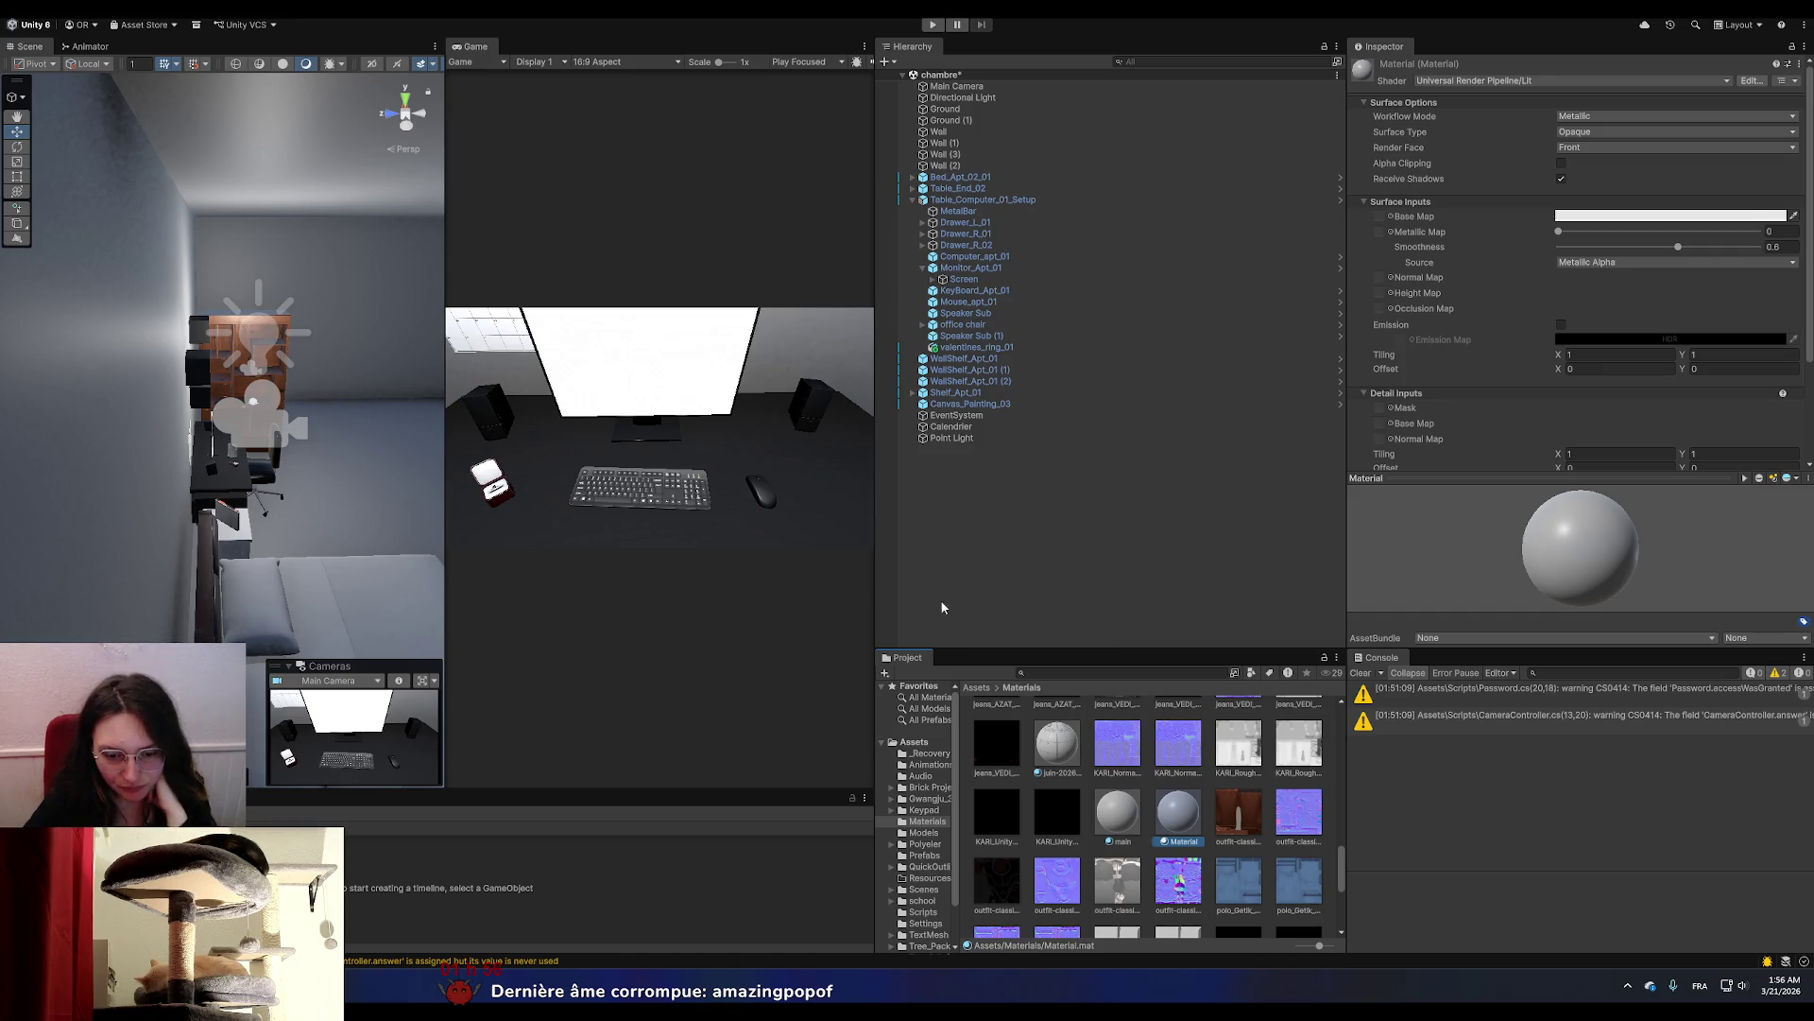
Return the Project window to the top Assets folder while reviewing the Material.
left_click(977, 689)
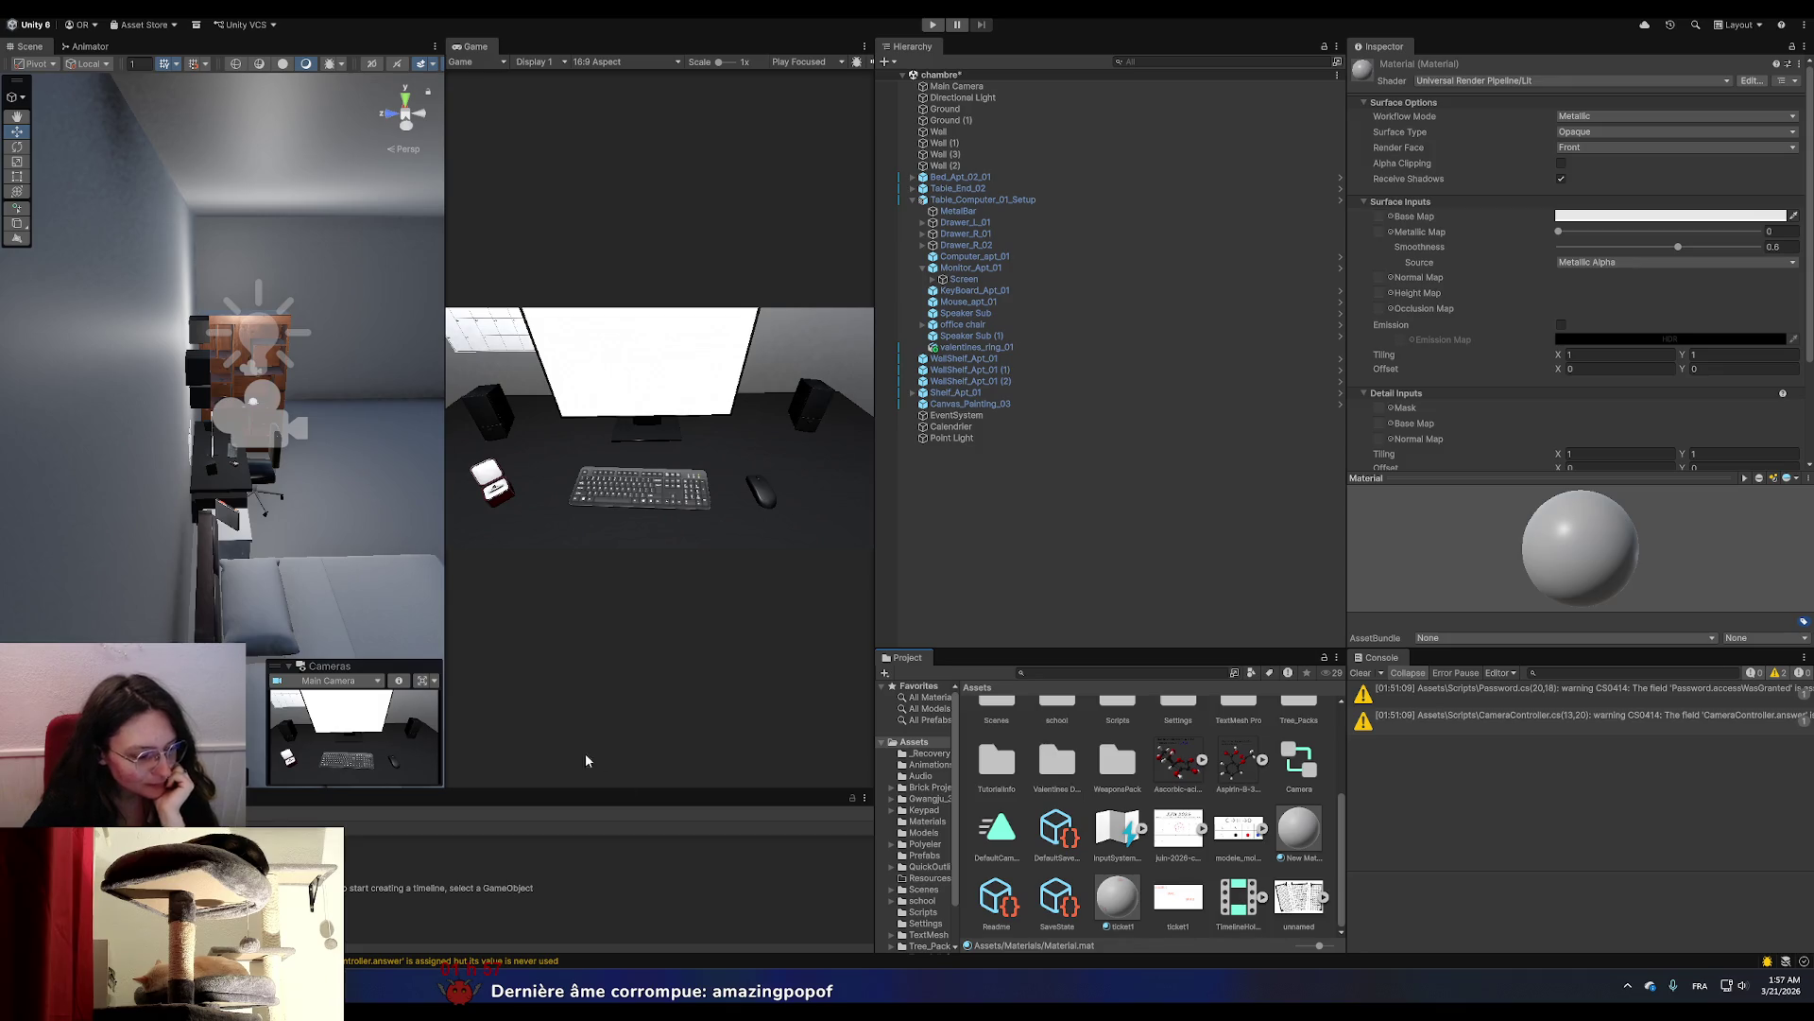
scroll(1055, 831, "up", 1)
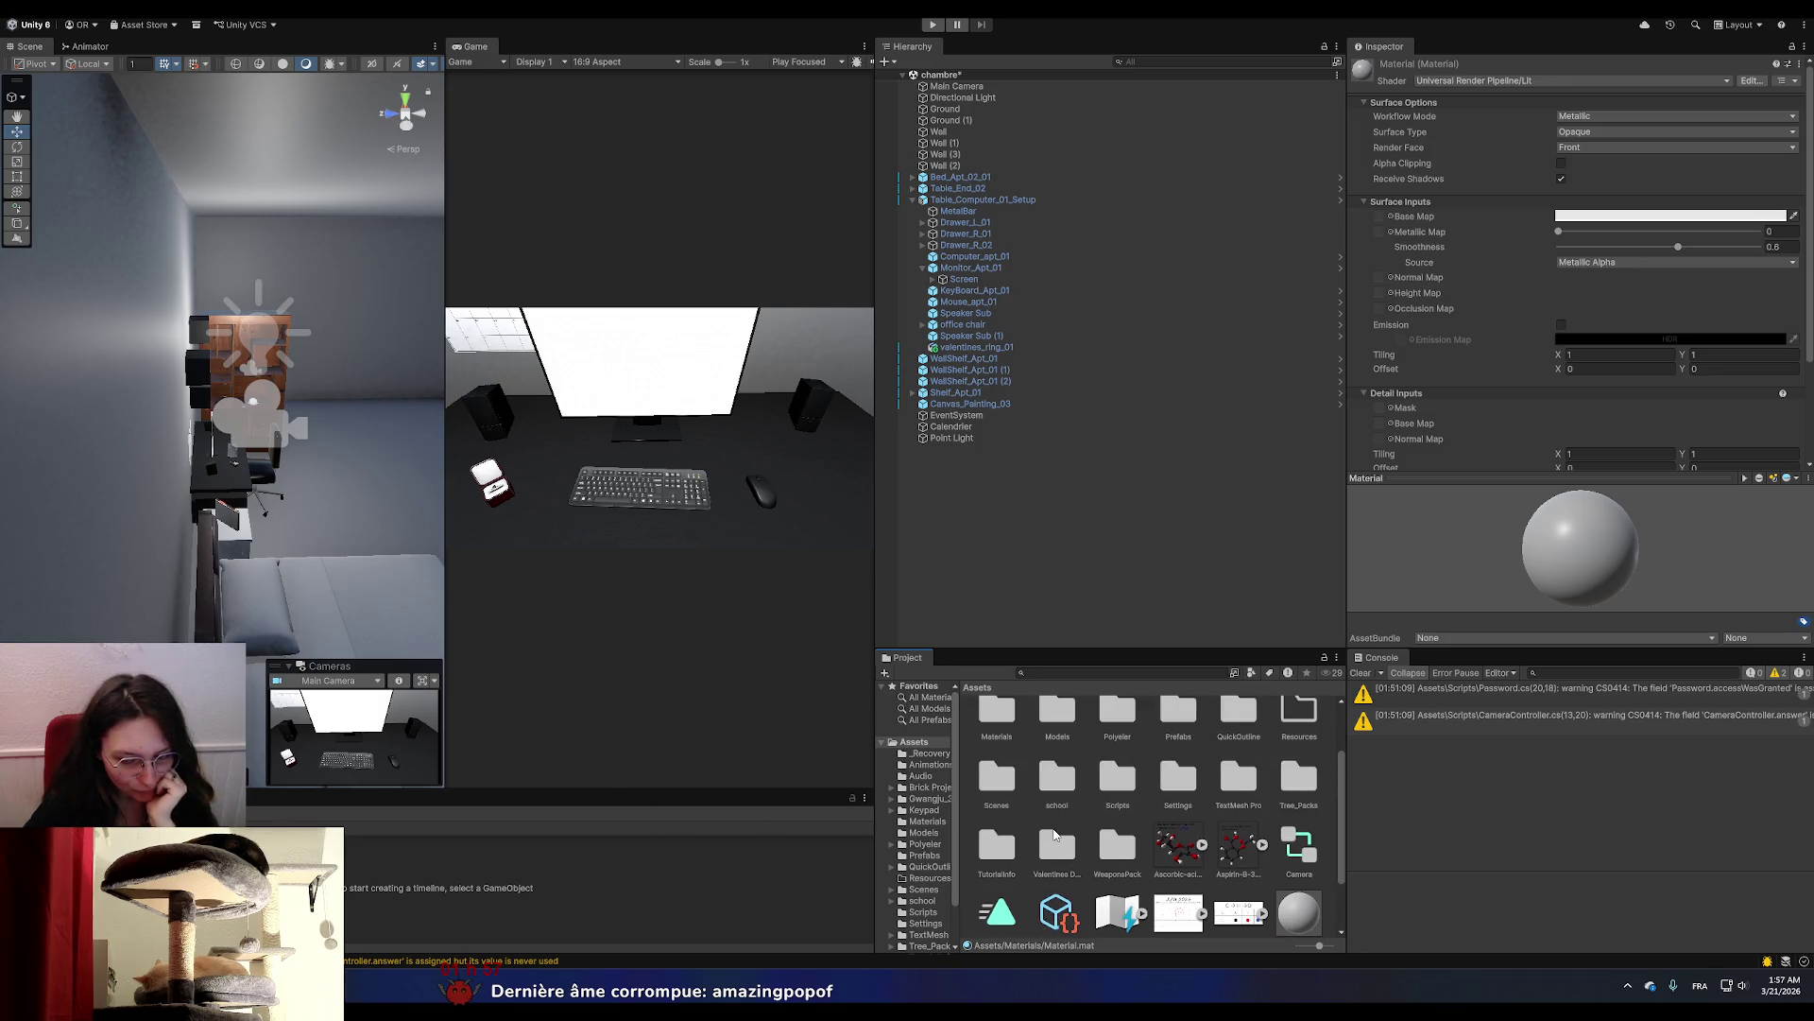
scroll(1056, 834, "up", 2)
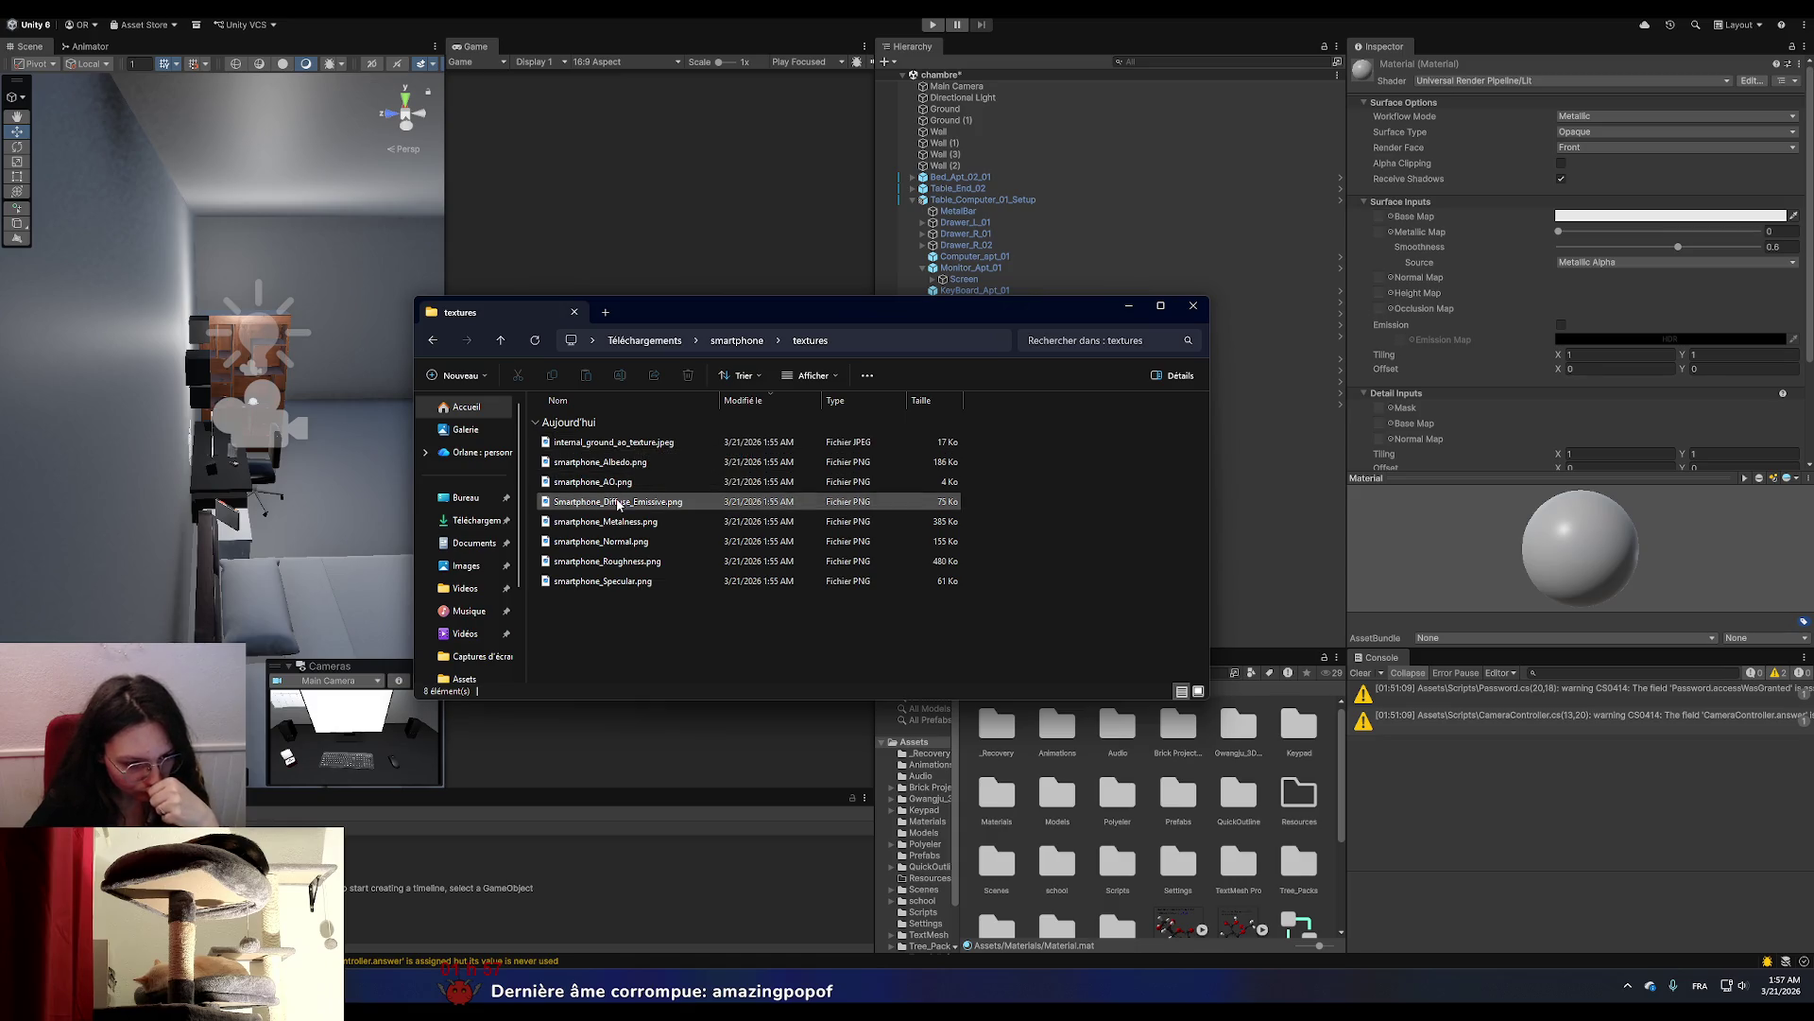
Revisit the smartphone folder and its textures, then show Unity's Materials folder.
left_click(722, 342)
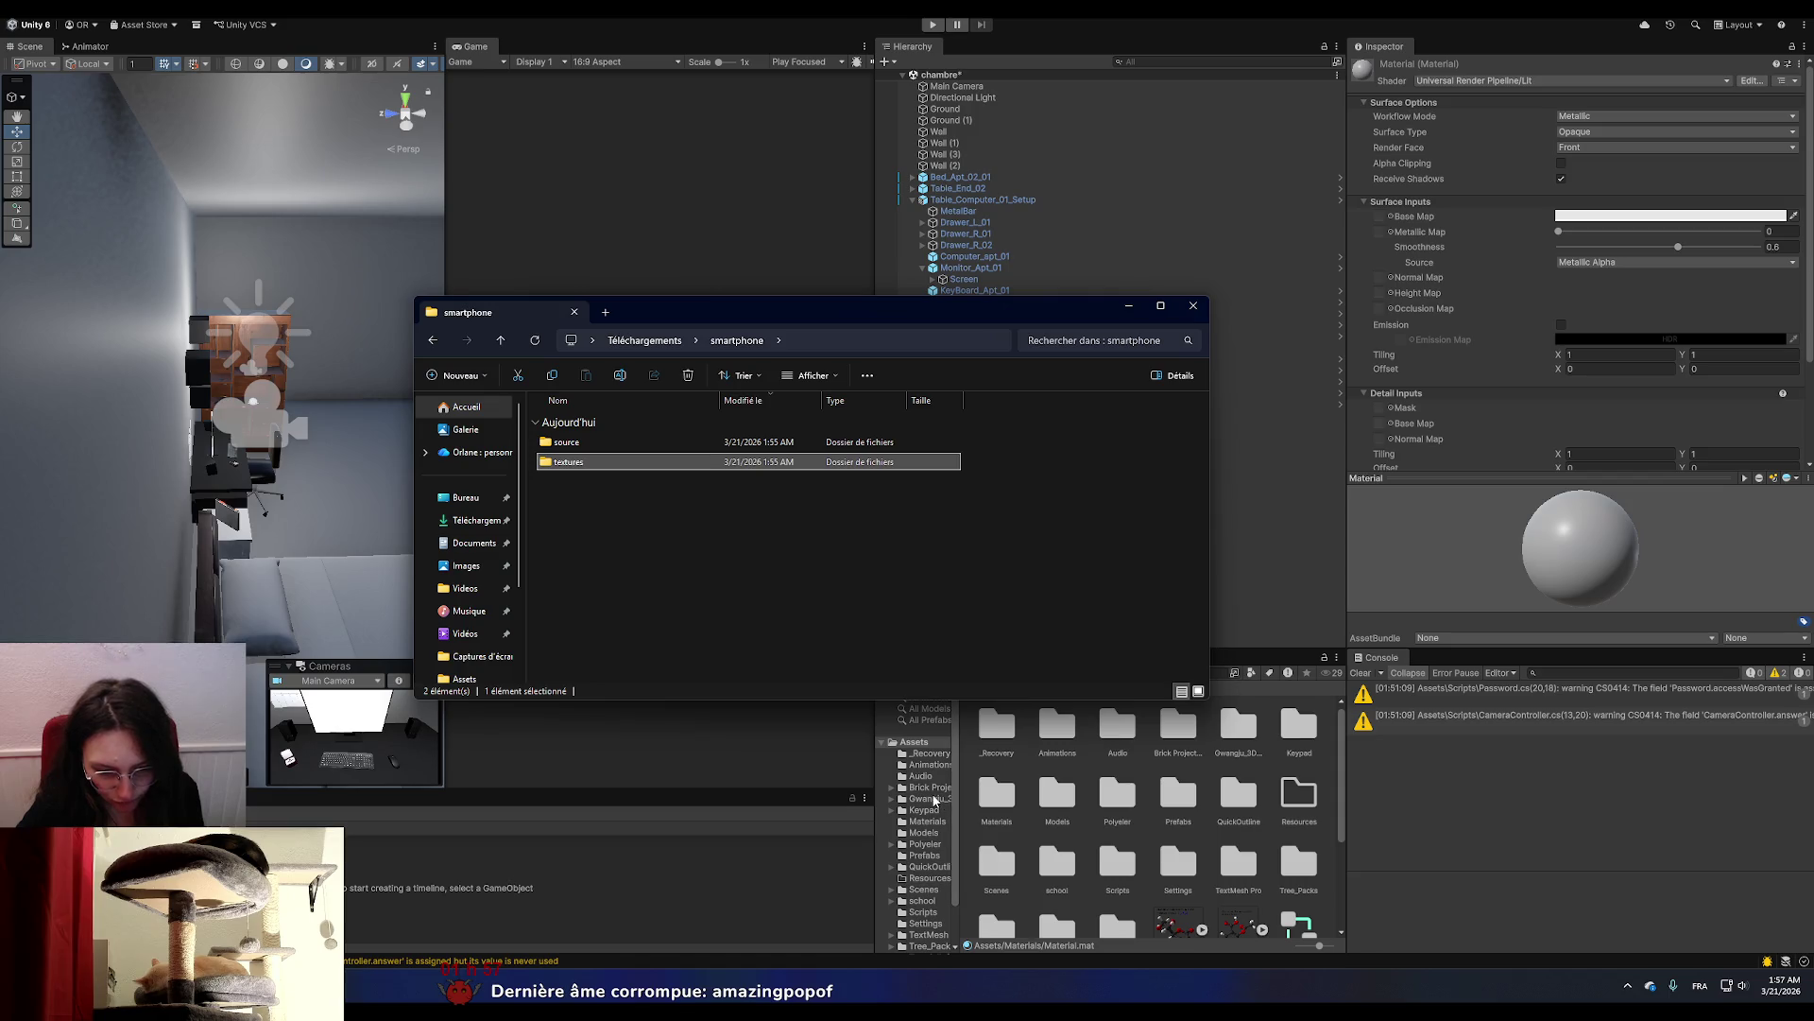
double_click(567, 462)
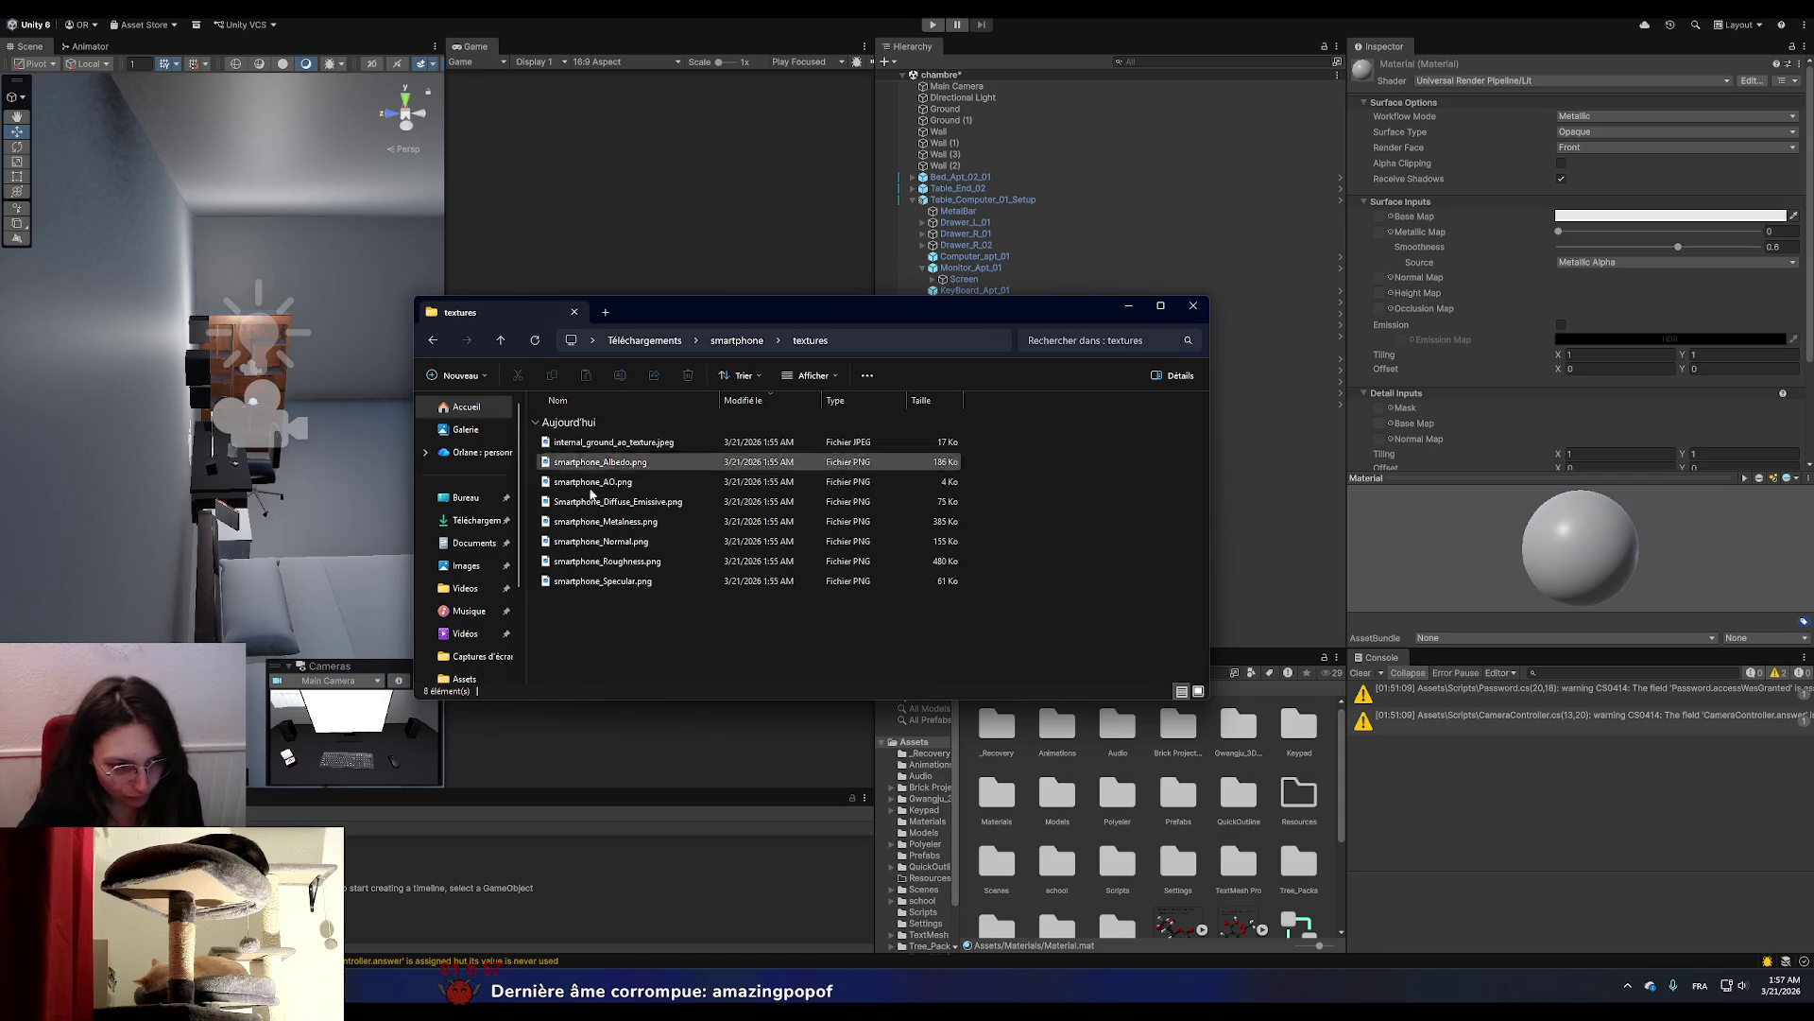
left_click(926, 825)
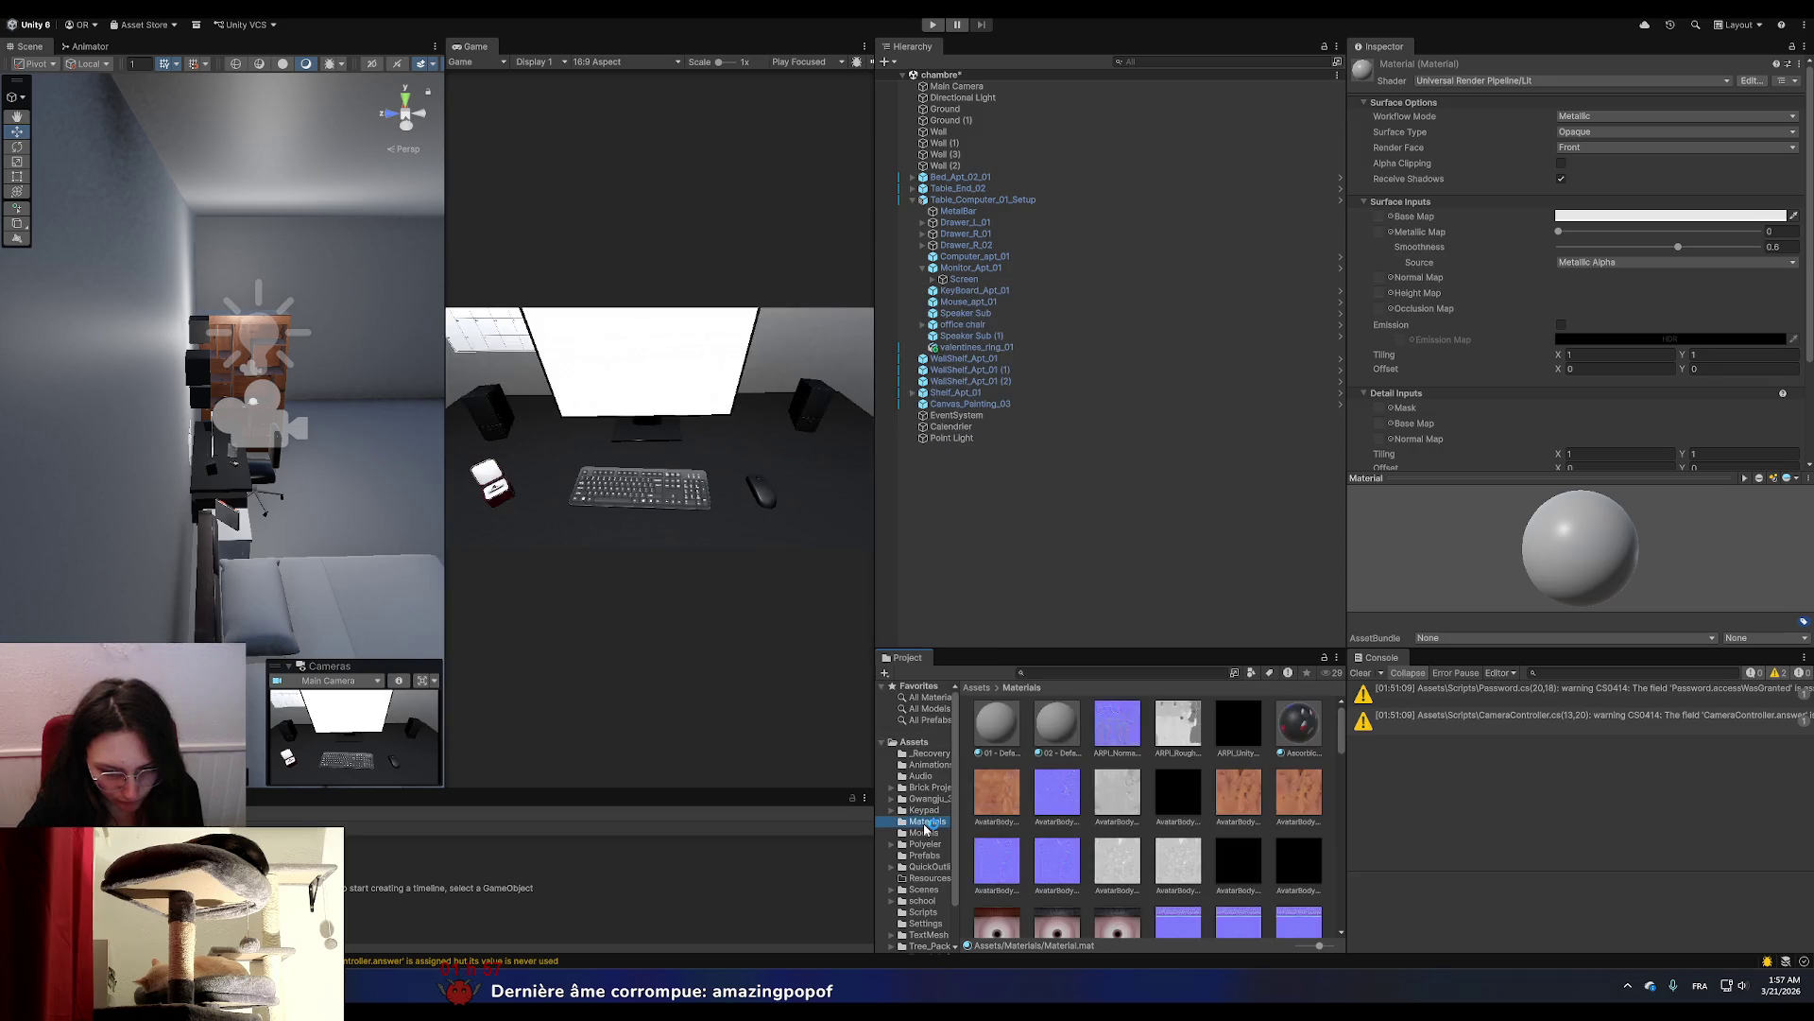
Select the SmartPhone asset in the Models folder to show its Import Settings.
left_click(917, 753)
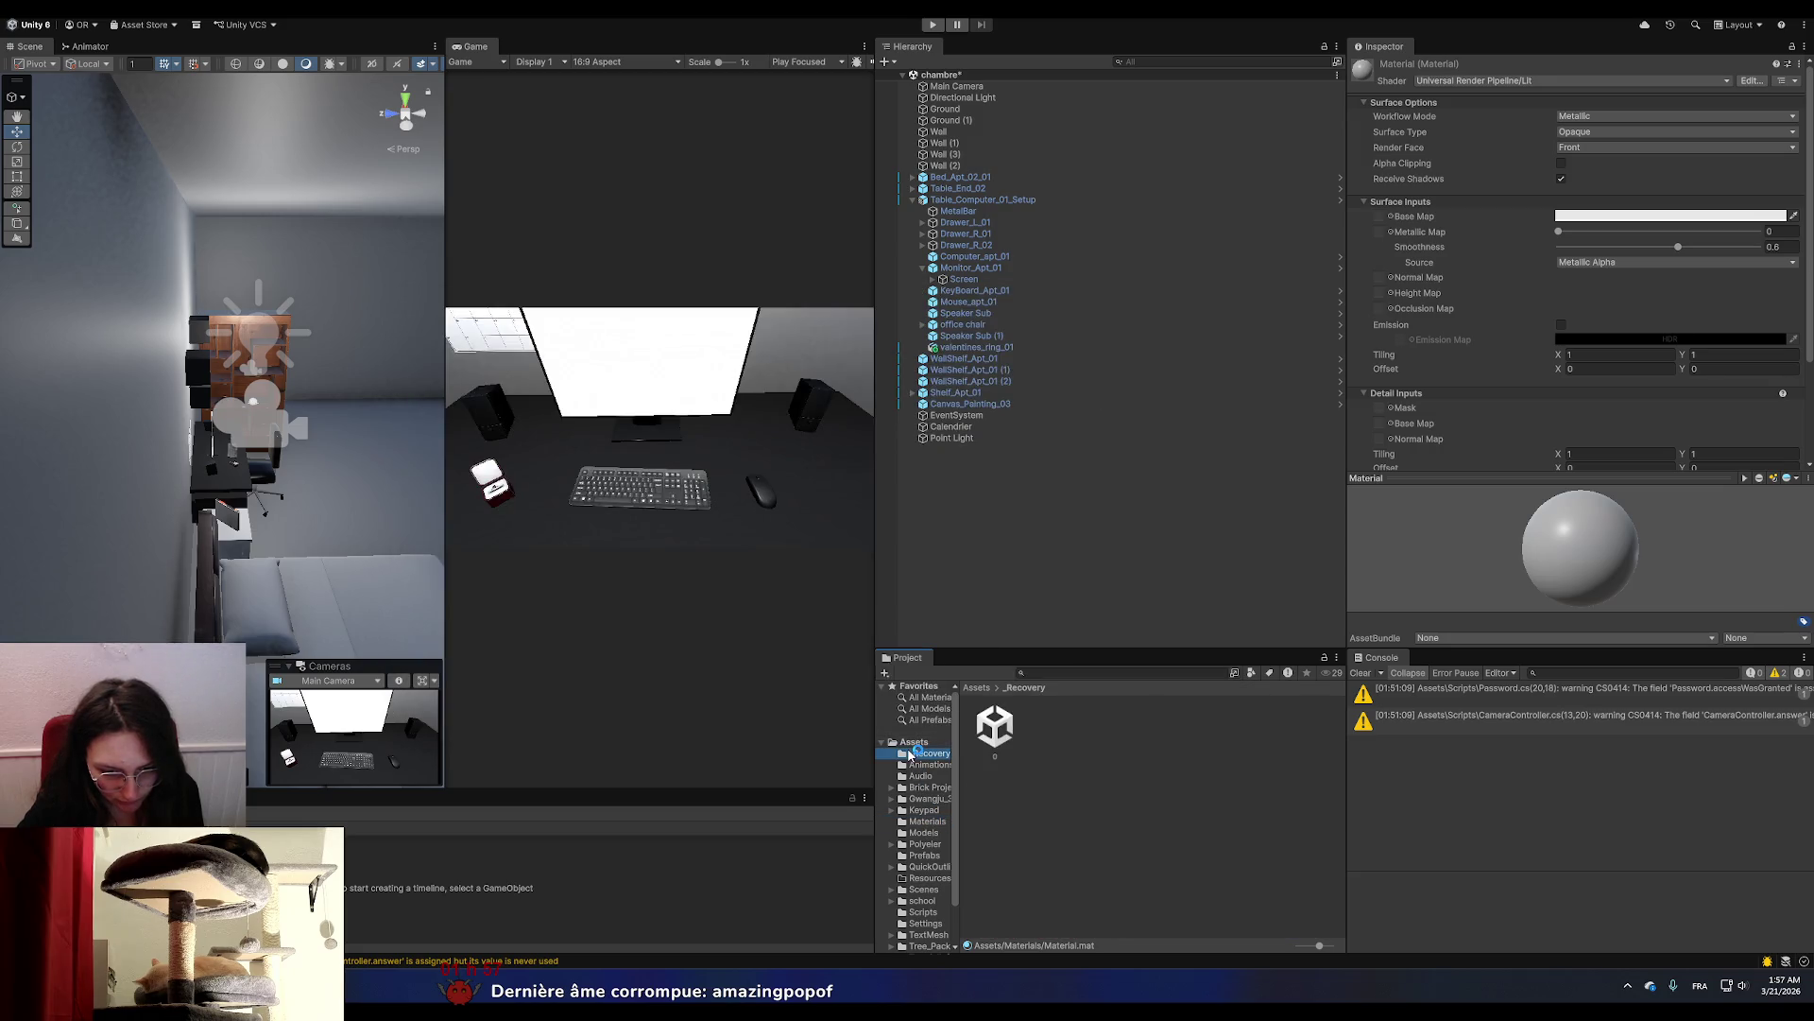
left_click(925, 832)
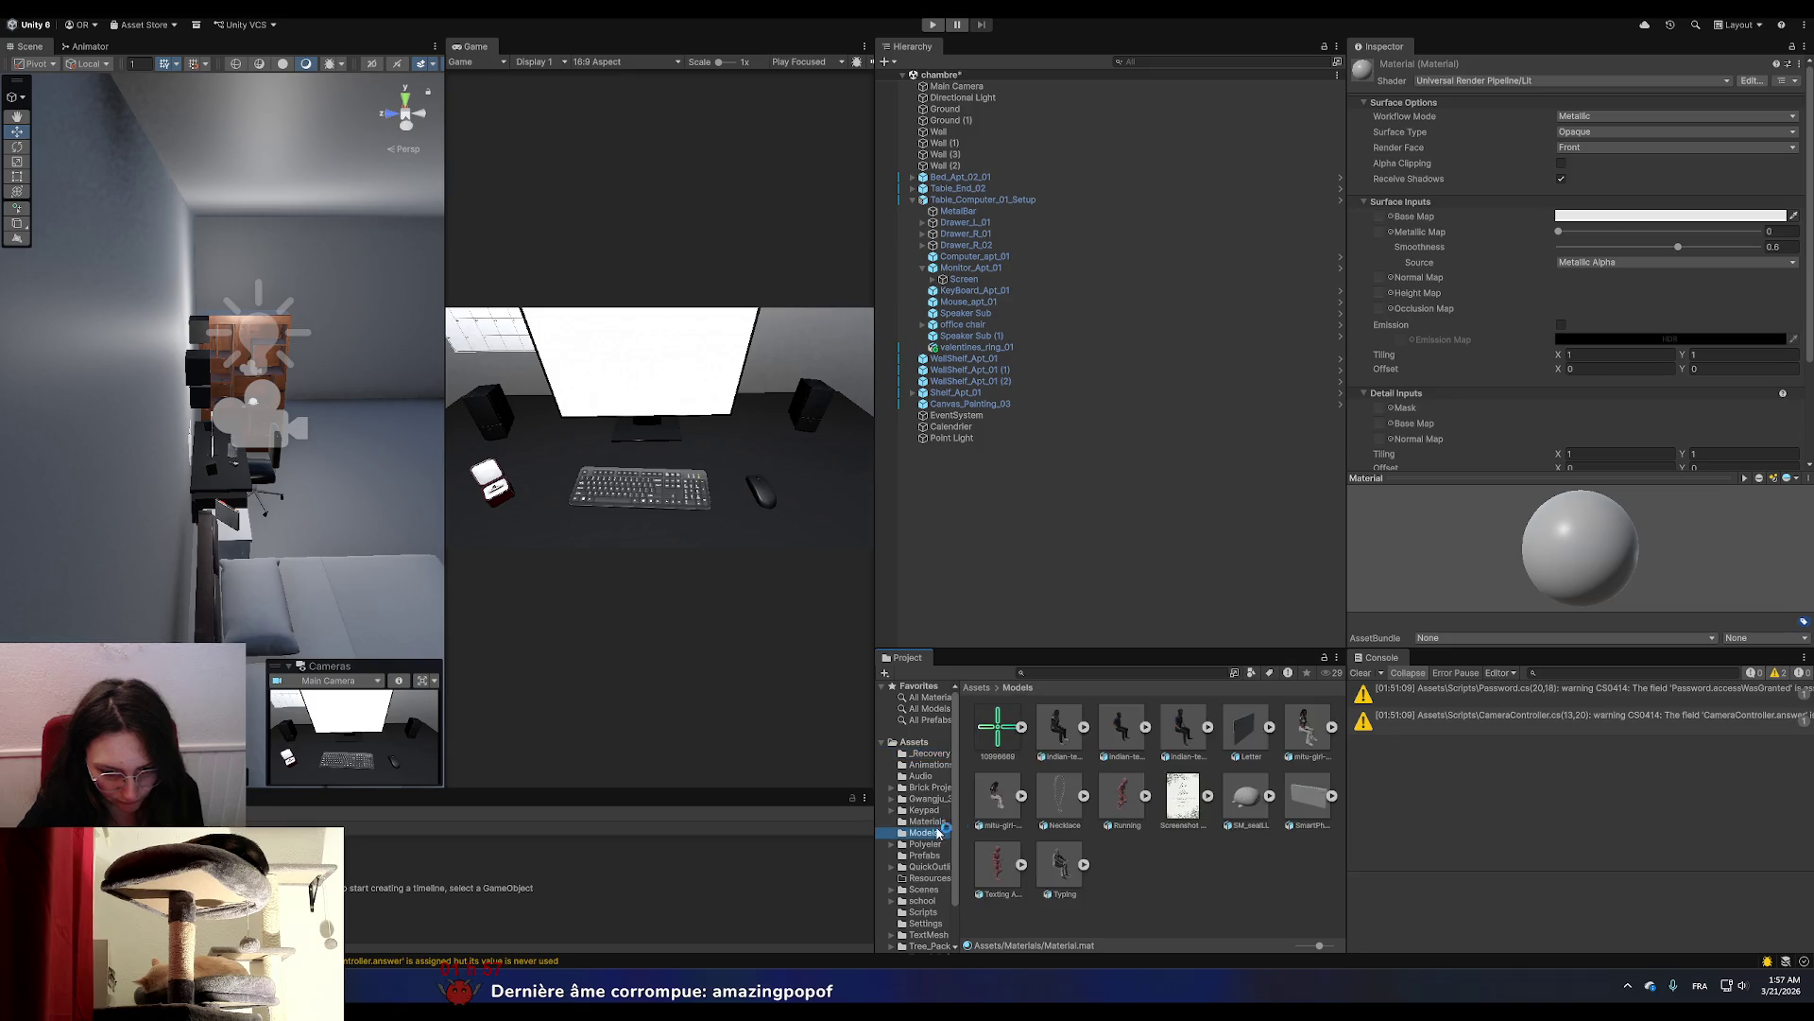
left_click(1295, 799)
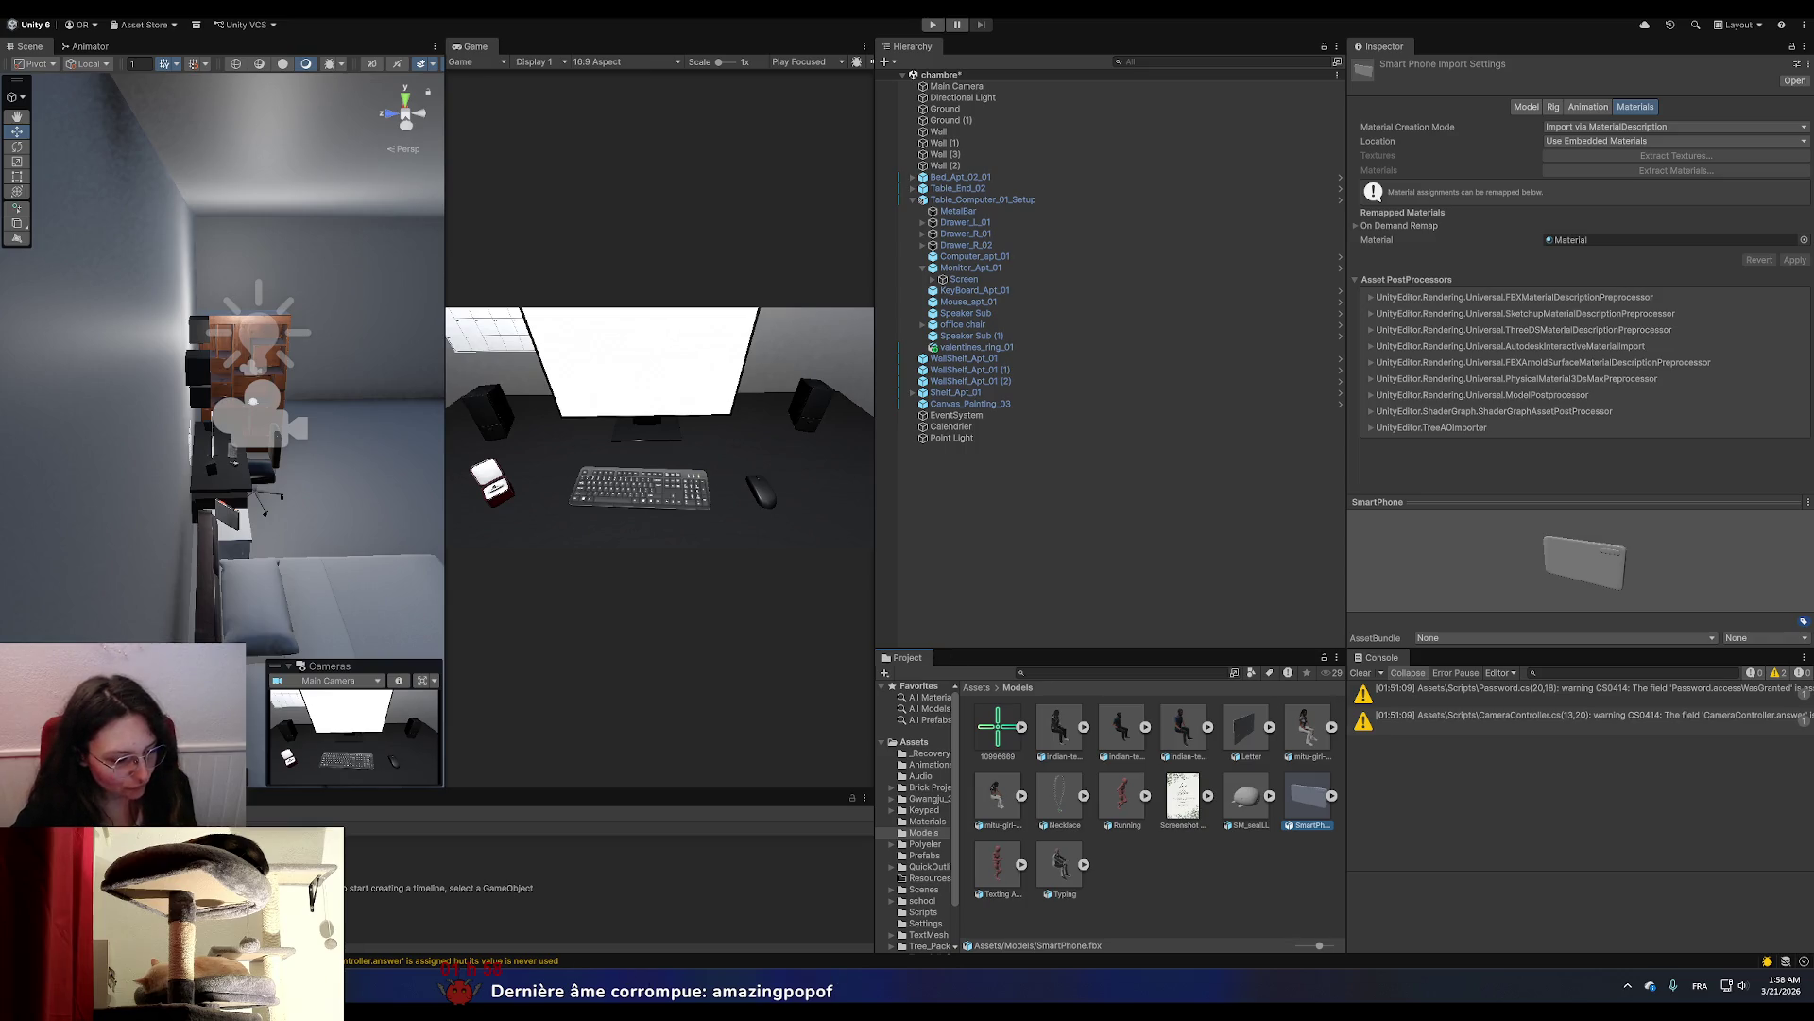
key("alt+Tab")
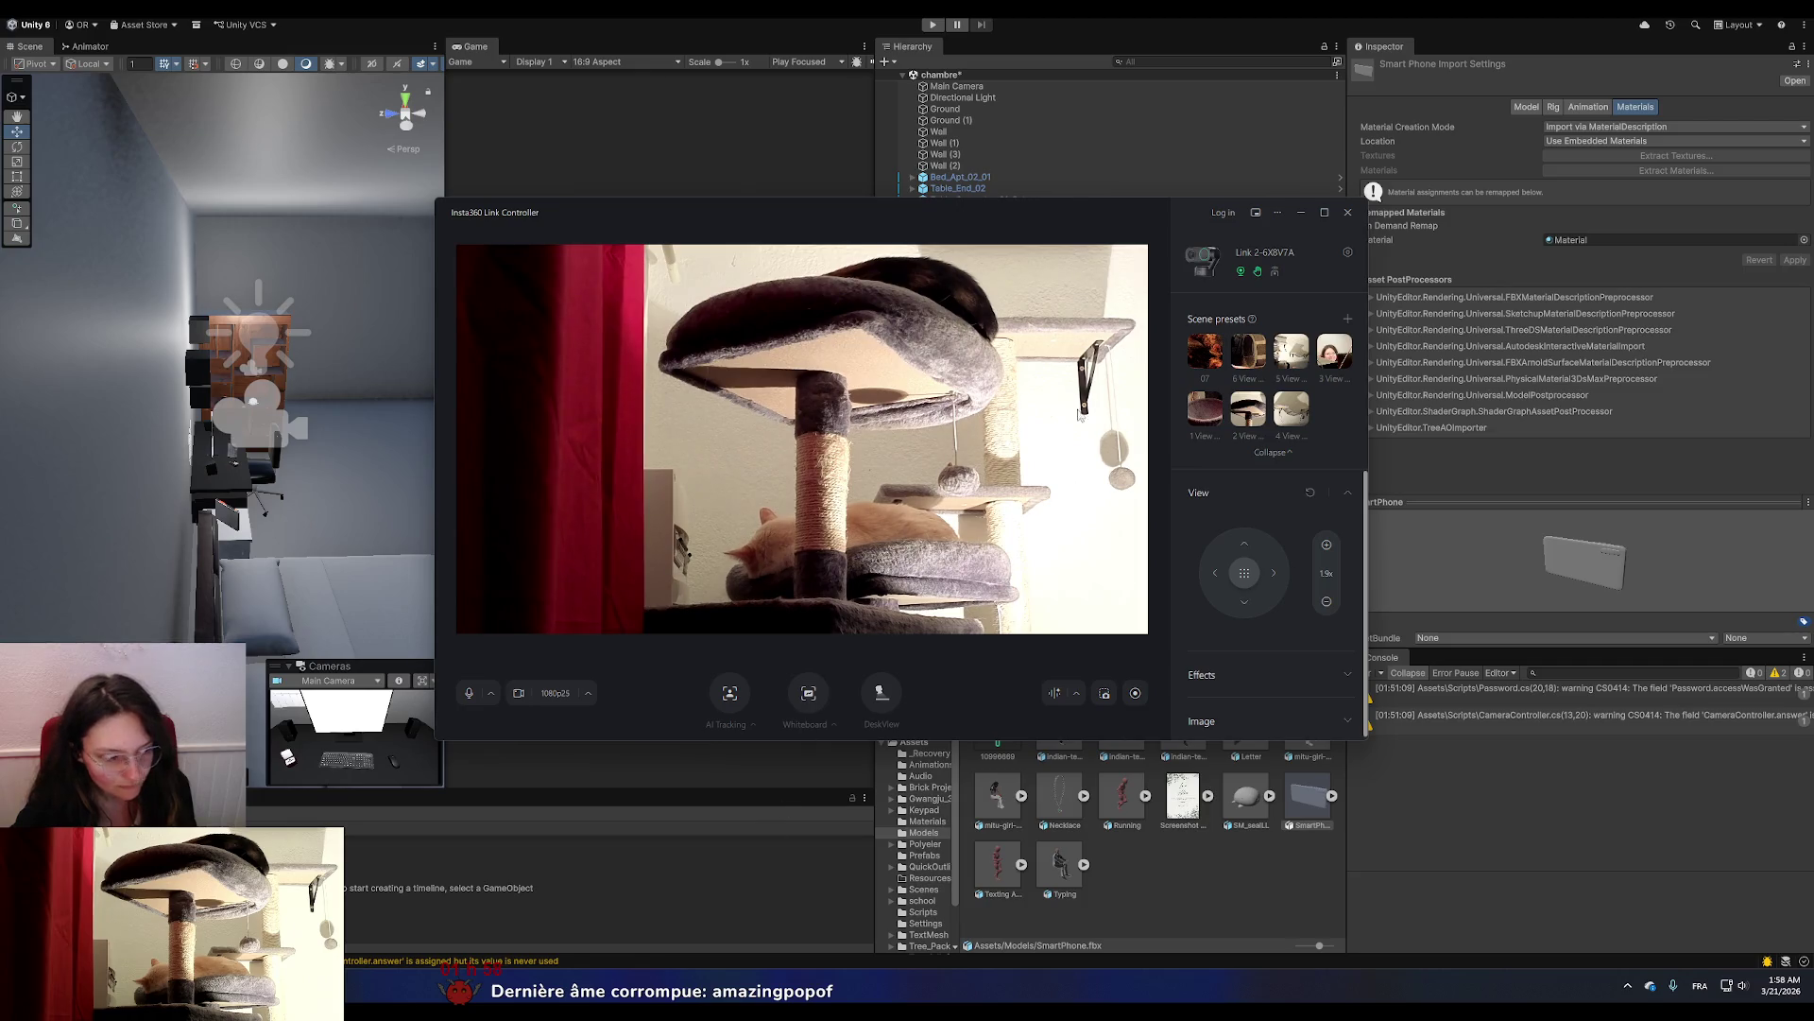
Minimize the Insta360 Link Controller window after checking the webcam preview.
left_click(1303, 213)
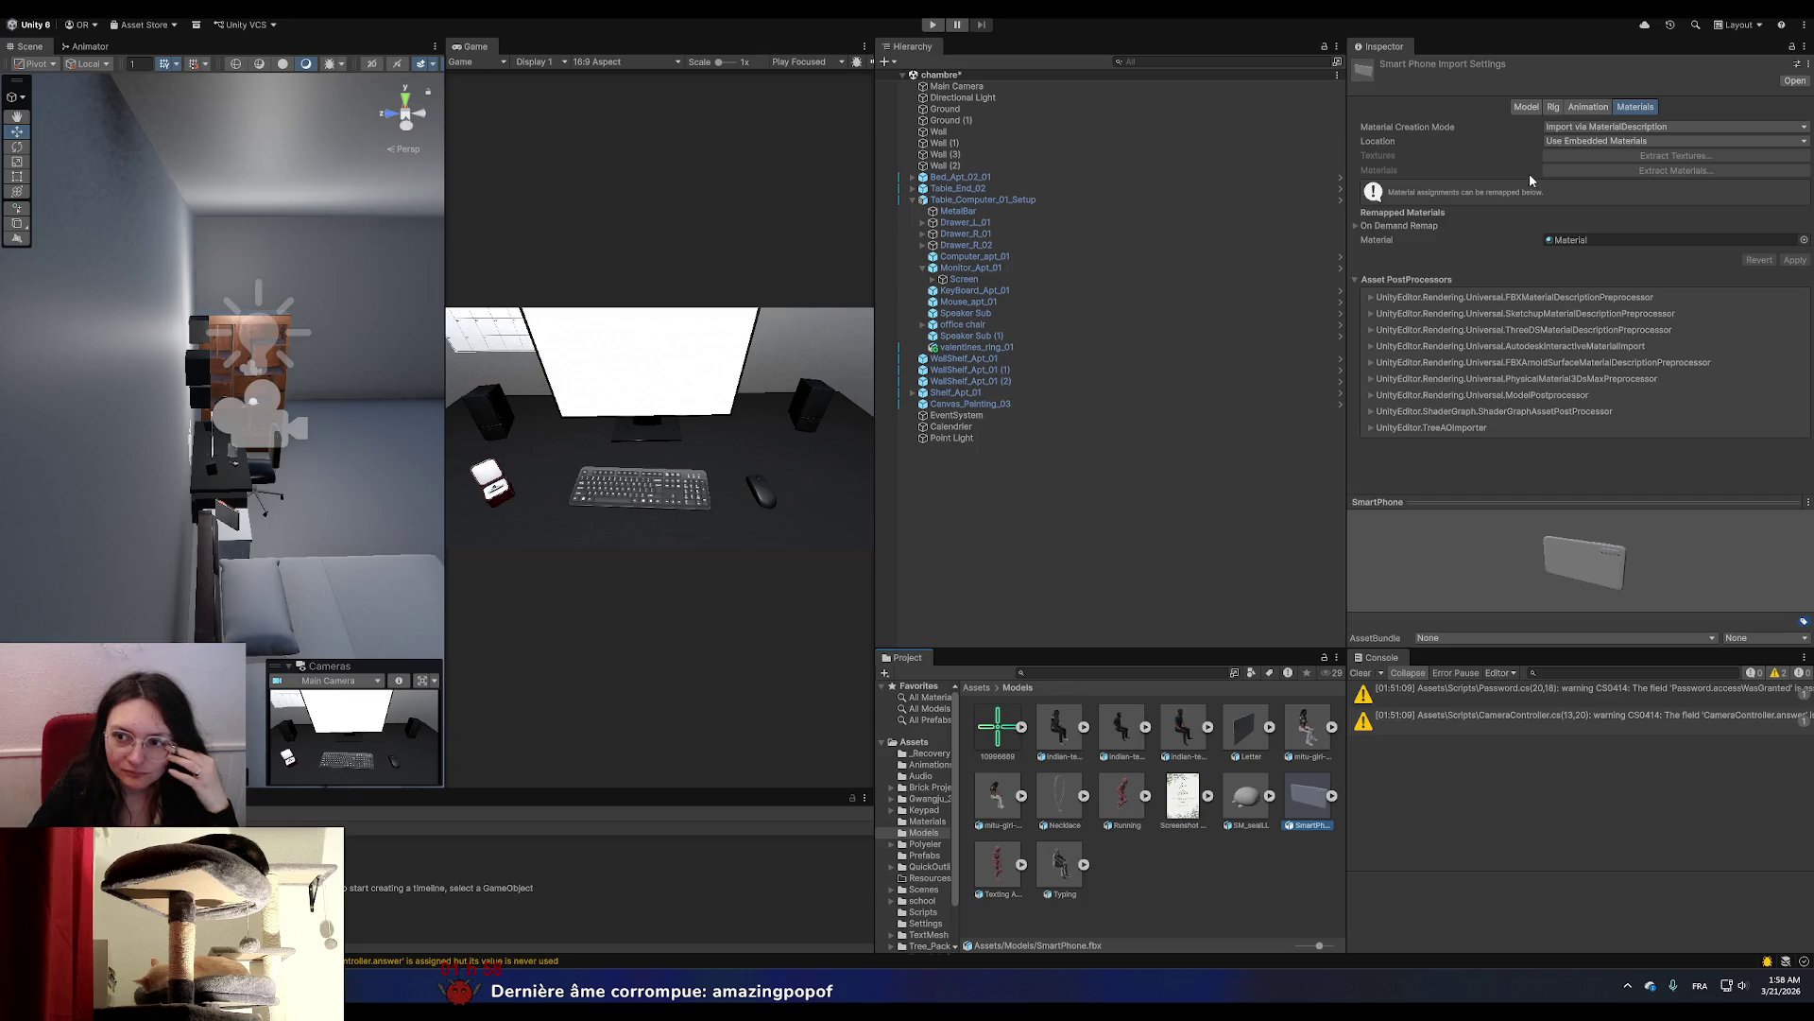
Review the SmartPhone model's import settings, then return to the Sketchfab smartphone search results.
left_click(1595, 126)
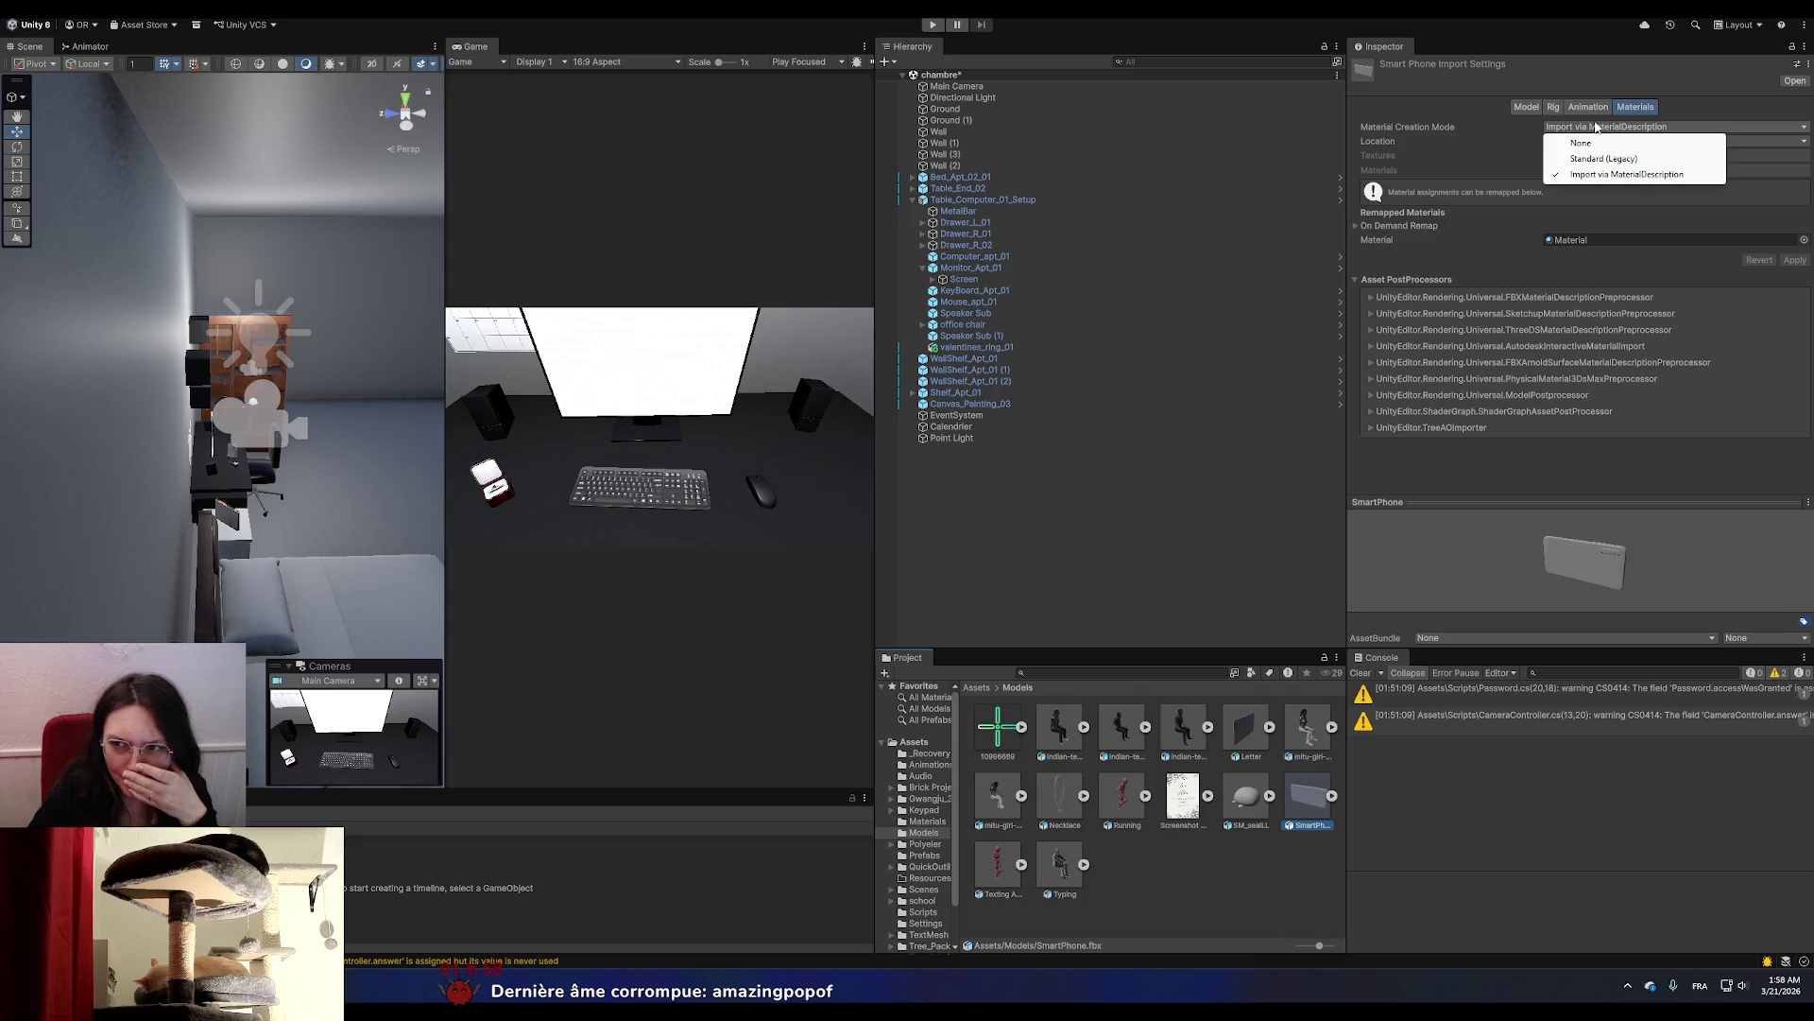
left_click(1226, 569)
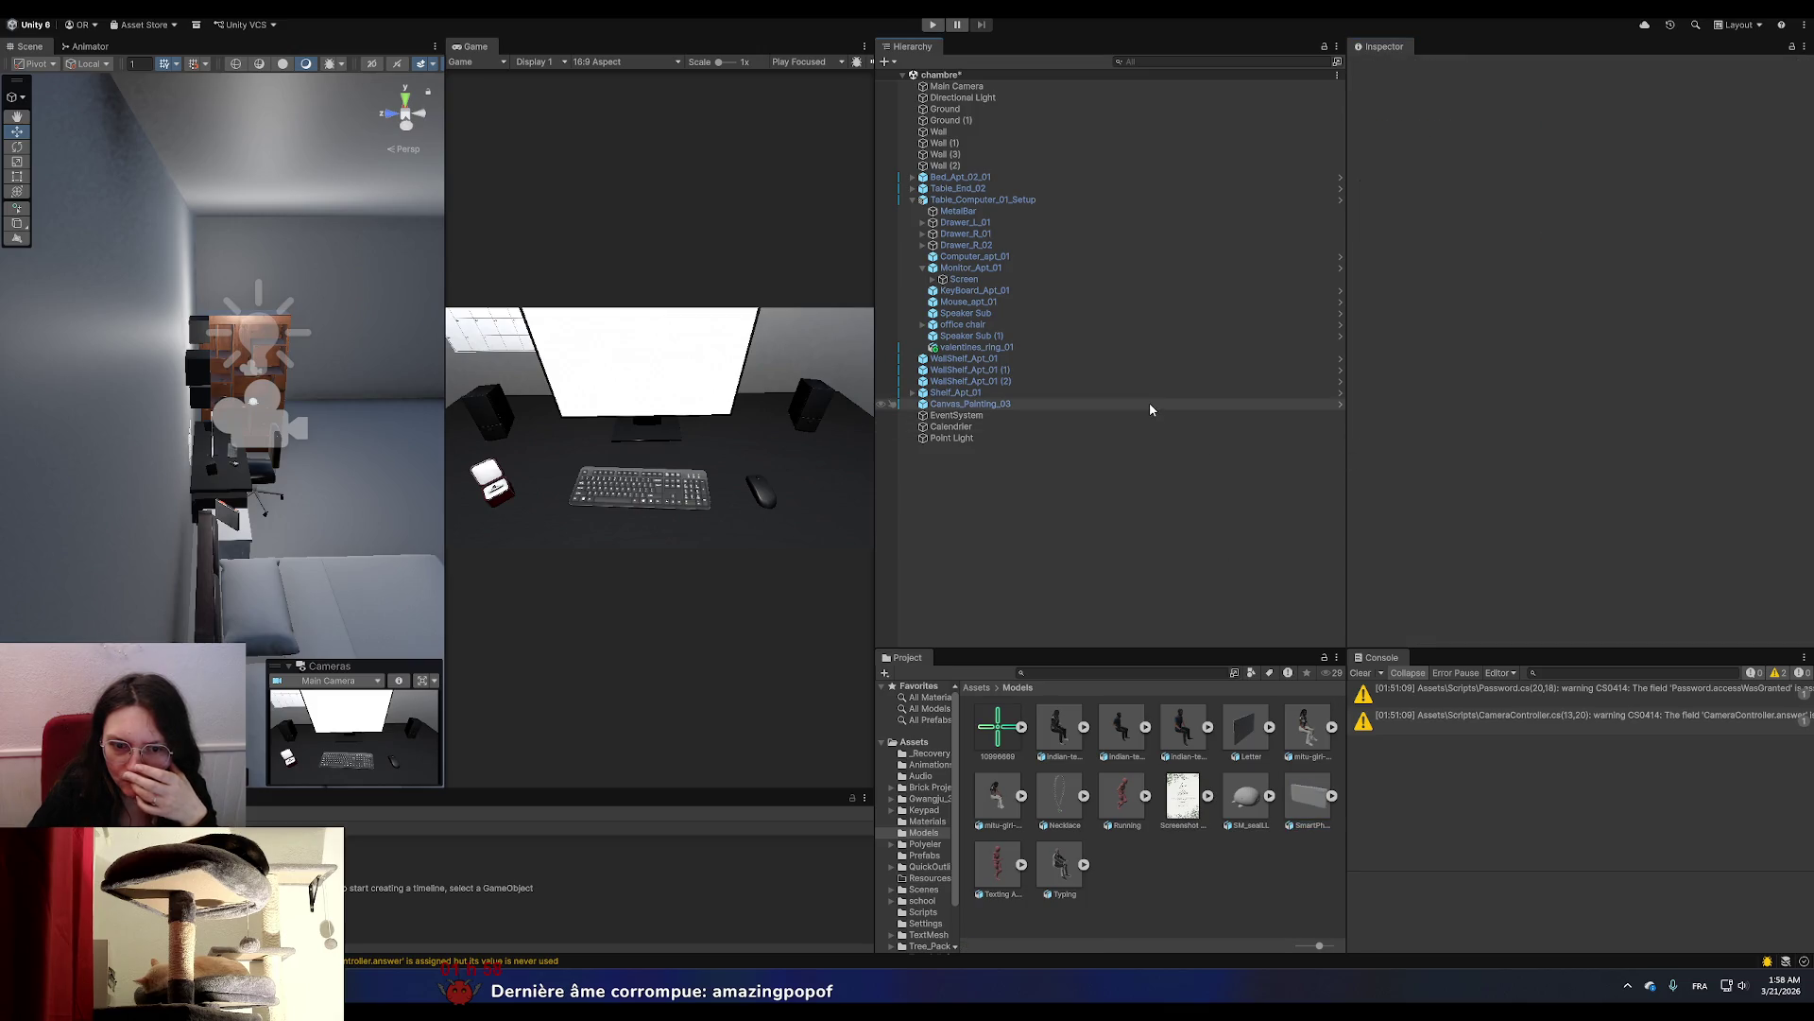
left_click(1302, 808)
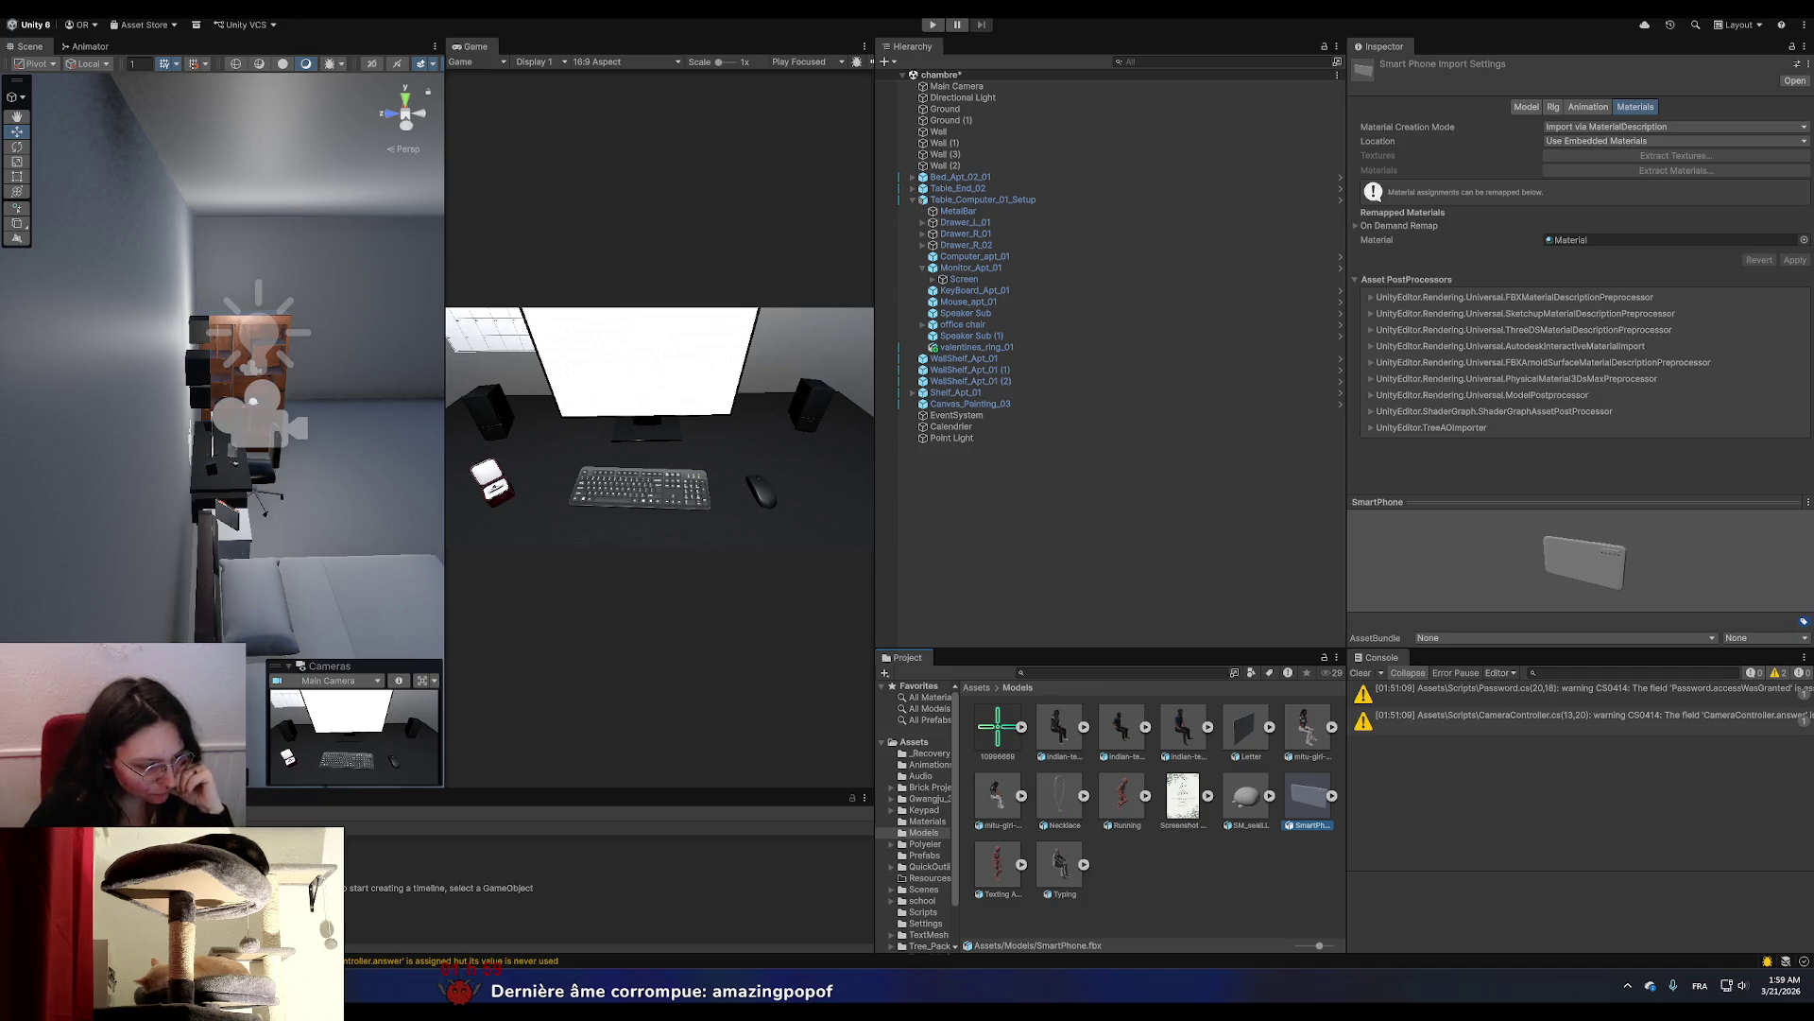
key("alt+Tab")
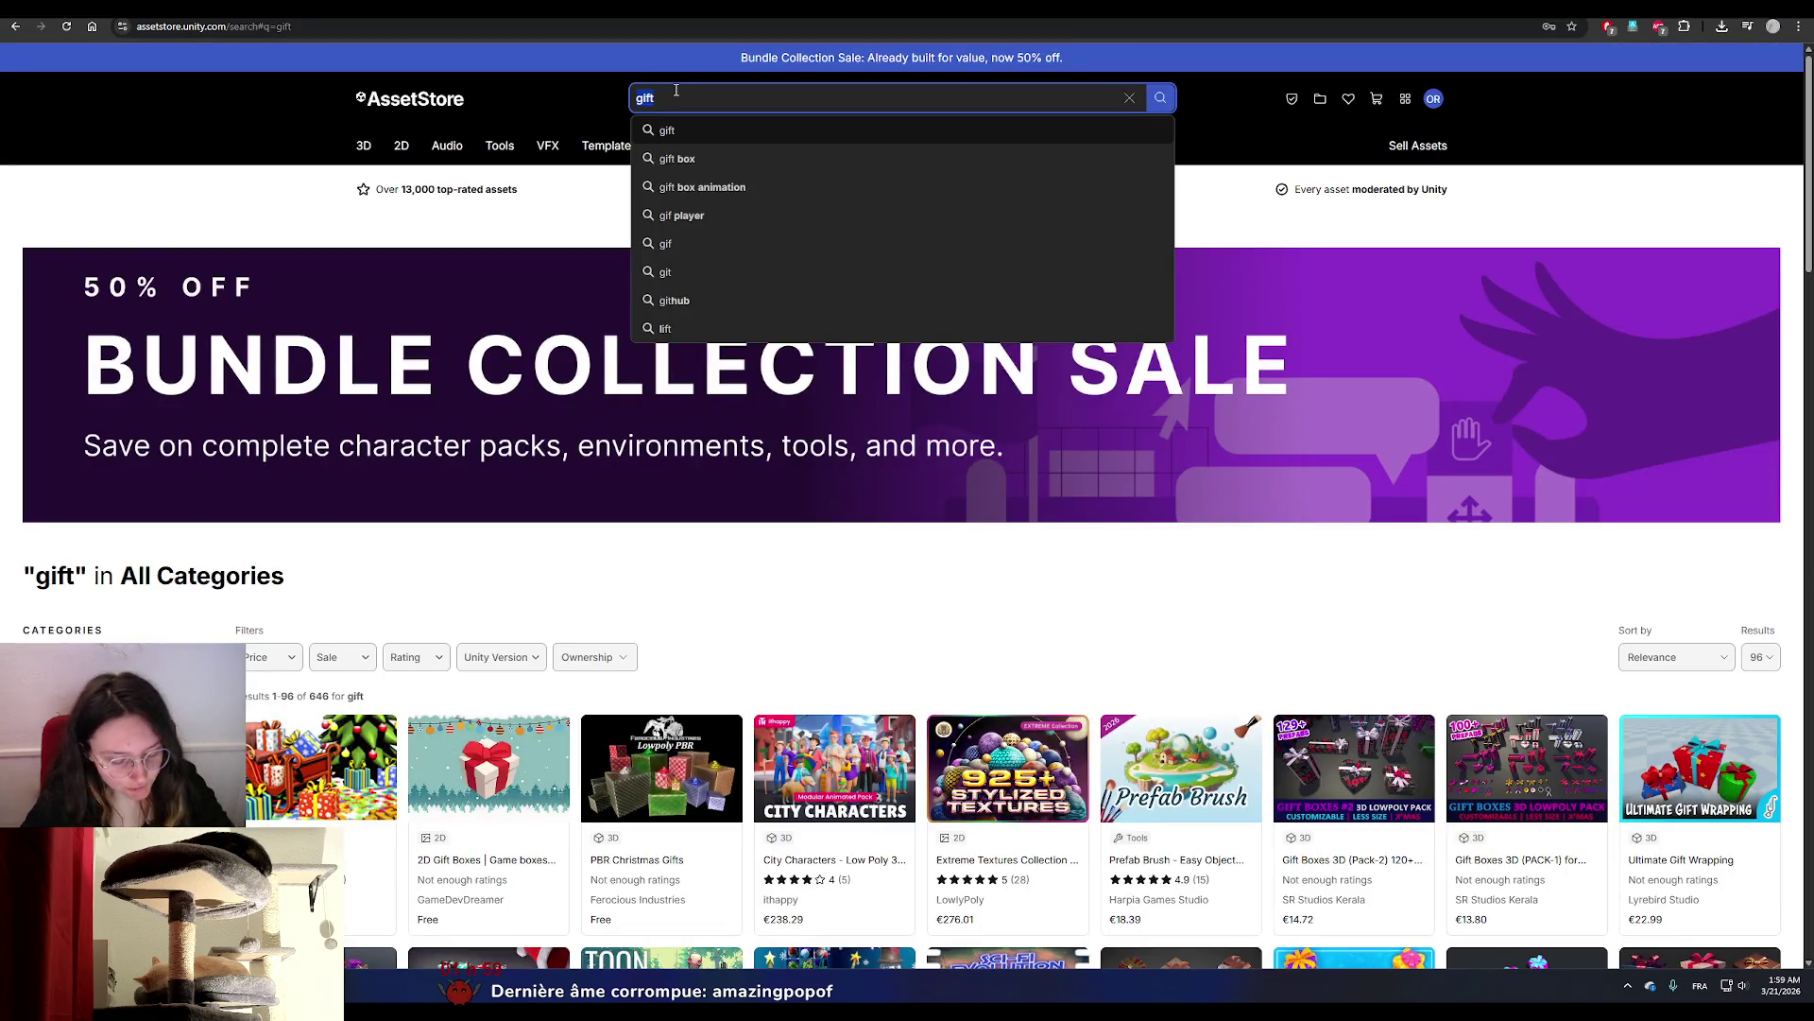
Search the Asset Store for 'smartphone' and filter the results to free assets.
type("smart")
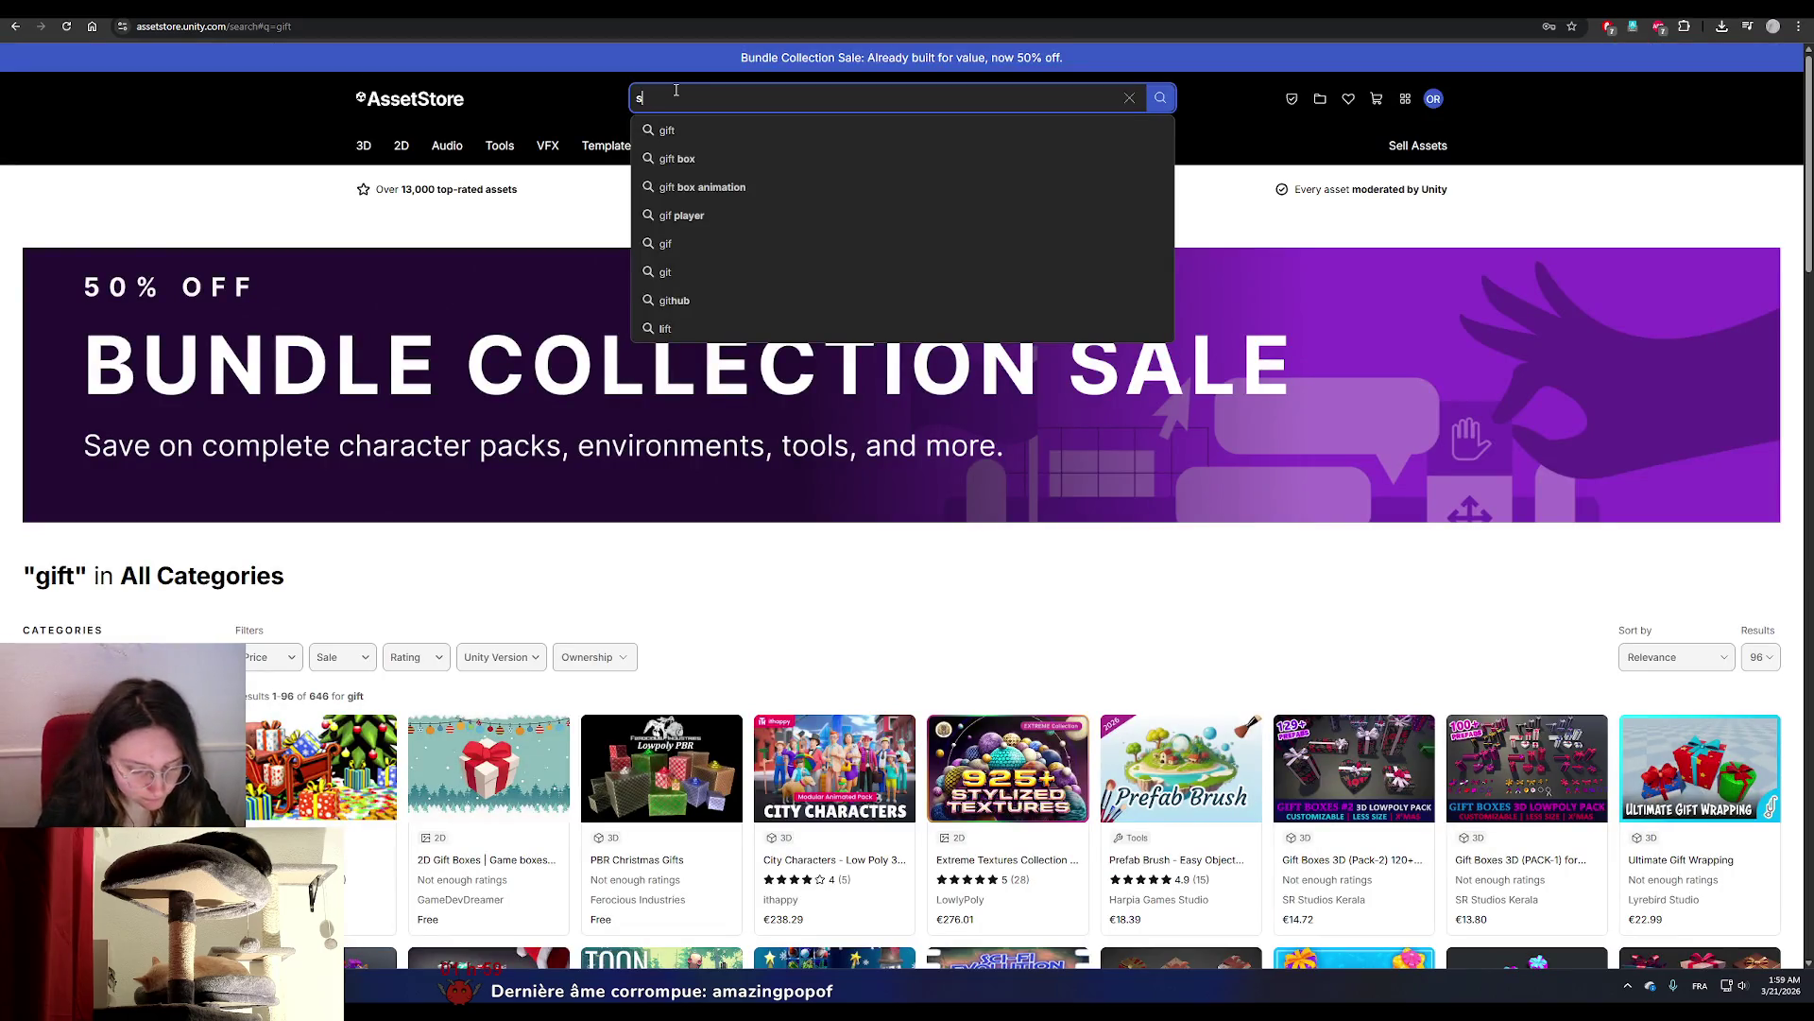
type("phone")
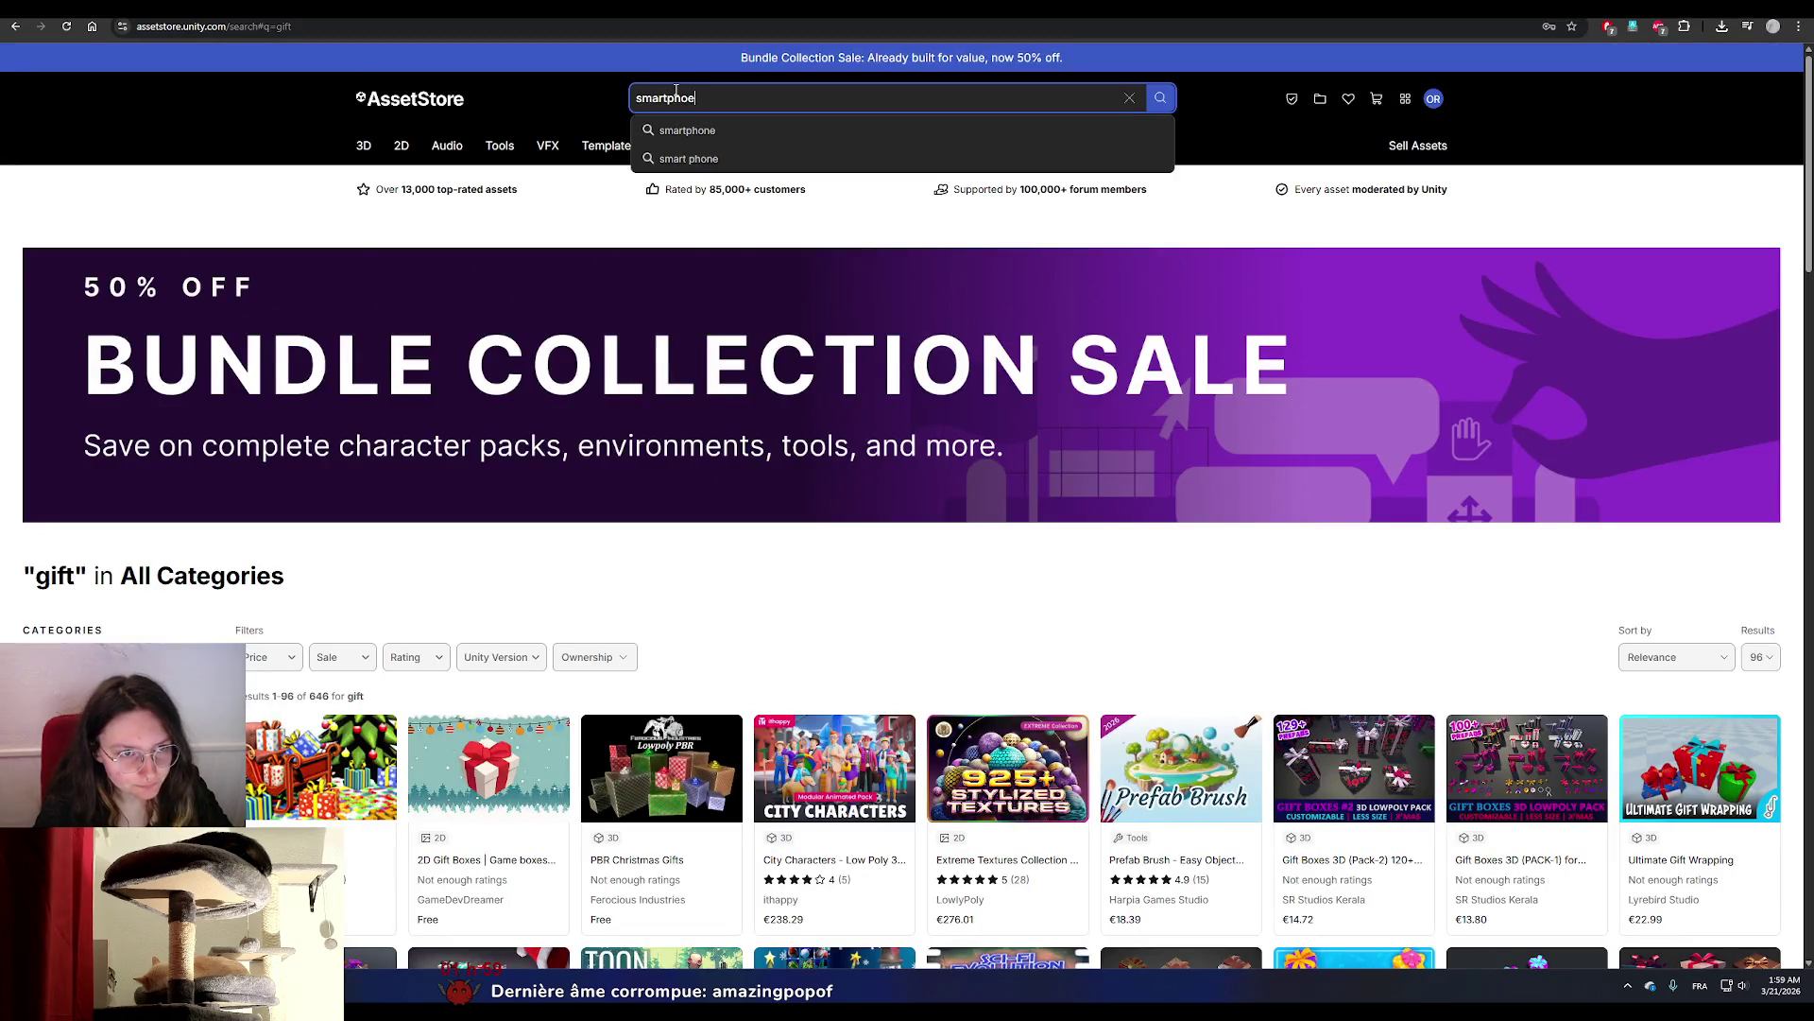
key("Return")
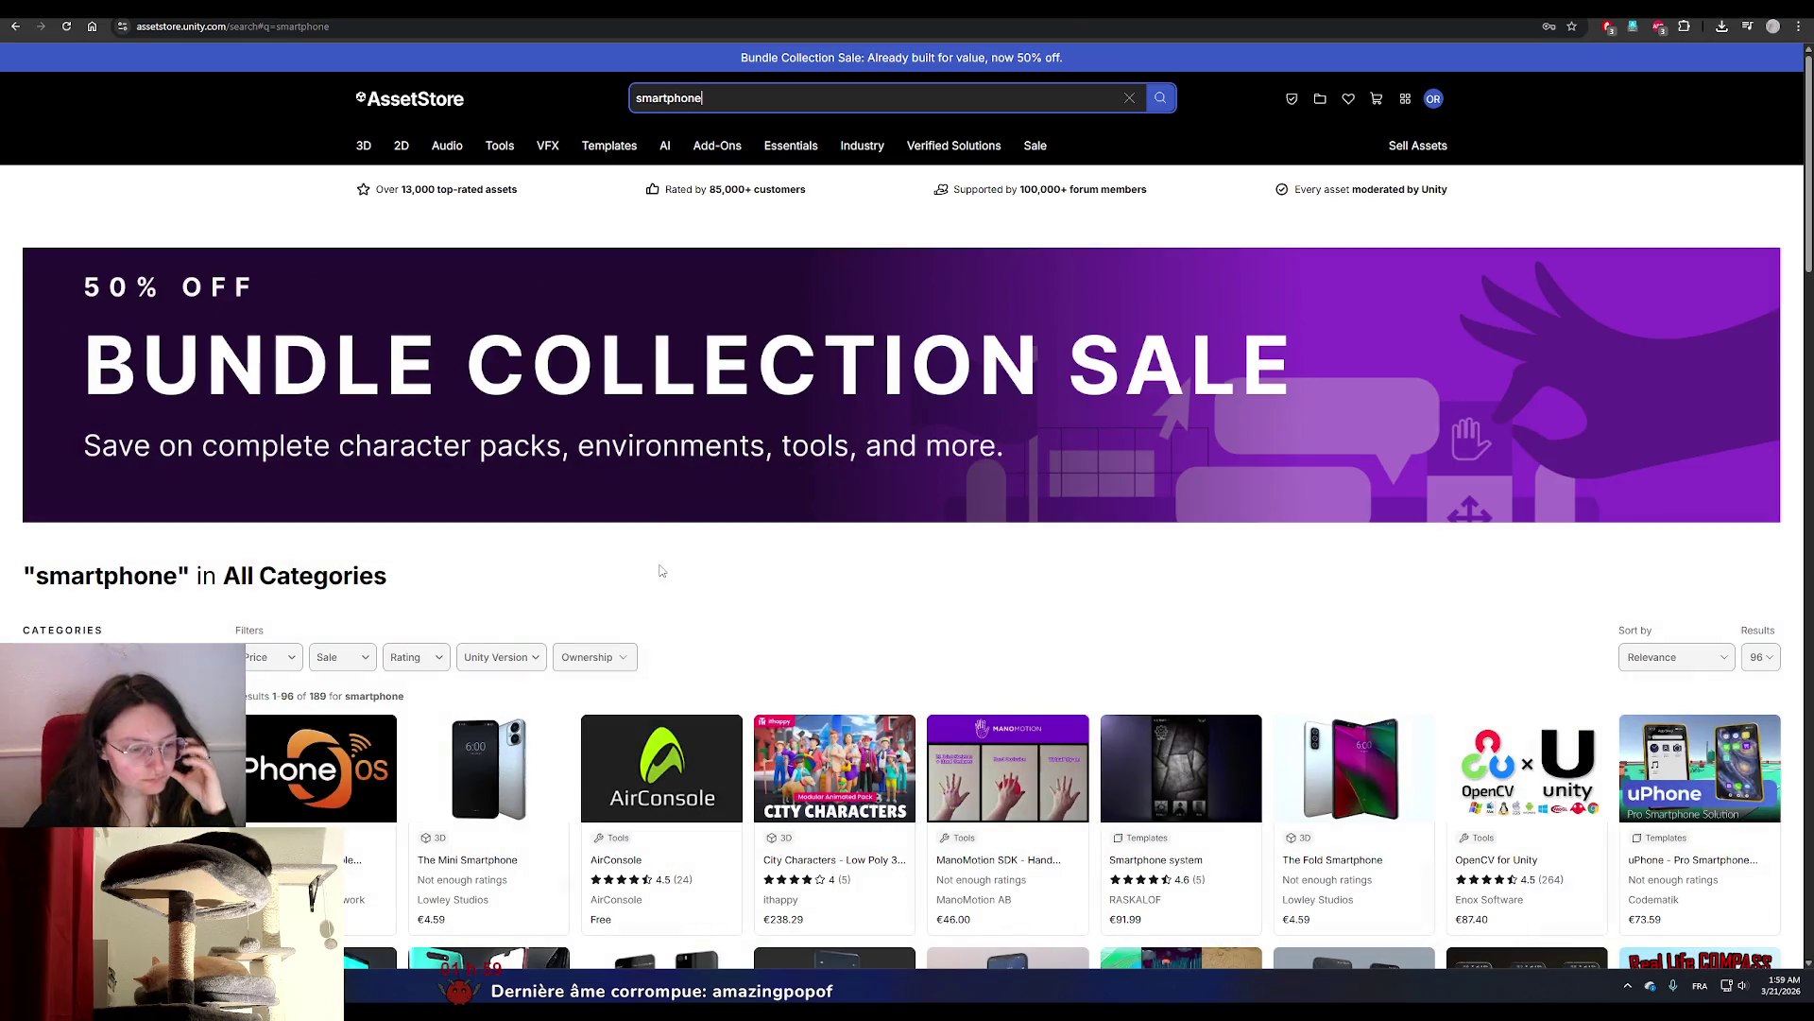
left_click(257, 658)
left_click(252, 695)
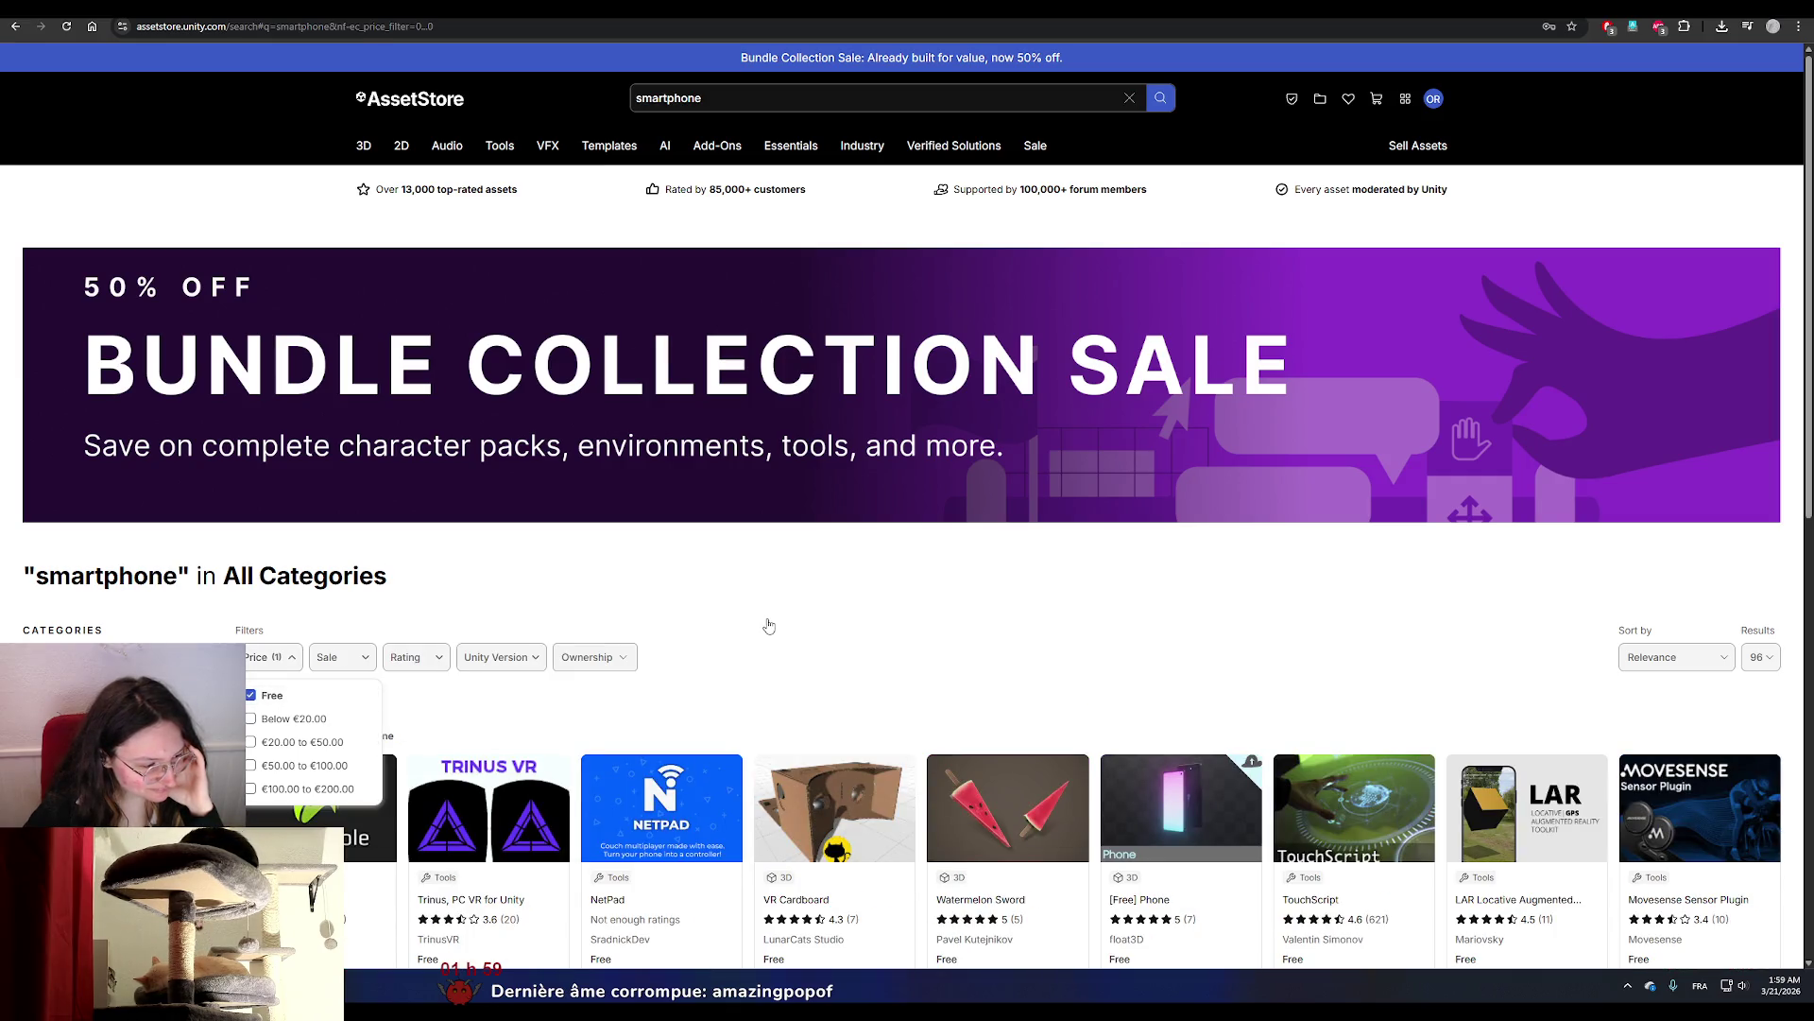
scroll(855, 530, "down", 2)
left_click(855, 530)
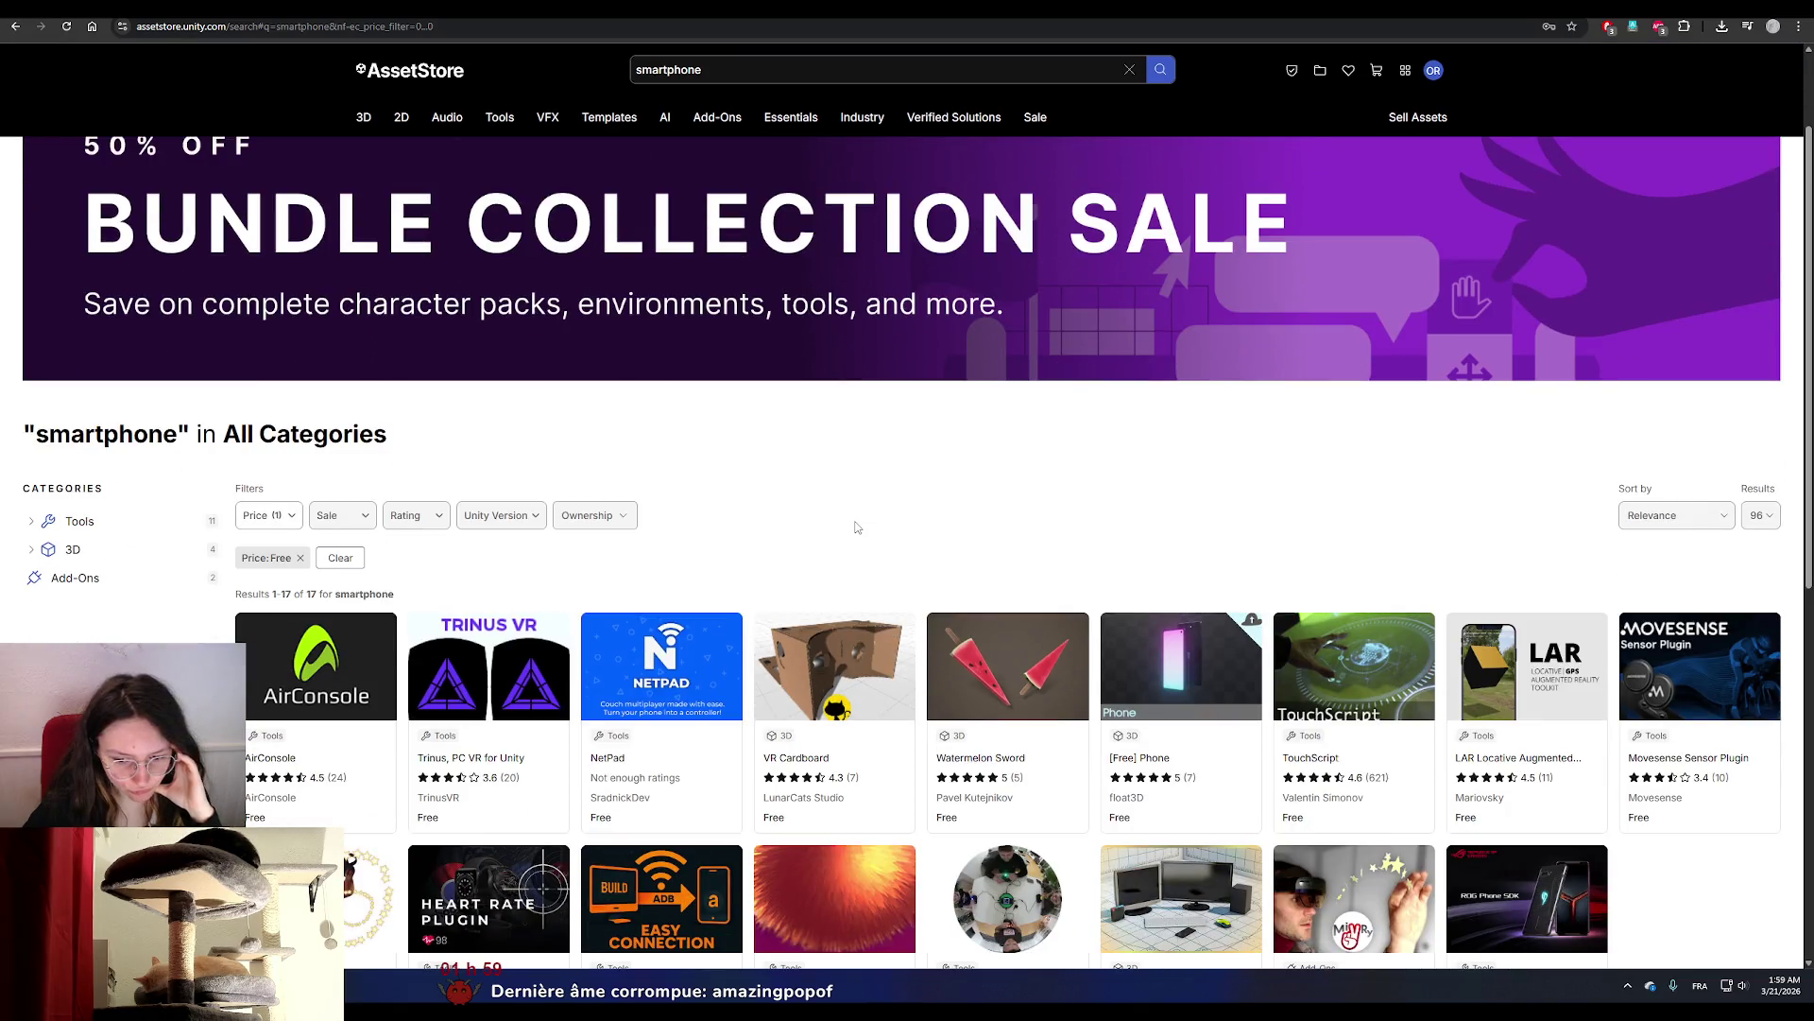
Add the [Free] Phone asset to My Assets, accepting the terms of service.
left_click(1213, 670)
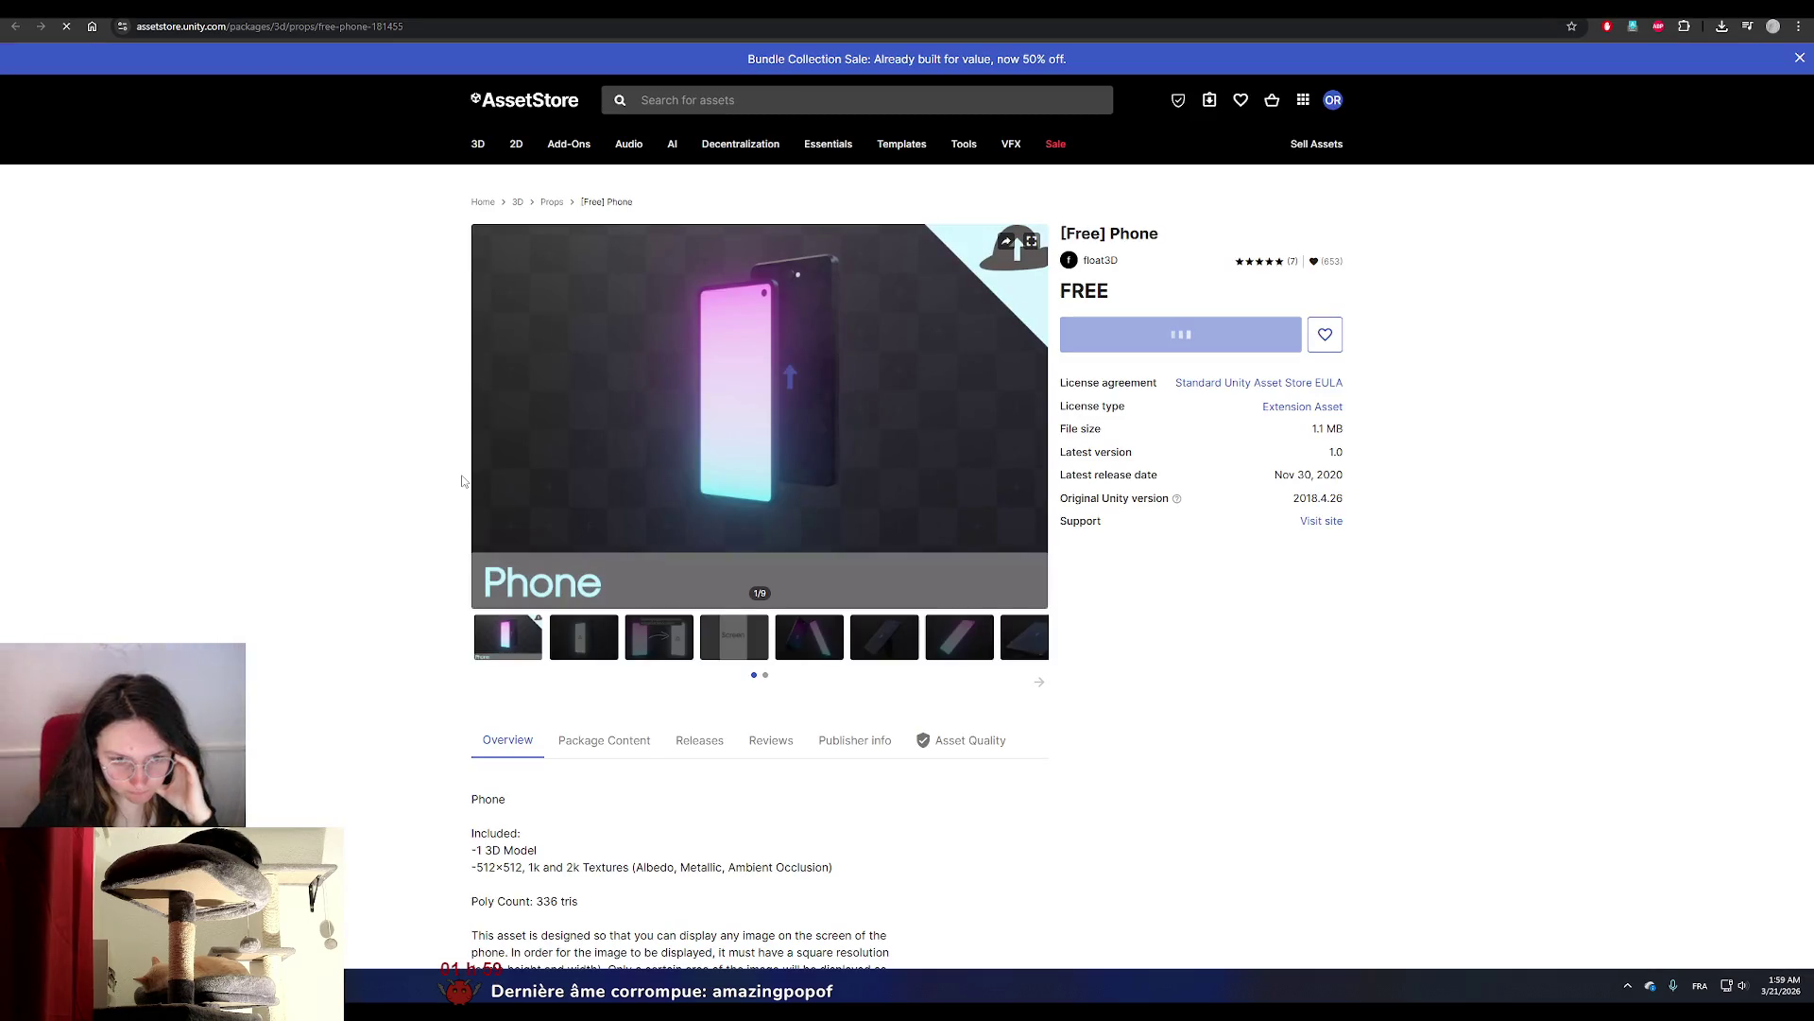
scroll(501, 662, "down", 4)
scroll(523, 724, "down", 1)
scroll(523, 725, "up", 5)
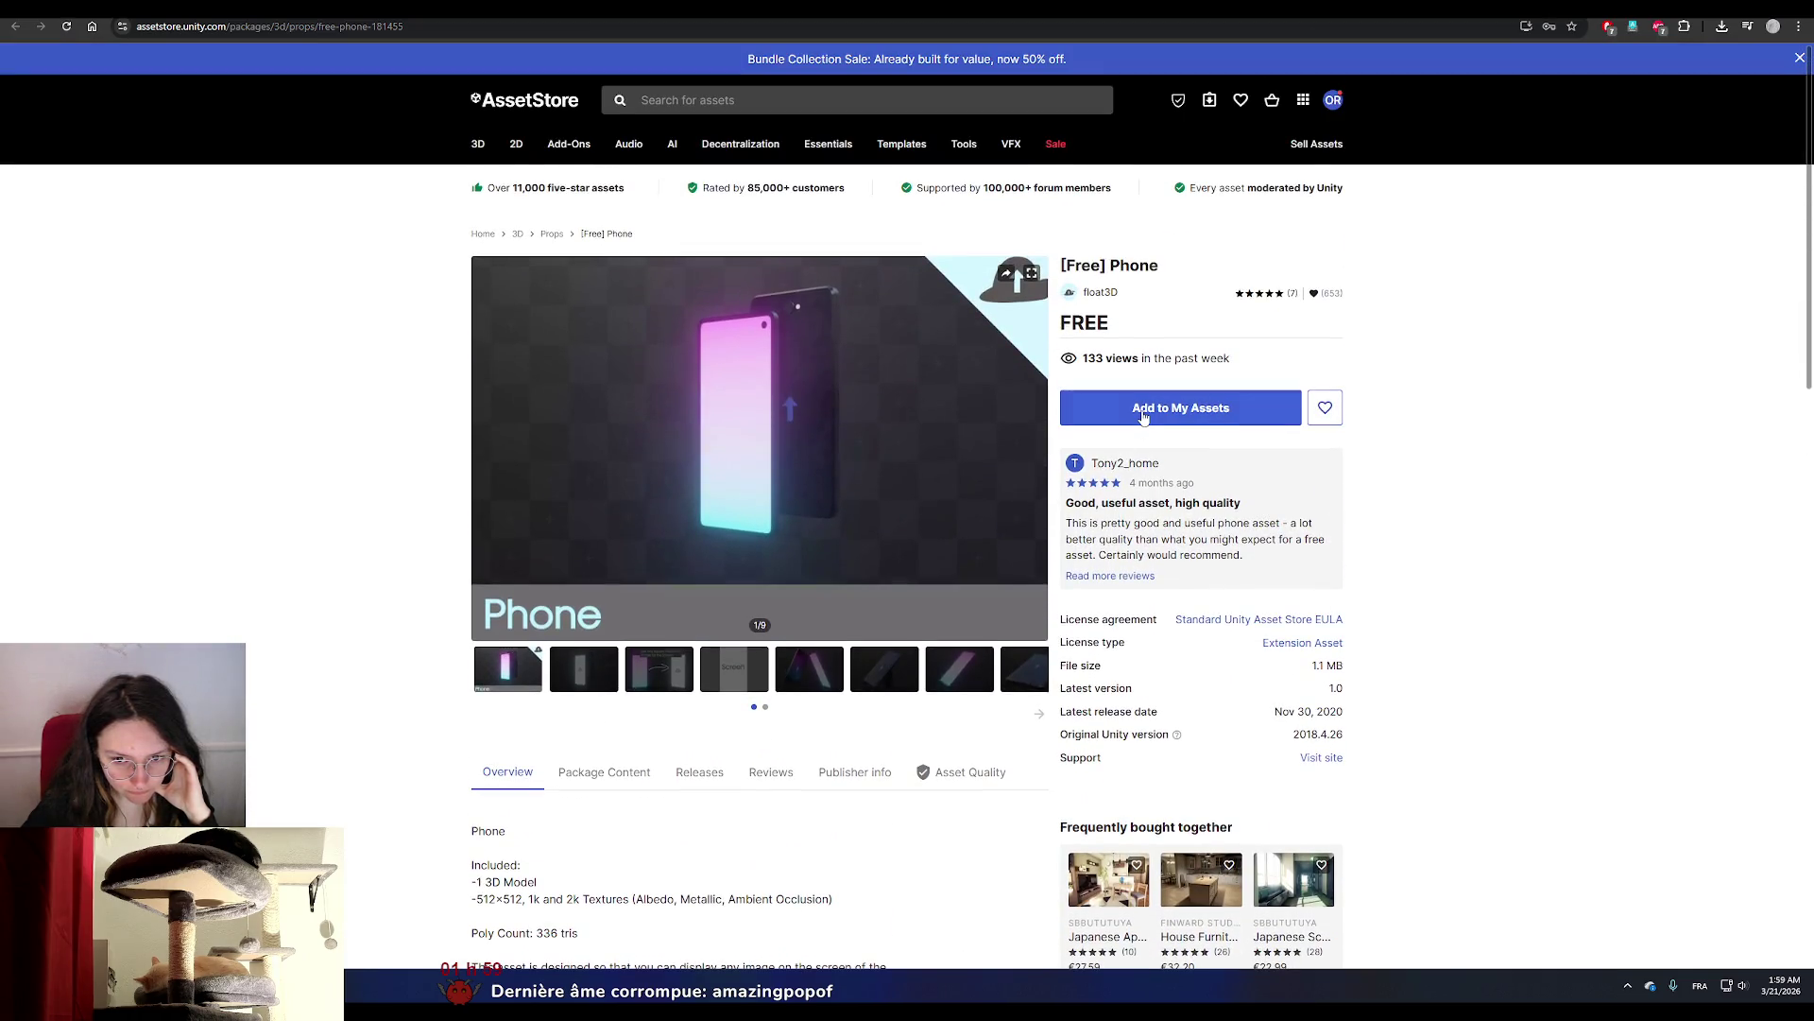
left_click(1143, 415)
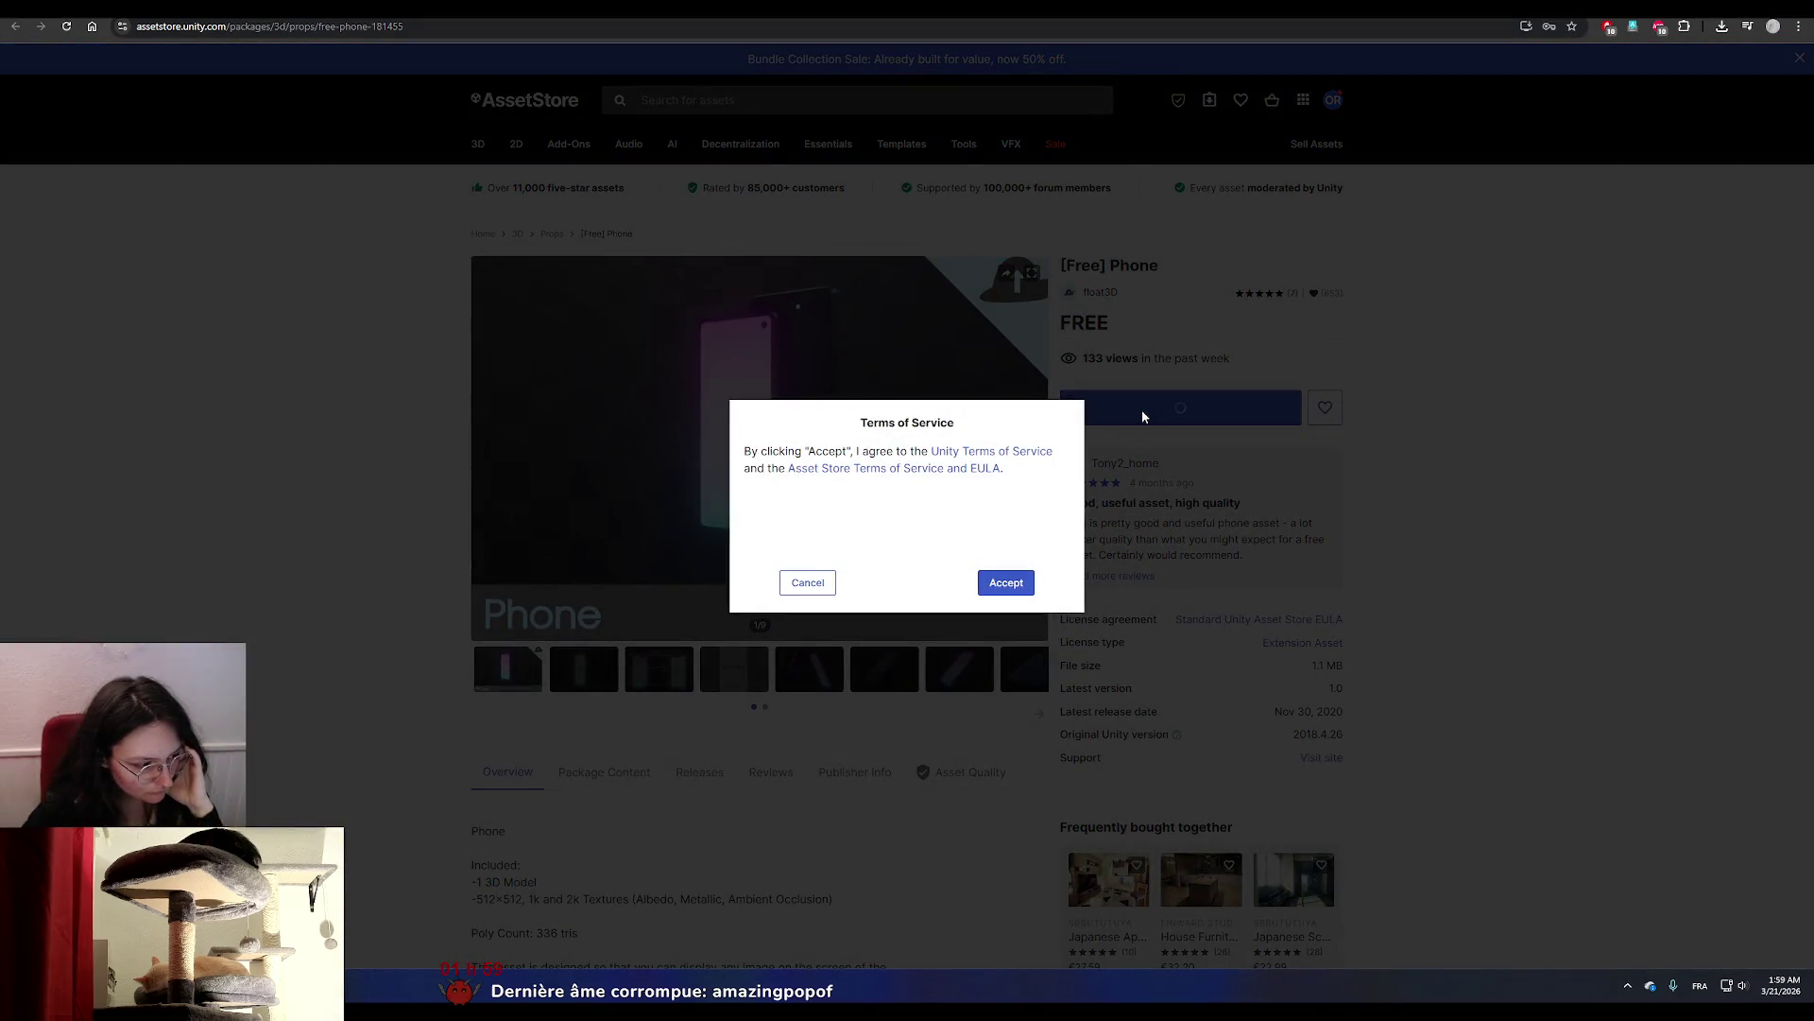
left_click(1006, 582)
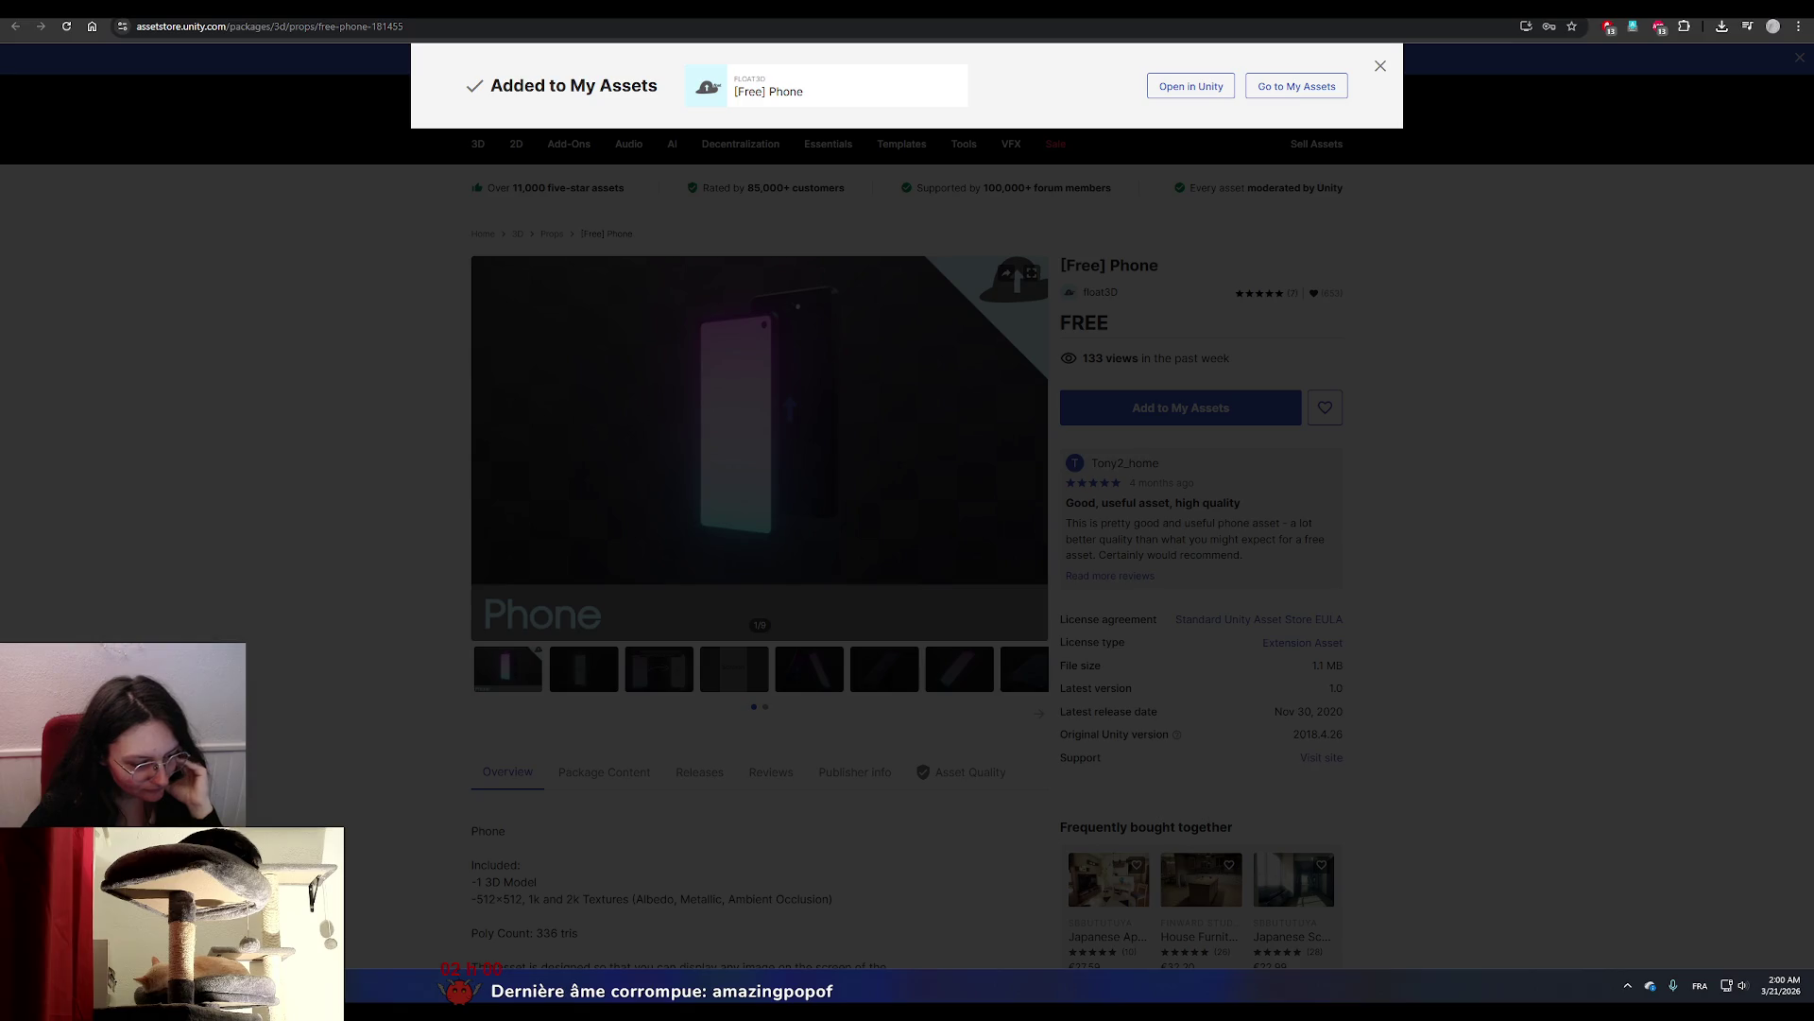
key("alt+Tab")
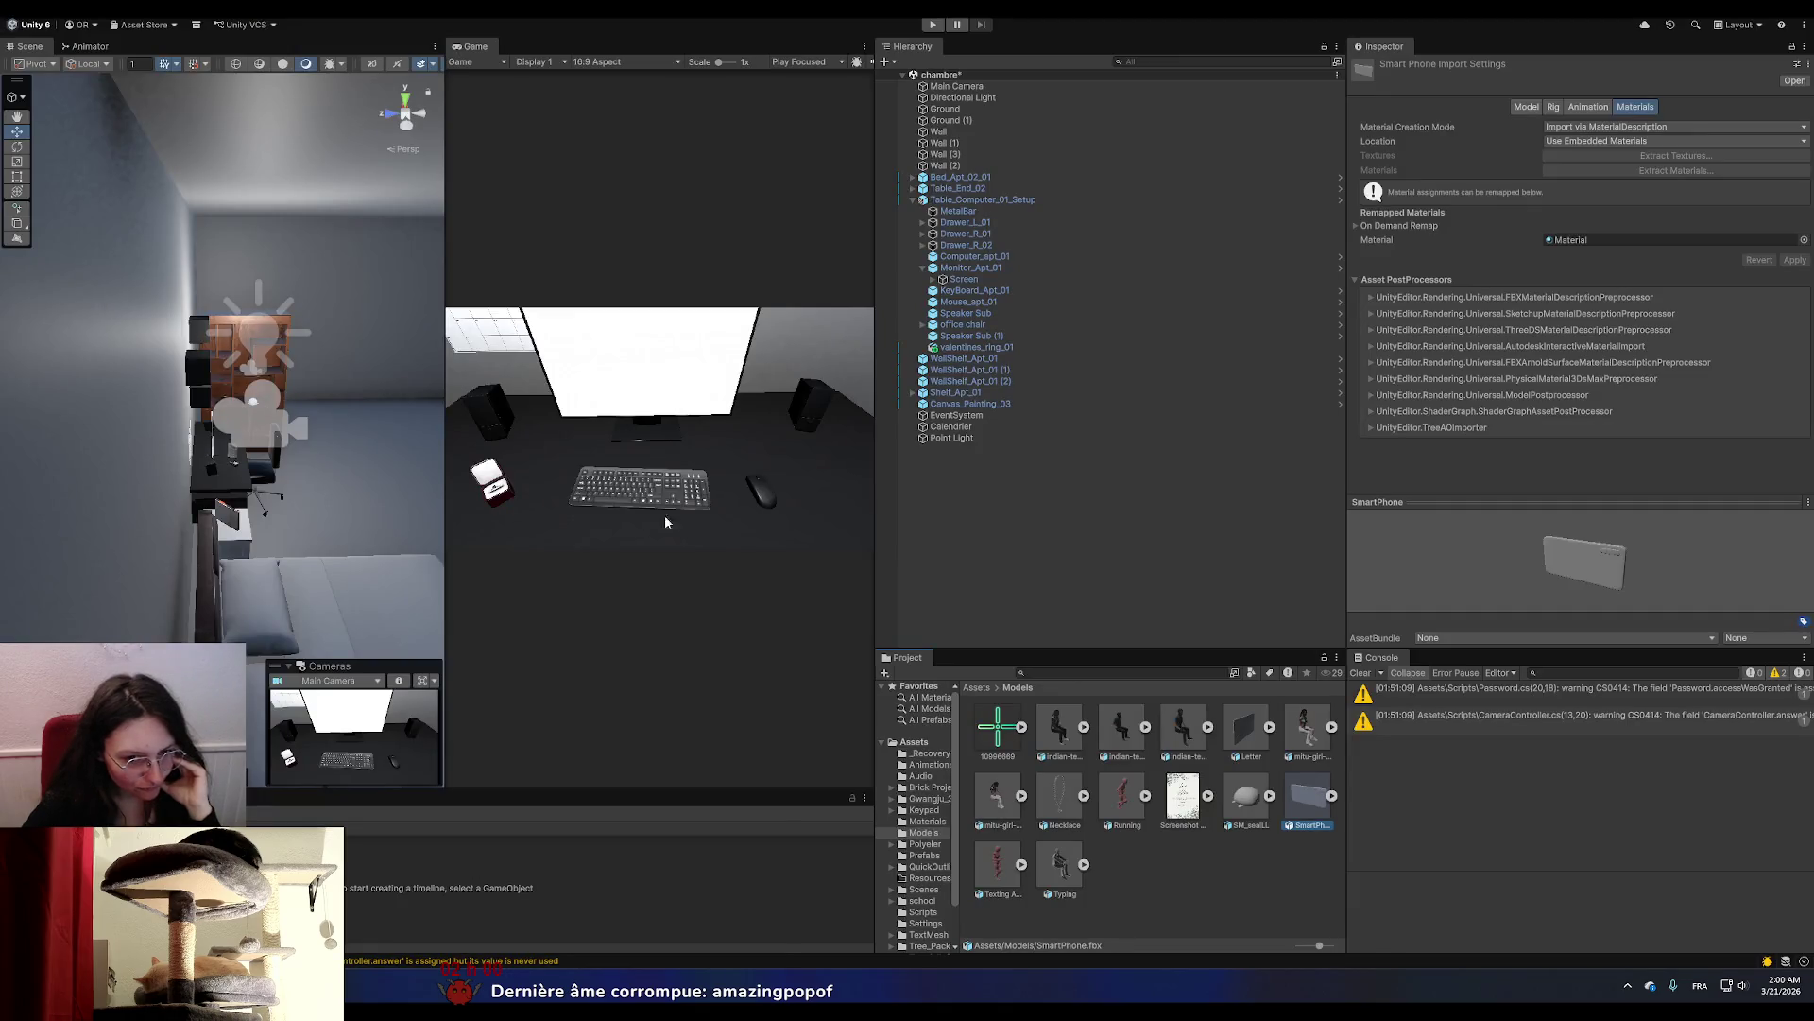
Open My Assets in the Package Manager, download [Free] Phone and start importing it.
left_click(913, 742)
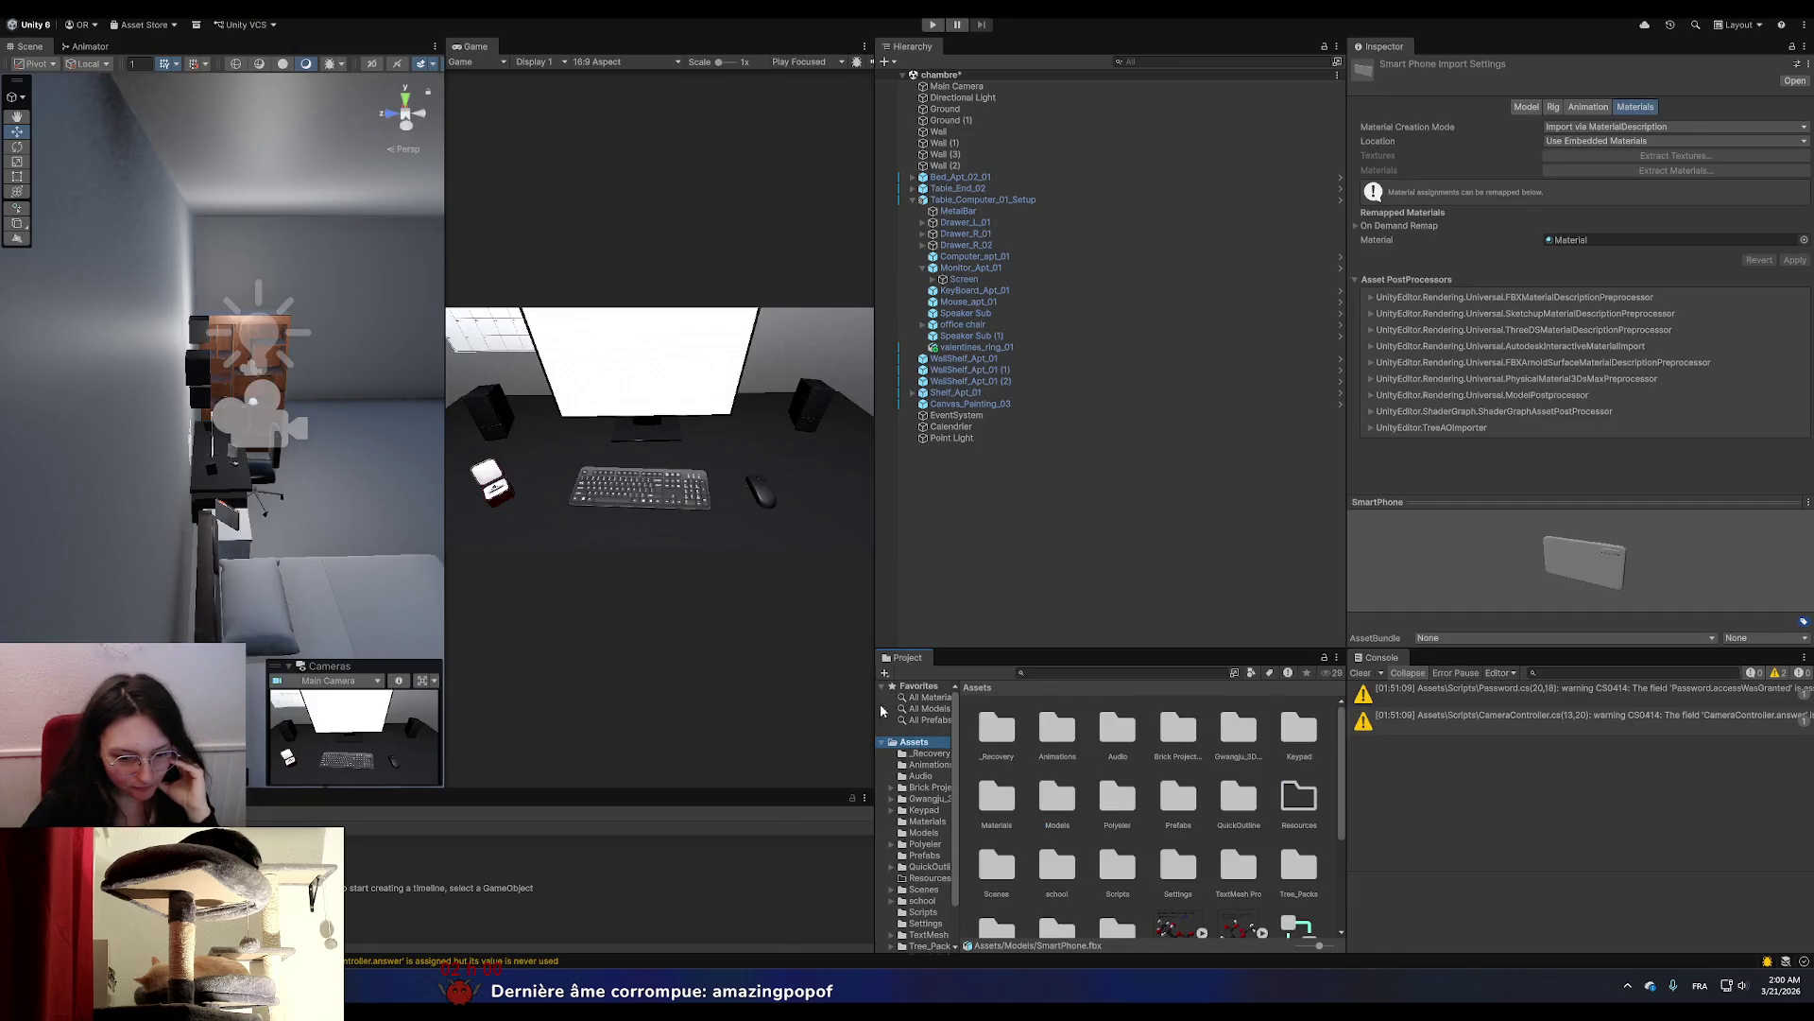
left_click(141, 24)
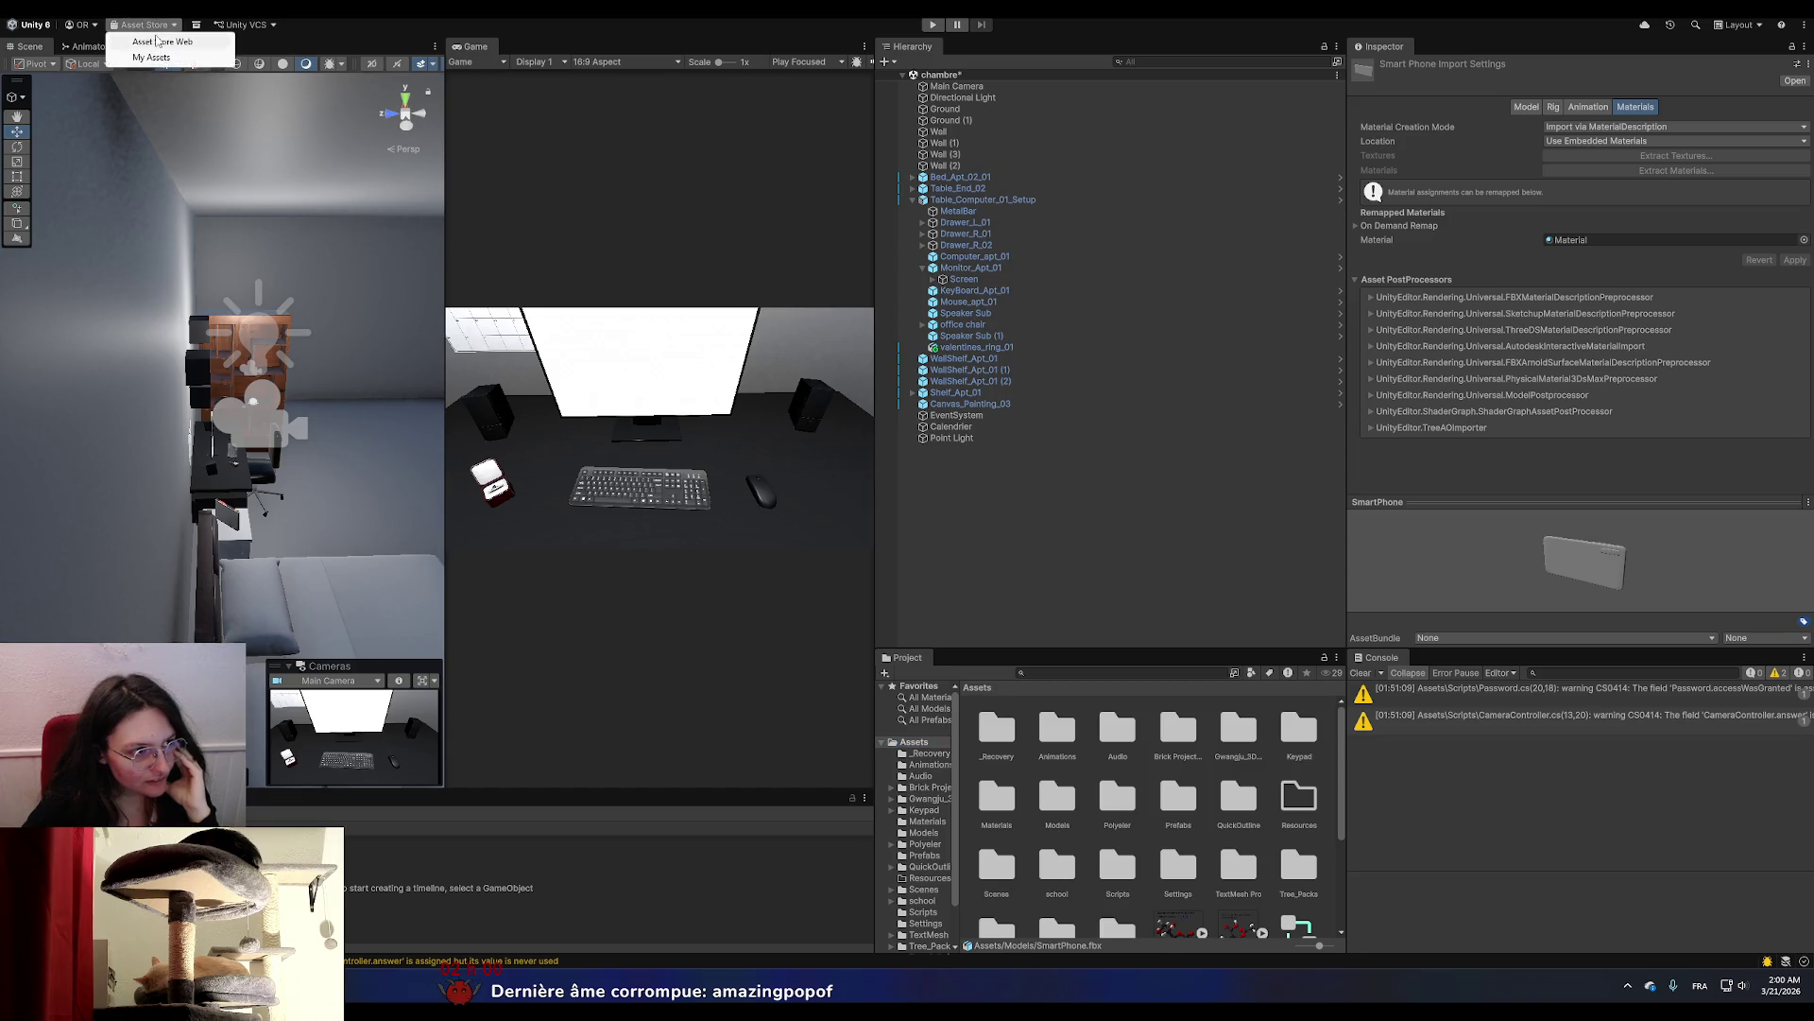
left_click(160, 57)
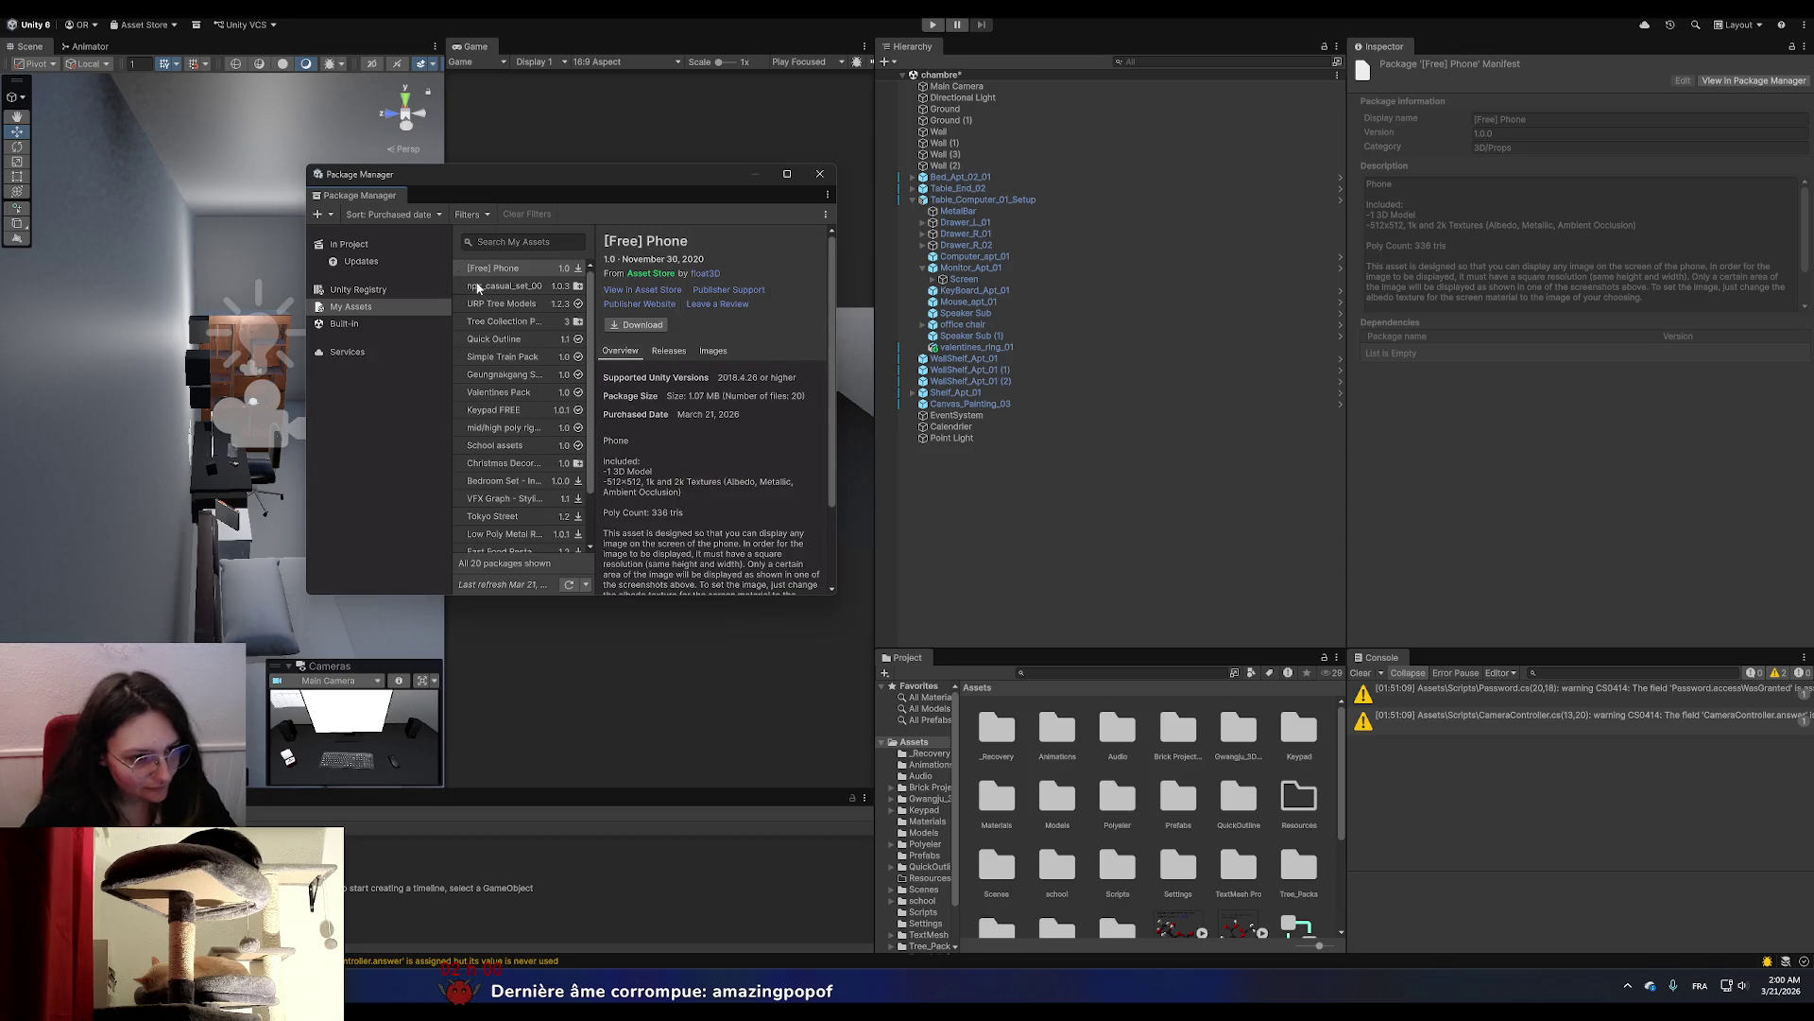
left_click(660, 327)
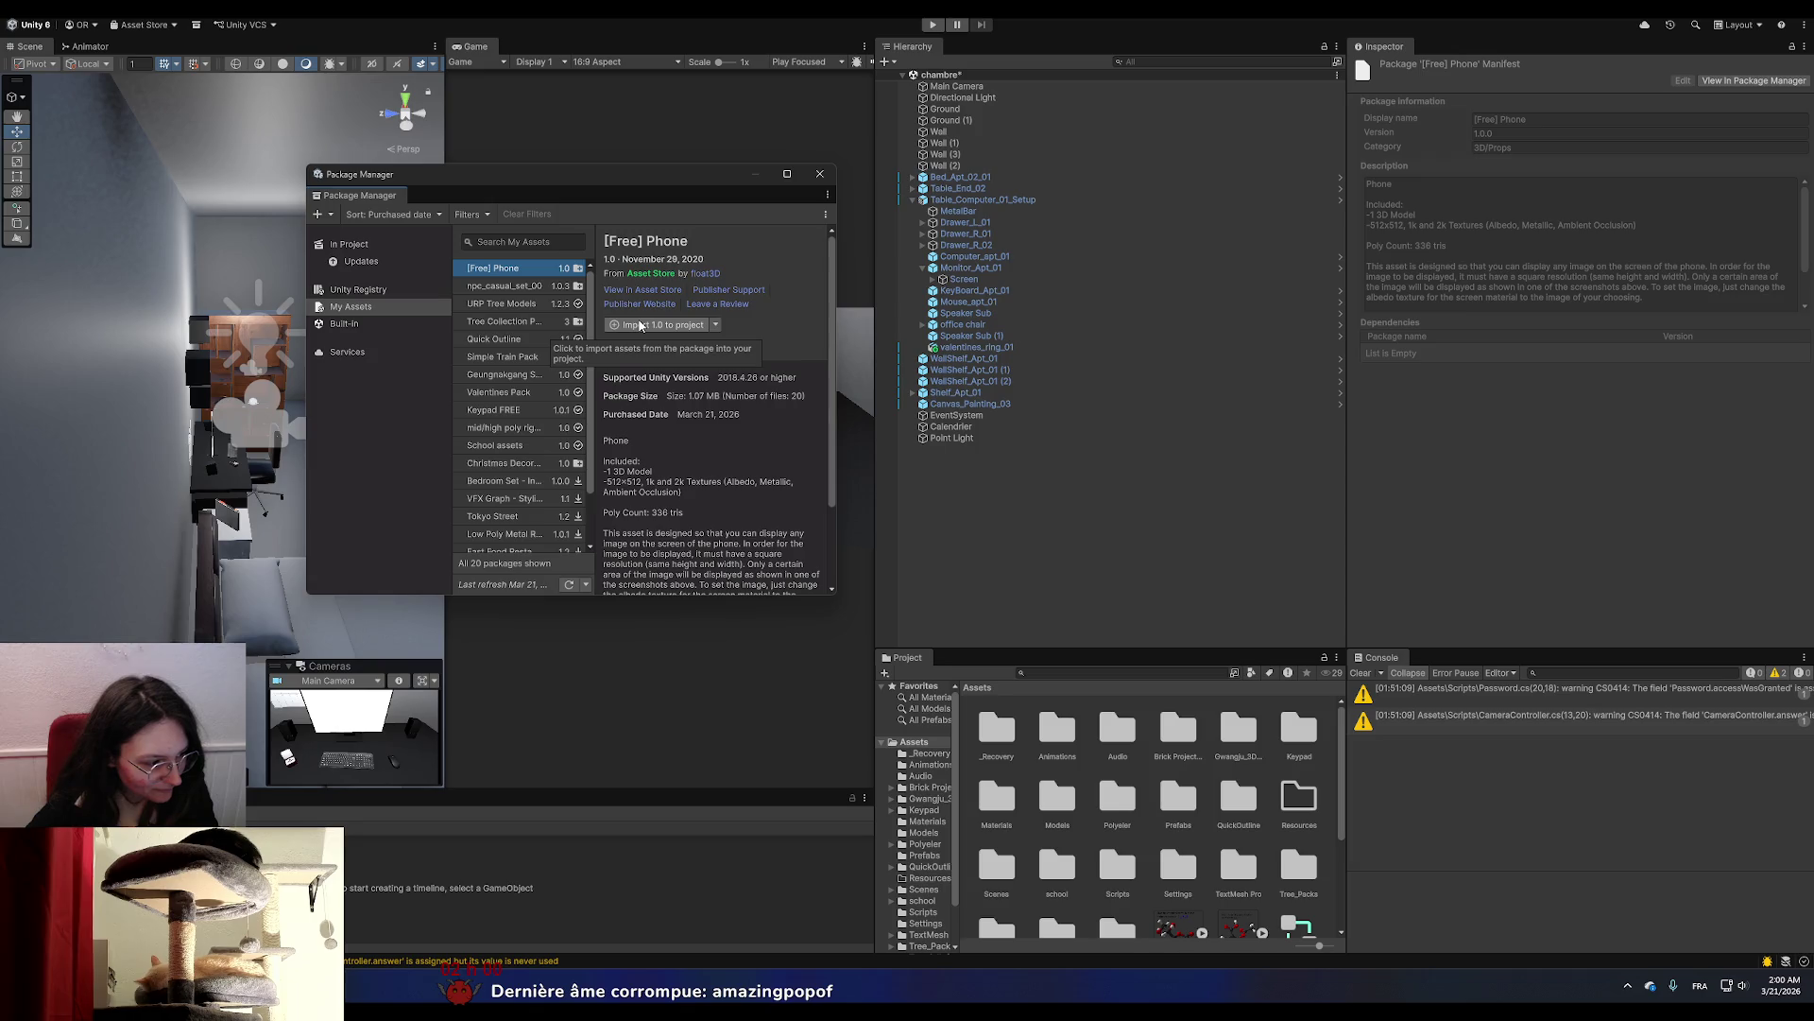
left_click(662, 326)
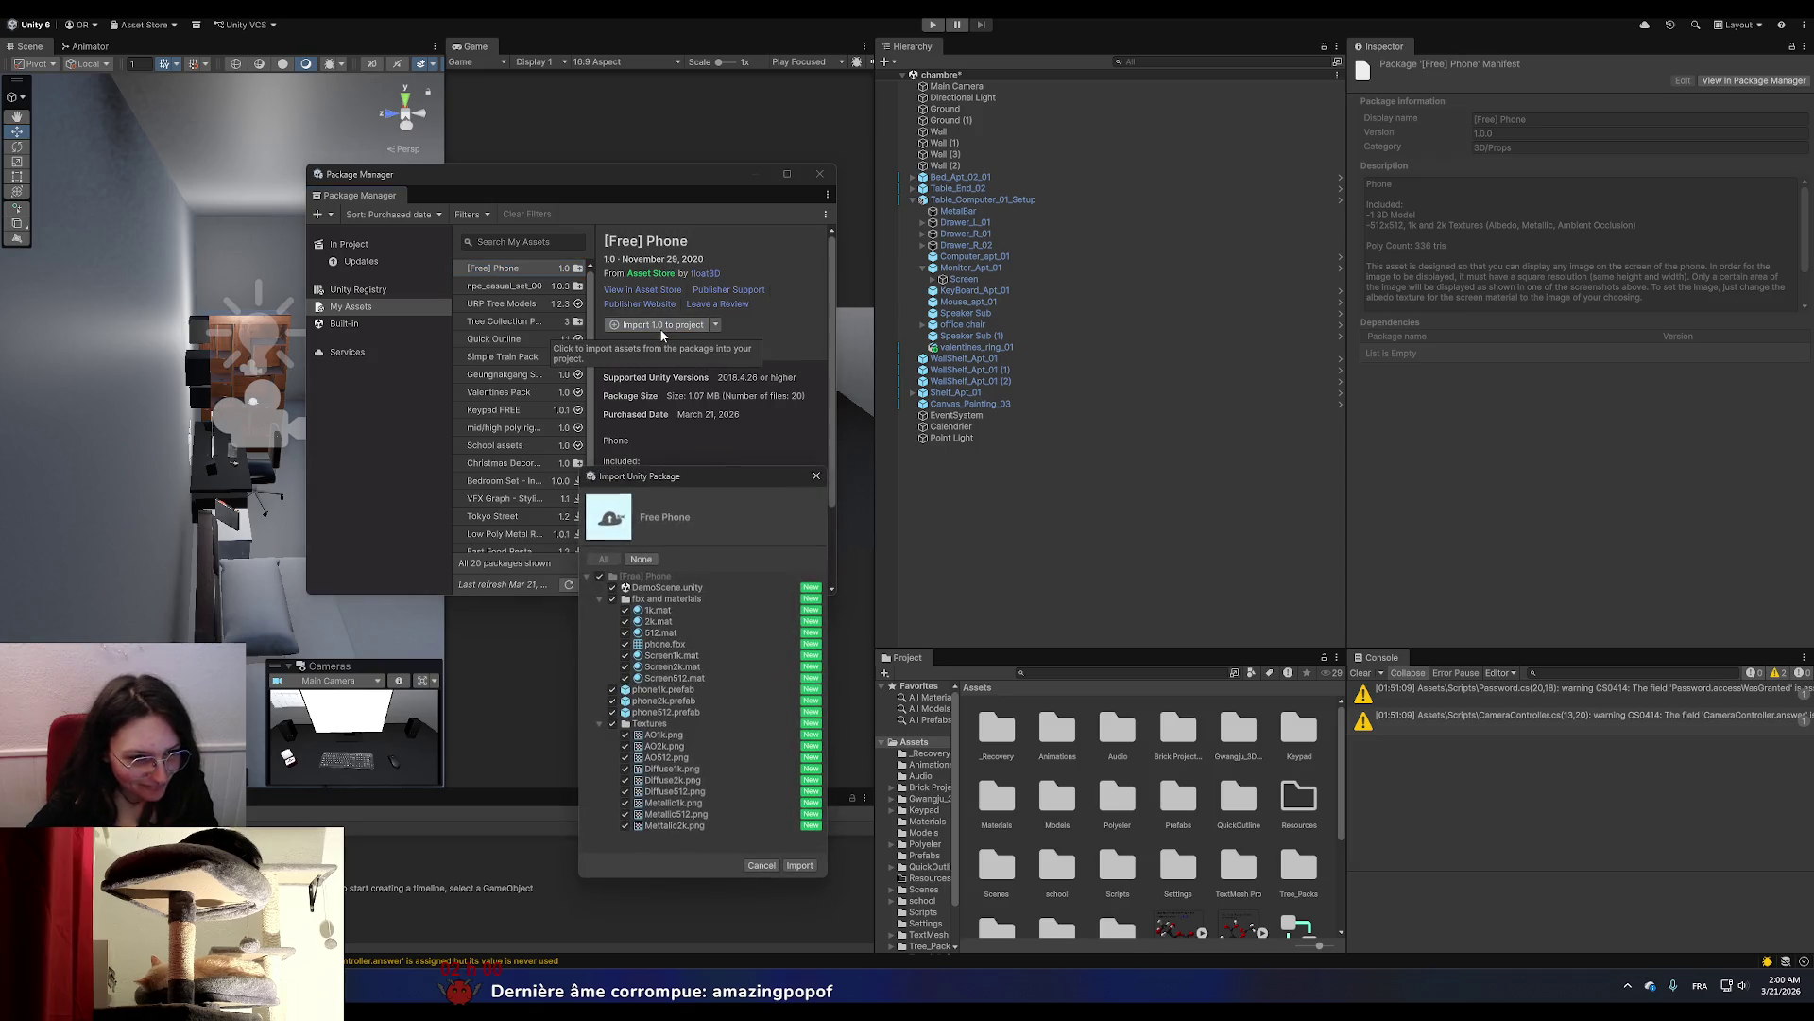
Import all the [Free] Phone package files, close the Package Manager and open the [Free] Phone folder.
left_click(802, 866)
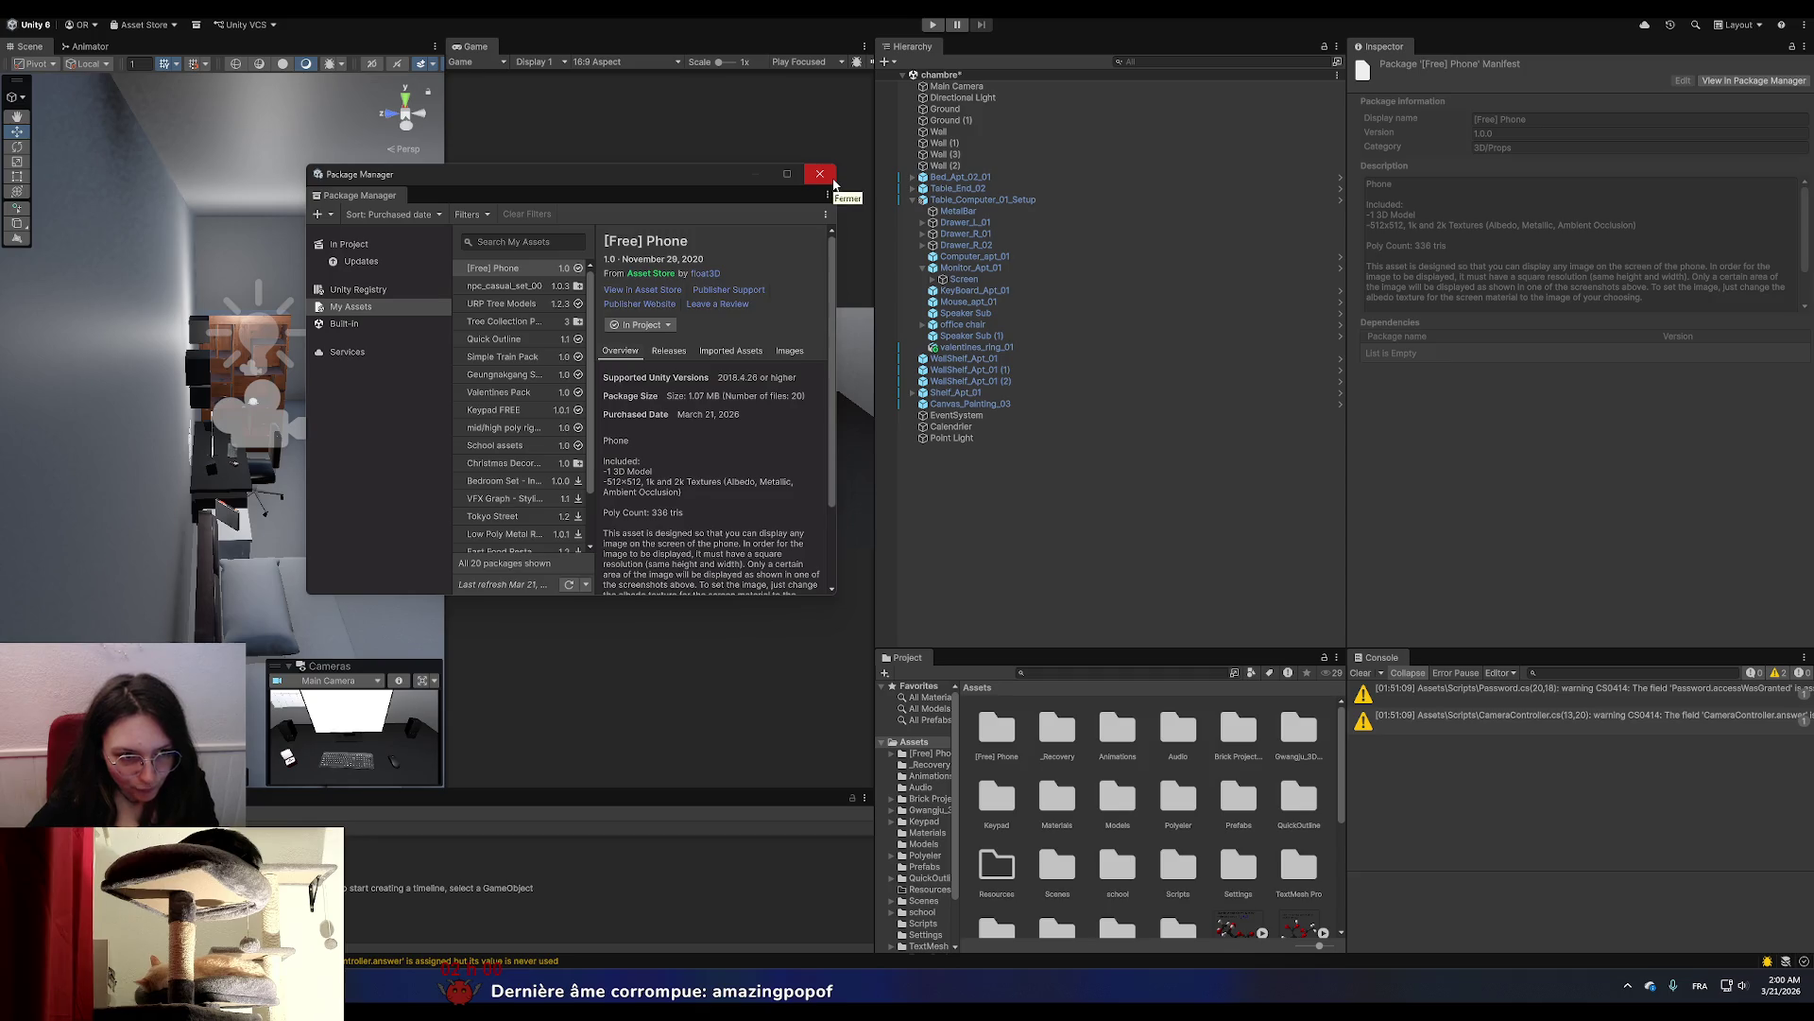
left_click(821, 174)
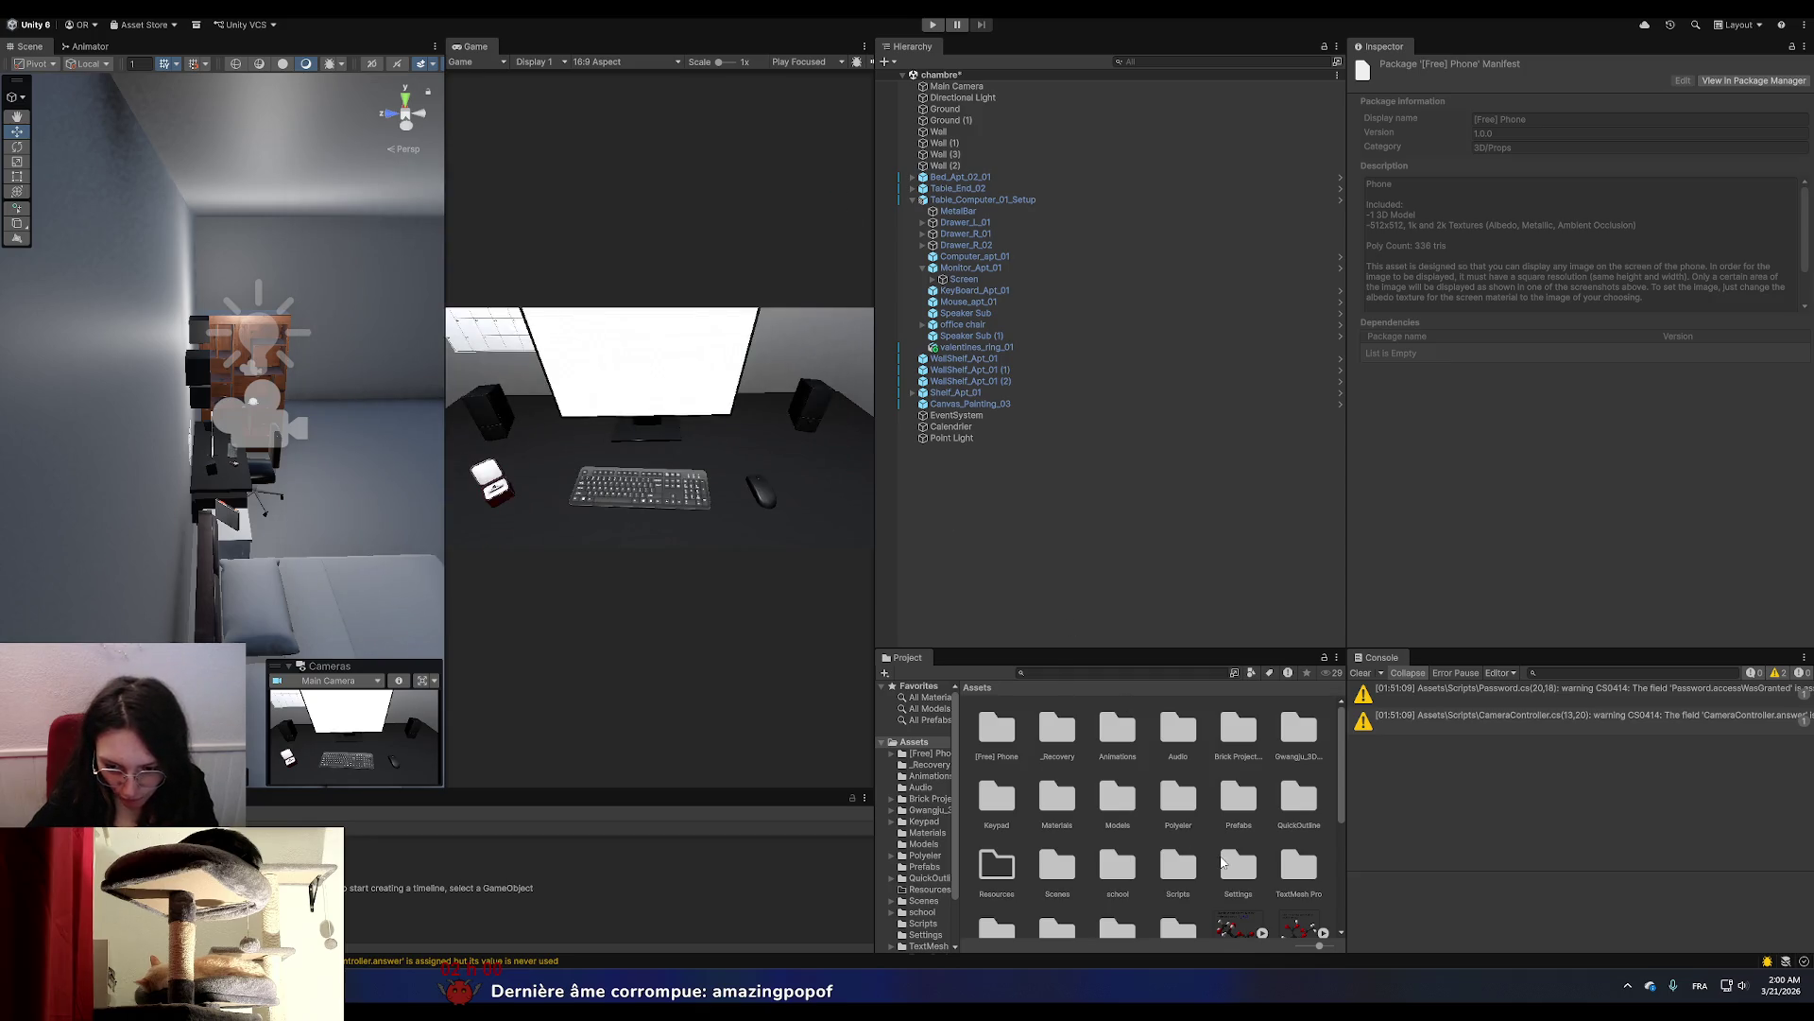
scroll(1222, 862, "down", 5)
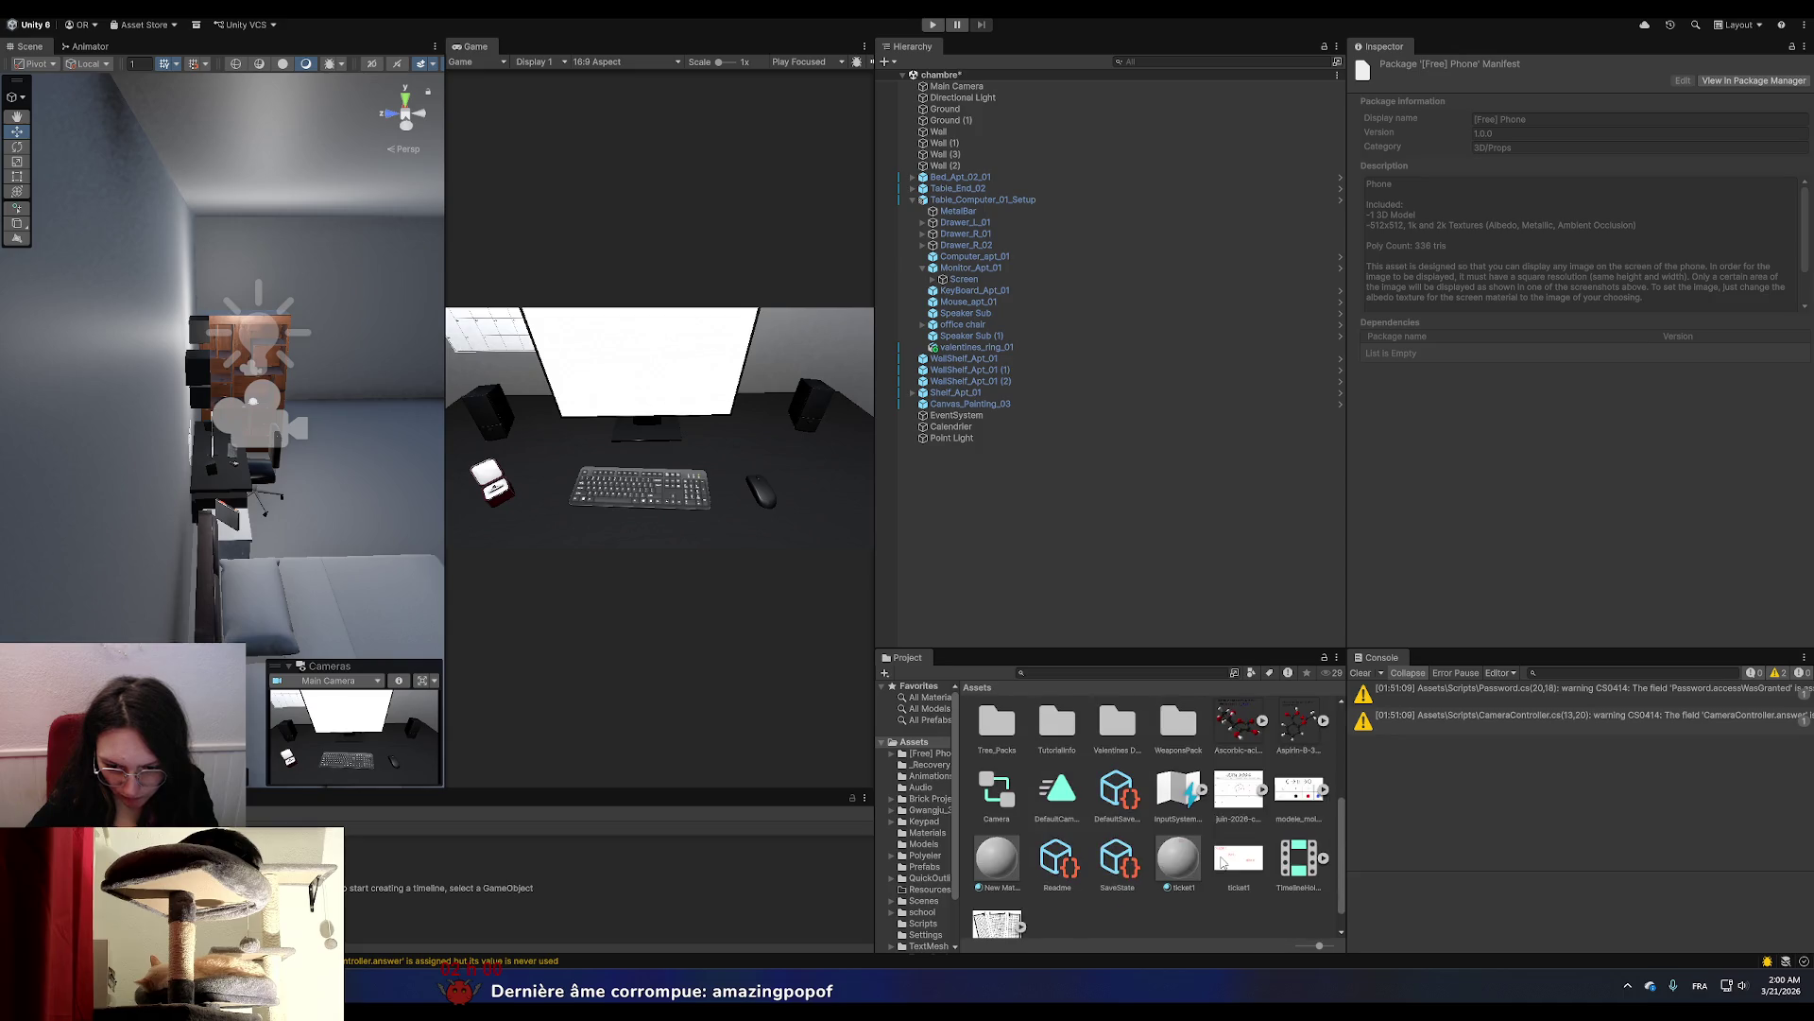
scroll(1222, 862, "up", 2)
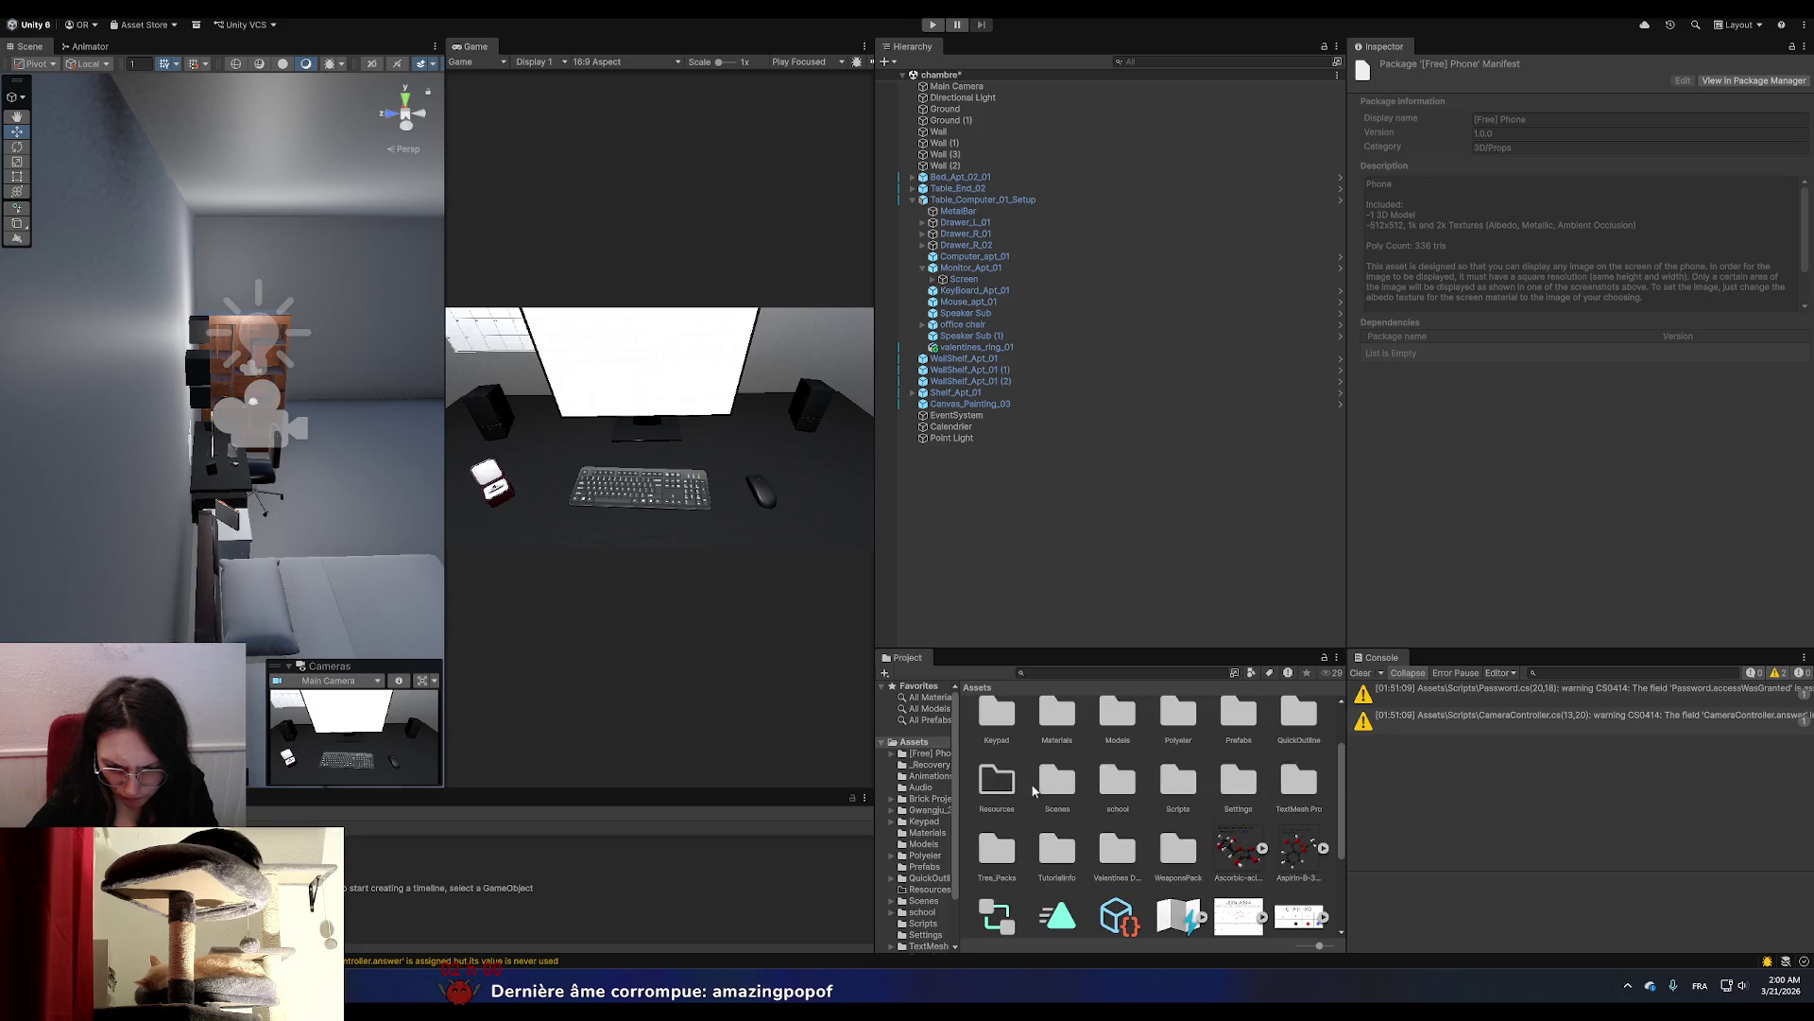
double_click(986, 779)
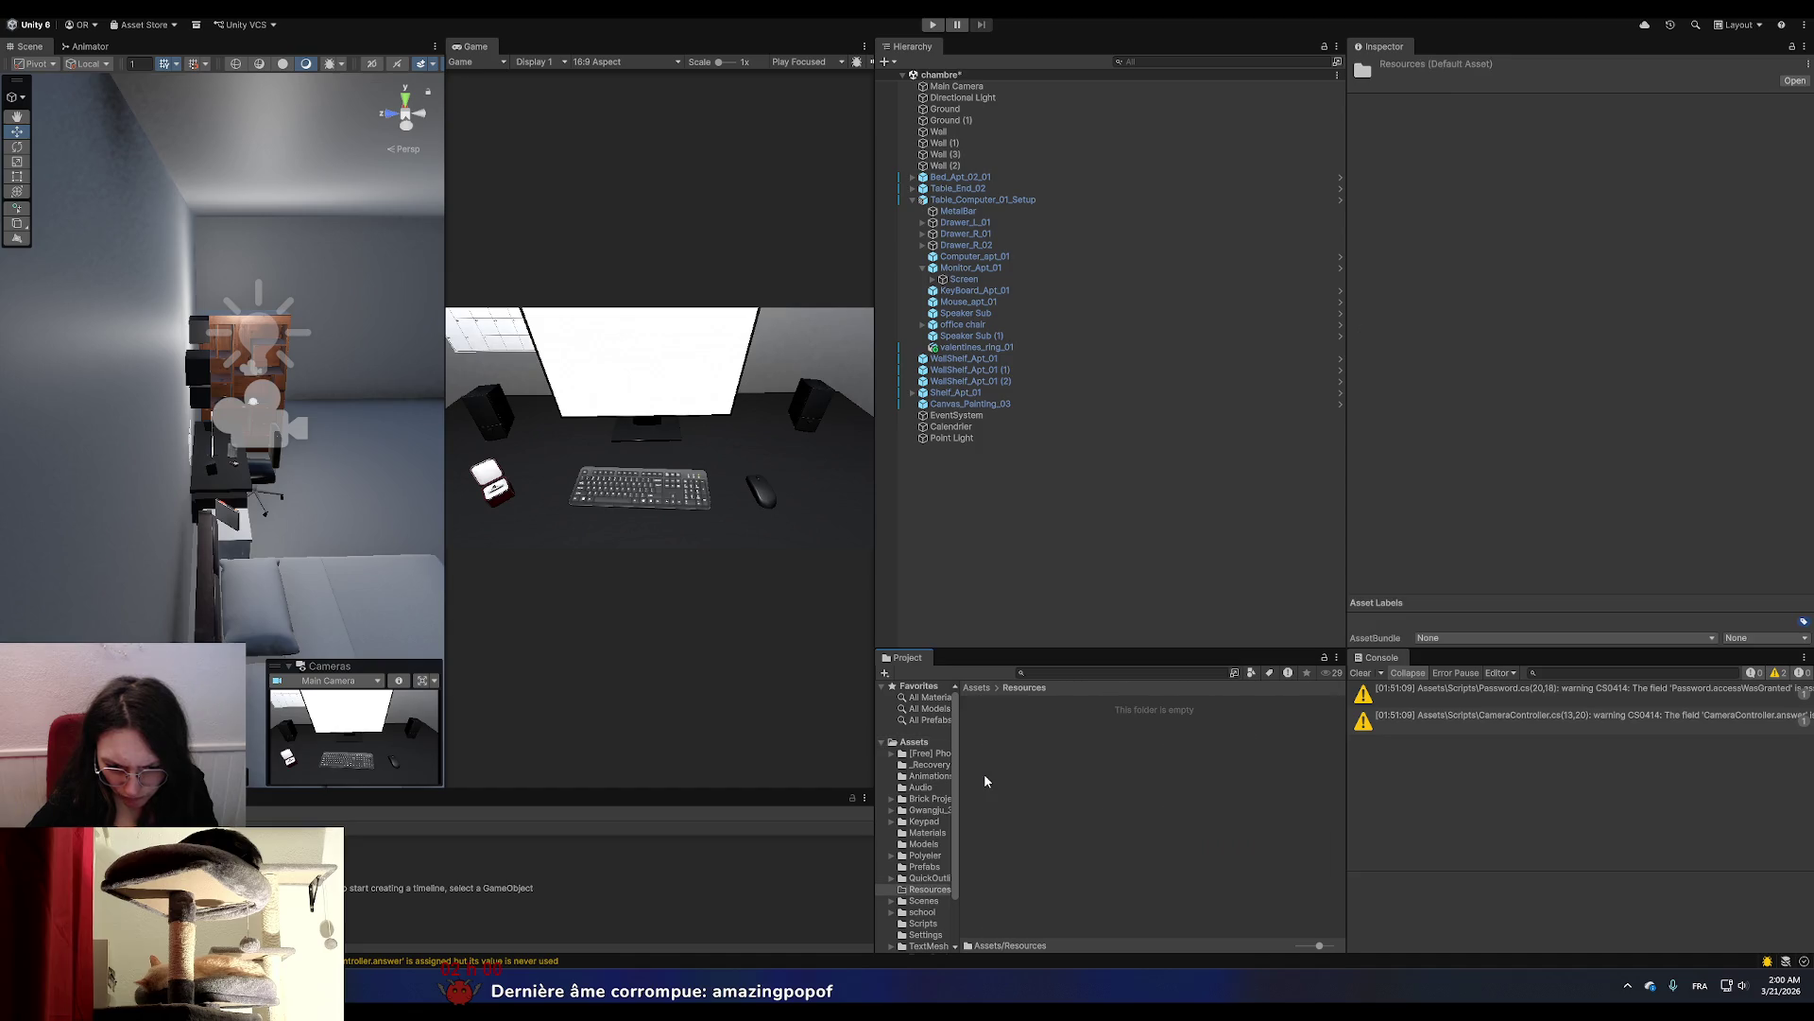
left_click(973, 688)
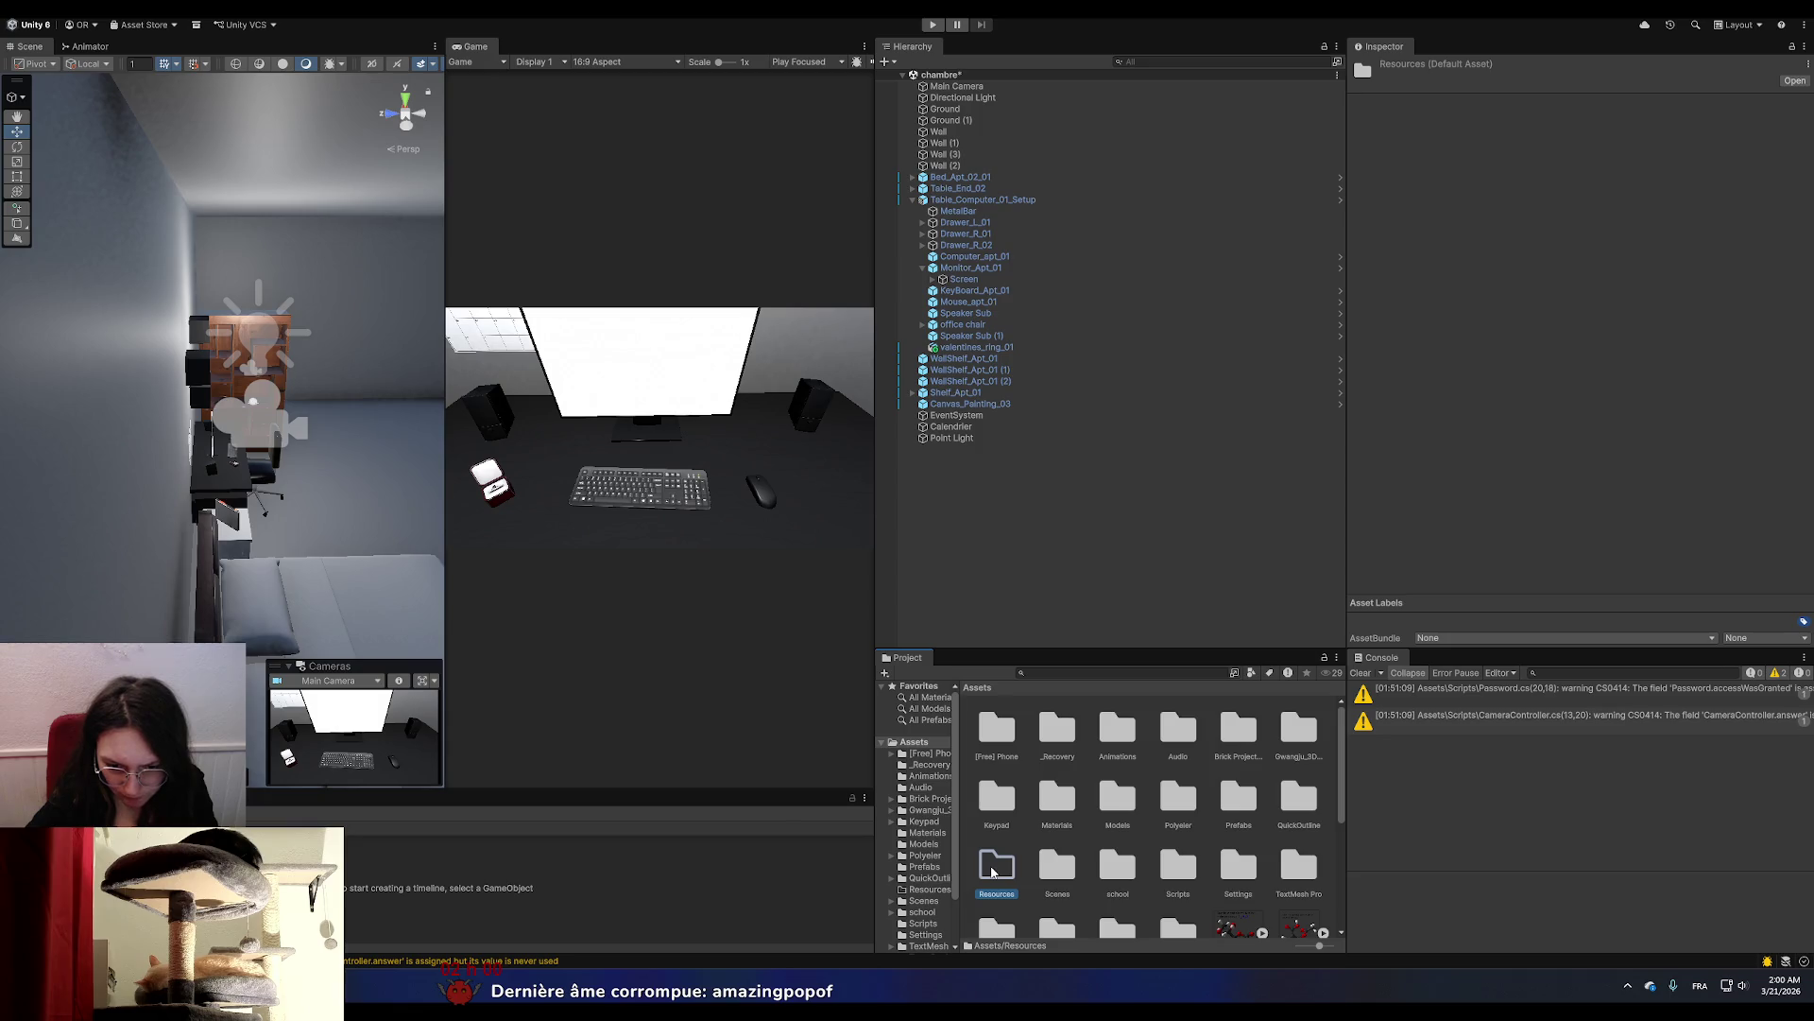
left_click(943, 756)
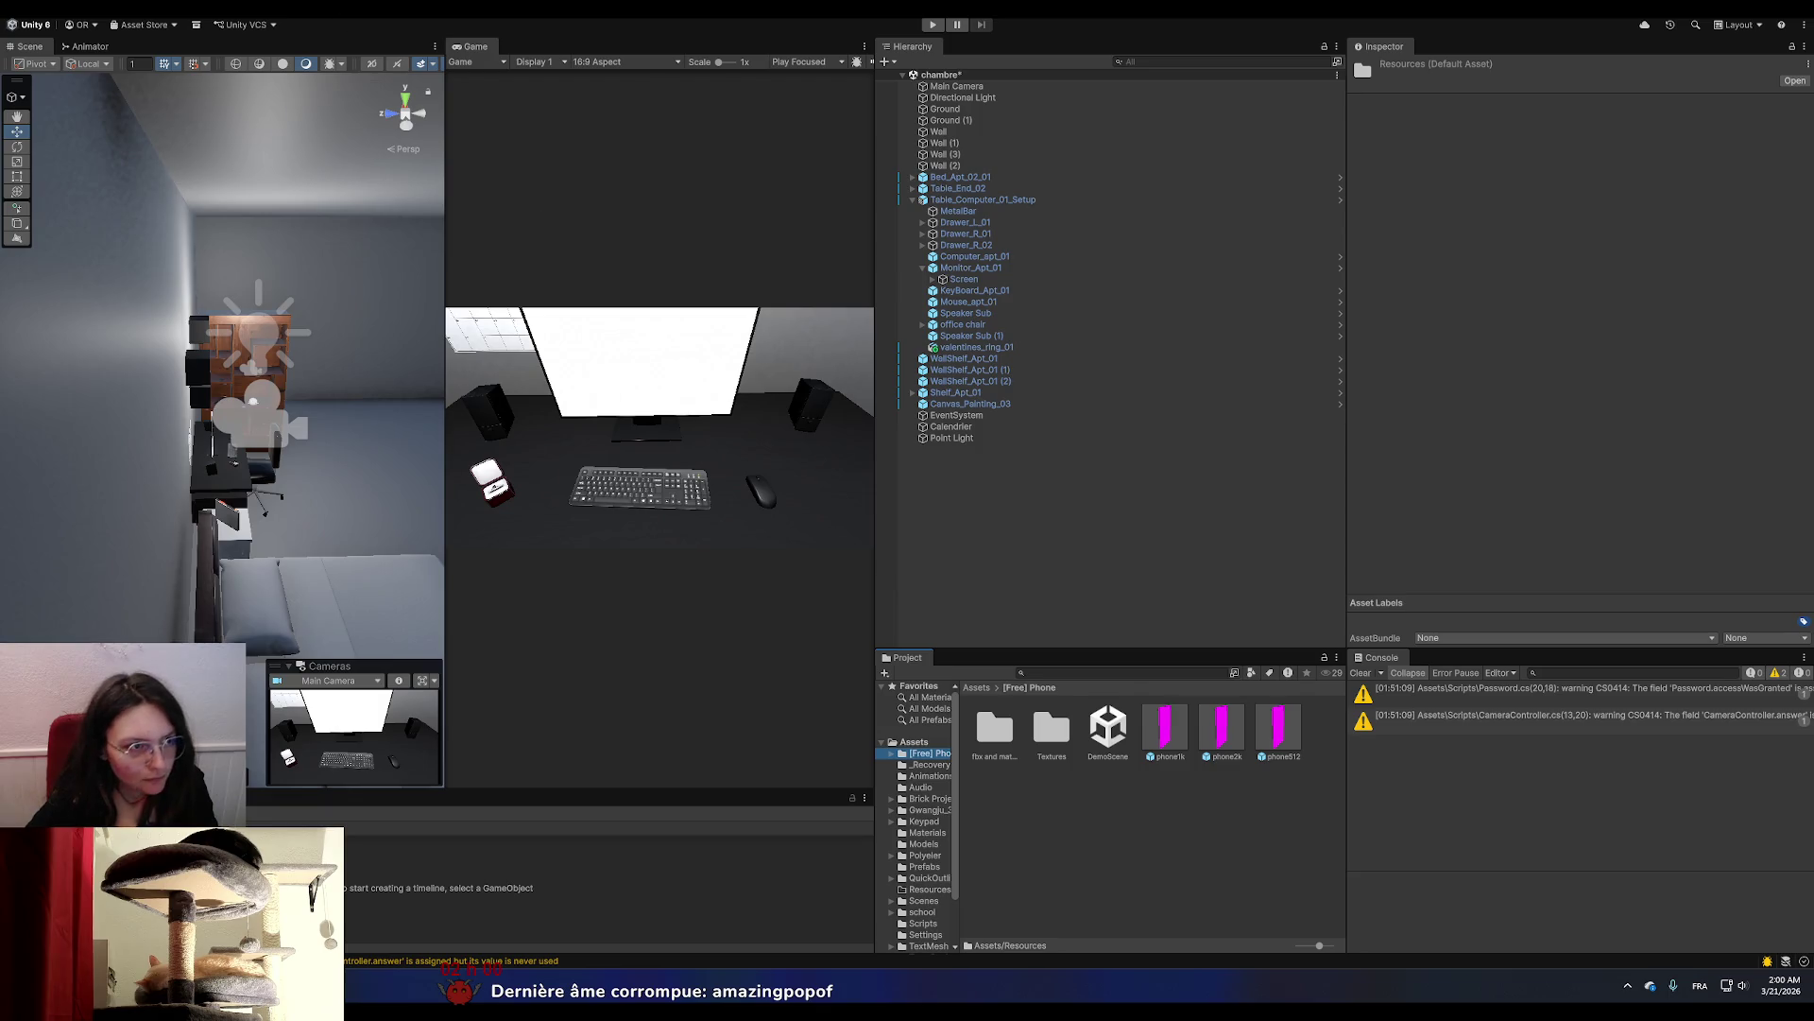
In the Render Pipeline Converter, enable all five Built-in to URP converters and initialize them, saving the scene.
left_click(312, 8)
mouse_move(421, 238)
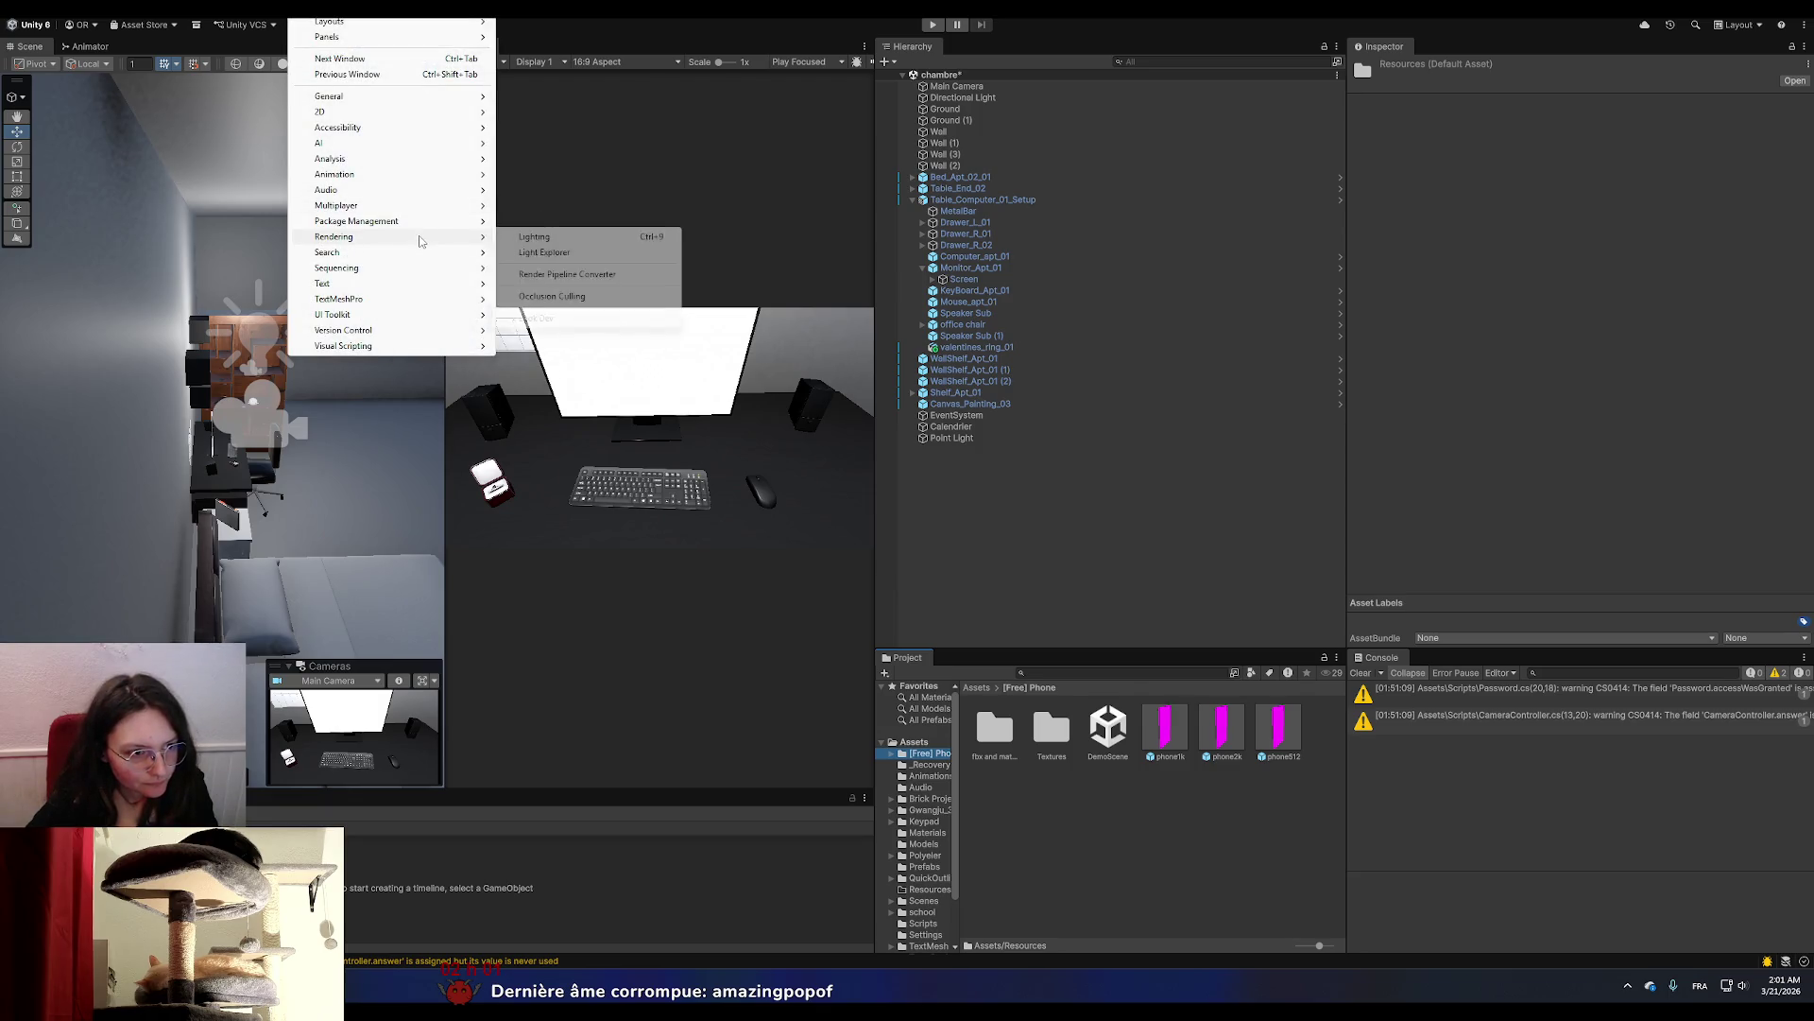
left_click(567, 274)
left_click(577, 370)
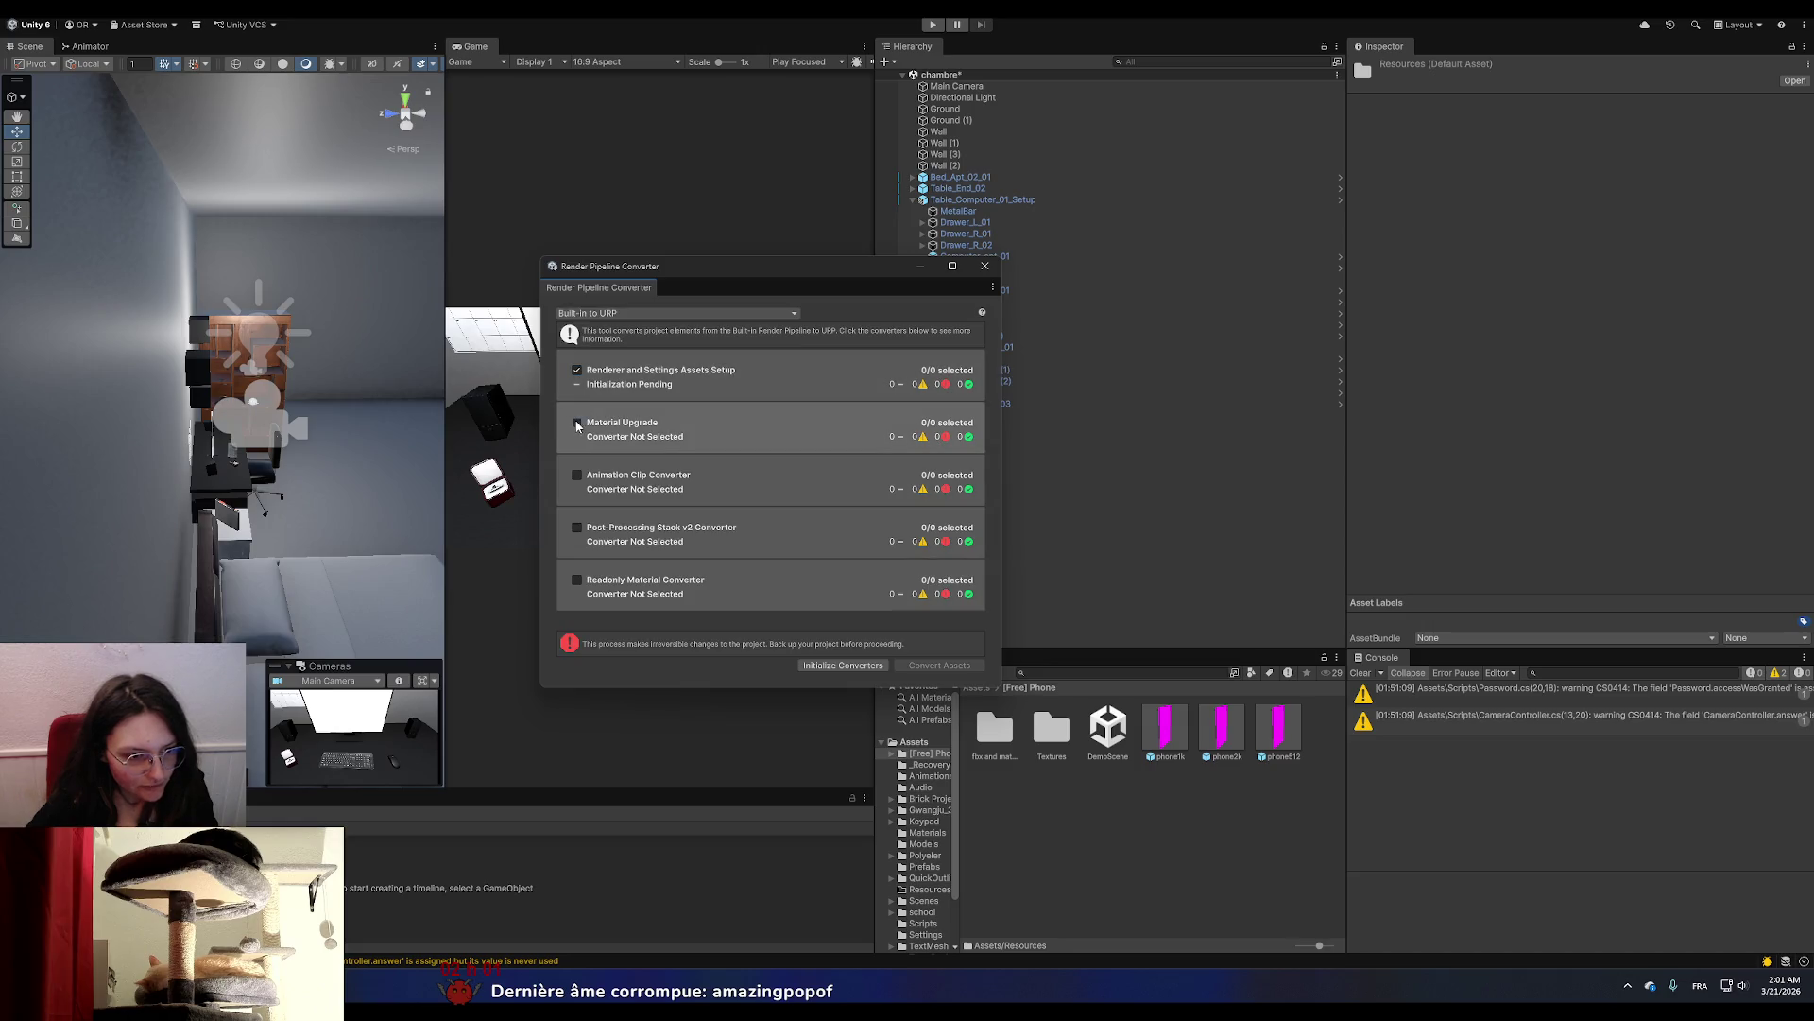
left_click(578, 422)
left_click(578, 474)
left_click(578, 527)
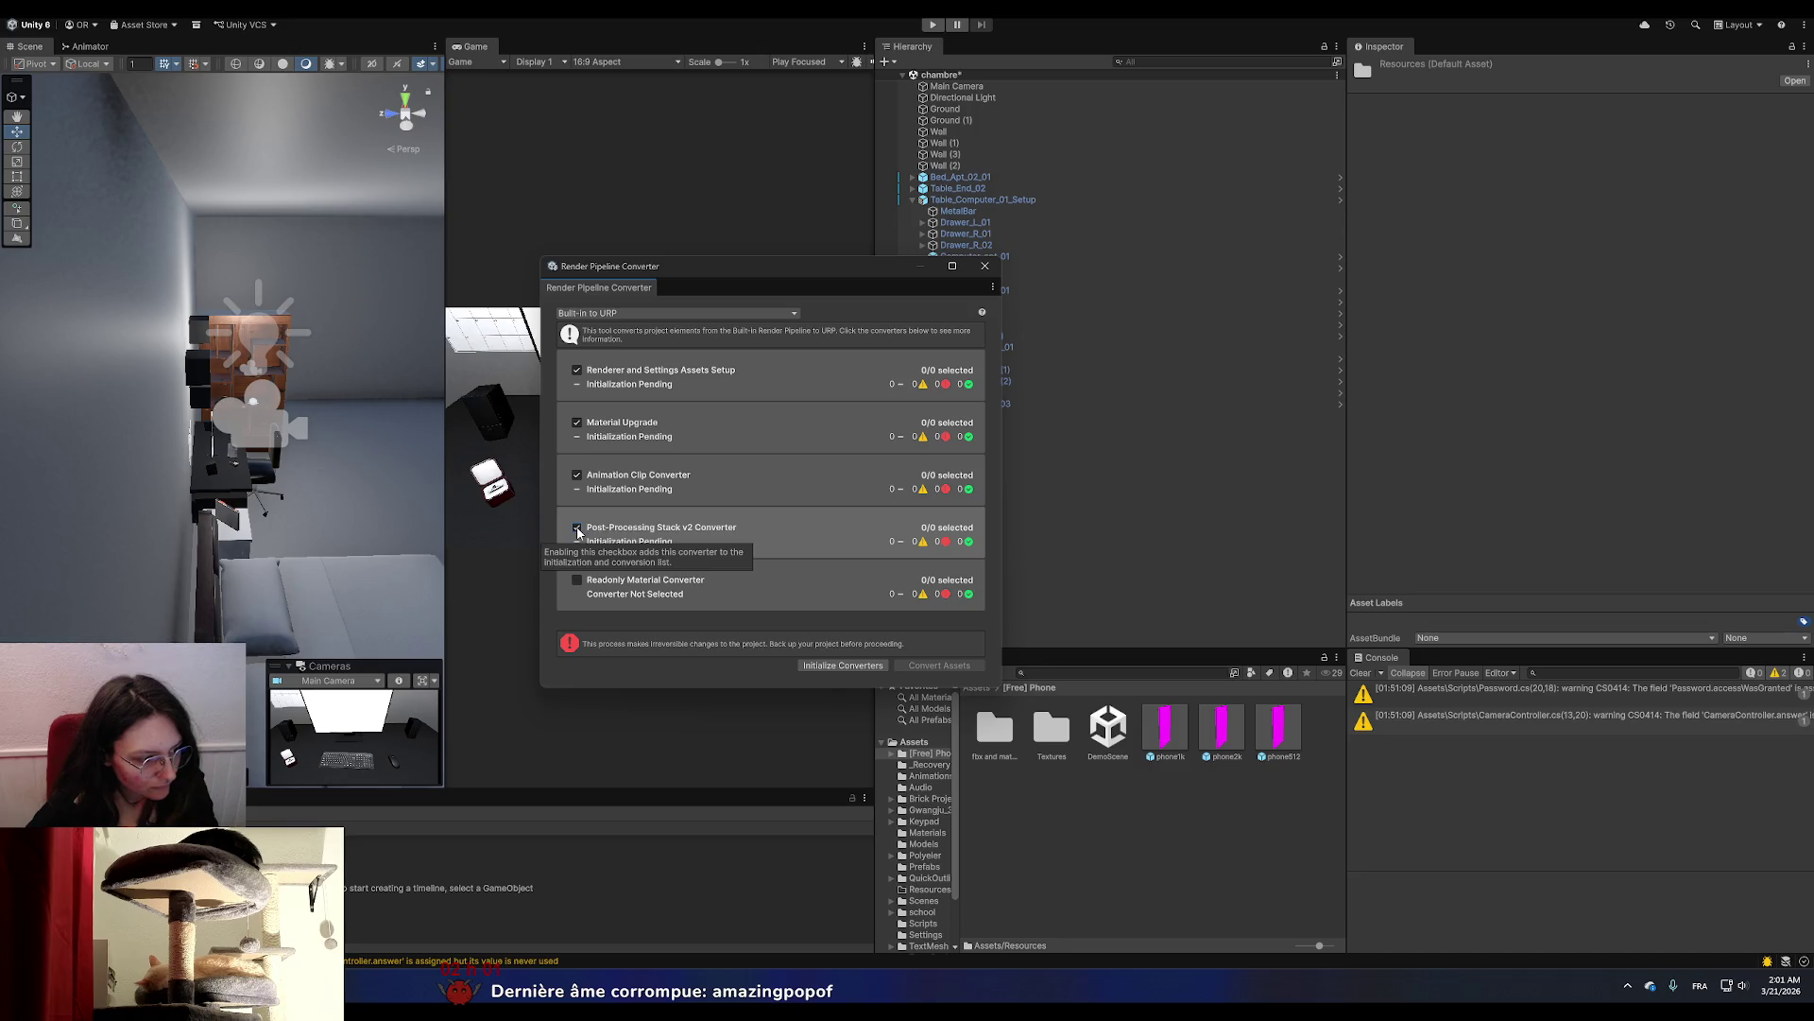
left_click(576, 579)
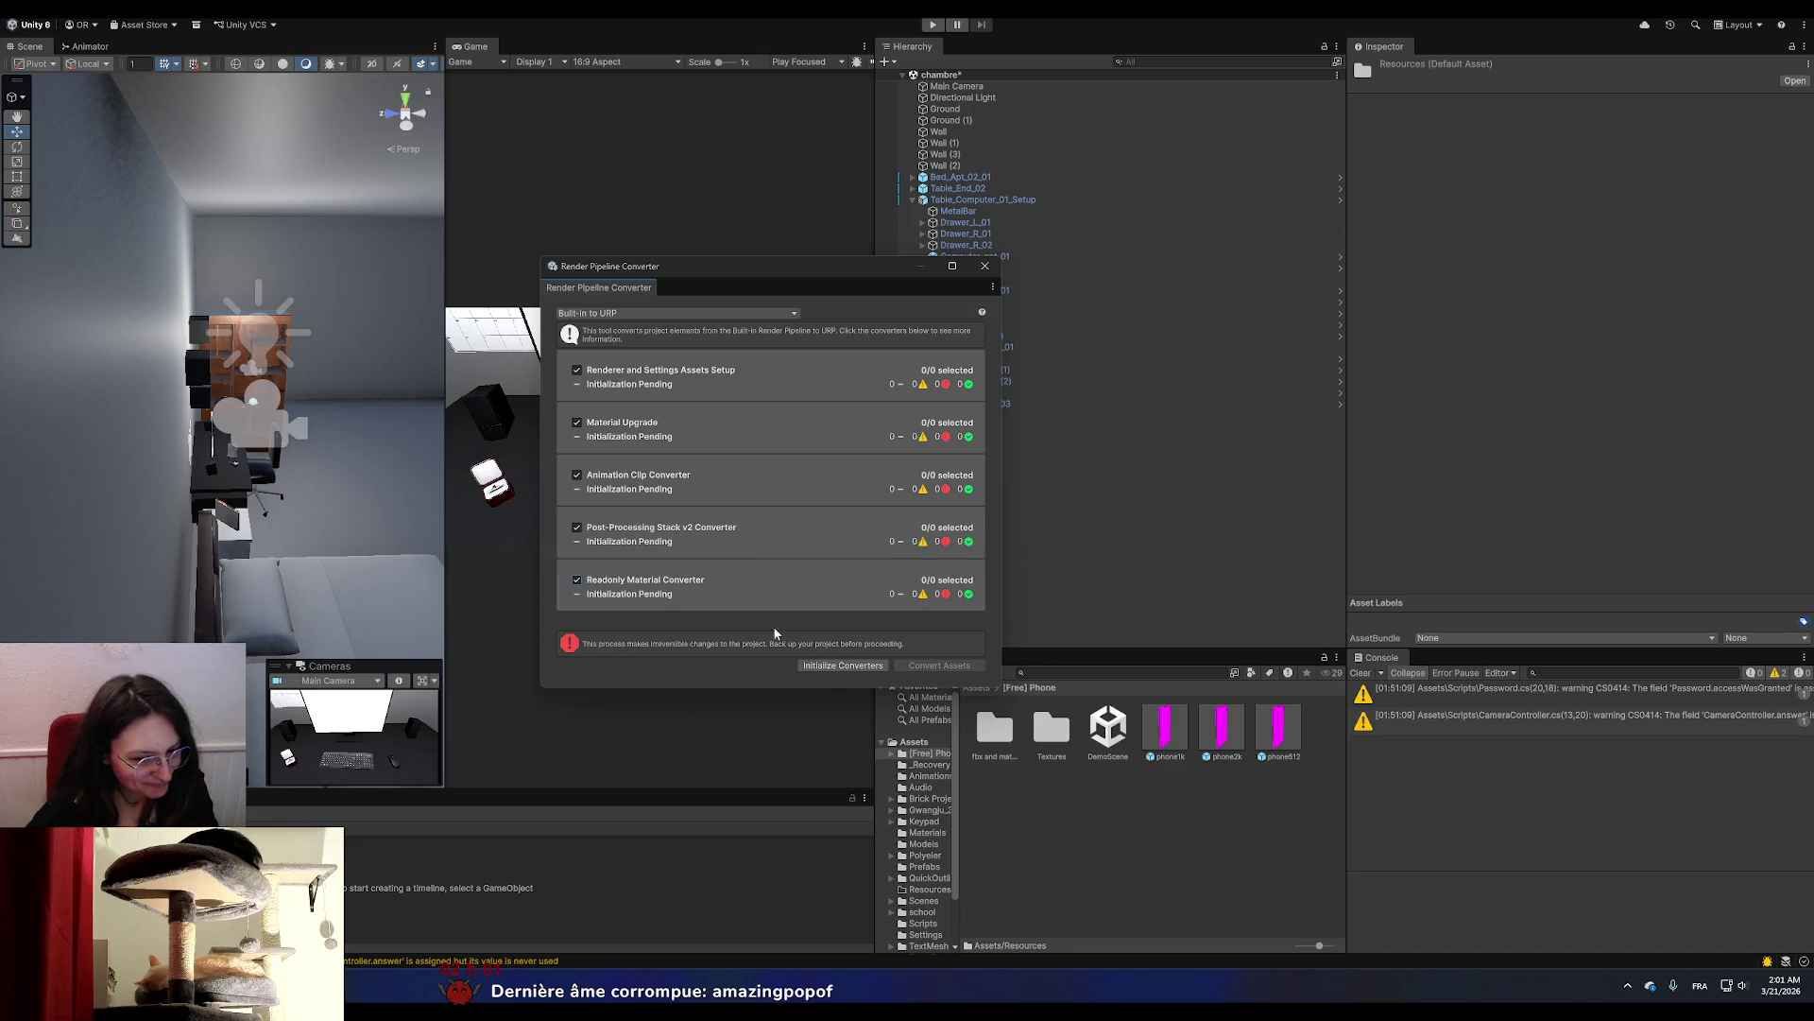
left_click(843, 665)
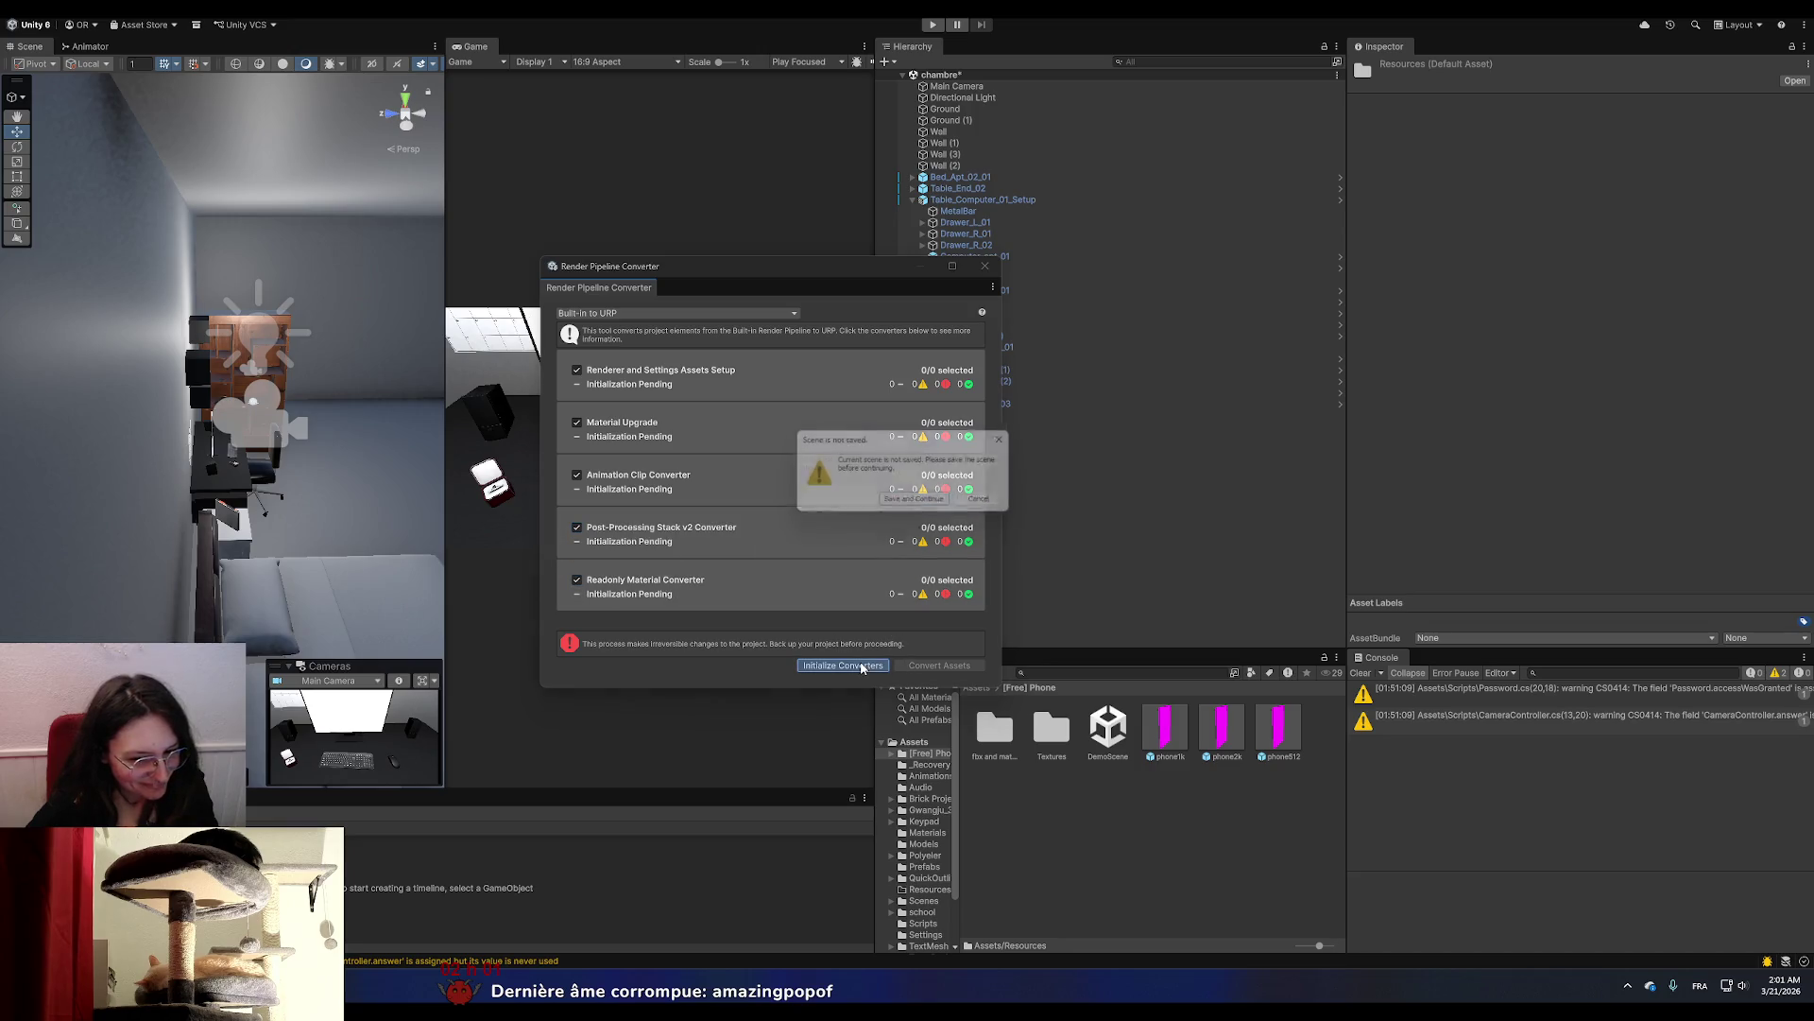
left_click(915, 503)
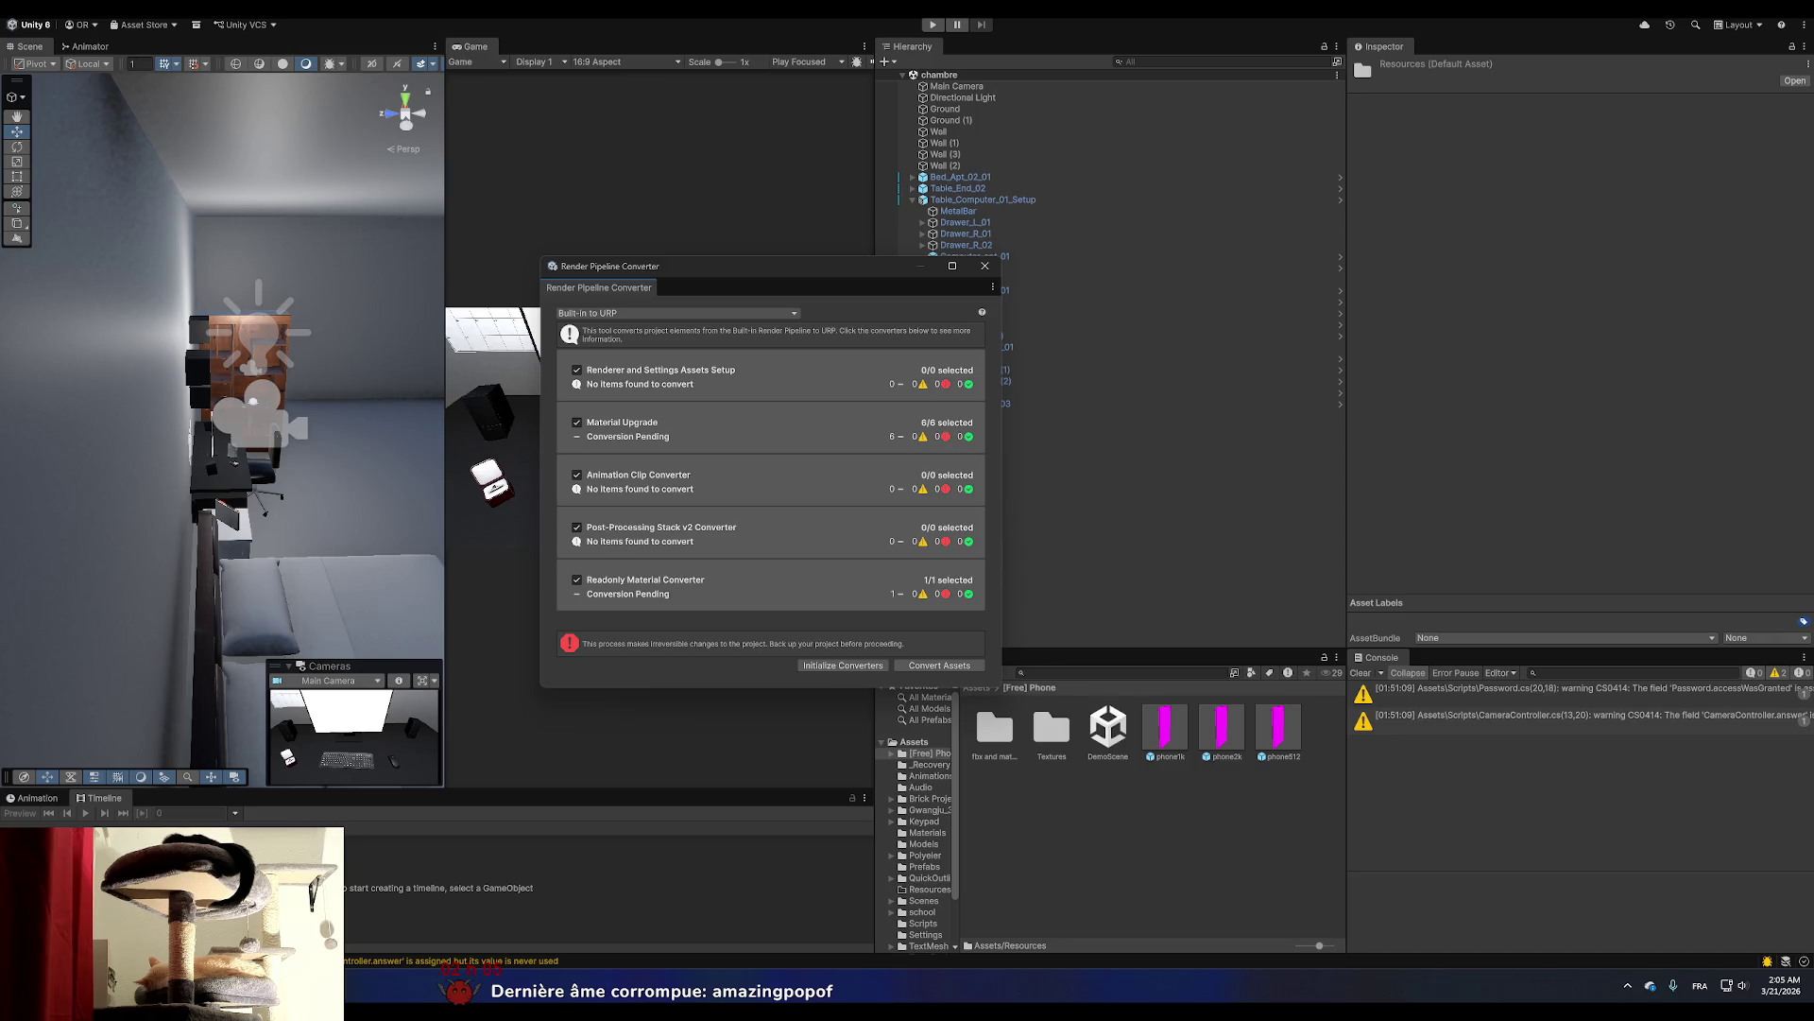
Convert the pending materials to URP and close the Render Pipeline Converter window.
left_click(978, 667)
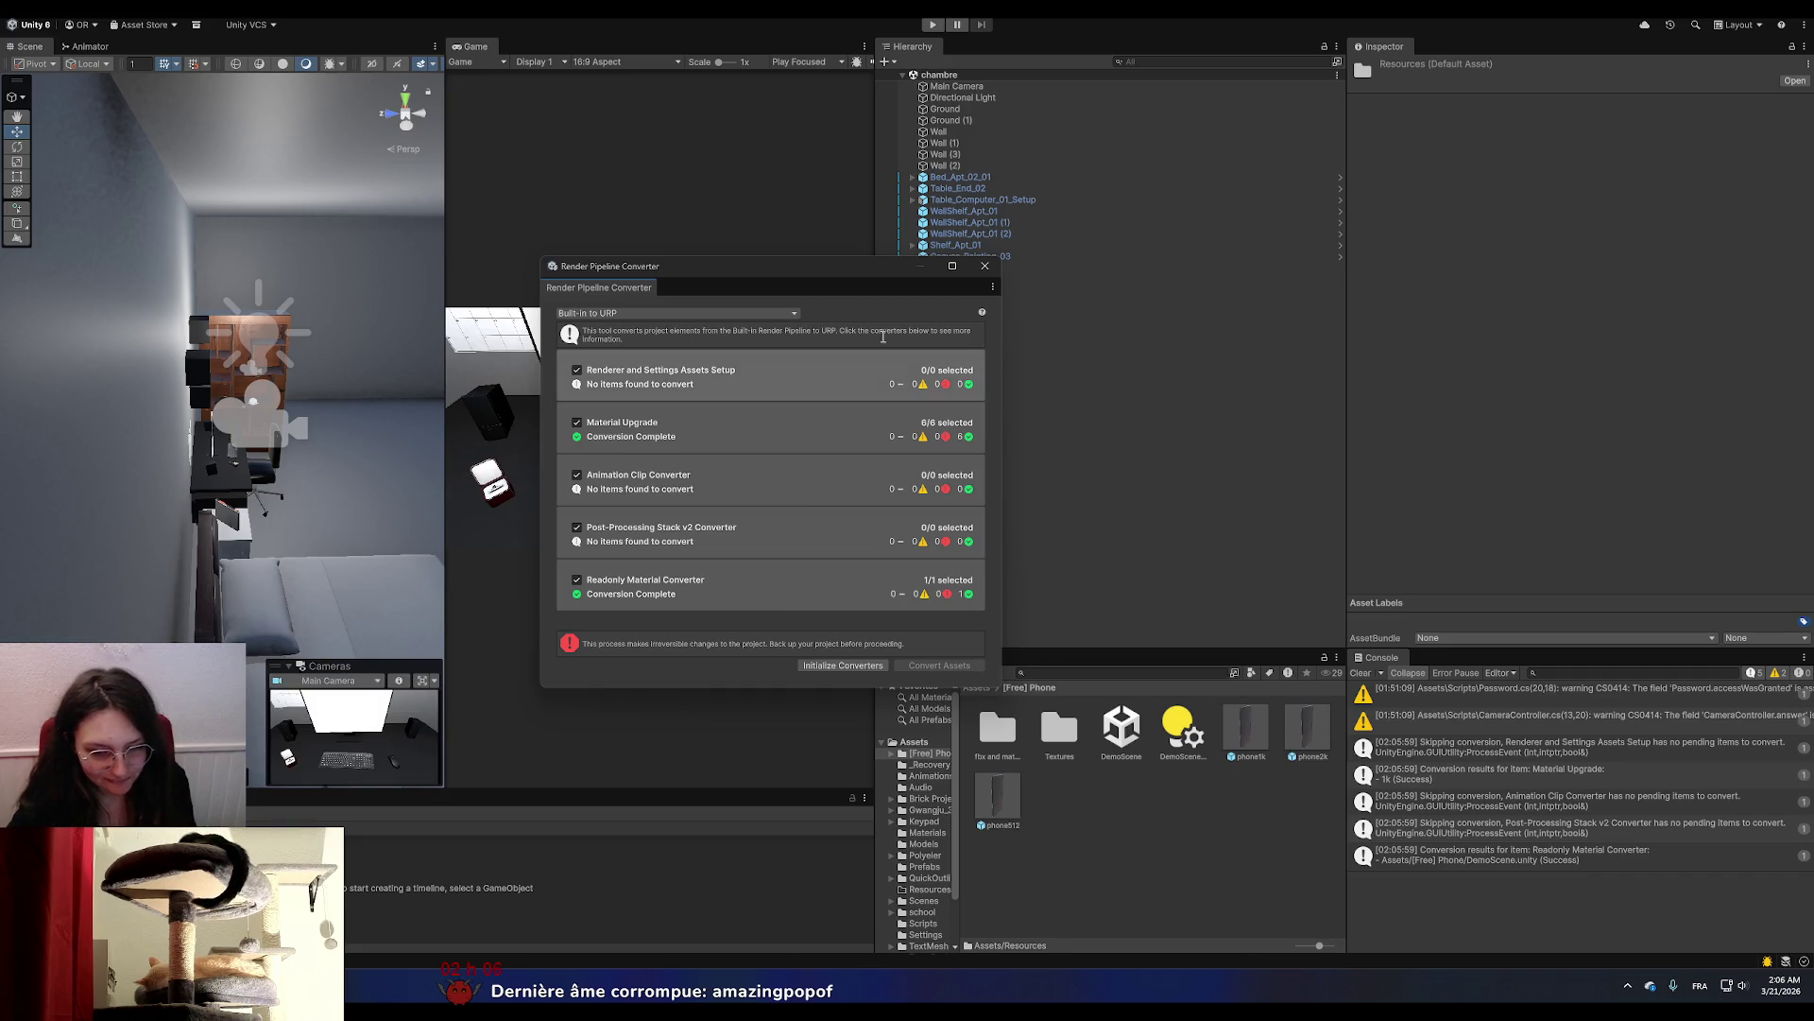
left_click(985, 269)
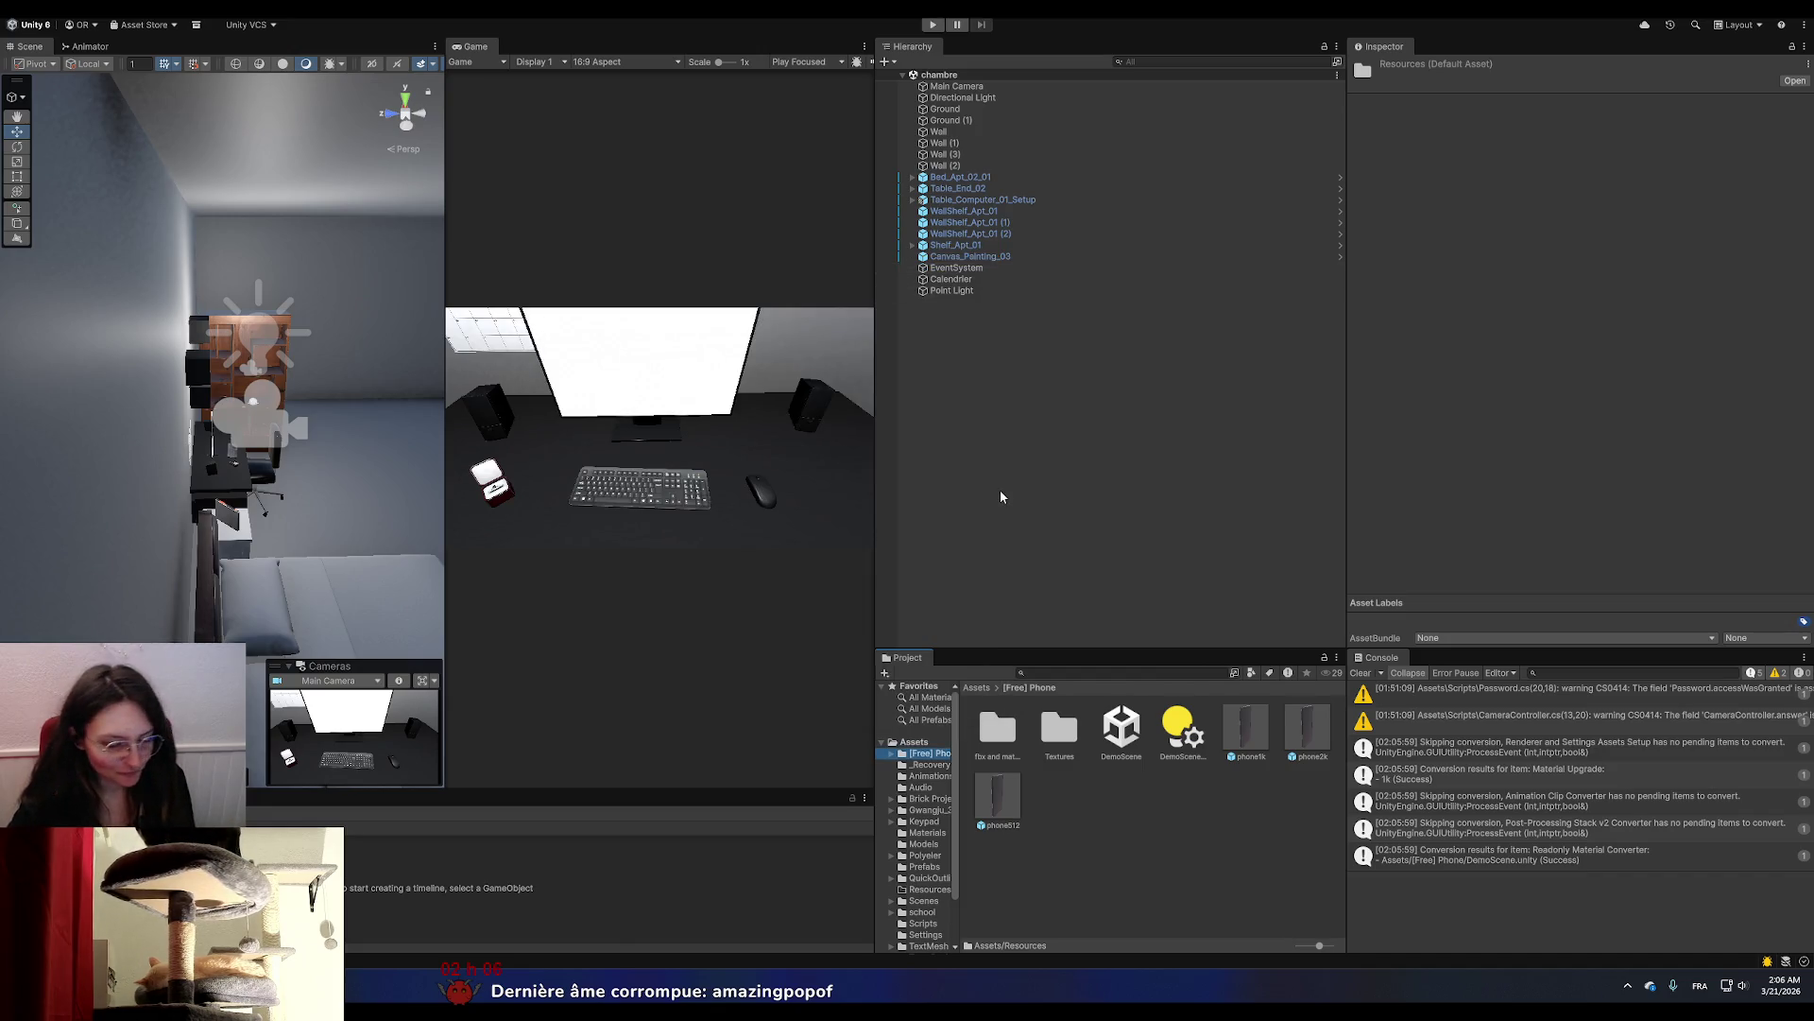
Compare the phone1k and phone512 prefabs in the Inspector, ending on phone1k.
left_click(1246, 719)
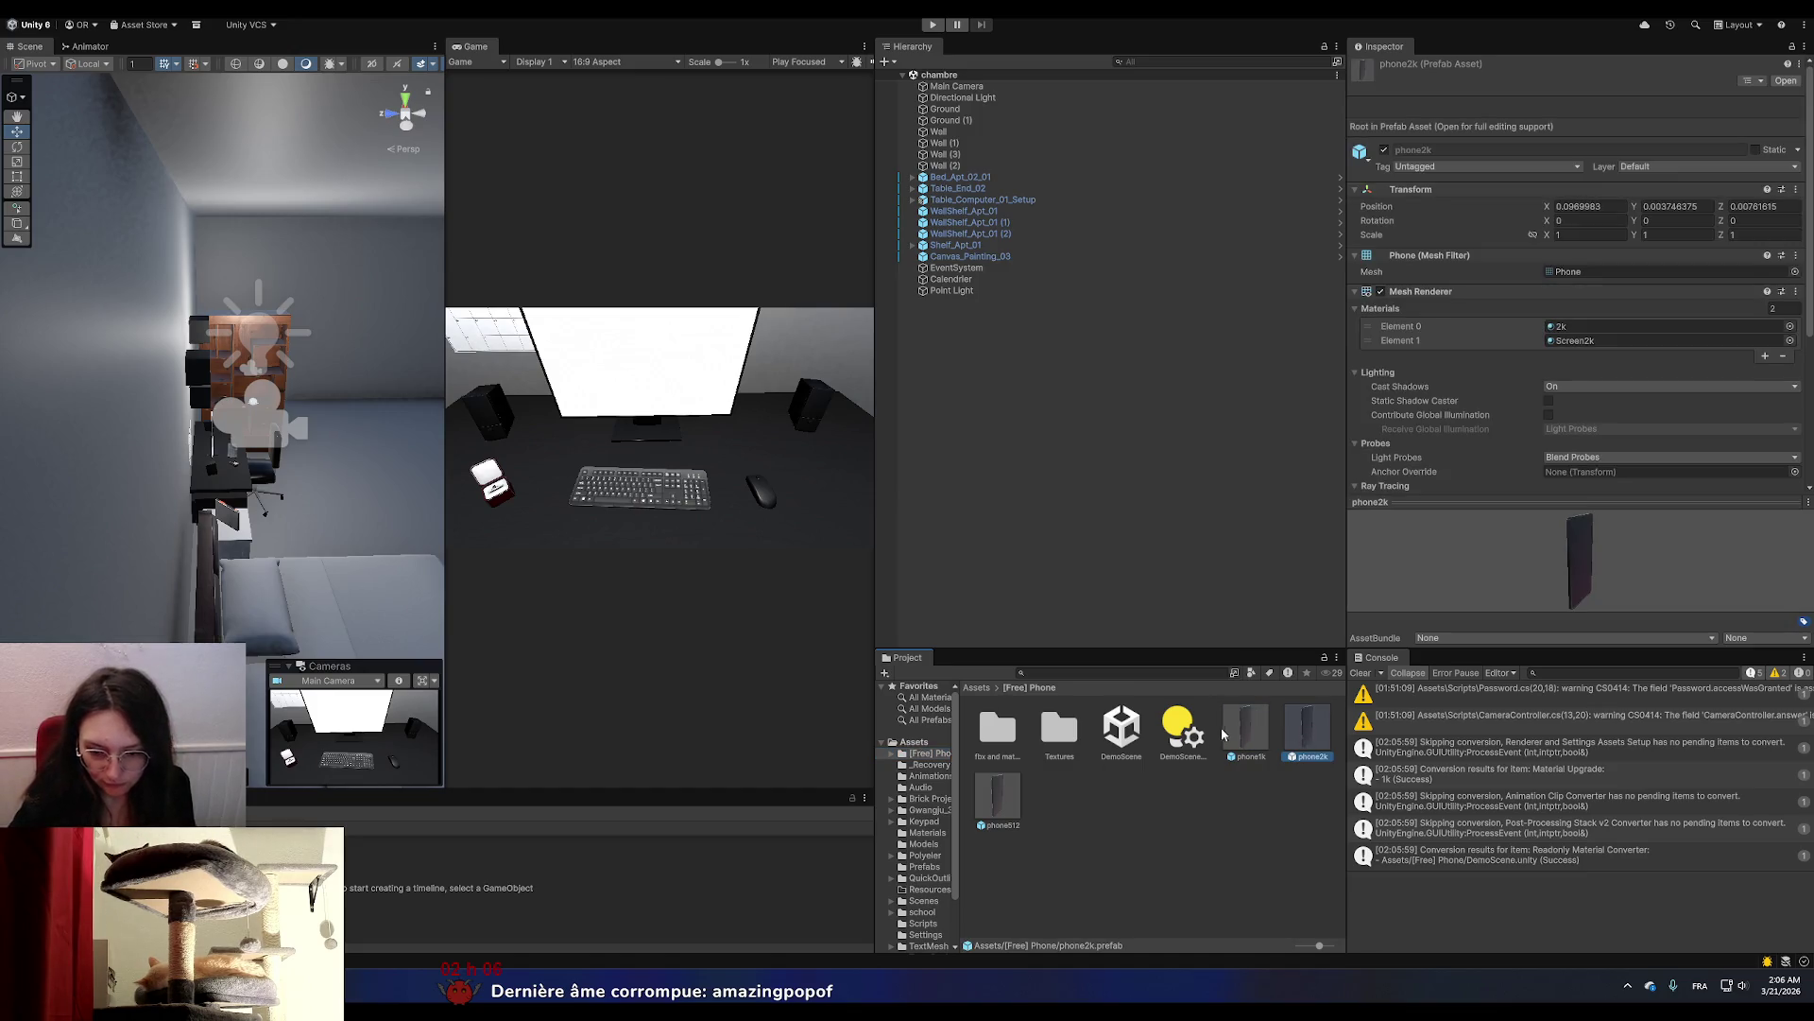
left_click(986, 803)
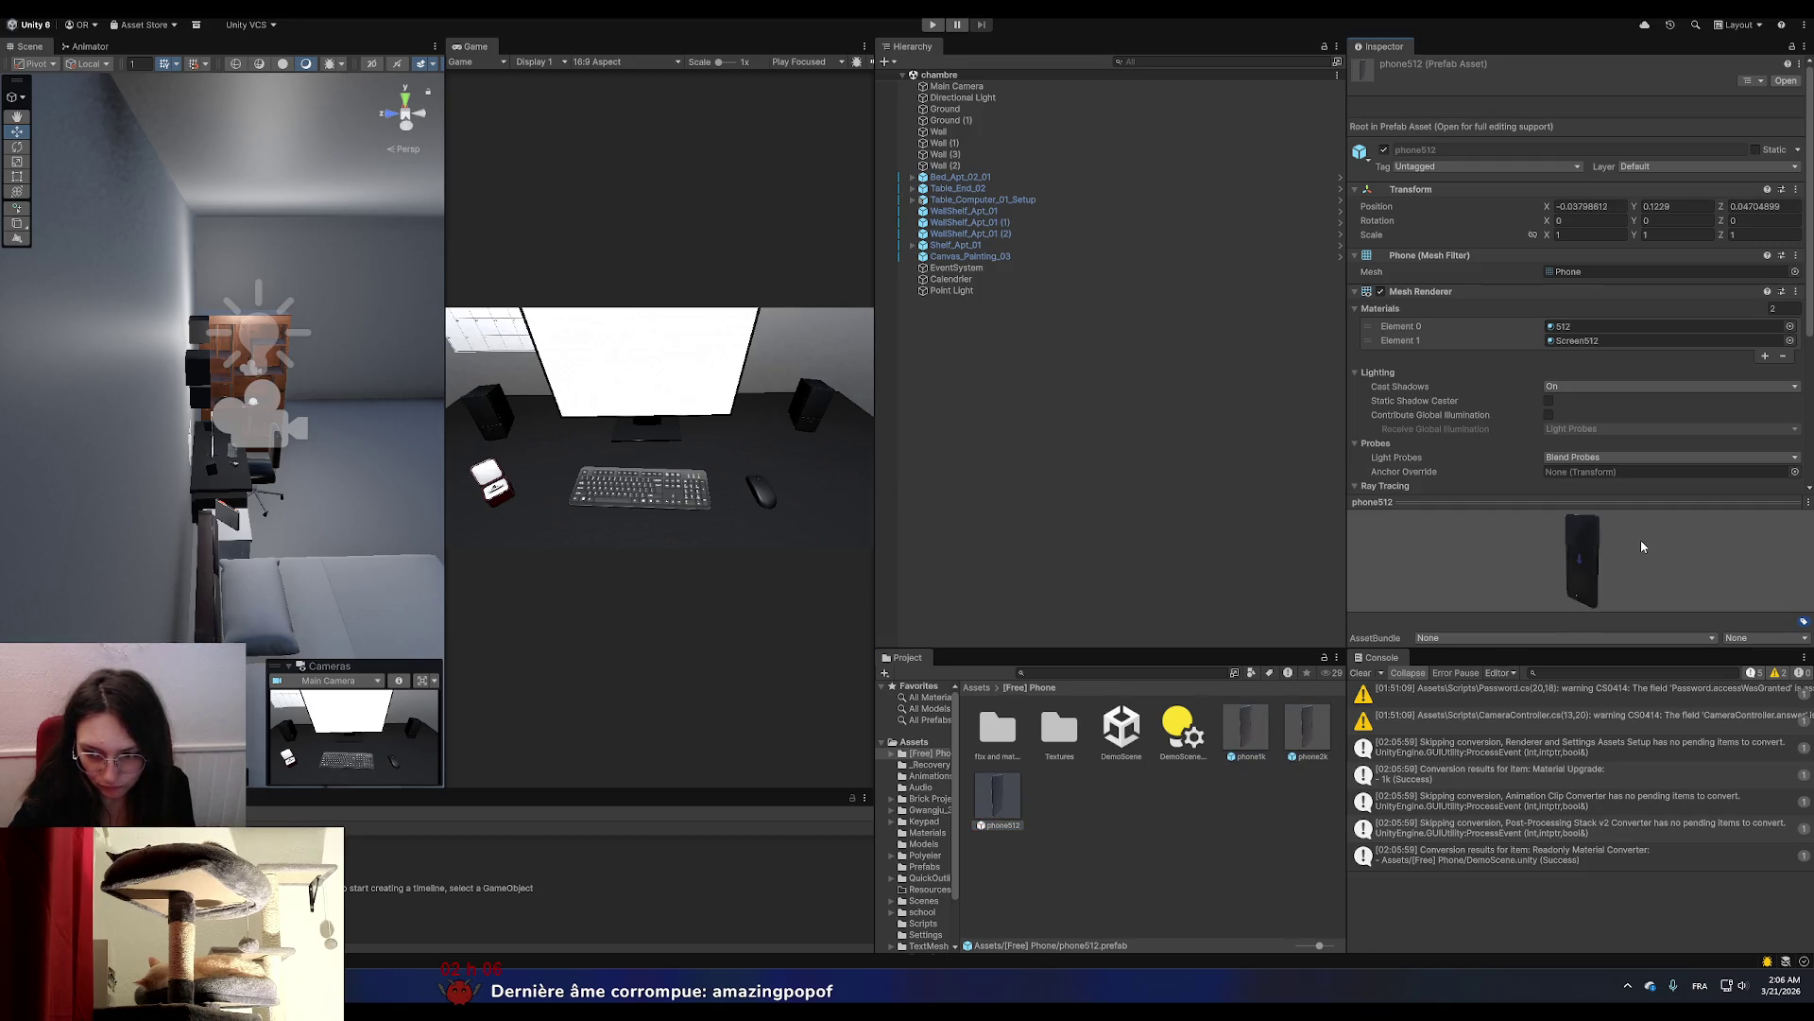
left_click(1257, 728)
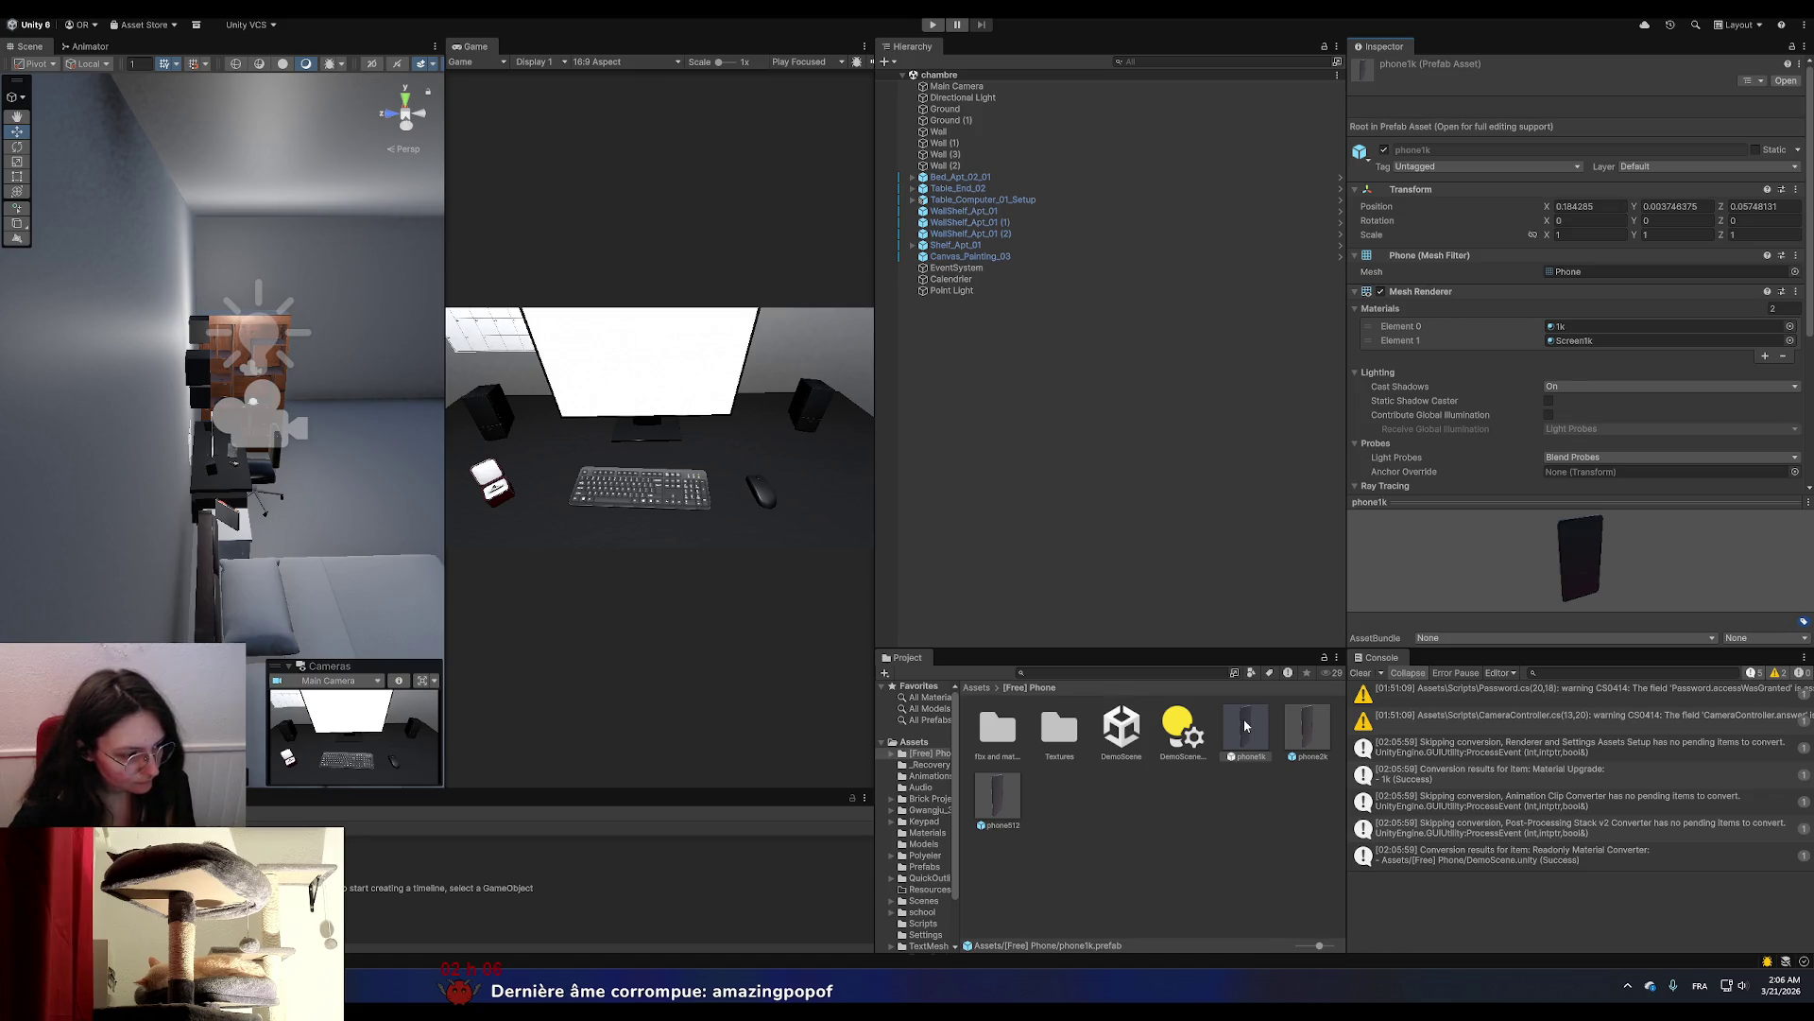
Drop phone1k into the scene, set the prefab's scale to 0.13 in Prefab Mode, and select the instance.
mouse_move(1245, 724)
left_mouse_down()
mouse_move(961, 369)
mouse_move(956, 334)
left_mouse_up()
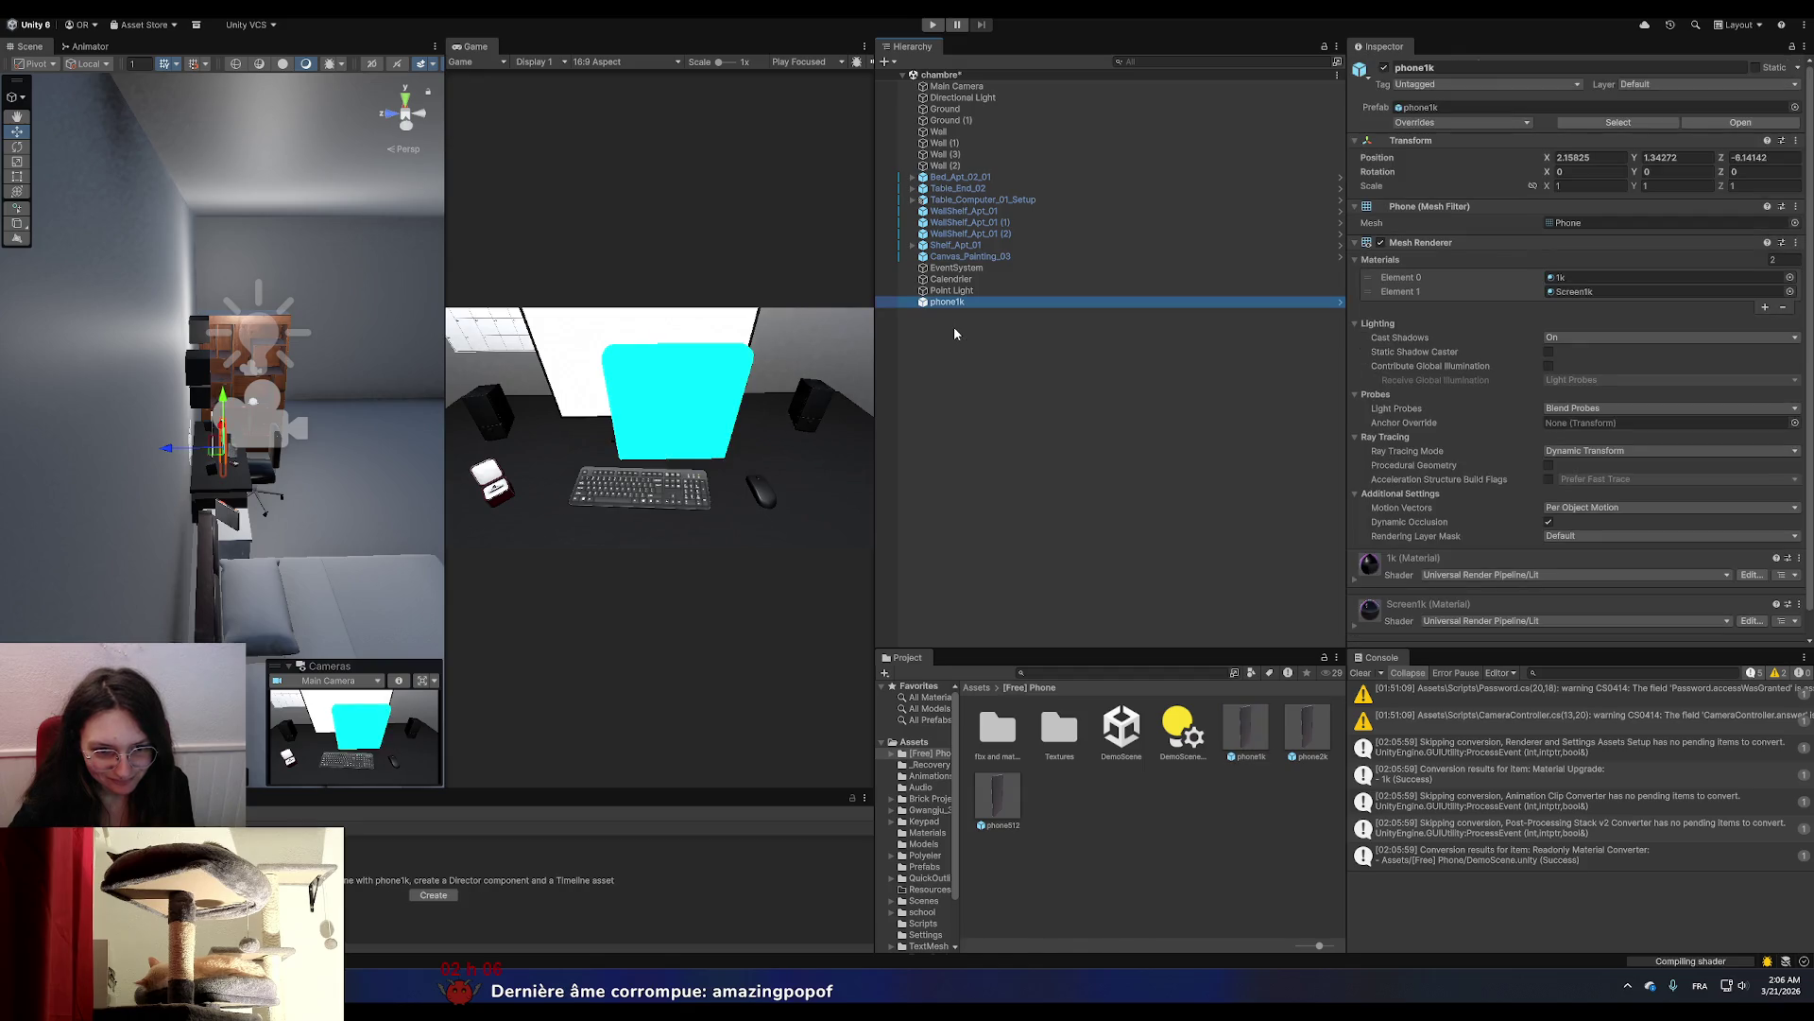
double_click(1250, 742)
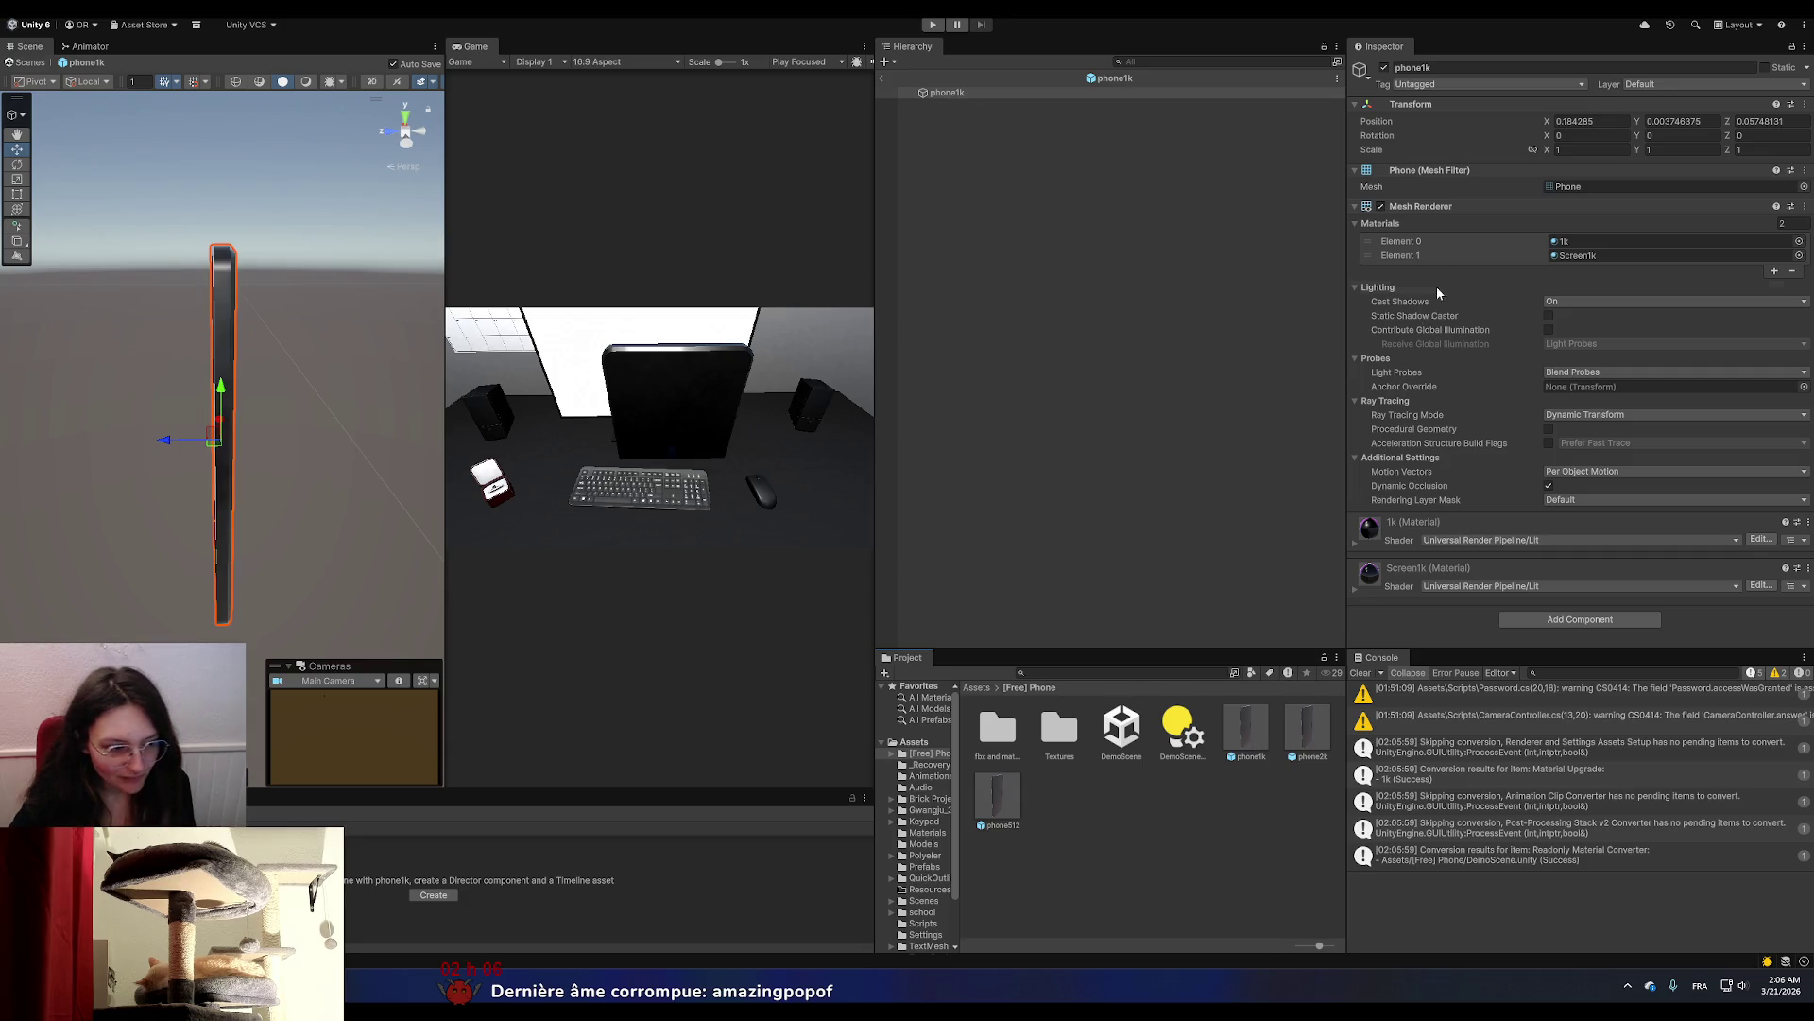
left_click(1587, 149)
type("0.13")
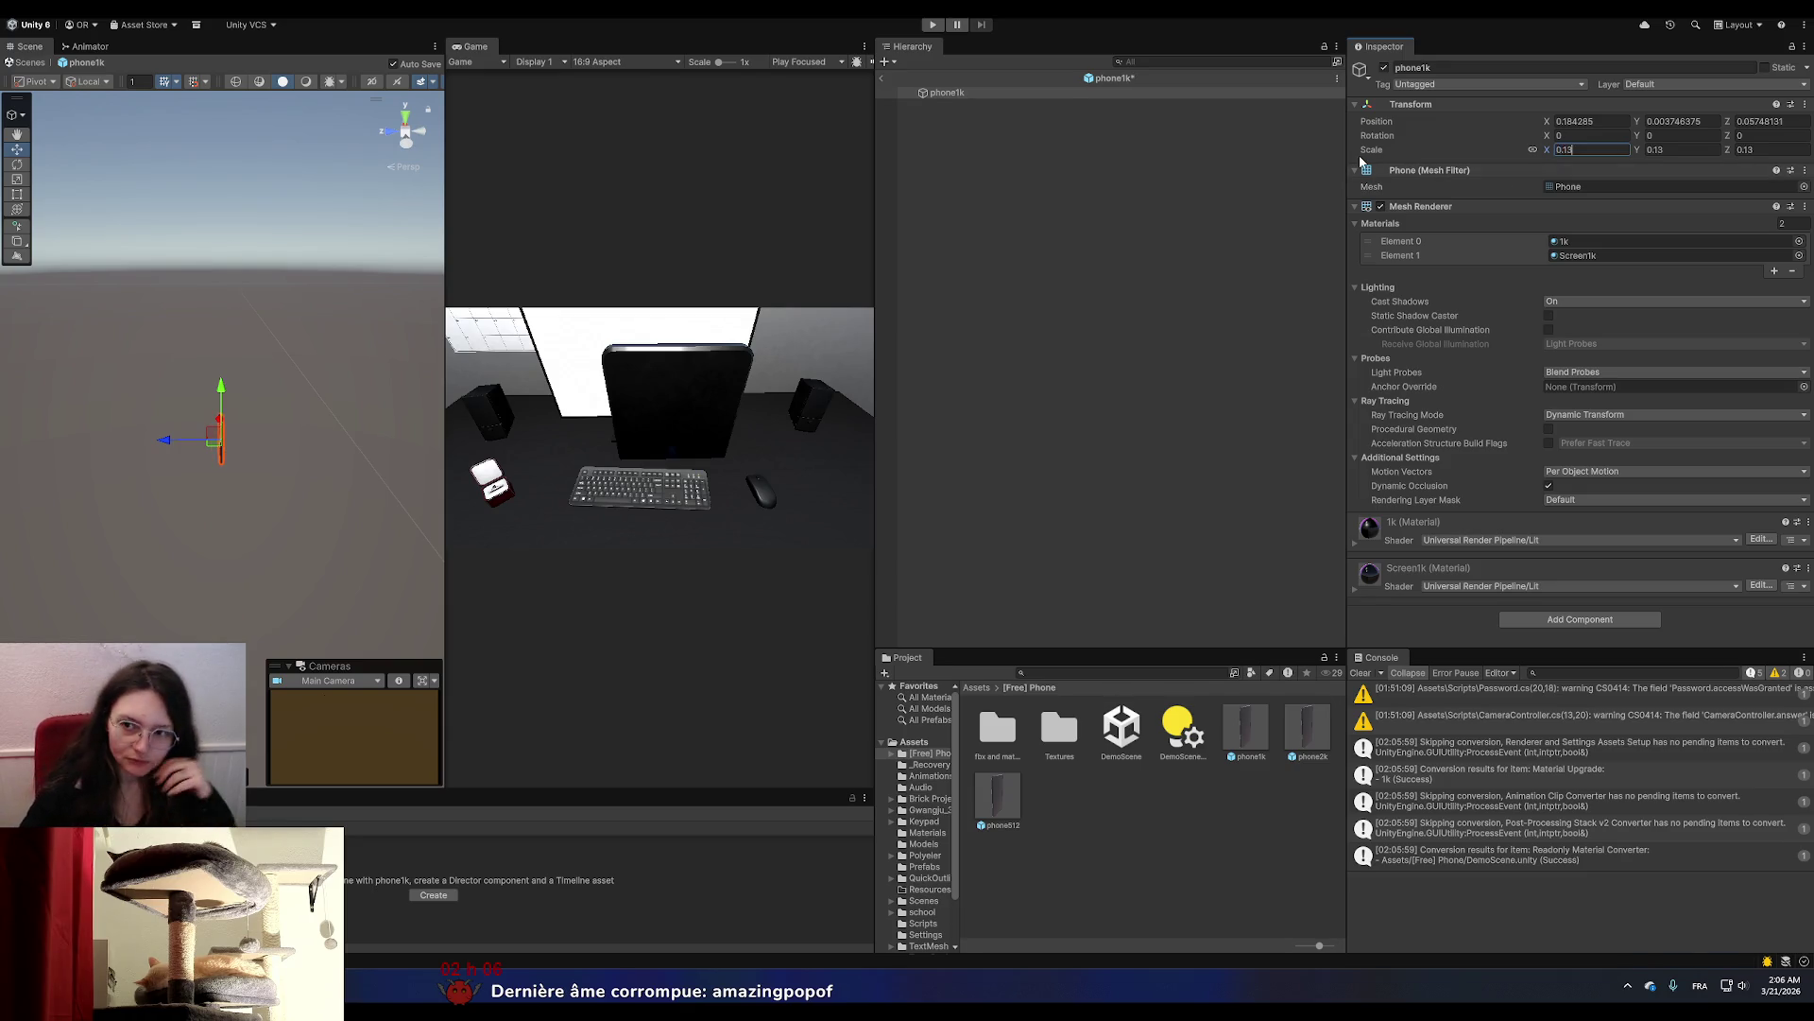
left_click(886, 79)
left_click(973, 302)
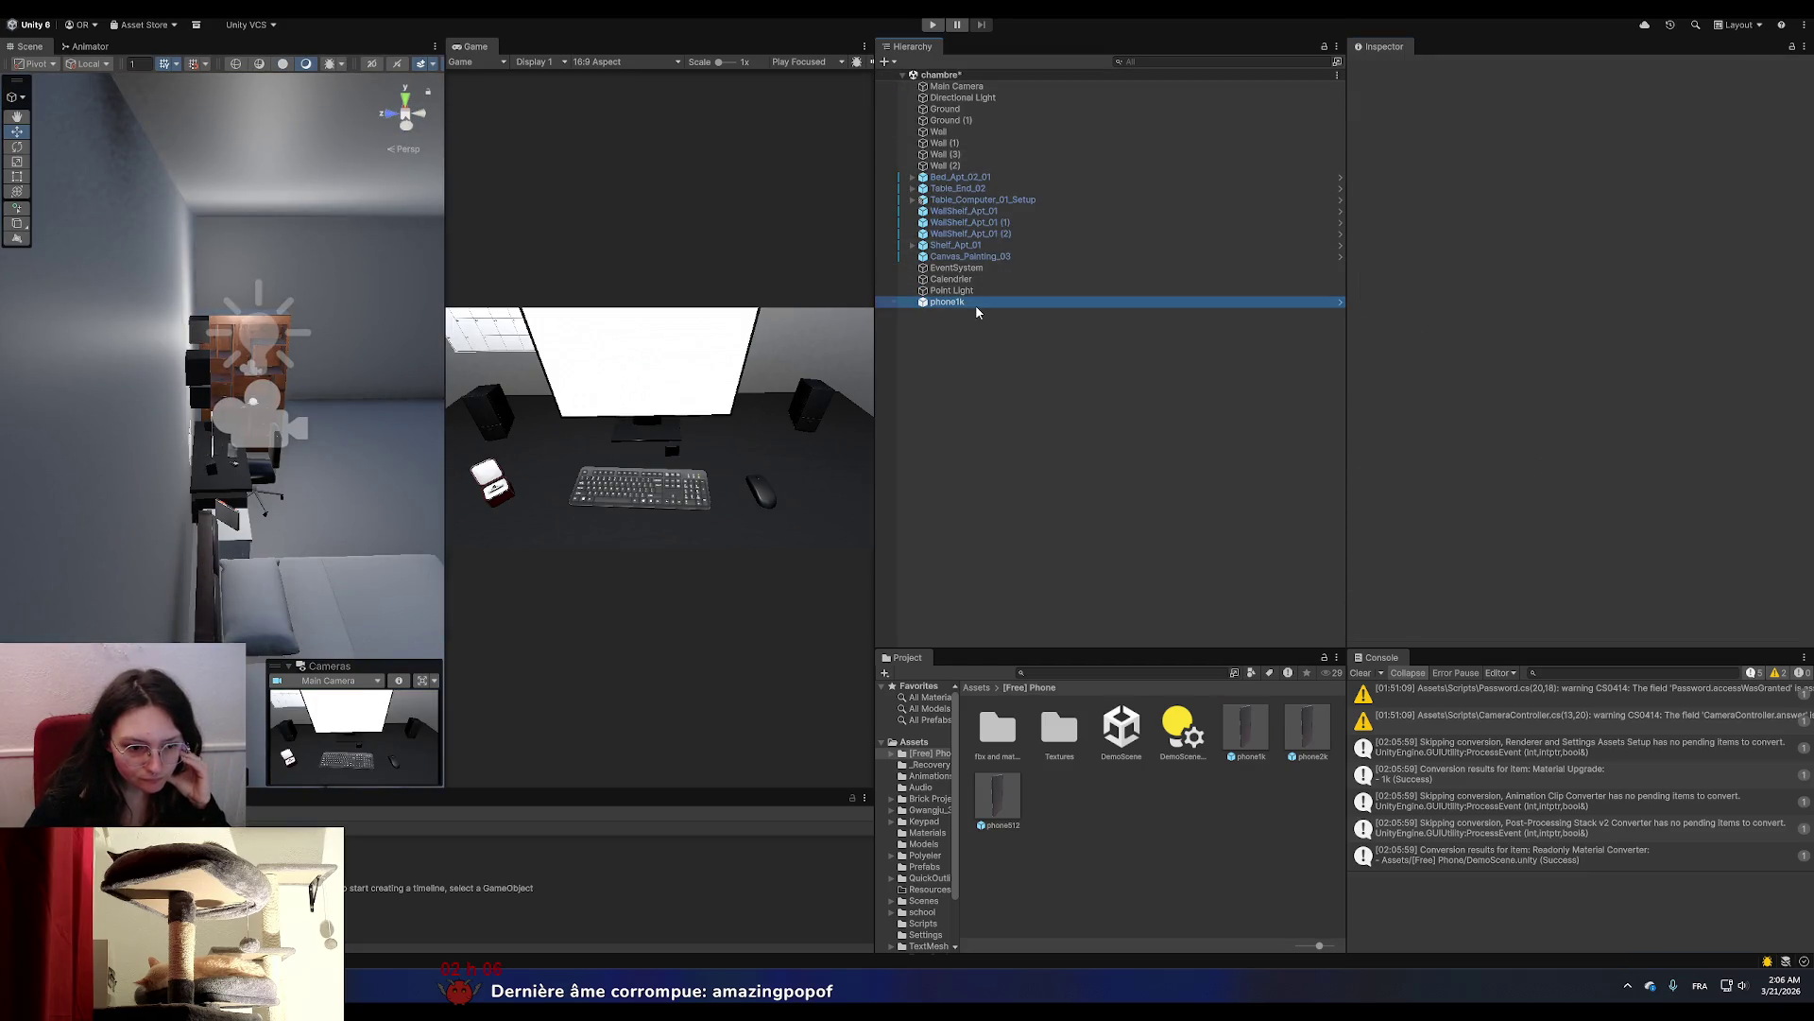
Frame the phone in the Scene view and set its X rotation to 90.
key("f")
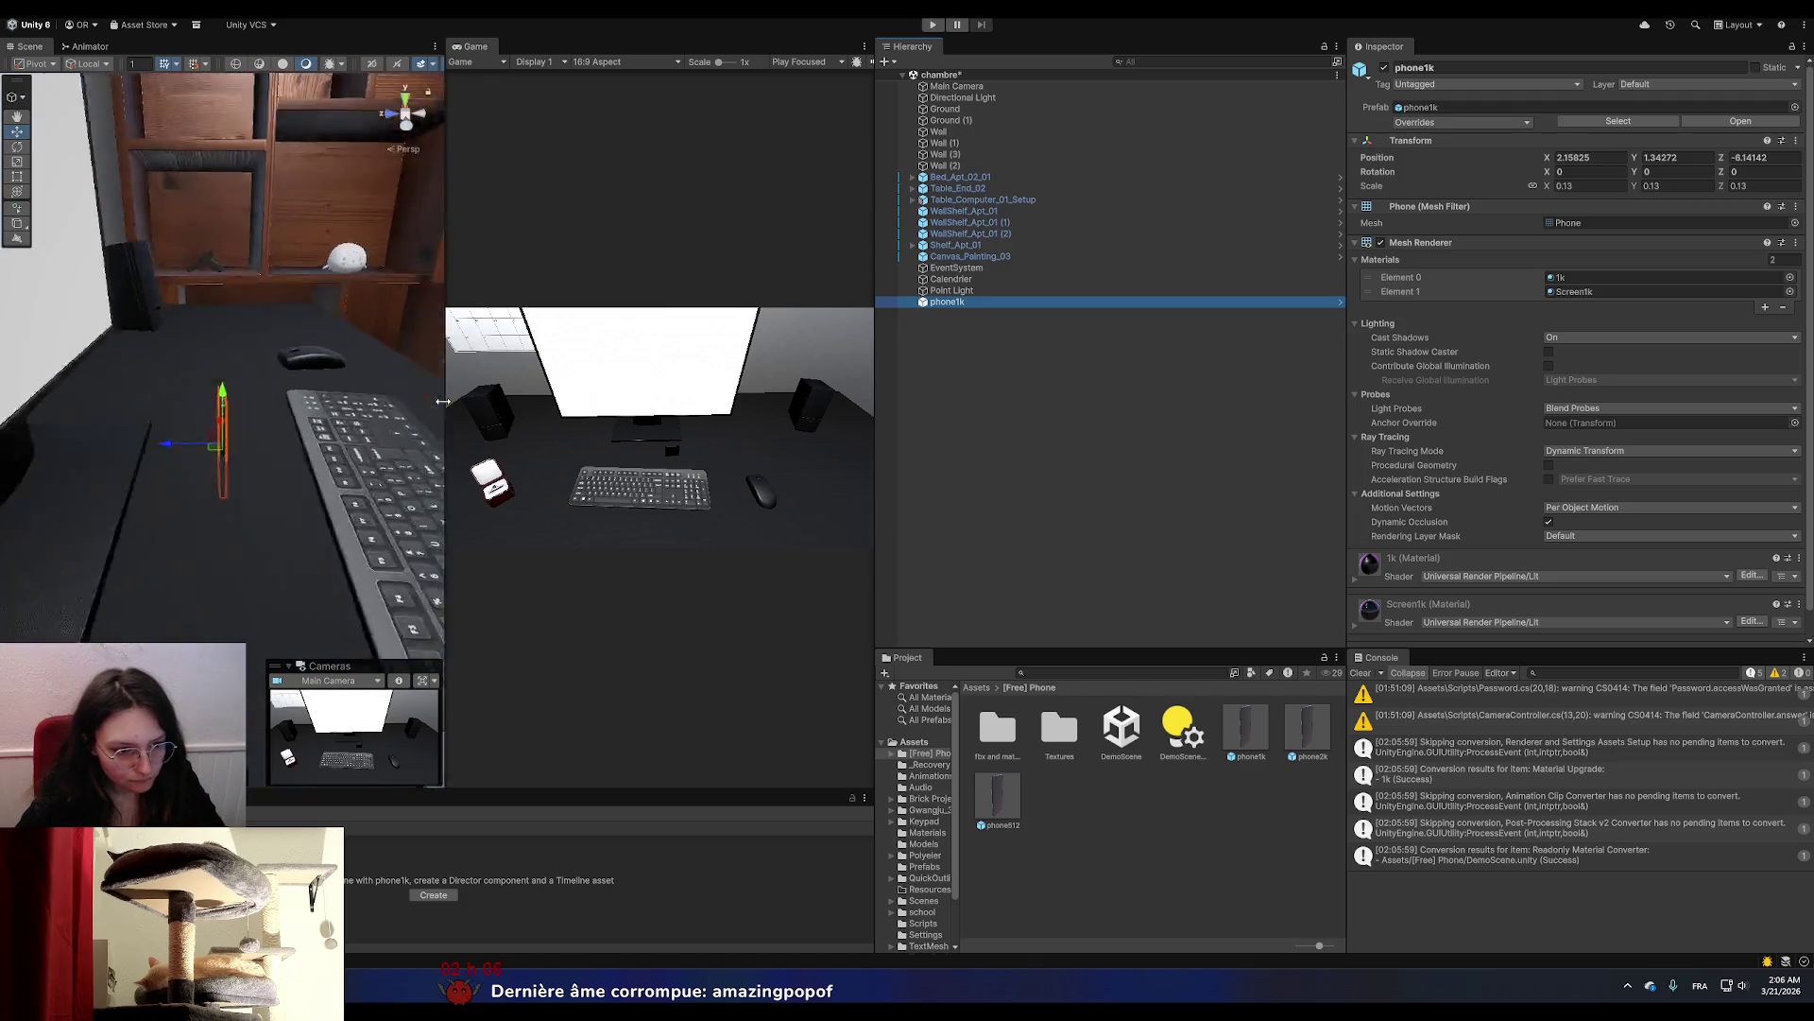
mouse_move(335, 456)
left_mouse_down()
mouse_move(234, 413)
mouse_move(237, 396)
left_mouse_up()
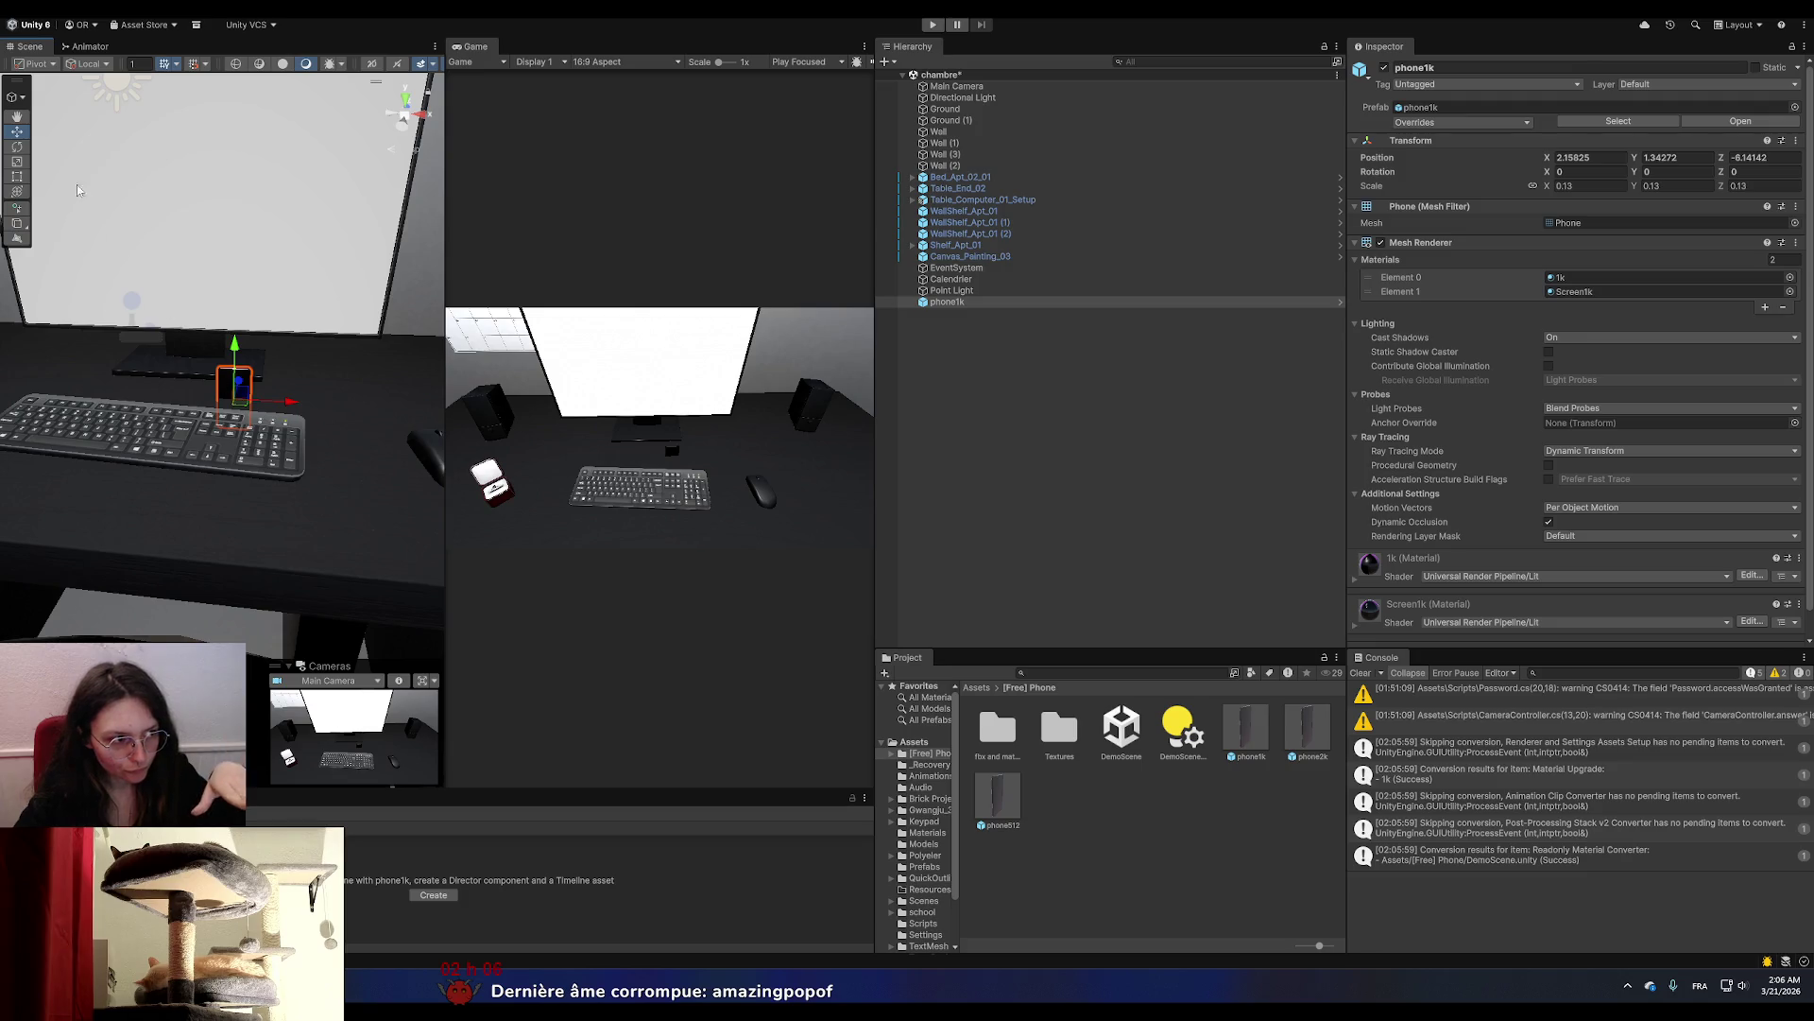
left_click(18, 147)
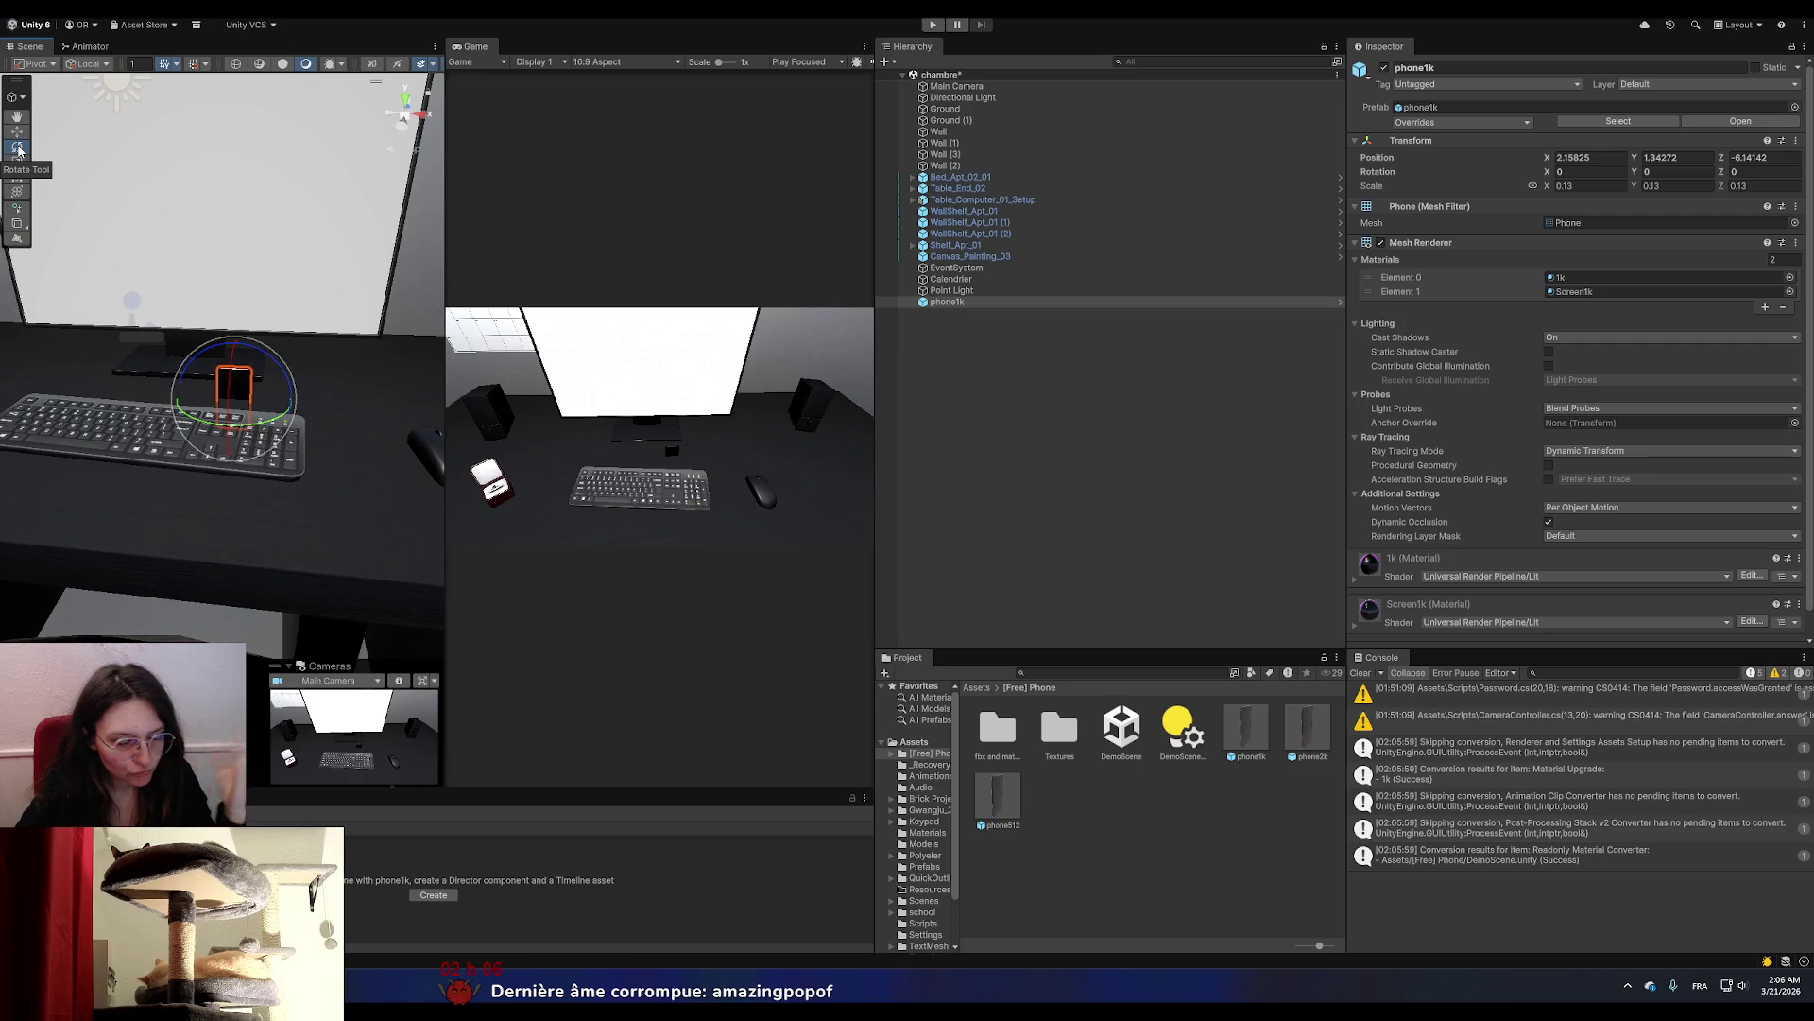
left_click(1576, 172)
type("90")
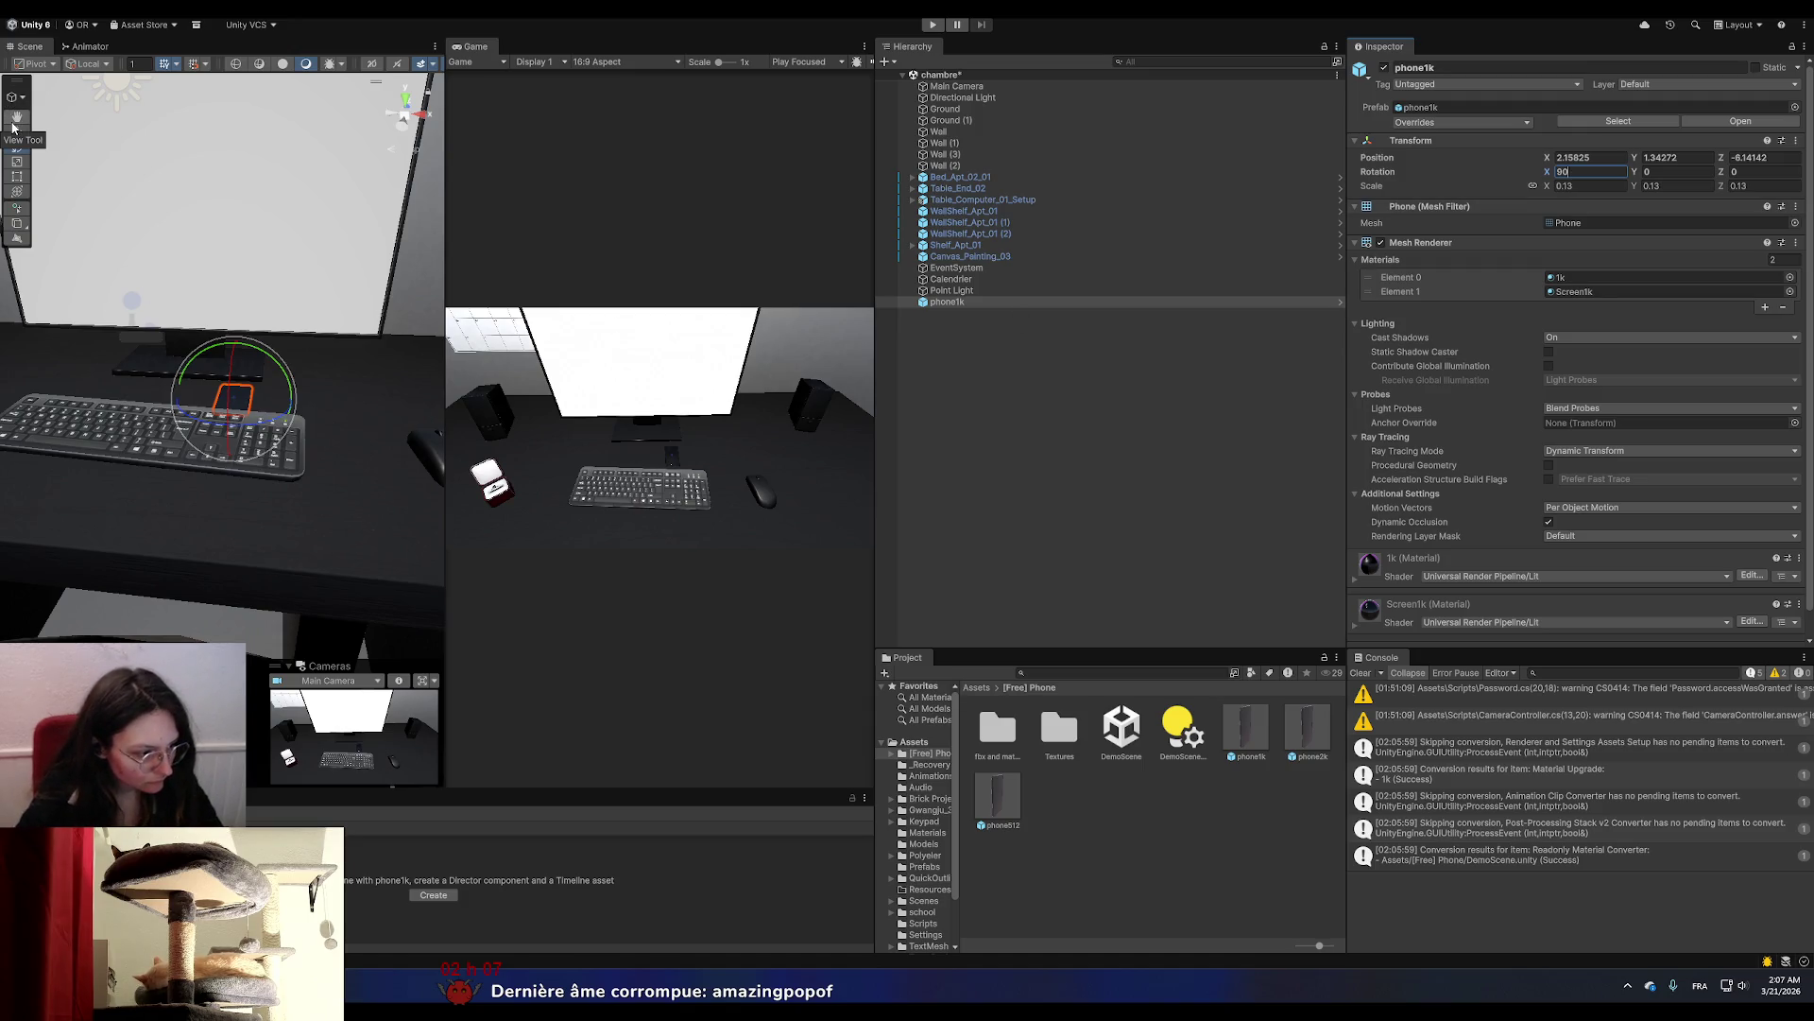
left_click(14, 121)
Move the phone across the desk to sit right beside the mouse.
left_click(17, 131)
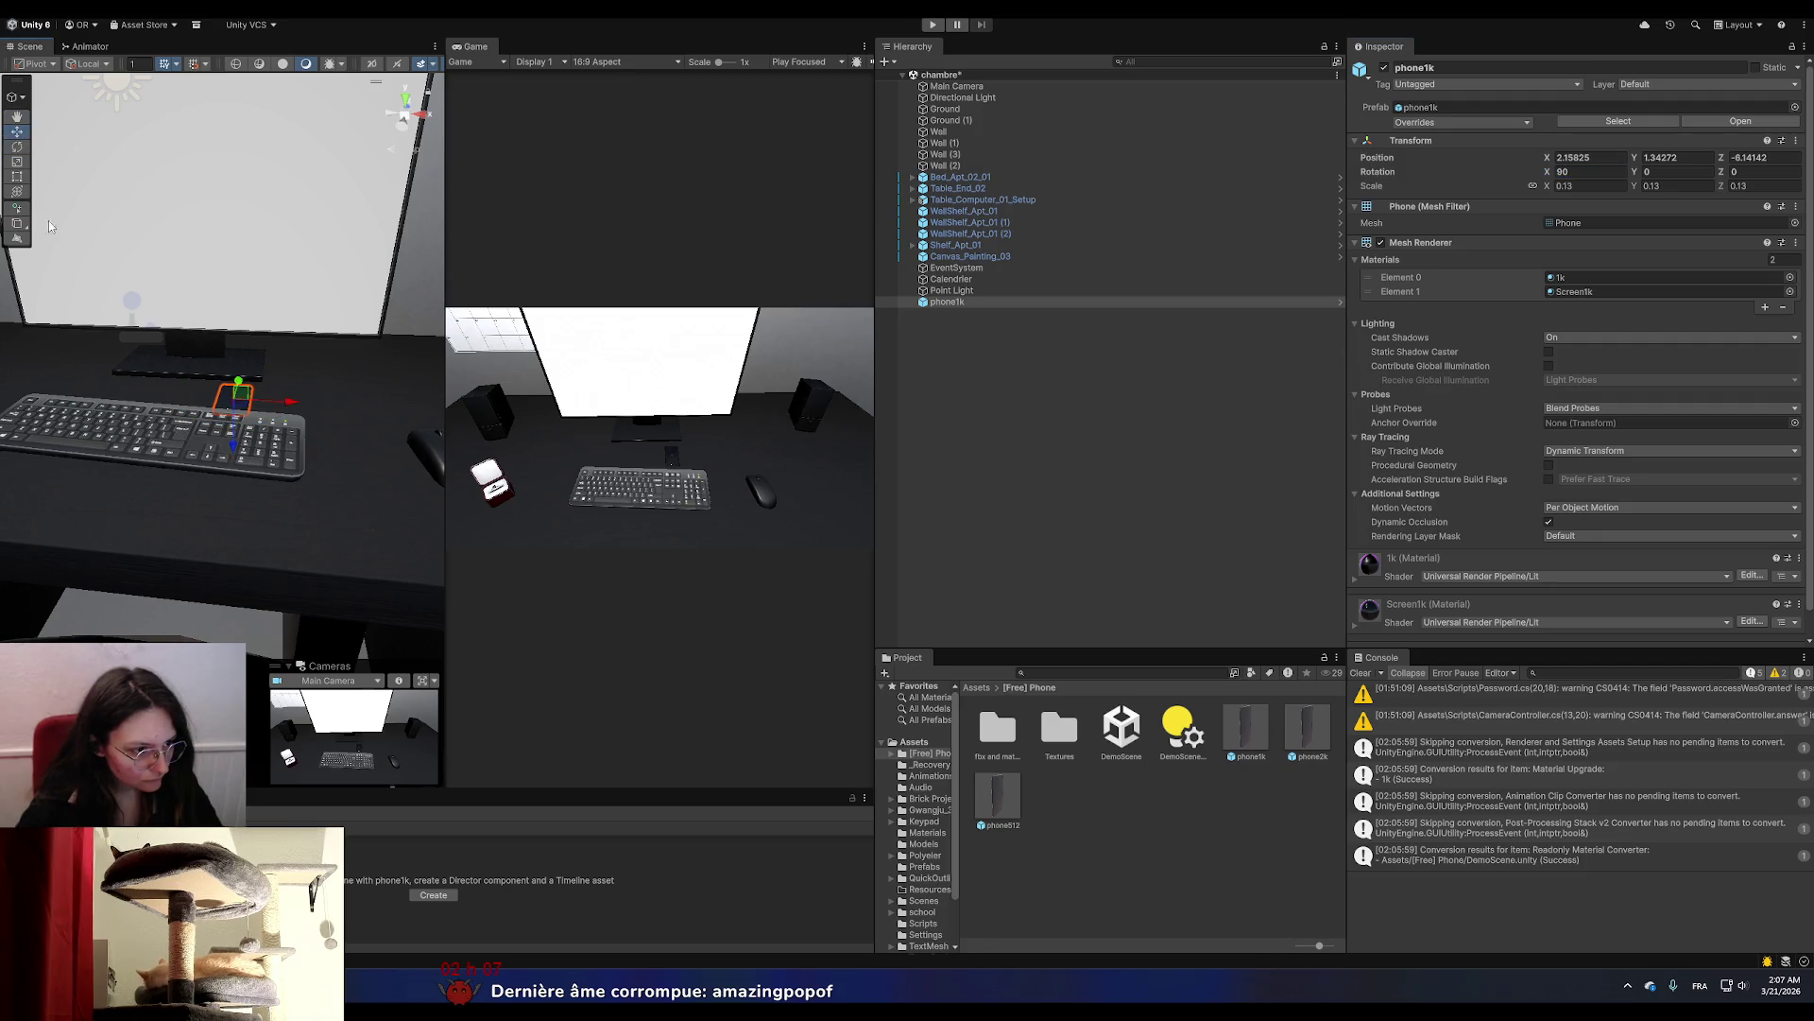
mouse_move(241, 399)
left_mouse_down()
mouse_move(326, 587)
mouse_move(358, 440)
left_mouse_up()
key("ctrl+z")
mouse_move(291, 407)
left_mouse_down()
mouse_move(415, 408)
mouse_move(421, 531)
left_mouse_up()
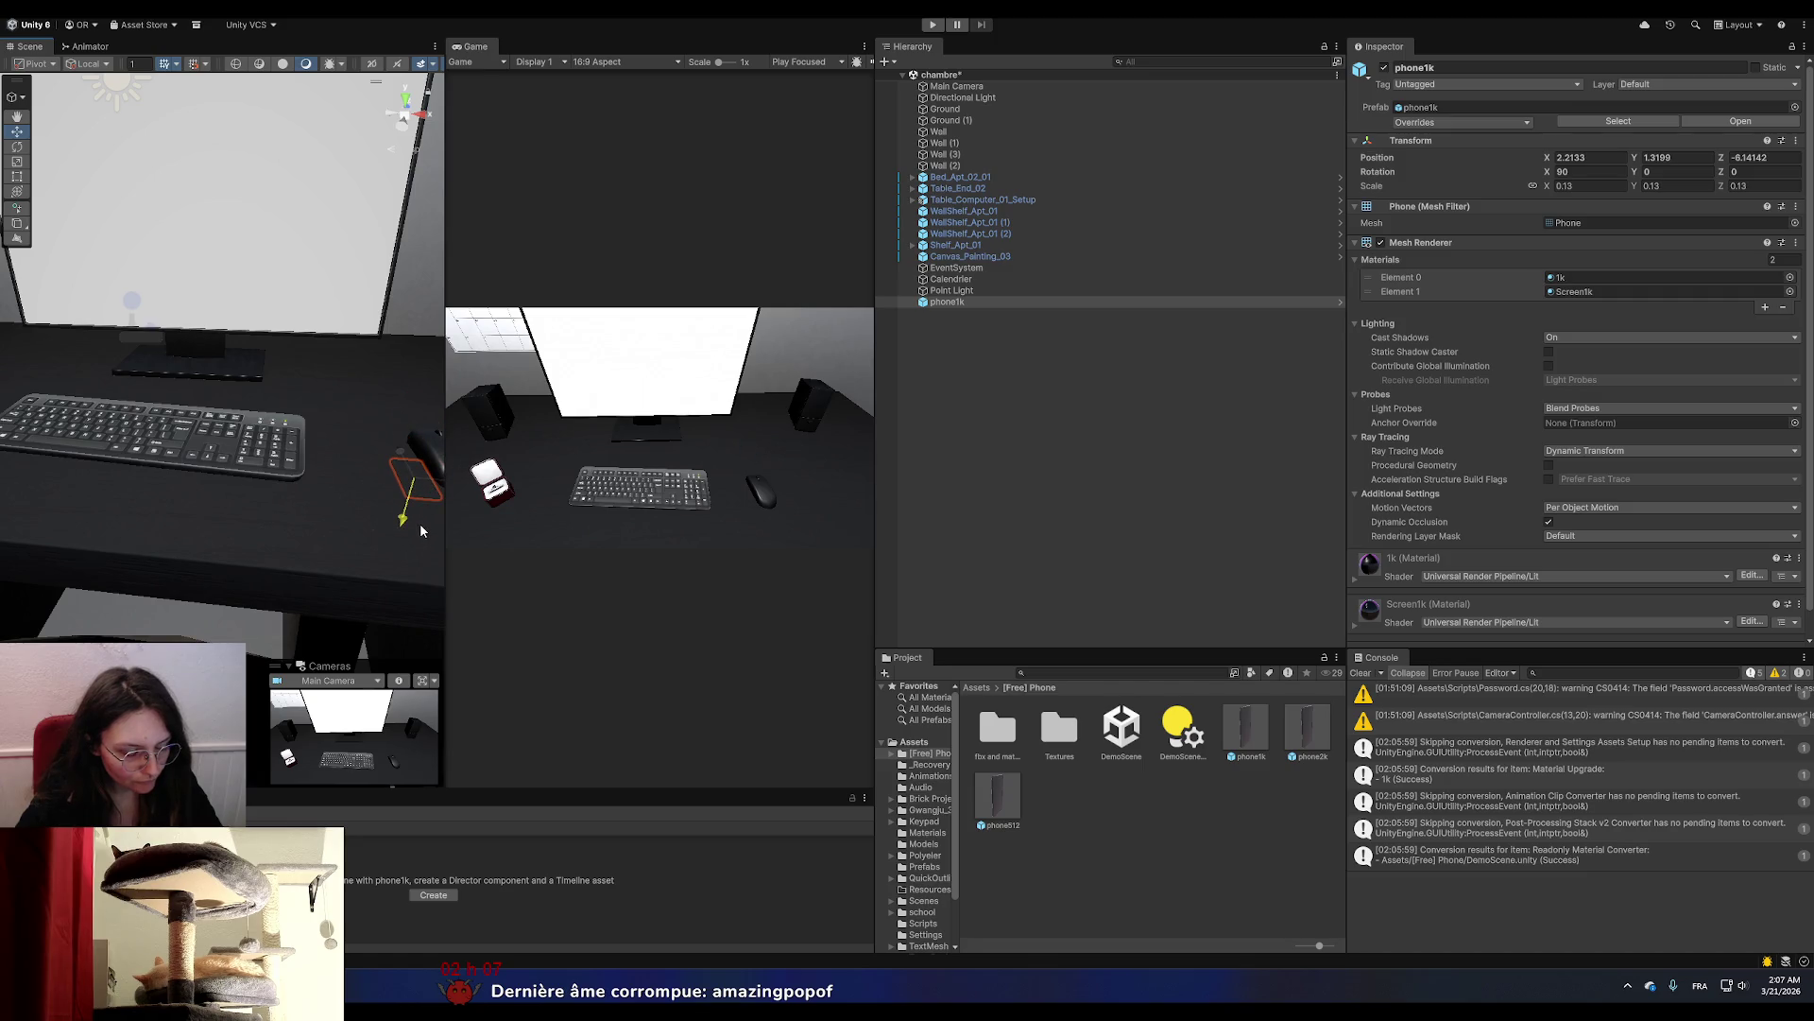
key("ctrl+z")
mouse_move(280, 501)
left_mouse_down()
mouse_move(332, 484)
mouse_move(251, 491)
left_mouse_up()
key("w")
mouse_move(220, 414)
left_mouse_down()
mouse_move(336, 420)
mouse_move(289, 463)
mouse_move(292, 428)
mouse_move(240, 444)
left_mouse_up()
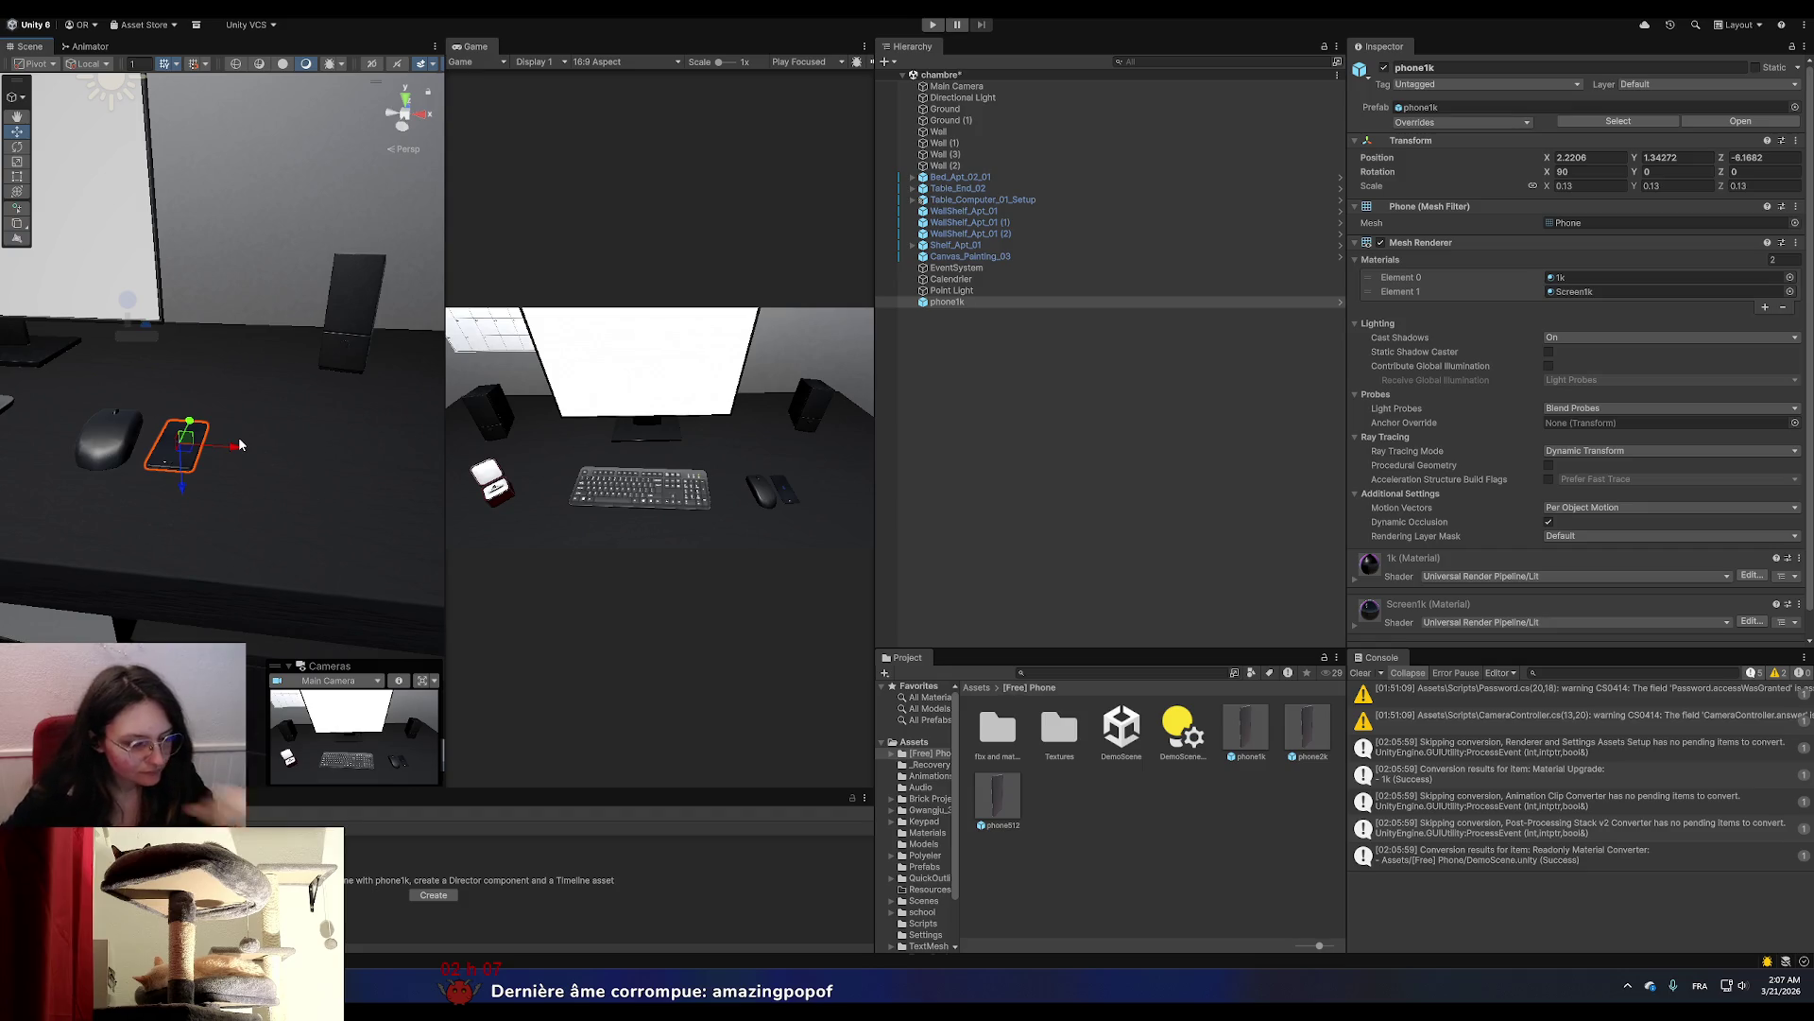
left_click_drag(219, 454, 309, 460)
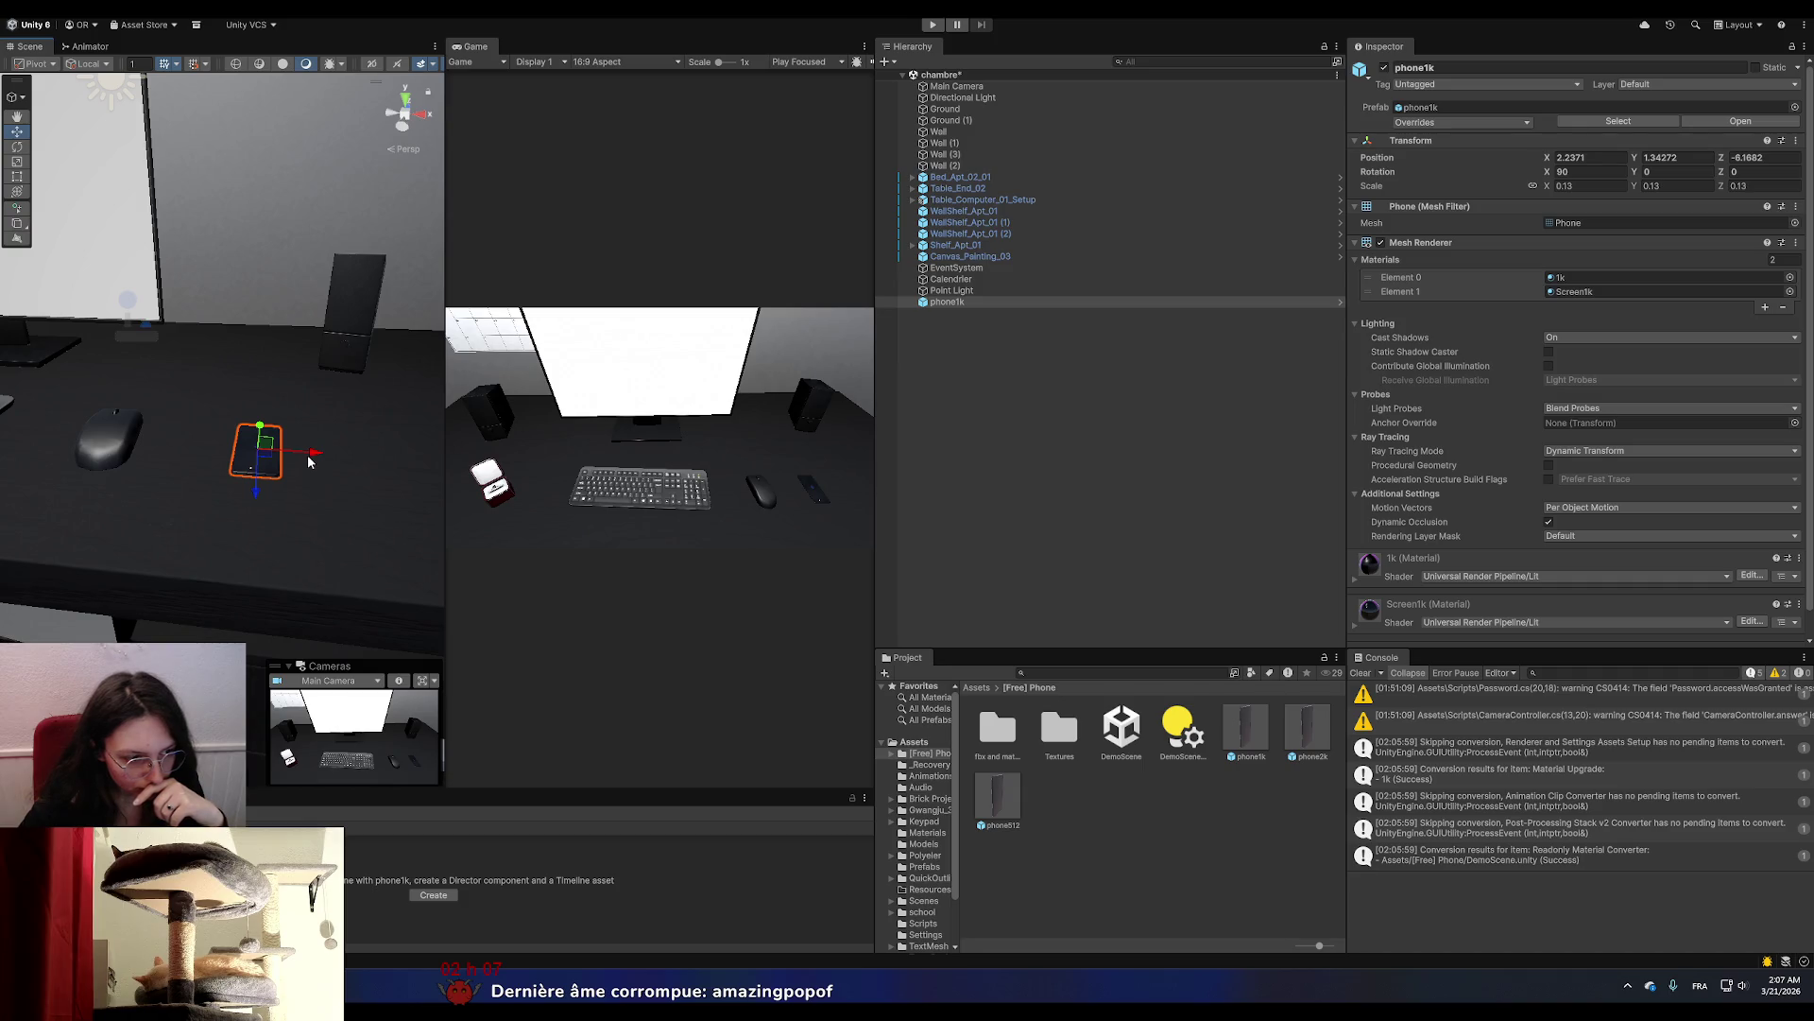
Change the phone's X rotation to -90 so its screen faces up, then reselect it on the desk.
left_click(1596, 172)
type("0-")
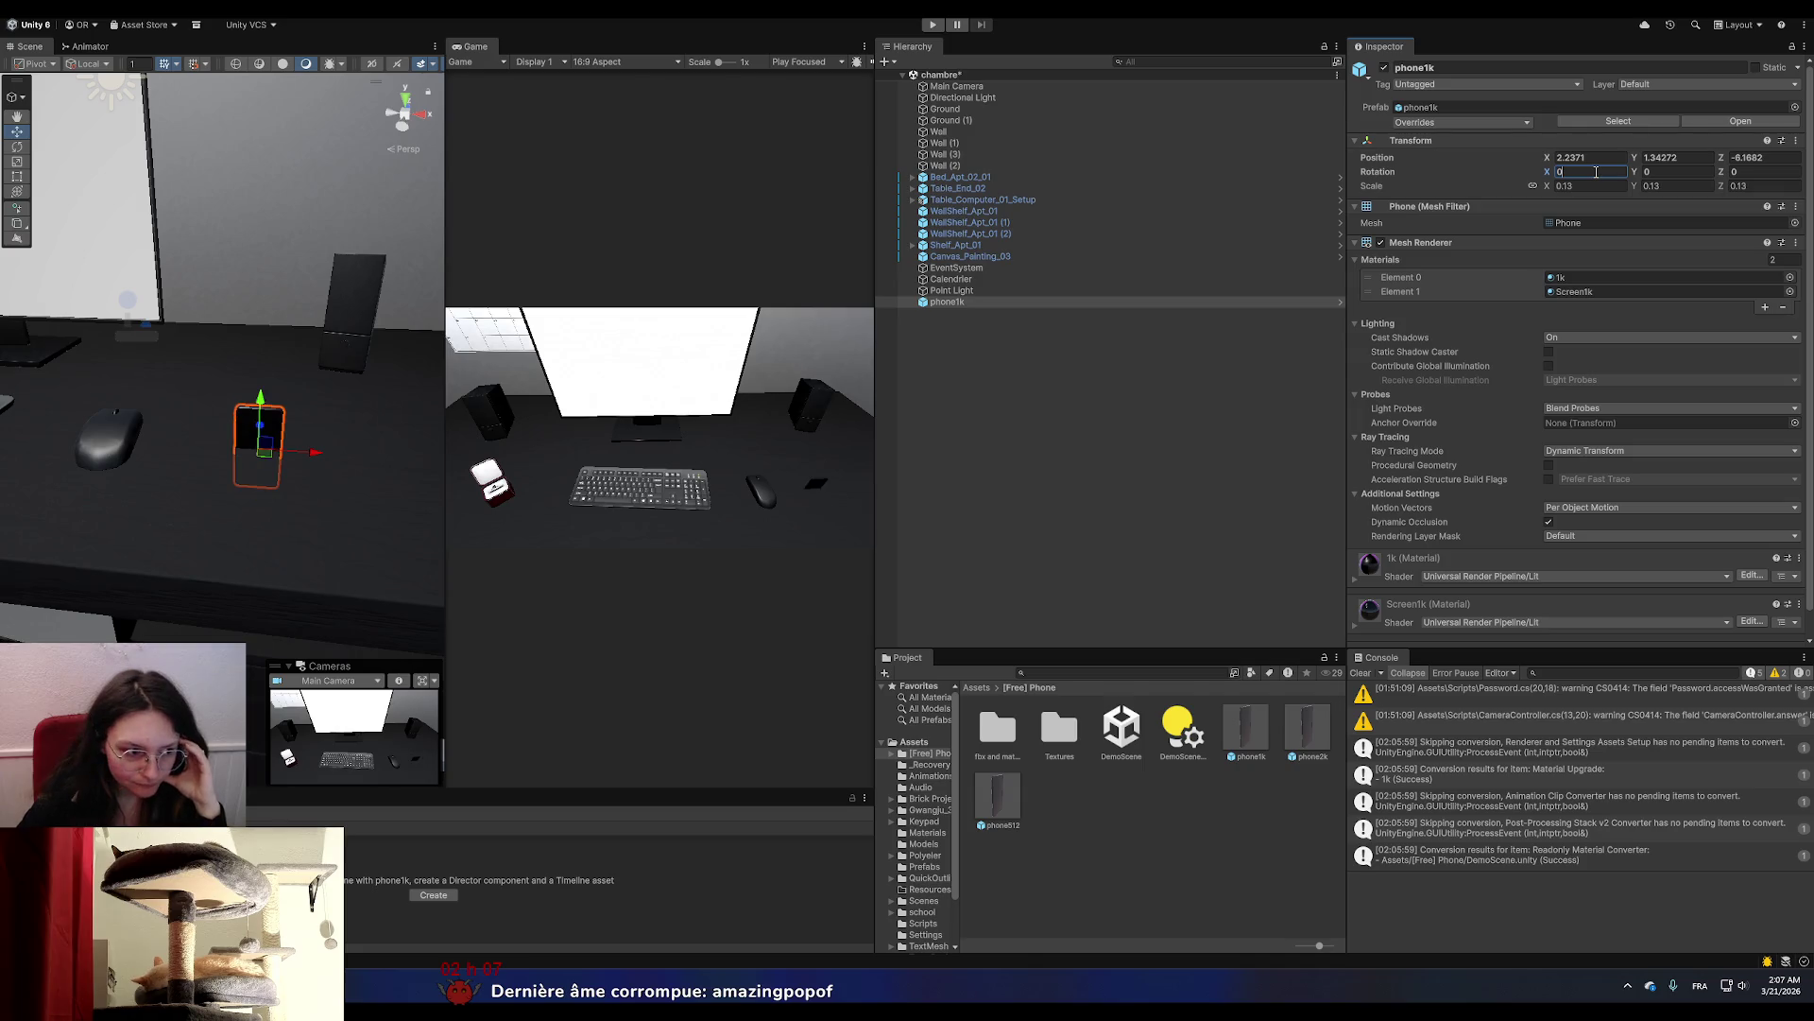
type("90")
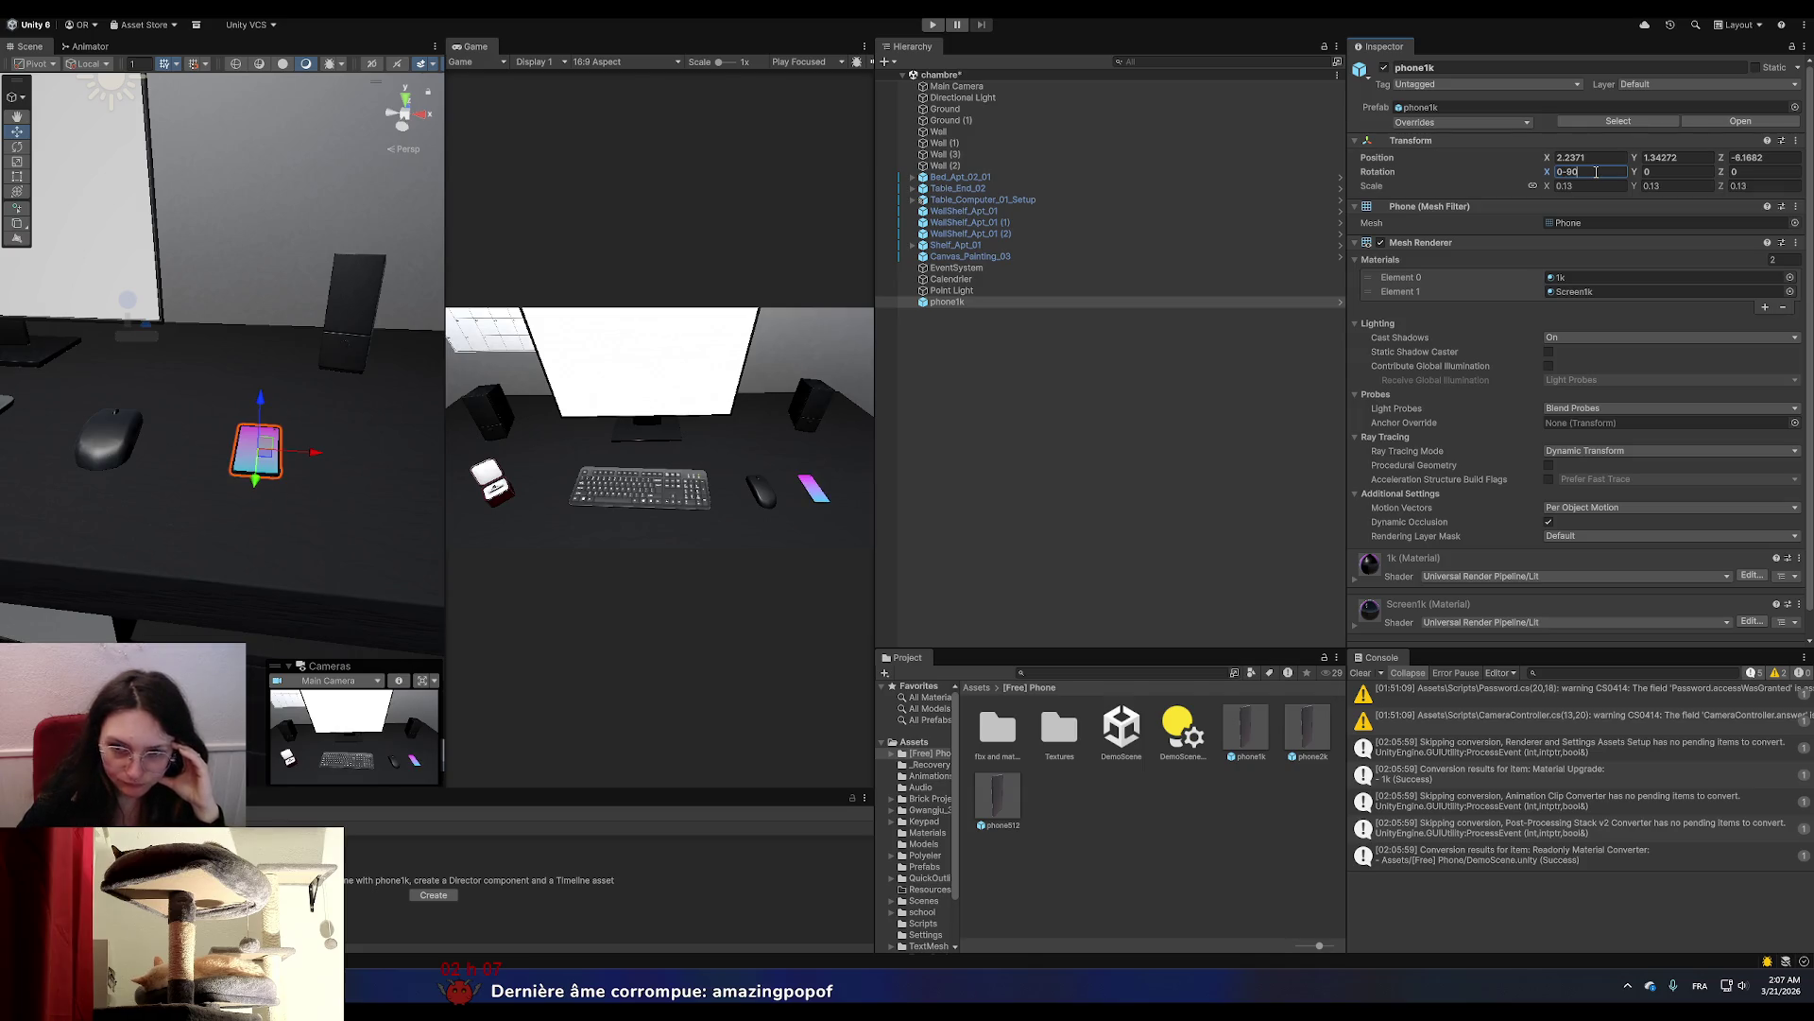
key("BackSpace")
key("BackSpace")
key("BackSpace")
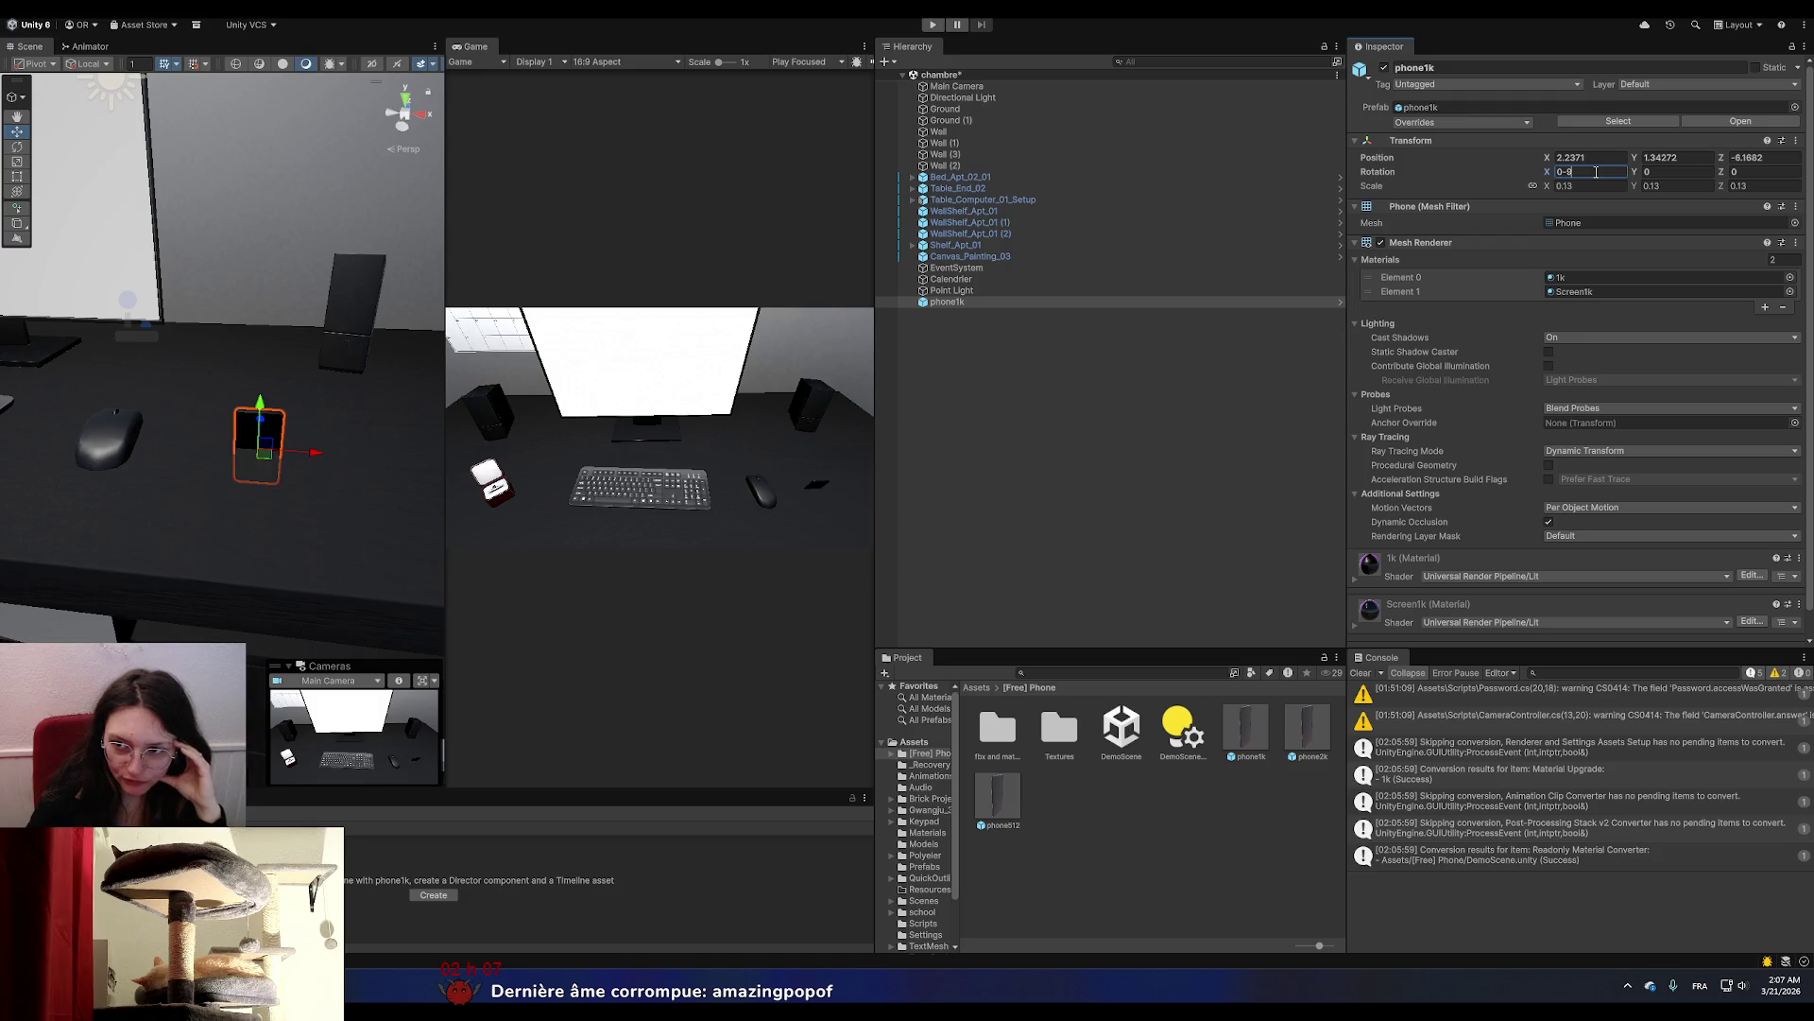
type("90")
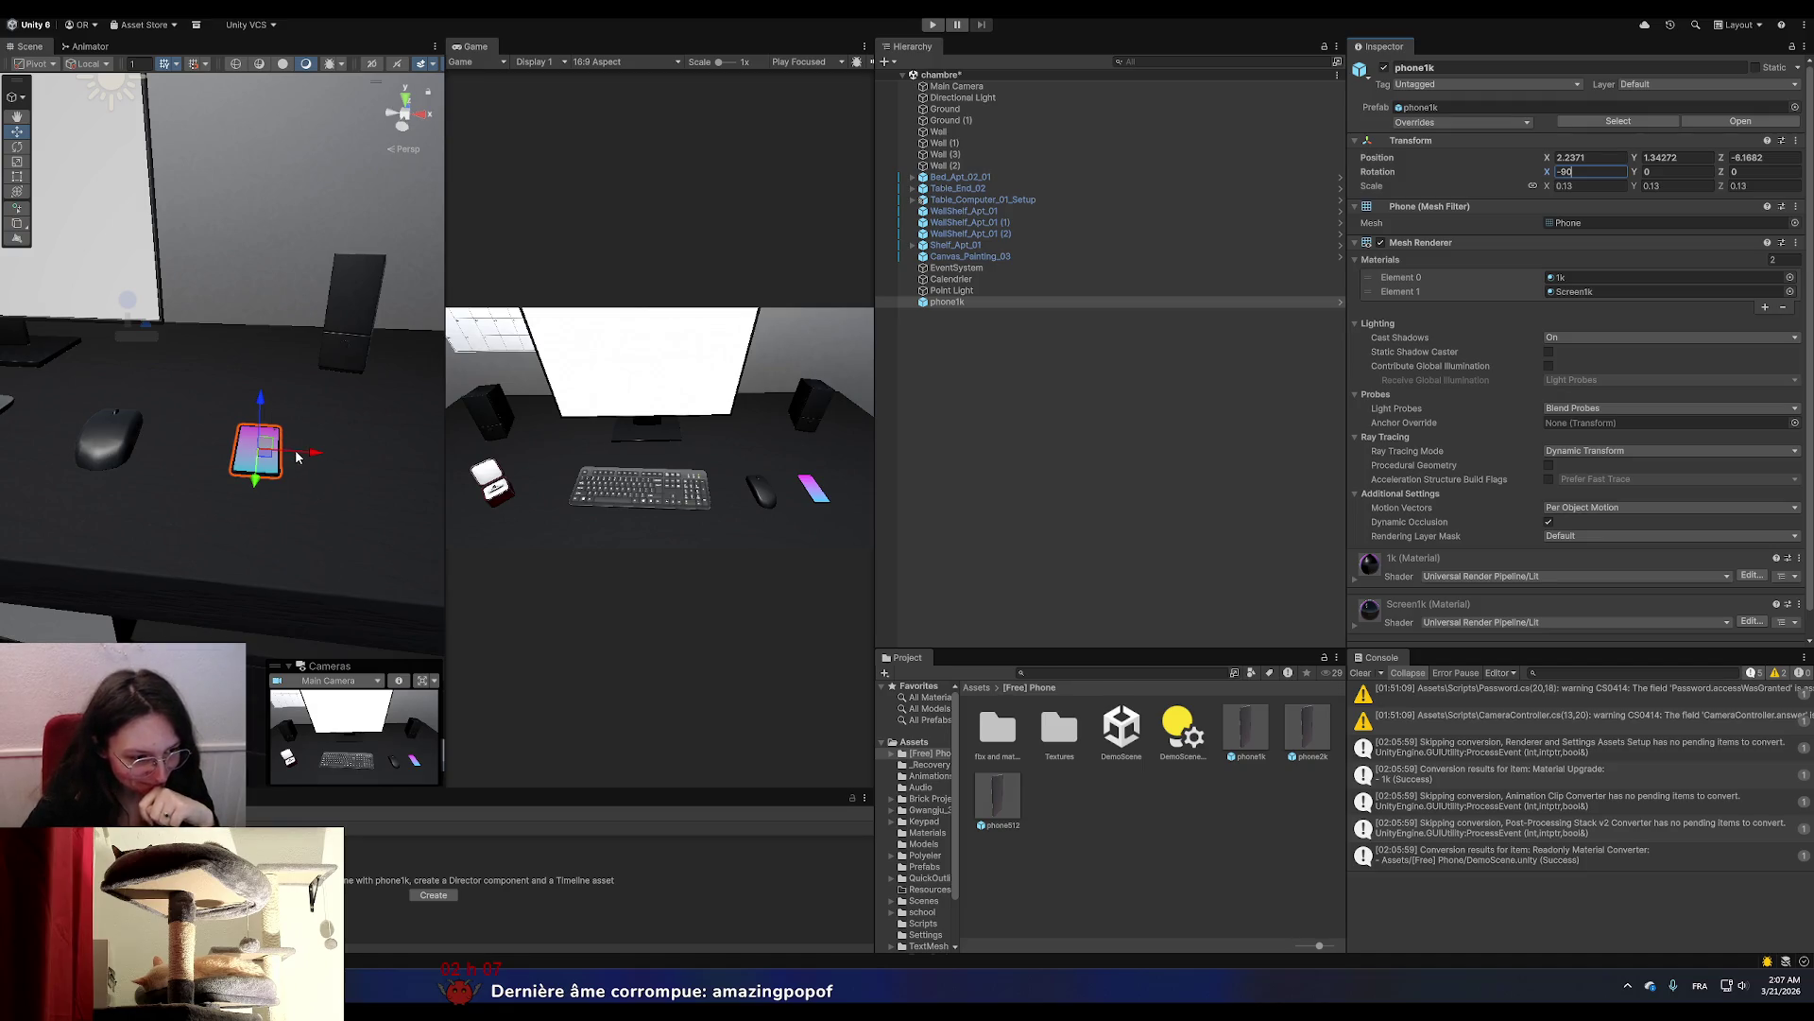
left_click(972, 481)
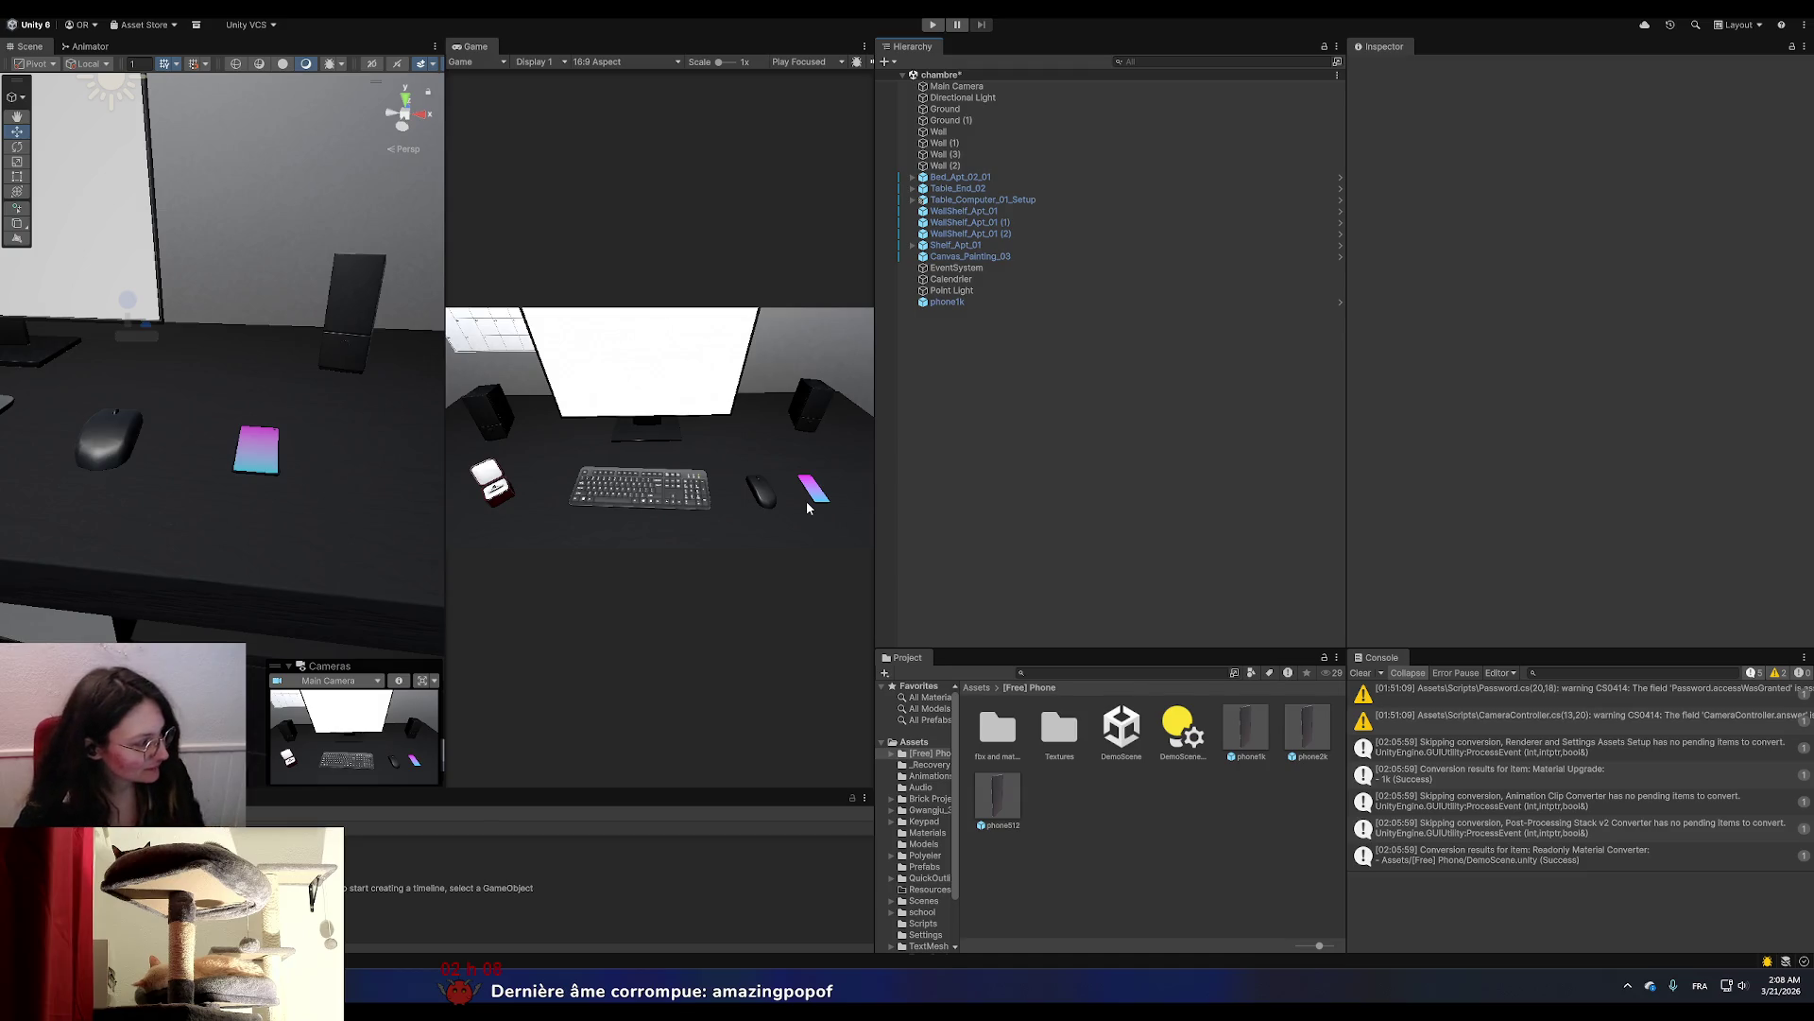
left_click(257, 455)
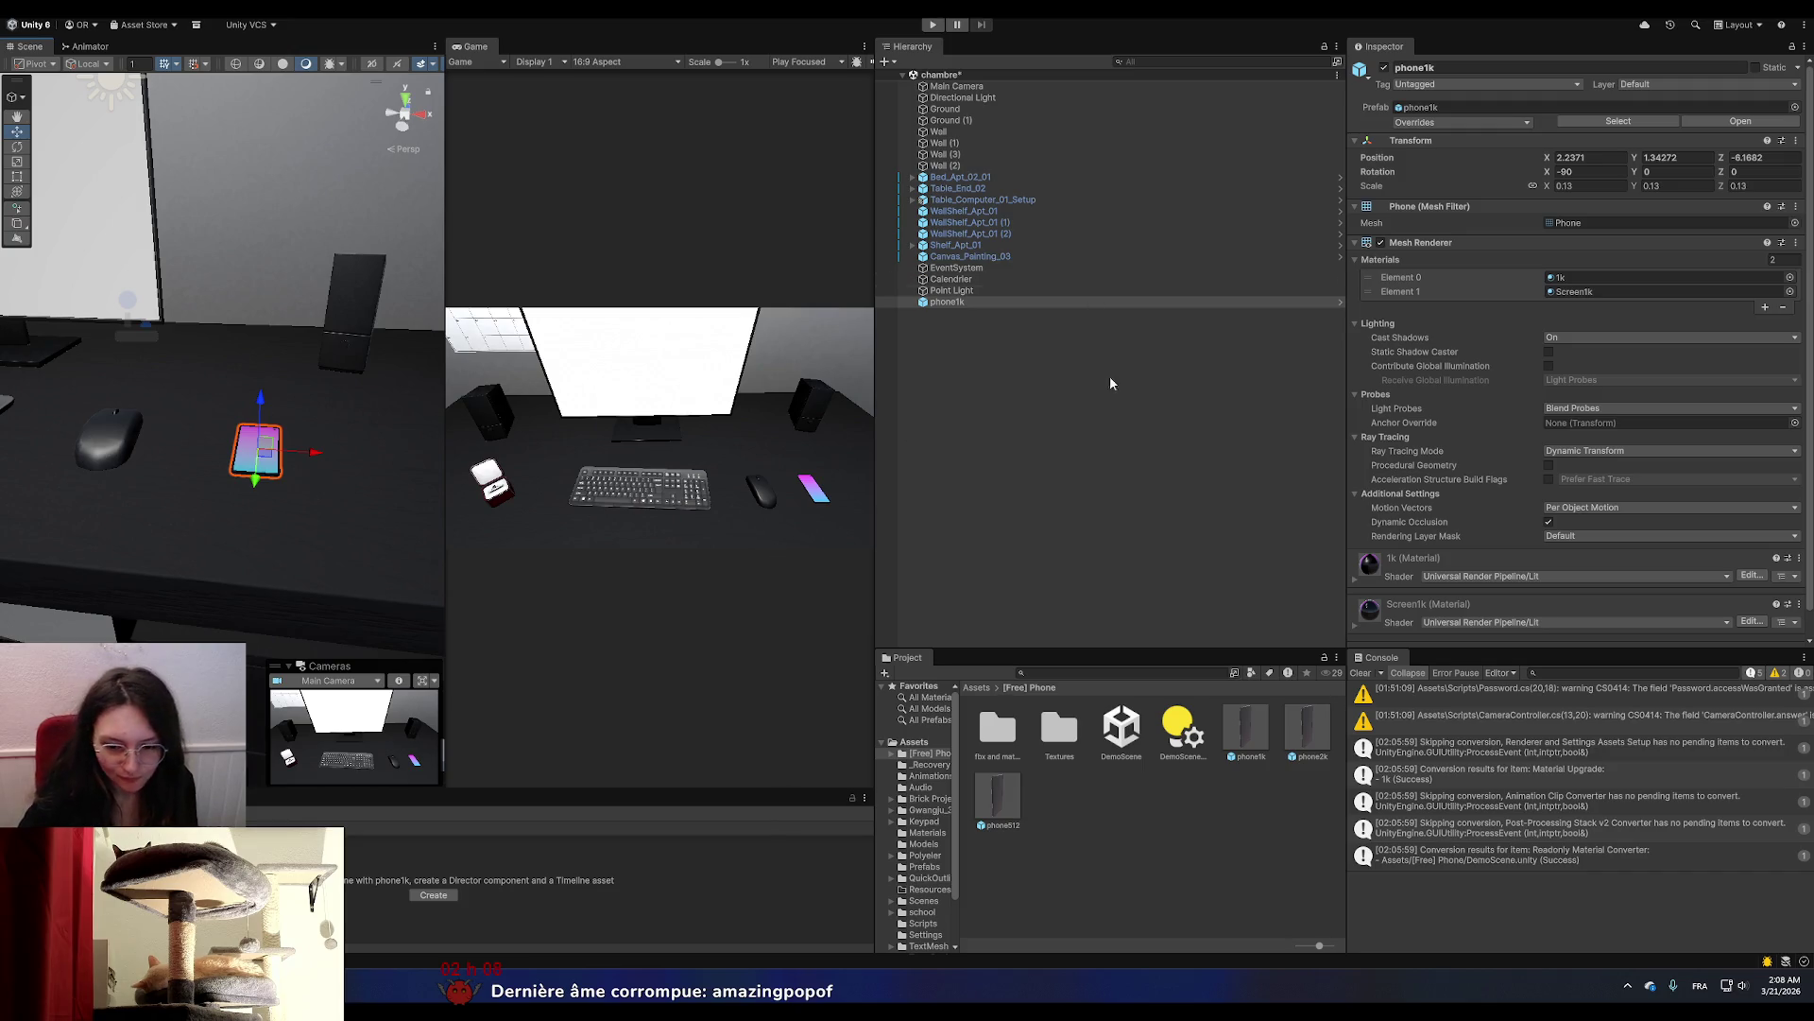
Set the phone1k prefab's scale to 0.1 in Prefab Mode and return to the chambre scene.
double_click(1249, 756)
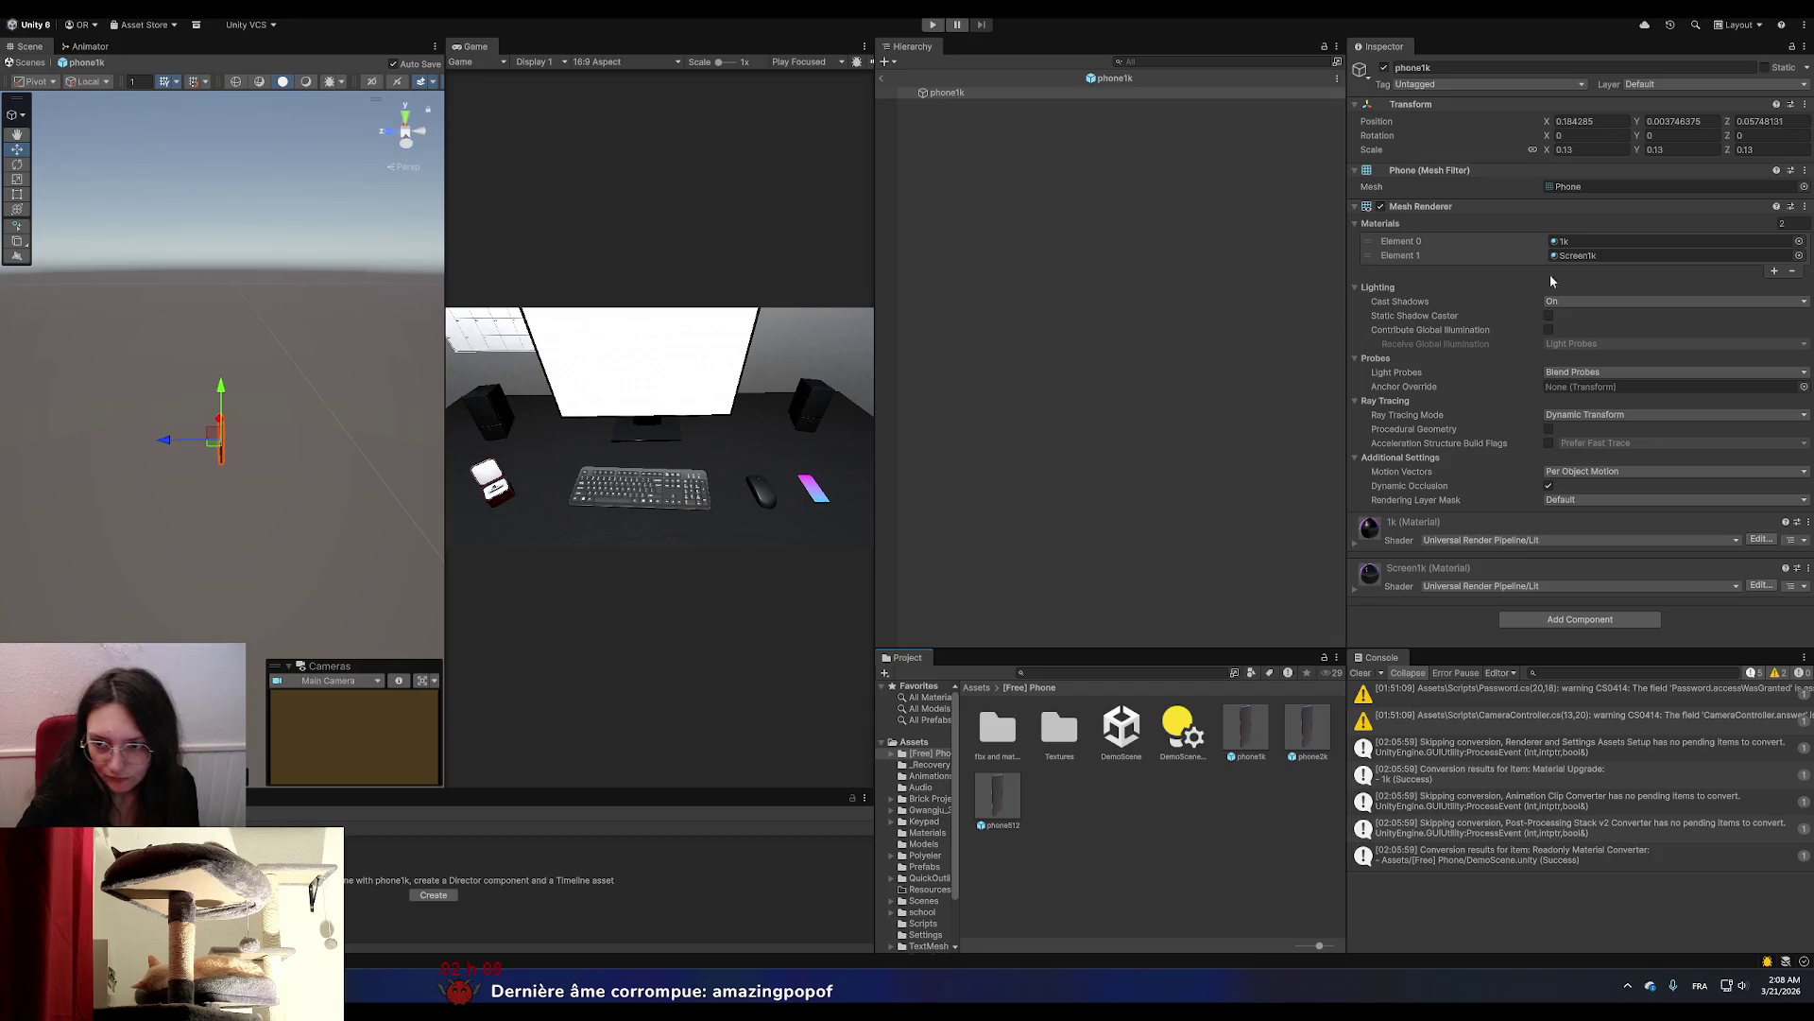
left_click(1591, 153)
type("0.1")
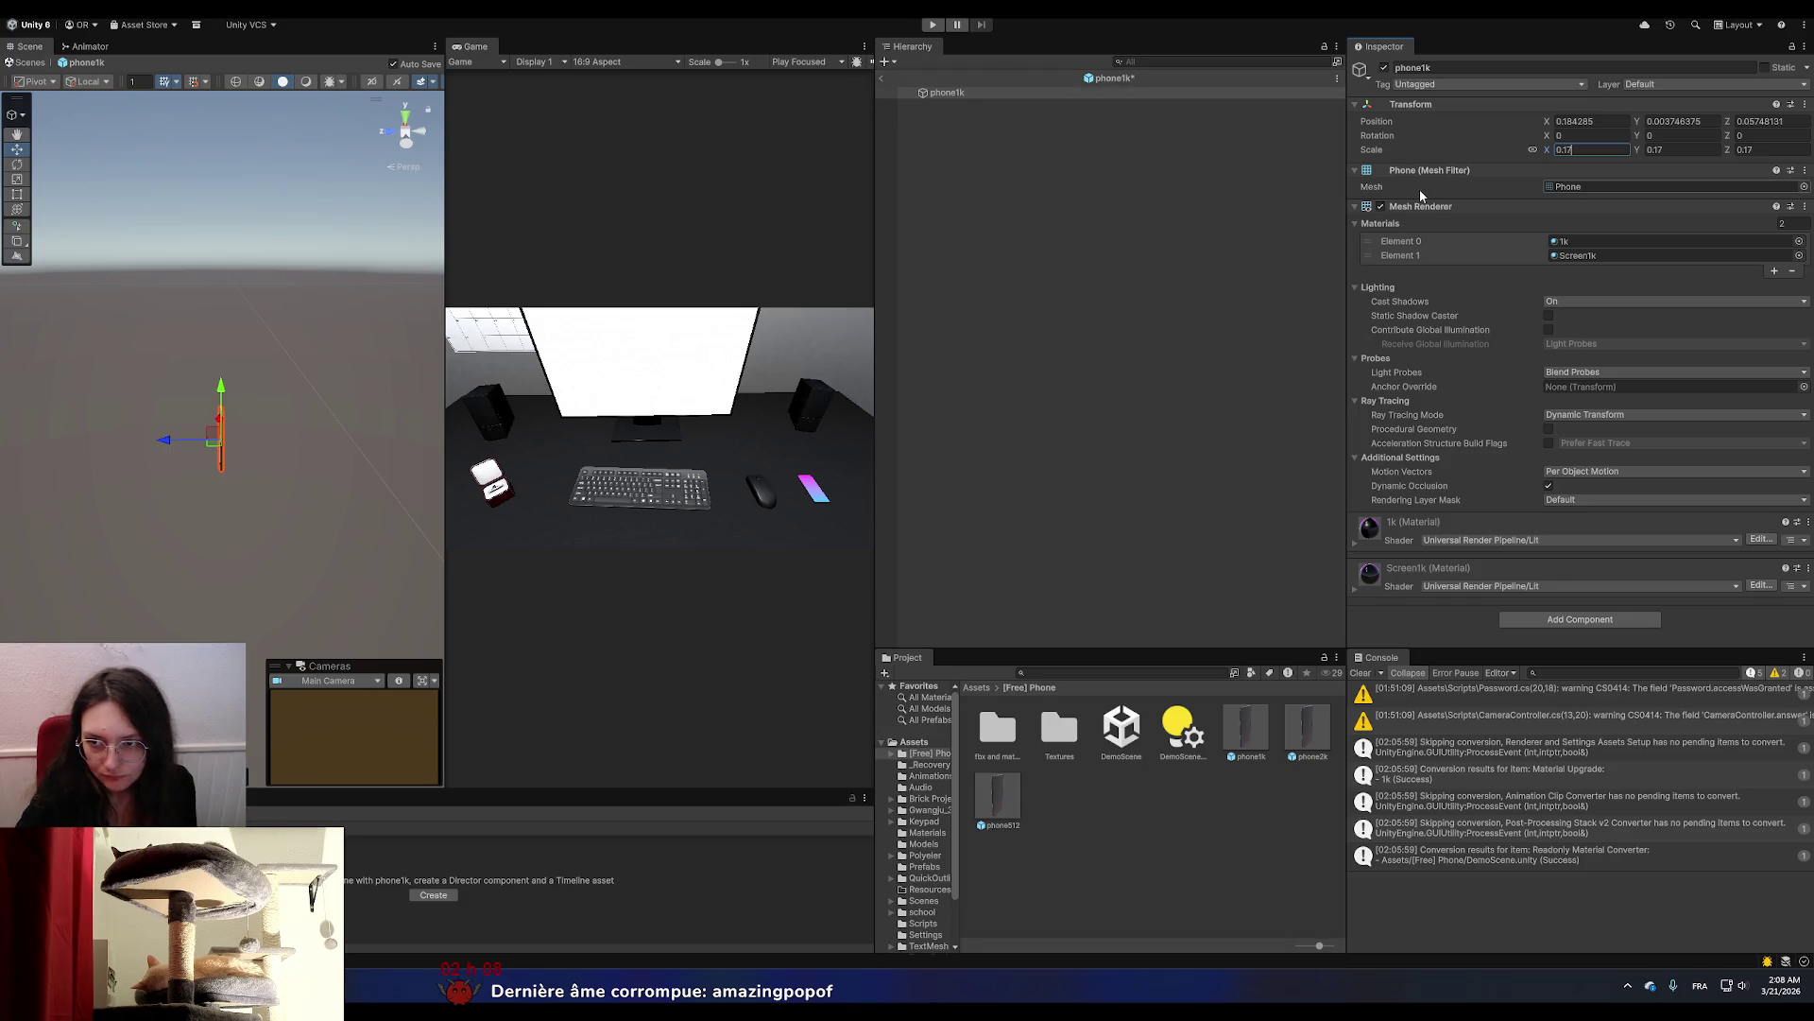
left_click(1211, 252)
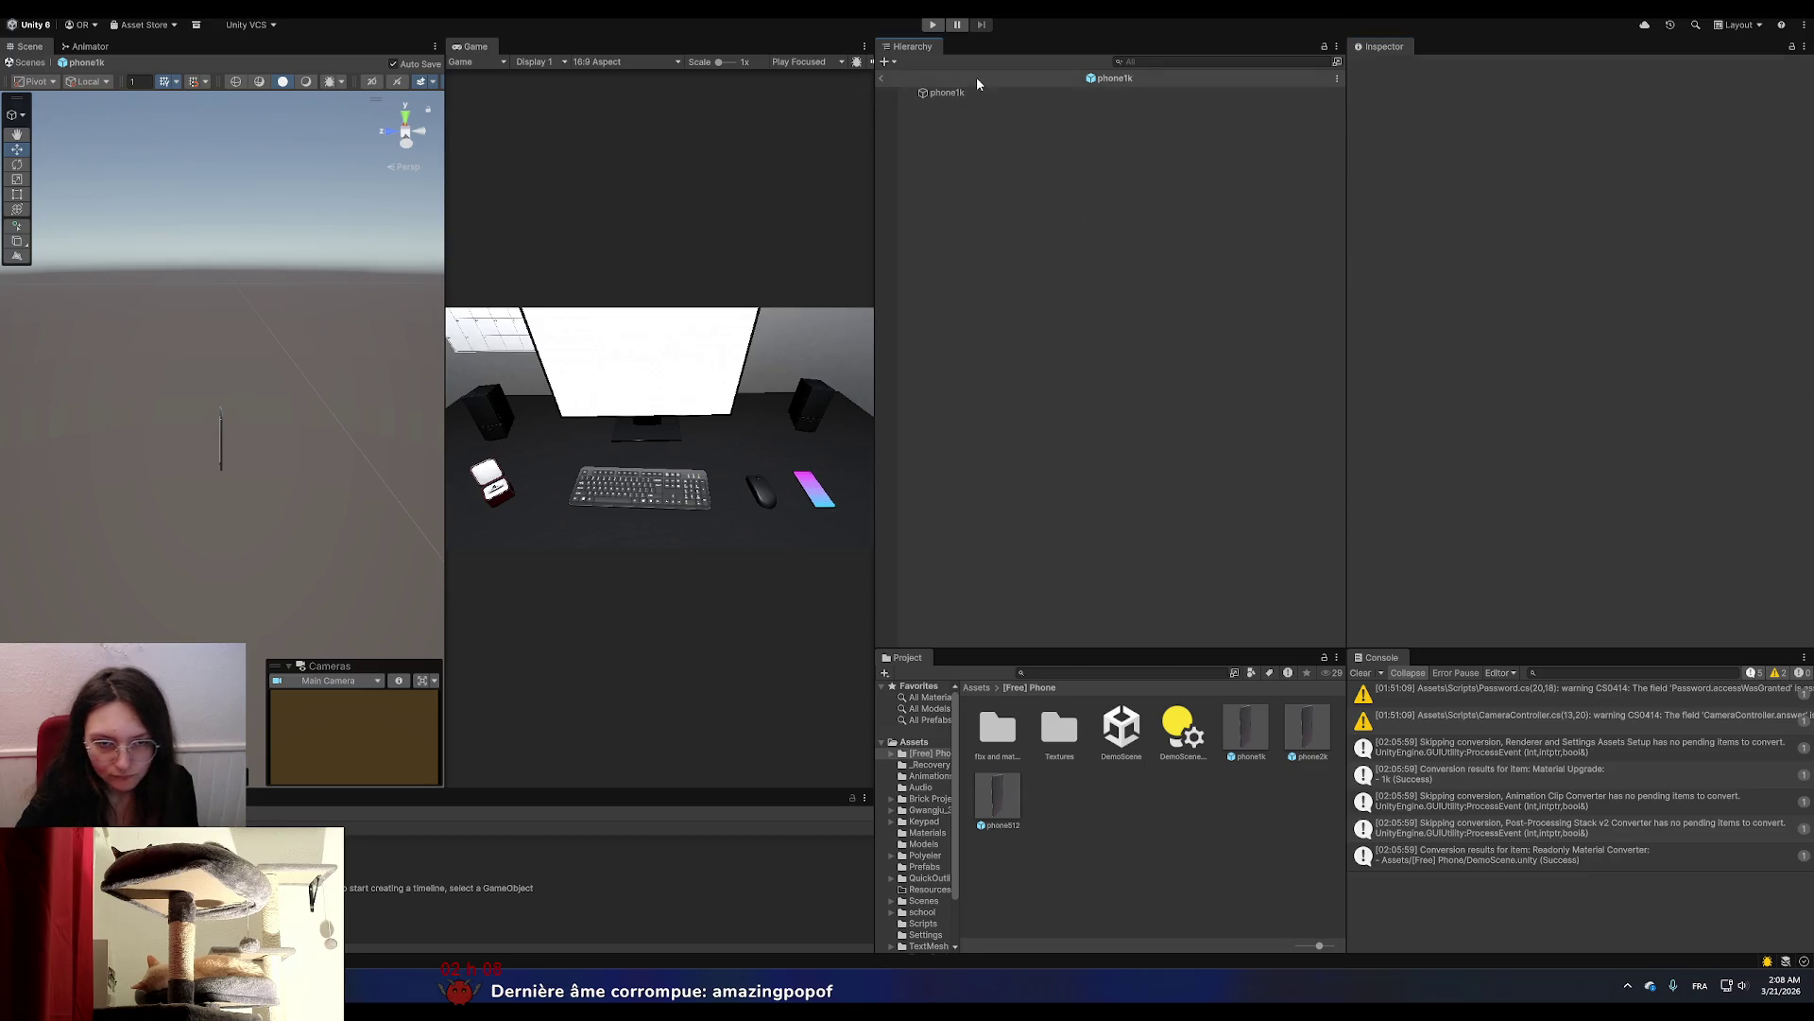
left_click(885, 77)
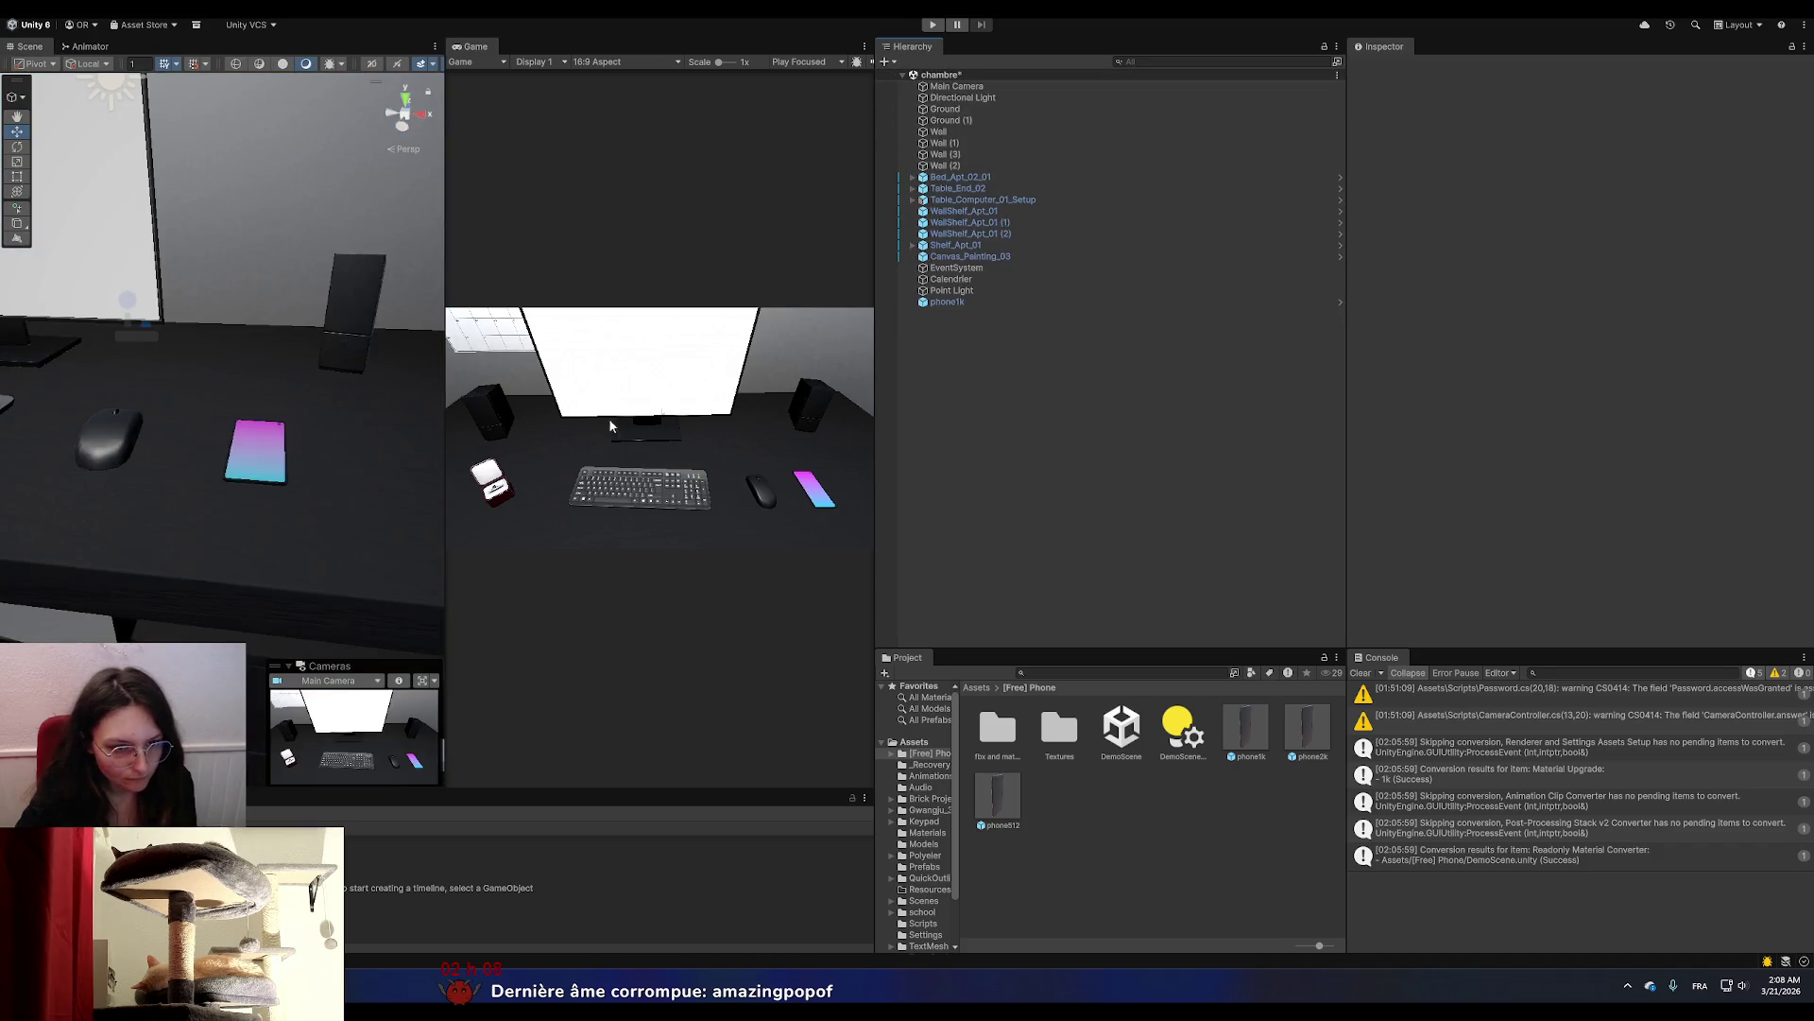
Create an empty GameObject in the chambre scene and name it TimelineHolder.
right_click(978, 364)
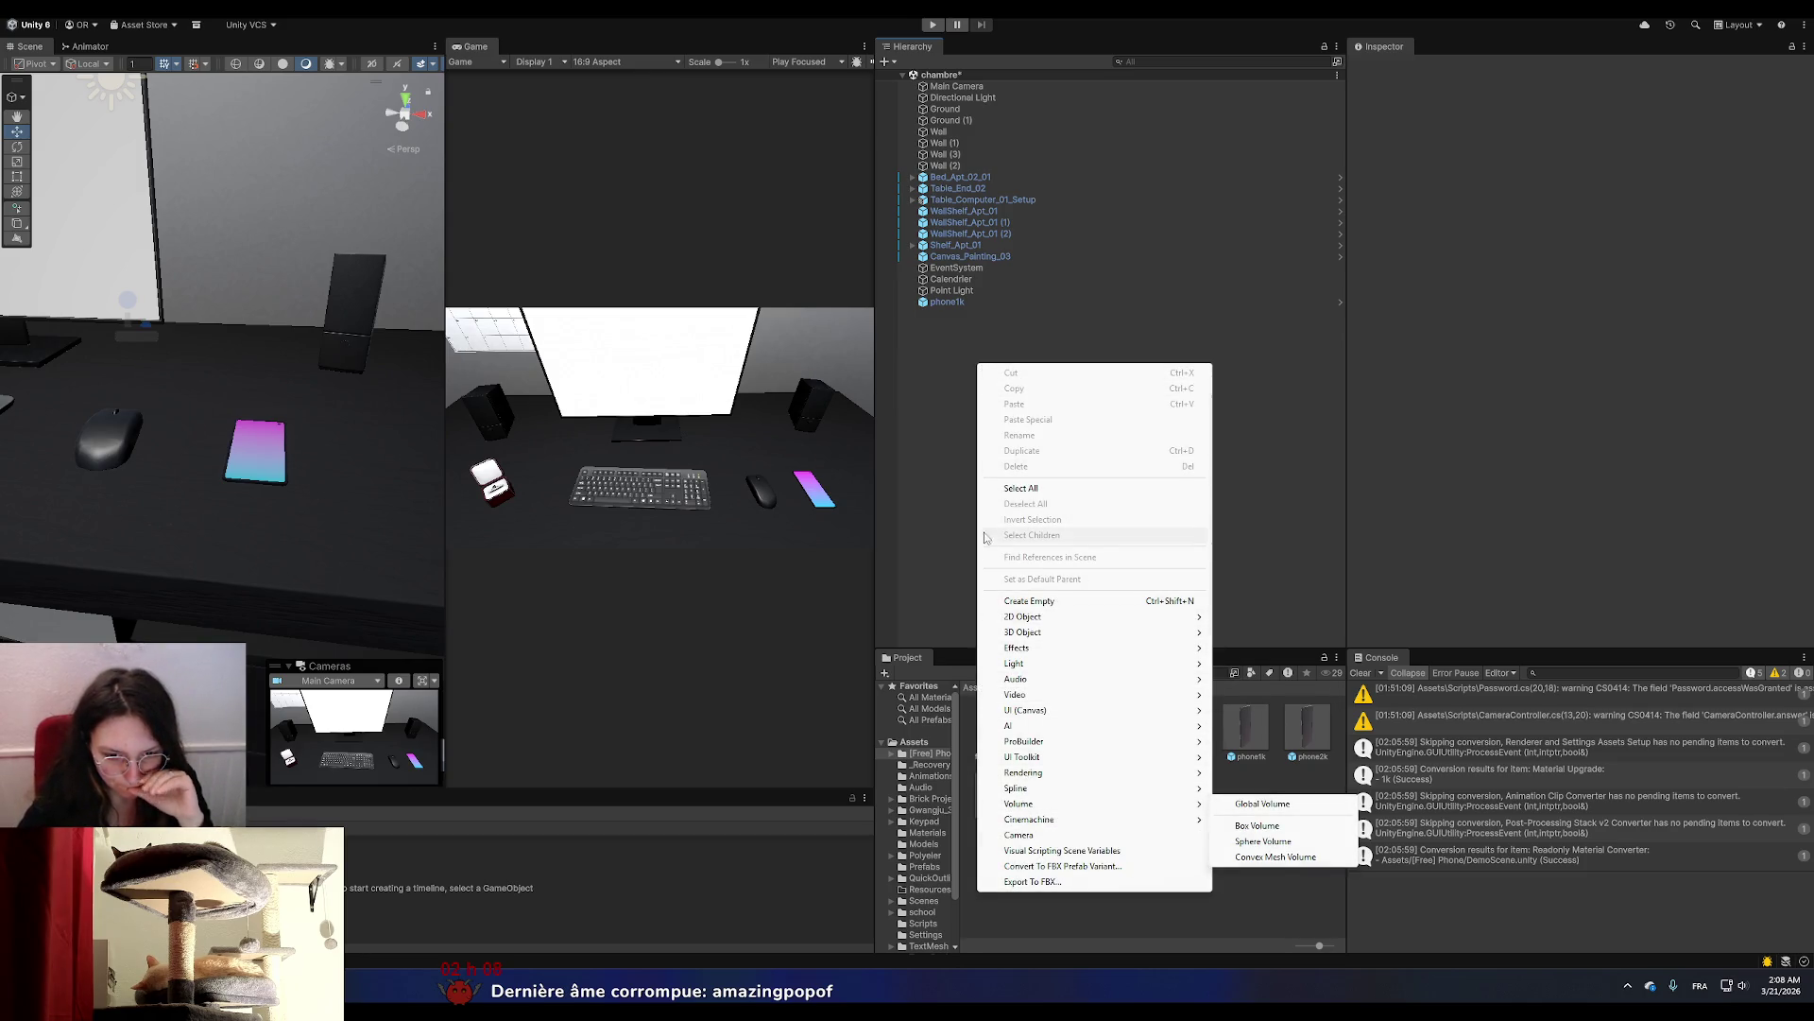
left_click(1039, 603)
type("Ti")
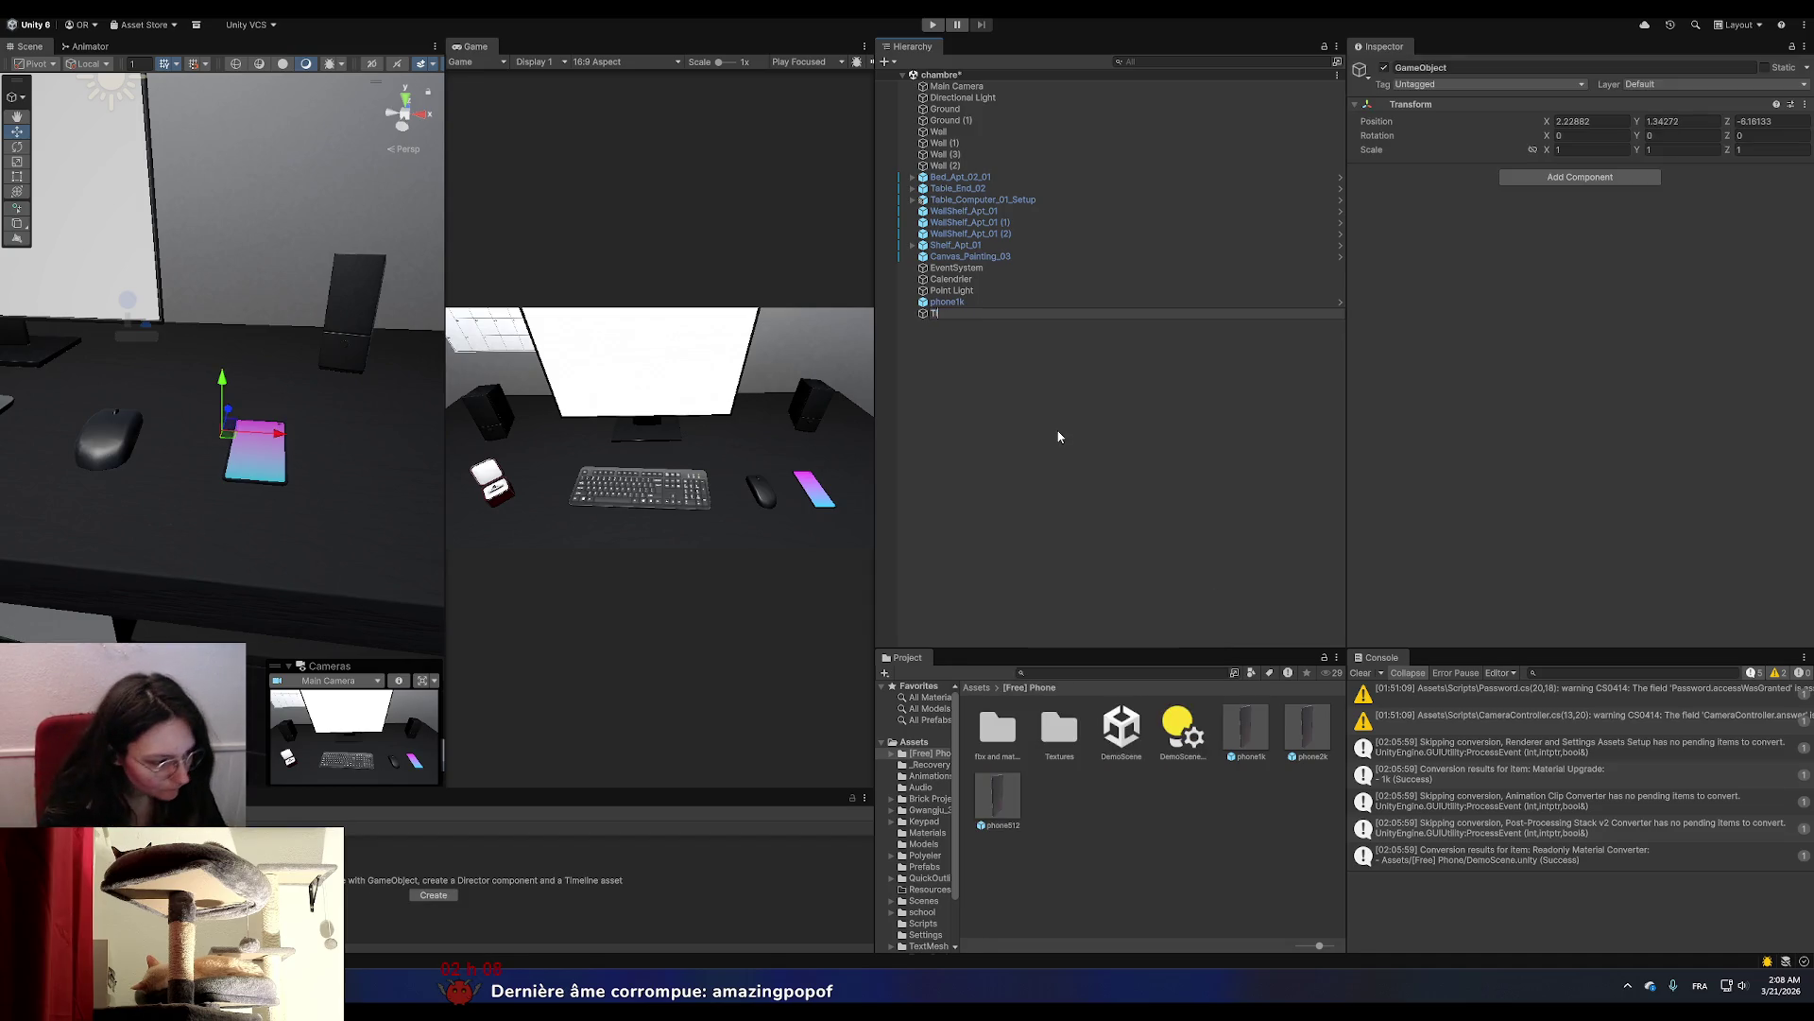
type("meline")
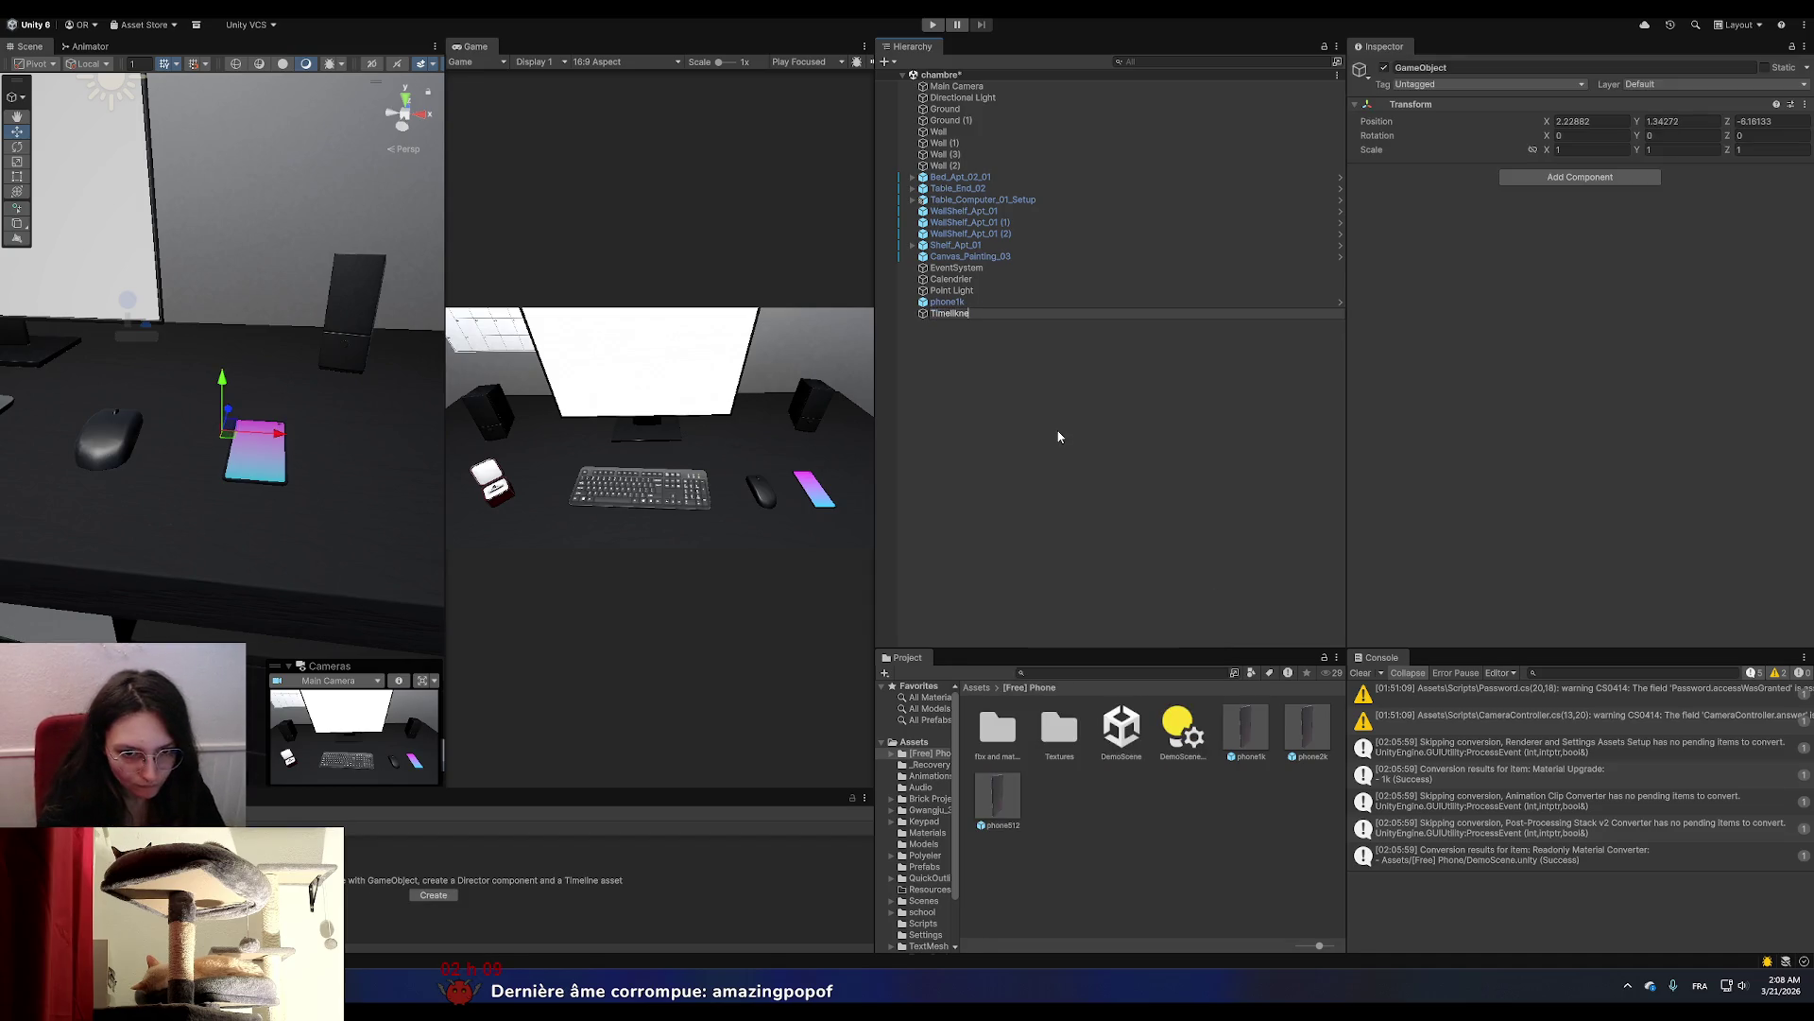
key("BackSpace")
key("BackSpace")
key("BackSpace")
type("ineHolder")
key("Return")
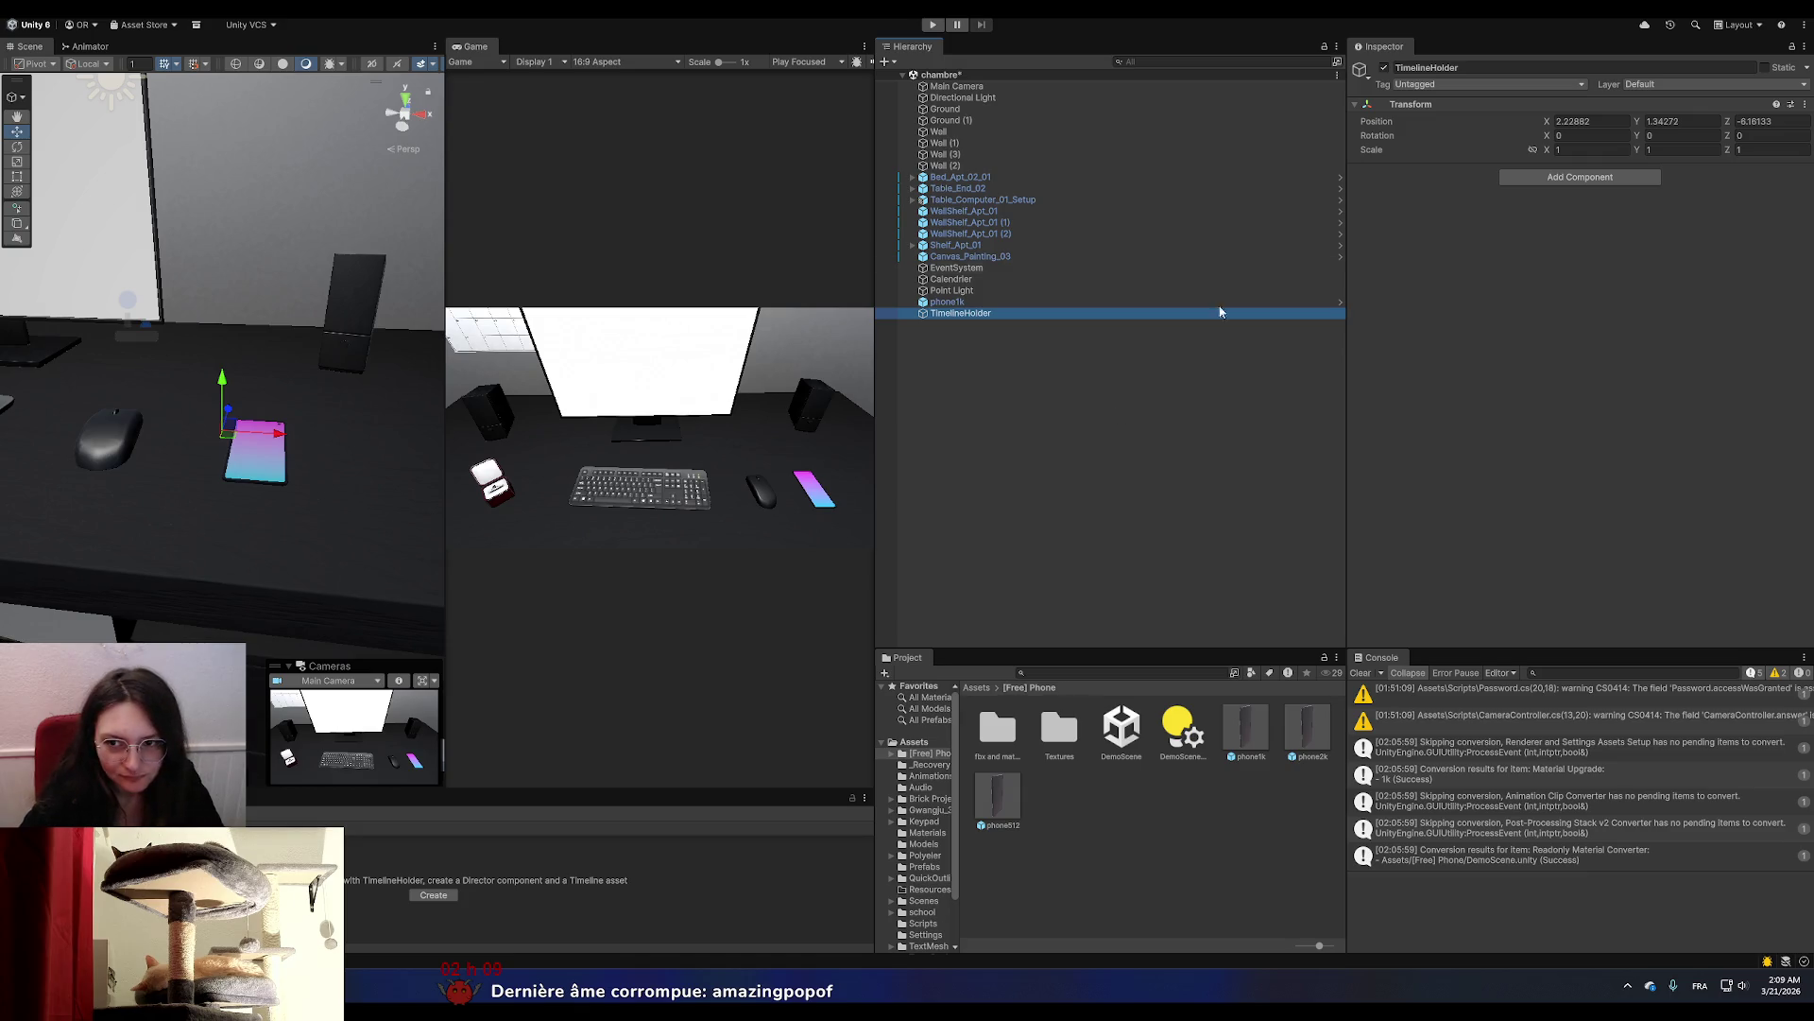
Create and save TimelineHolderTimeline.playable for TimelineHolder, then bring up Chrome.
left_click(423, 894)
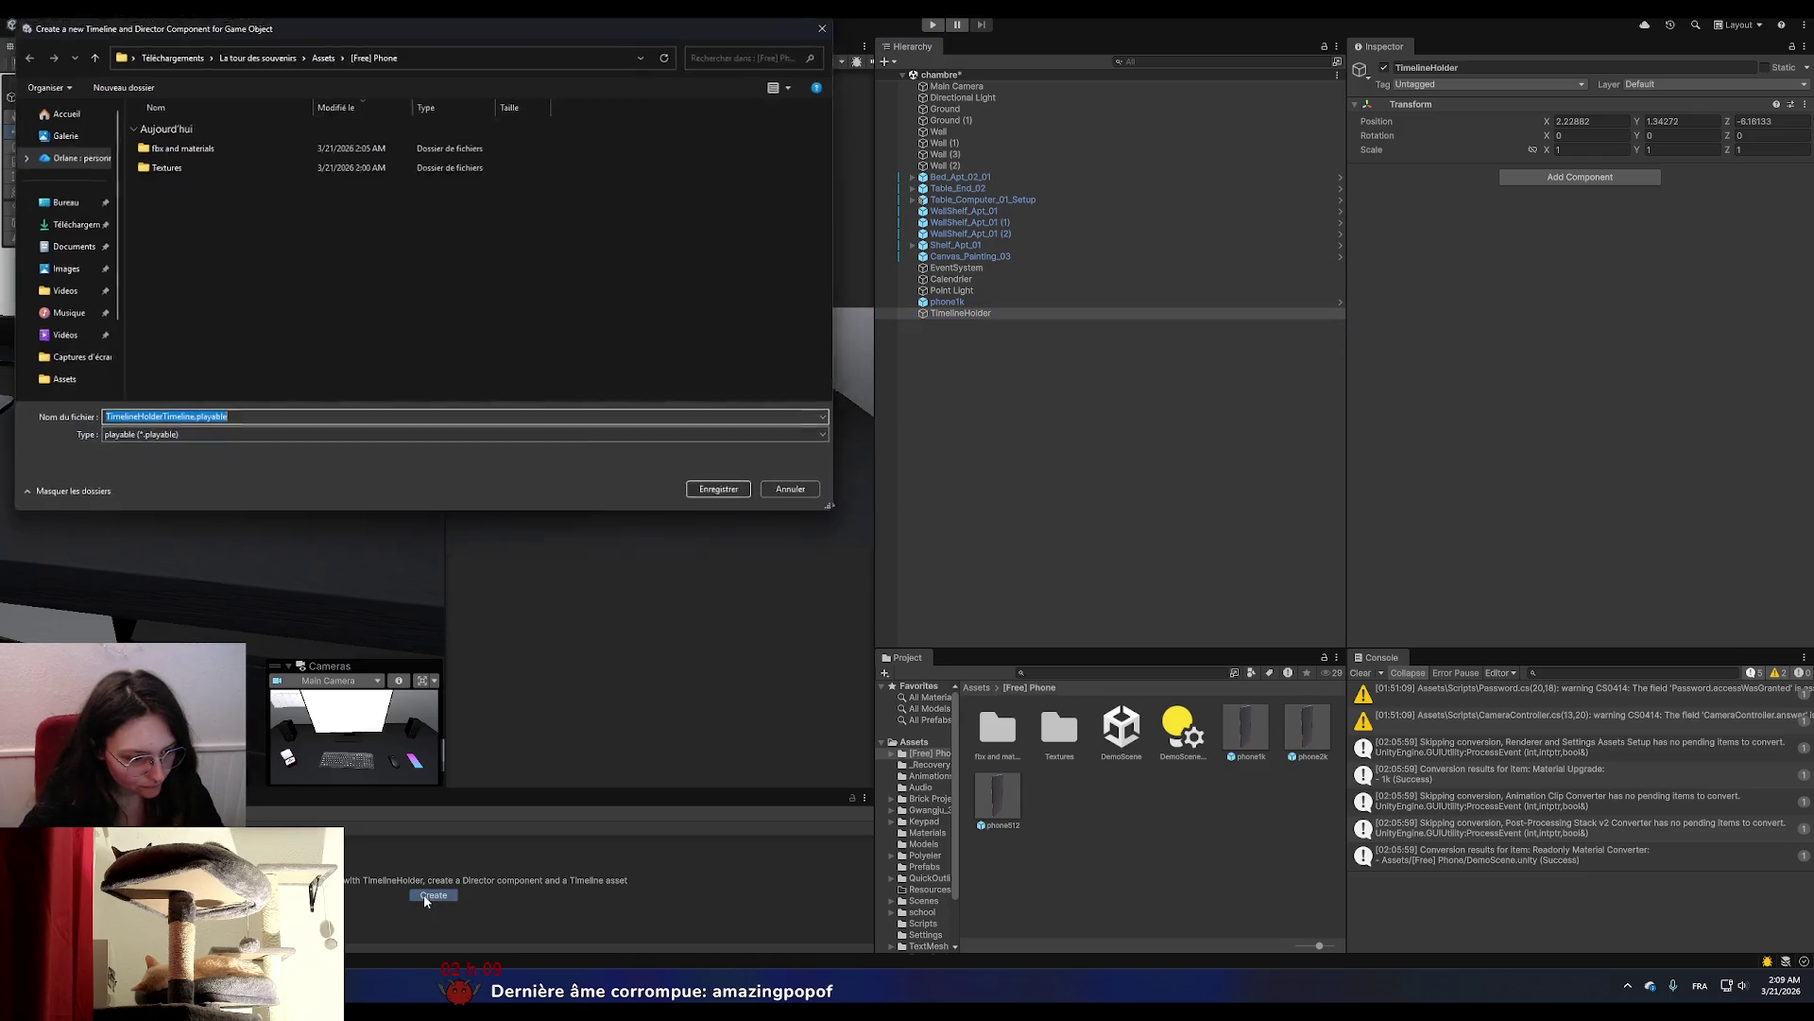
left_click(728, 495)
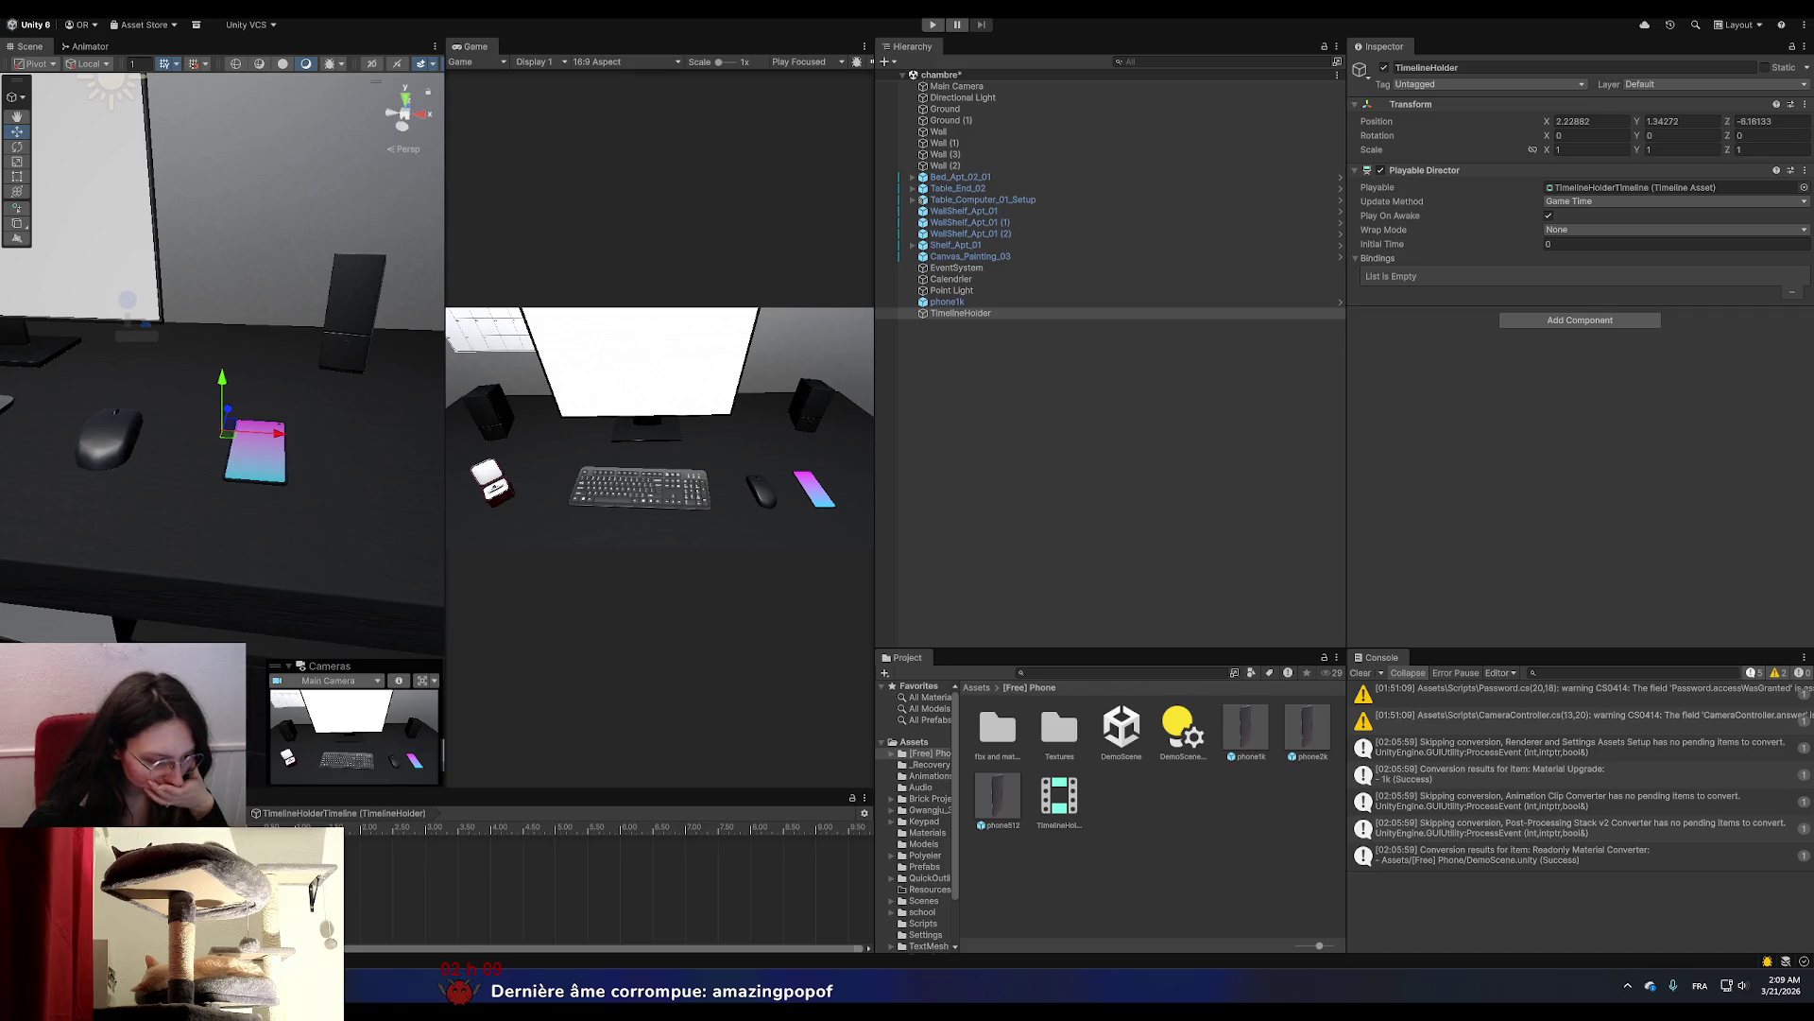
mouse_move(404, 987)
left_click(352, 952)
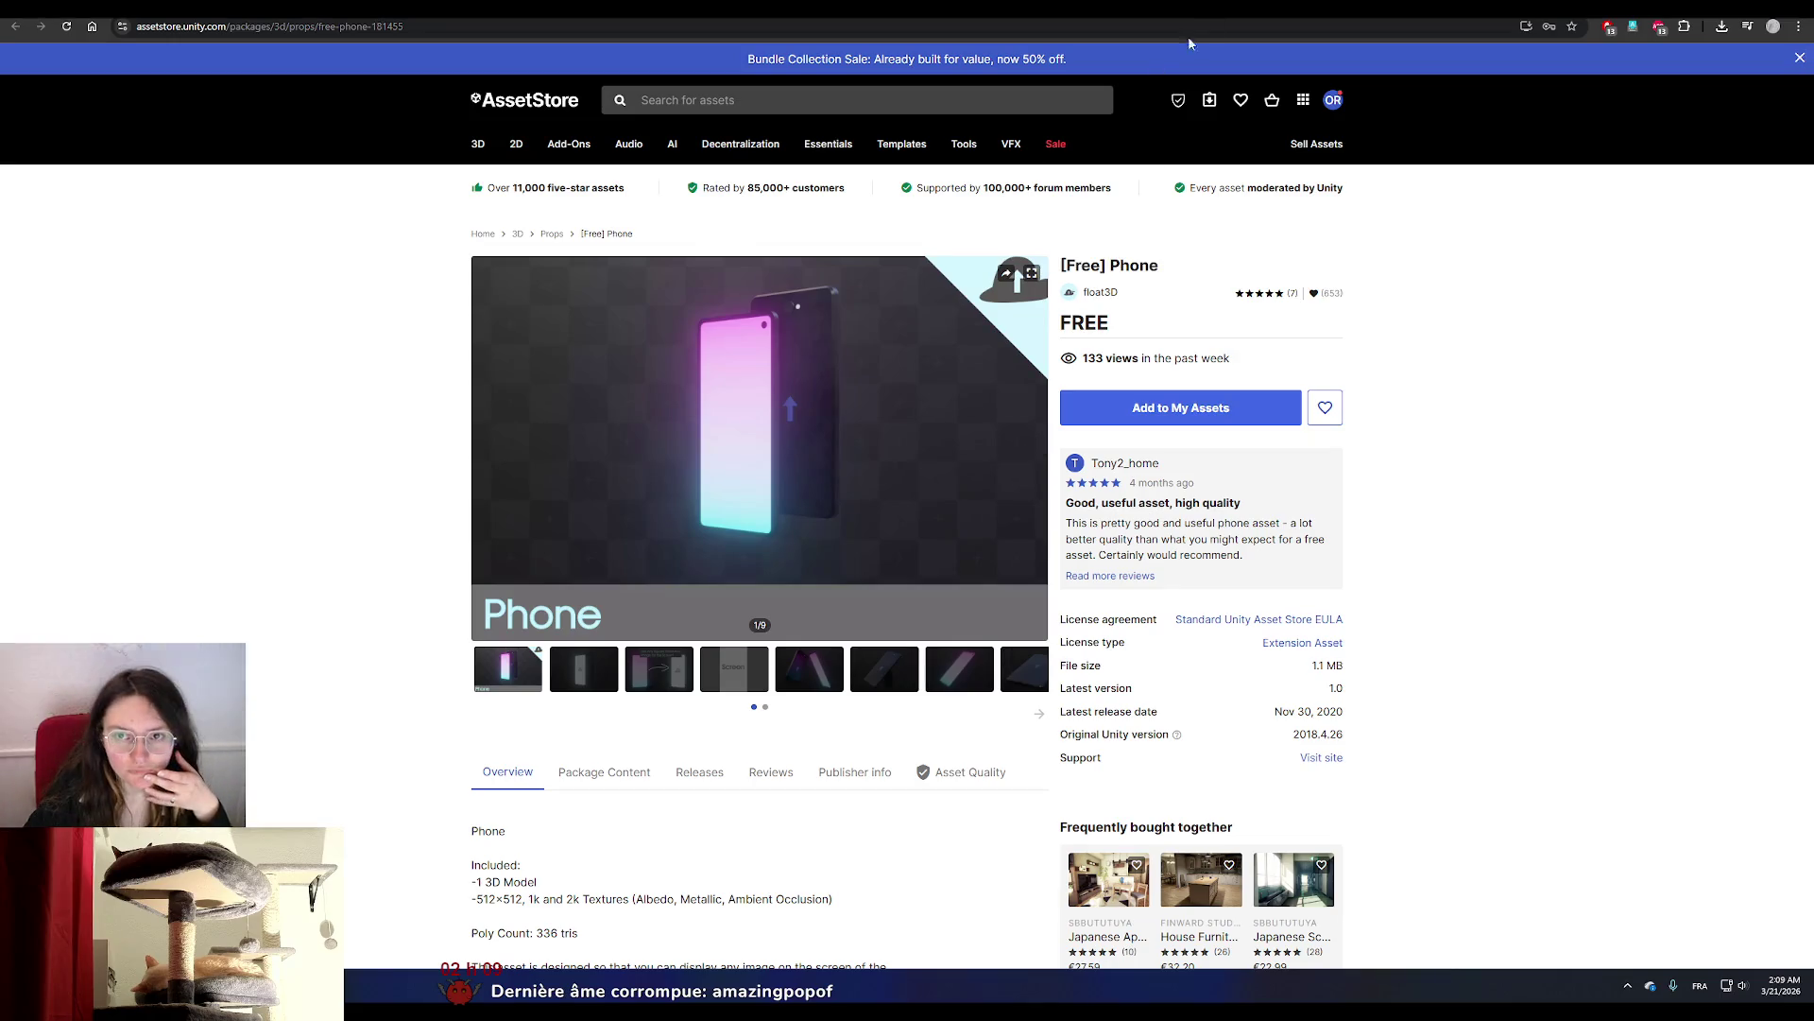
Look up the English word for 'vibrer' in a new tab, then return to Pixabay.
left_click(1078, 19)
left_click(605, 72)
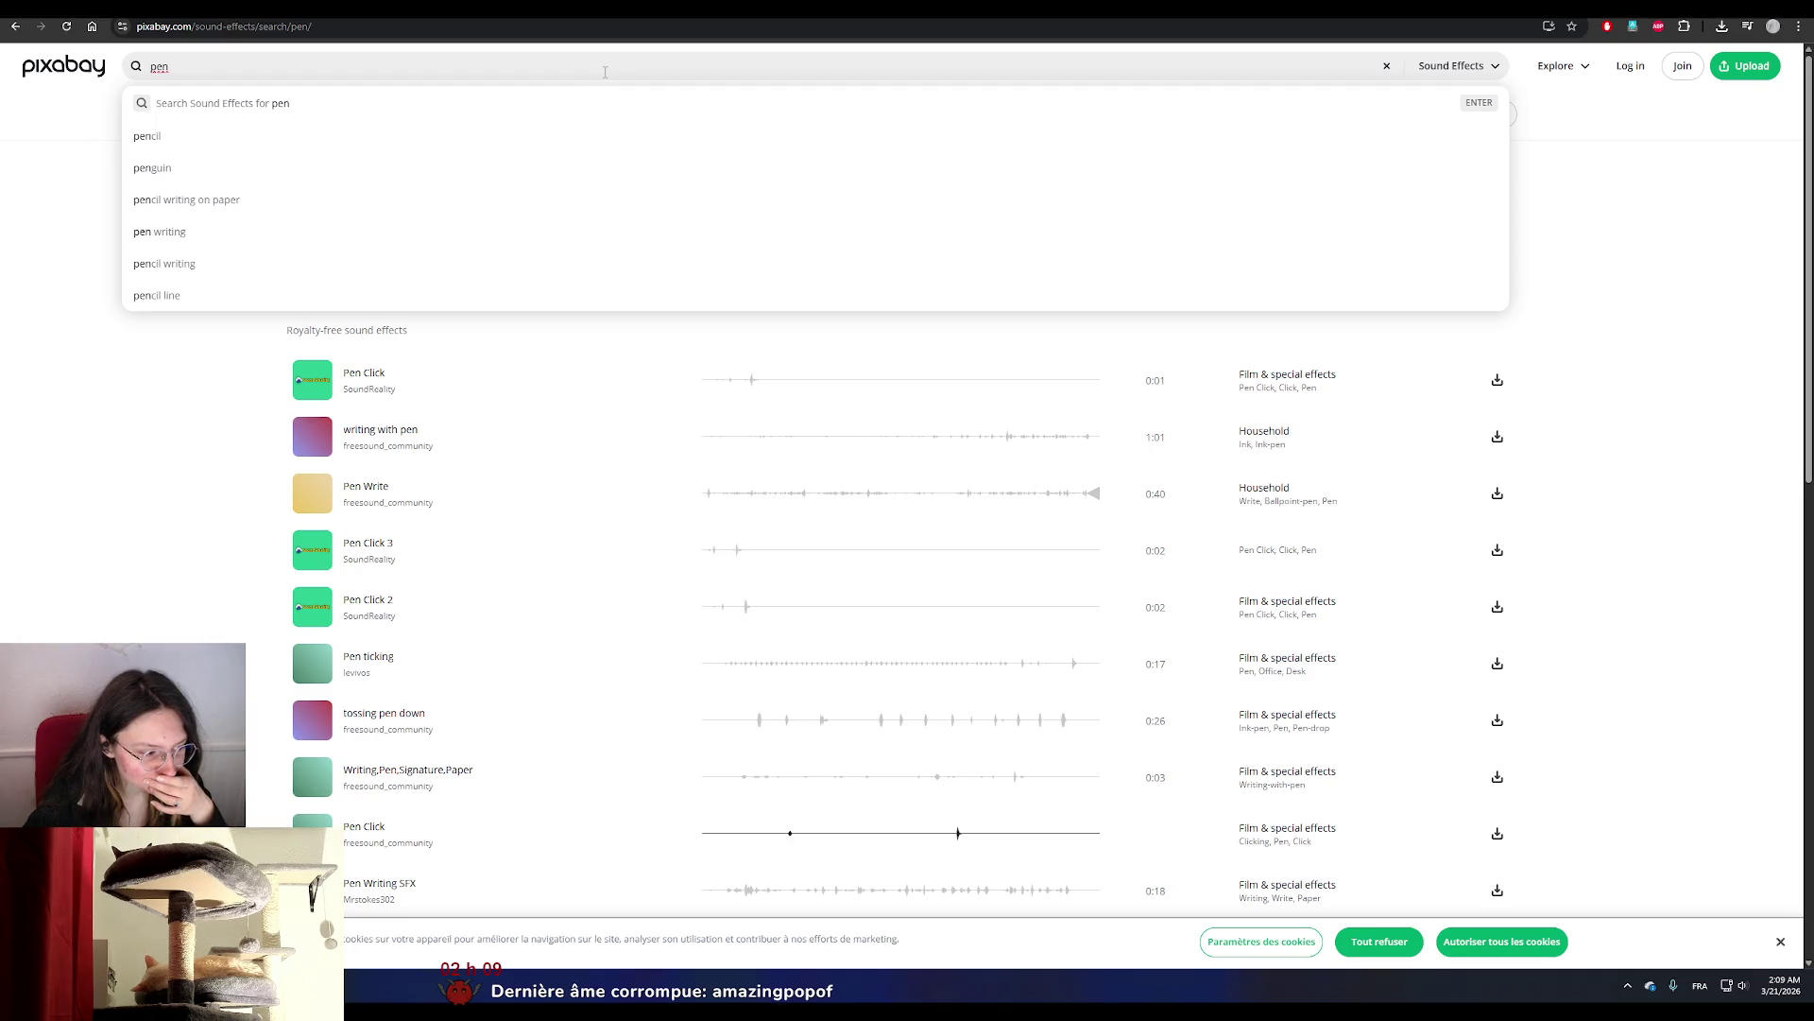
key("ctrl+a")
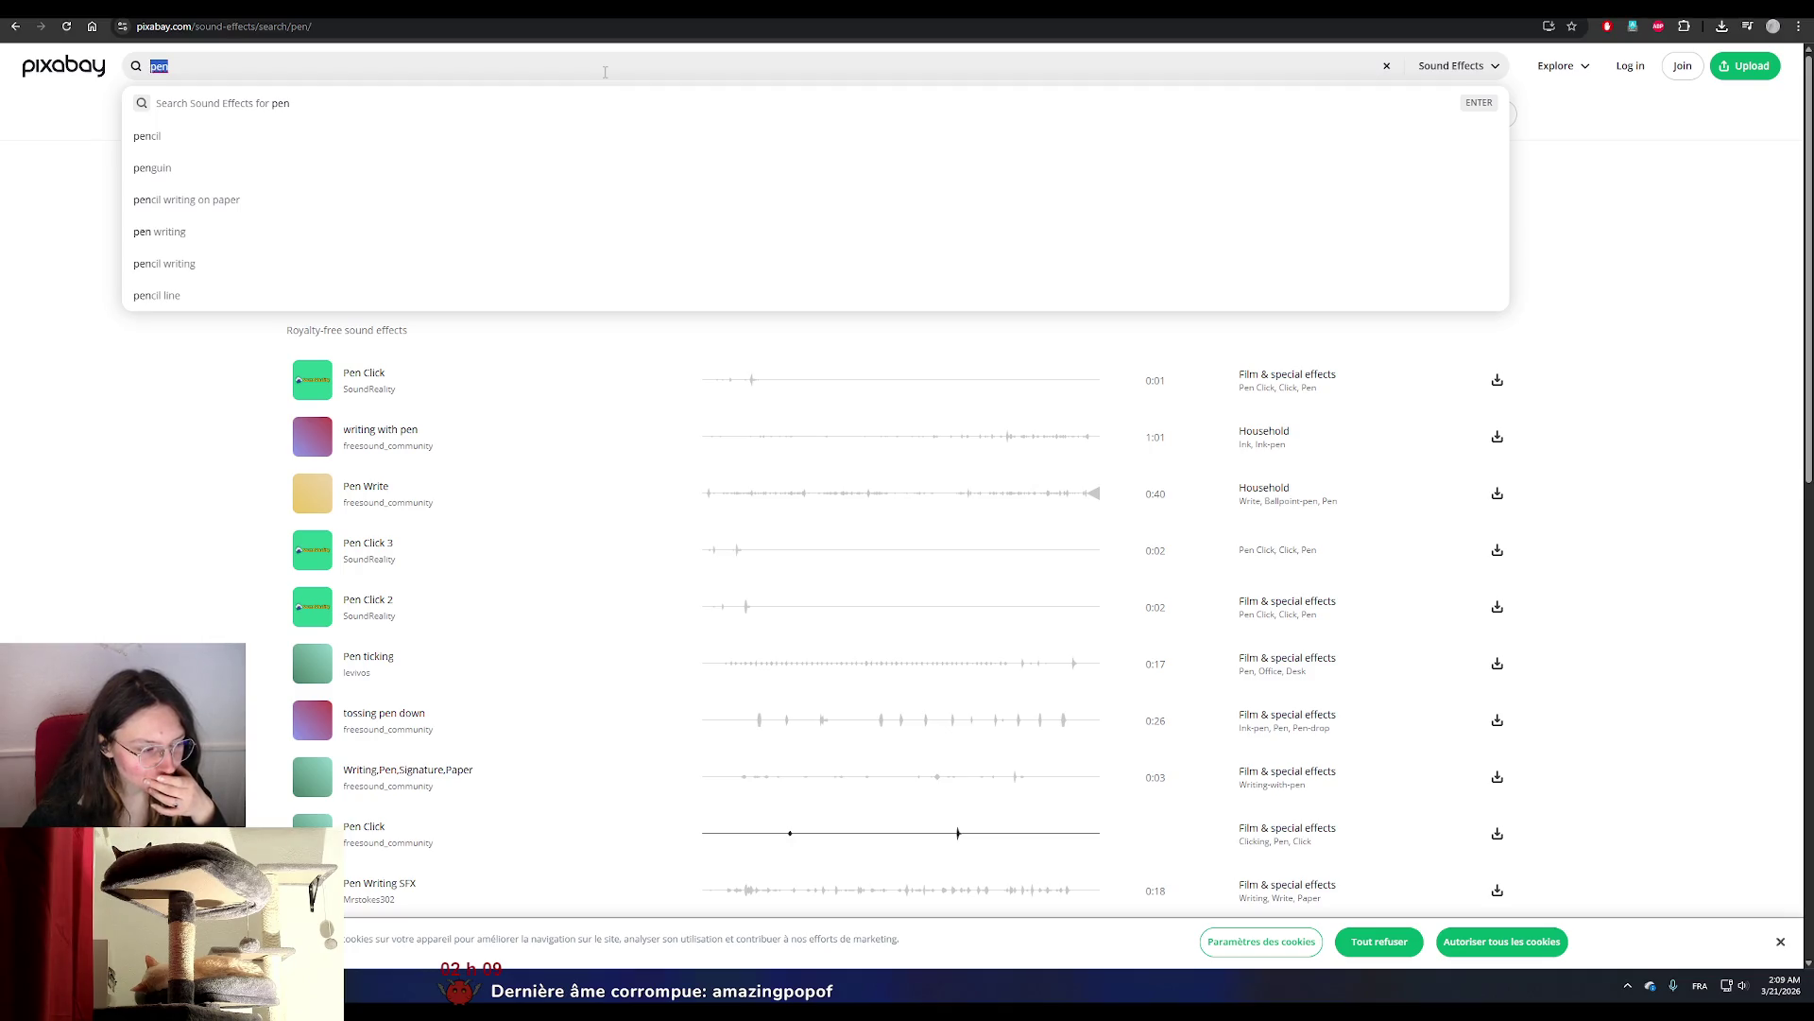
key("ctrl+t")
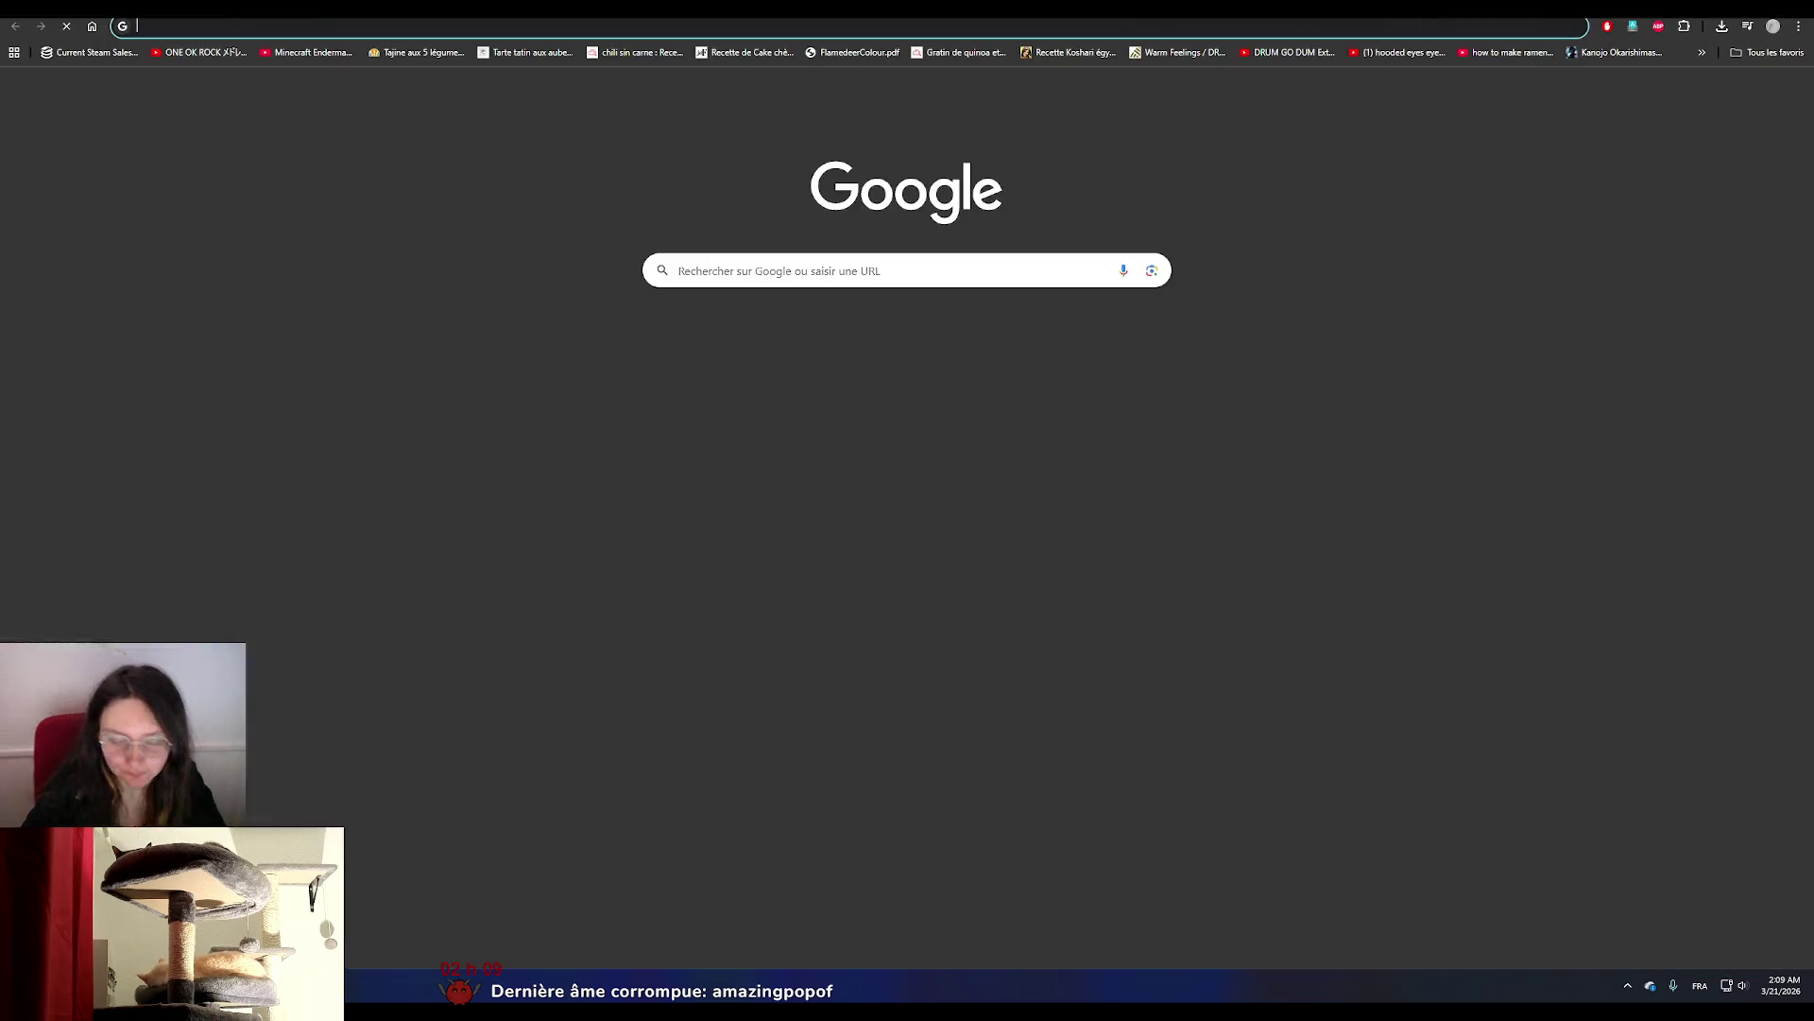
type("vibrer en anglais")
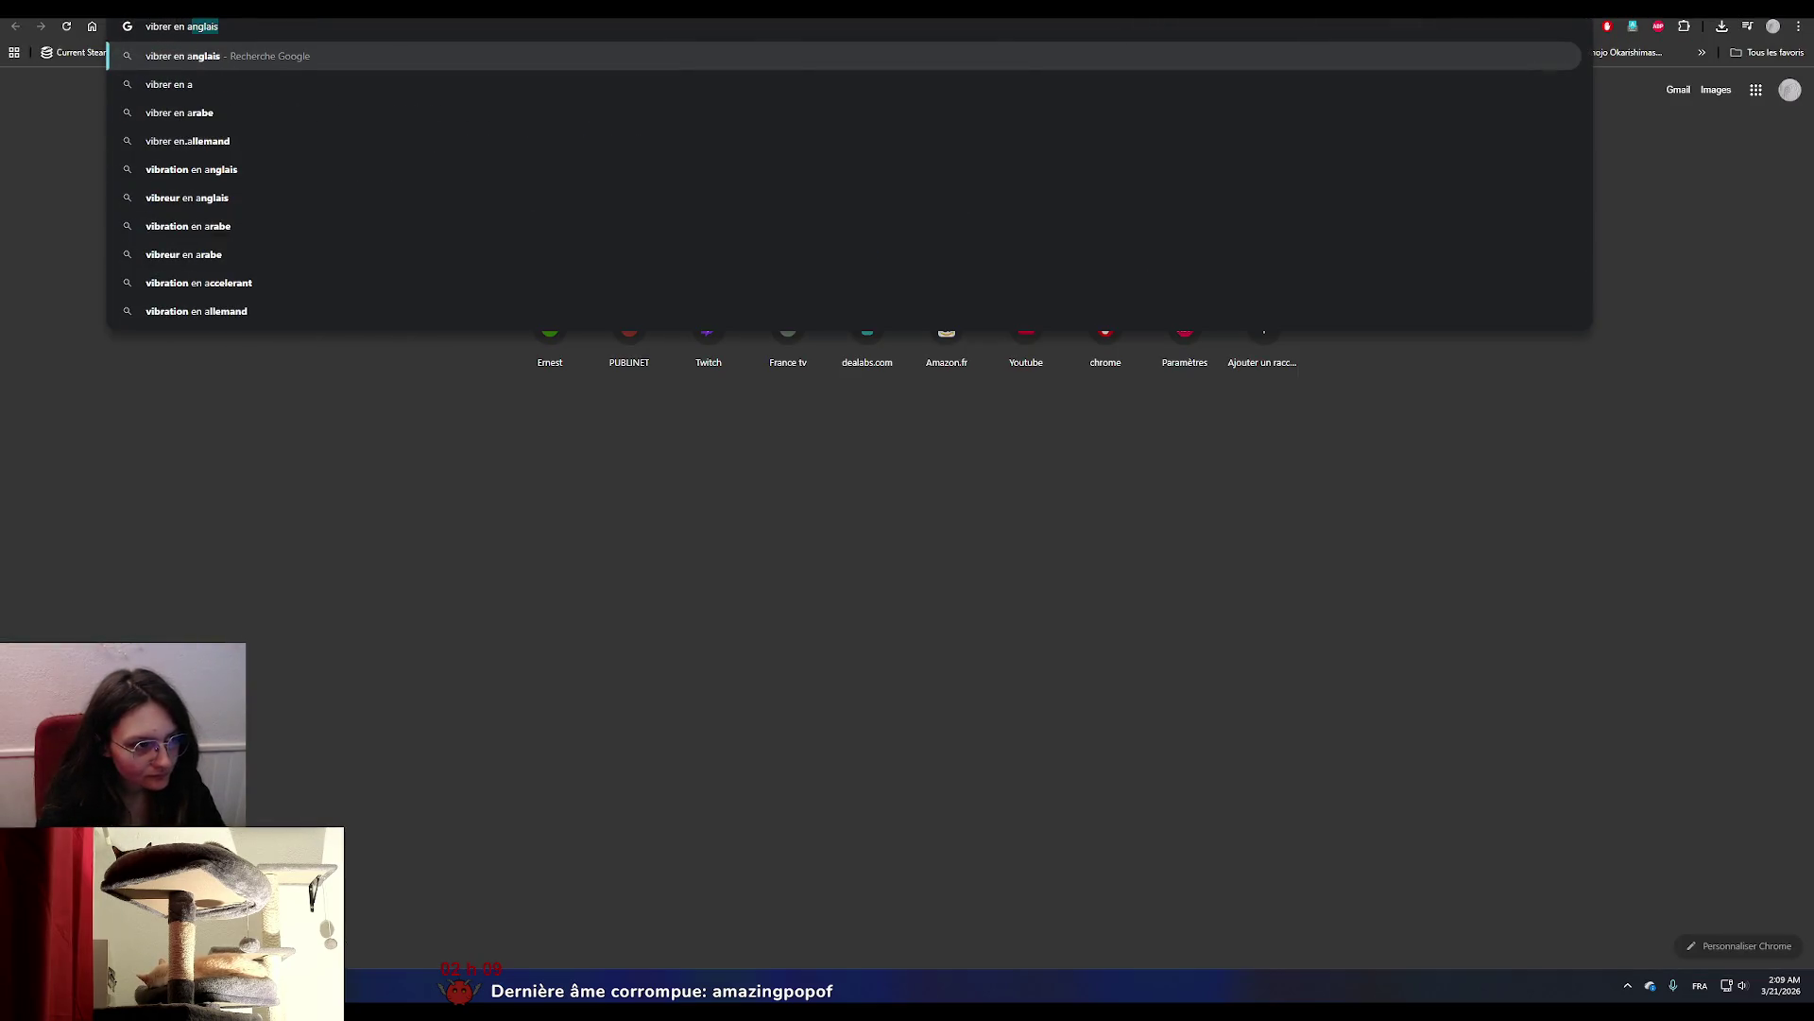
key("Return")
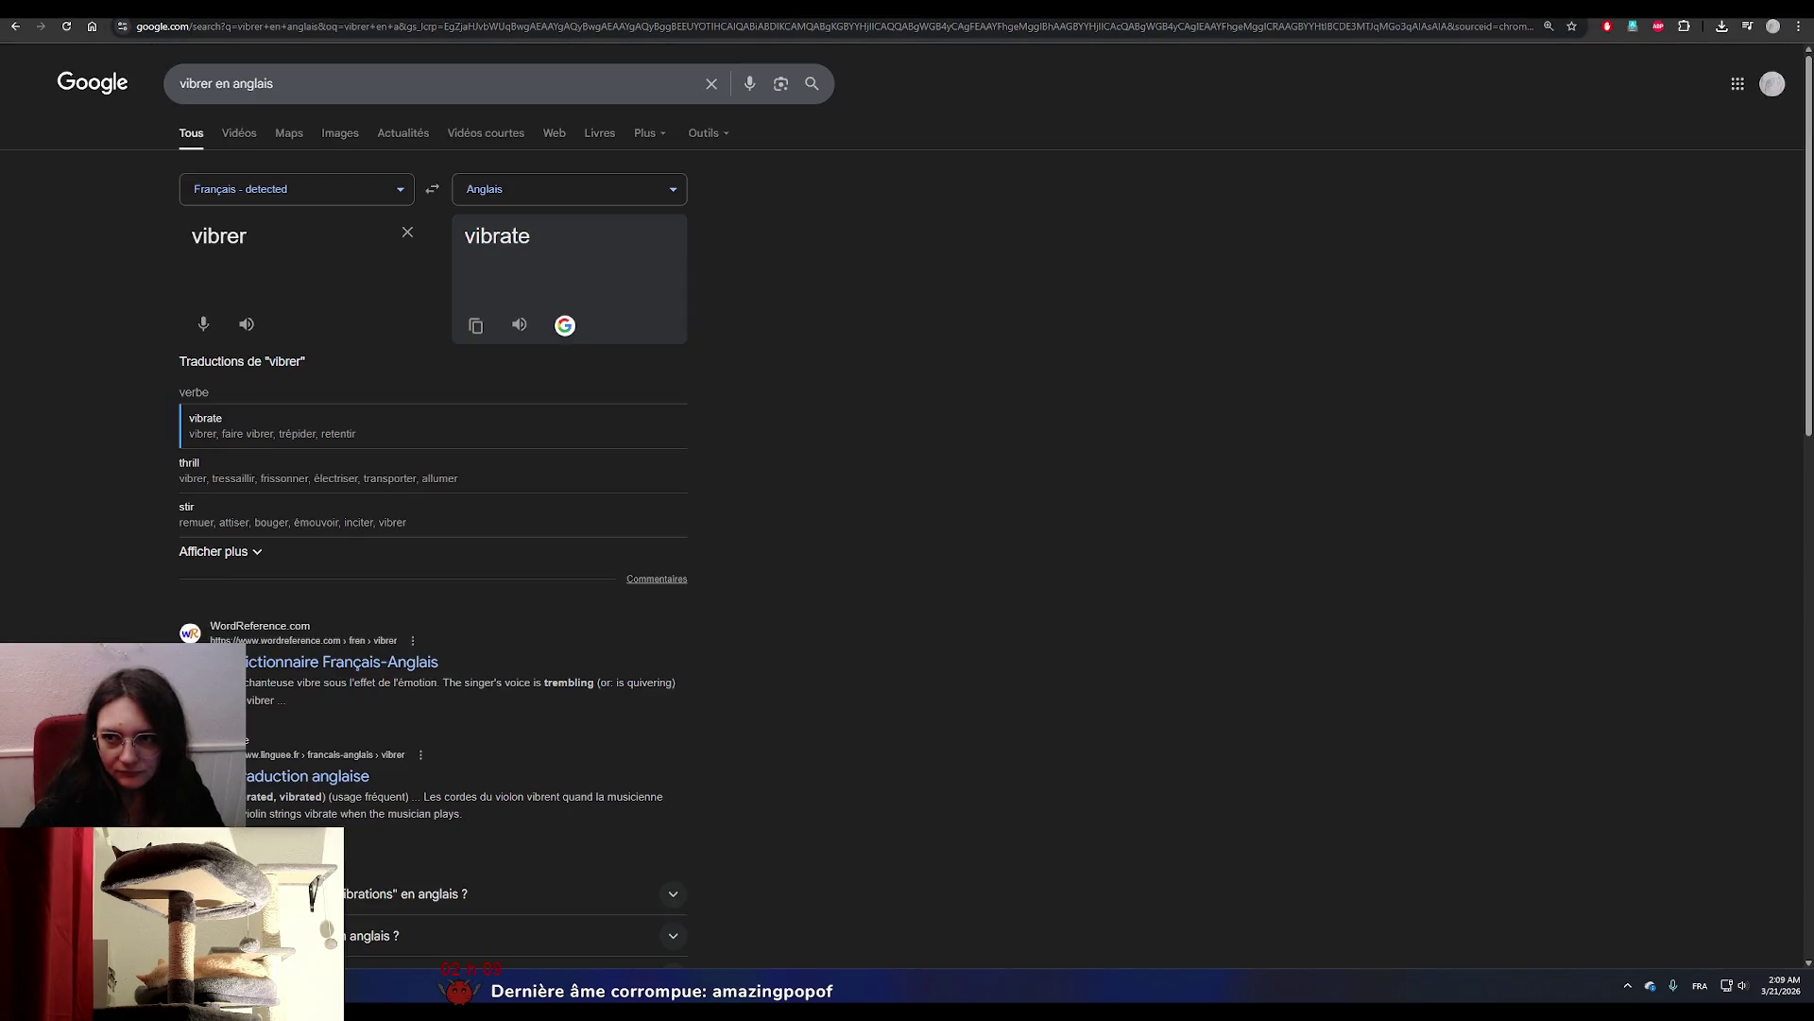
key("ctrl+w")
Search Pixabay for 'vibrate phone', preview PHONE VIBRATE and download it.
type("vibrate")
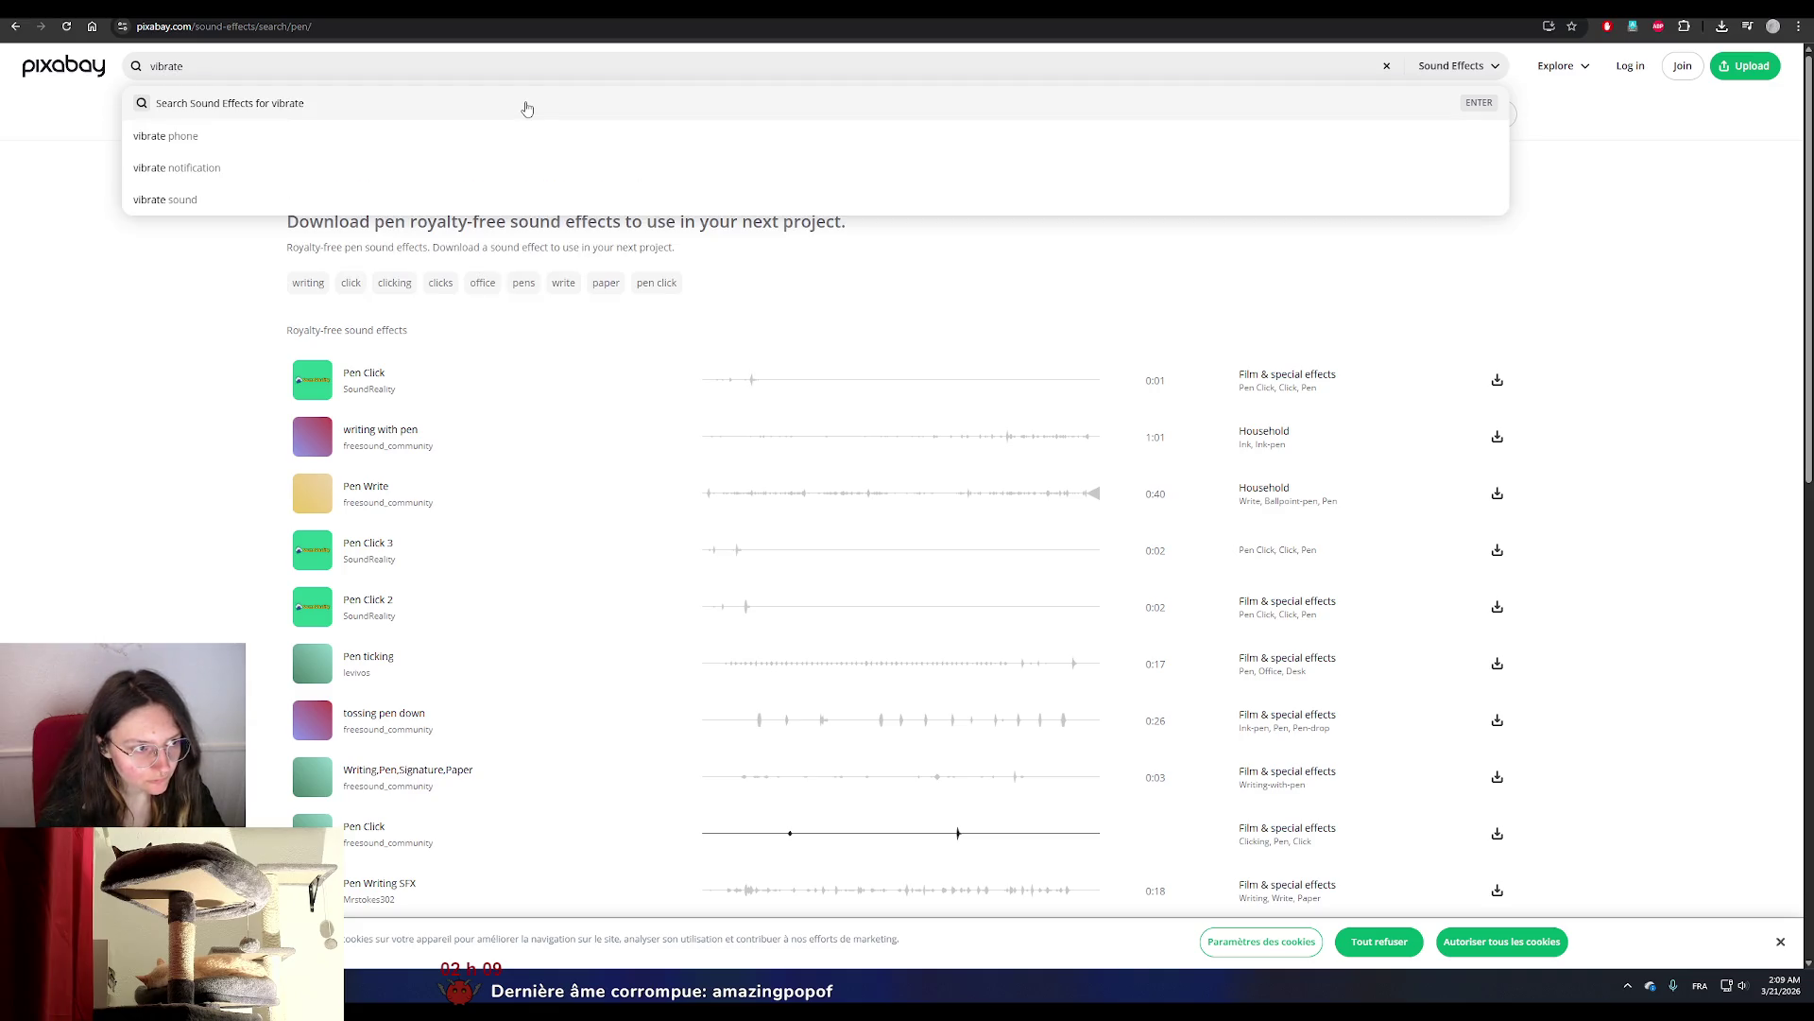
type(" phone")
key("Return")
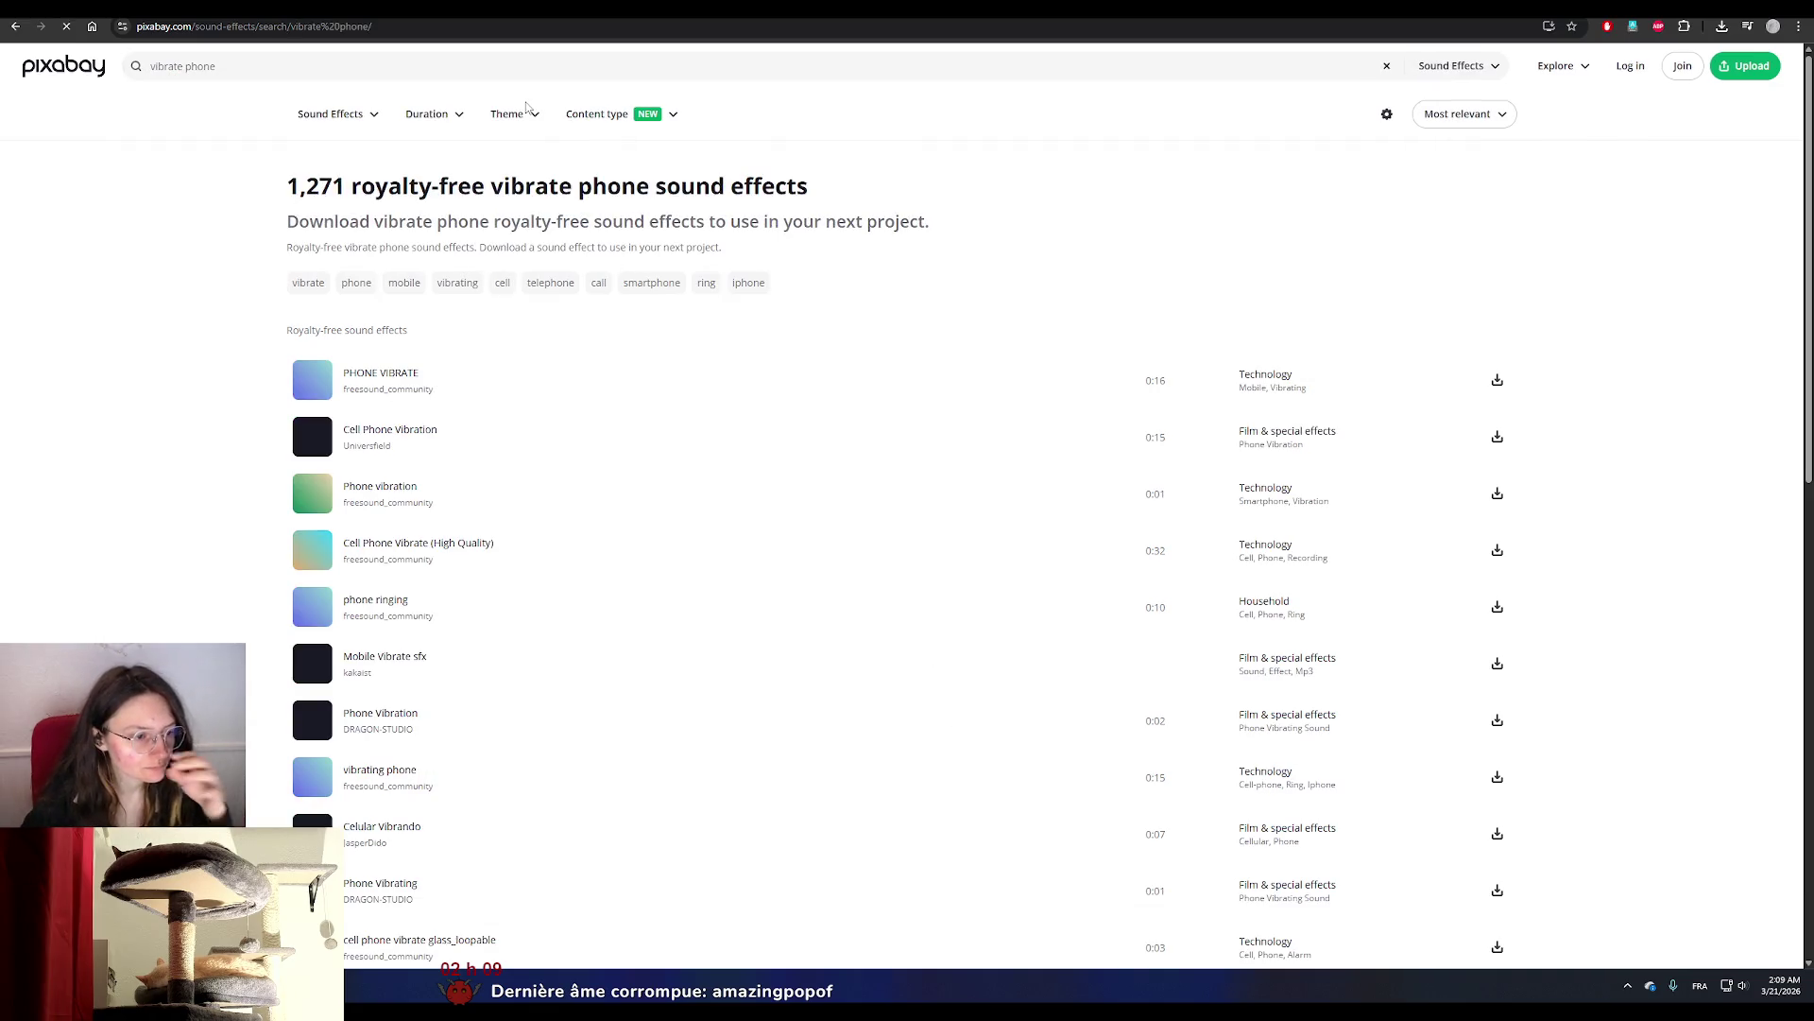
left_click(313, 383)
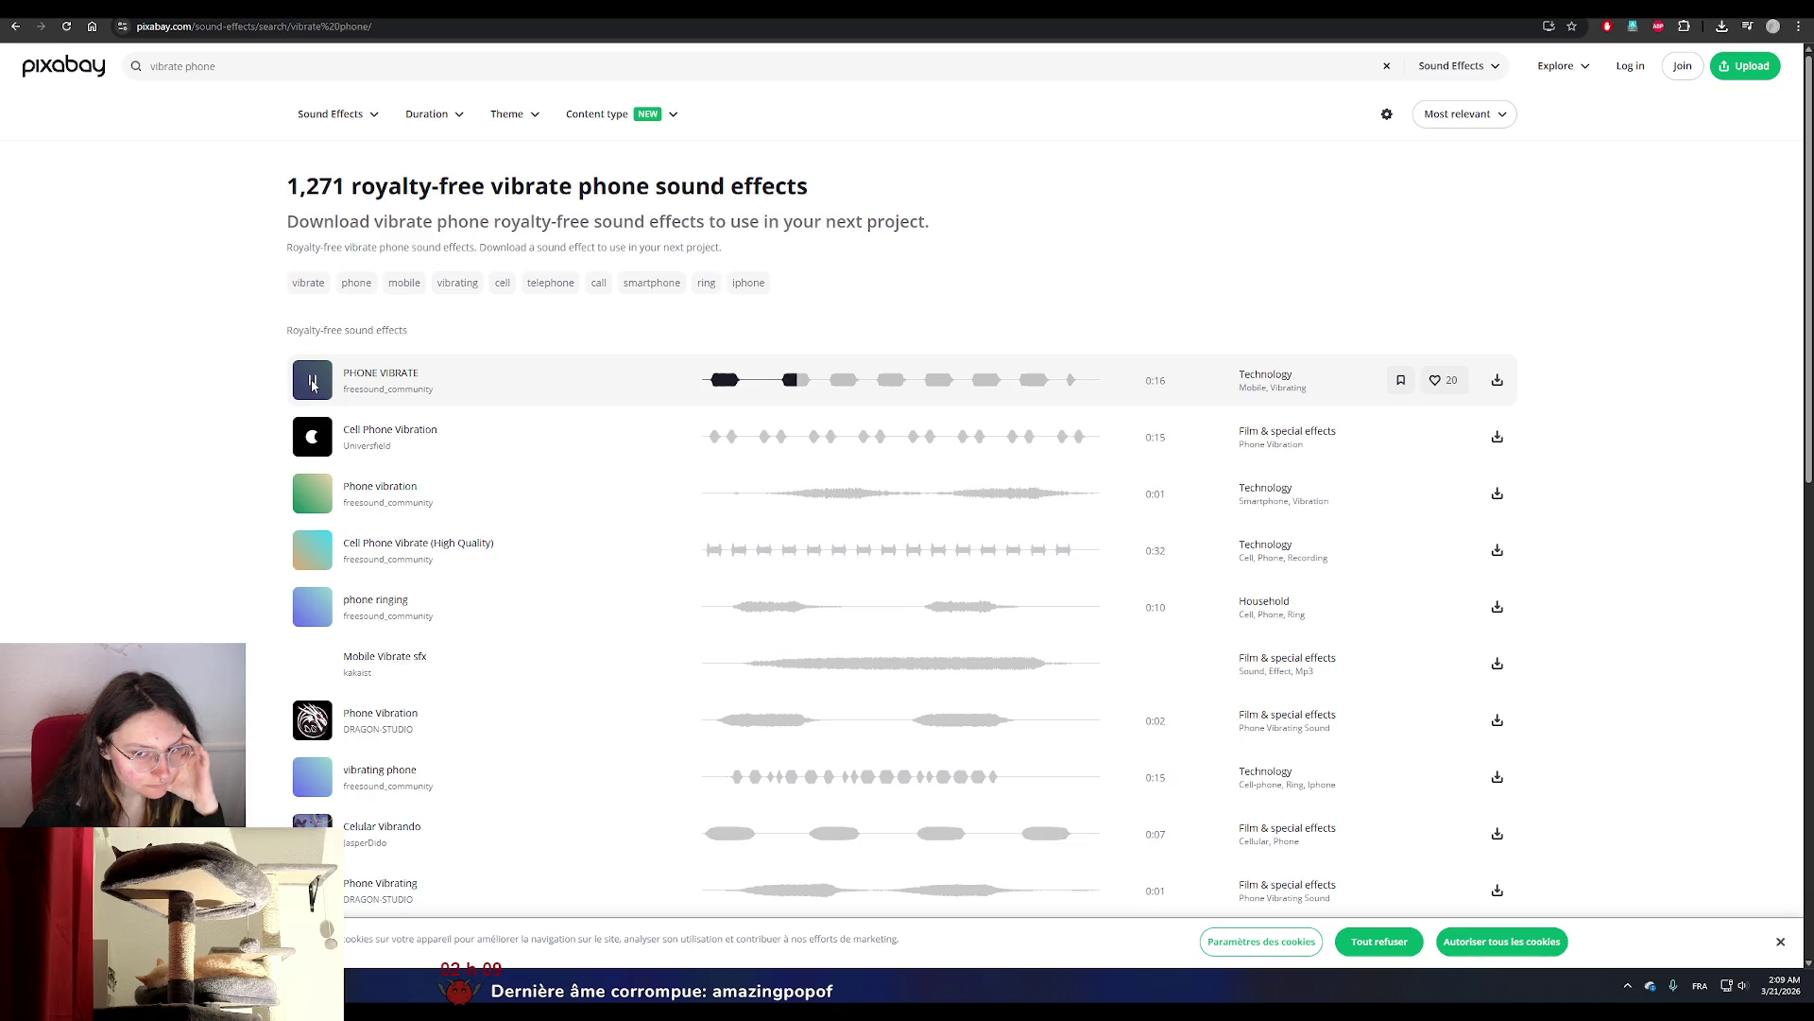
left_click(313, 383)
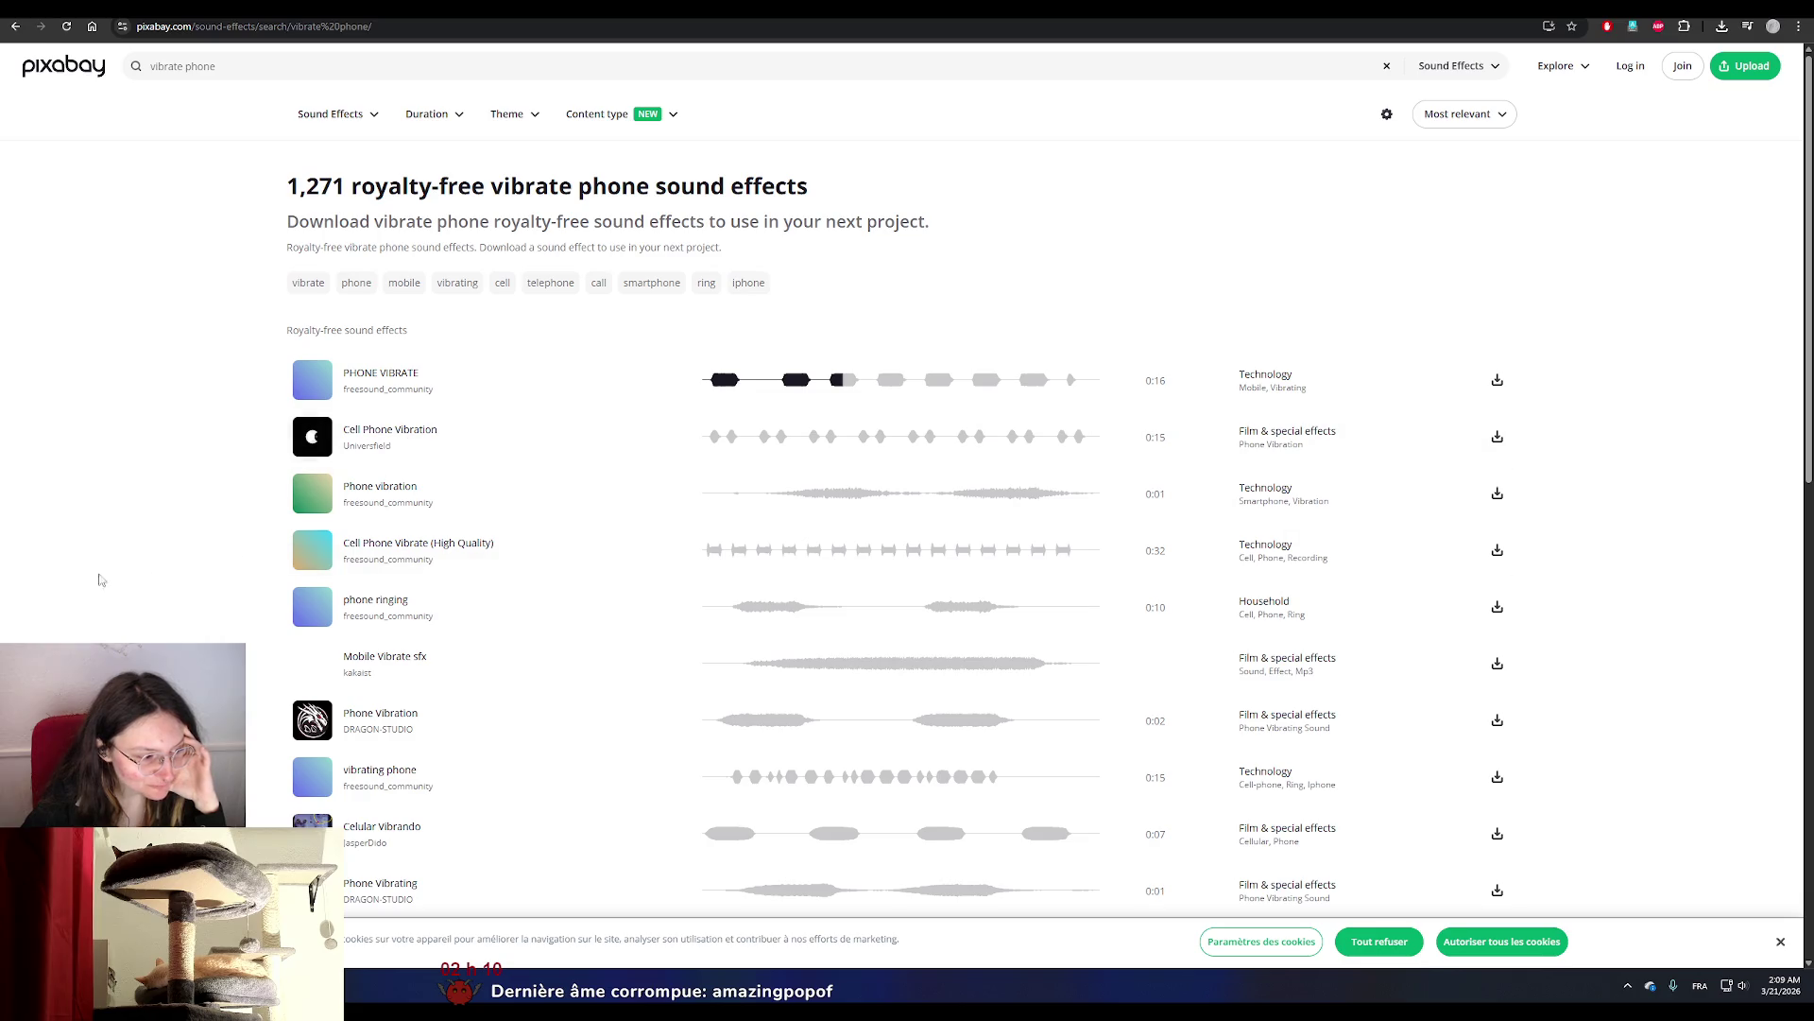
mouse_move(1408, 369)
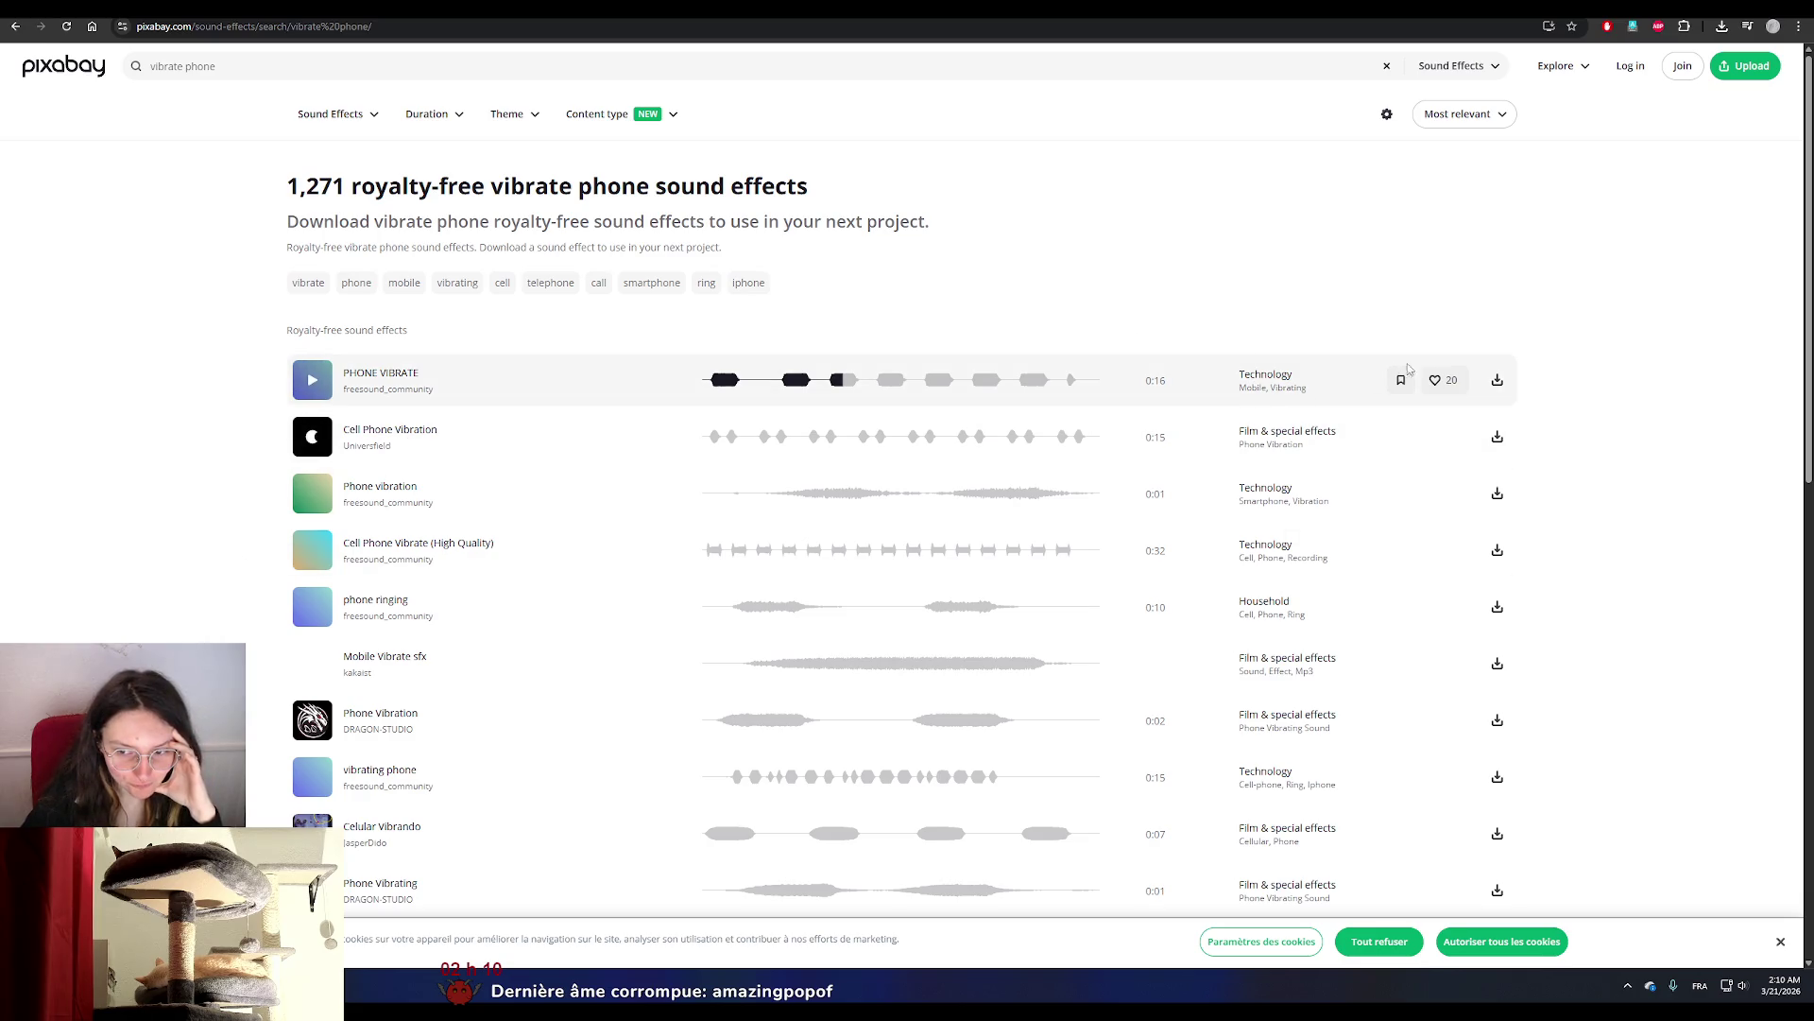
left_click(1496, 381)
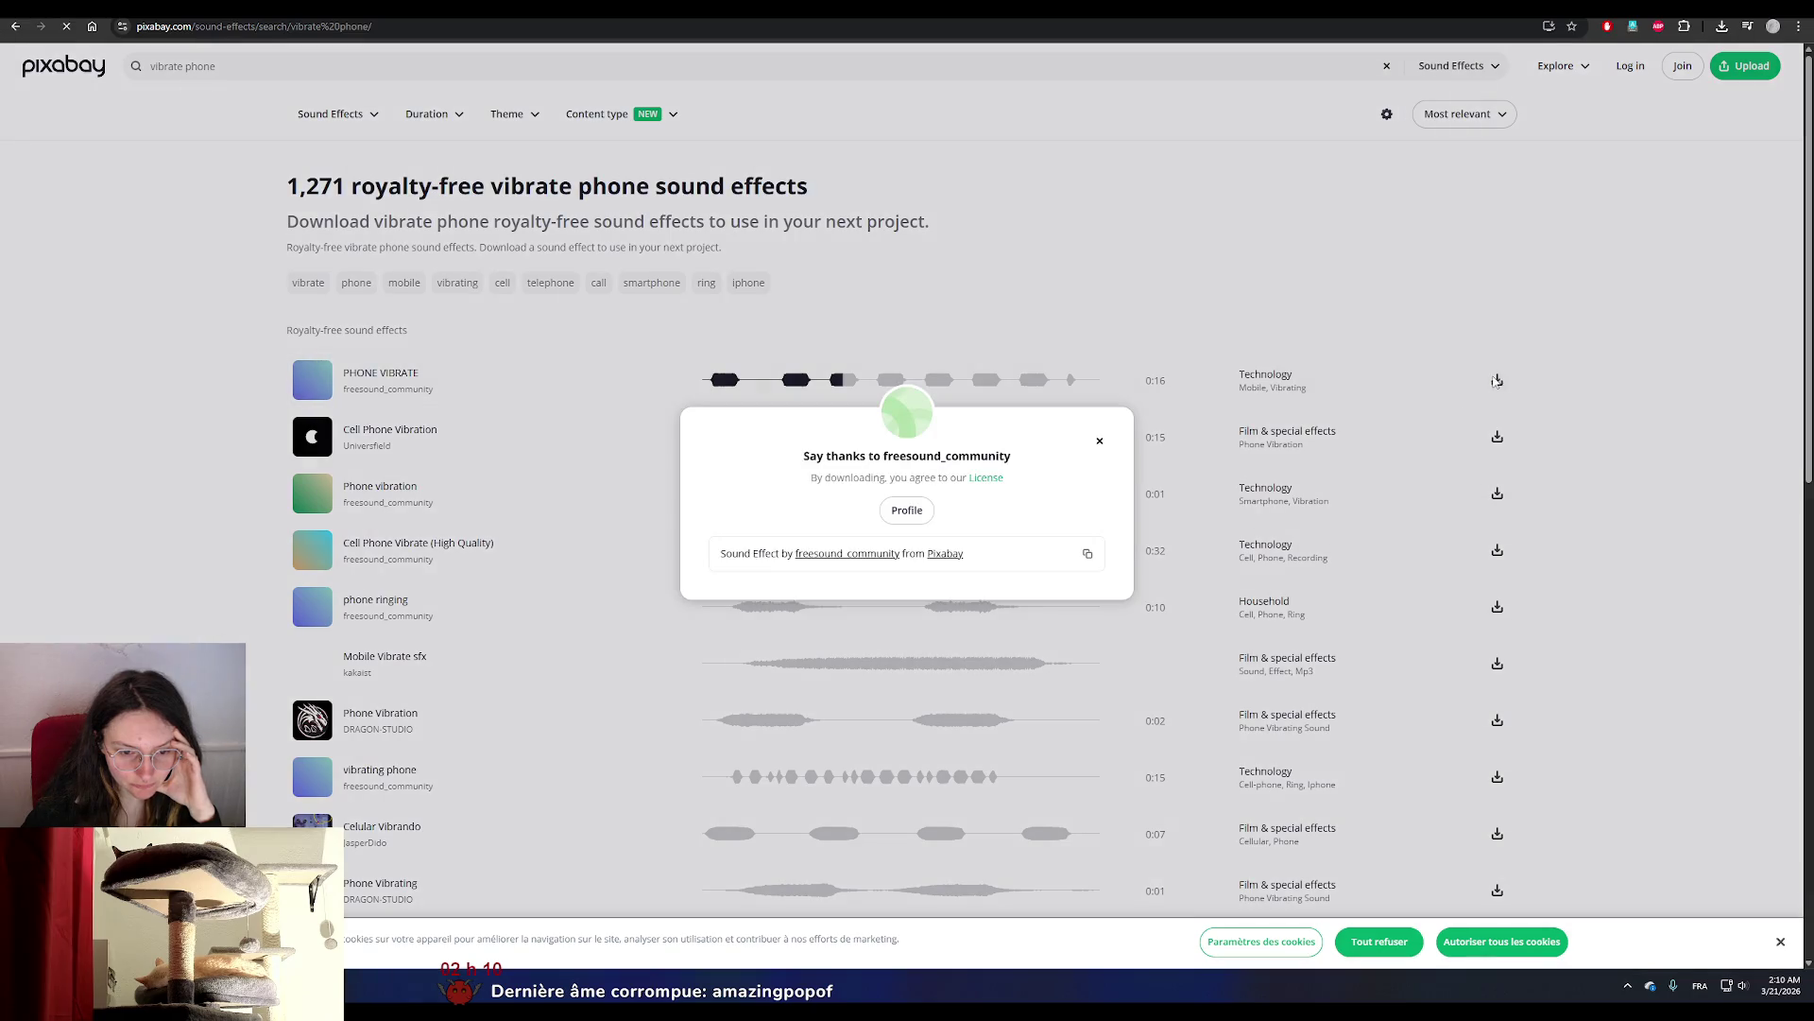
left_click(487, 714)
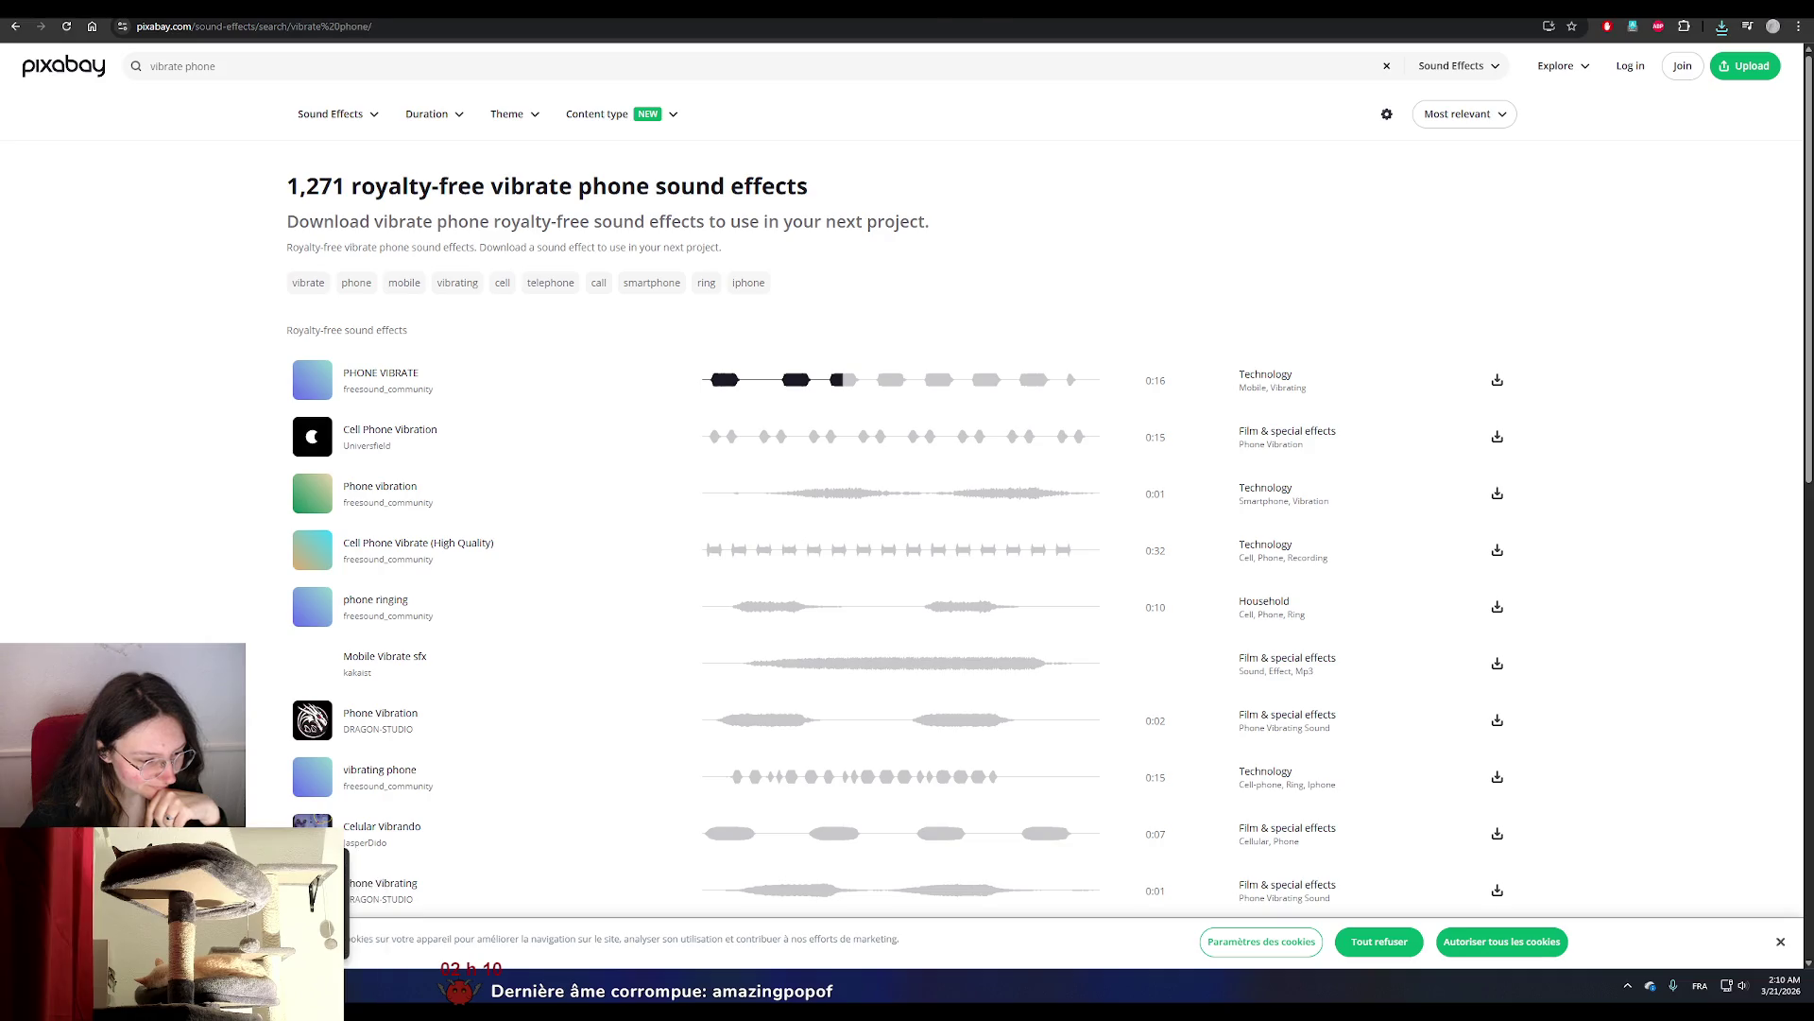
key("alt+Tab")
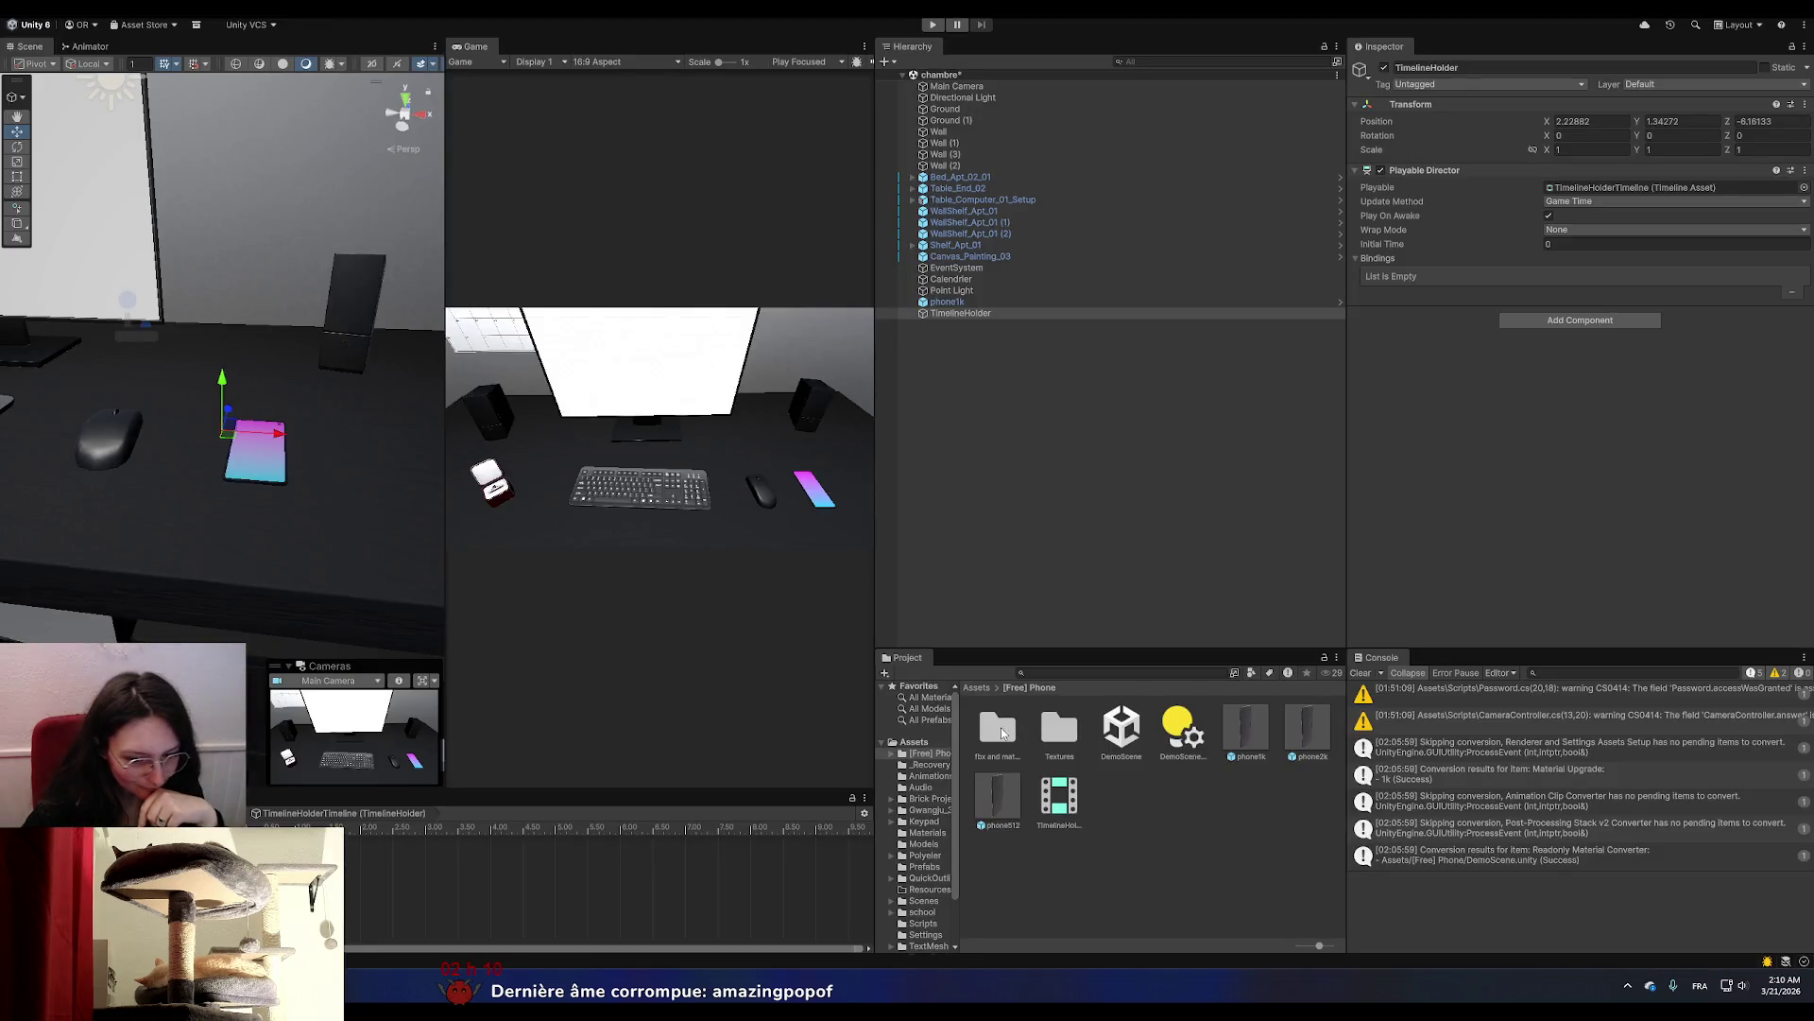
Drag freesound_community-phone-vibrate-68632.mp3 from Téléchargements into Unity's Assets/Audio folder.
left_click(941, 787)
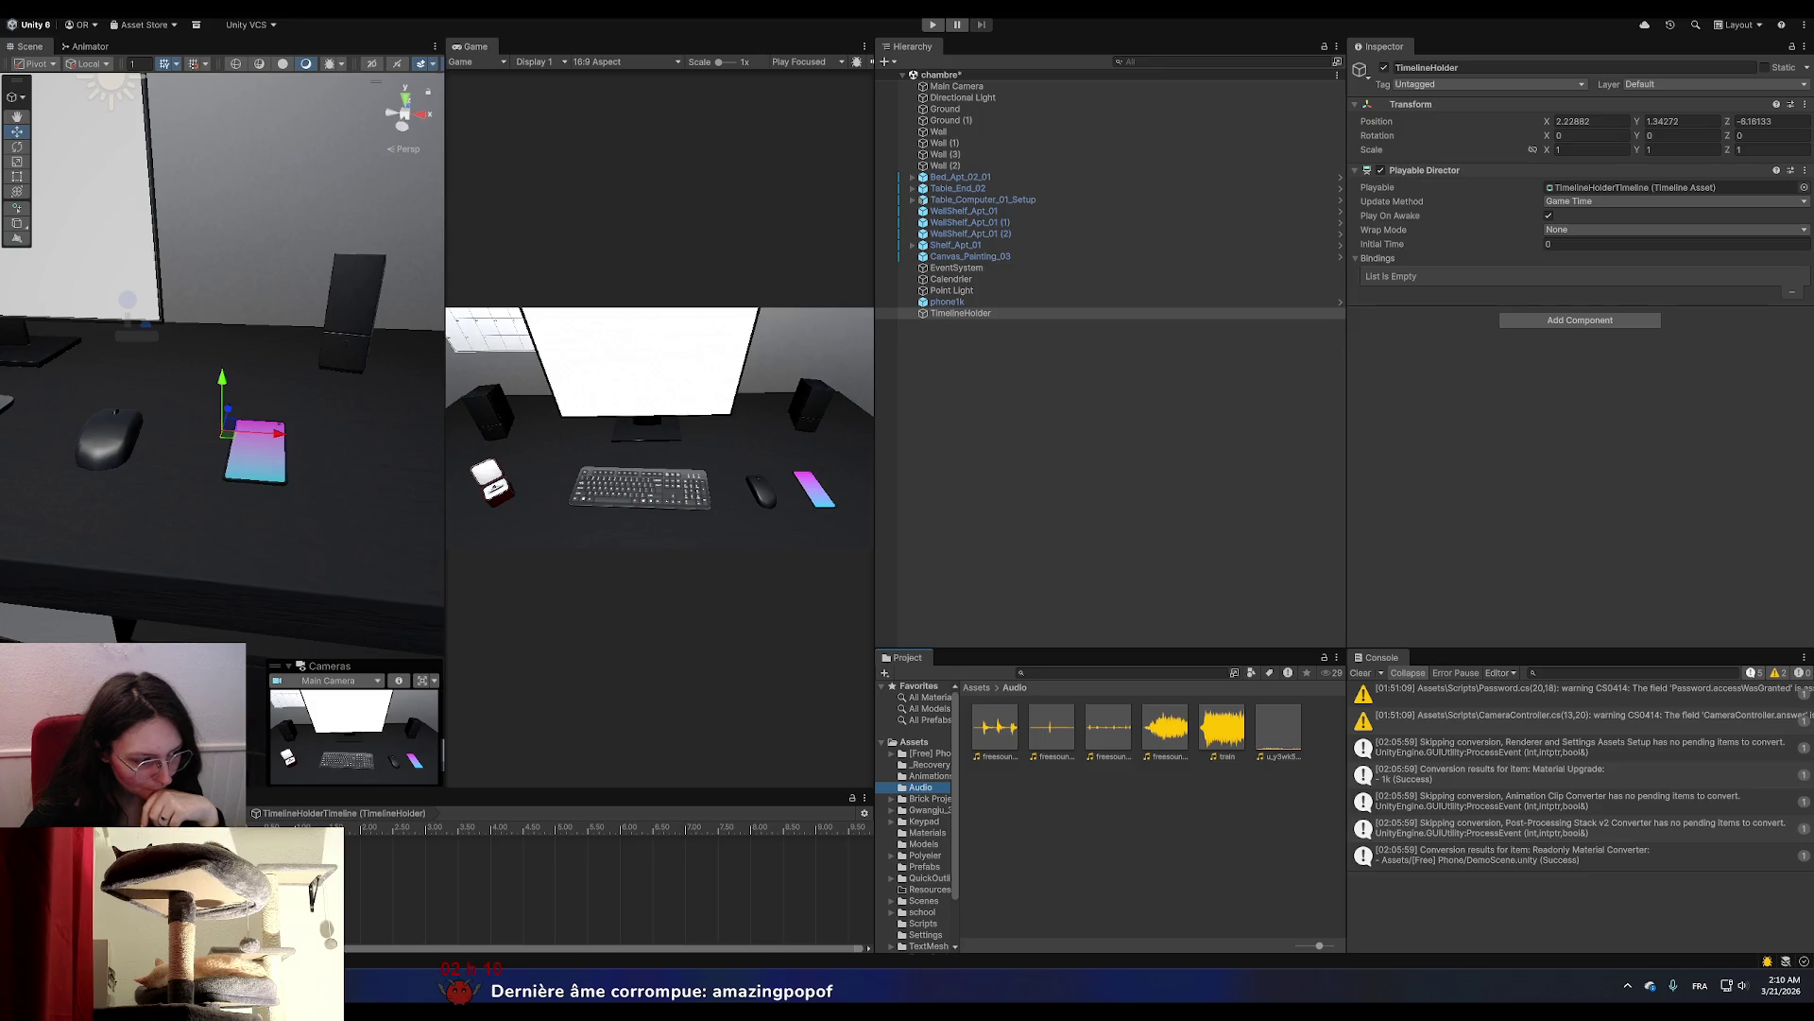
key("alt+Tab")
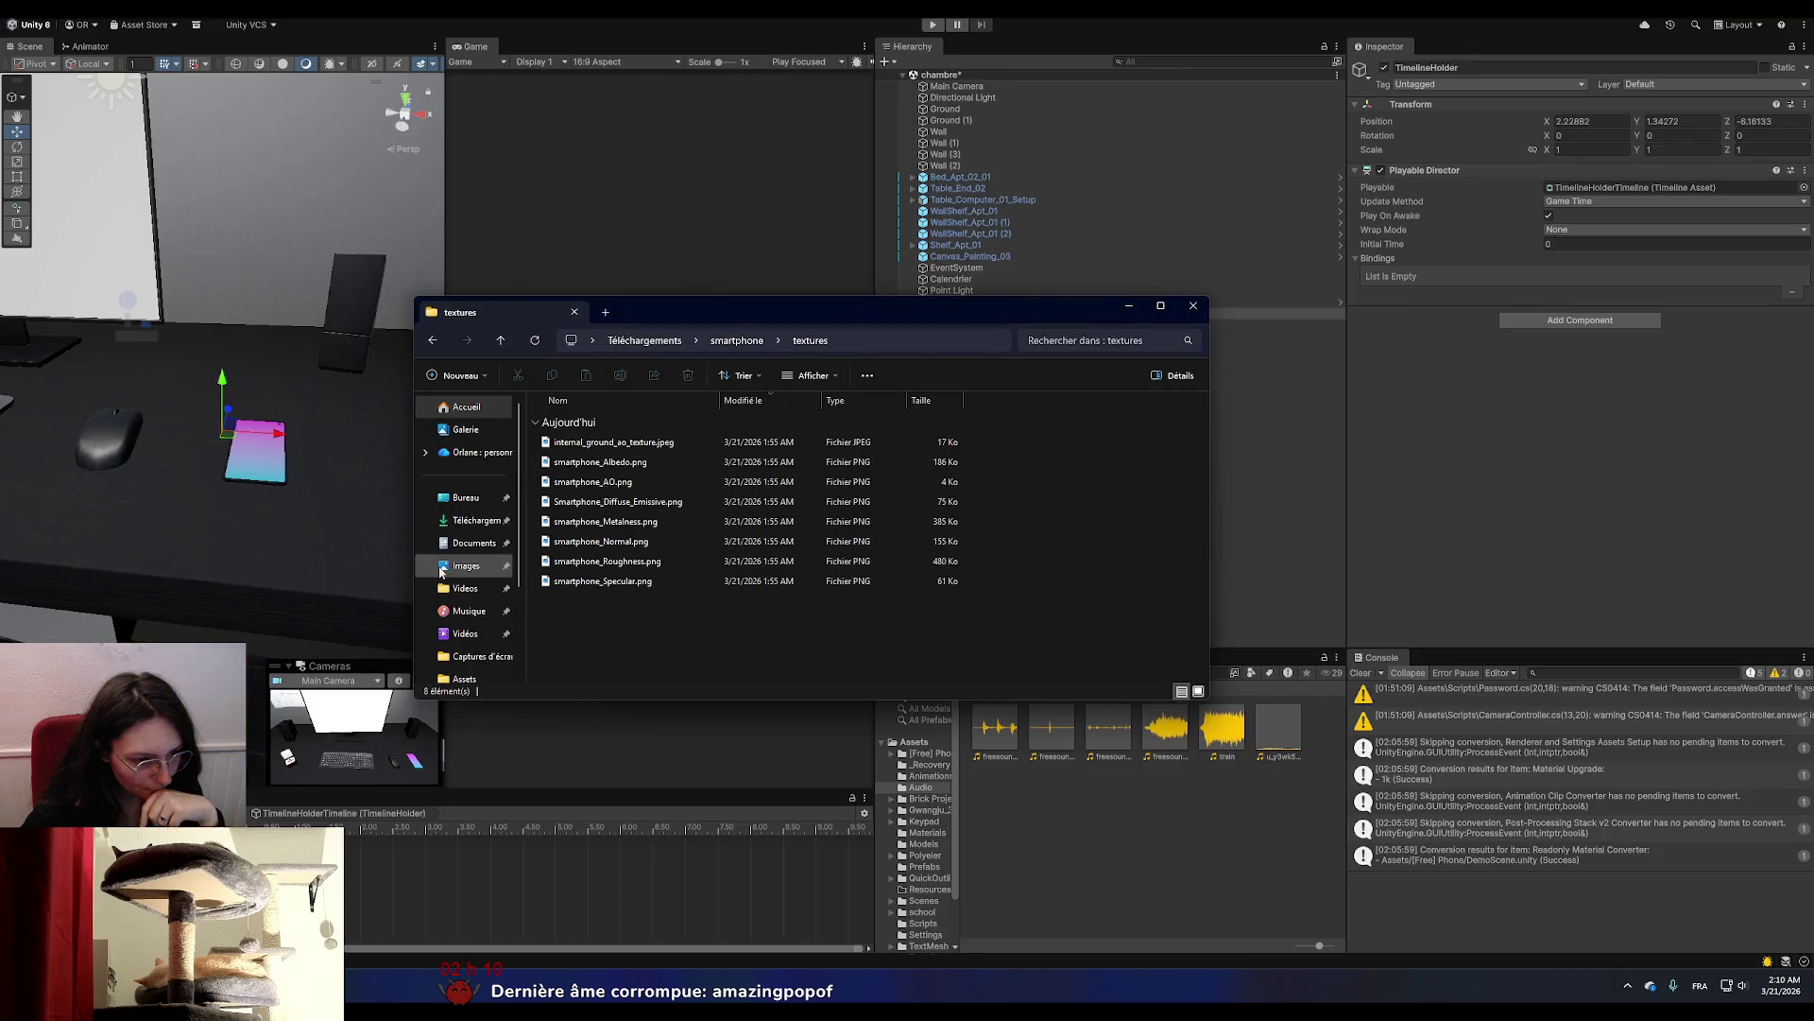
left_click(475, 520)
left_click(573, 452)
mouse_move(573, 452)
left_mouse_down()
mouse_move(1029, 842)
mouse_move(1093, 826)
left_mouse_up()
left_click(579, 564)
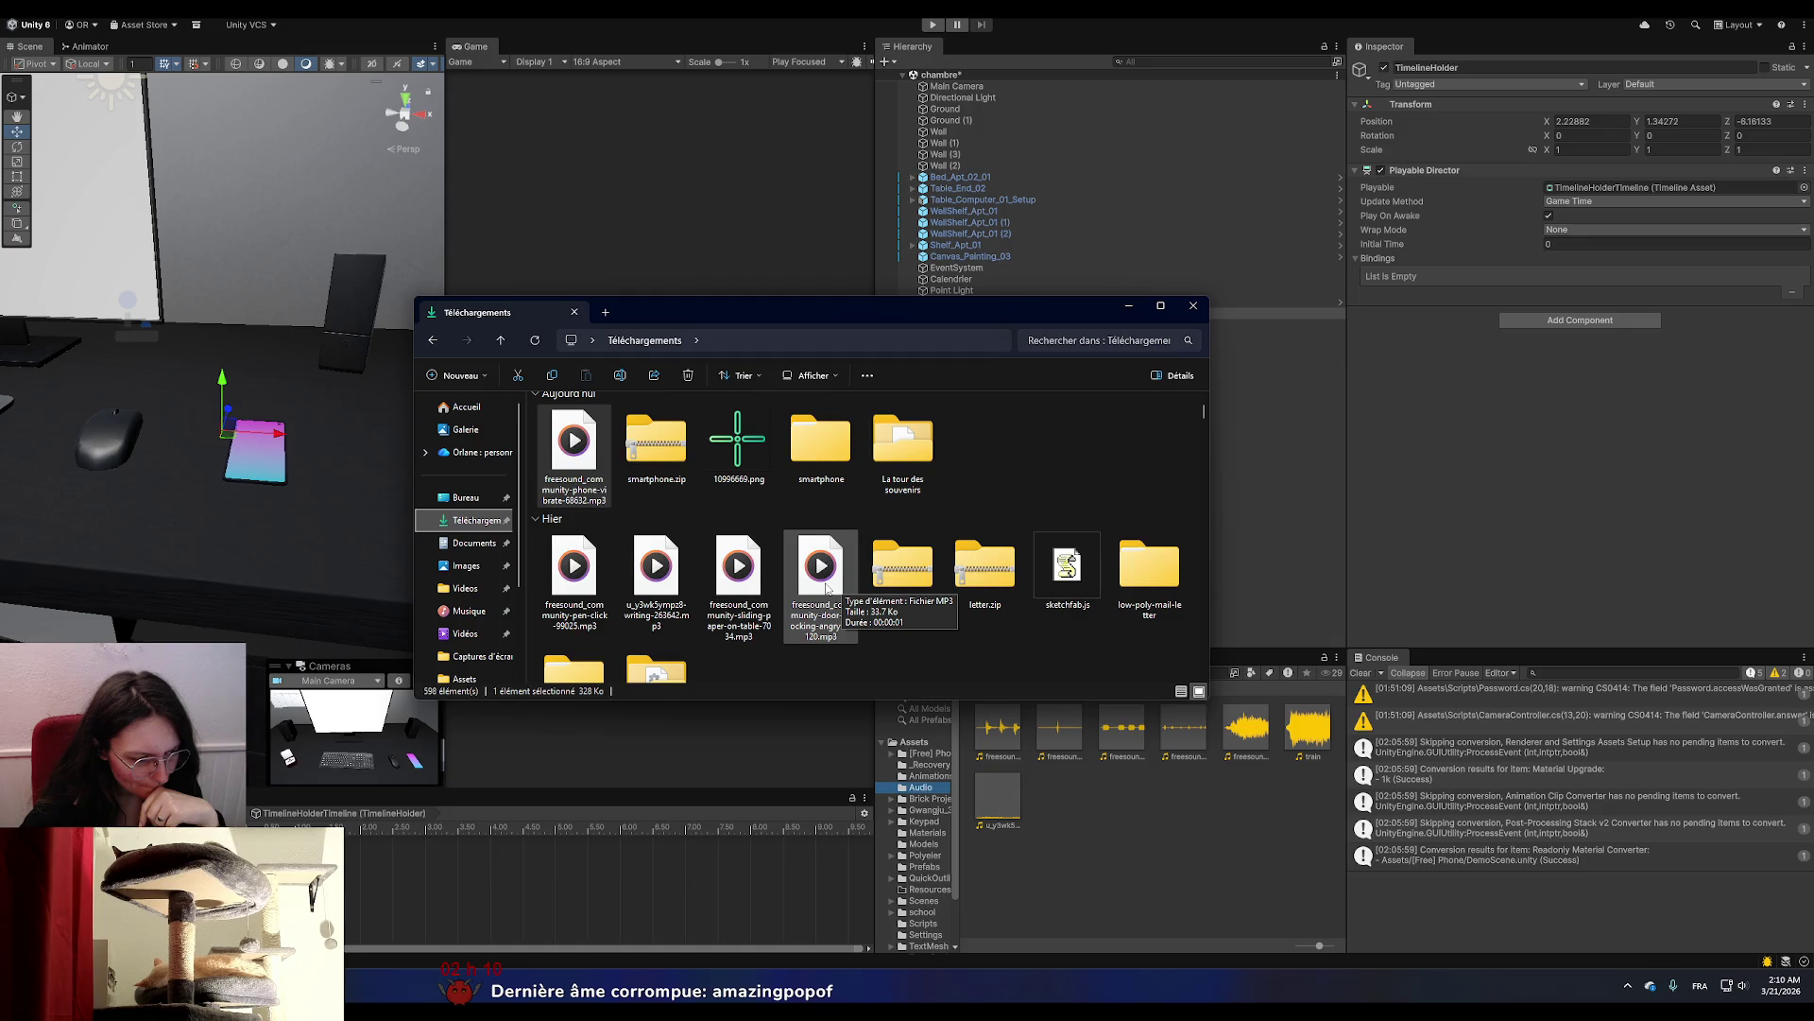
left_click(1132, 308)
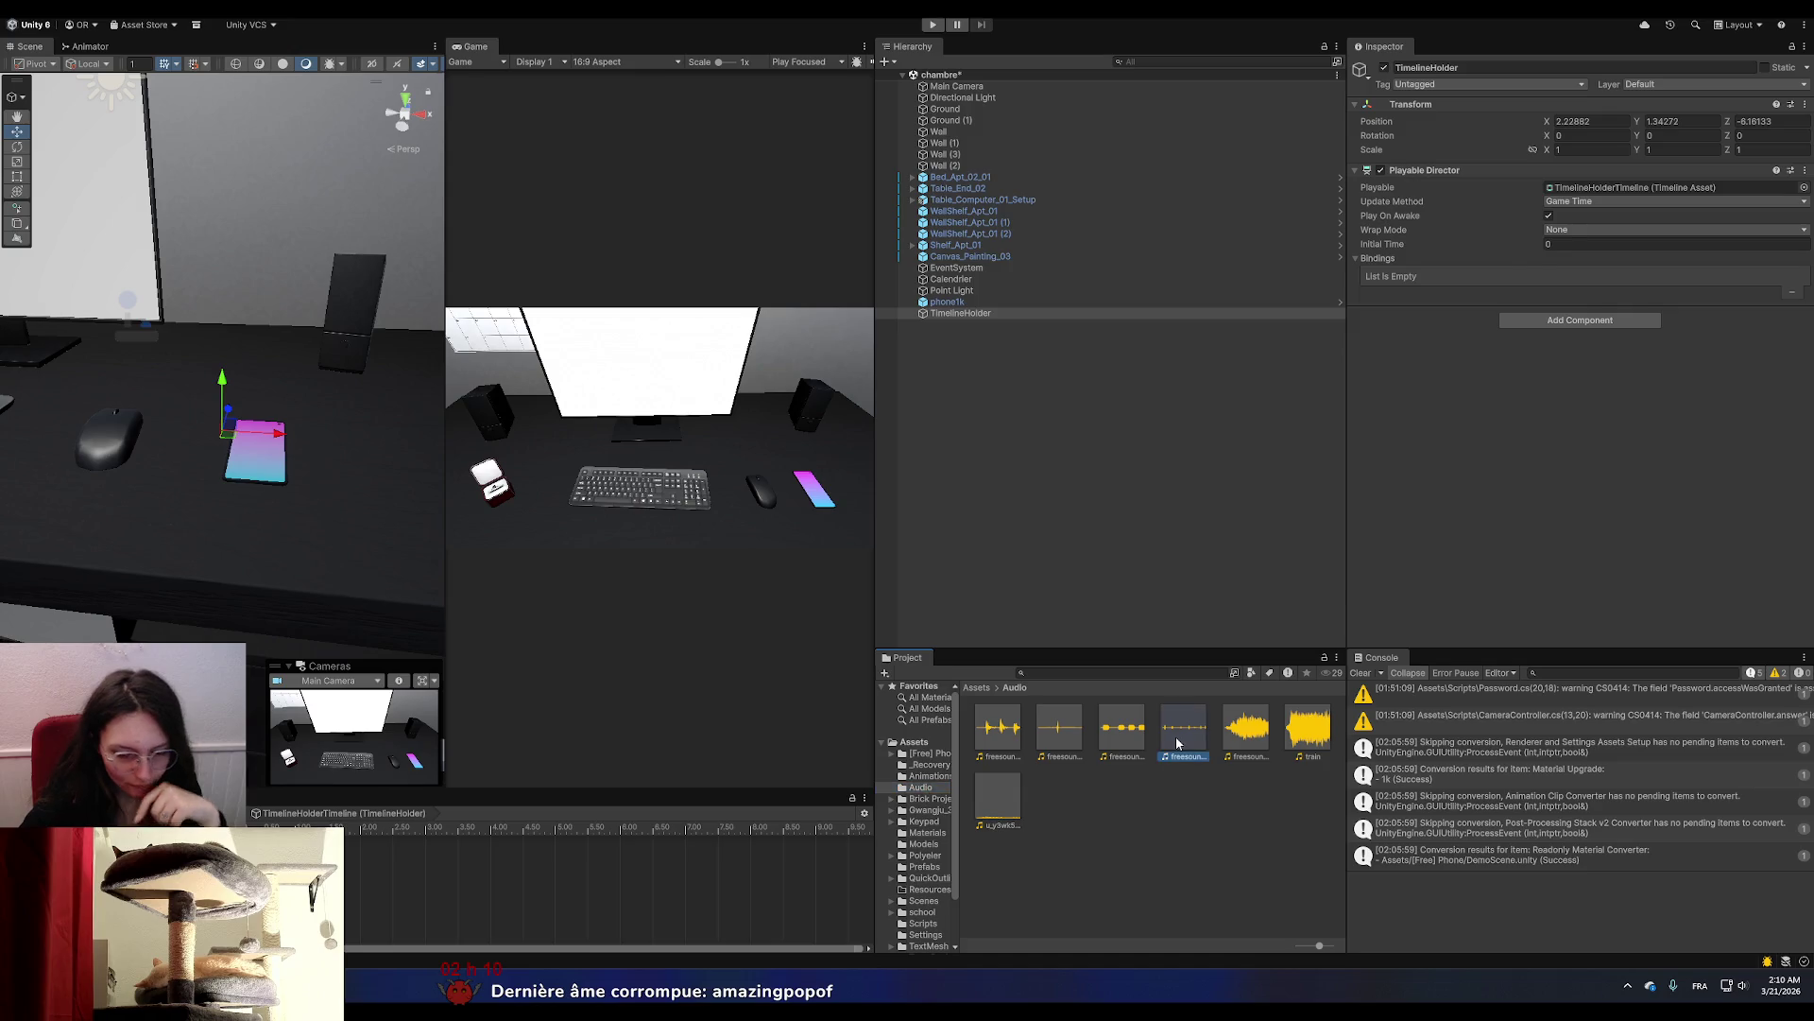
Place the phone-vibrate clip on the Timeline starting at 0 seconds.
left_click(1124, 732)
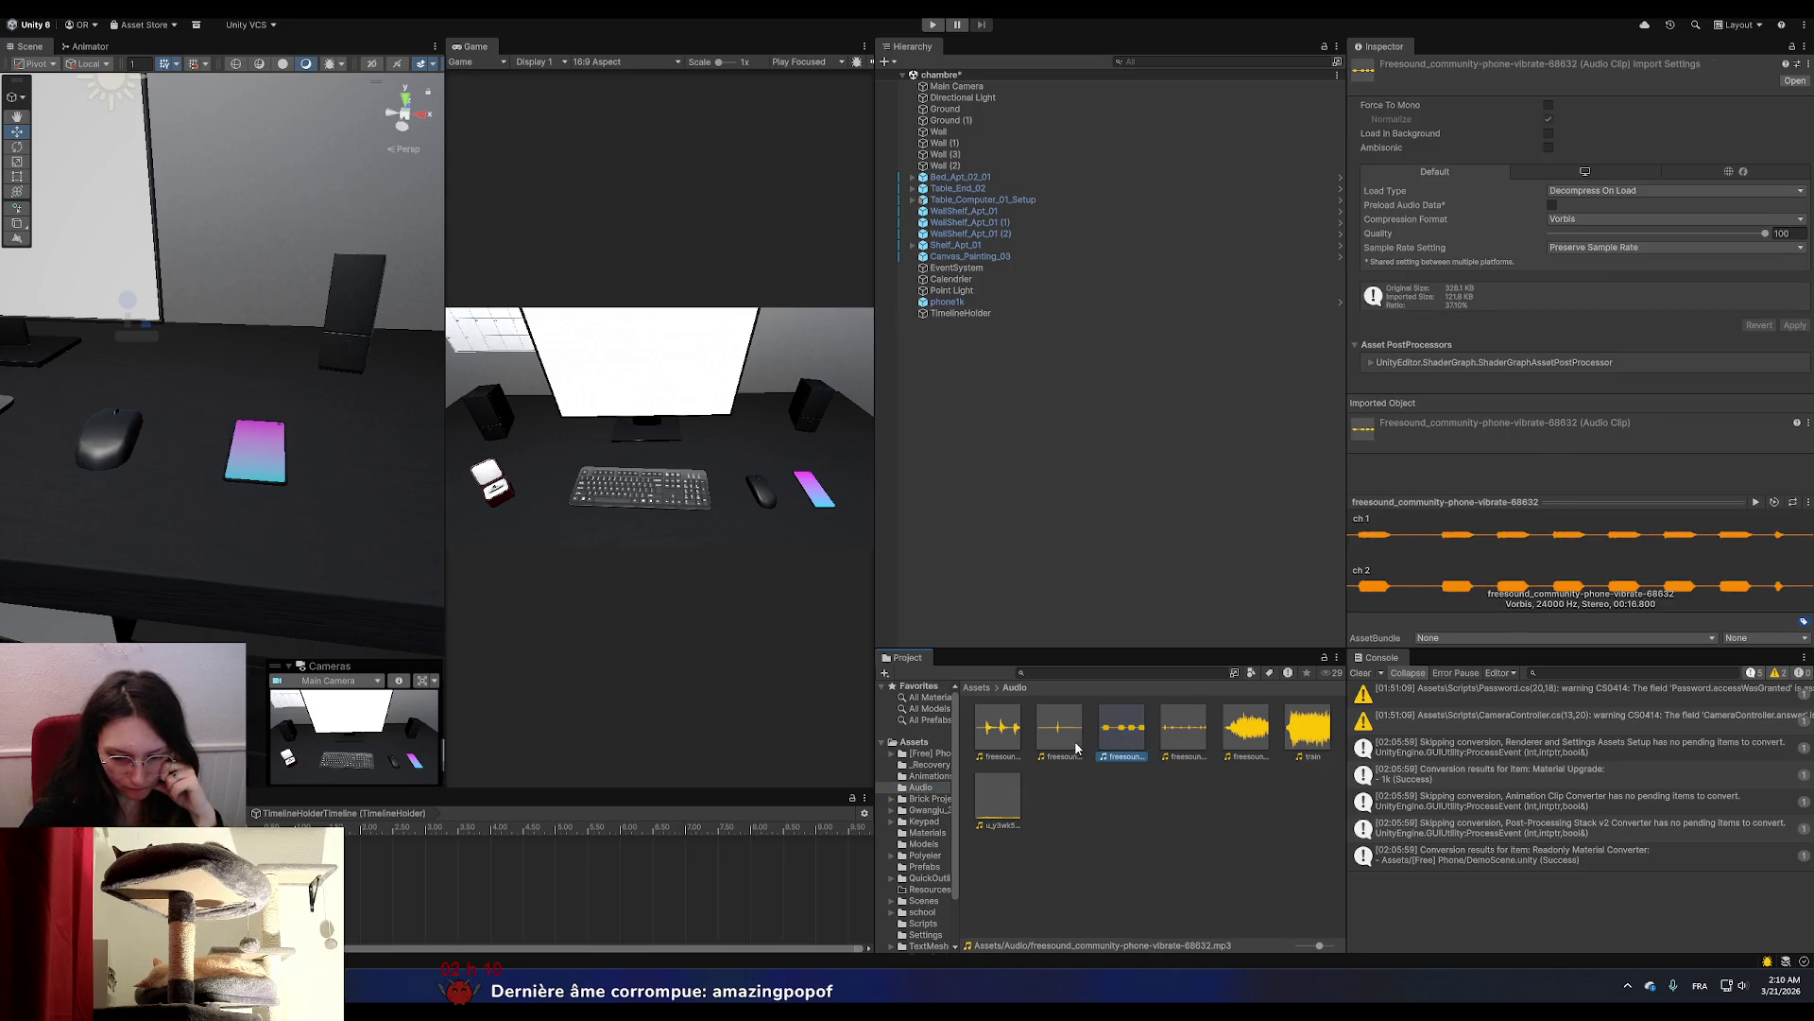
mouse_move(1101, 747)
left_mouse_down()
mouse_move(366, 900)
mouse_move(448, 910)
left_mouse_up()
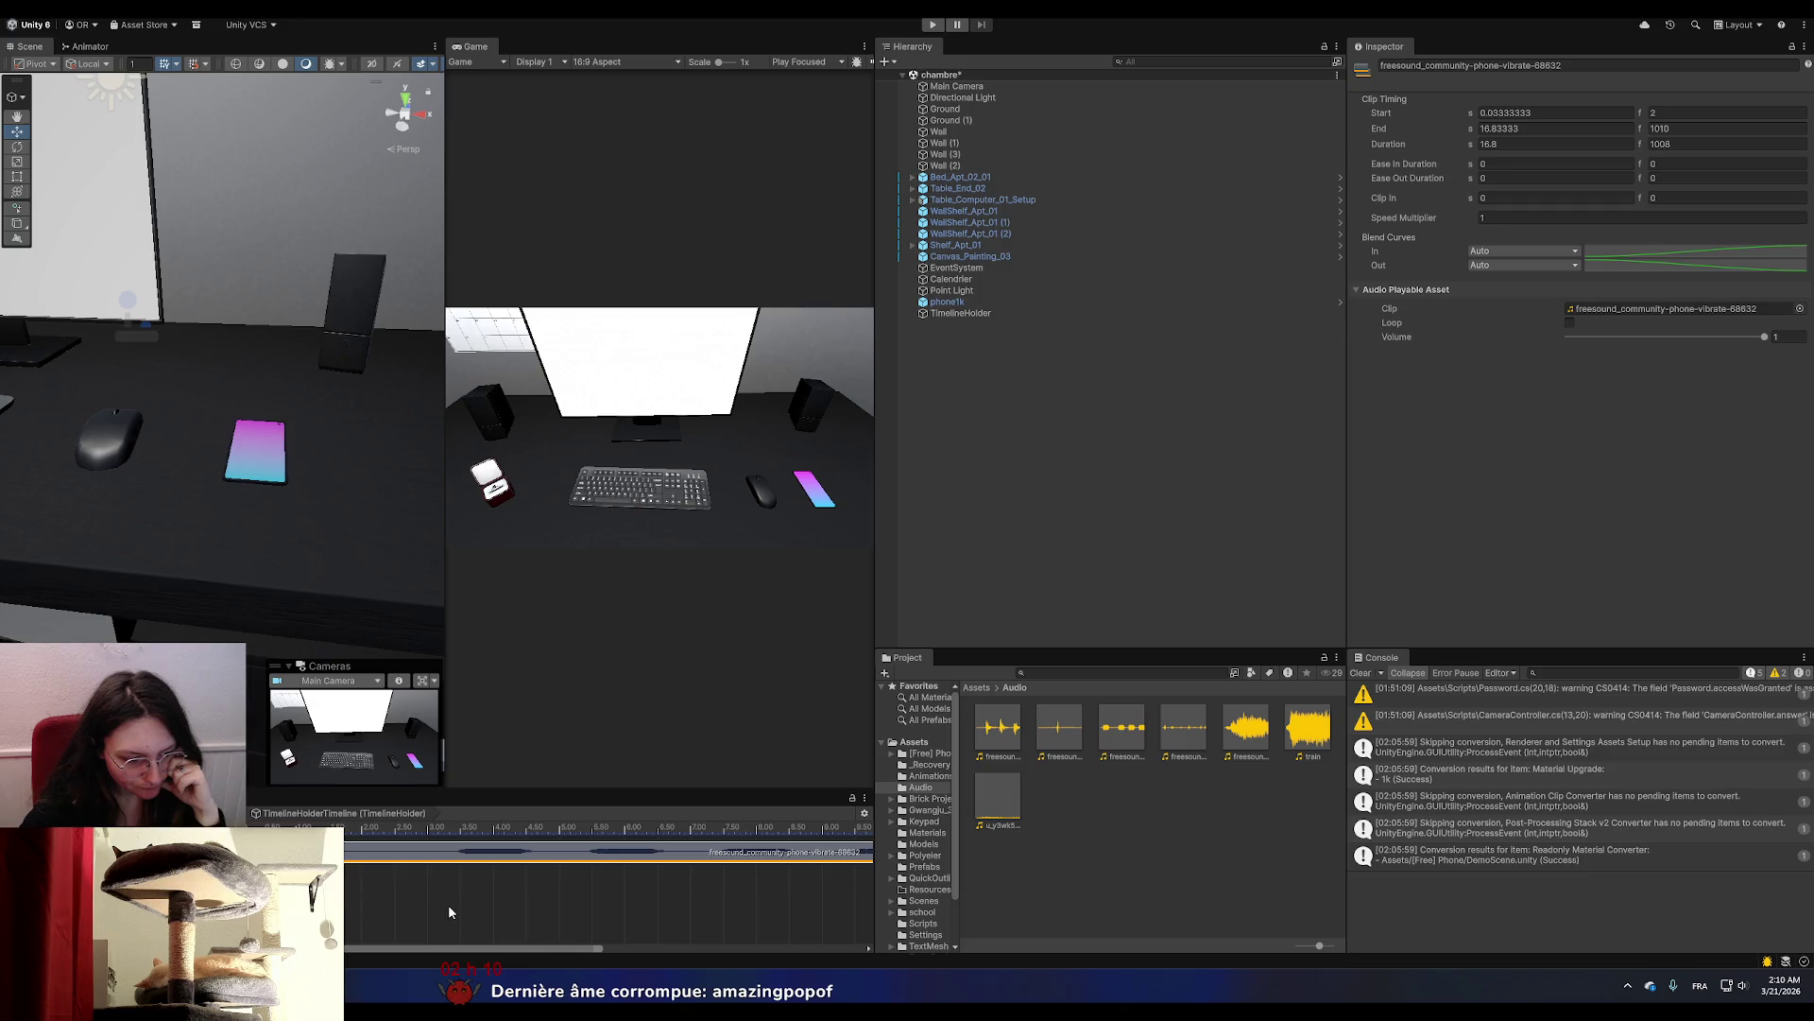
left_click_drag(661, 851, 656, 851)
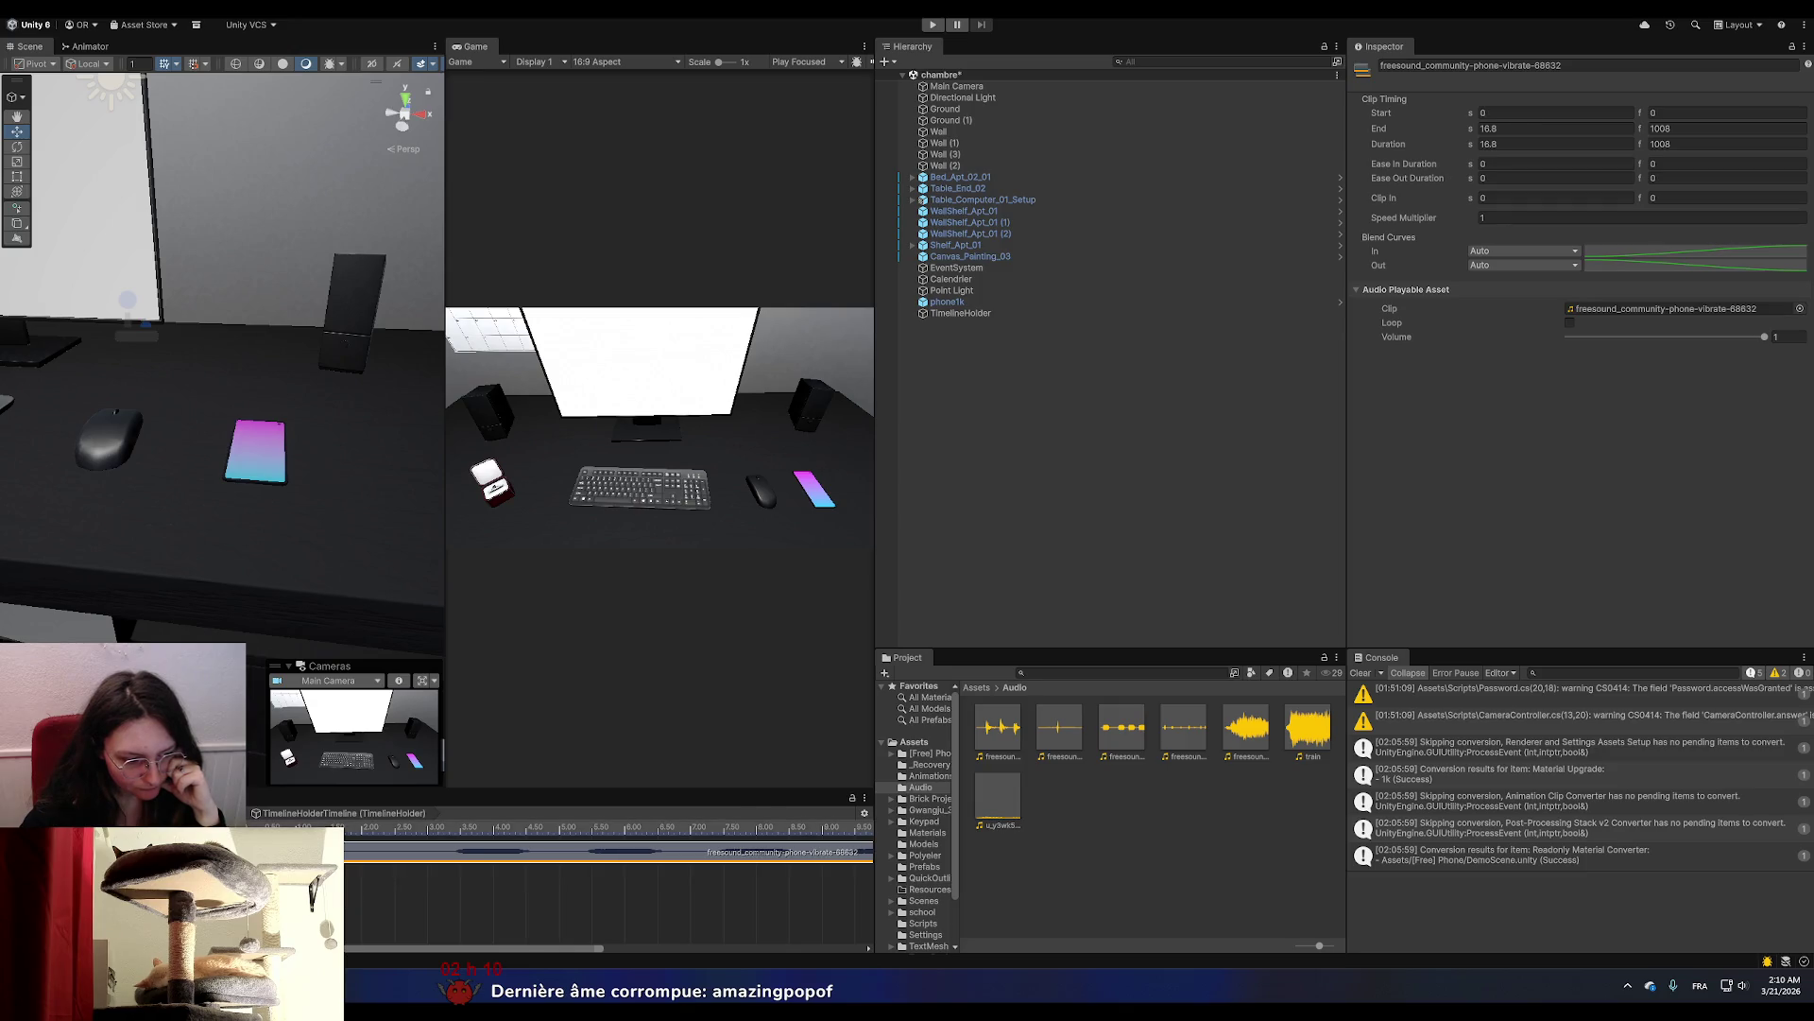
left_click(822, 494)
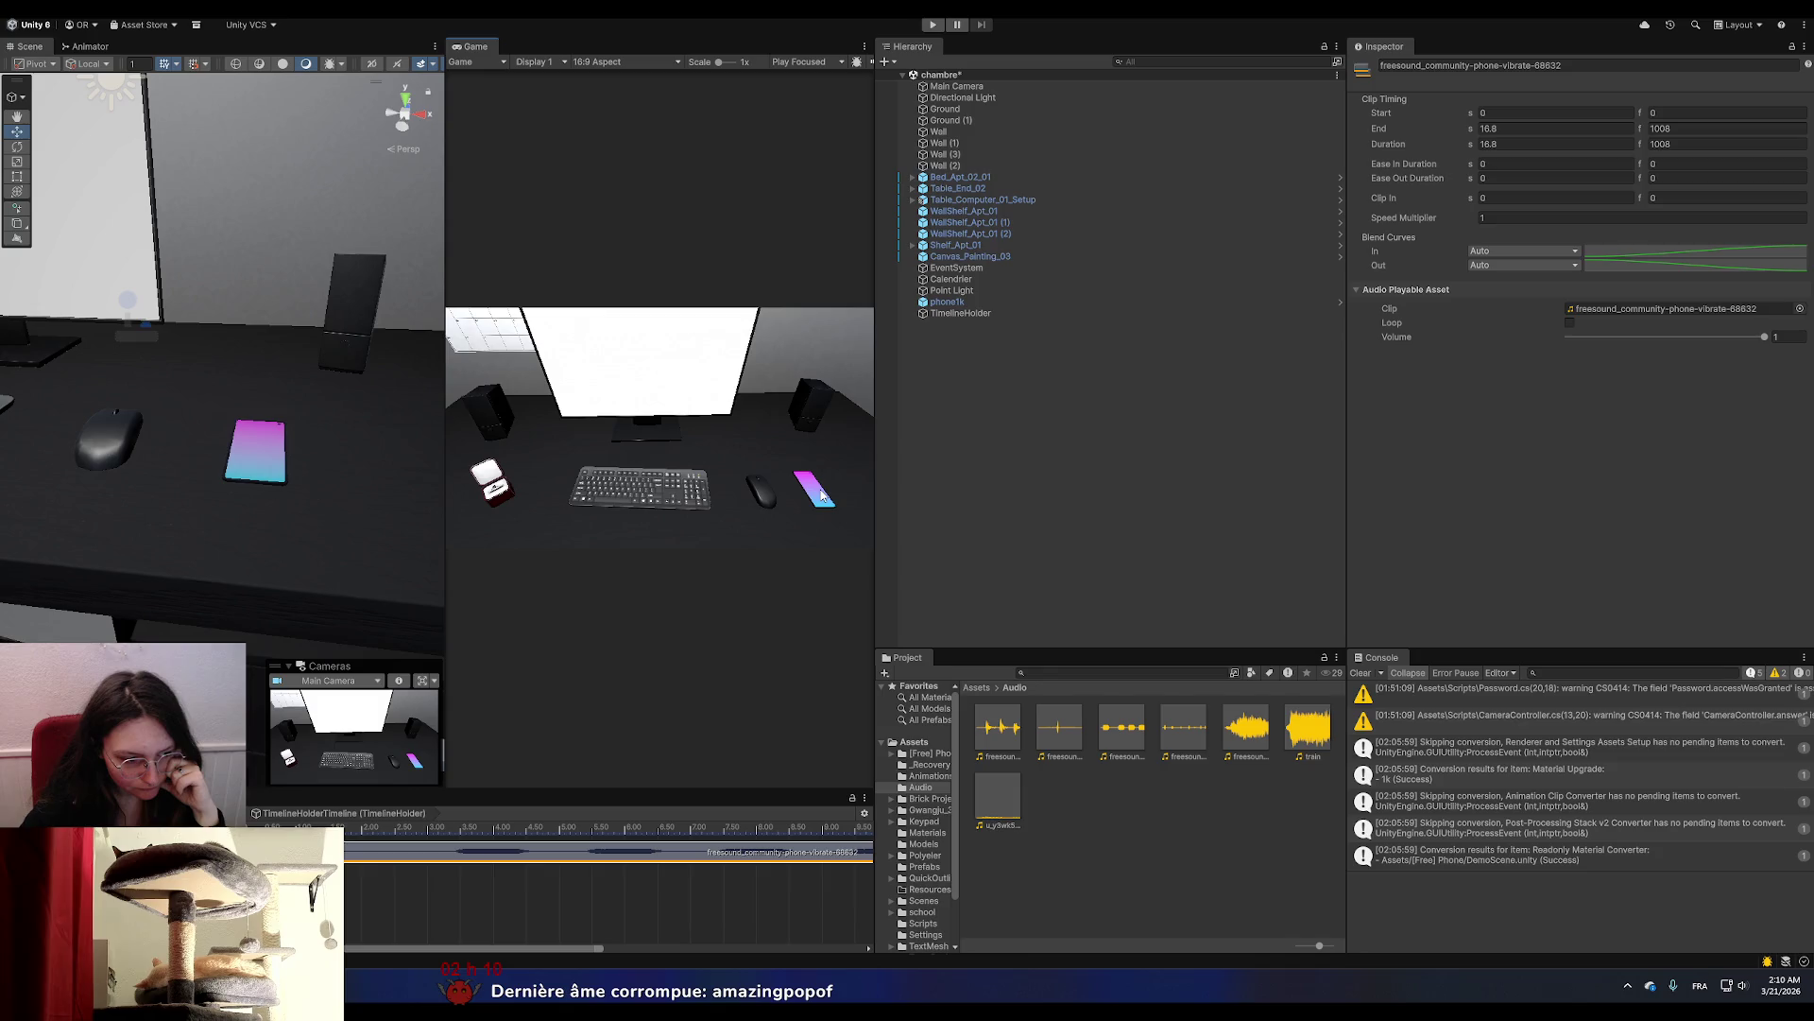
Bind the audio track to phone1k, then delete the audio clip from the Timeline.
left_click(991, 315)
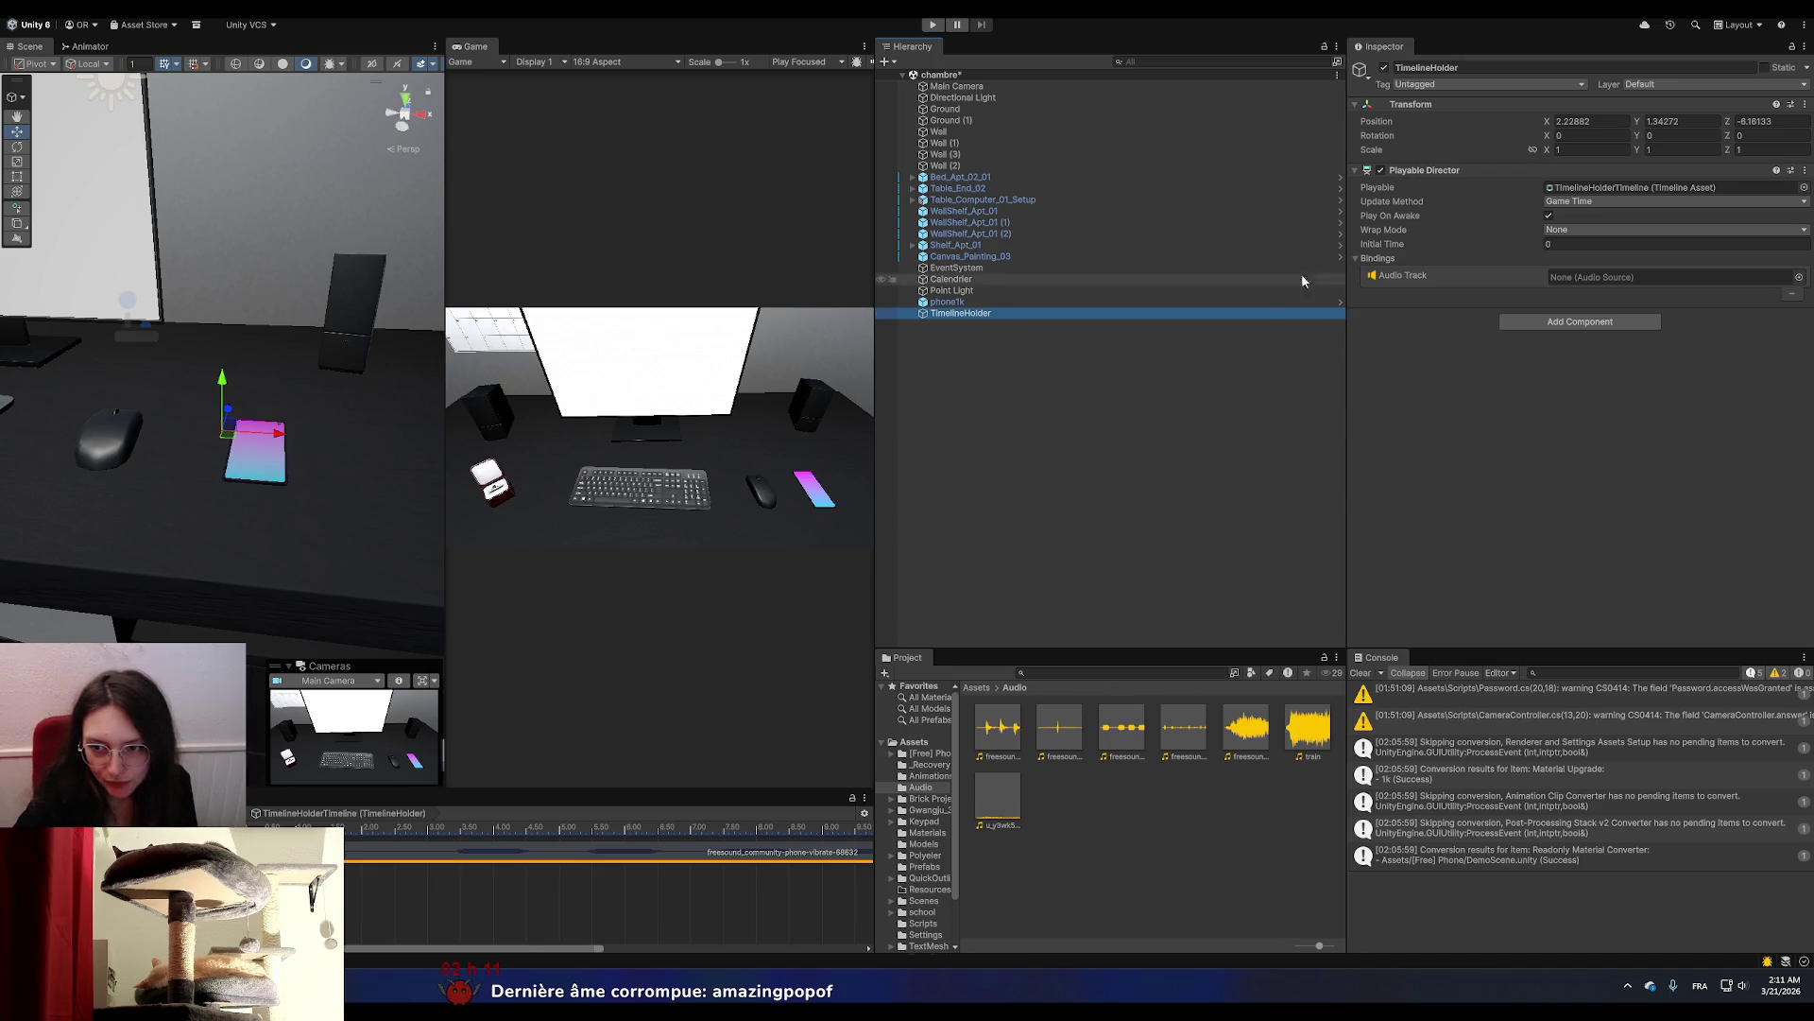
left_click_drag(948, 302, 1607, 276)
left_click(558, 828)
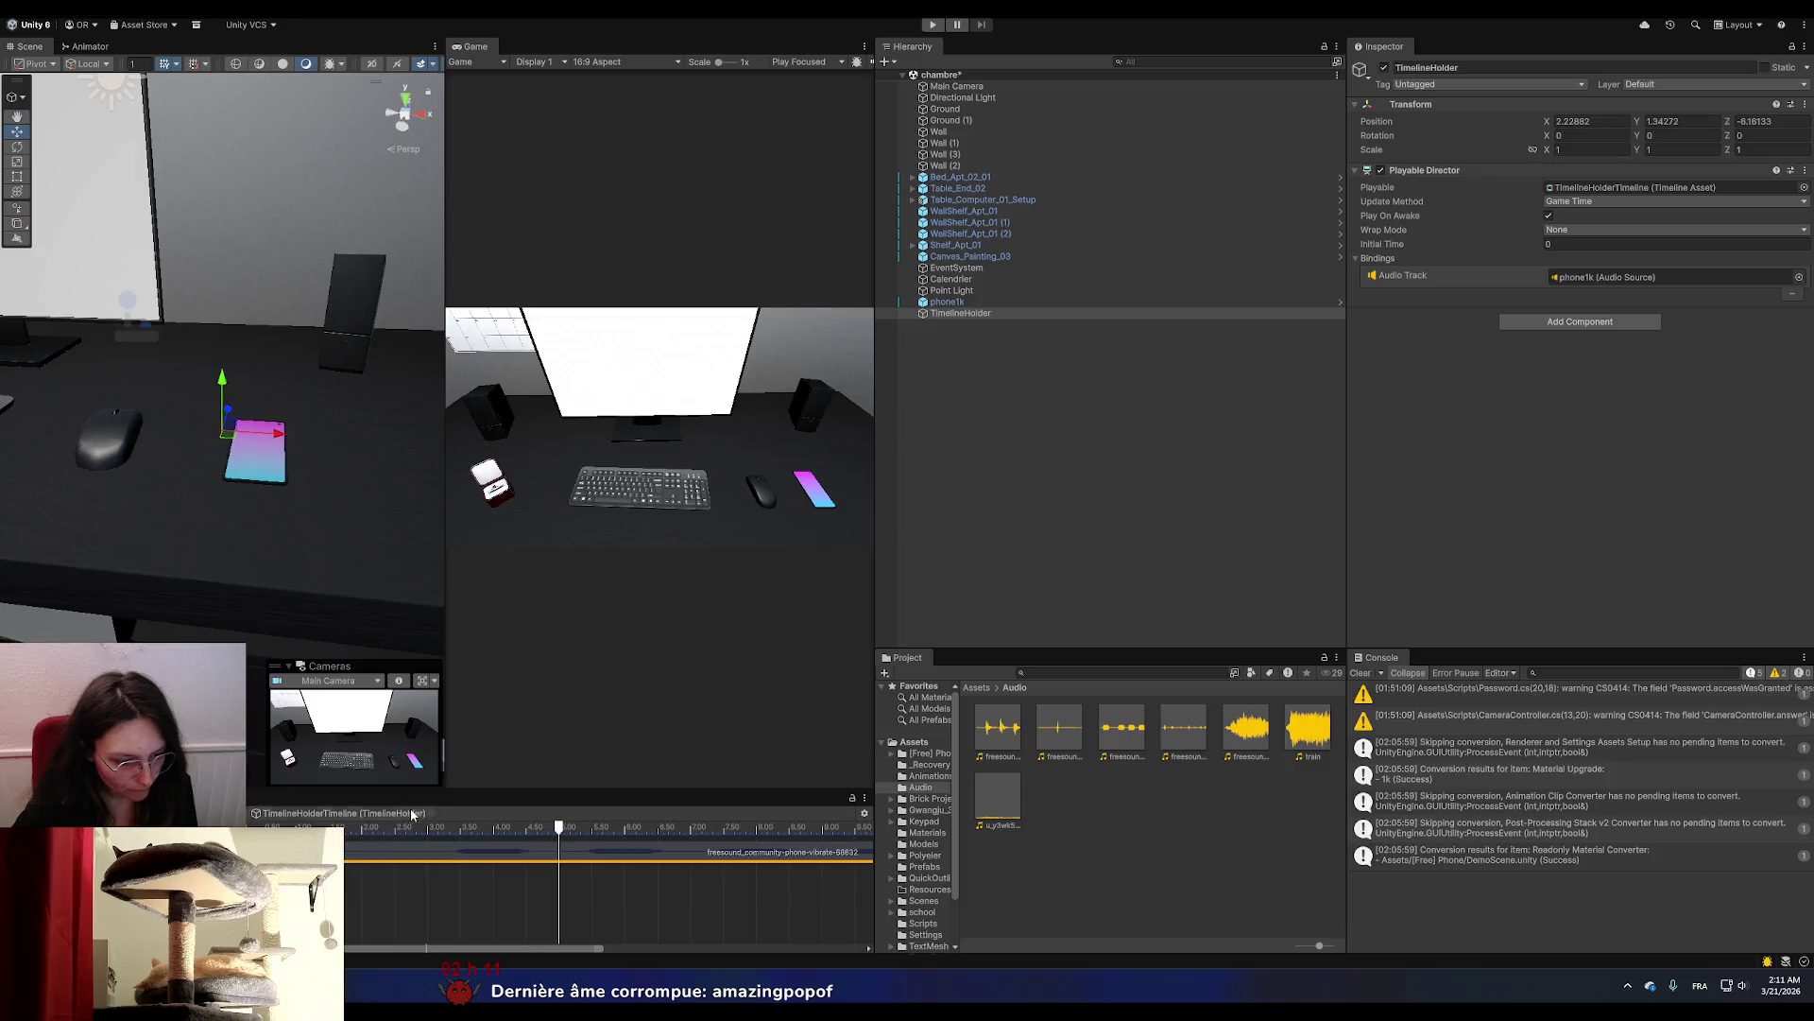
left_click_drag(547, 831, 364, 849)
left_click(364, 850)
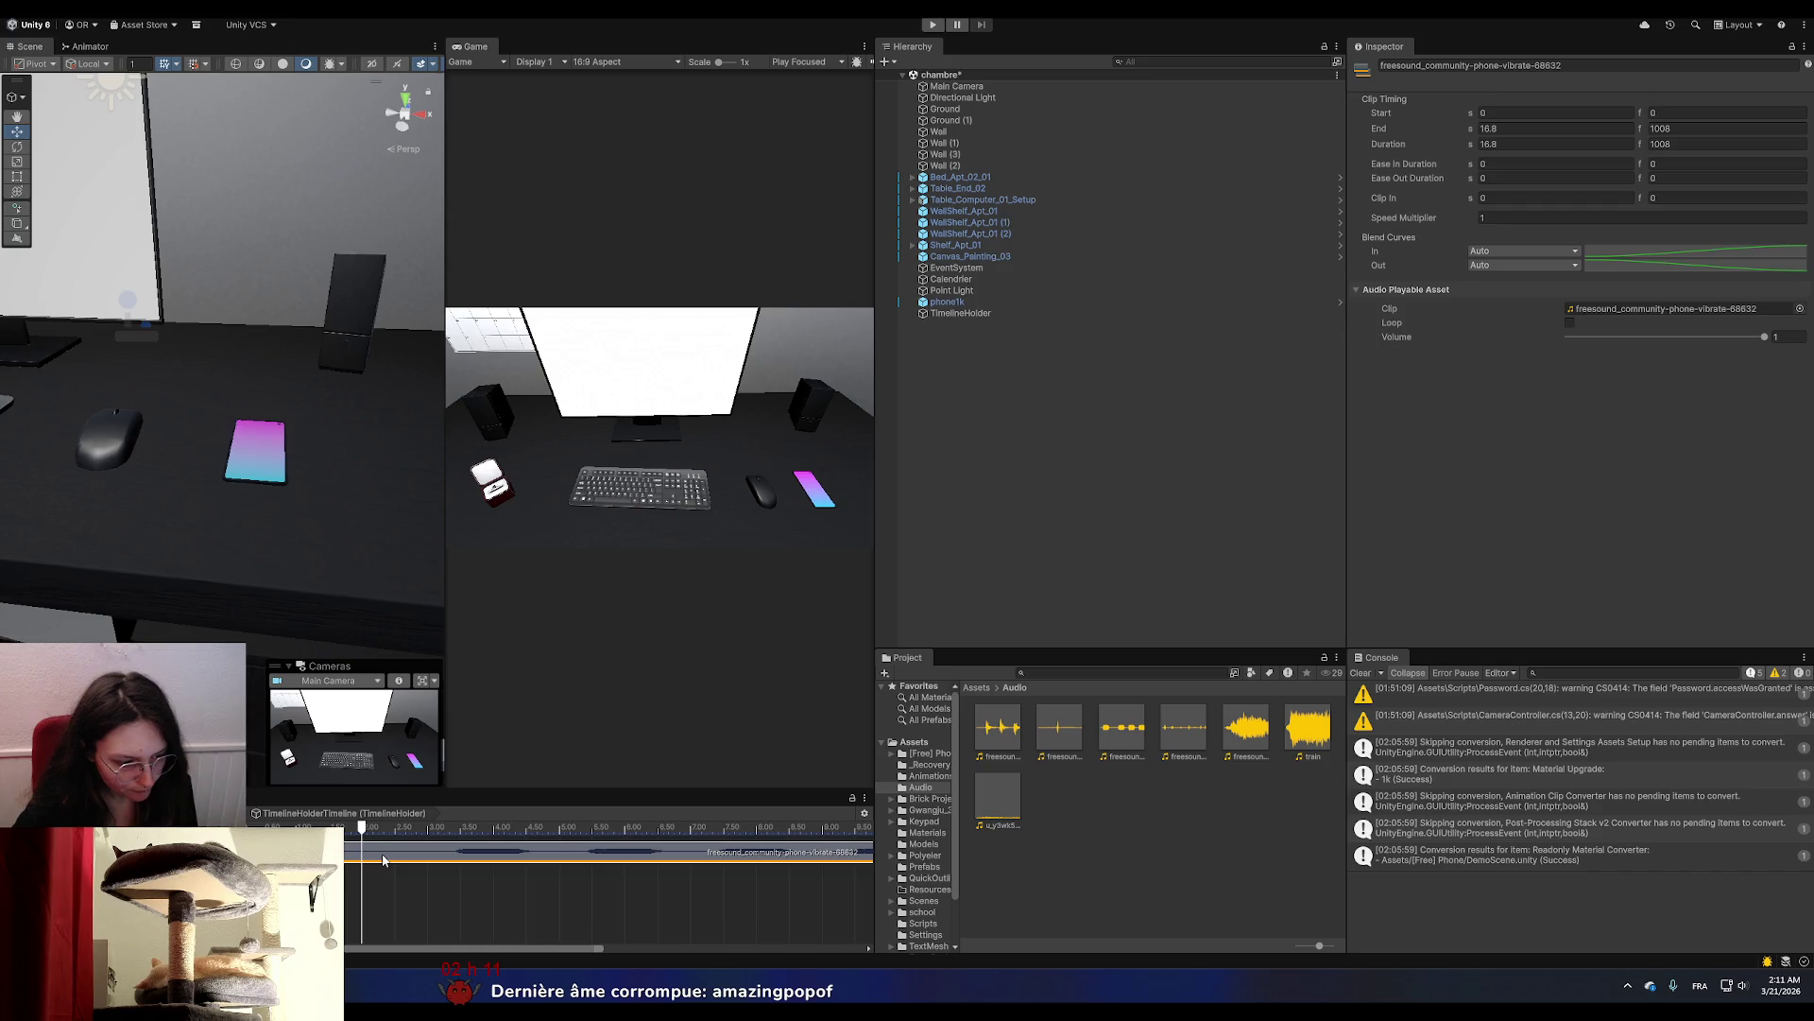
key("Delete")
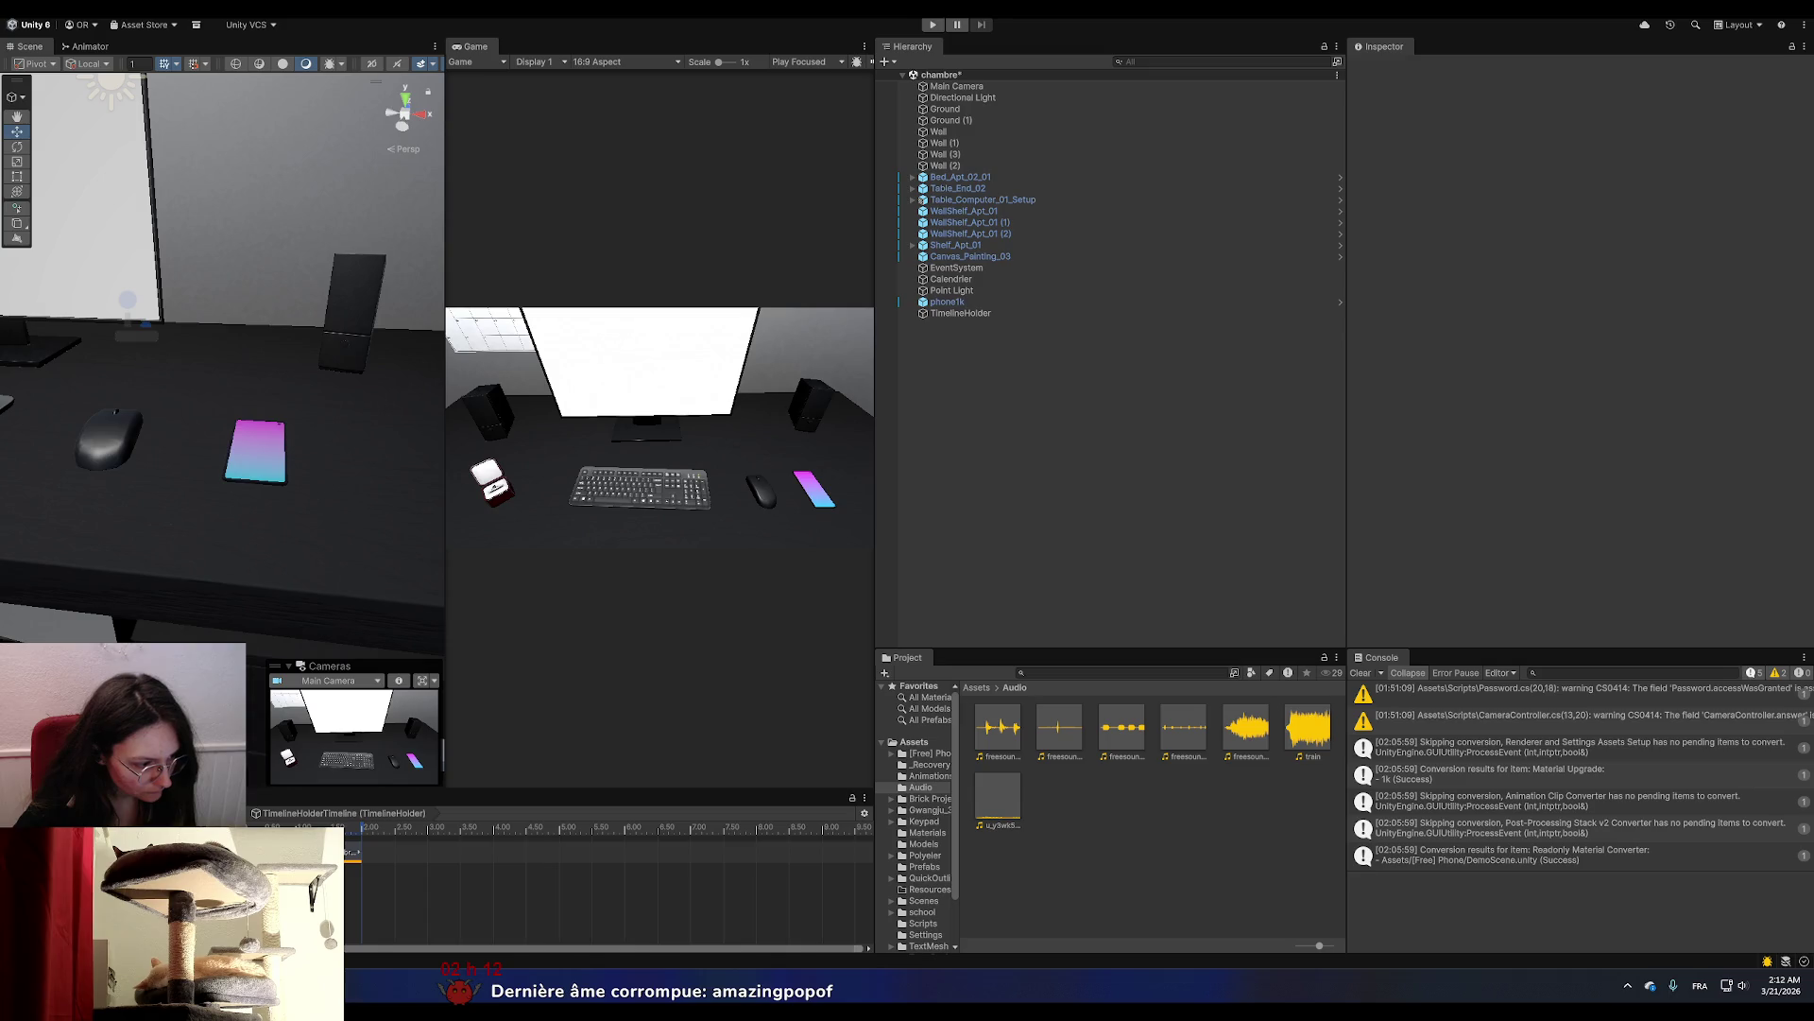
Arm recording on TimelineHolder's Animation Track and select phone1k for rotating.
left_click(567, 876)
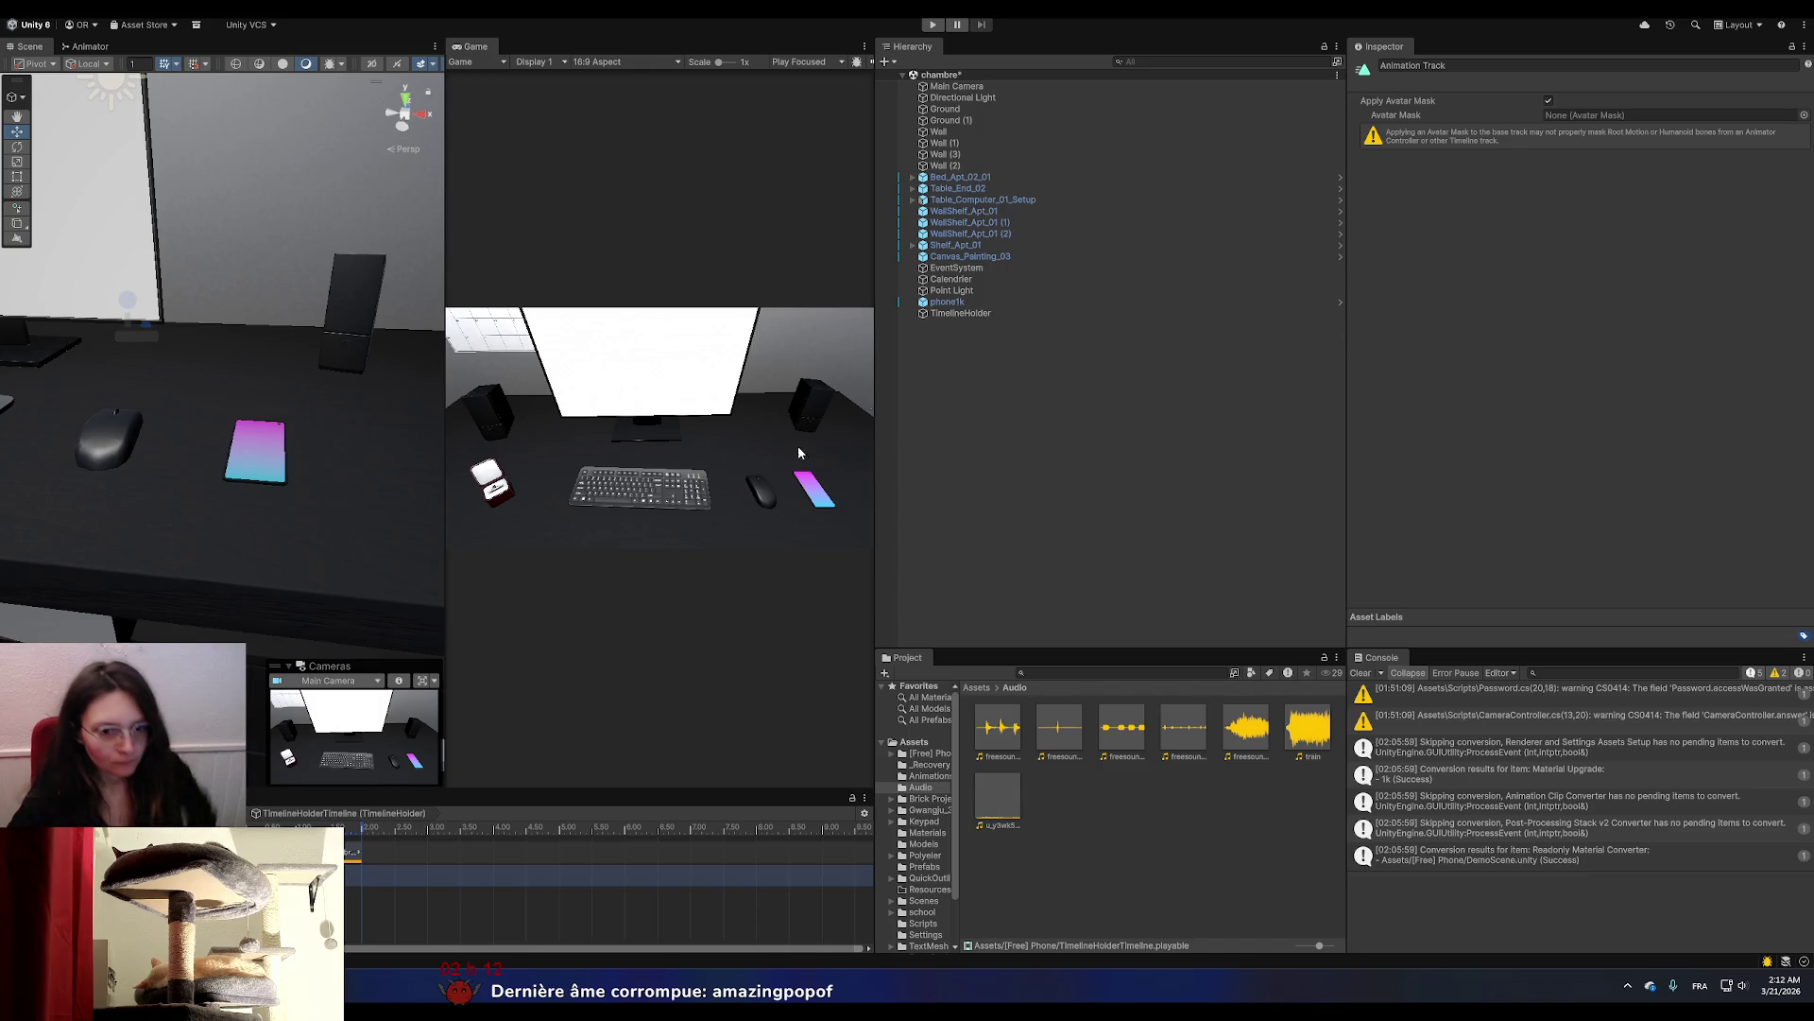
left_click(947, 302)
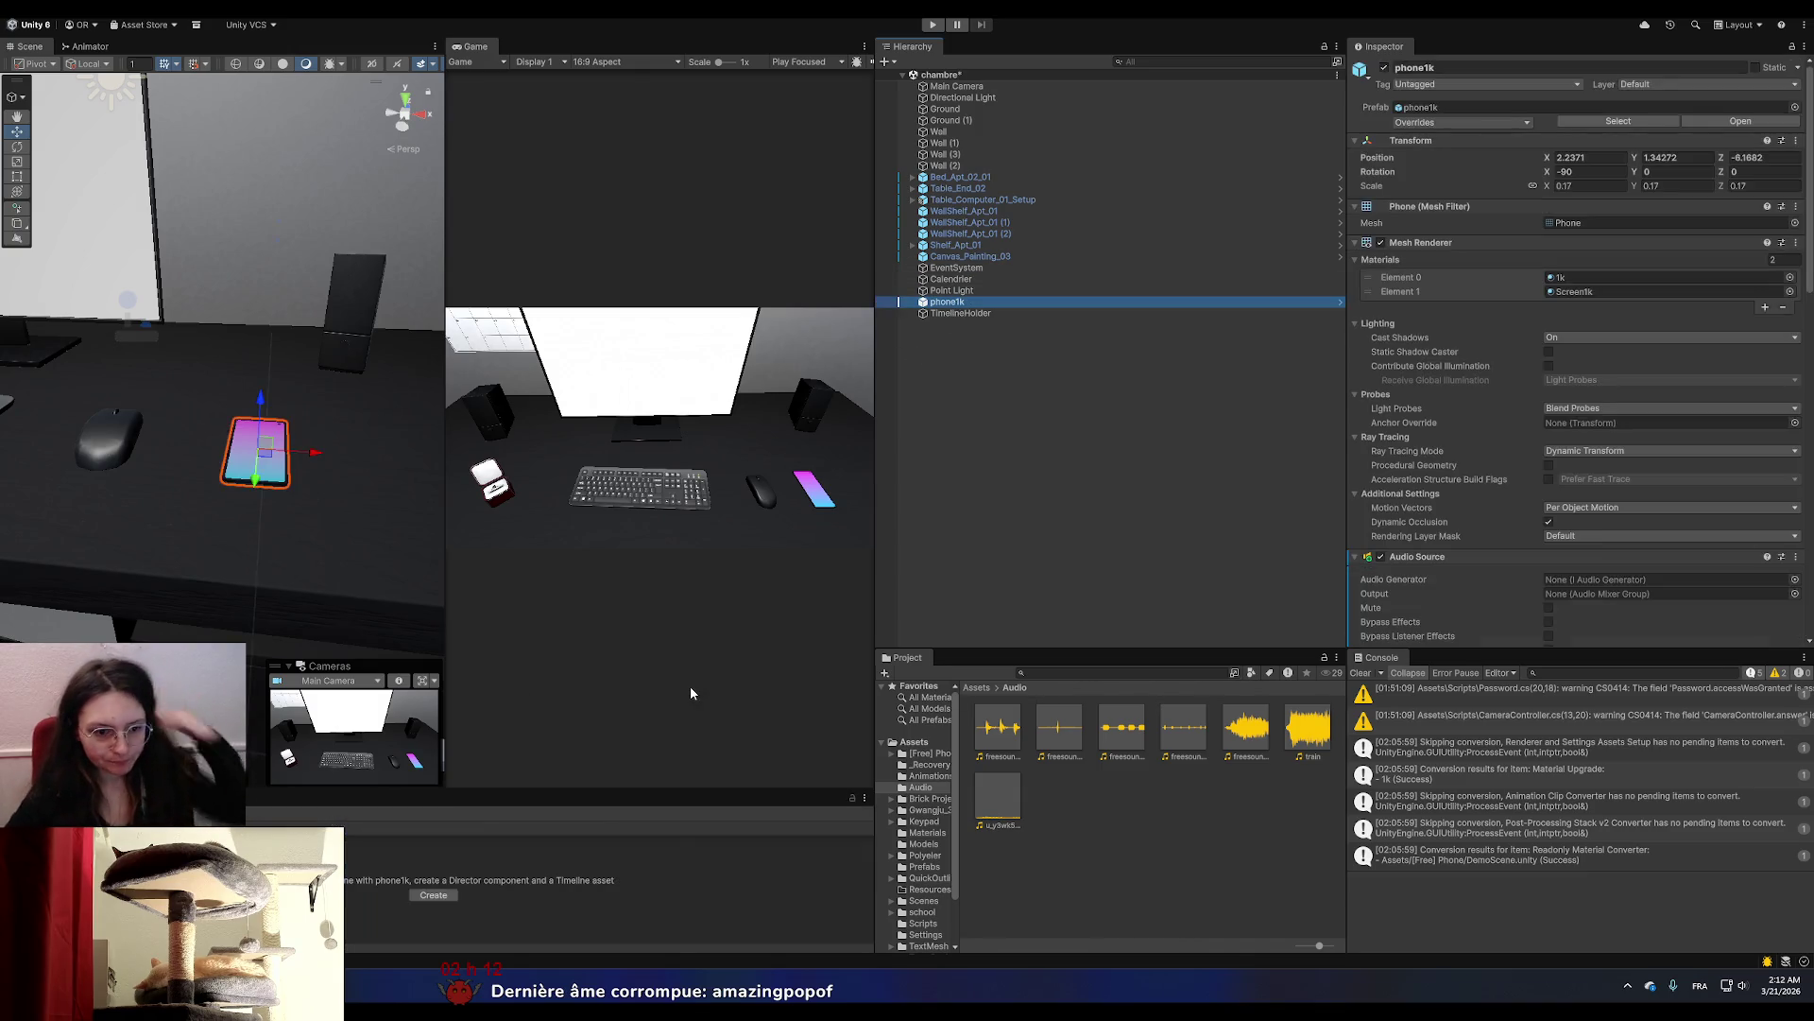
left_click(972, 314)
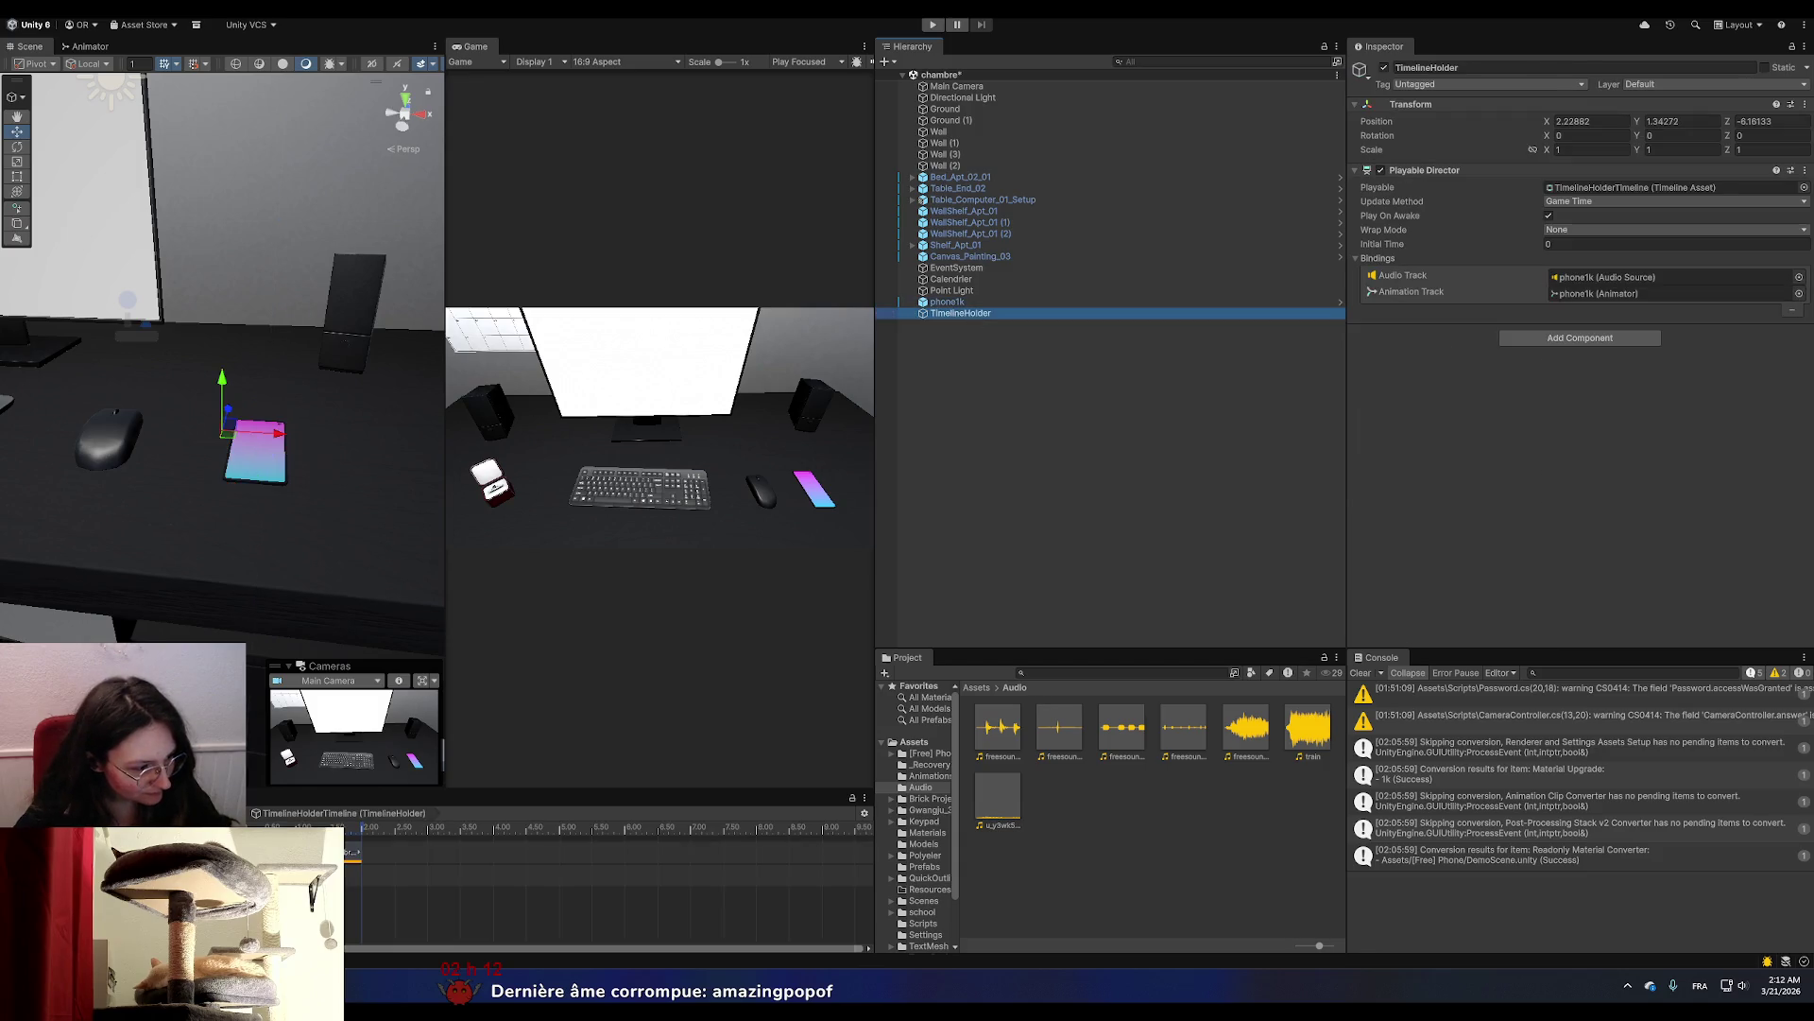
left_click(331, 875)
left_click(973, 302)
left_click(20, 146)
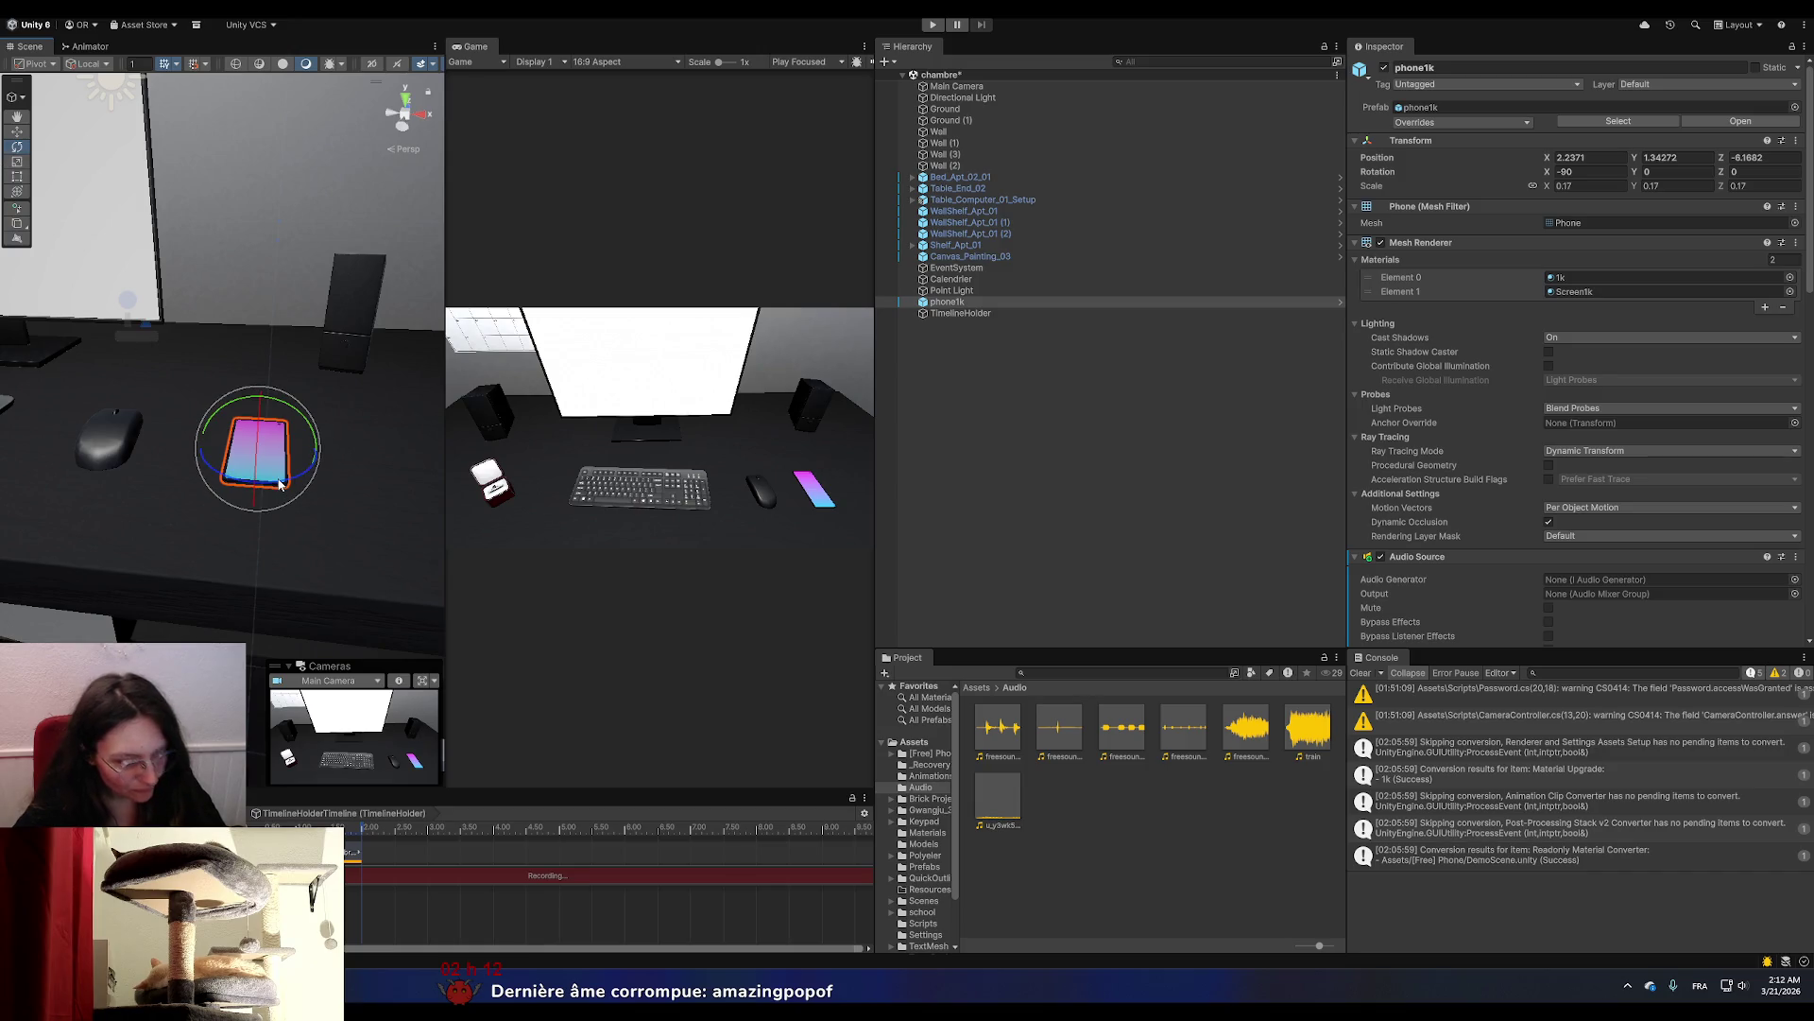
Frame phone1k in the Scene view and zoom to a close-up on the desk.
scroll(279, 485, "down", 10)
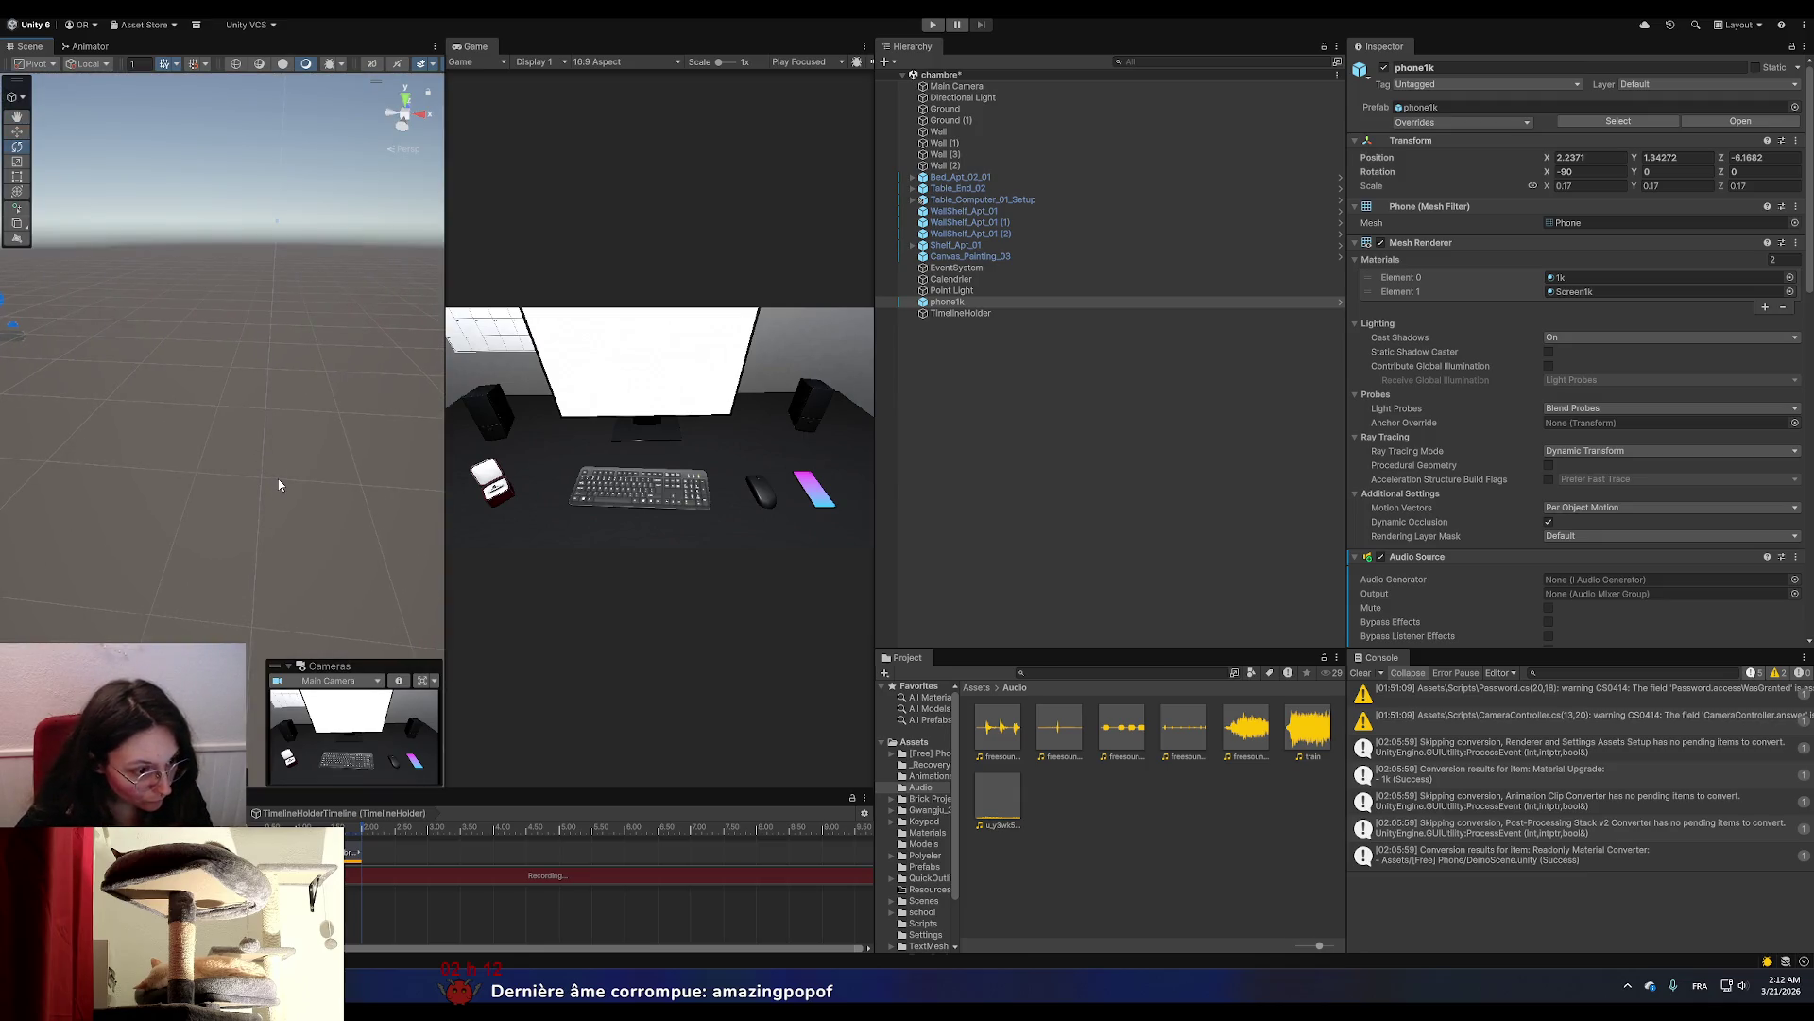
scroll(279, 485, "down", 5)
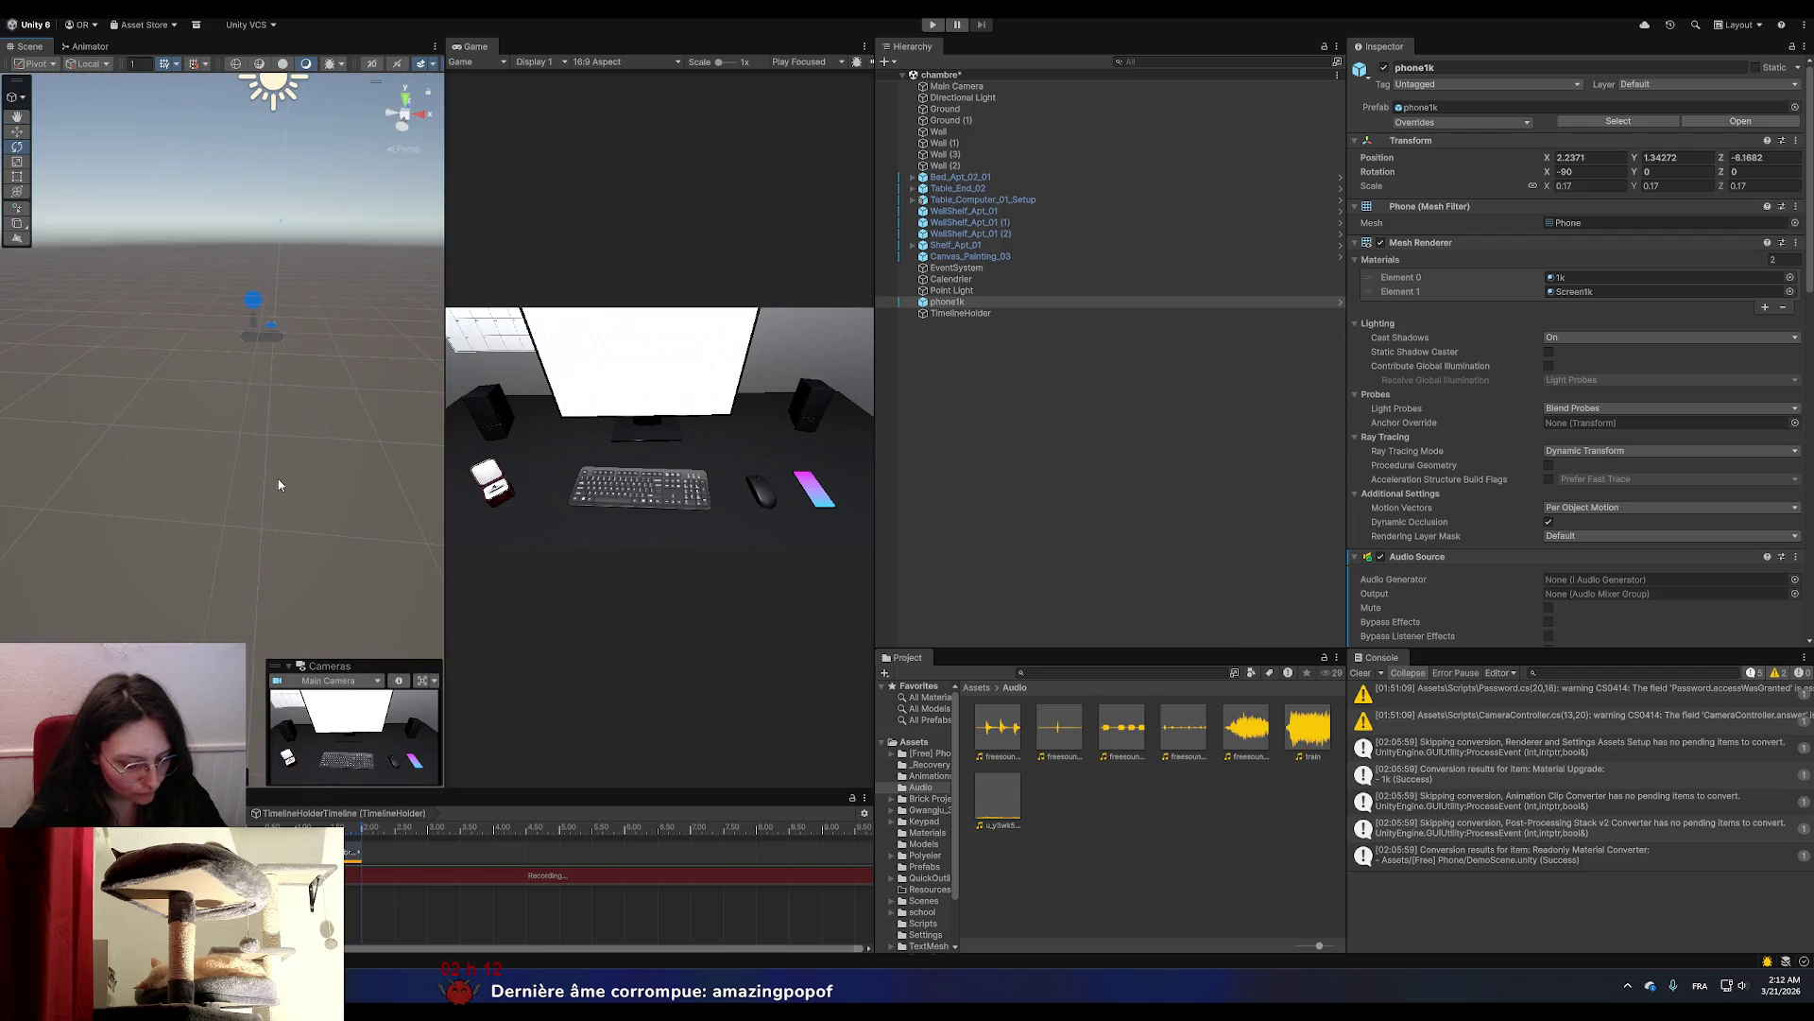
key("f")
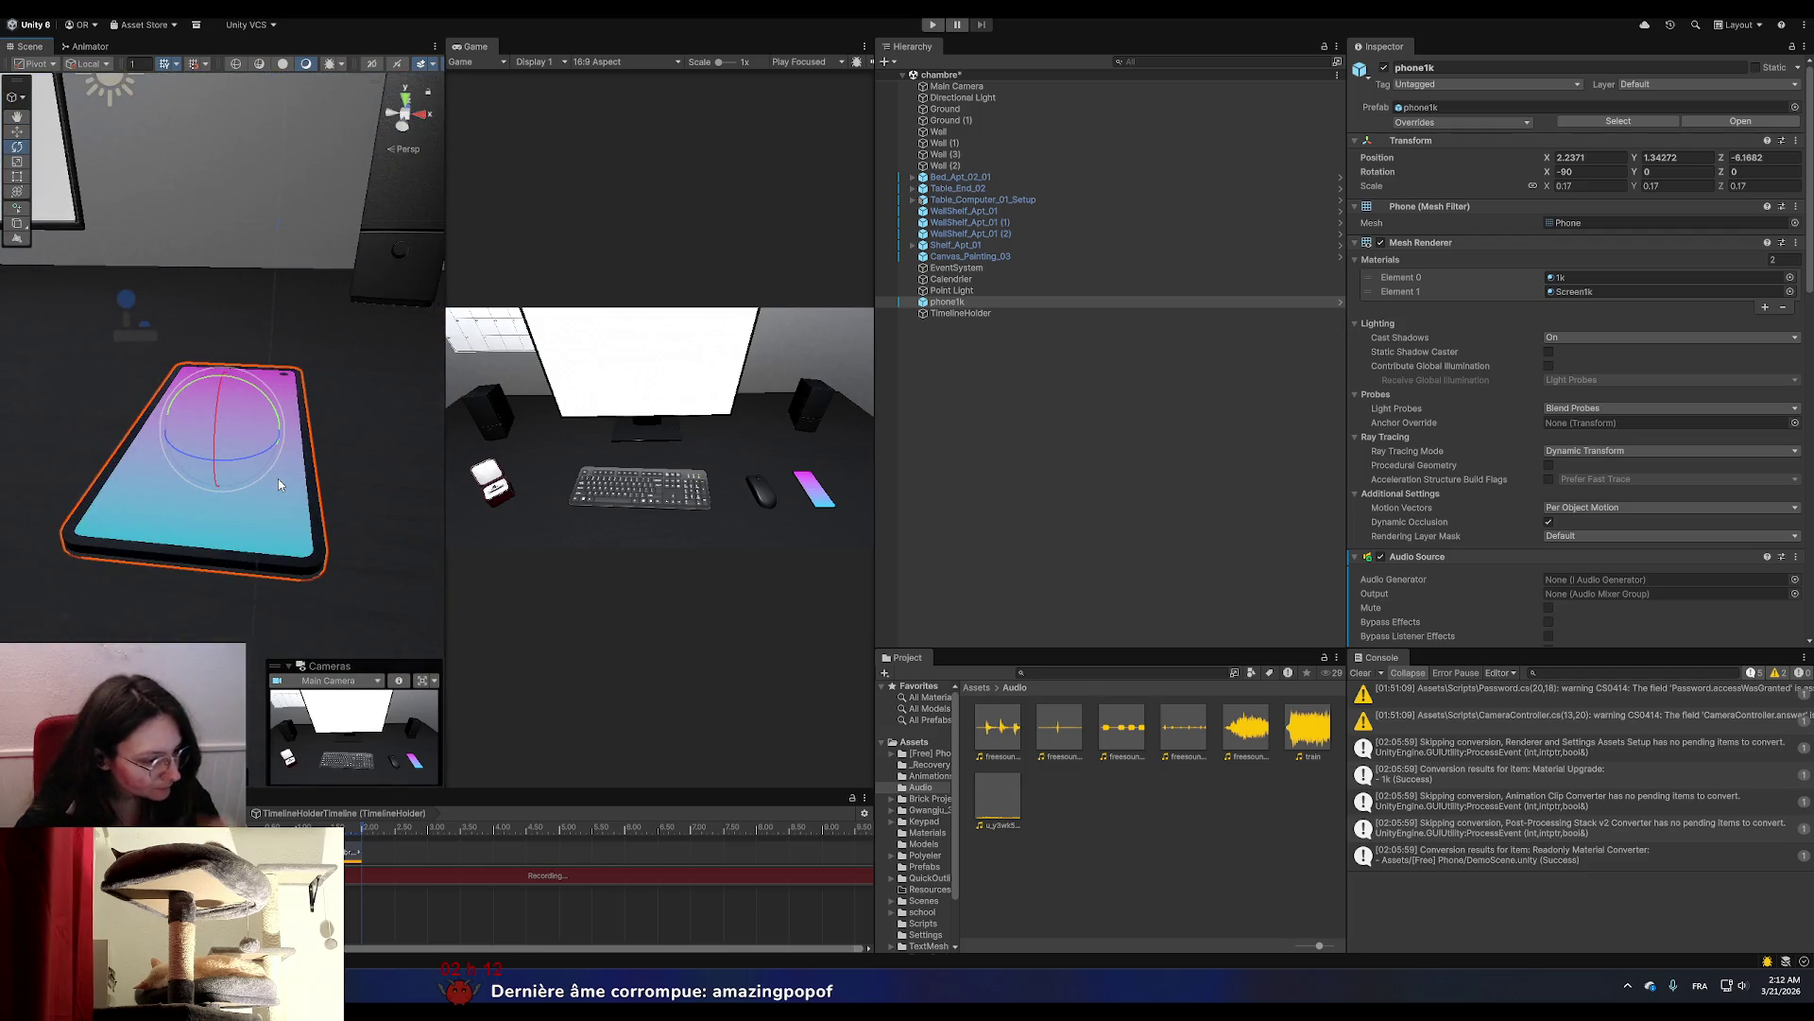
scroll(278, 482, "down", 3)
scroll(277, 485, "down", 2)
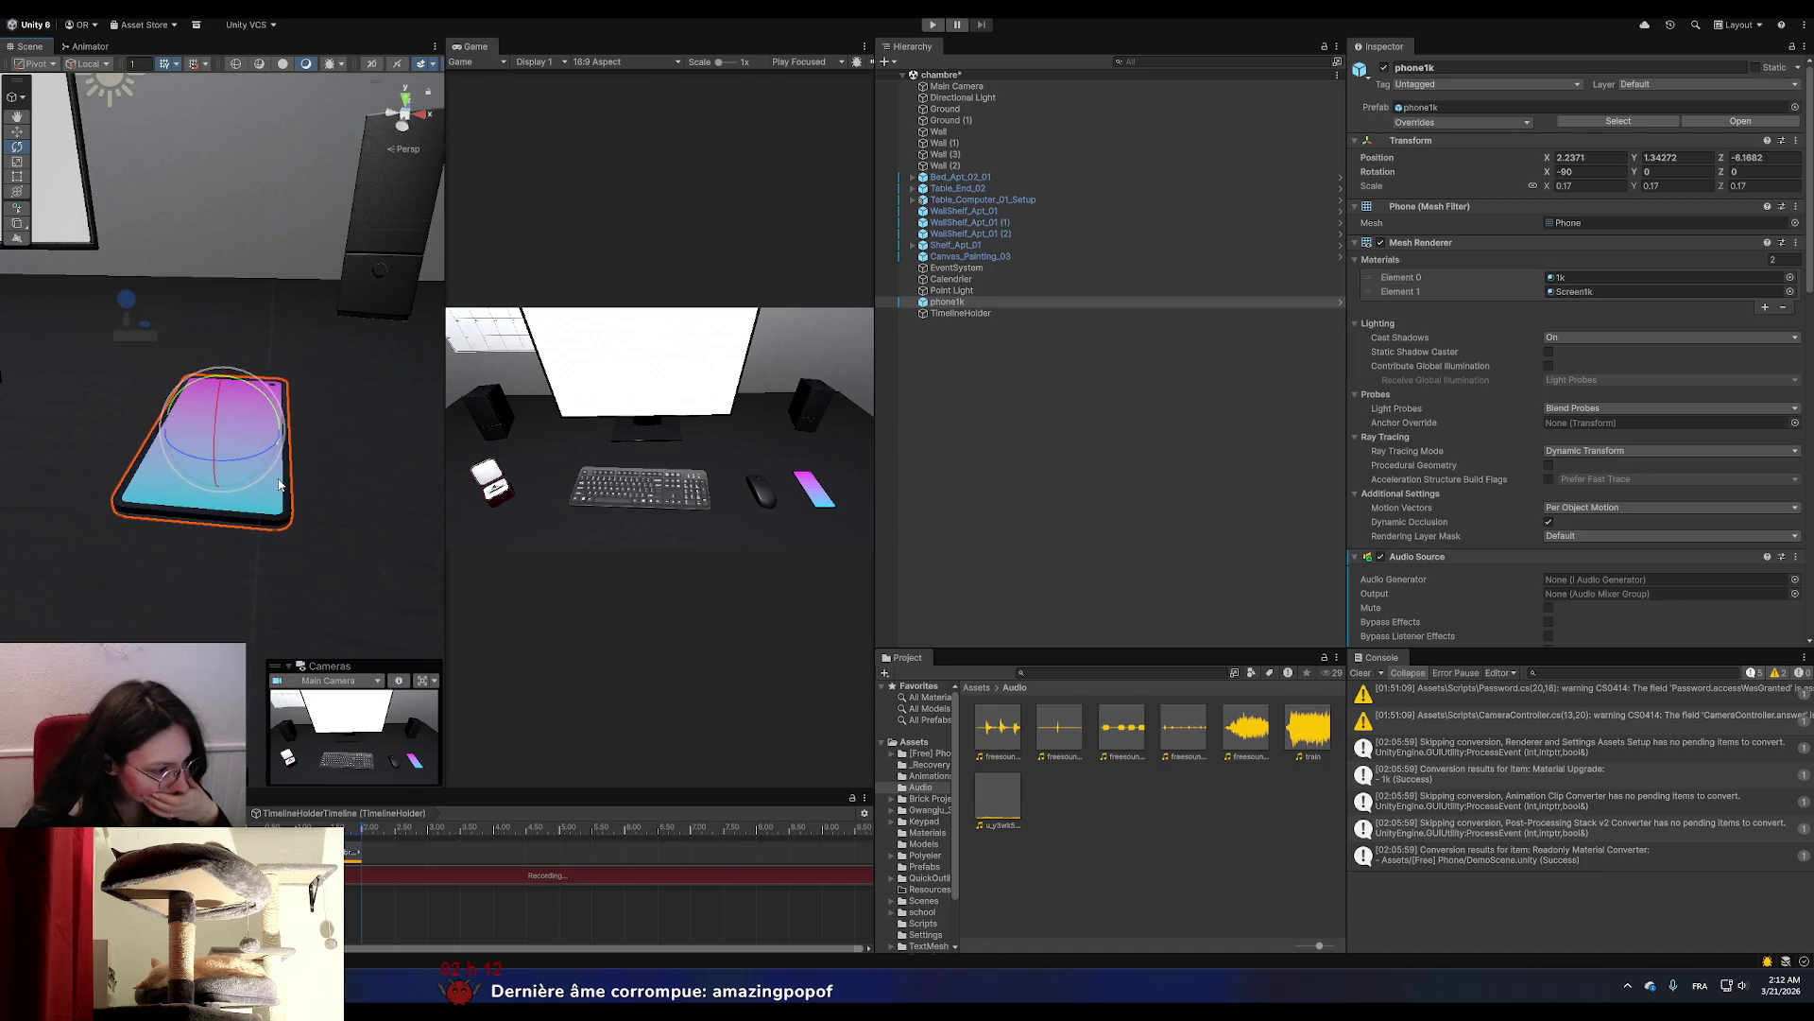
scroll(278, 485, "down", 1)
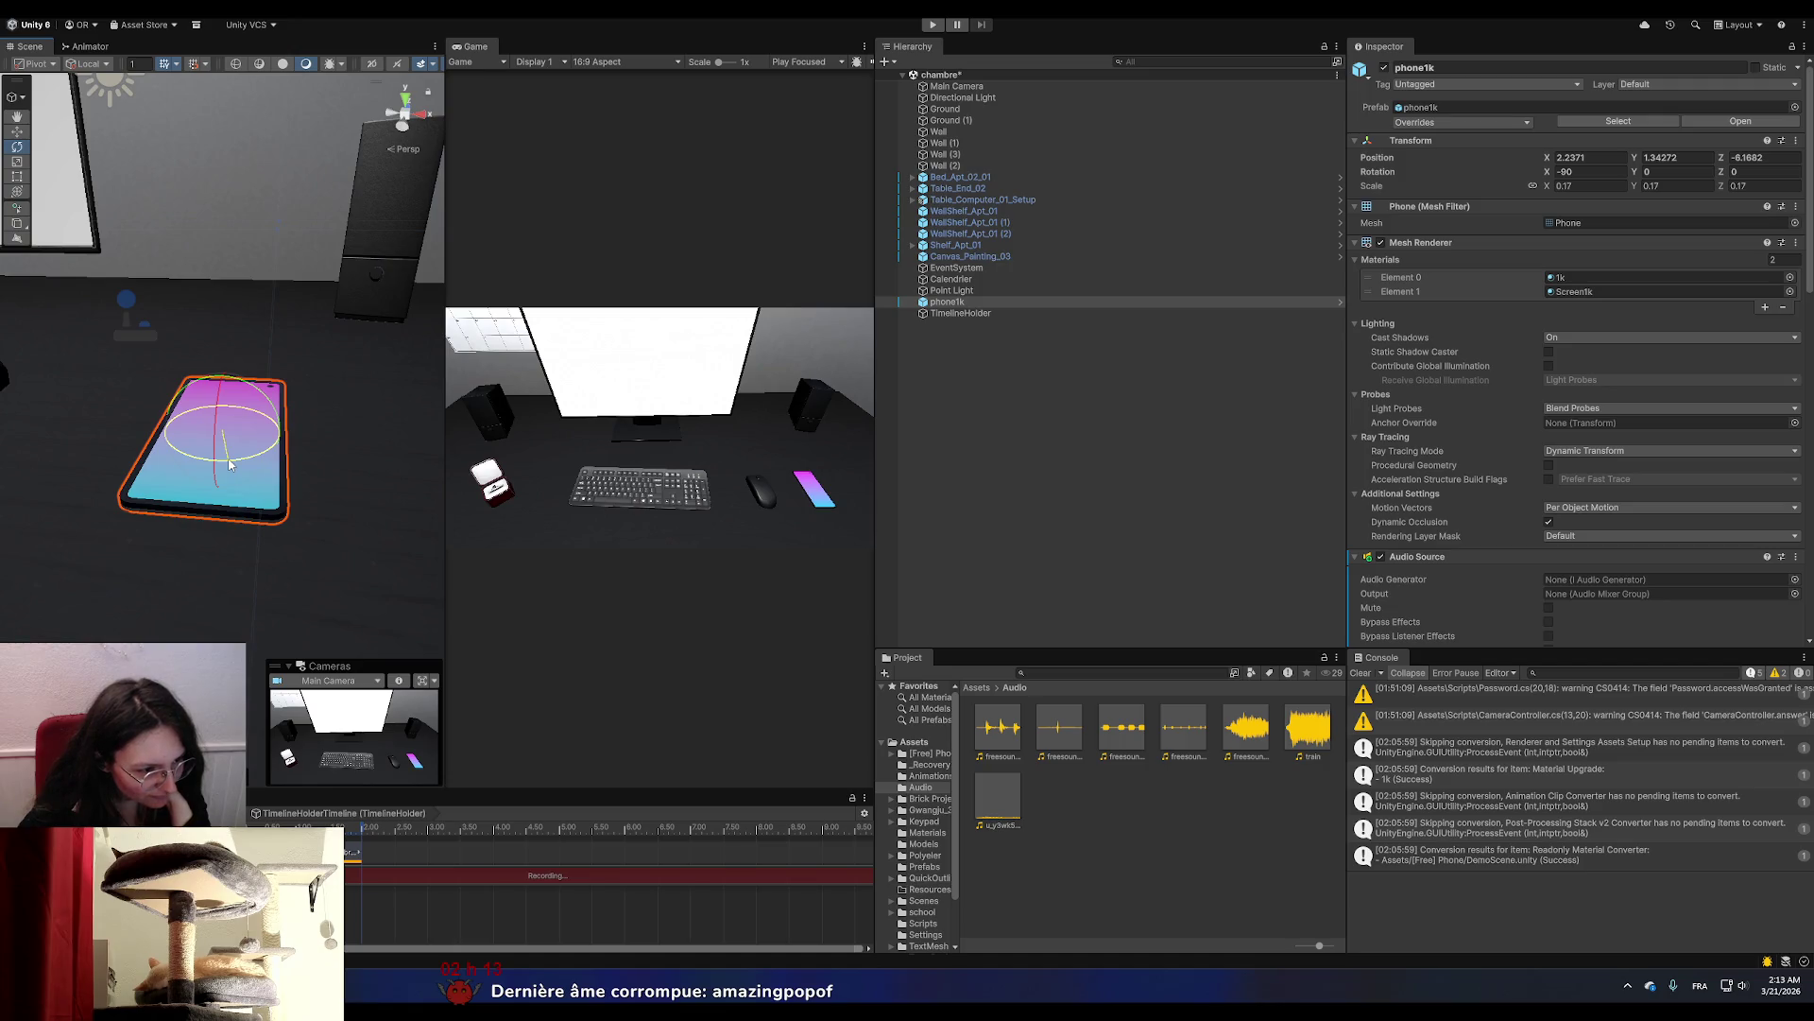
Record small back-and-forth Z rotations of phone1k as keyframes, then stop recording.
left_click_drag(228, 465, 232, 465)
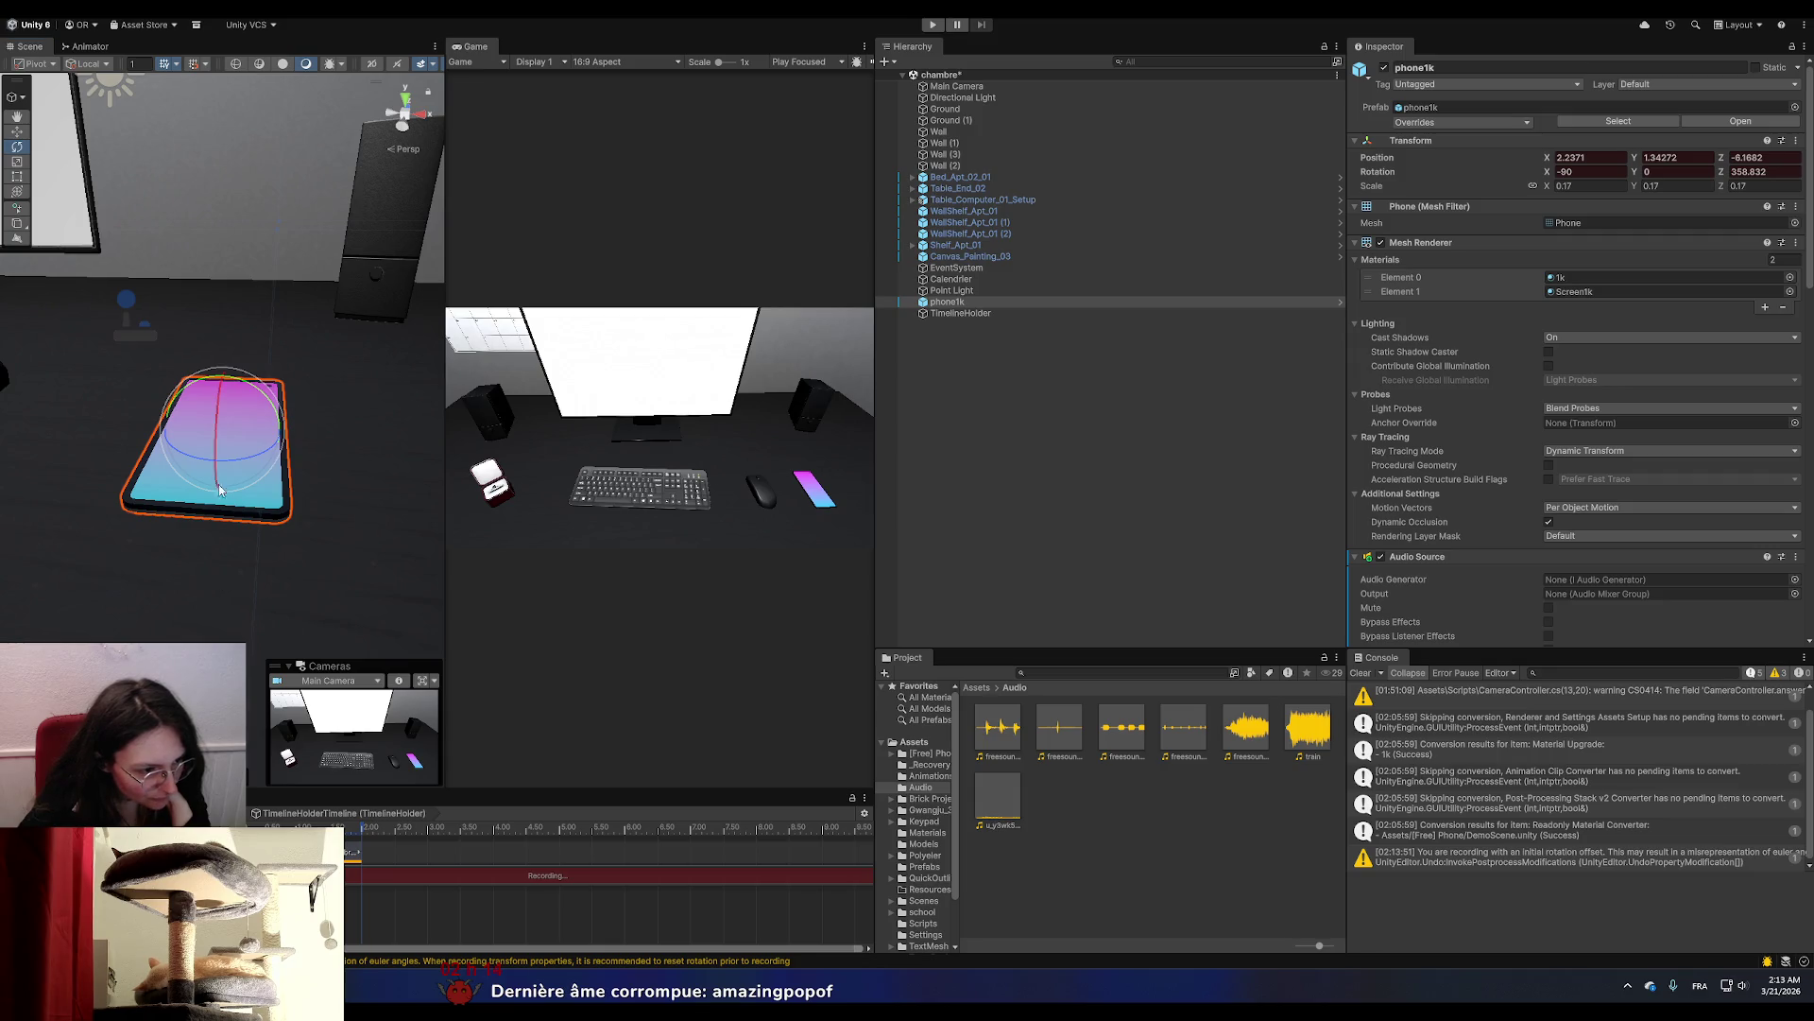
left_click_drag(239, 464, 230, 466)
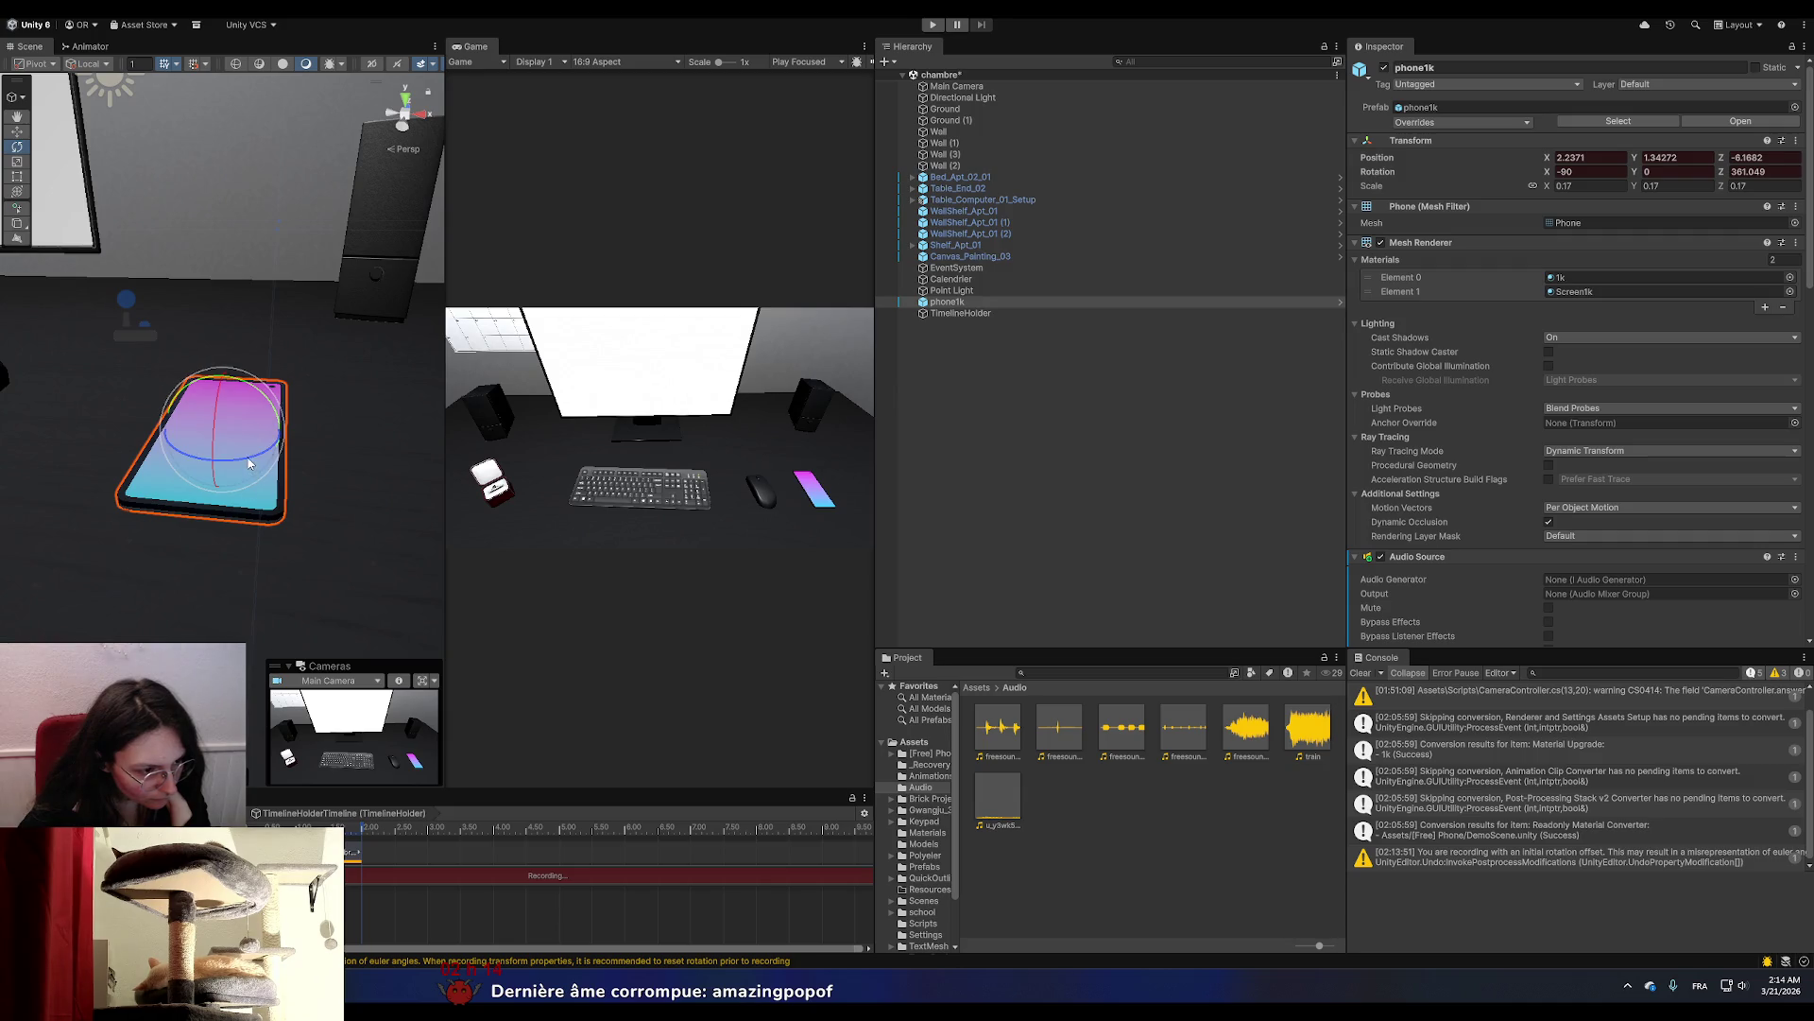
left_click_drag(248, 460, 249, 462)
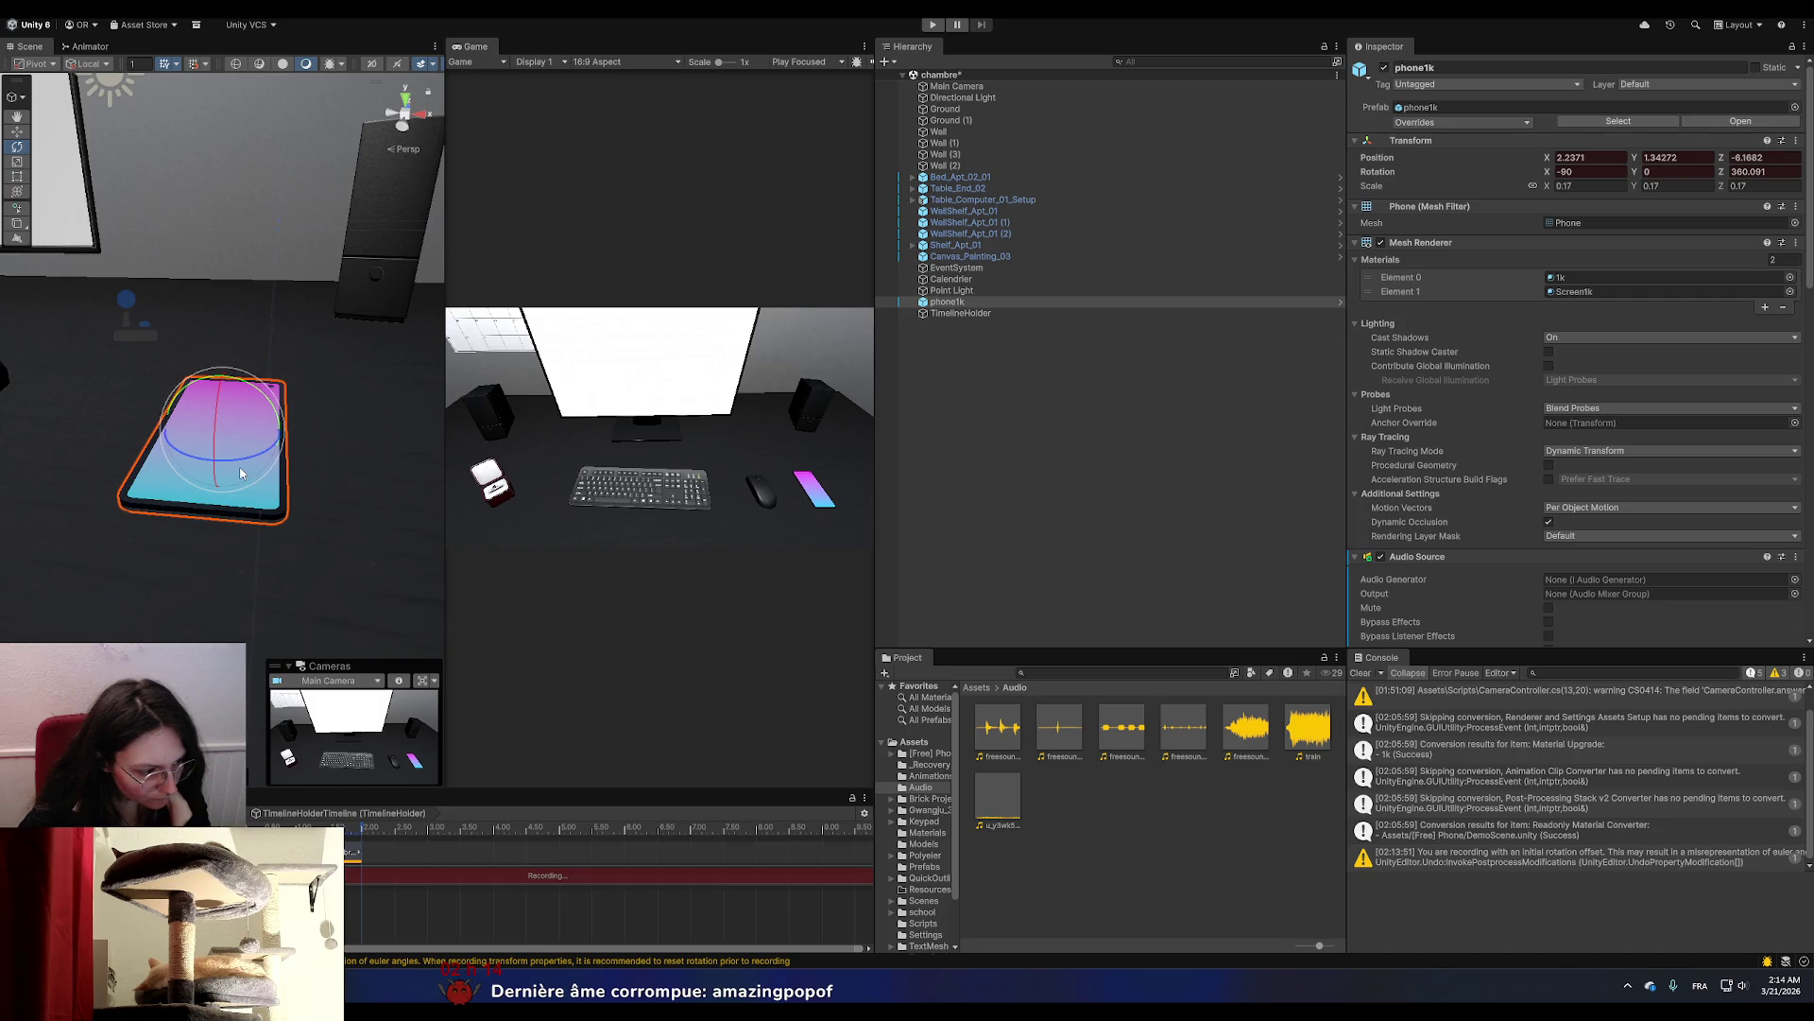
left_click_drag(245, 462, 248, 463)
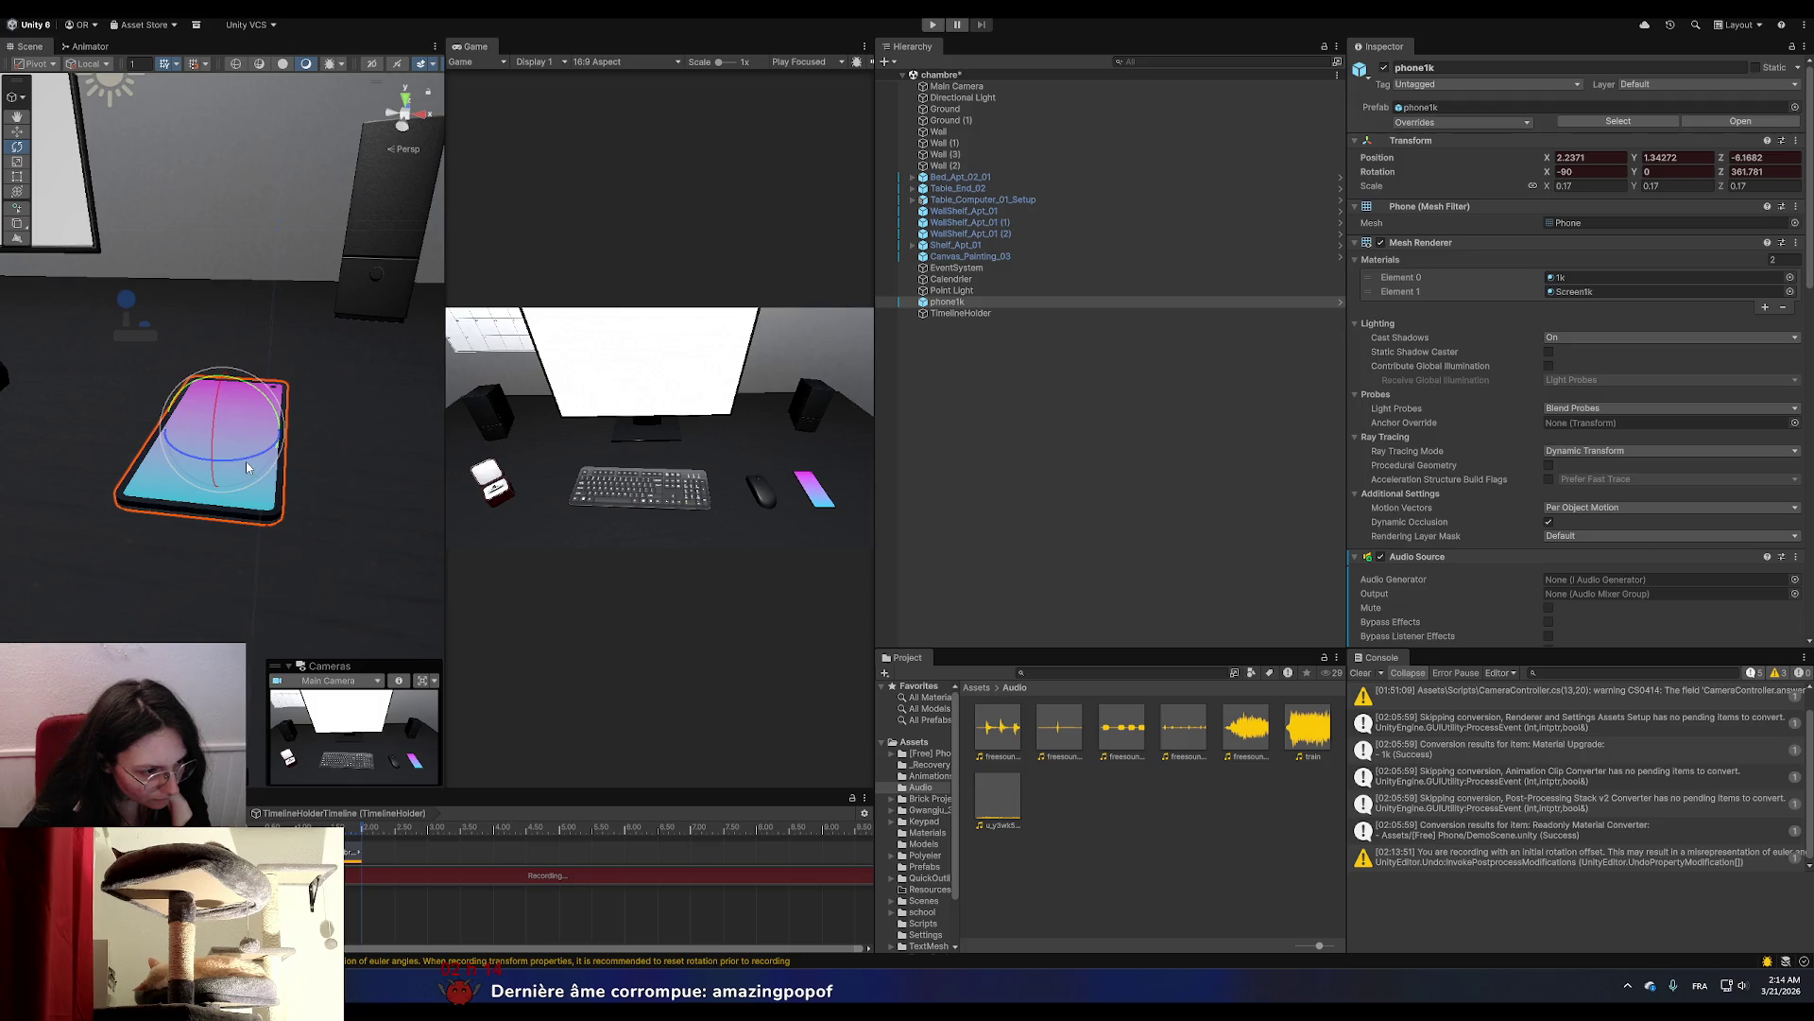
left_click_drag(245, 463, 242, 463)
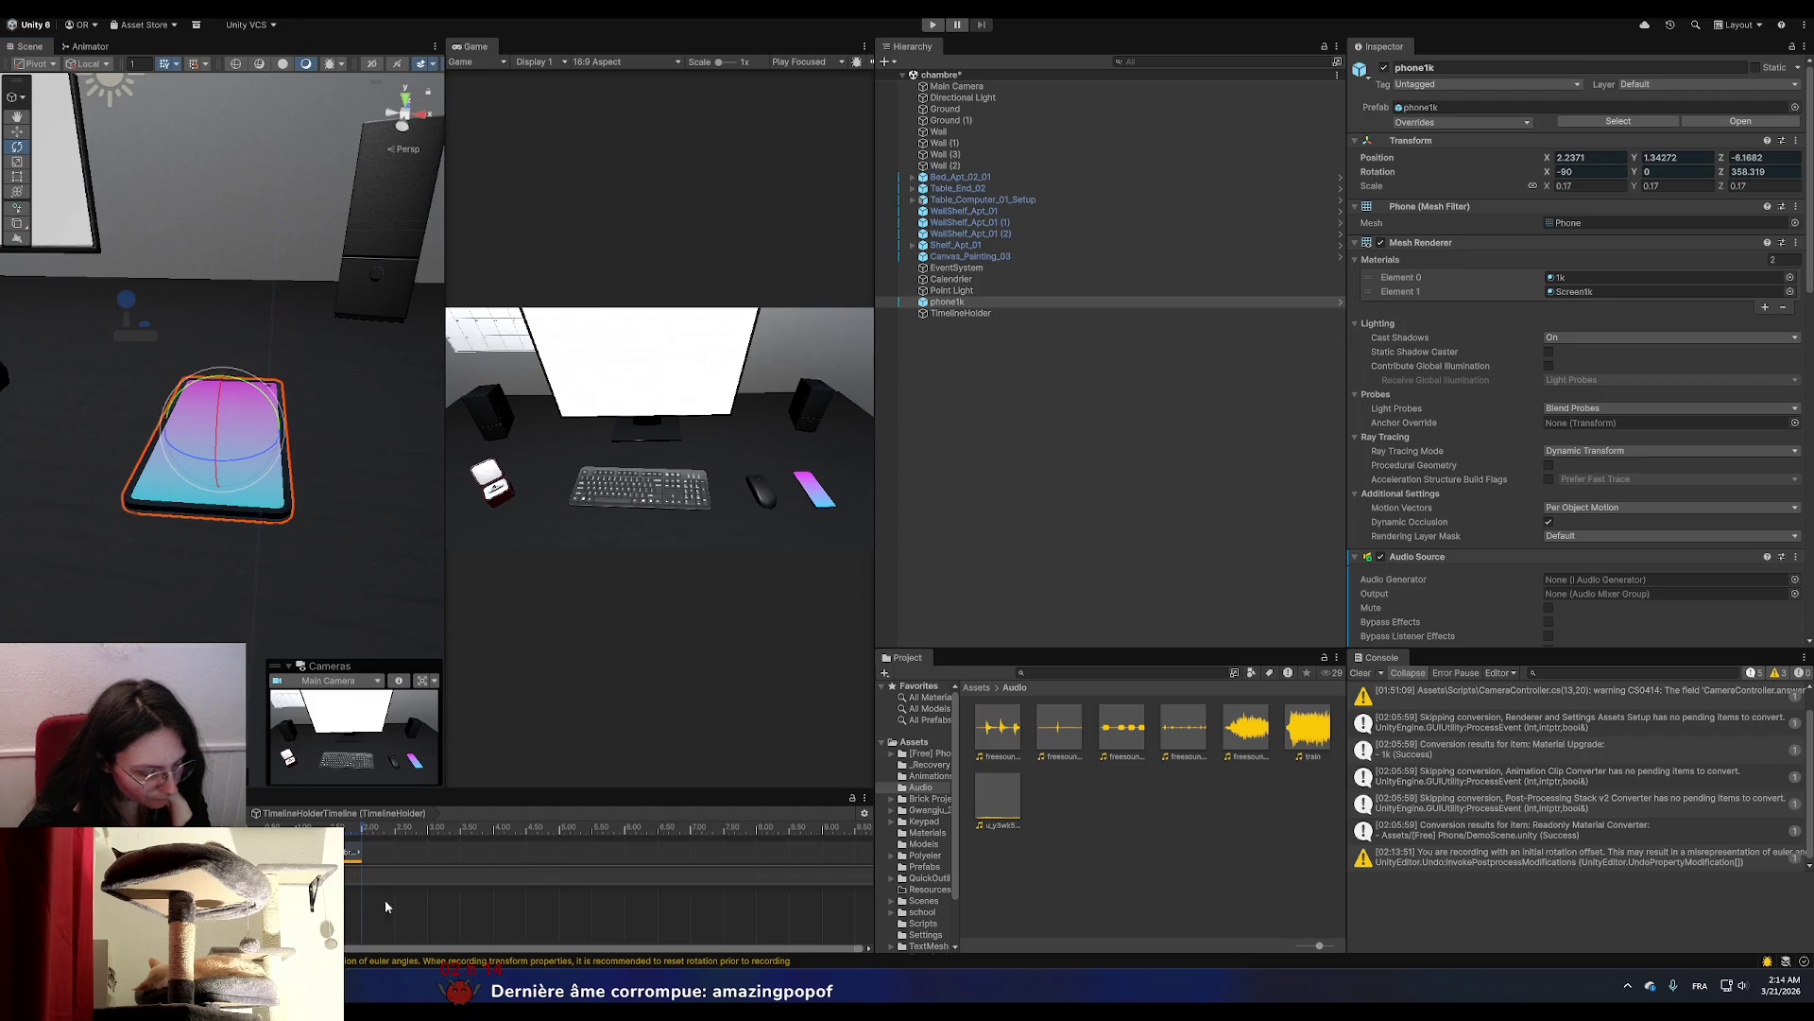
left_click(412, 873)
Select the recorded shake keyframes and paste copies after them and at about 0:19.
scroll(759, 879, "down", 3)
left_click_drag(751, 884, 346, 833)
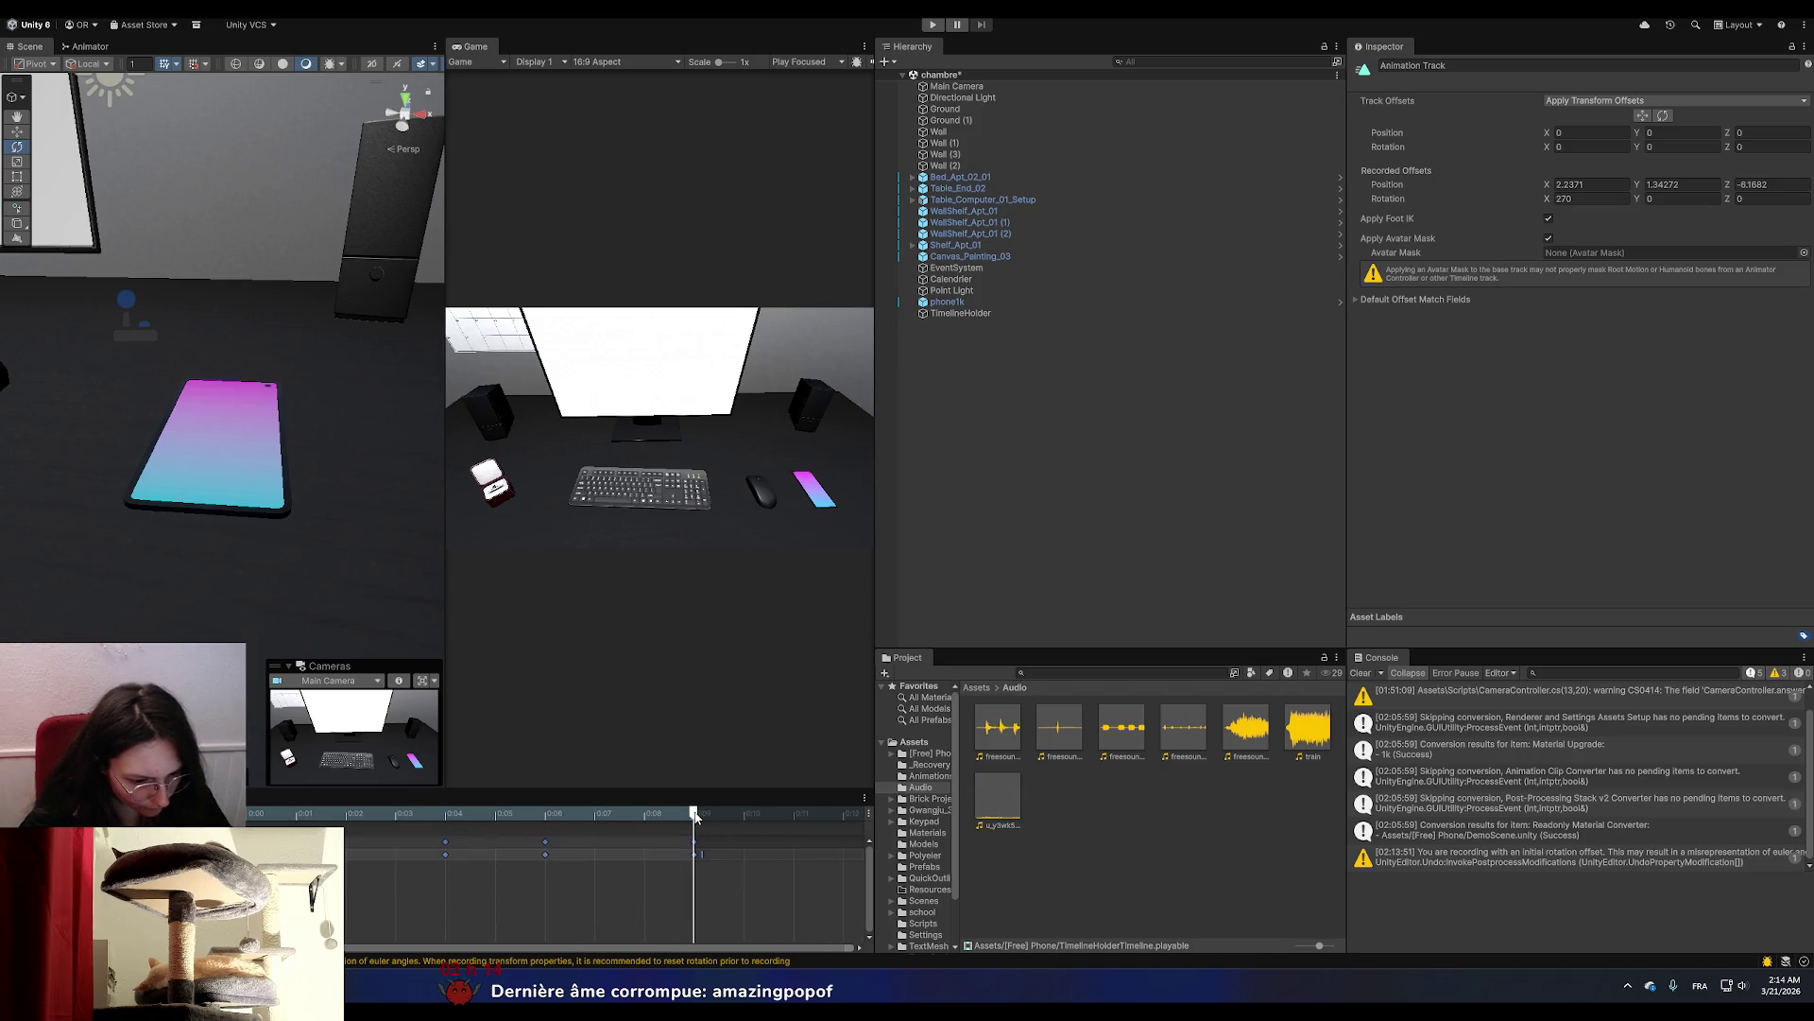
left_click(716, 895)
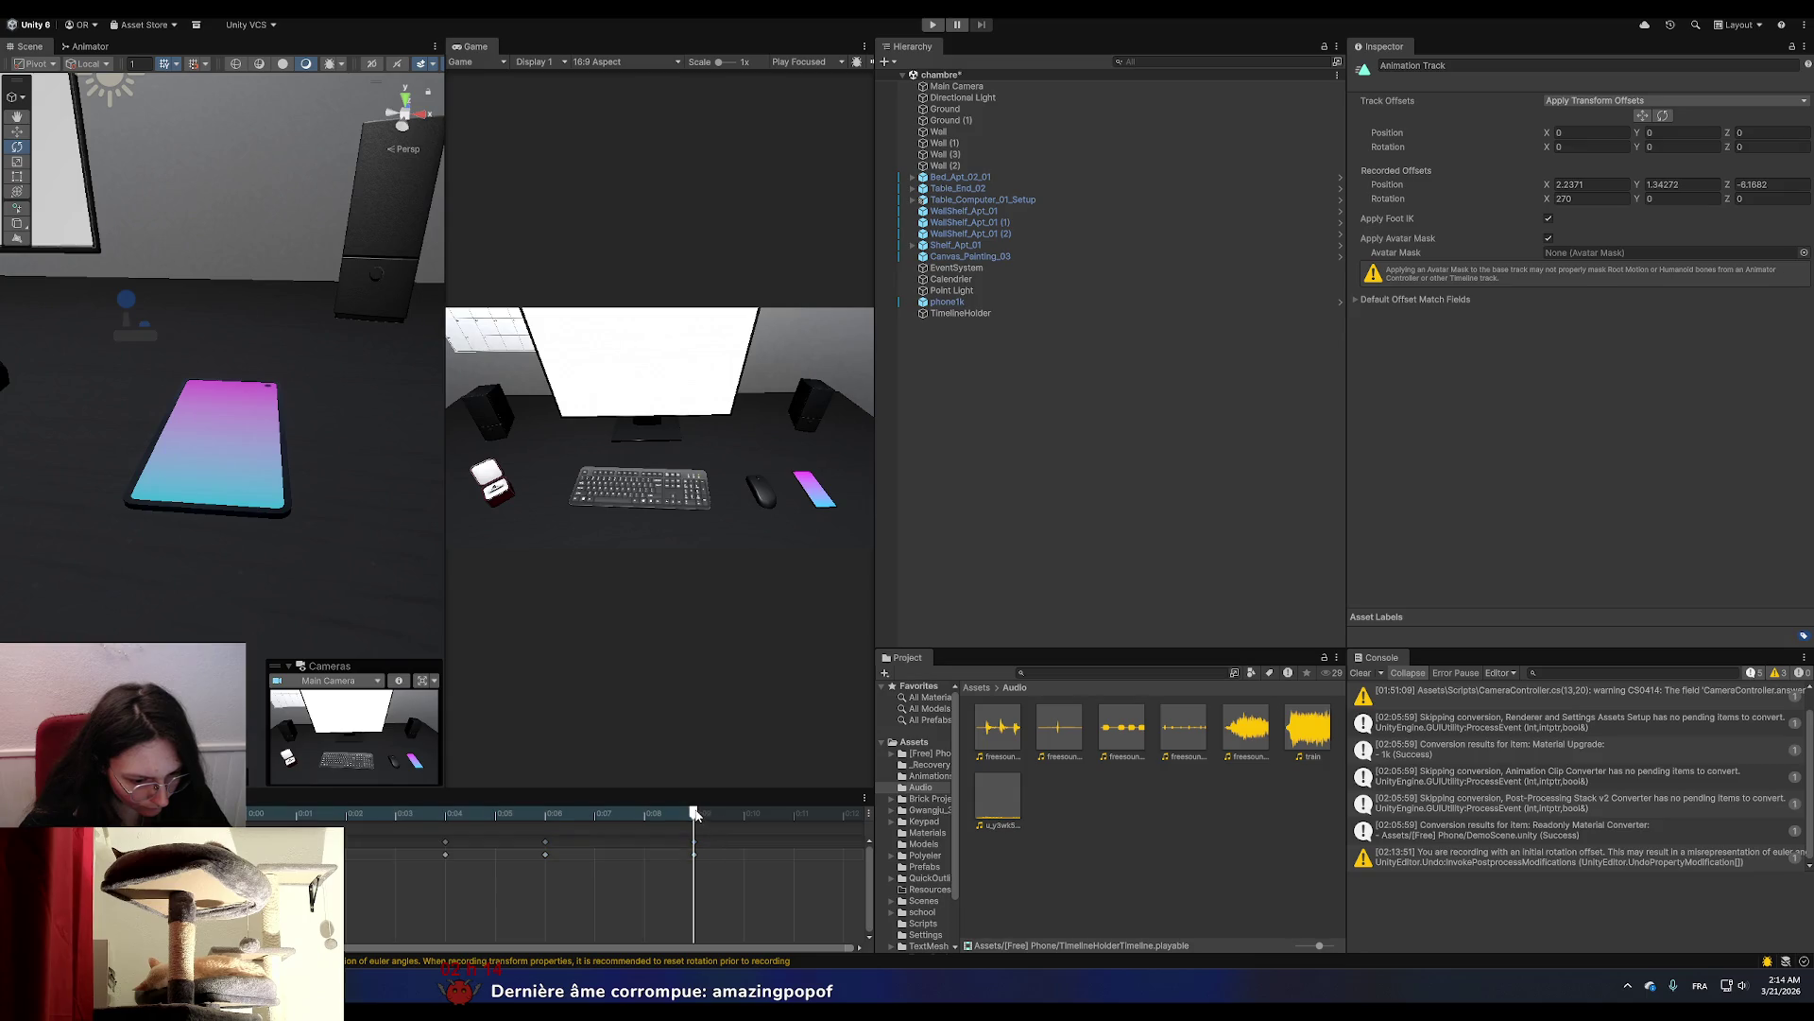
key("ctrl+v")
scroll(706, 863, "down", 5)
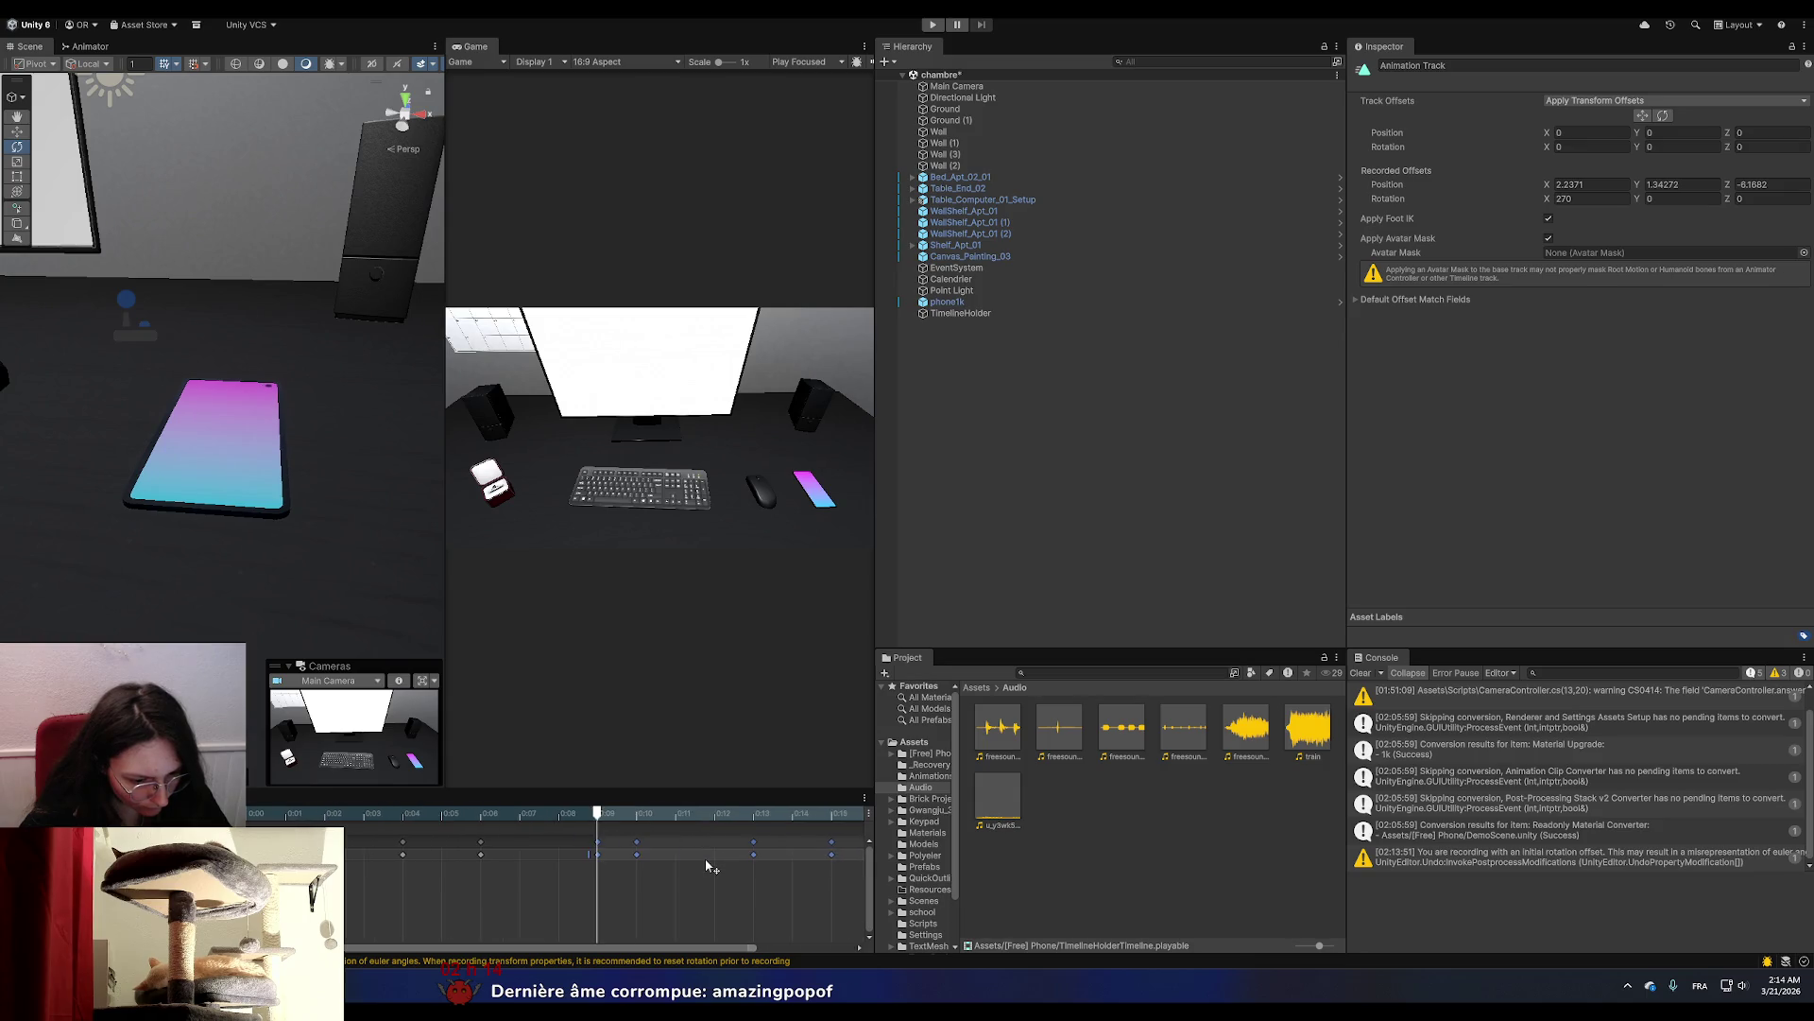
left_click(746, 815)
key("ctrl+v")
Paste more shake copies at about 0:27, 0:37 and further, out to 1:10.
scroll(741, 859, "down", 5)
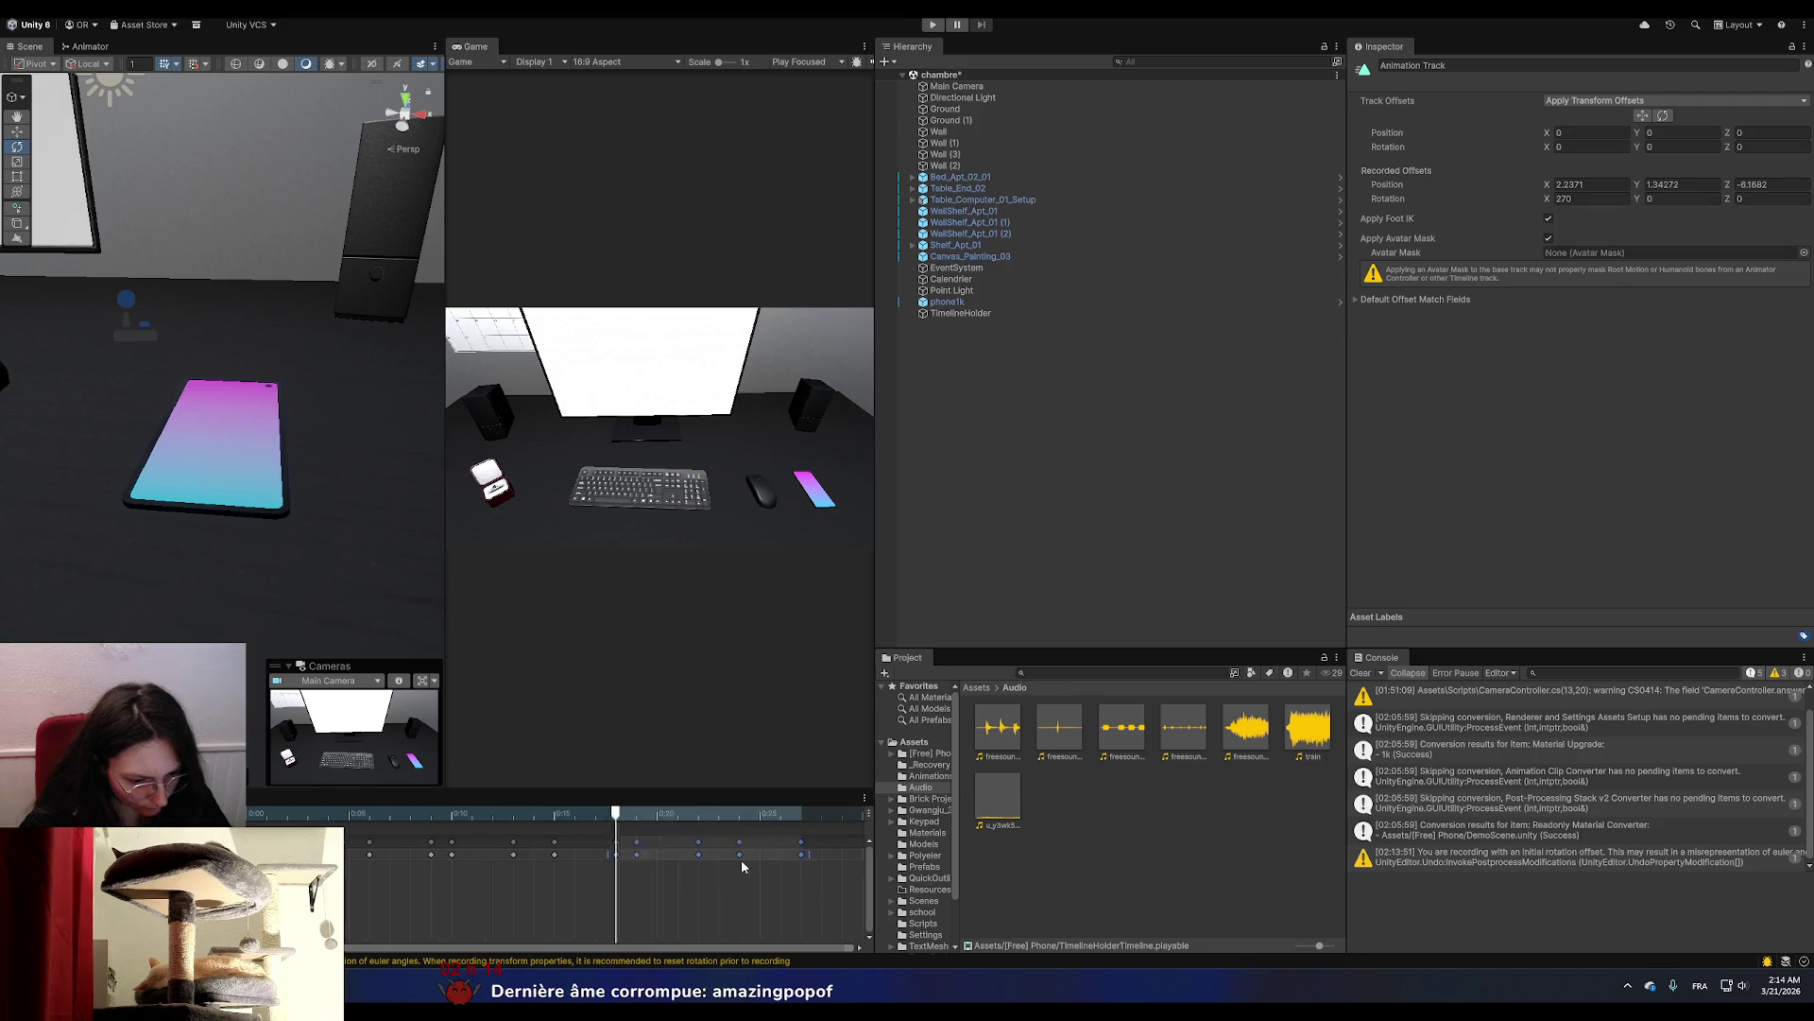
left_click(669, 814)
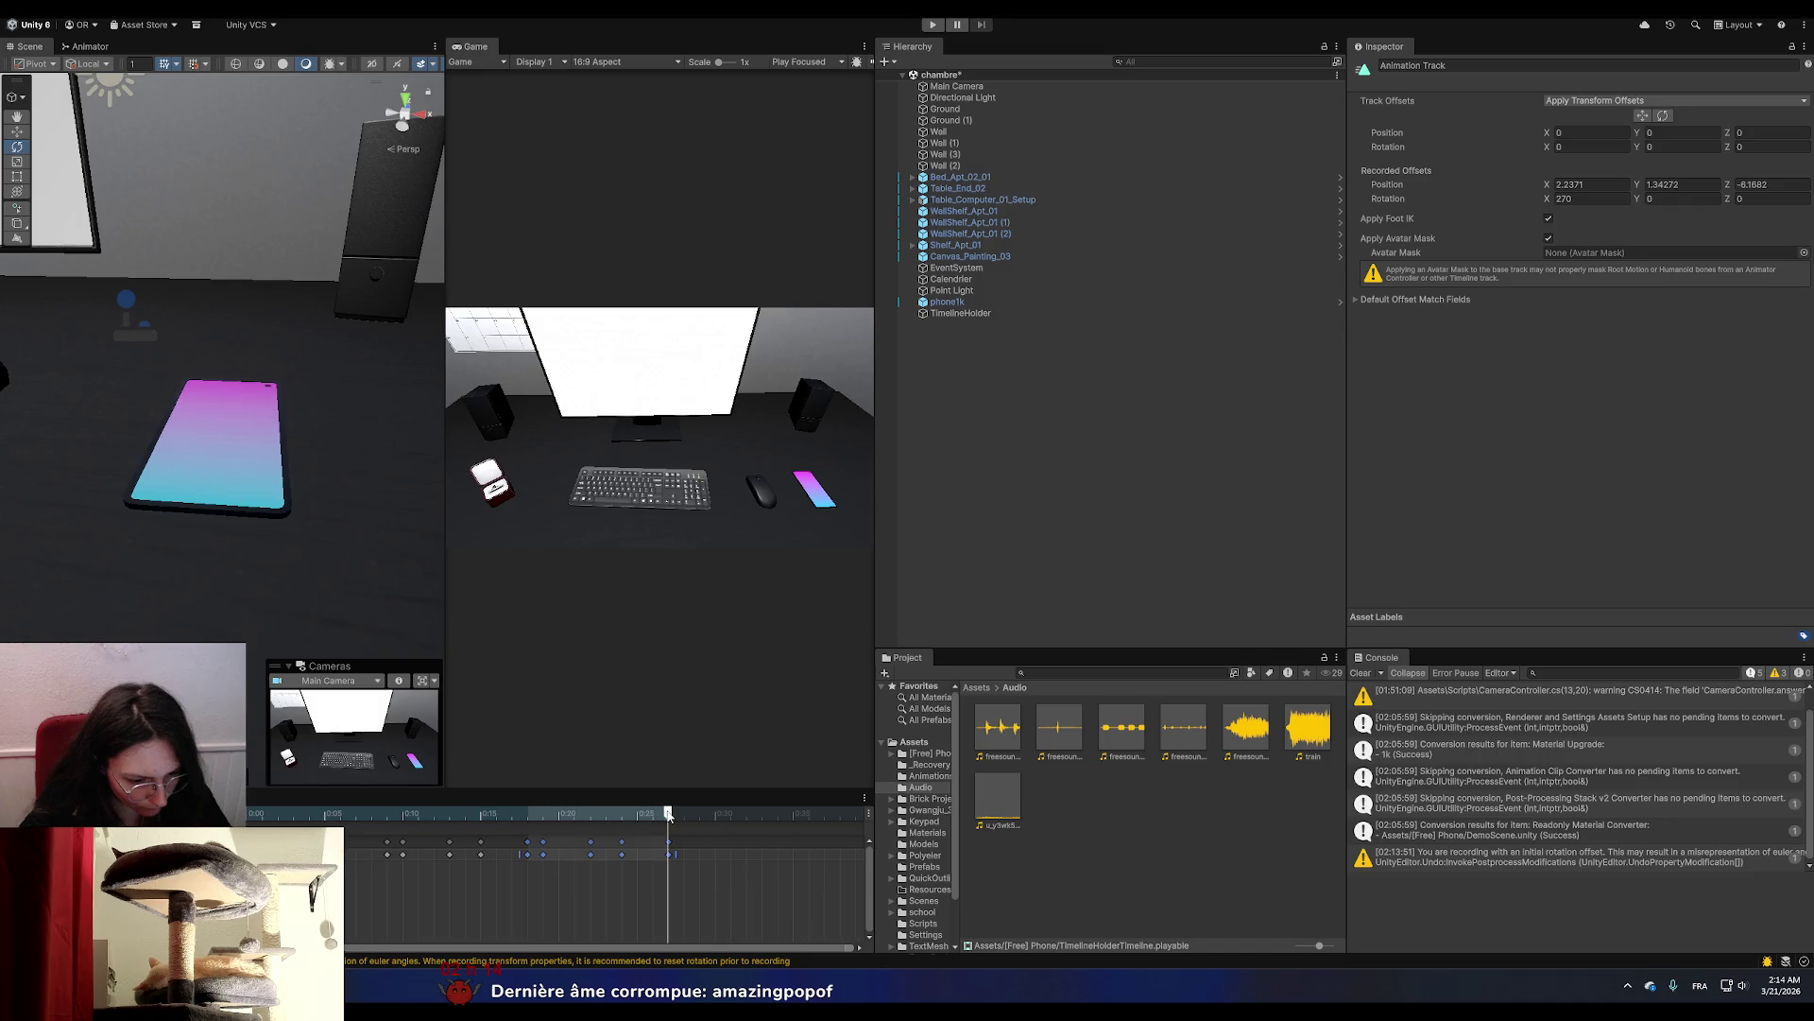
key("ctrl+v")
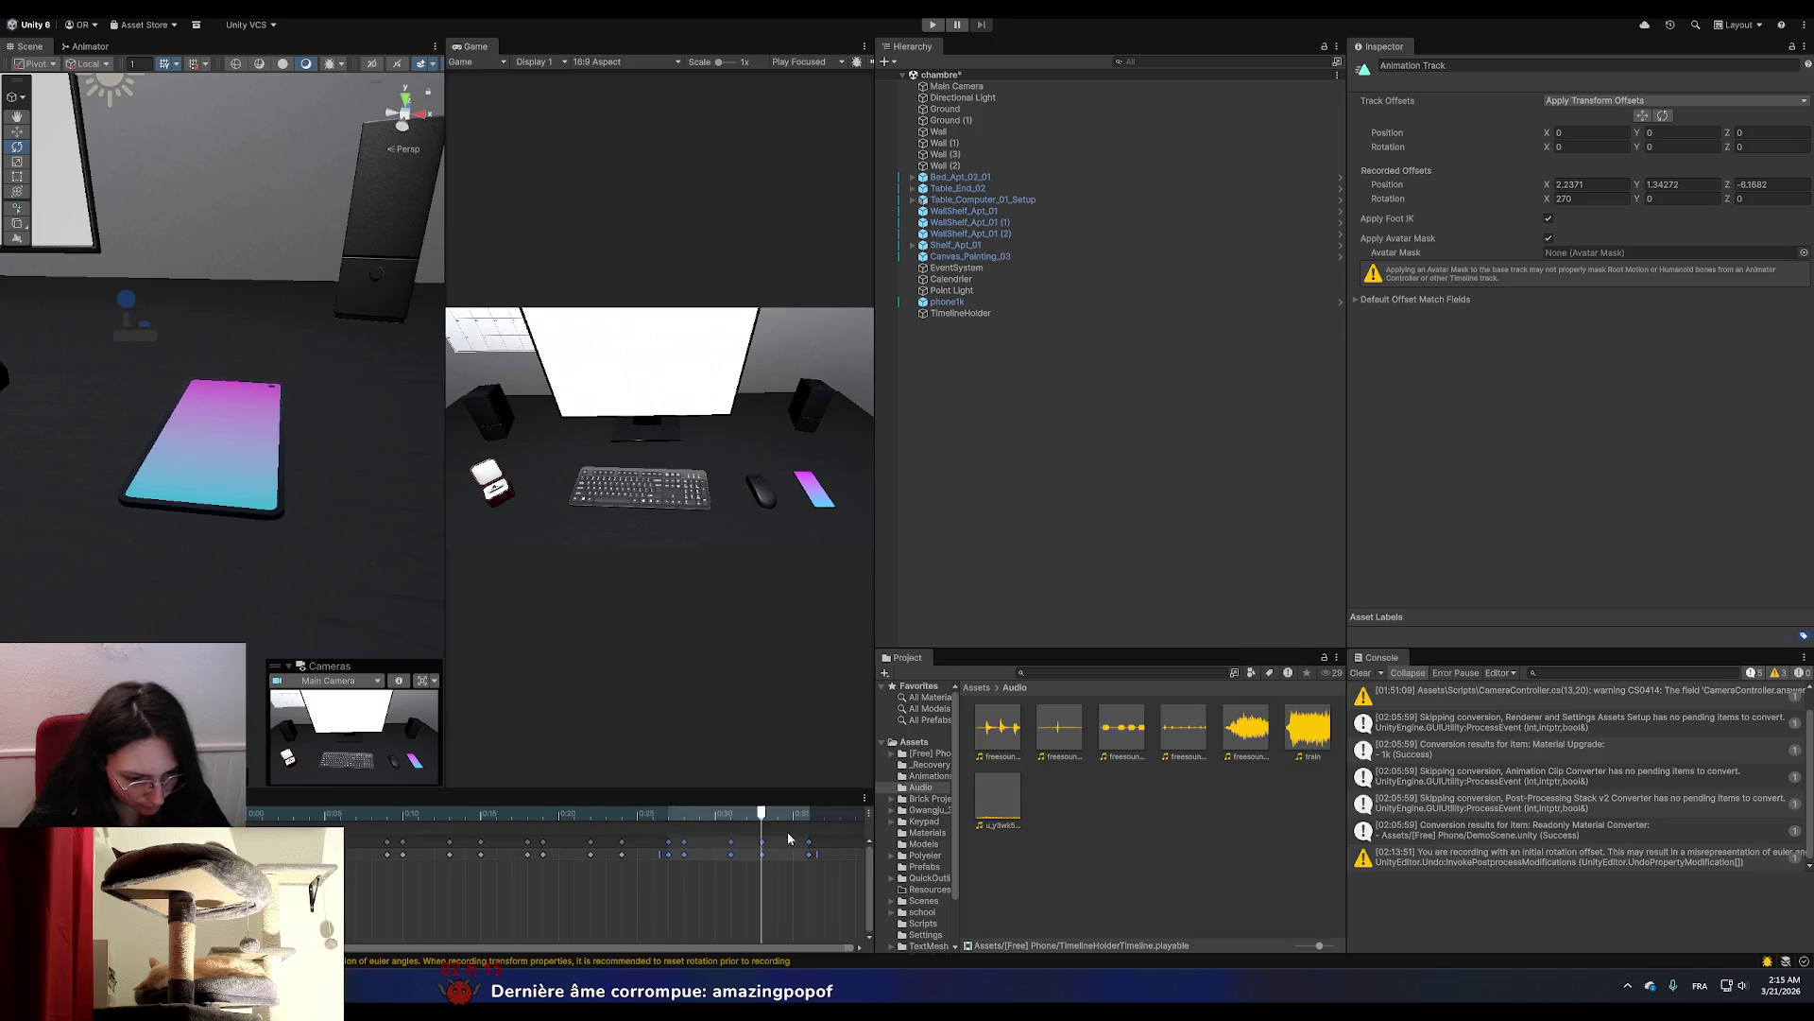
mouse_move(675, 812)
left_mouse_down()
mouse_move(853, 822)
mouse_move(630, 818)
mouse_move(781, 820)
left_mouse_up()
key("ctrl+v")
scroll(700, 866, "down", 2)
key("ctrl+v")
key("ctrl+v")
scroll(718, 822, "down", 2)
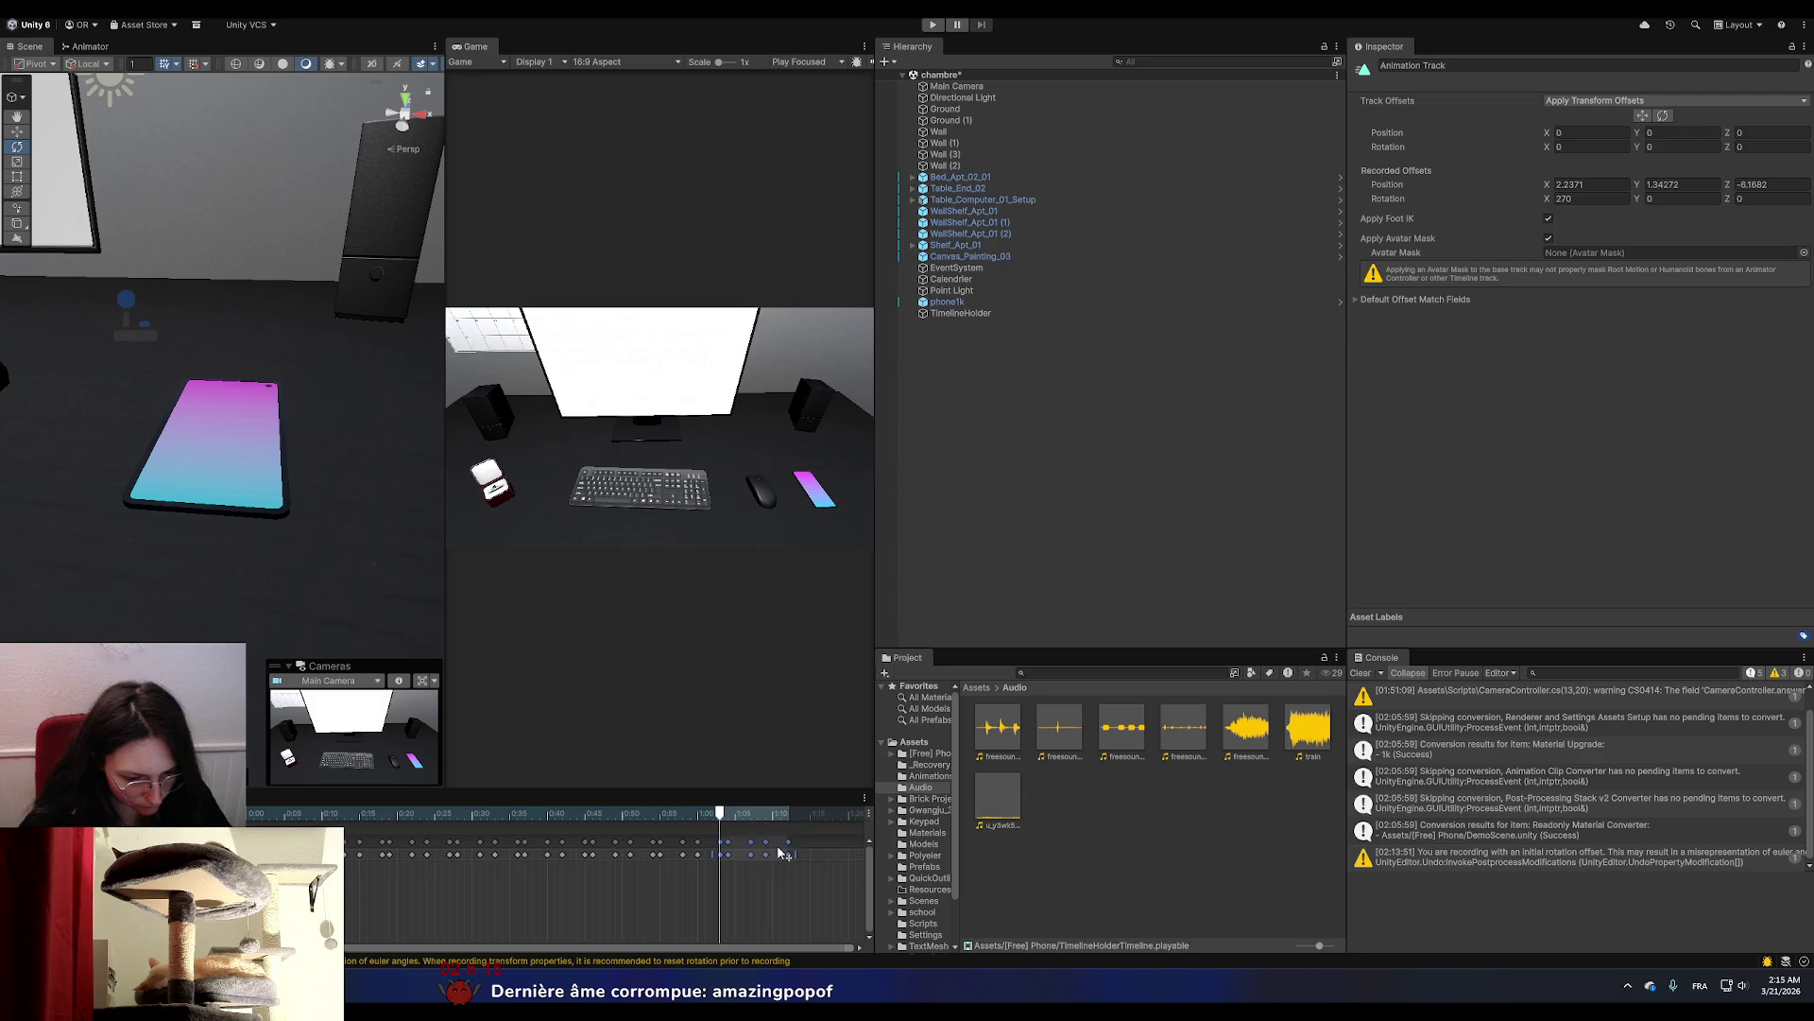
left_click_drag(665, 814, 727, 820)
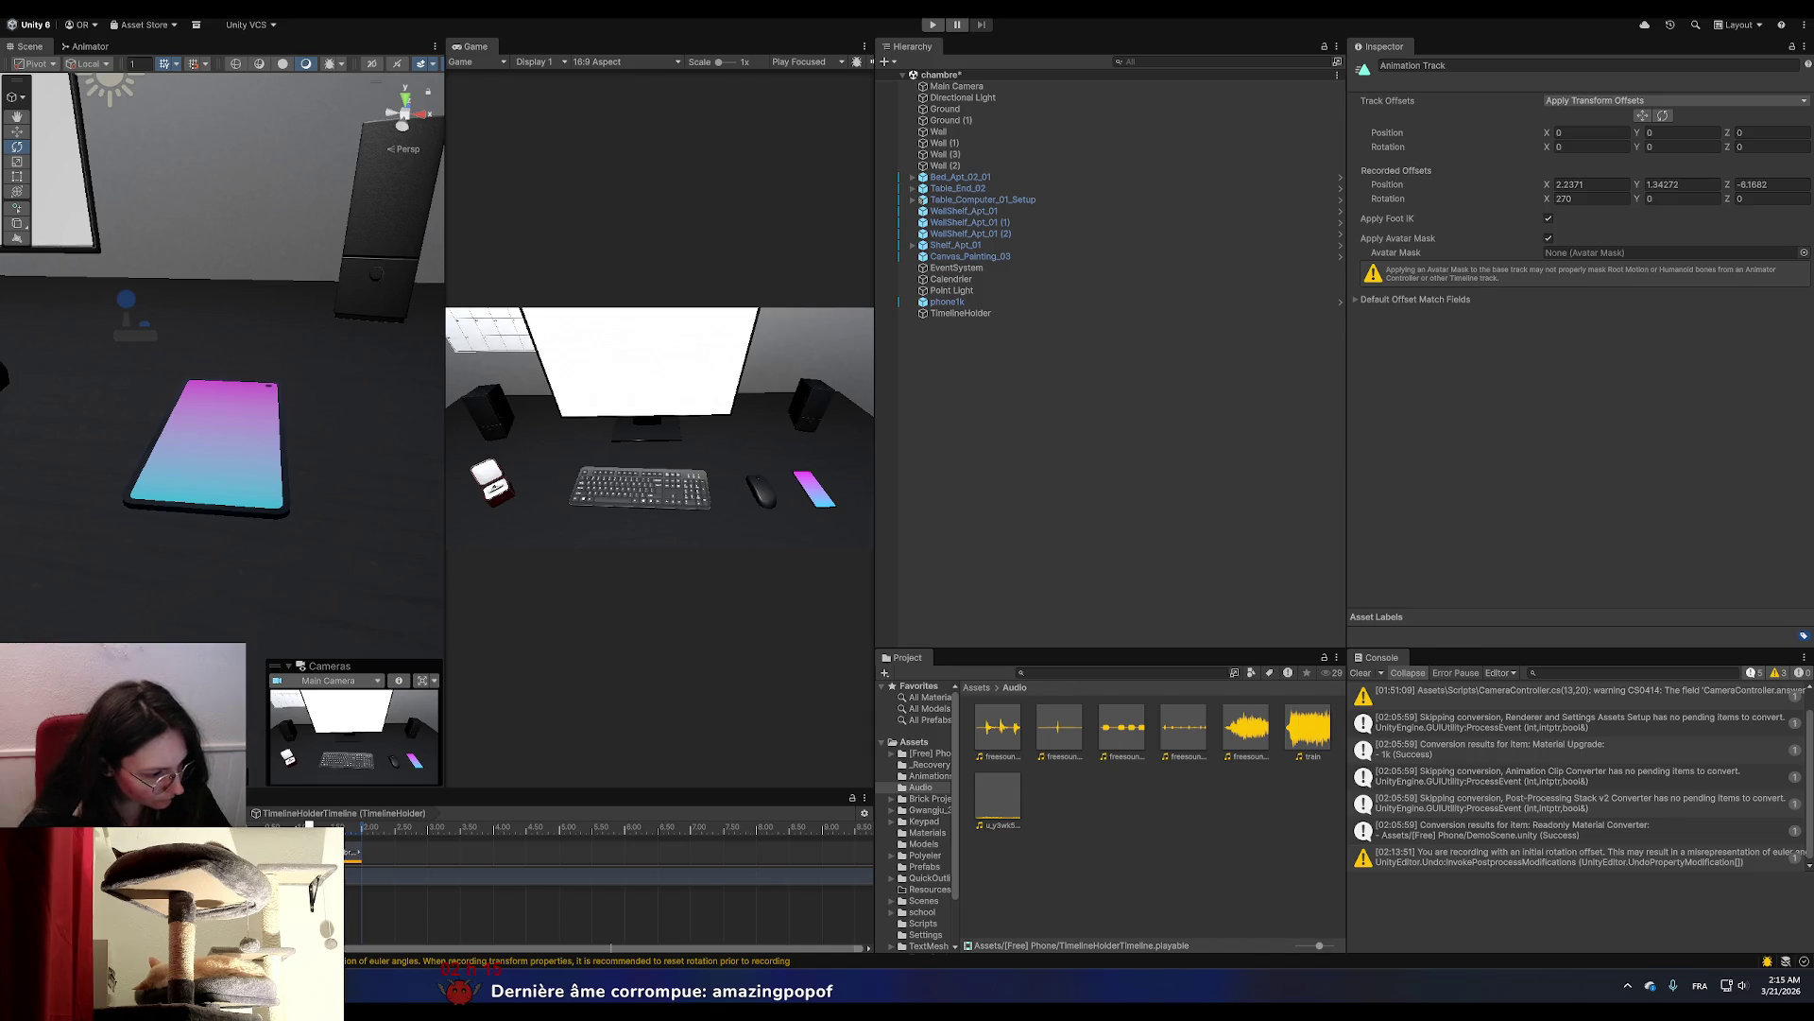
left_click(742, 816)
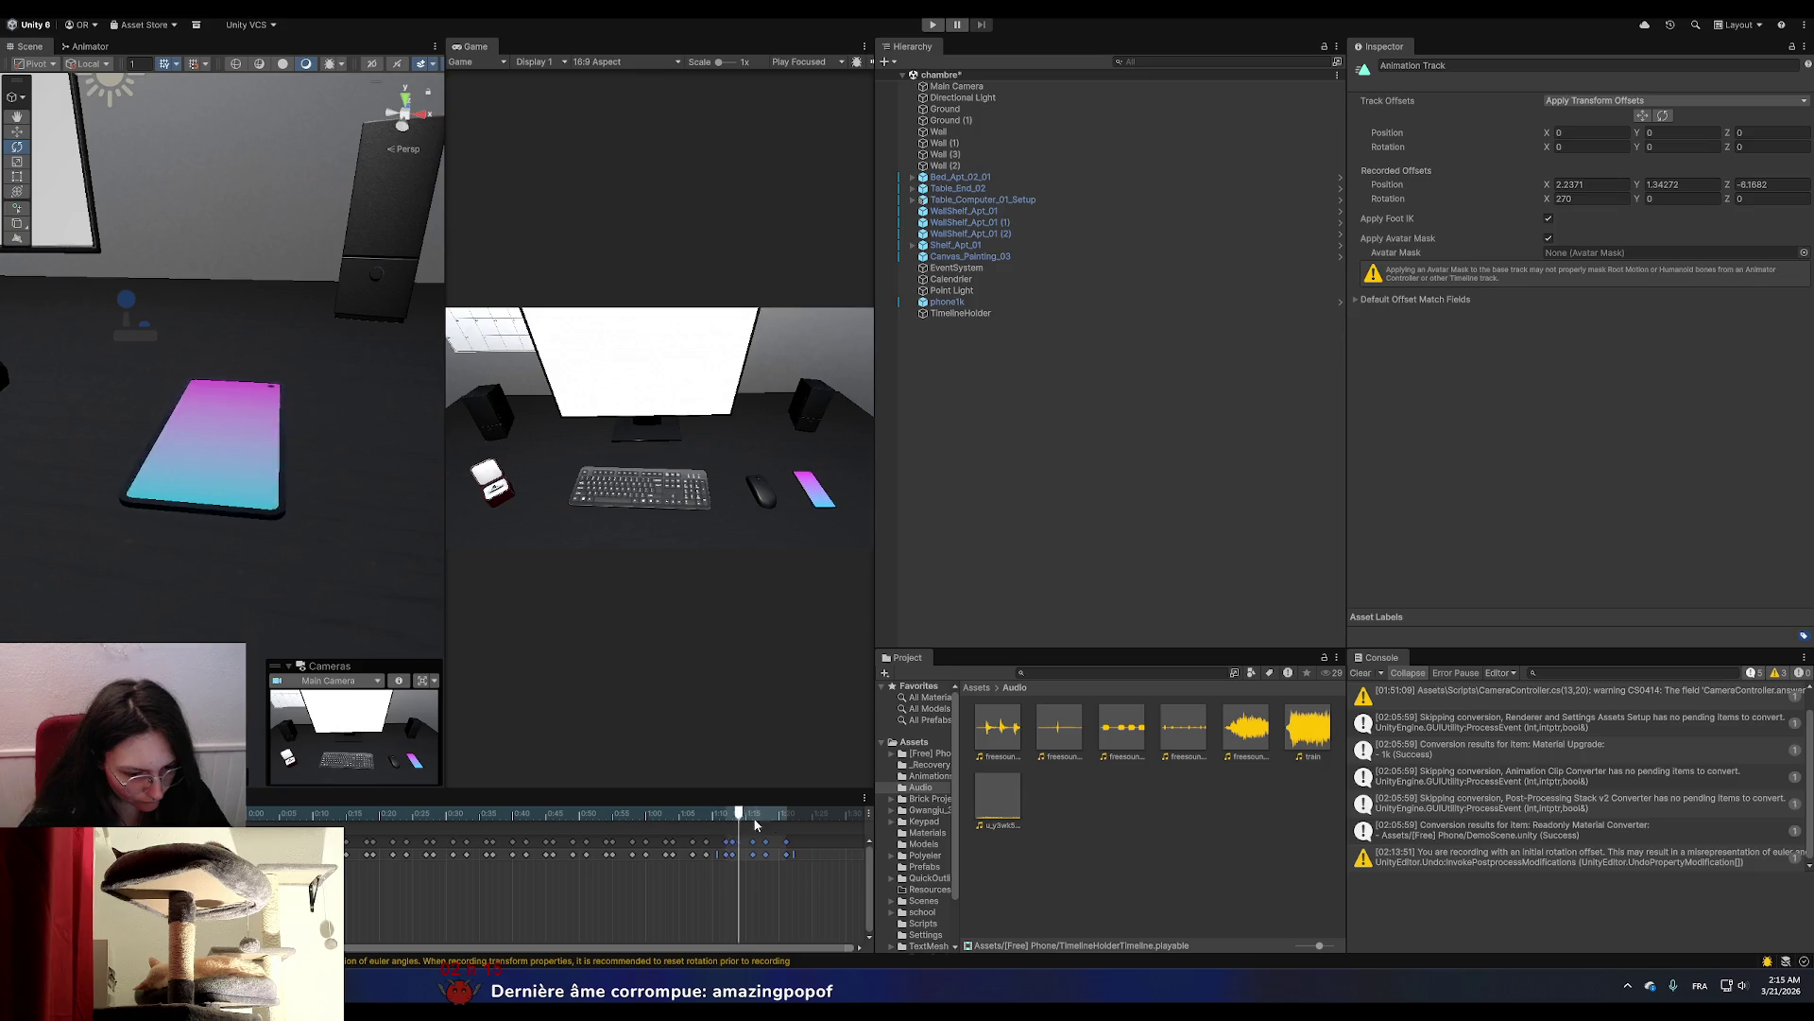
scroll(775, 851, "down", 3)
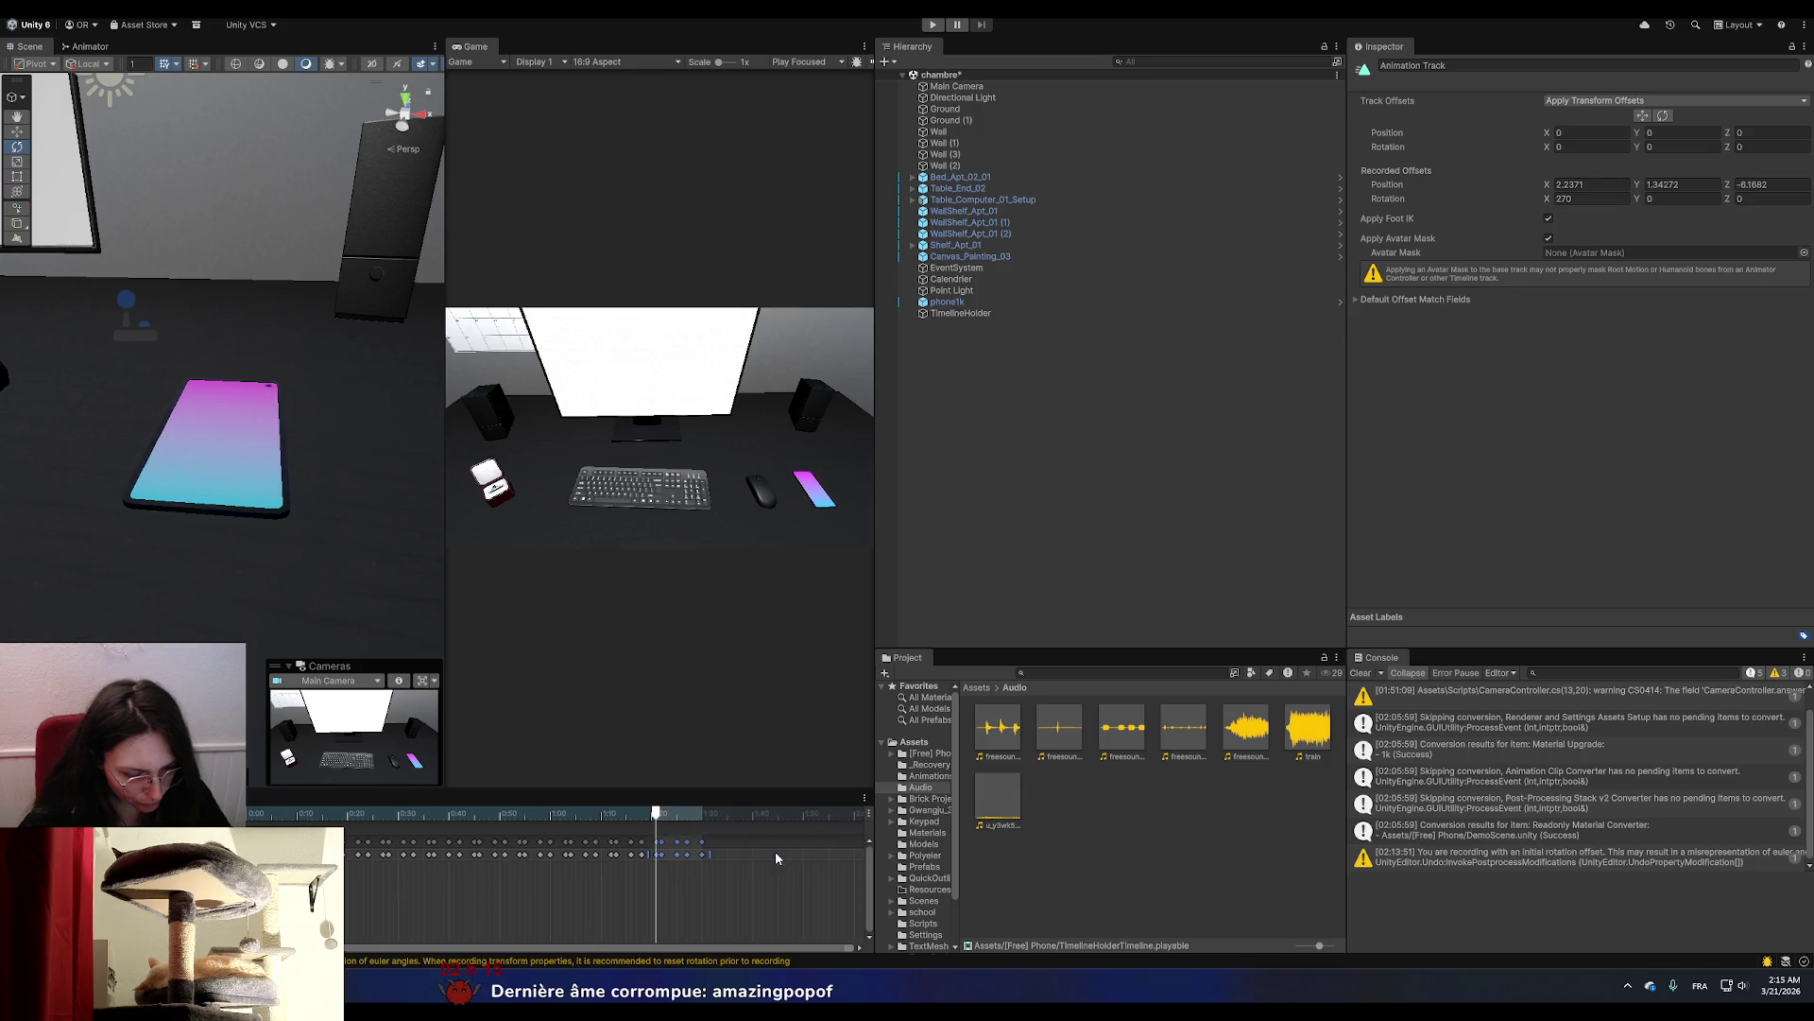
left_click_drag(657, 815, 795, 819)
scroll(789, 846, "down", 2)
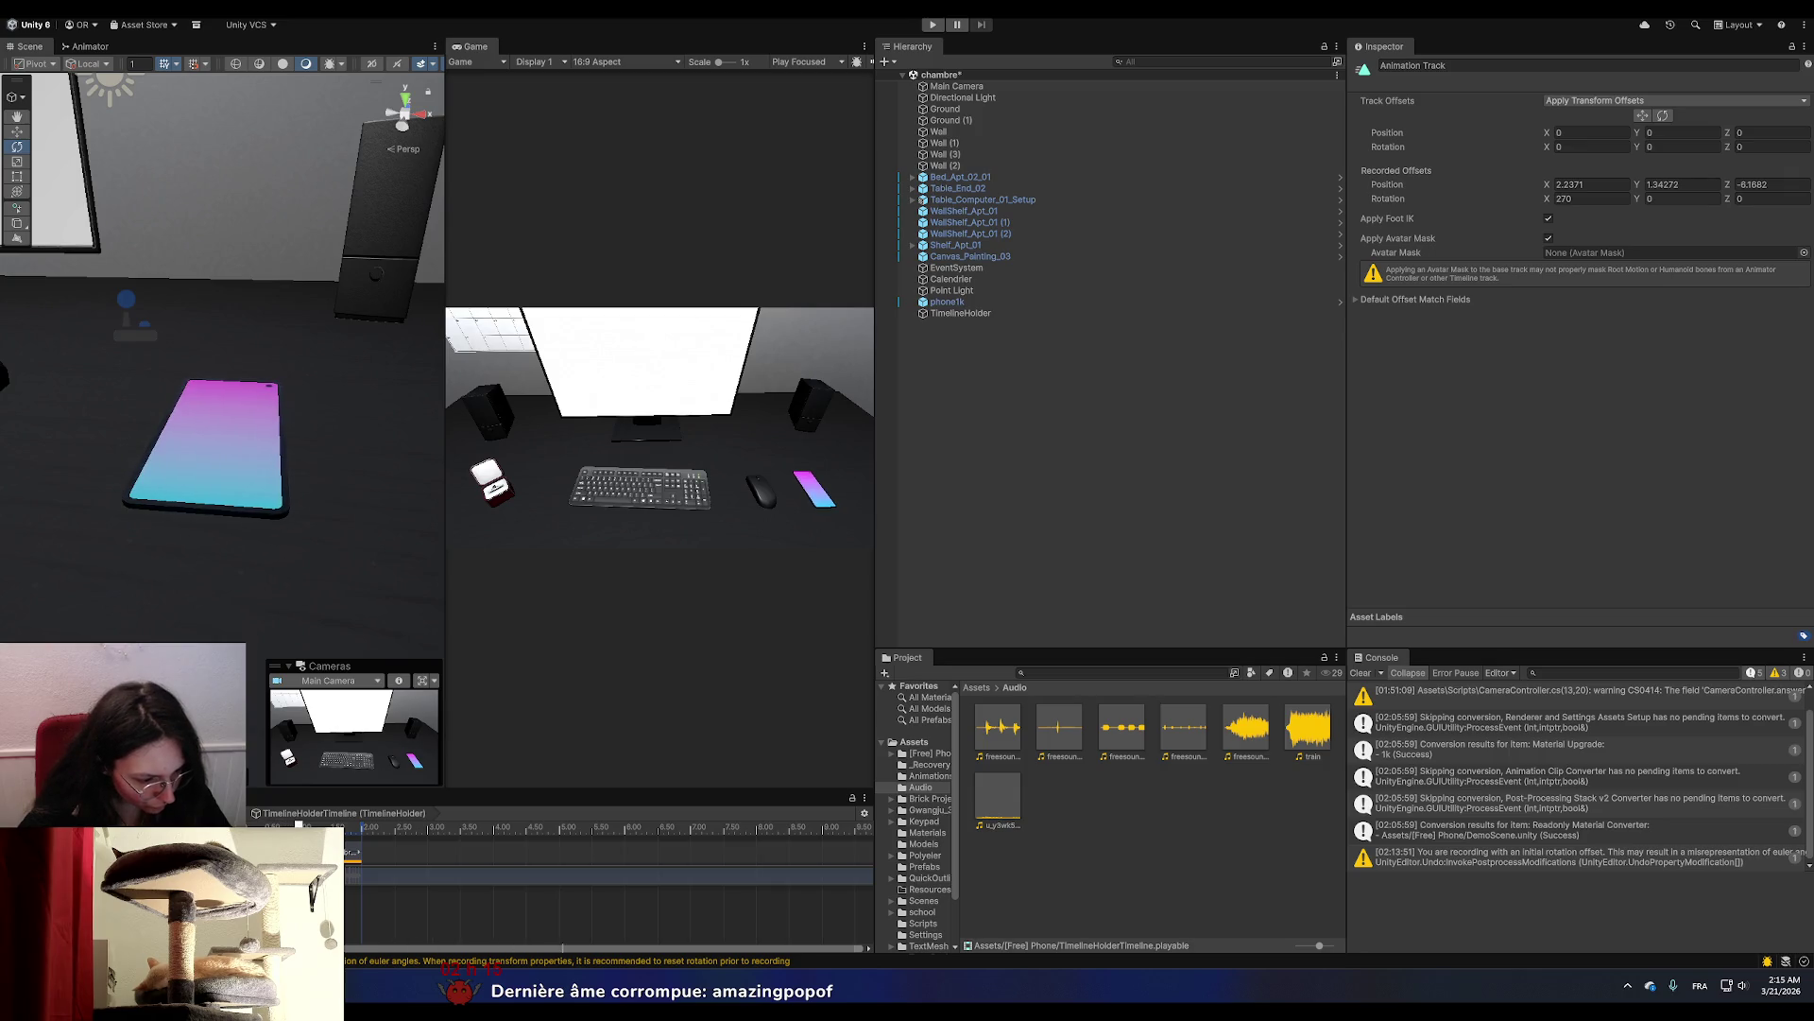
left_click(352, 853)
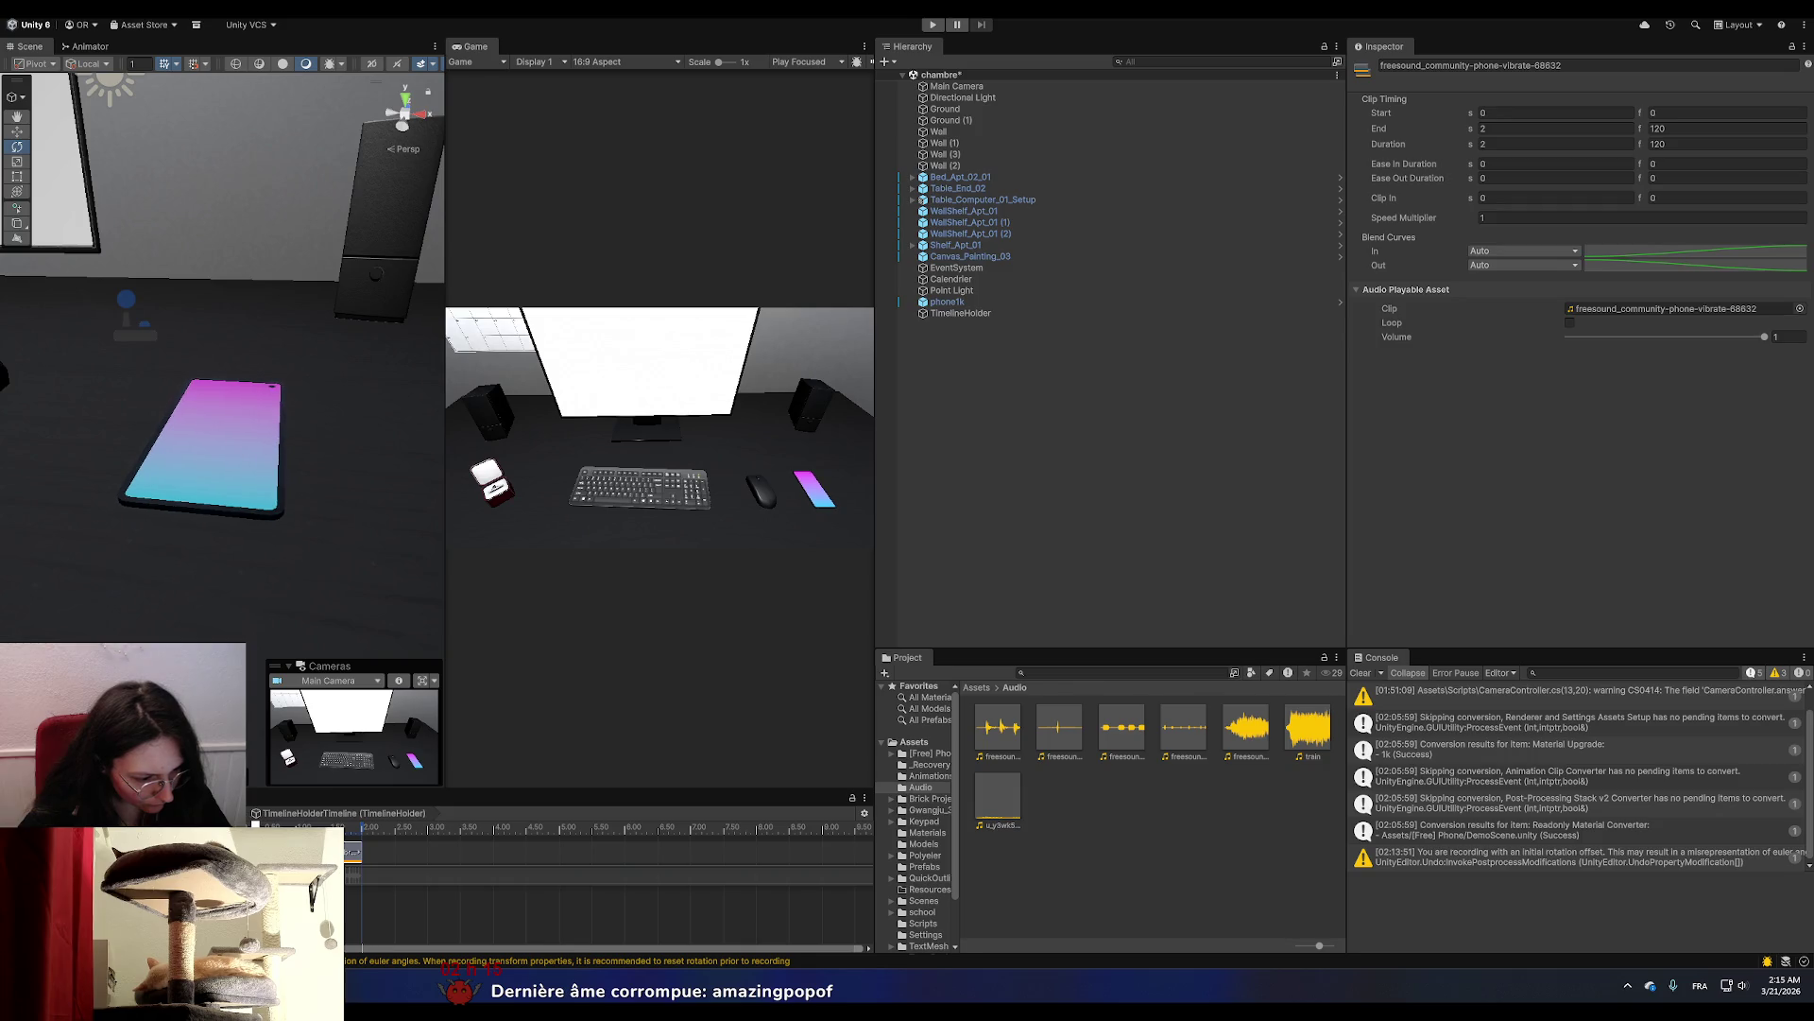
left_click(378, 876)
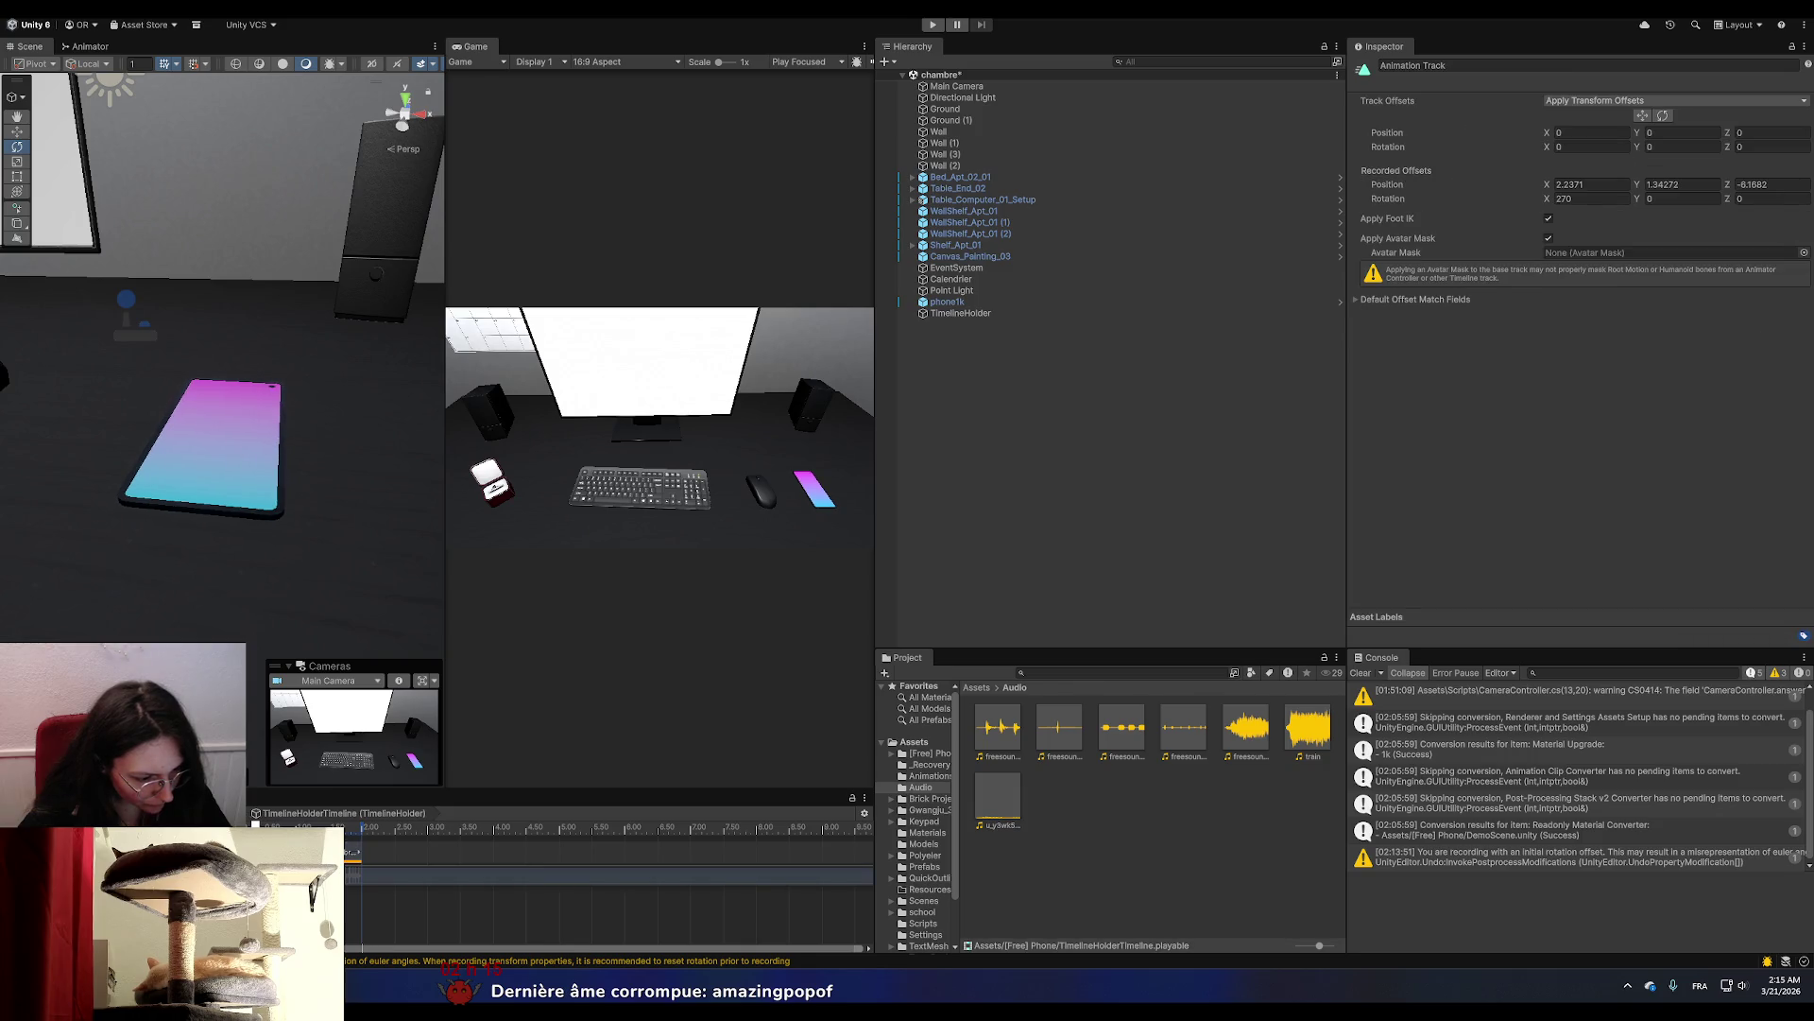
double_click(378, 876)
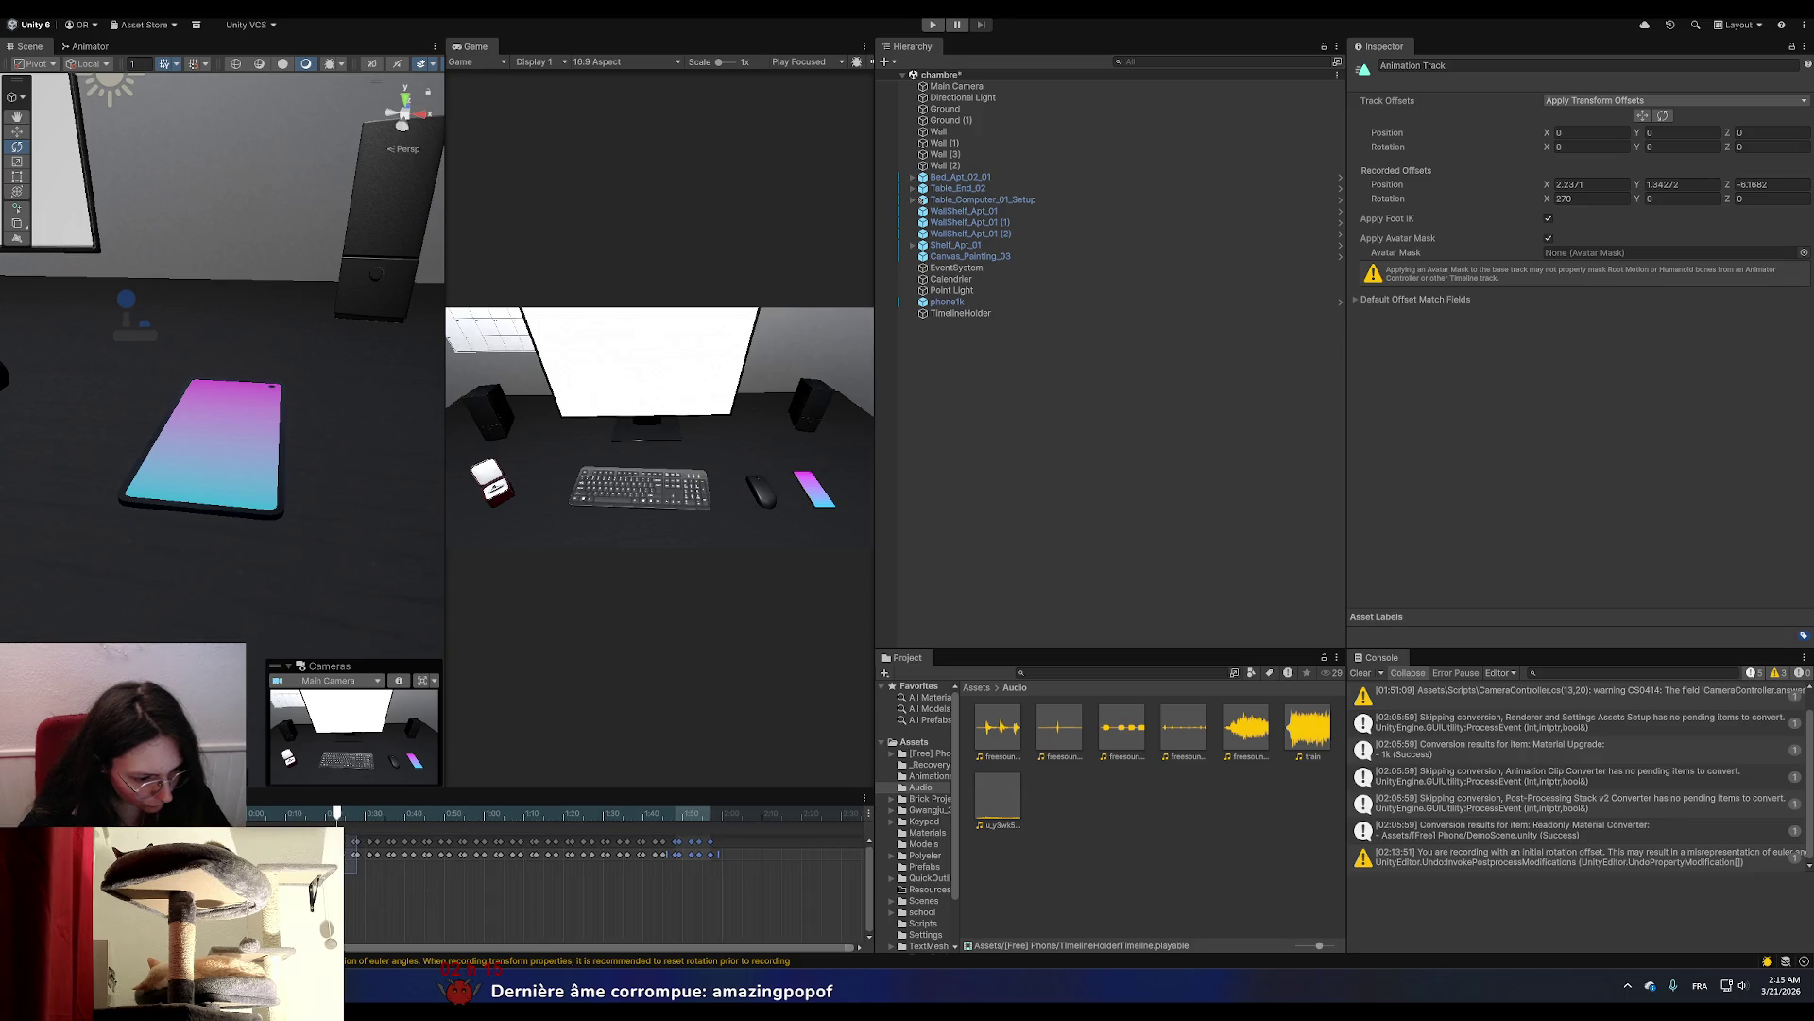
left_click(375, 856)
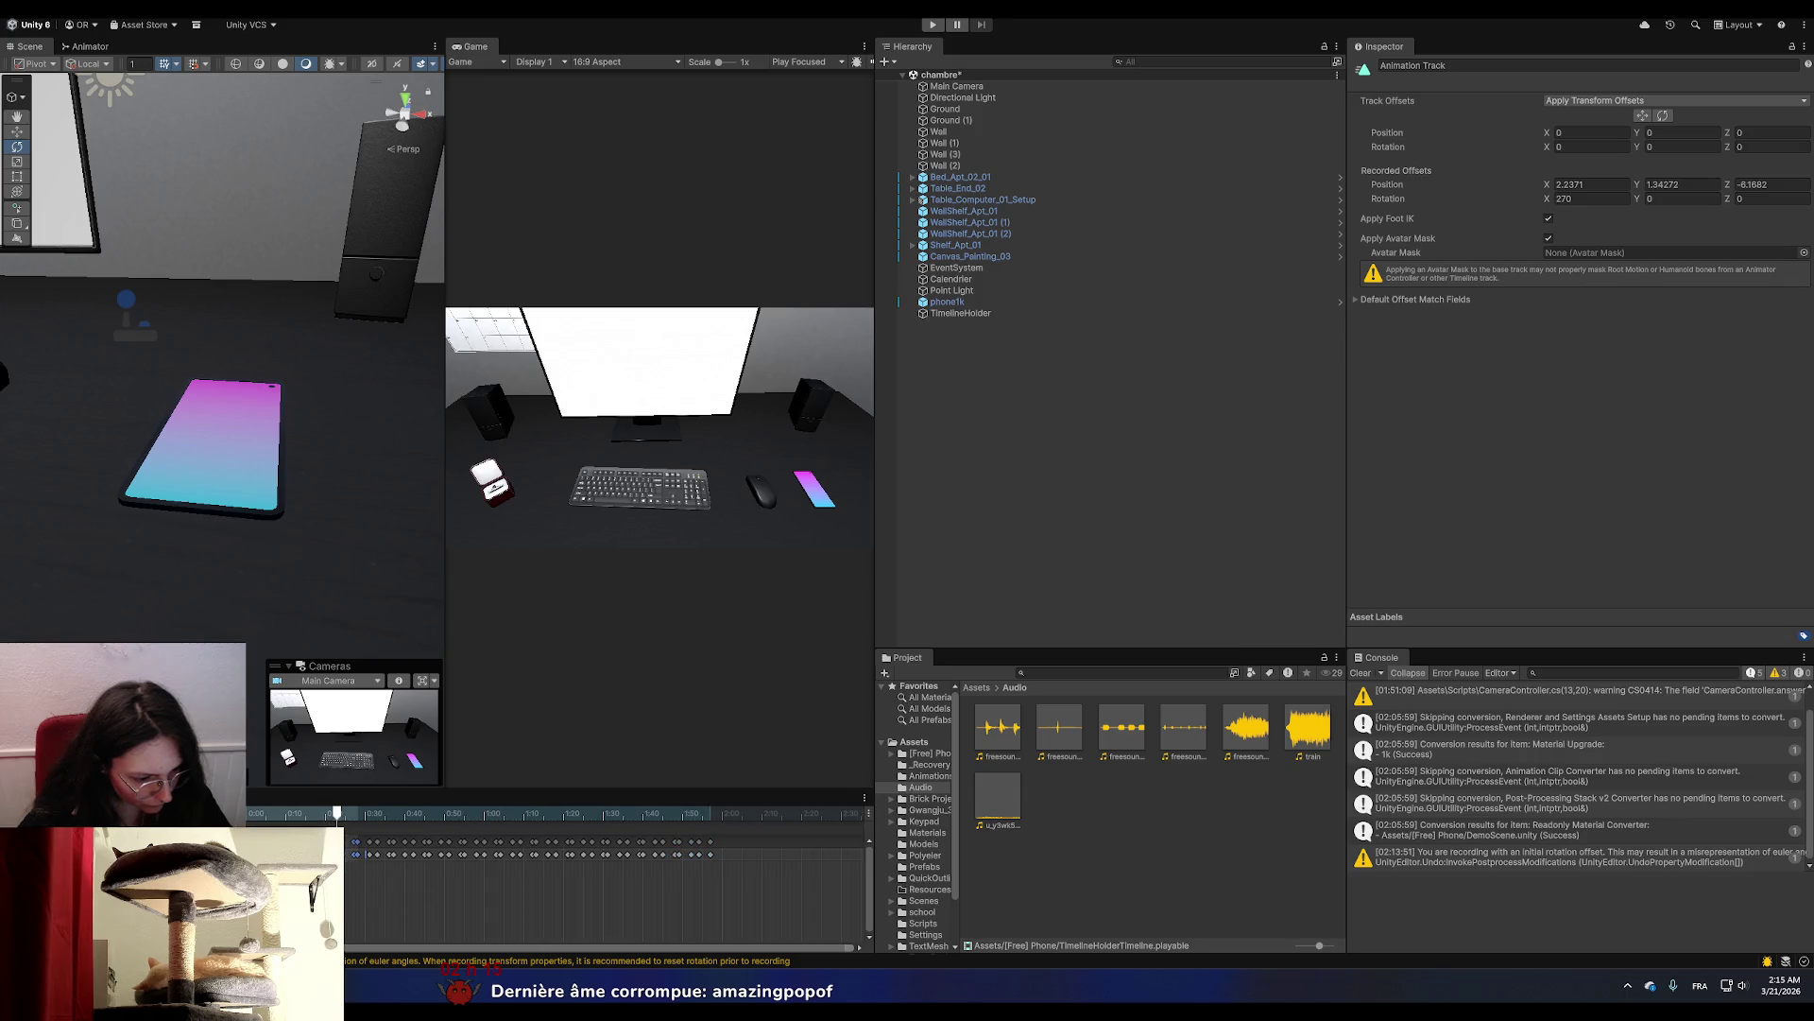
left_click(374, 856)
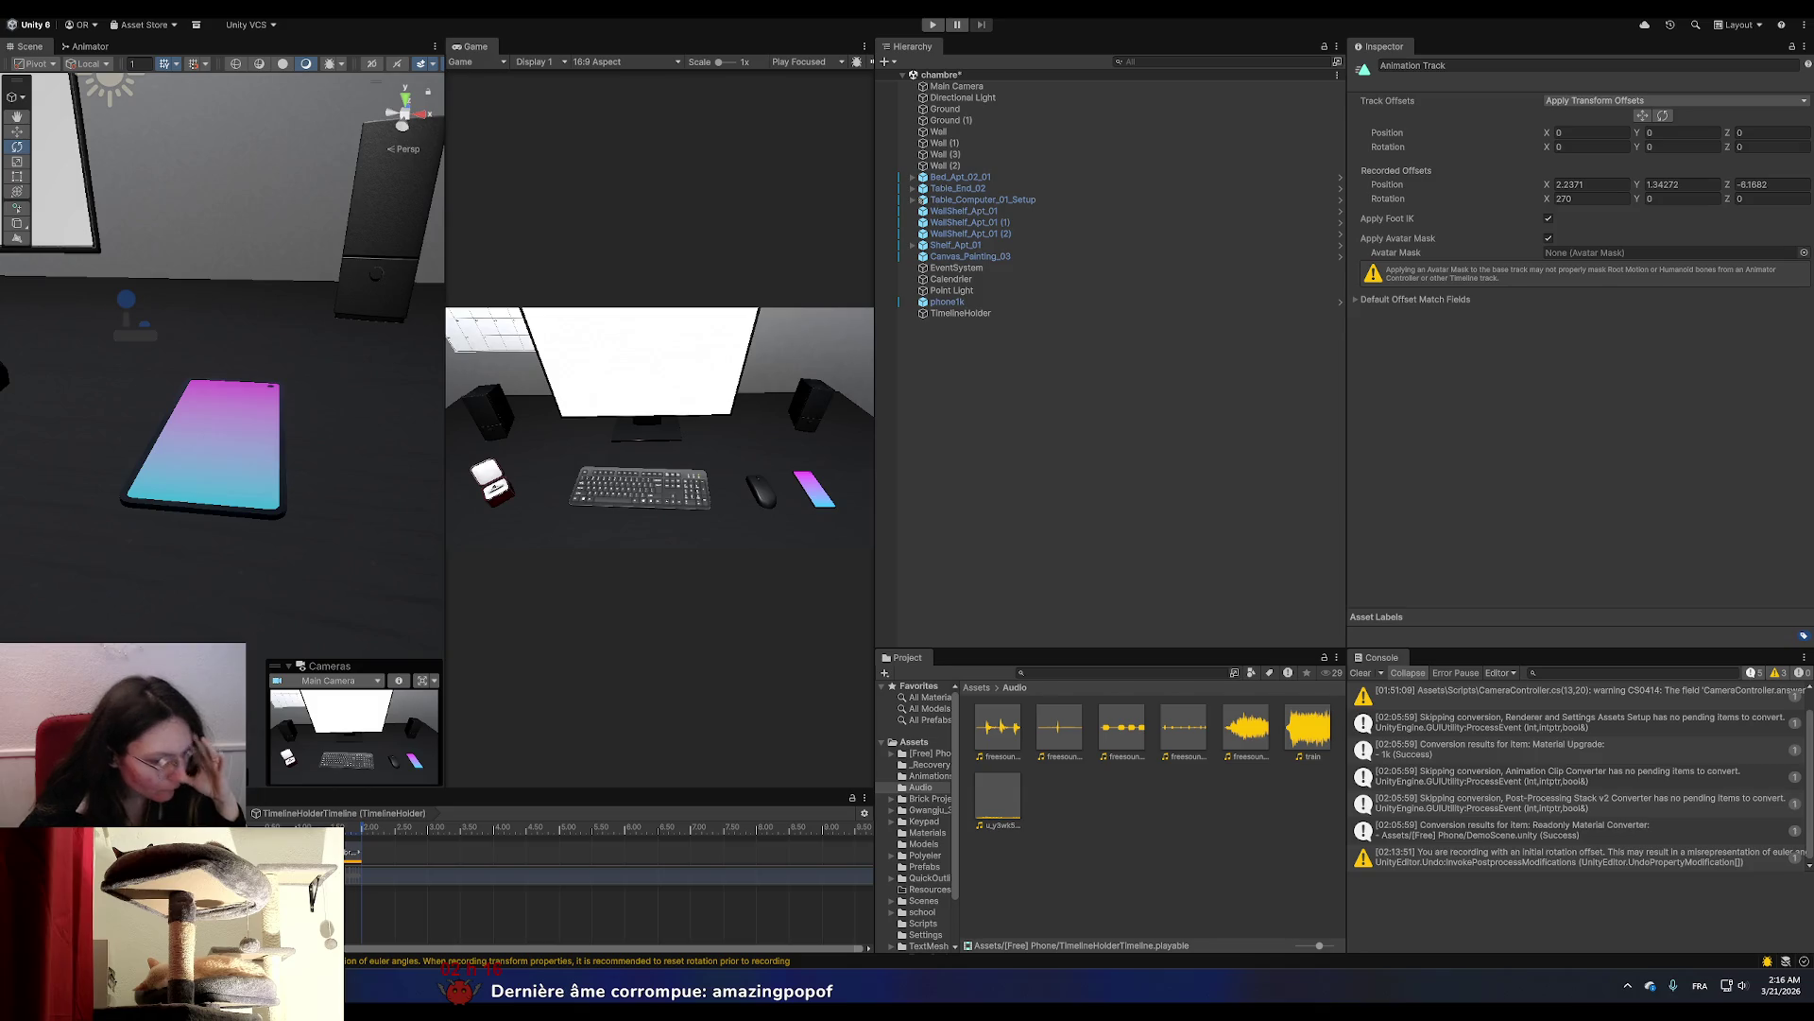
Tilt the Scene view toward the phone, move the playhead to about 1.85 s, and start recording.
scroll(605, 879, "down", 1)
scroll(605, 879, "up", 1)
scroll(200, 571, "down", 2)
scroll(200, 571, "up", 3)
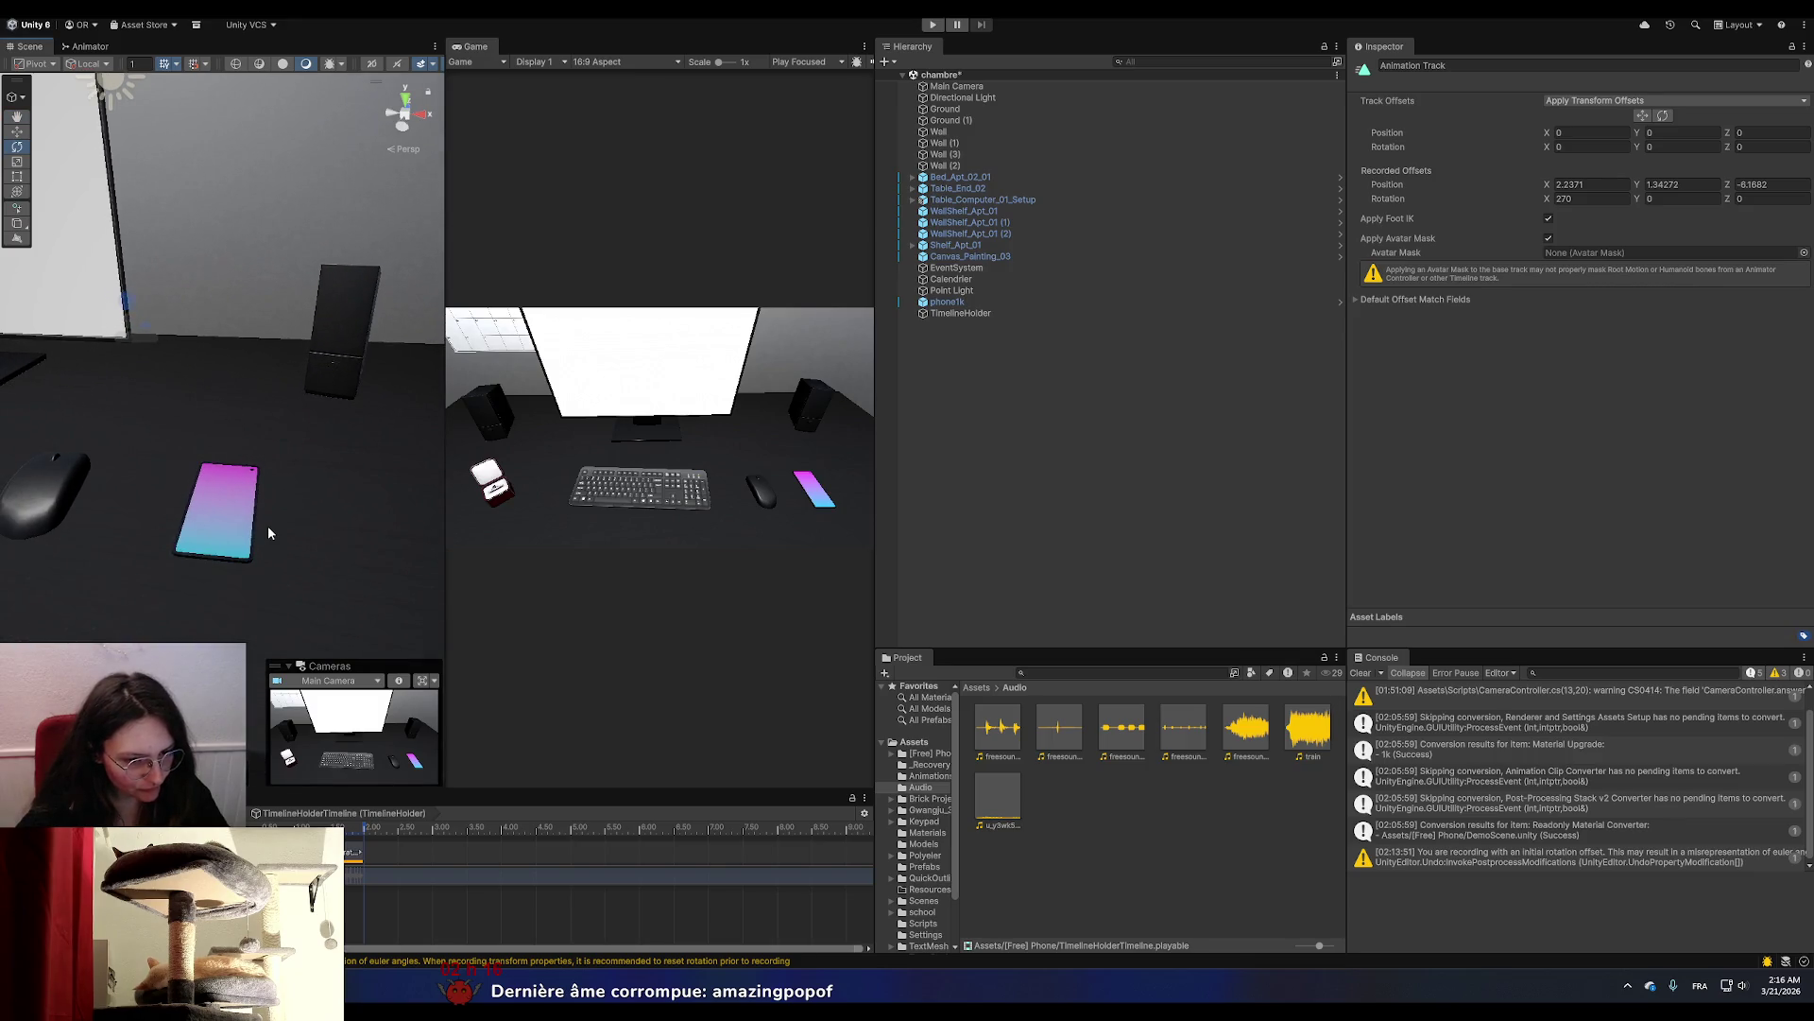
left_click_drag(279, 484, 263, 559)
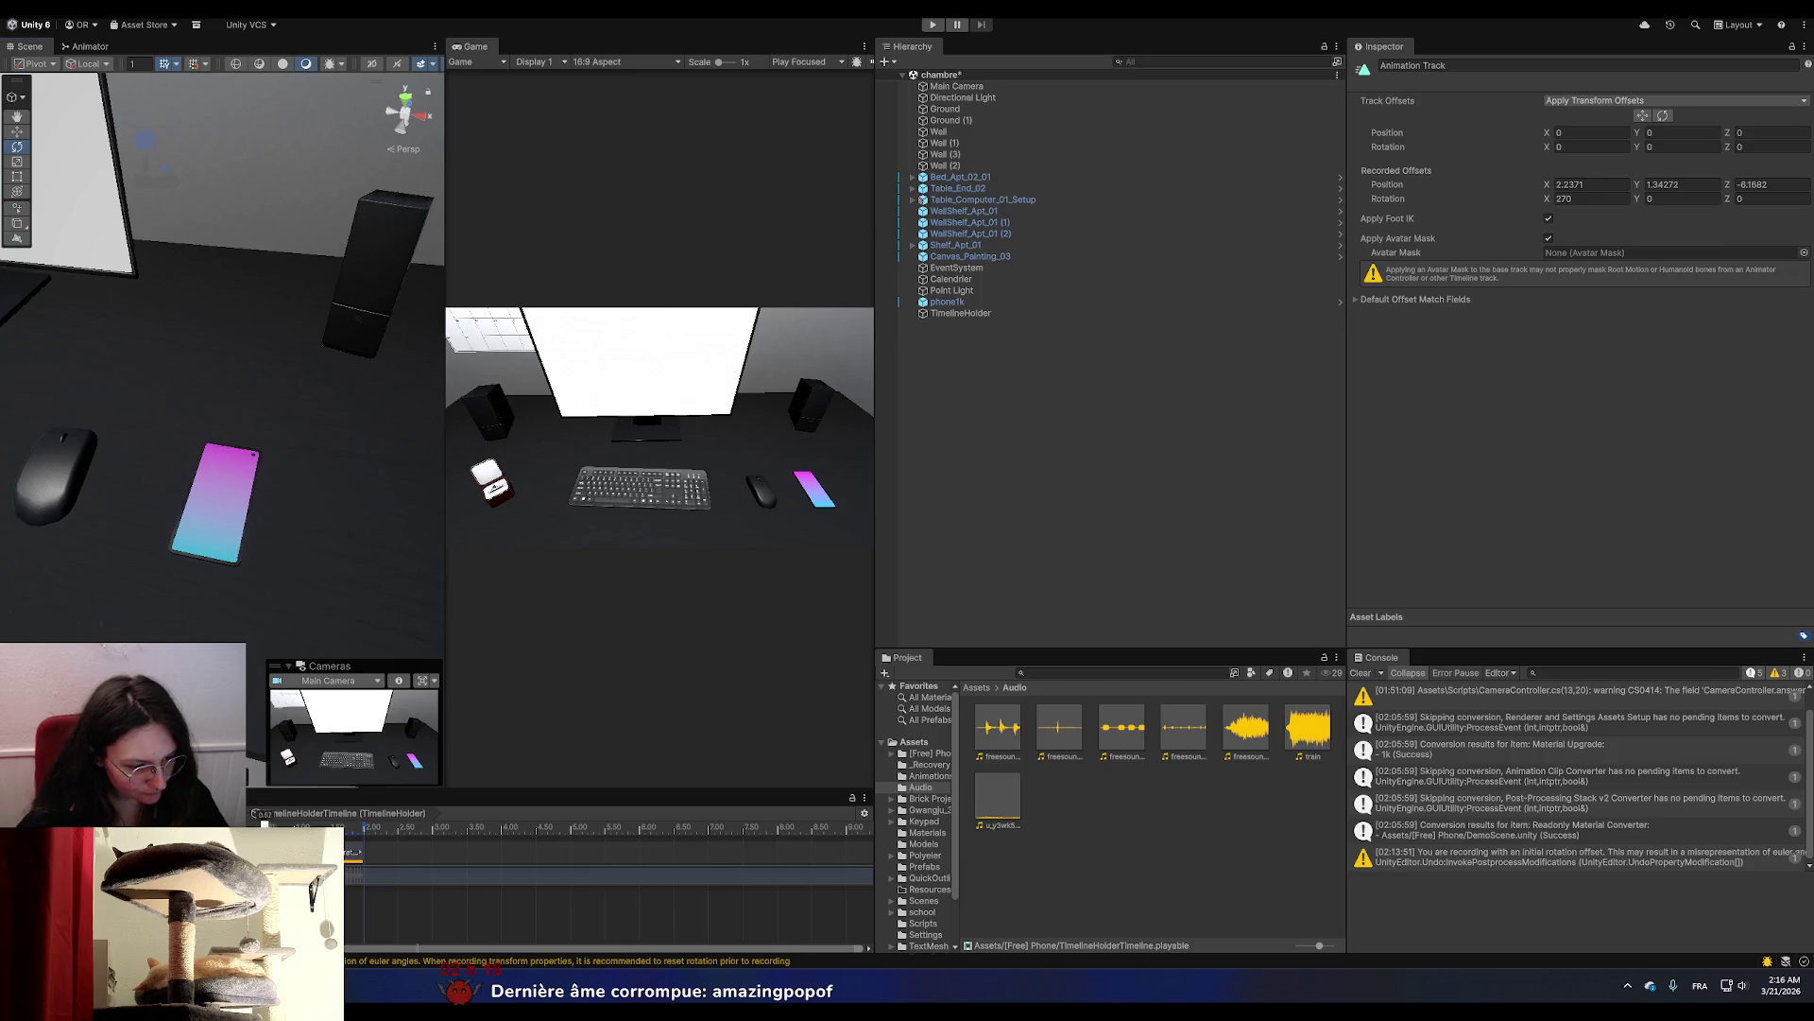
mouse_move(366, 844)
left_mouse_down()
mouse_move(253, 821)
mouse_move(305, 821)
mouse_move(345, 849)
left_mouse_up()
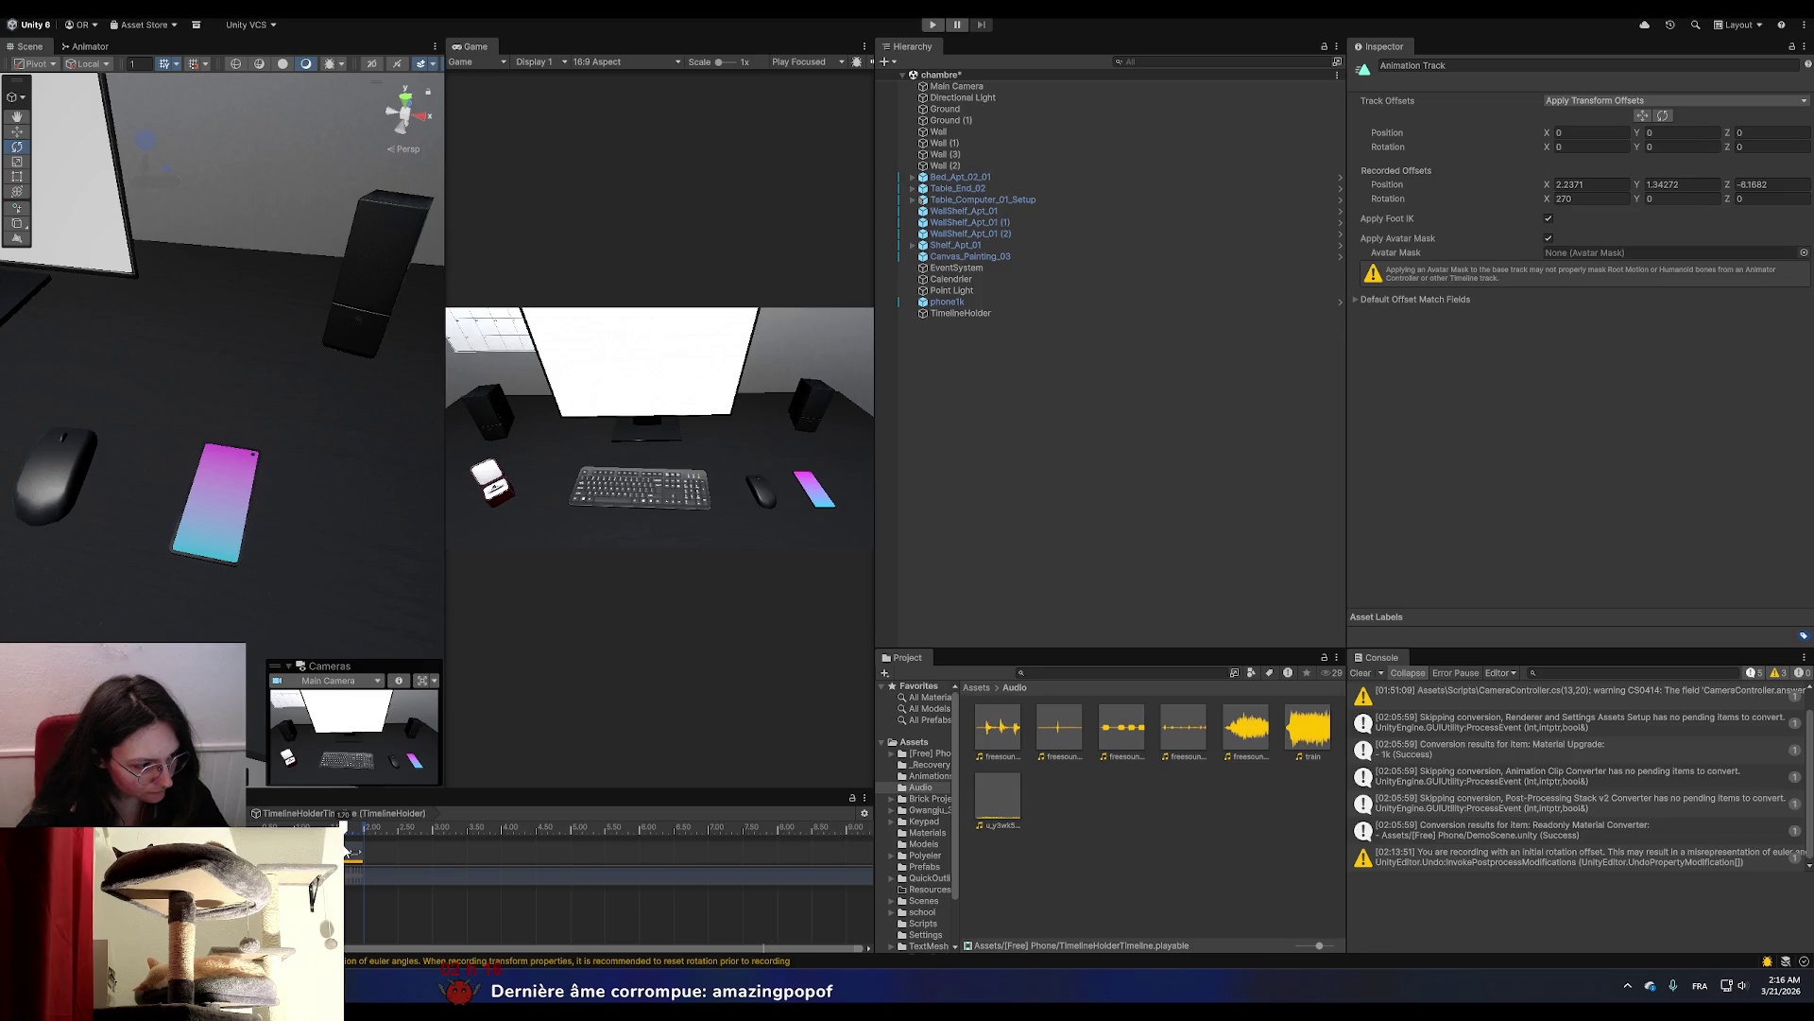
left_click_drag(345, 849, 363, 848)
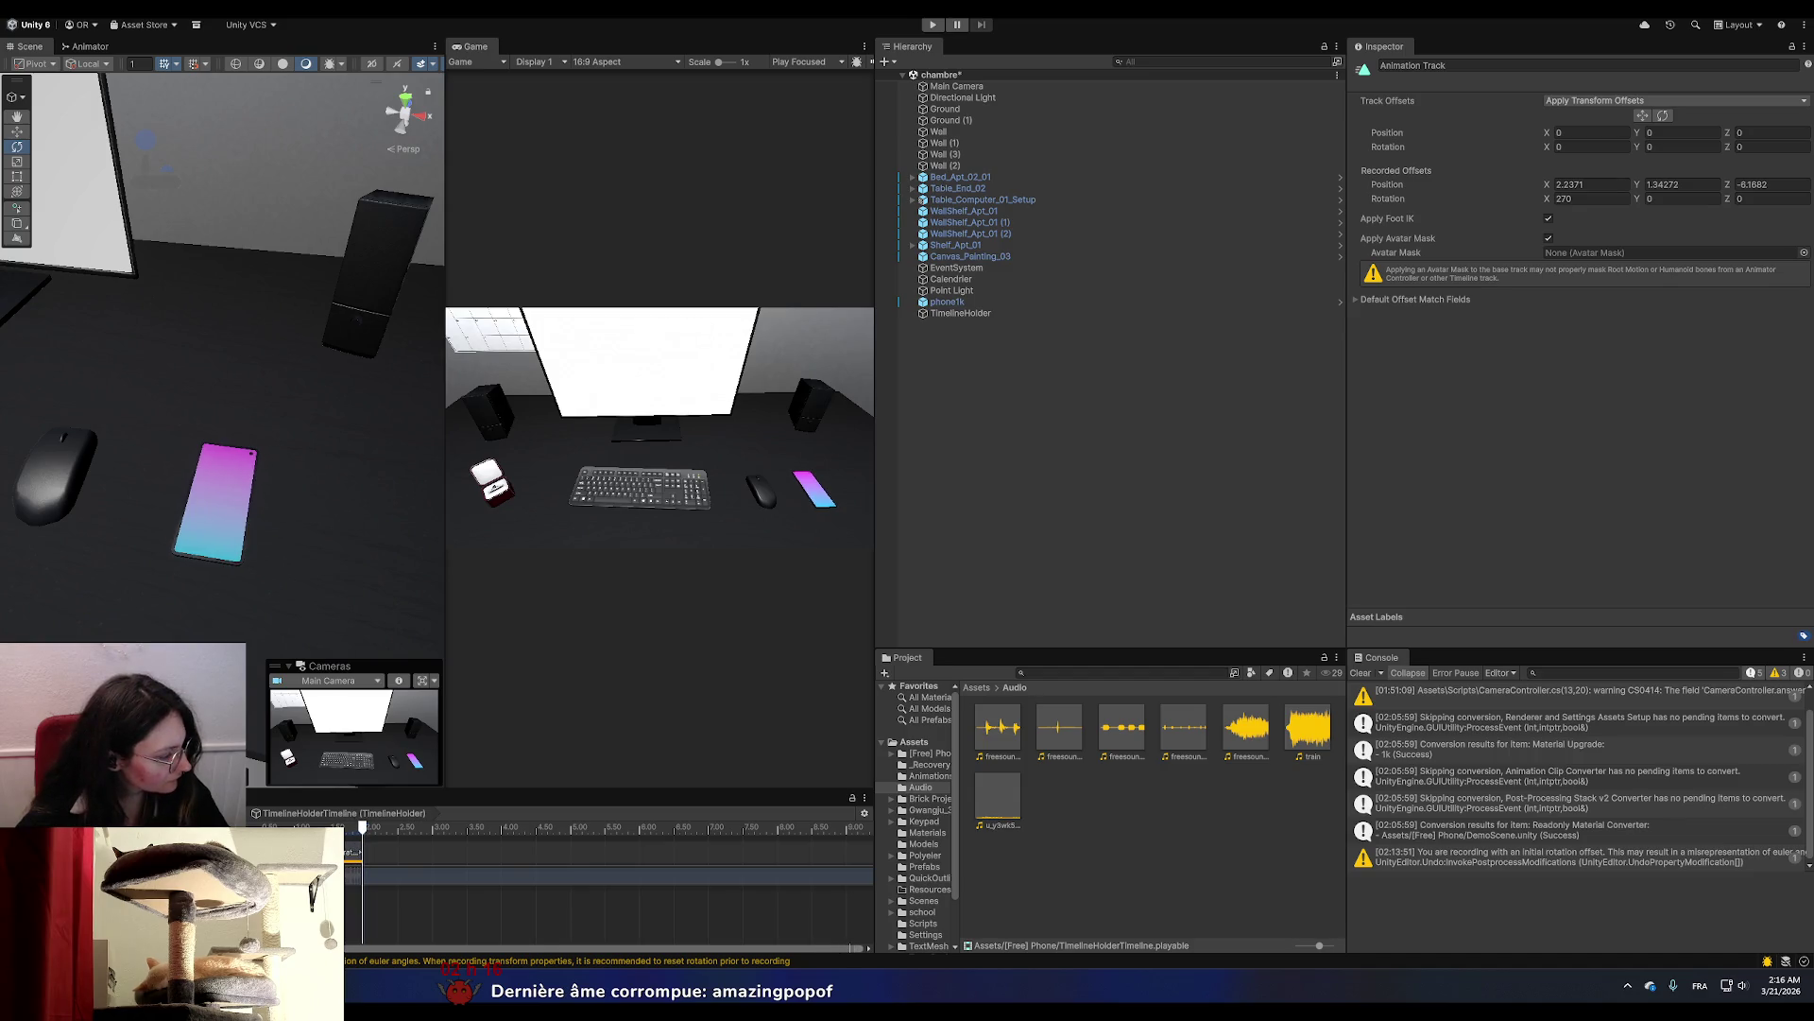
key("super+d")
key("super+d")
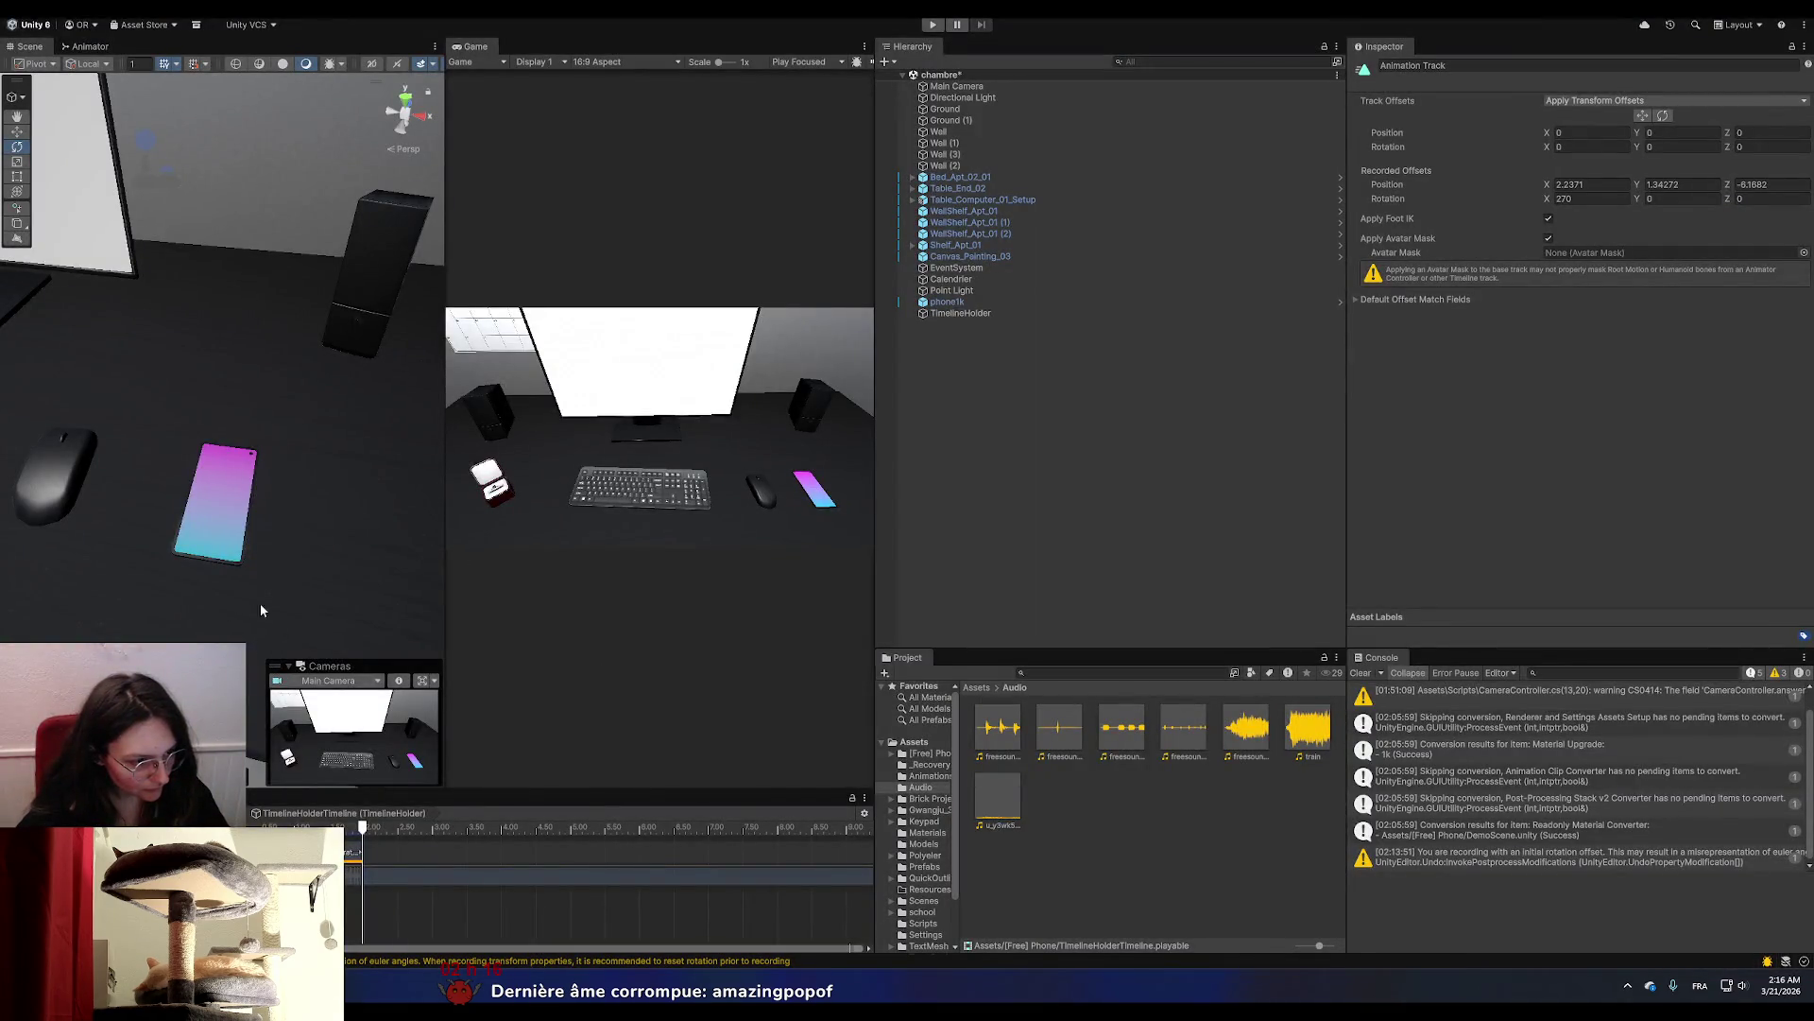
scroll(221, 545, "down", 5)
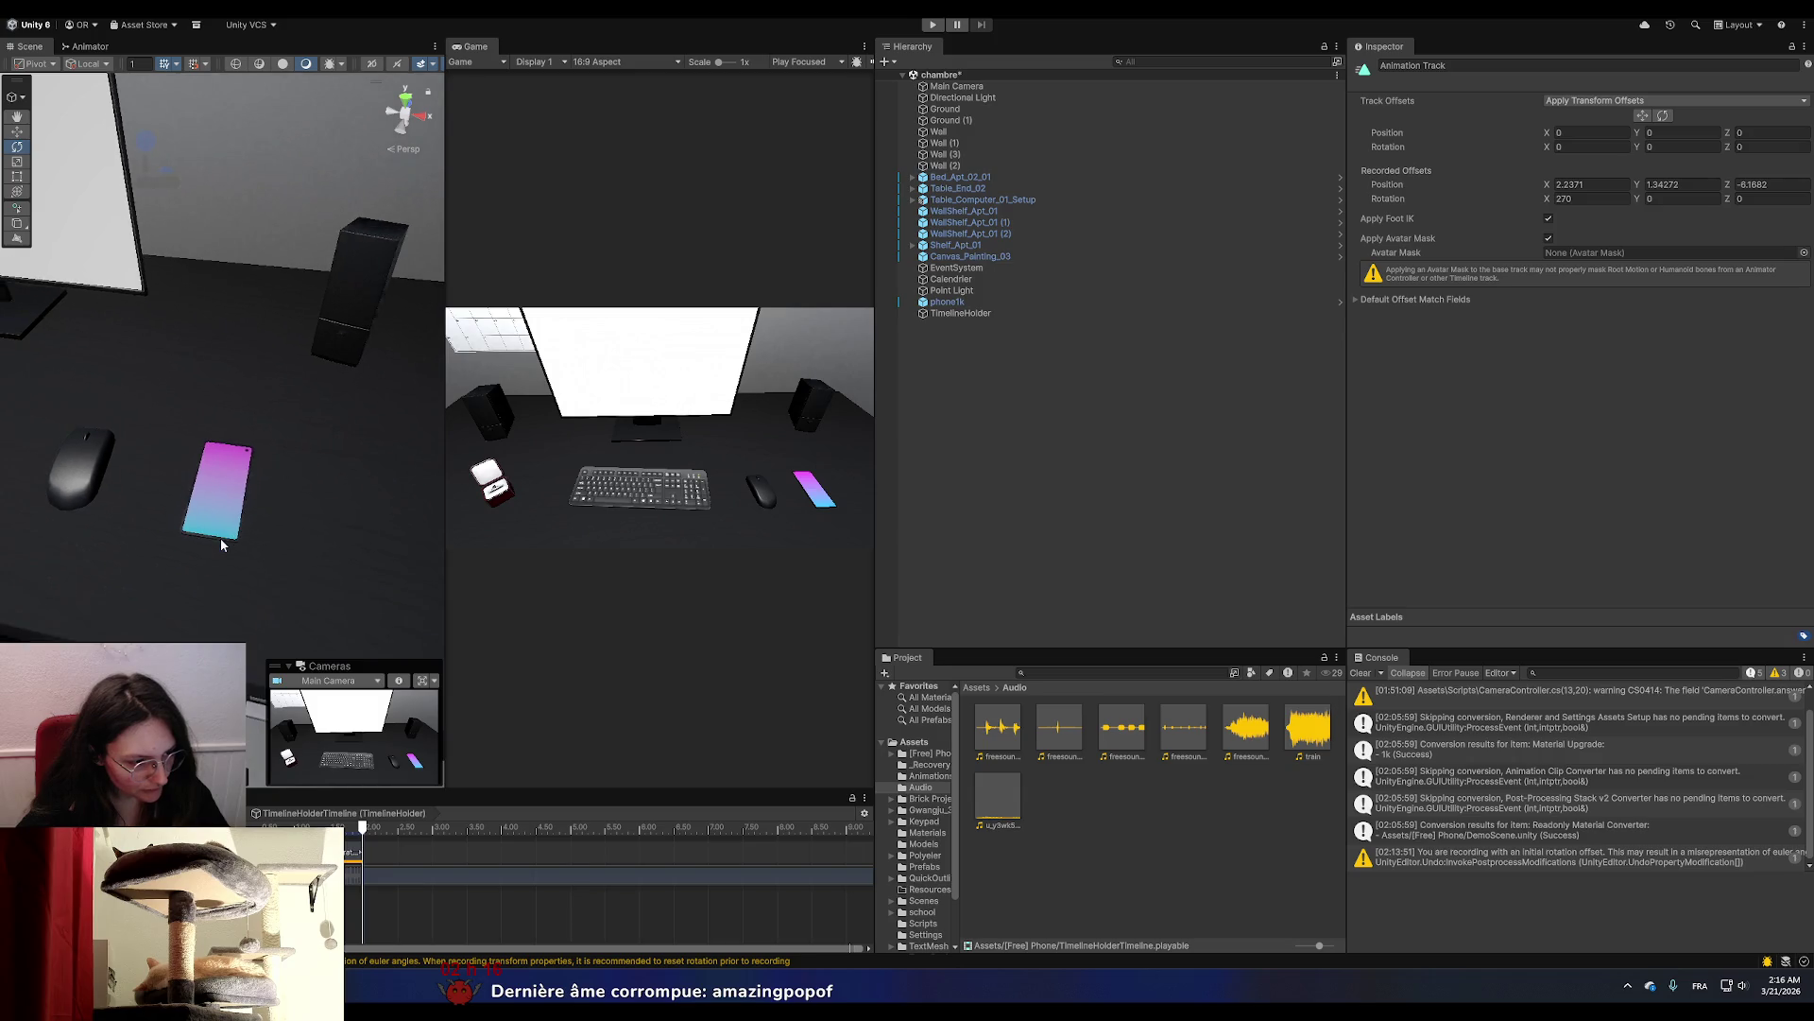
scroll(221, 544, "down", 3)
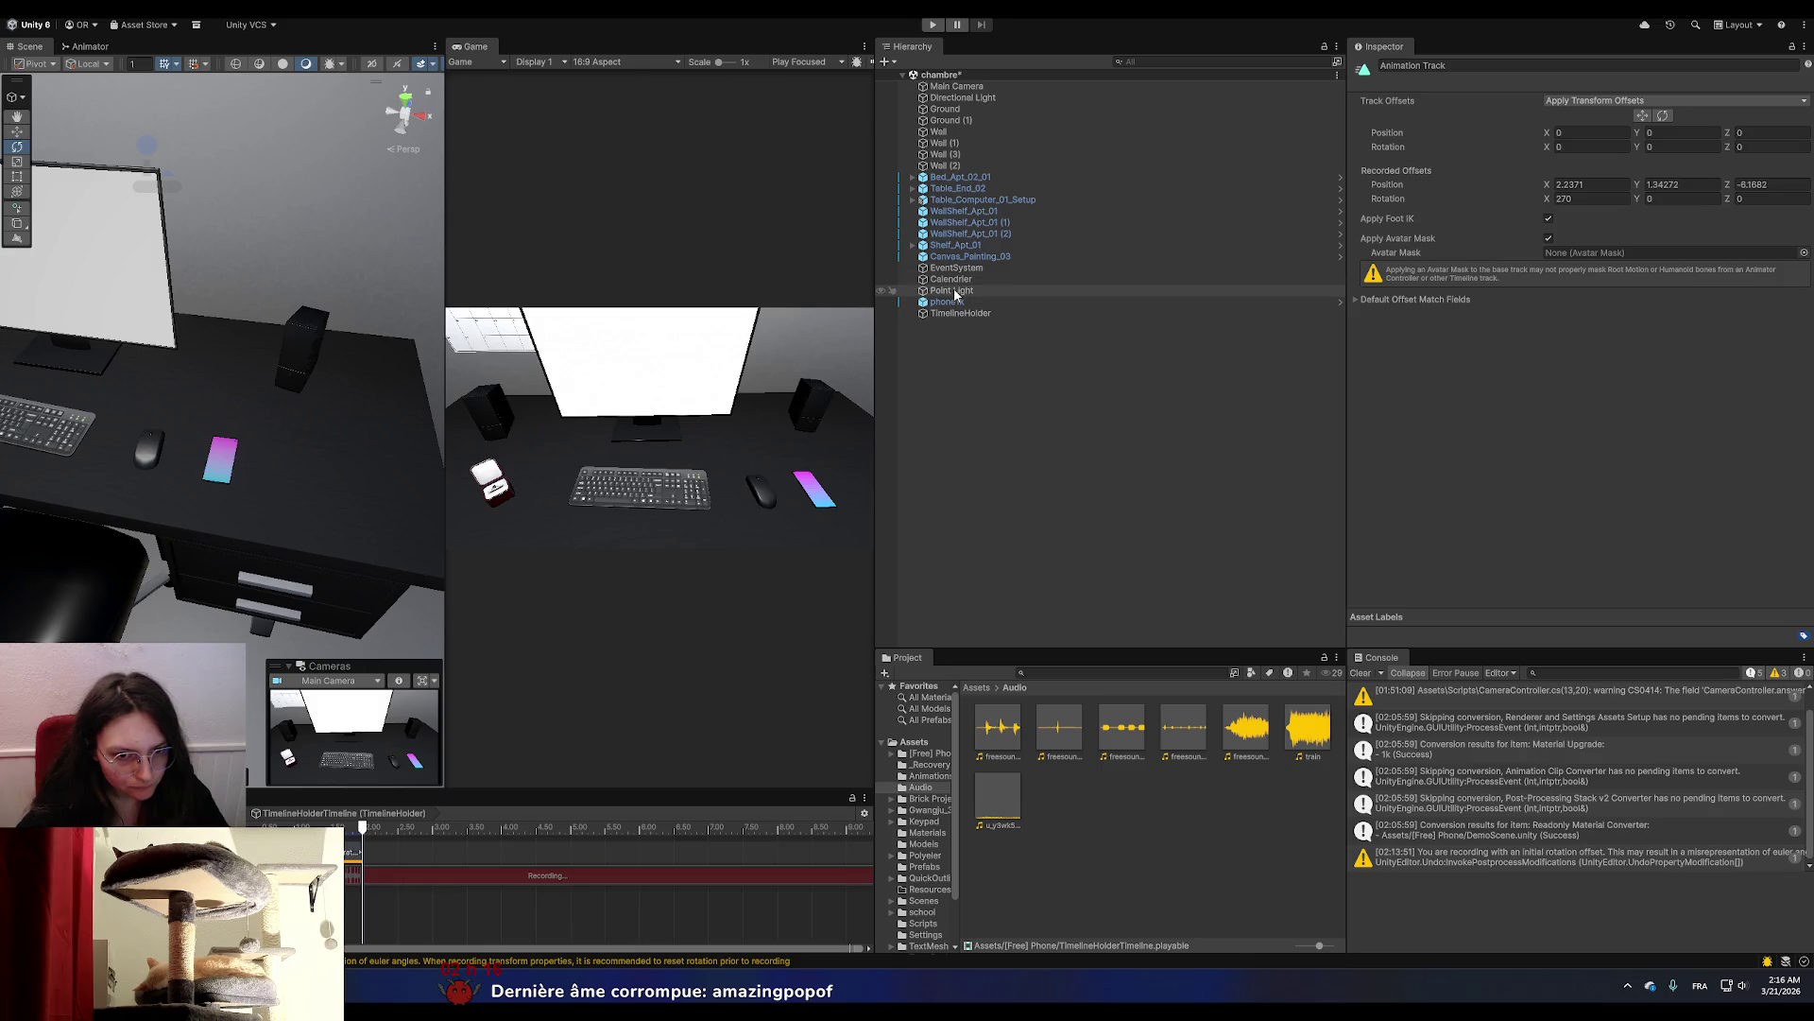
Select phone1k and try moving it off the desk, then undo that move.
left_click(910, 301)
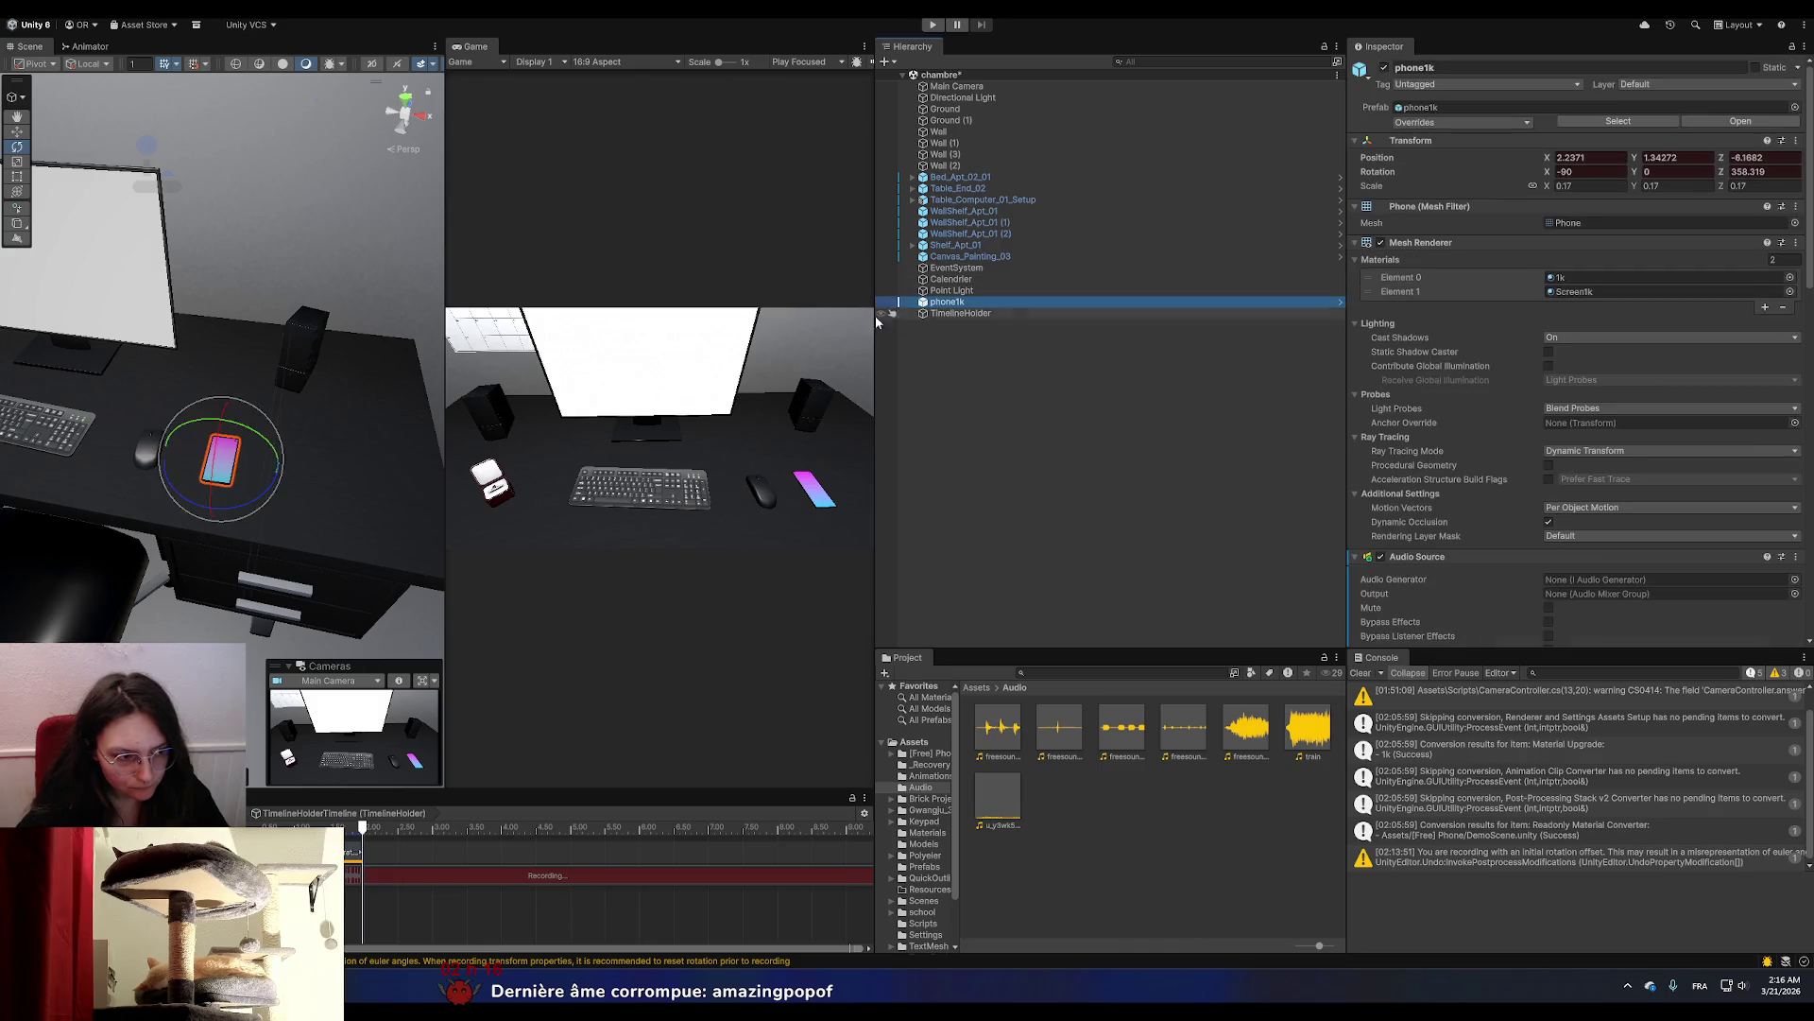
left_click(23, 133)
mouse_move(270, 479)
left_mouse_down()
mouse_move(50, 467)
mouse_move(200, 471)
mouse_move(166, 420)
mouse_move(162, 271)
left_mouse_up()
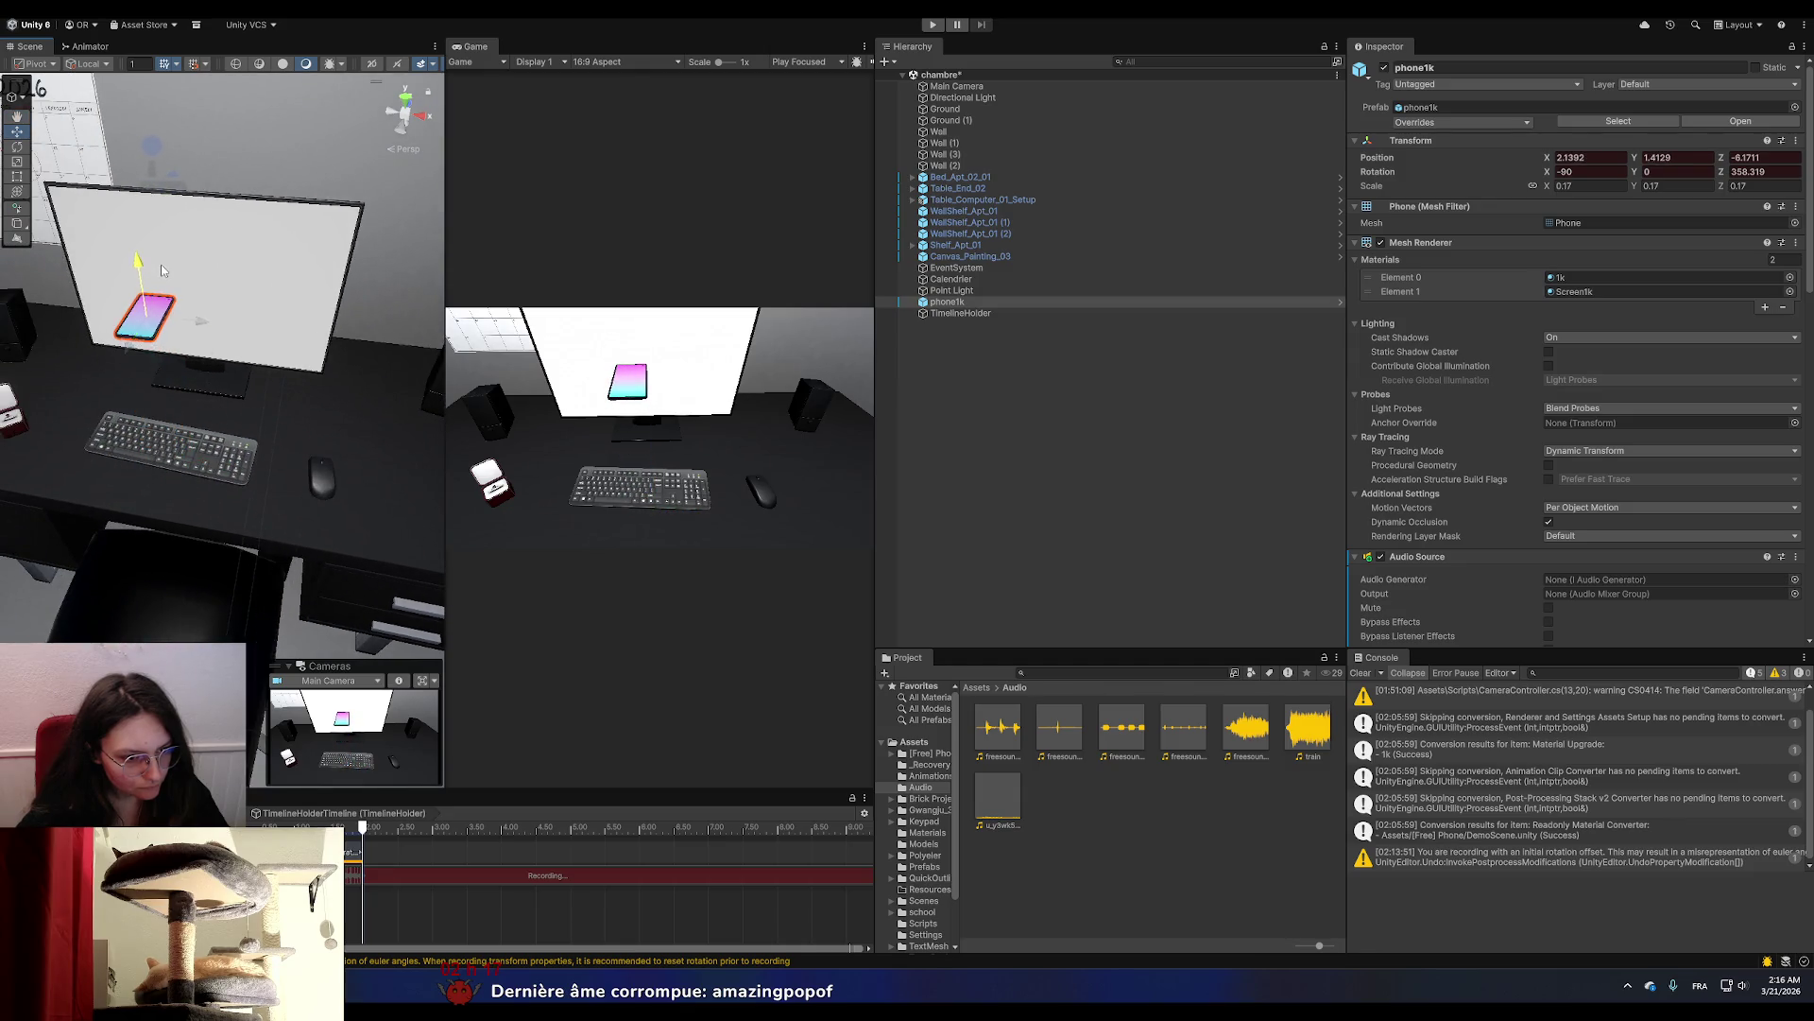
left_click(18, 147)
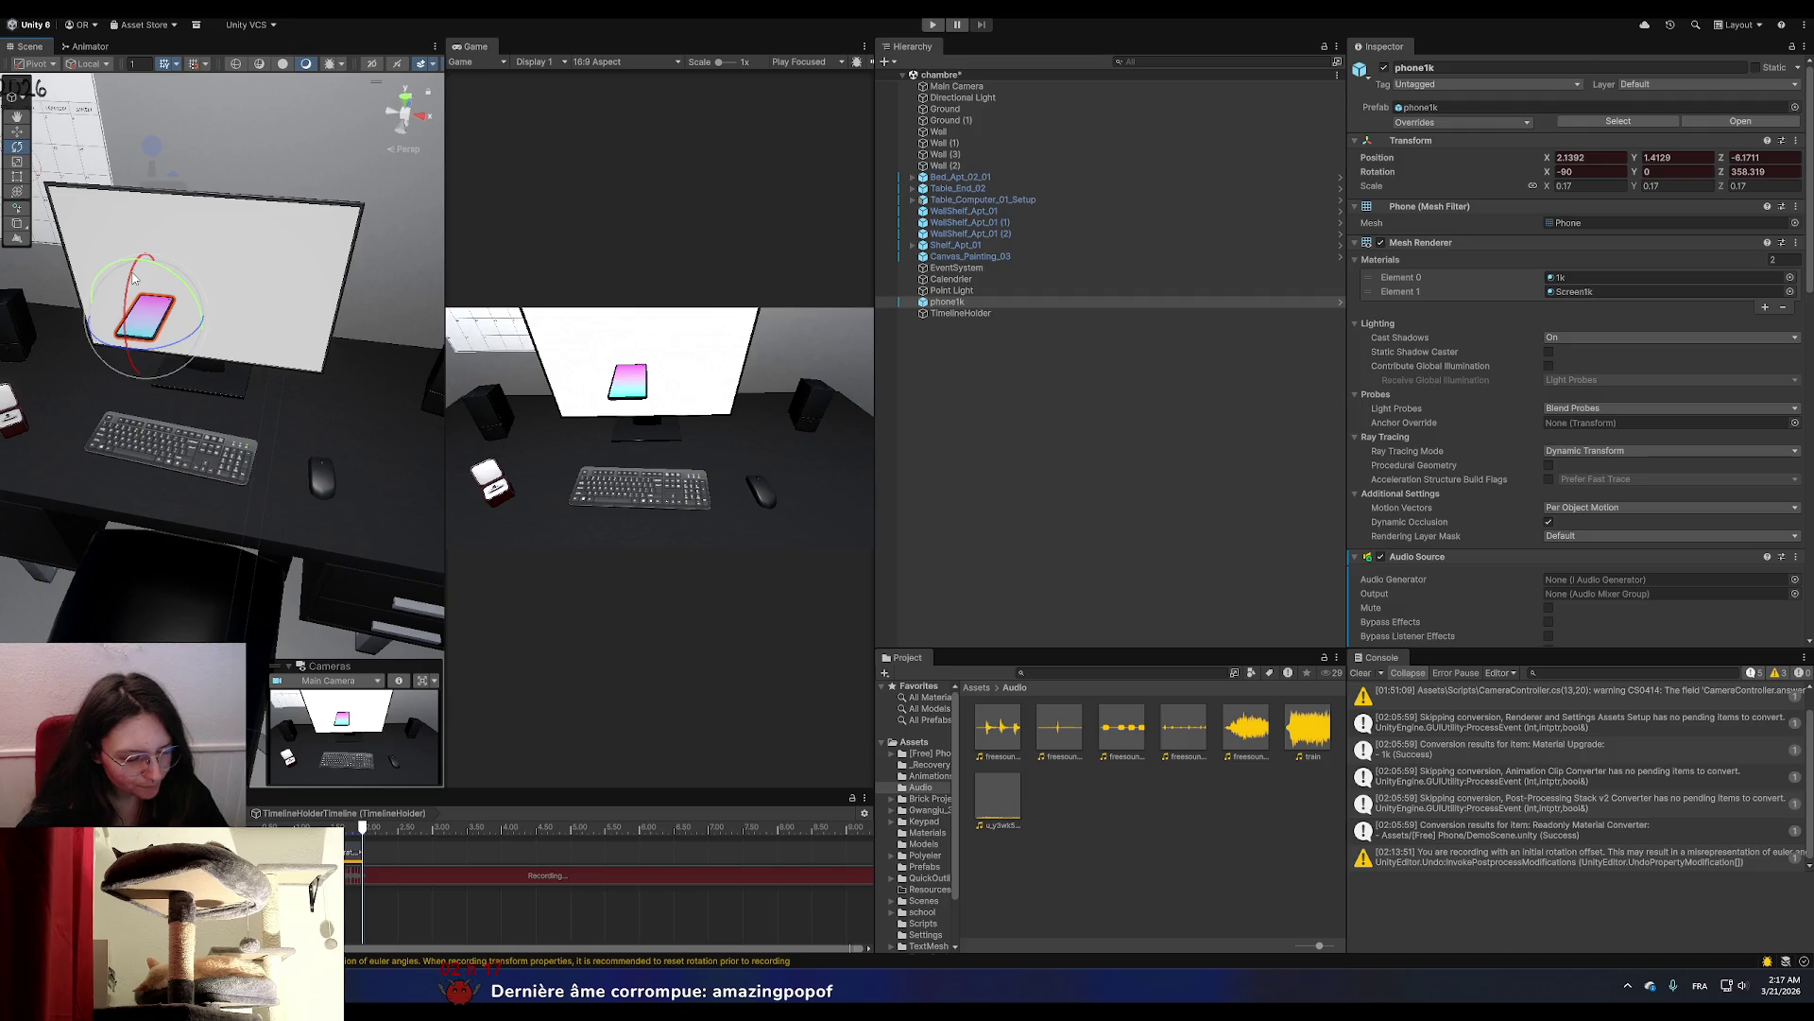
key("ctrl+z")
key("ctrl+z")
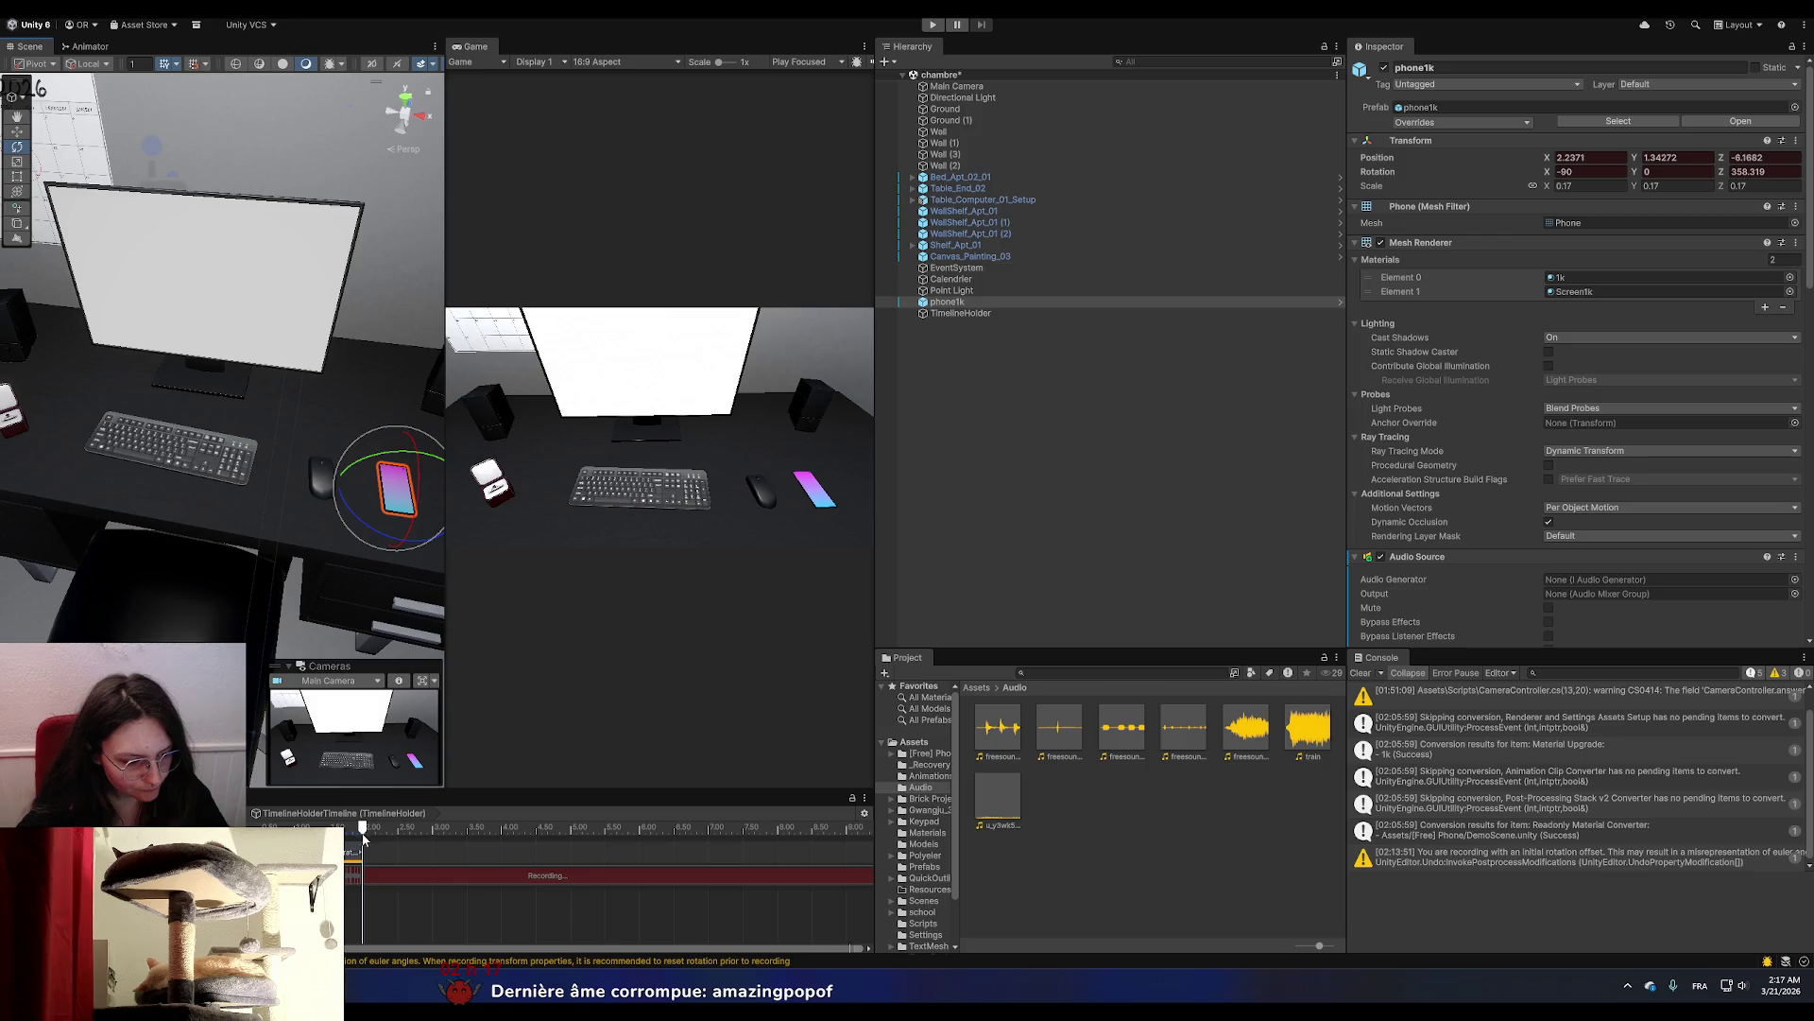
At about 2.2 s, raise phone1k in front of the monitor and rotate it upright.
mouse_move(364, 827)
left_mouse_down()
mouse_move(502, 836)
mouse_move(432, 841)
left_mouse_up()
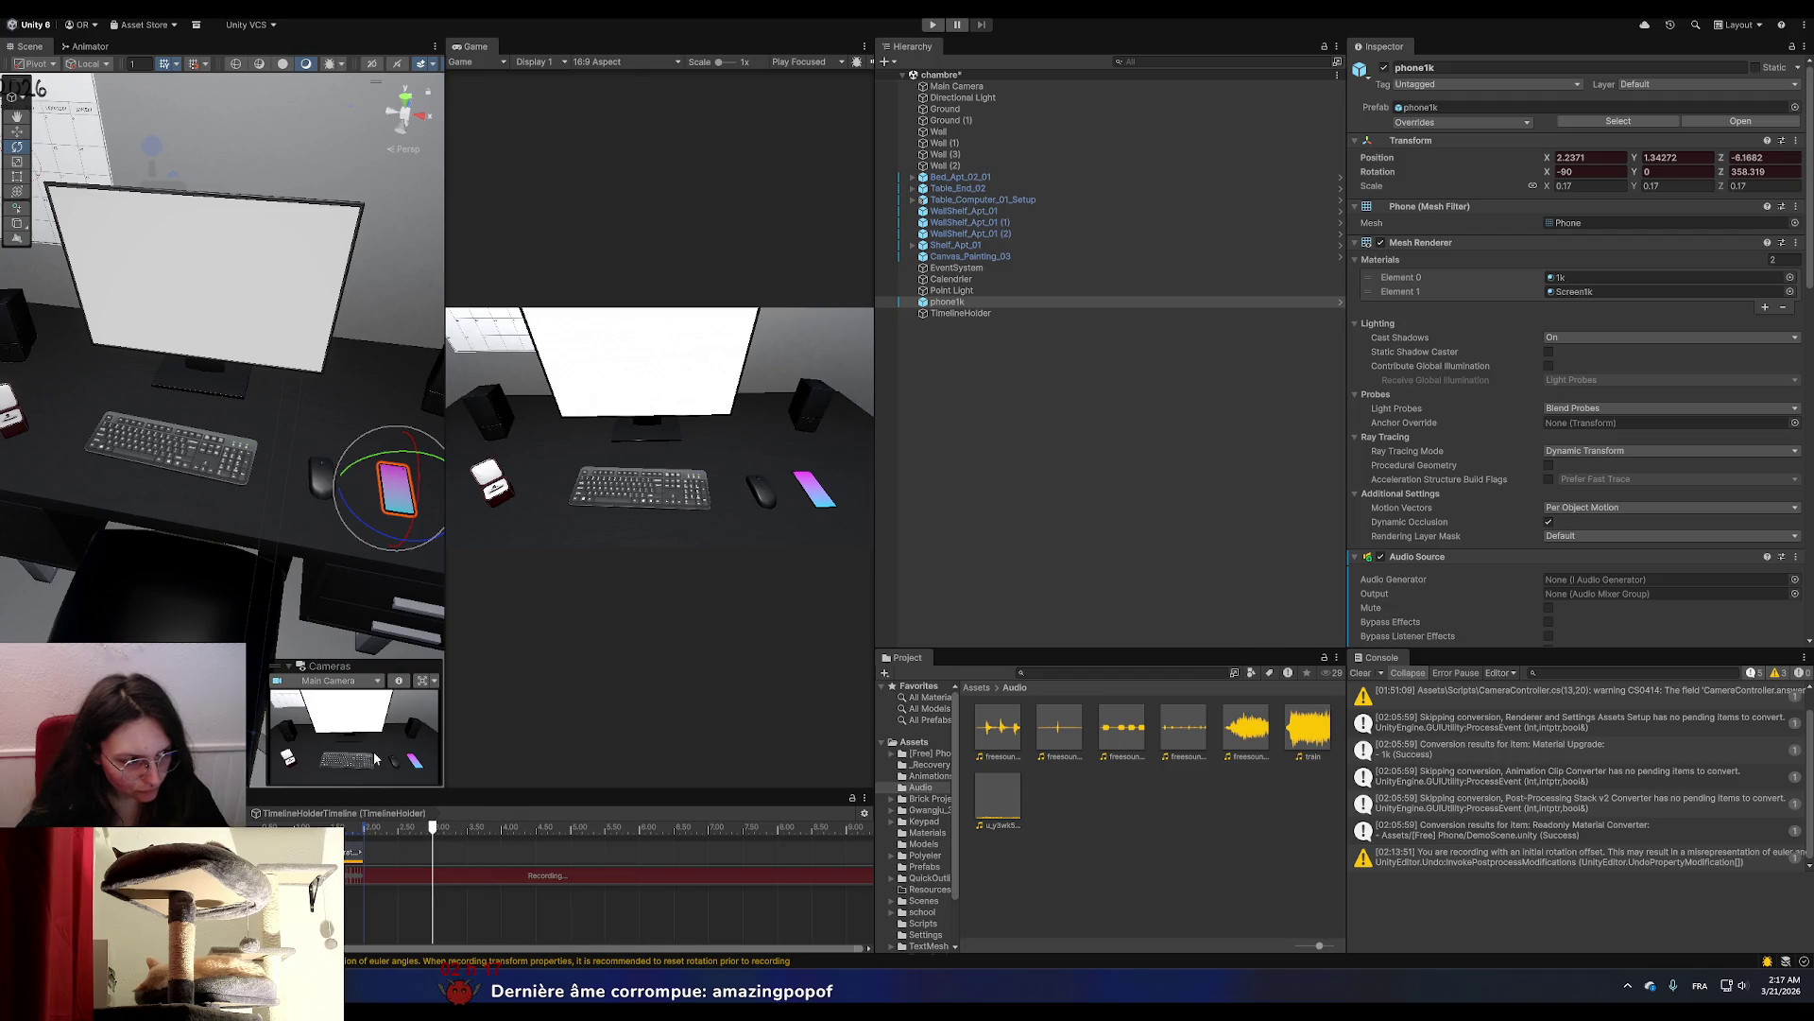
key("w")
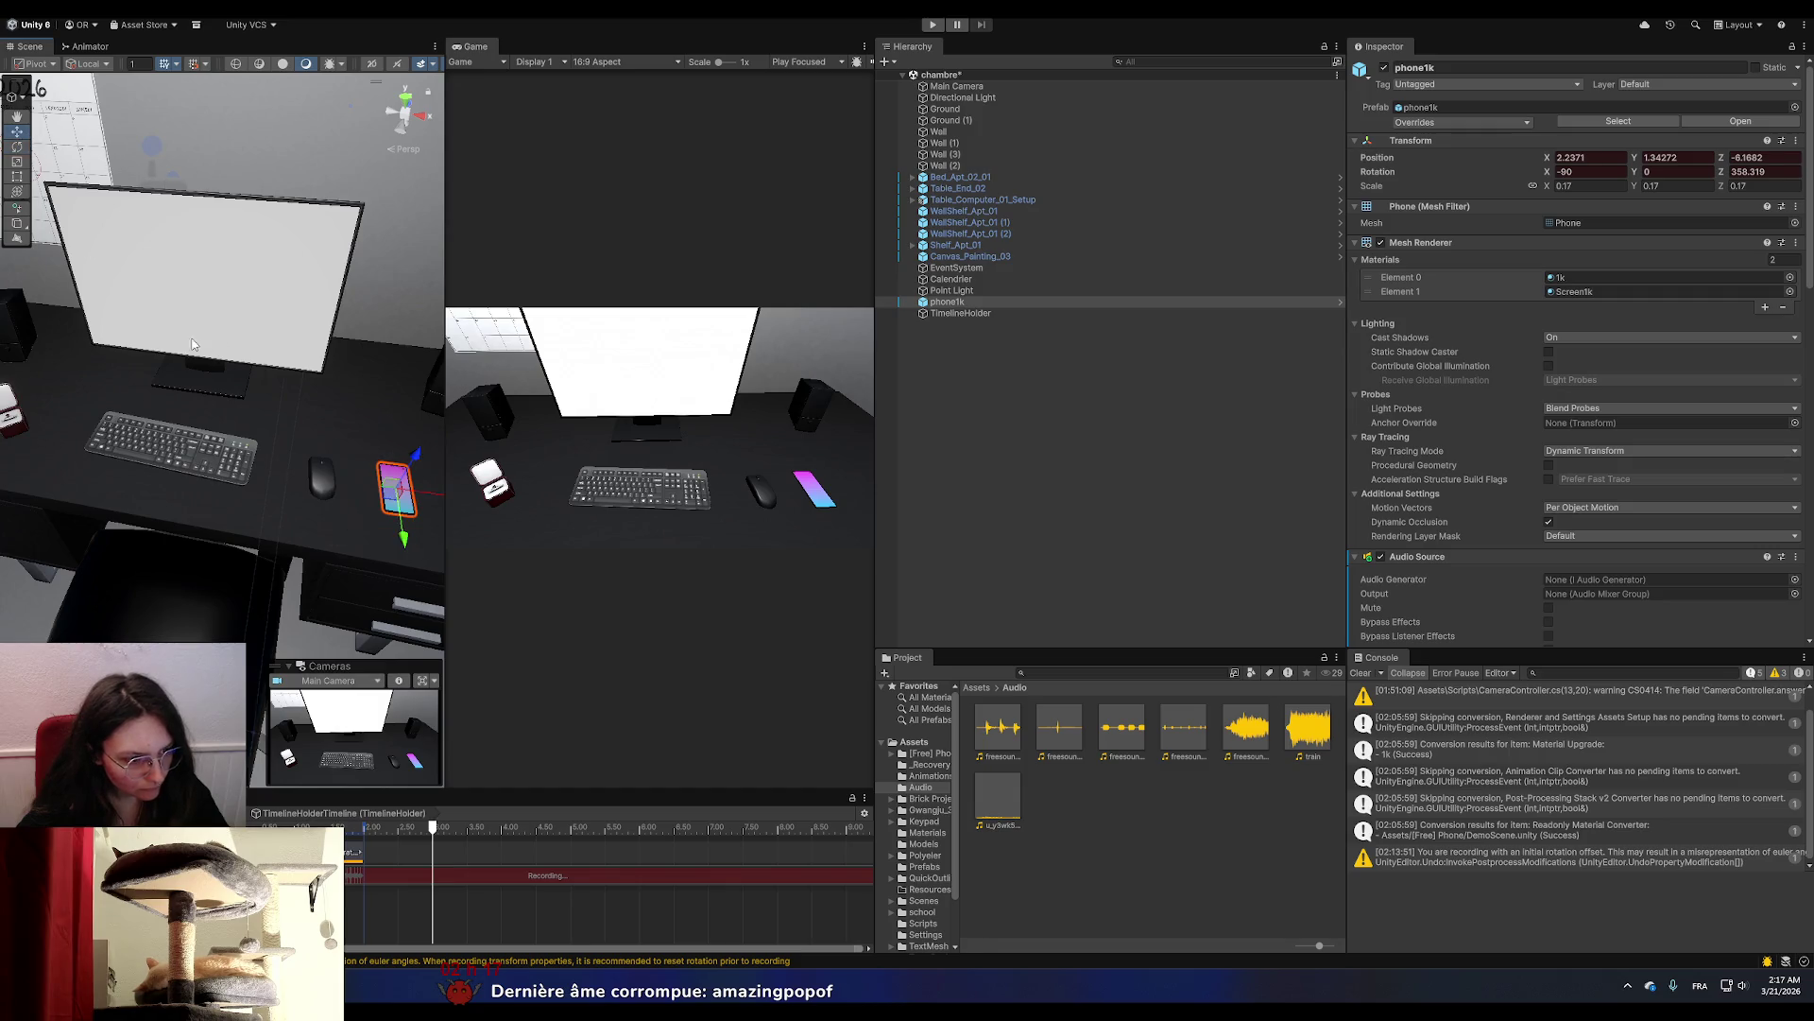
left_click_drag(424, 496, 194, 472)
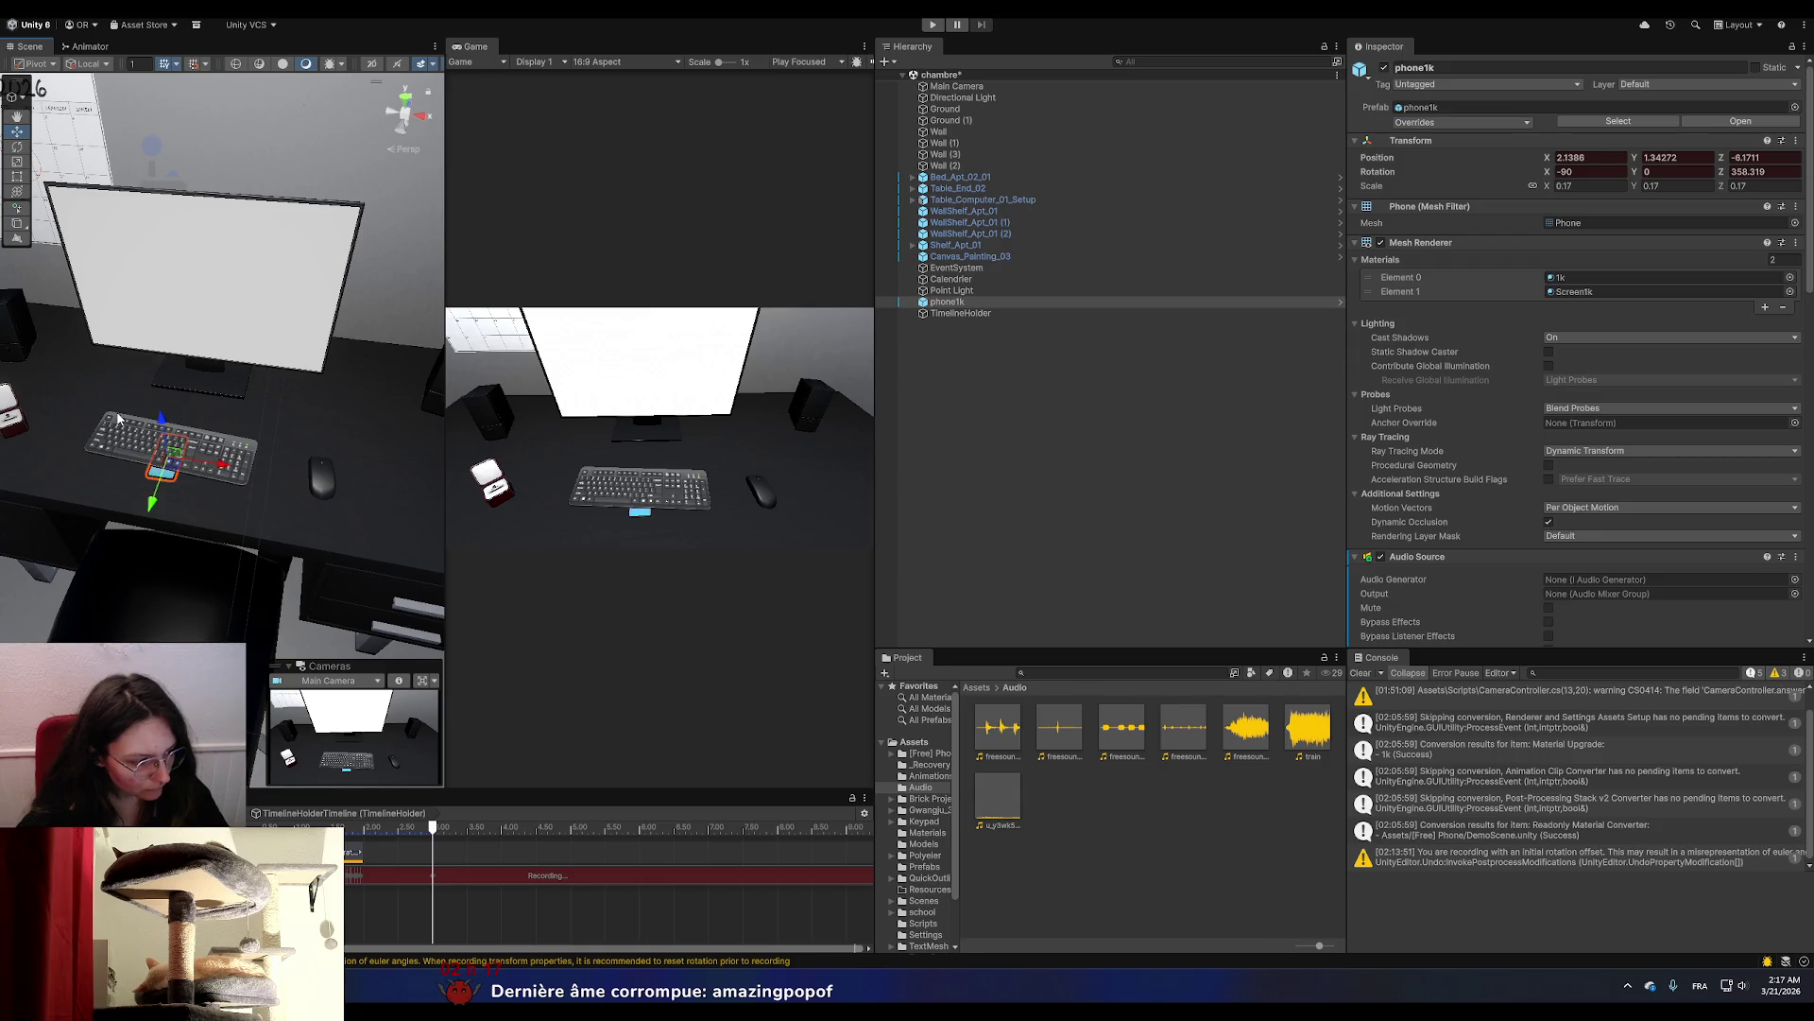
mouse_move(162, 418)
left_mouse_down()
mouse_move(142, 304)
mouse_move(131, 426)
left_mouse_up()
left_click(17, 146)
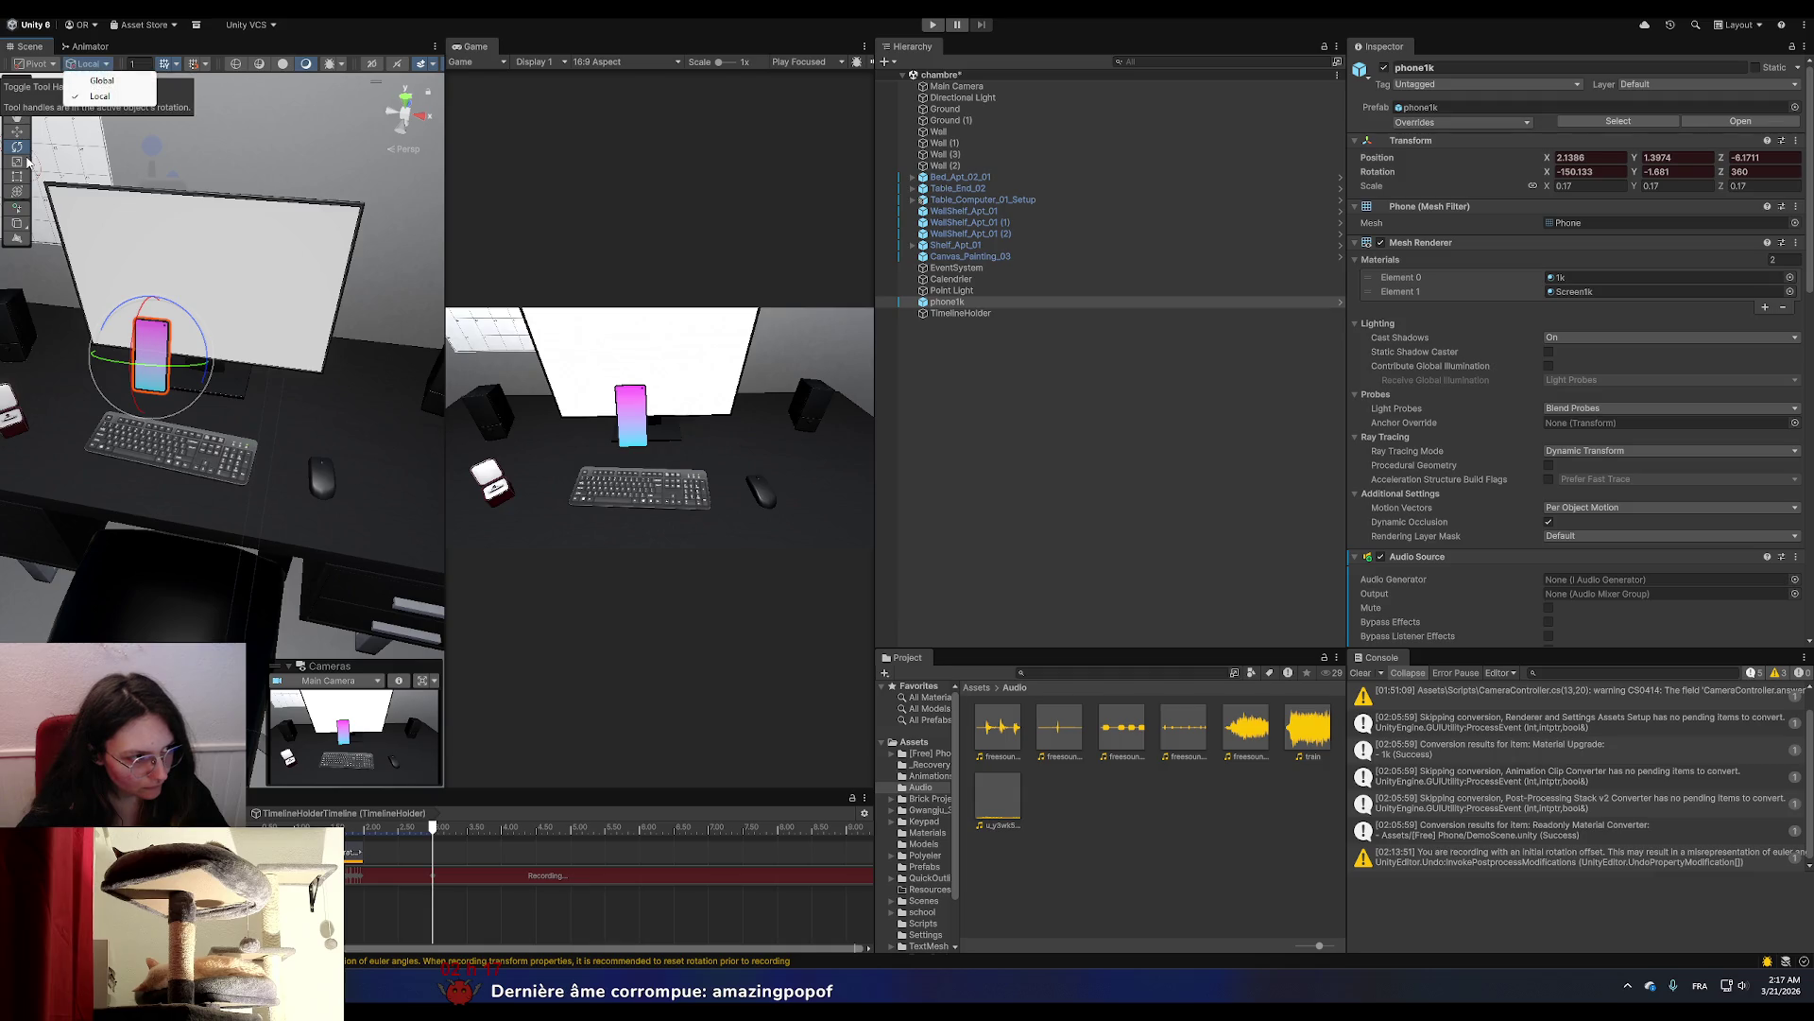
left_click(17, 132)
Nudge the raised phone left, down and slightly back up over the desk.
mouse_move(138, 374)
left_mouse_down()
mouse_move(47, 433)
mouse_move(123, 406)
mouse_move(183, 426)
mouse_move(151, 412)
left_mouse_up()
left_click_drag(106, 395, 104, 429)
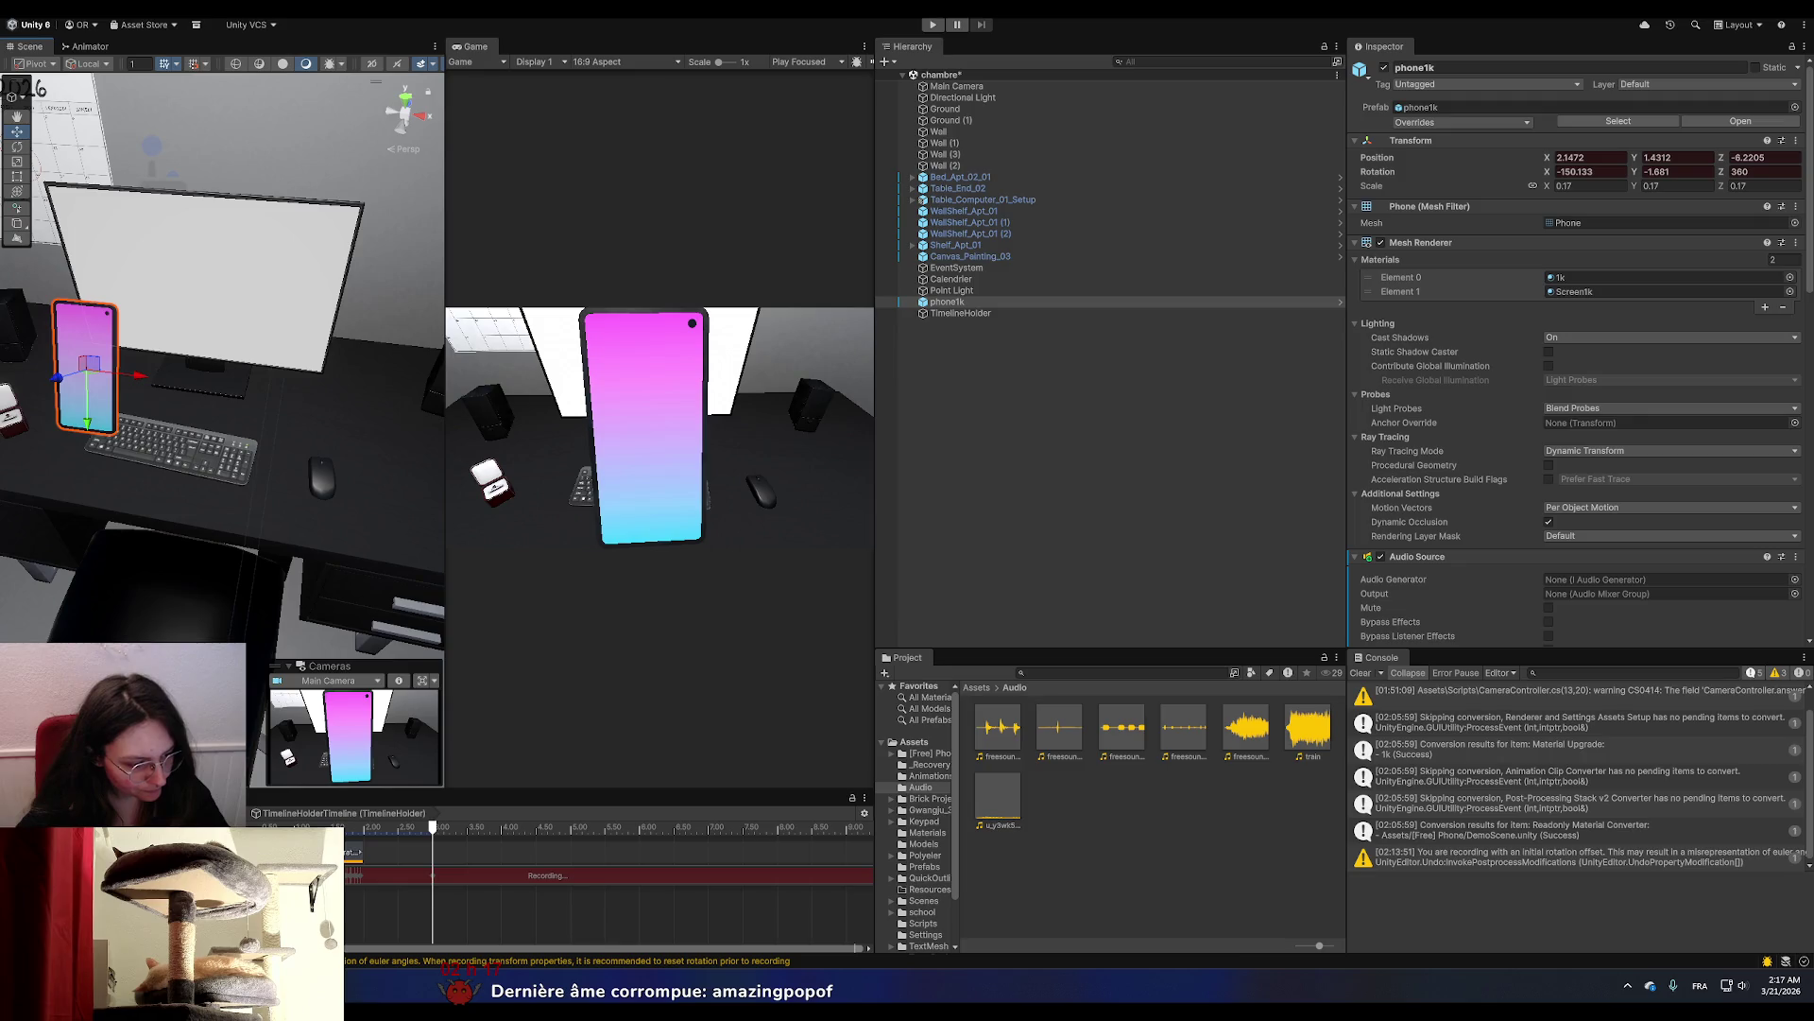
left_click(431, 840)
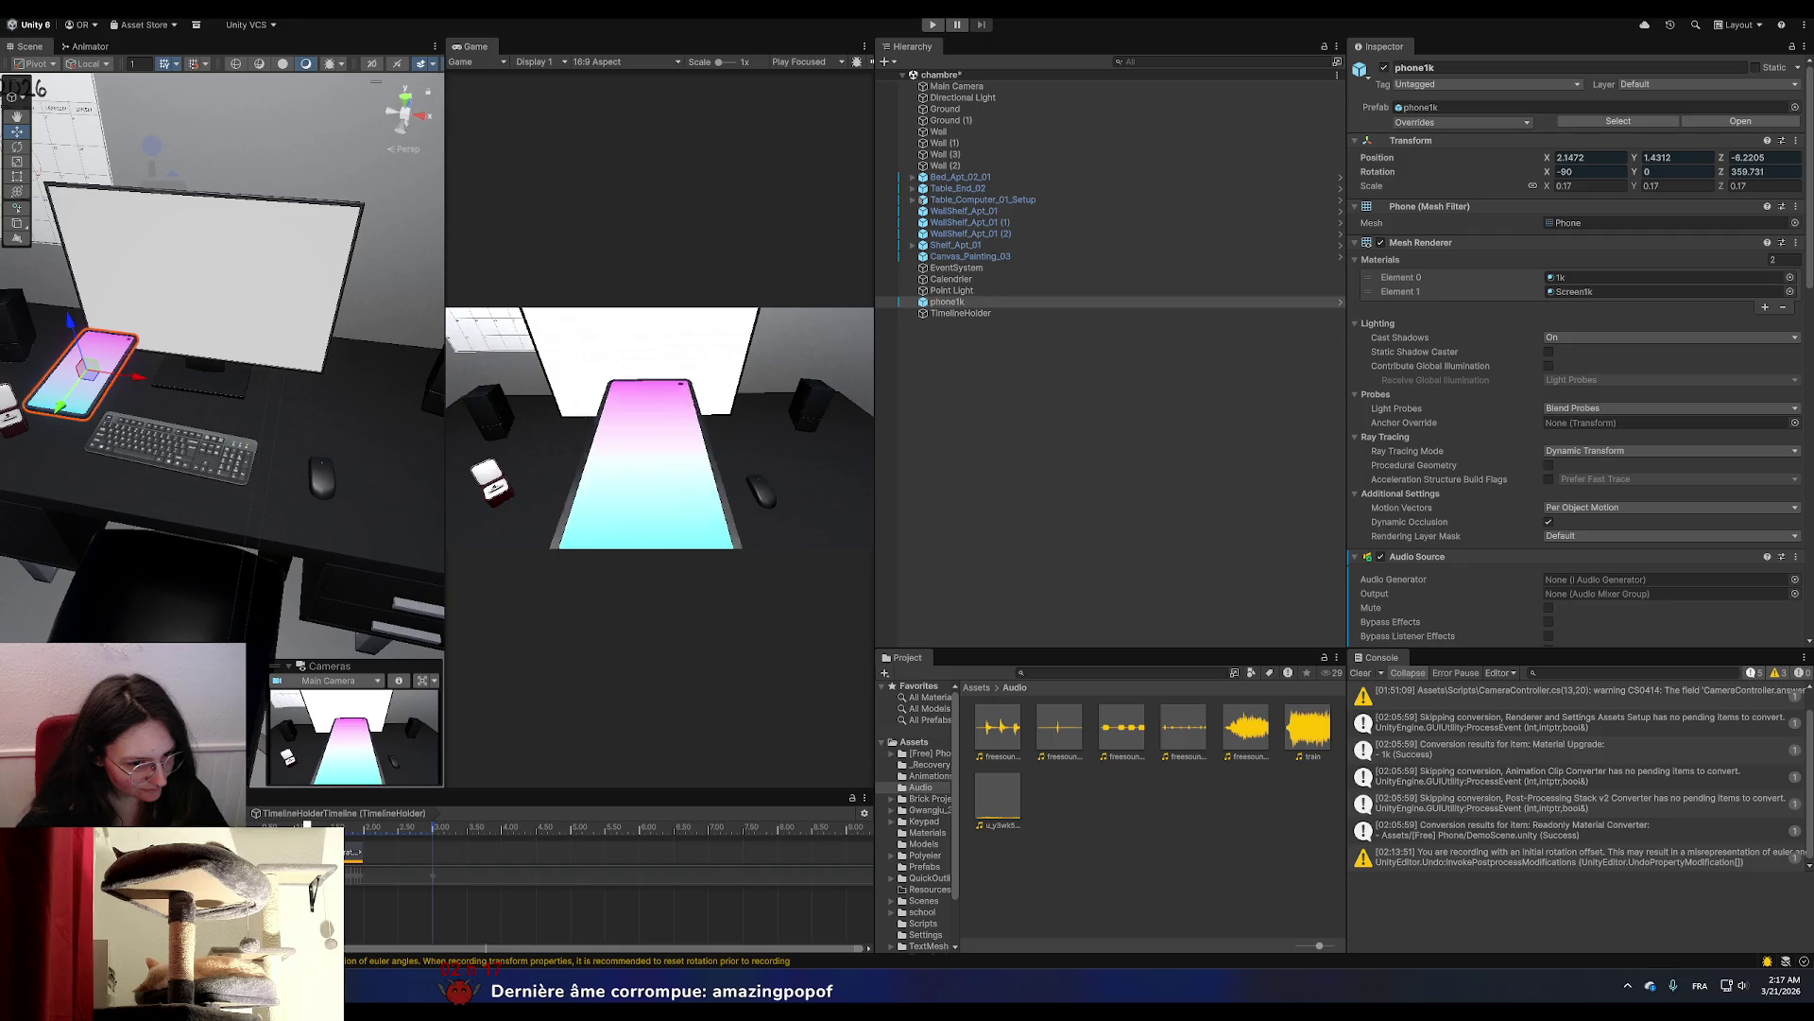
Scrub between about 0.5 and 2.8 s to review the motion, then lower the phone beside the mouse.
left_click(378, 828)
left_click_drag(378, 828, 359, 828)
mouse_move(359, 828)
left_mouse_down()
mouse_move(430, 860)
mouse_move(274, 846)
left_mouse_up()
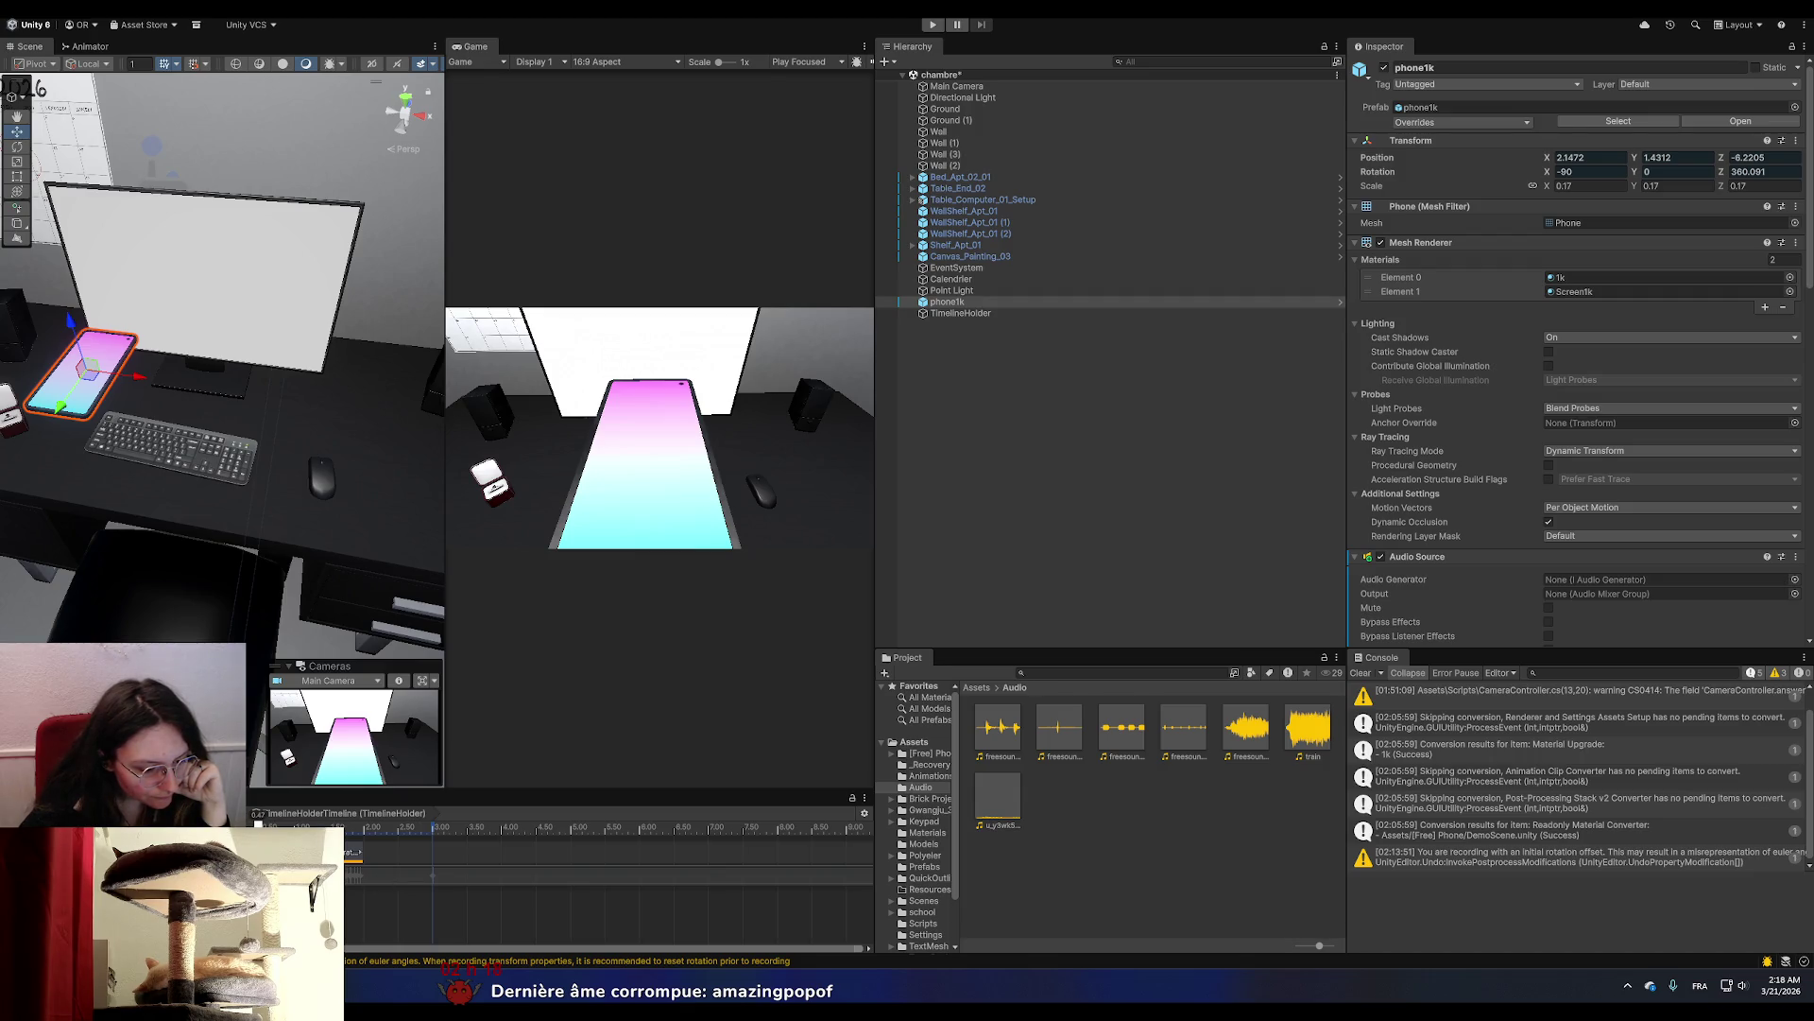
left_click_drag(272, 827, 362, 844)
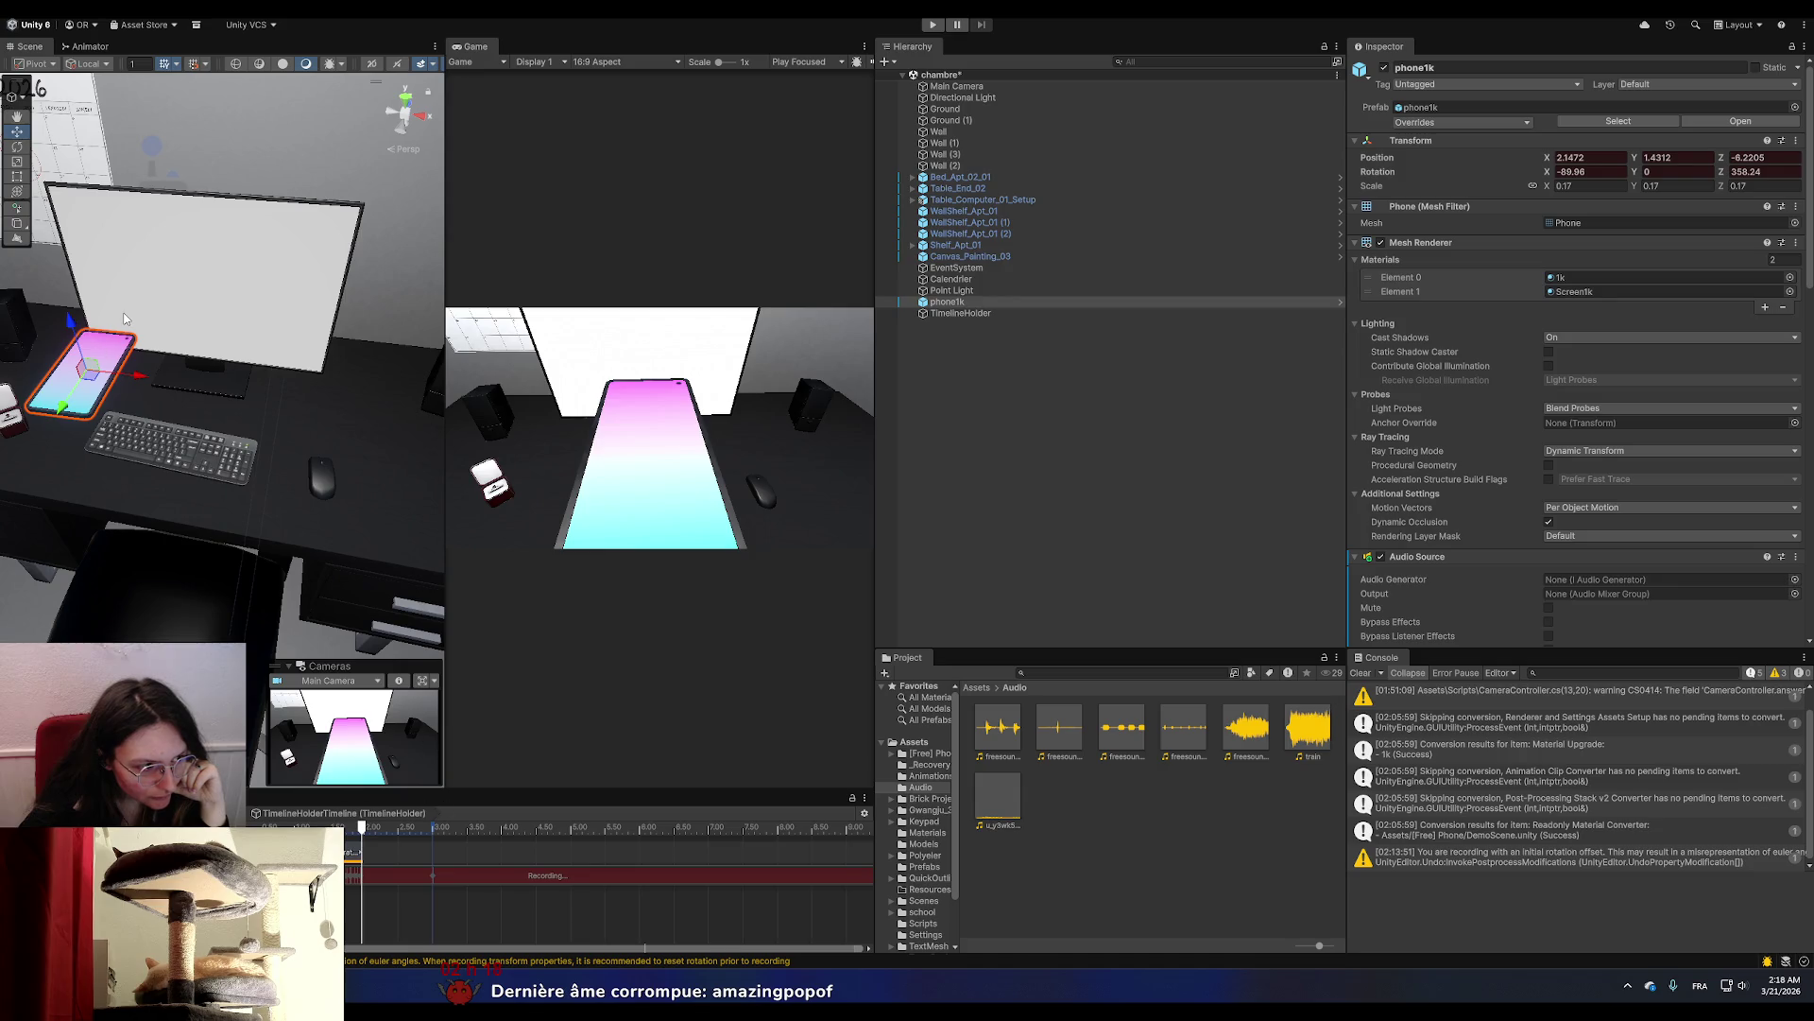
mouse_move(77, 339)
left_mouse_down()
mouse_move(102, 416)
mouse_move(204, 531)
mouse_move(428, 563)
mouse_move(370, 591)
mouse_move(385, 532)
mouse_move(427, 492)
left_mouse_up()
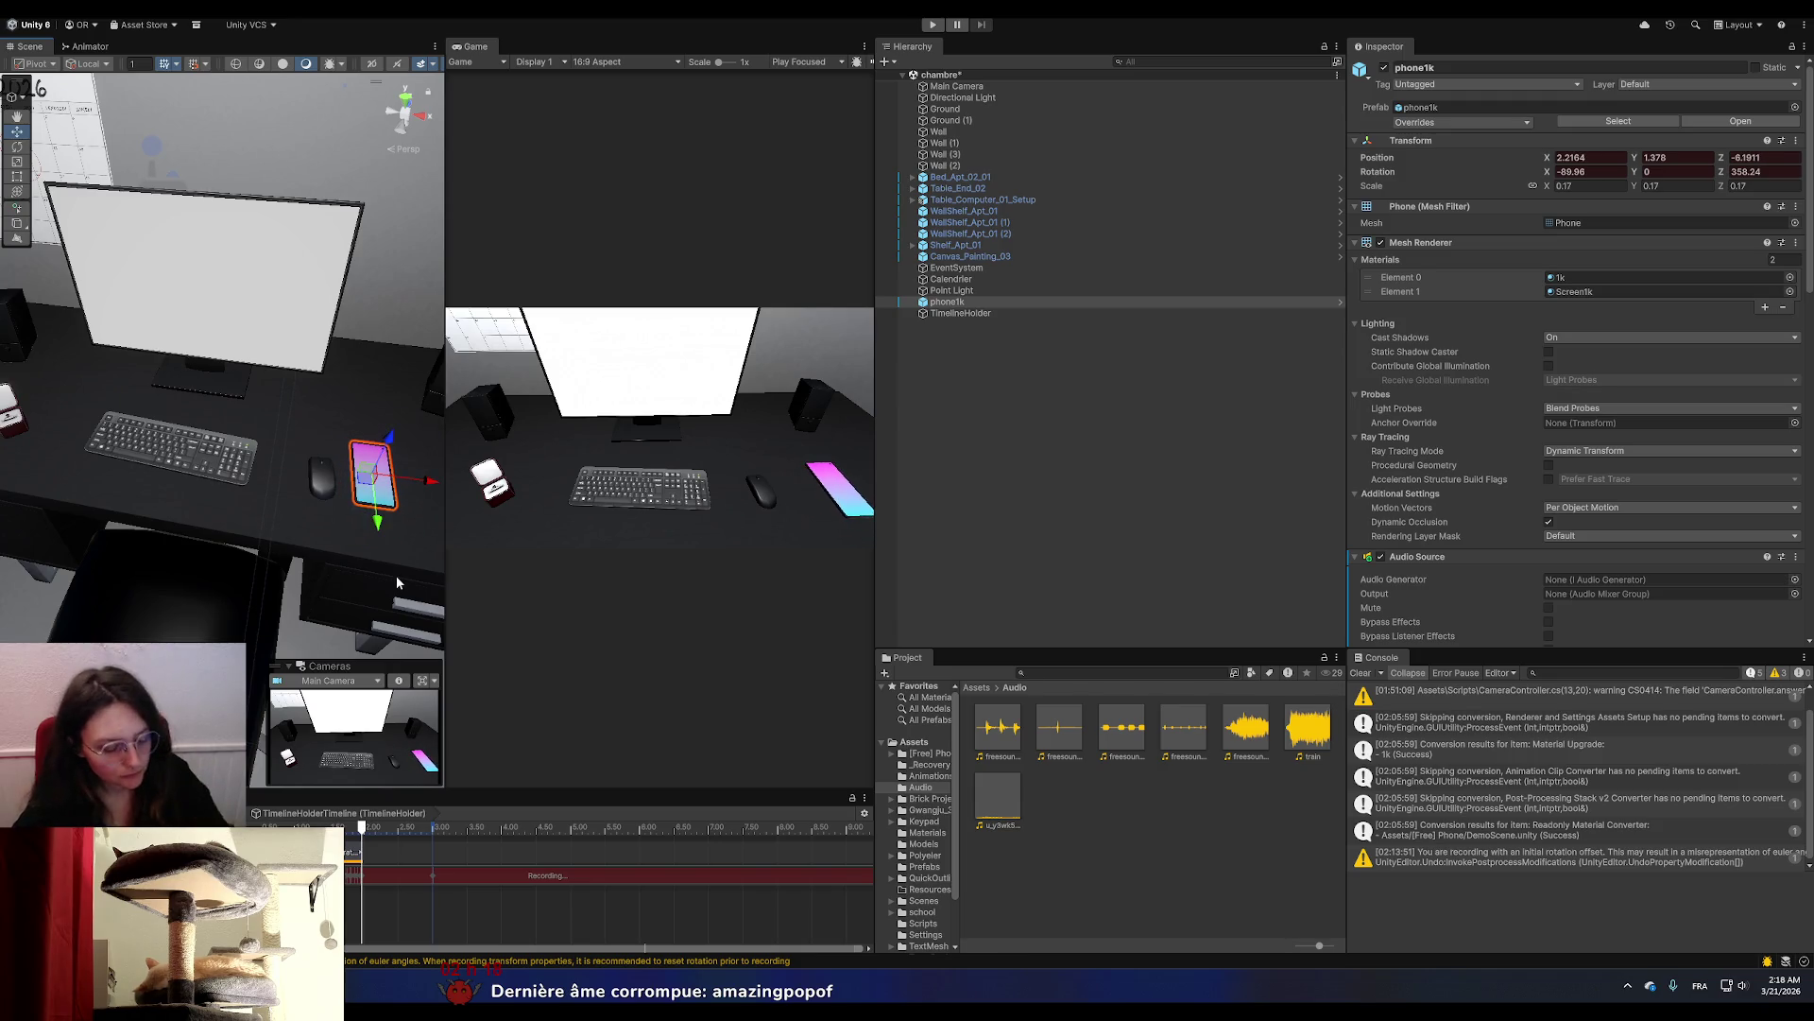
Frame the phone from the Back view and lower it flat onto the desk at Y 1.3435.
left_click(405, 125)
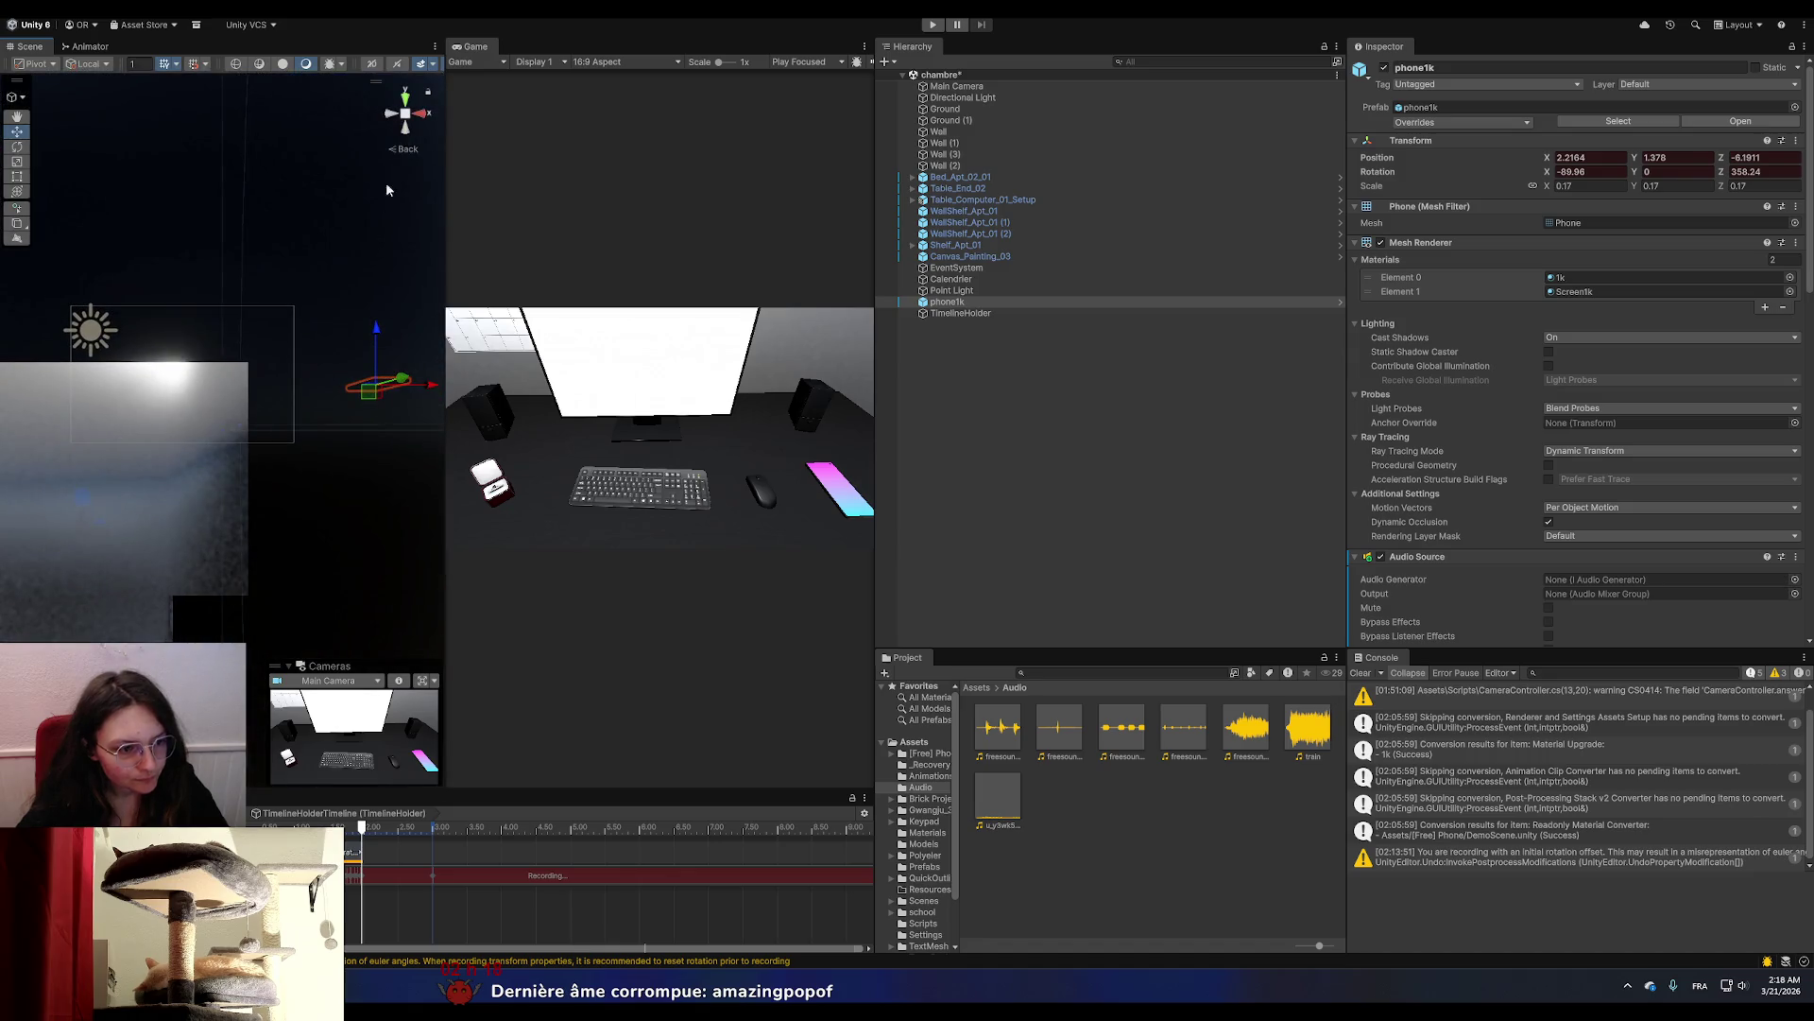
key("f")
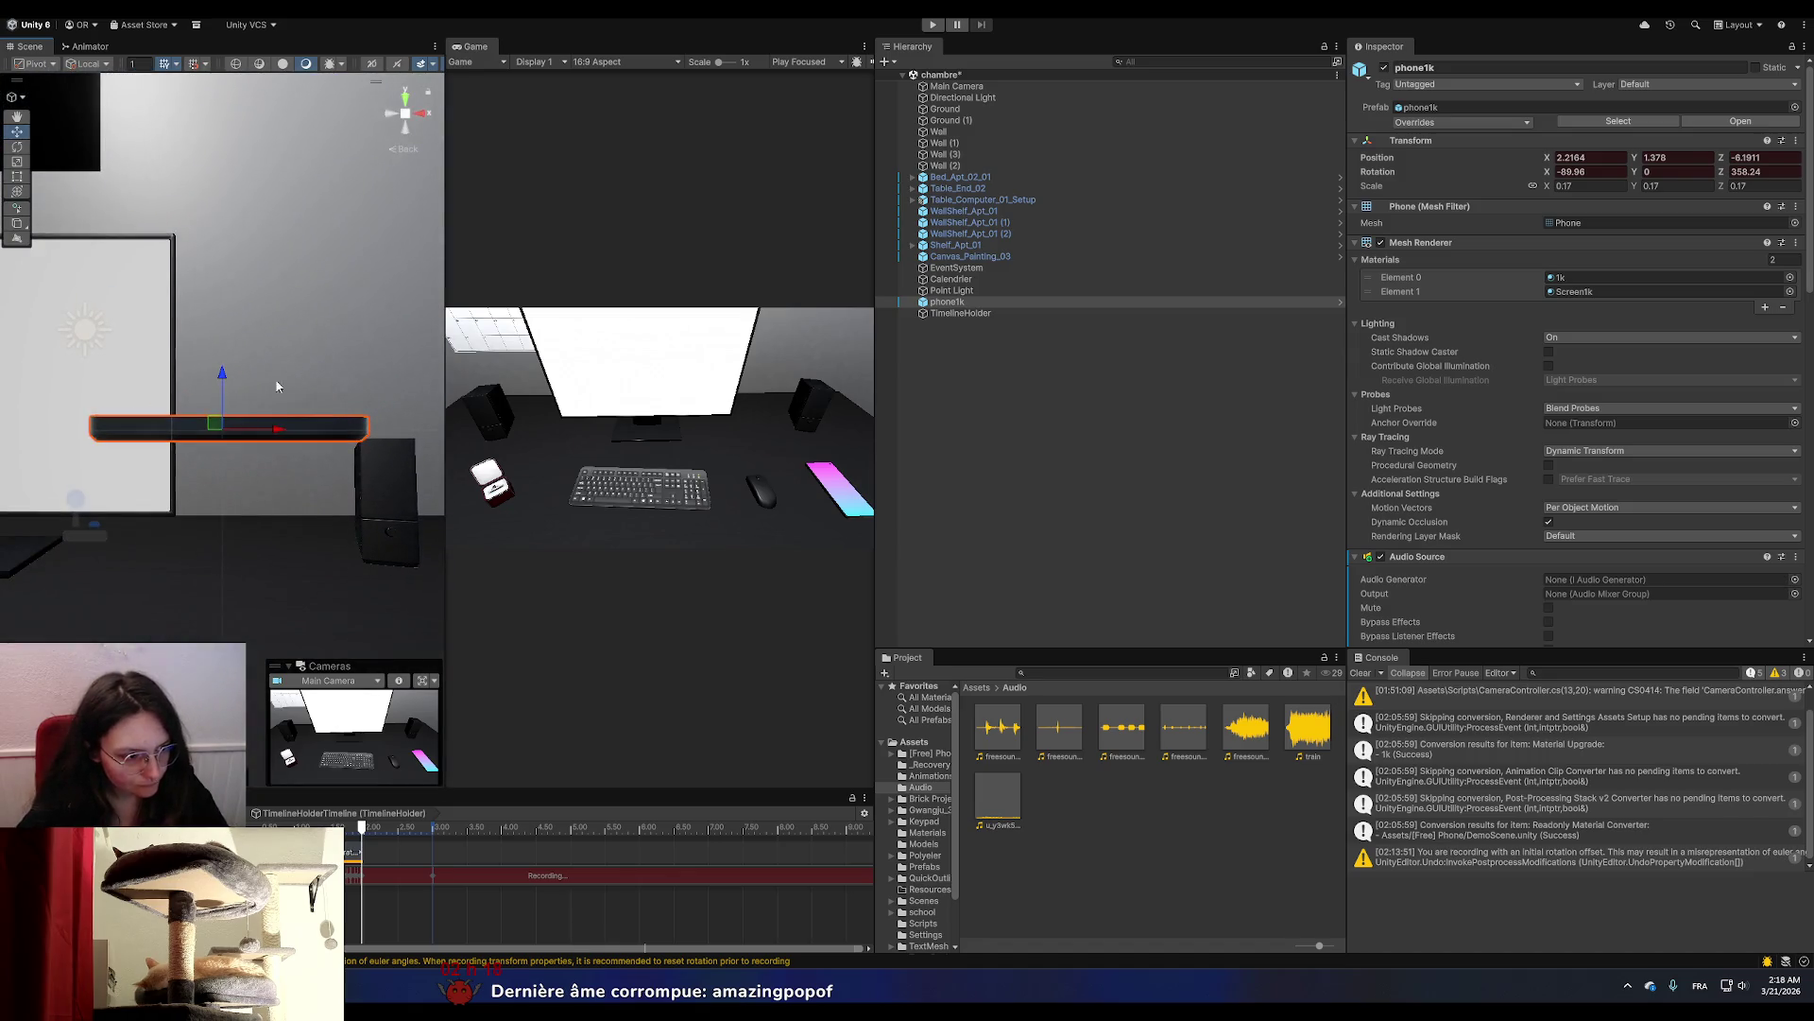
left_click_drag(227, 388, 226, 397)
left_click(401, 115)
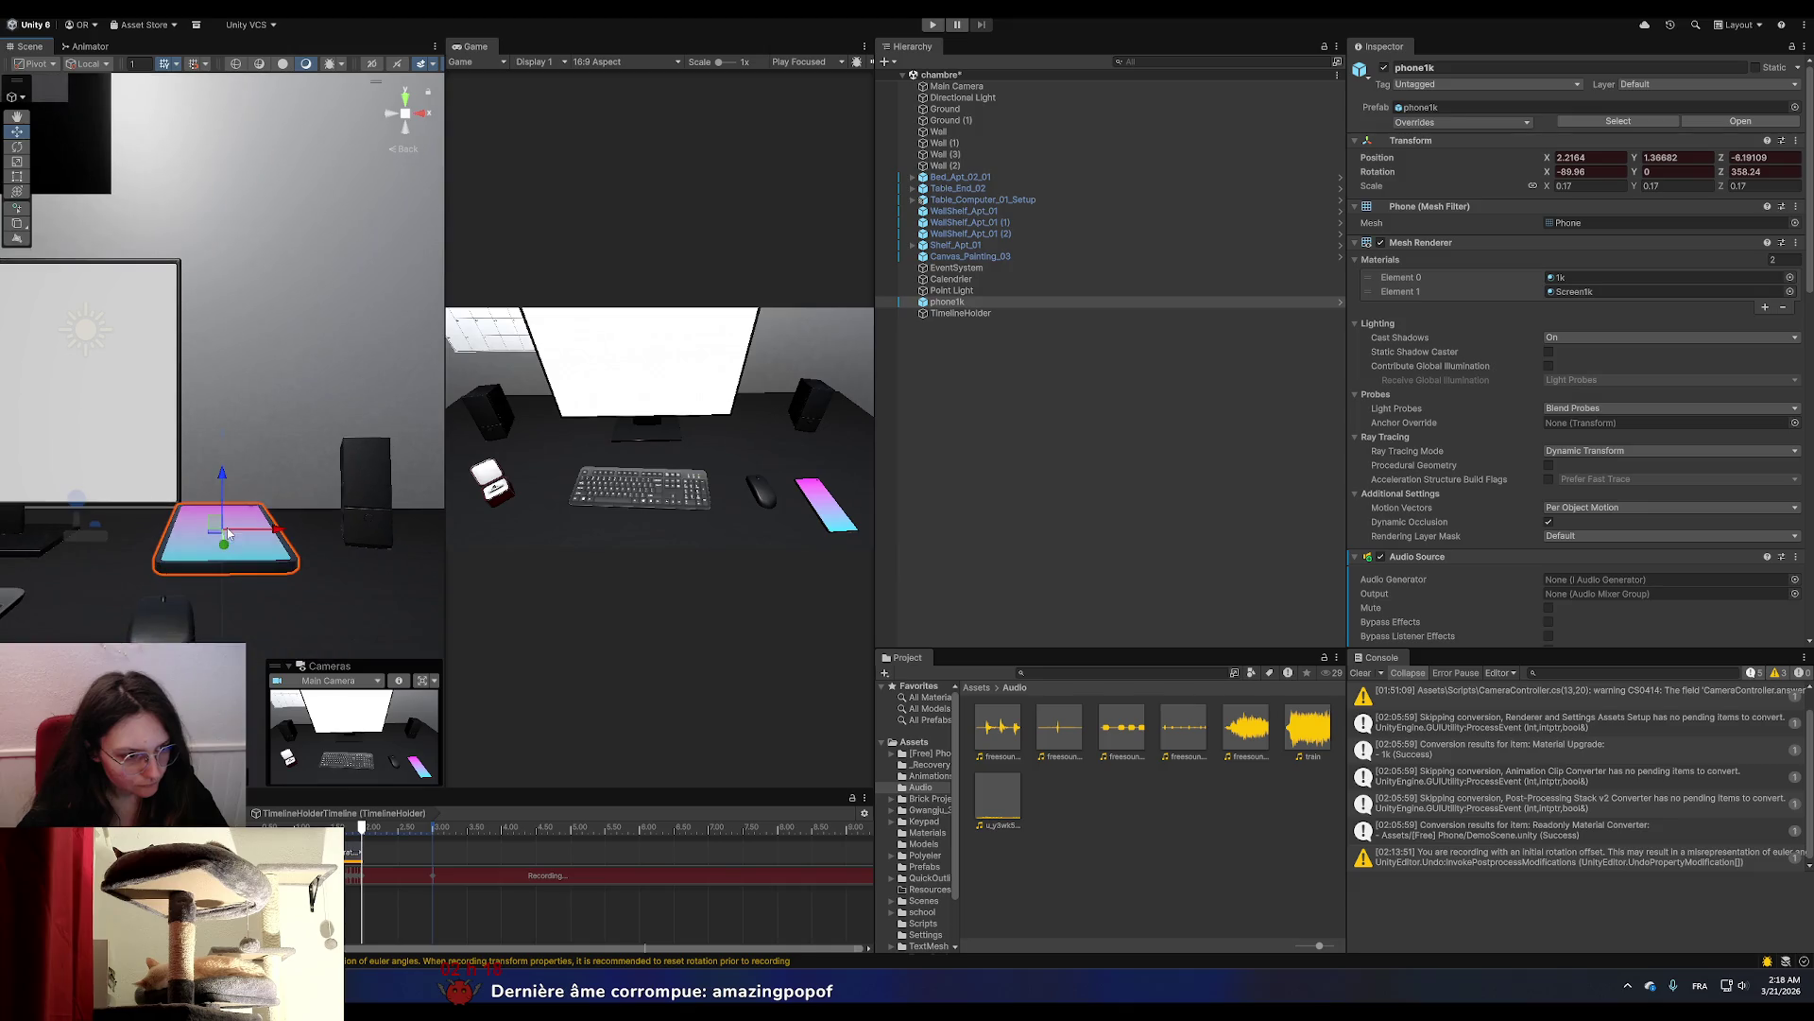
left_click(403, 114)
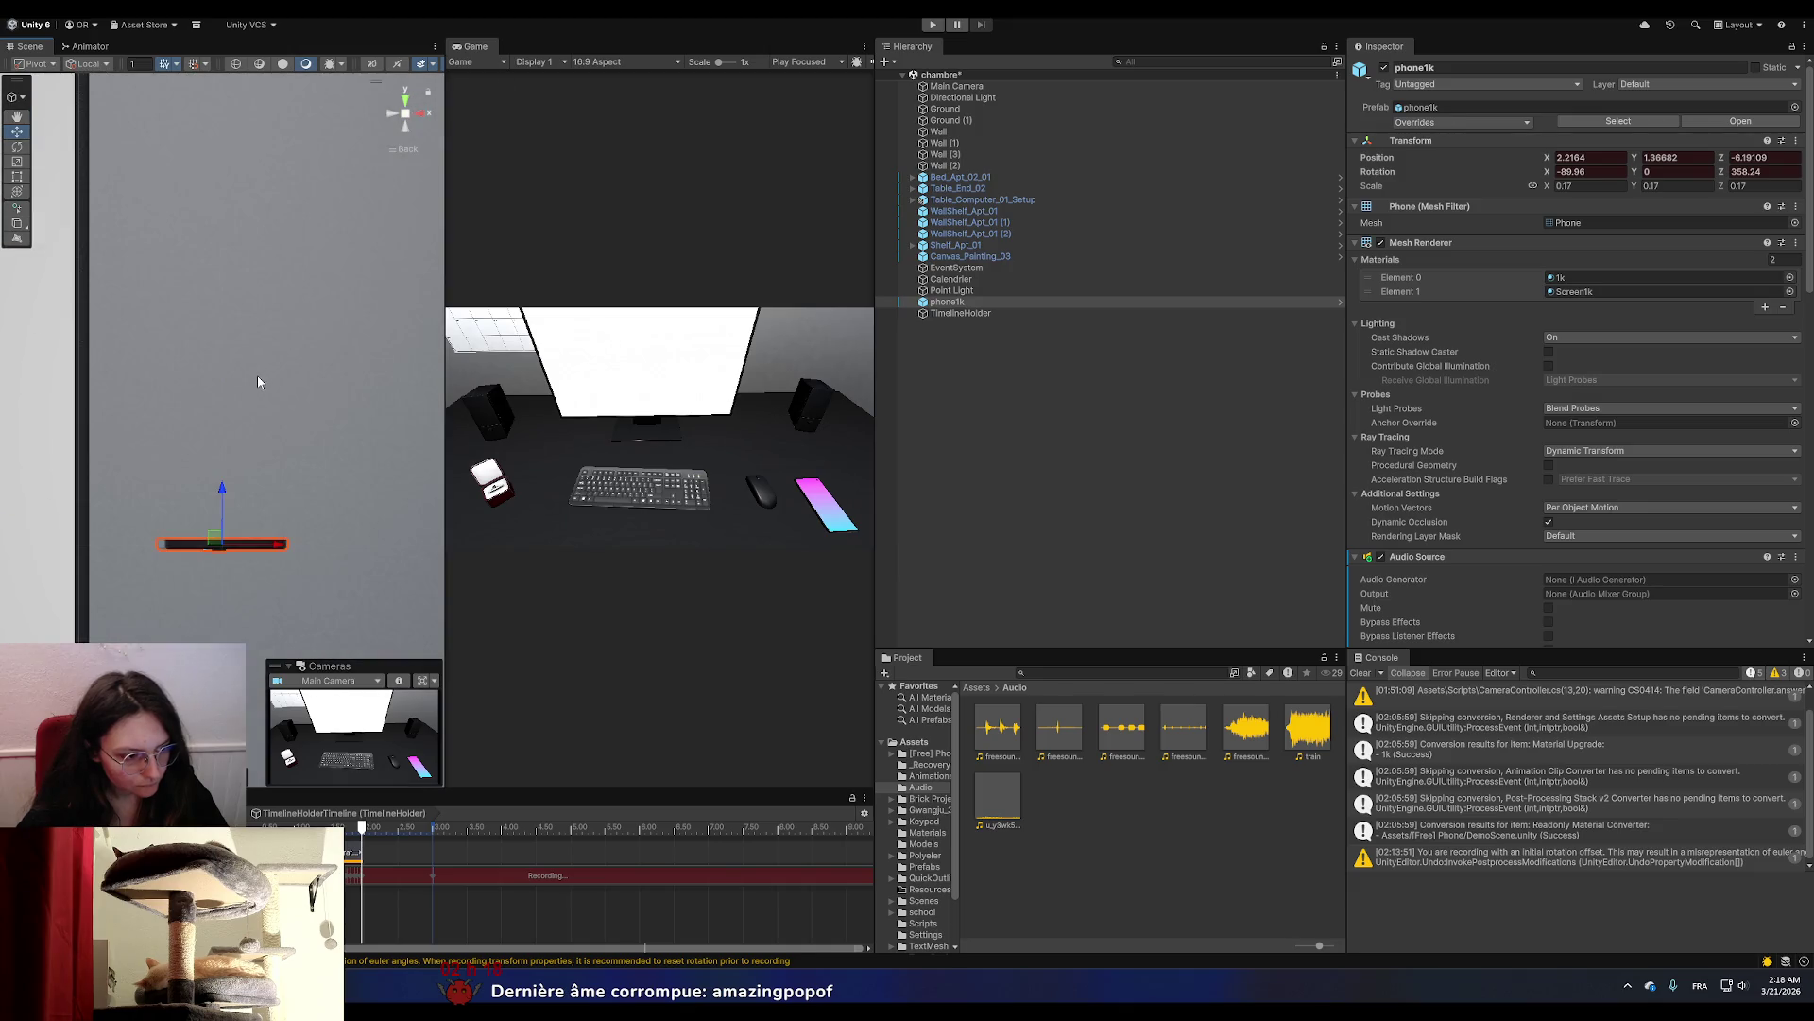
mouse_move(229, 464)
left_mouse_down()
mouse_move(229, 606)
mouse_move(303, 652)
mouse_move(283, 660)
mouse_move(284, 598)
left_mouse_up()
left_click(404, 115)
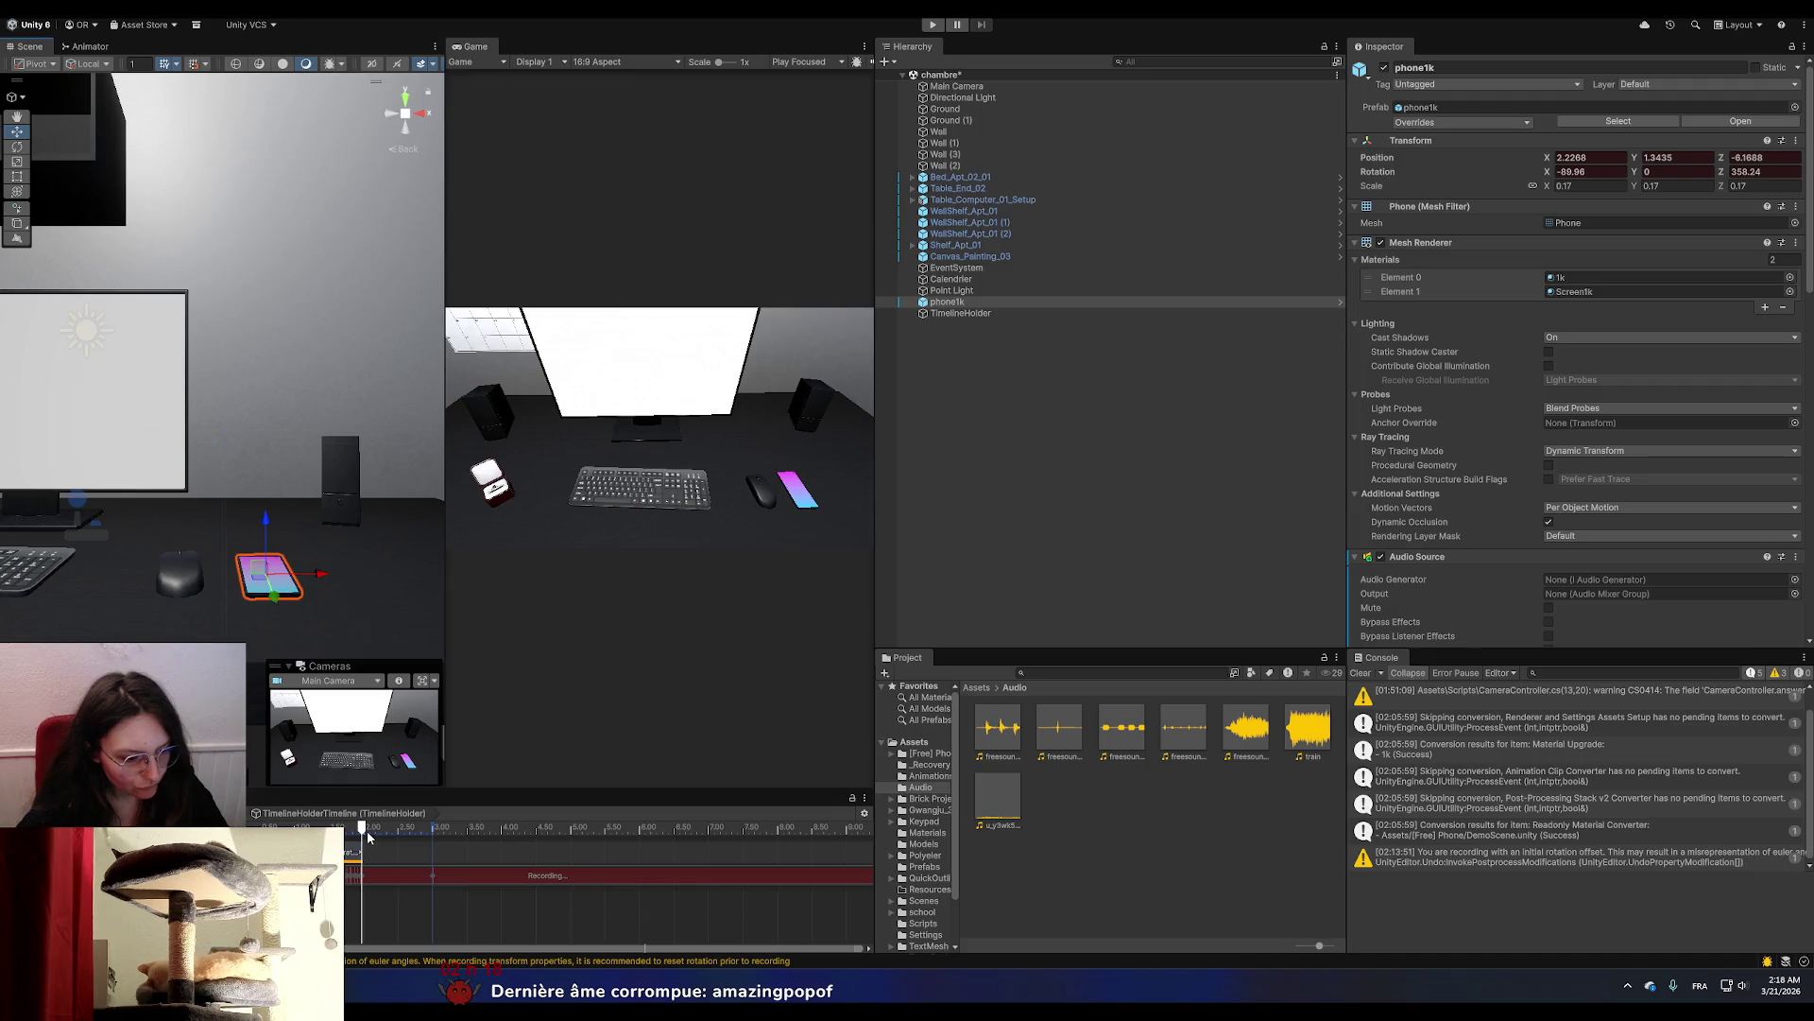
Stop recording the phone's animation track and scrub the playhead from 3 s back to about 2.2 s.
left_click(322, 875)
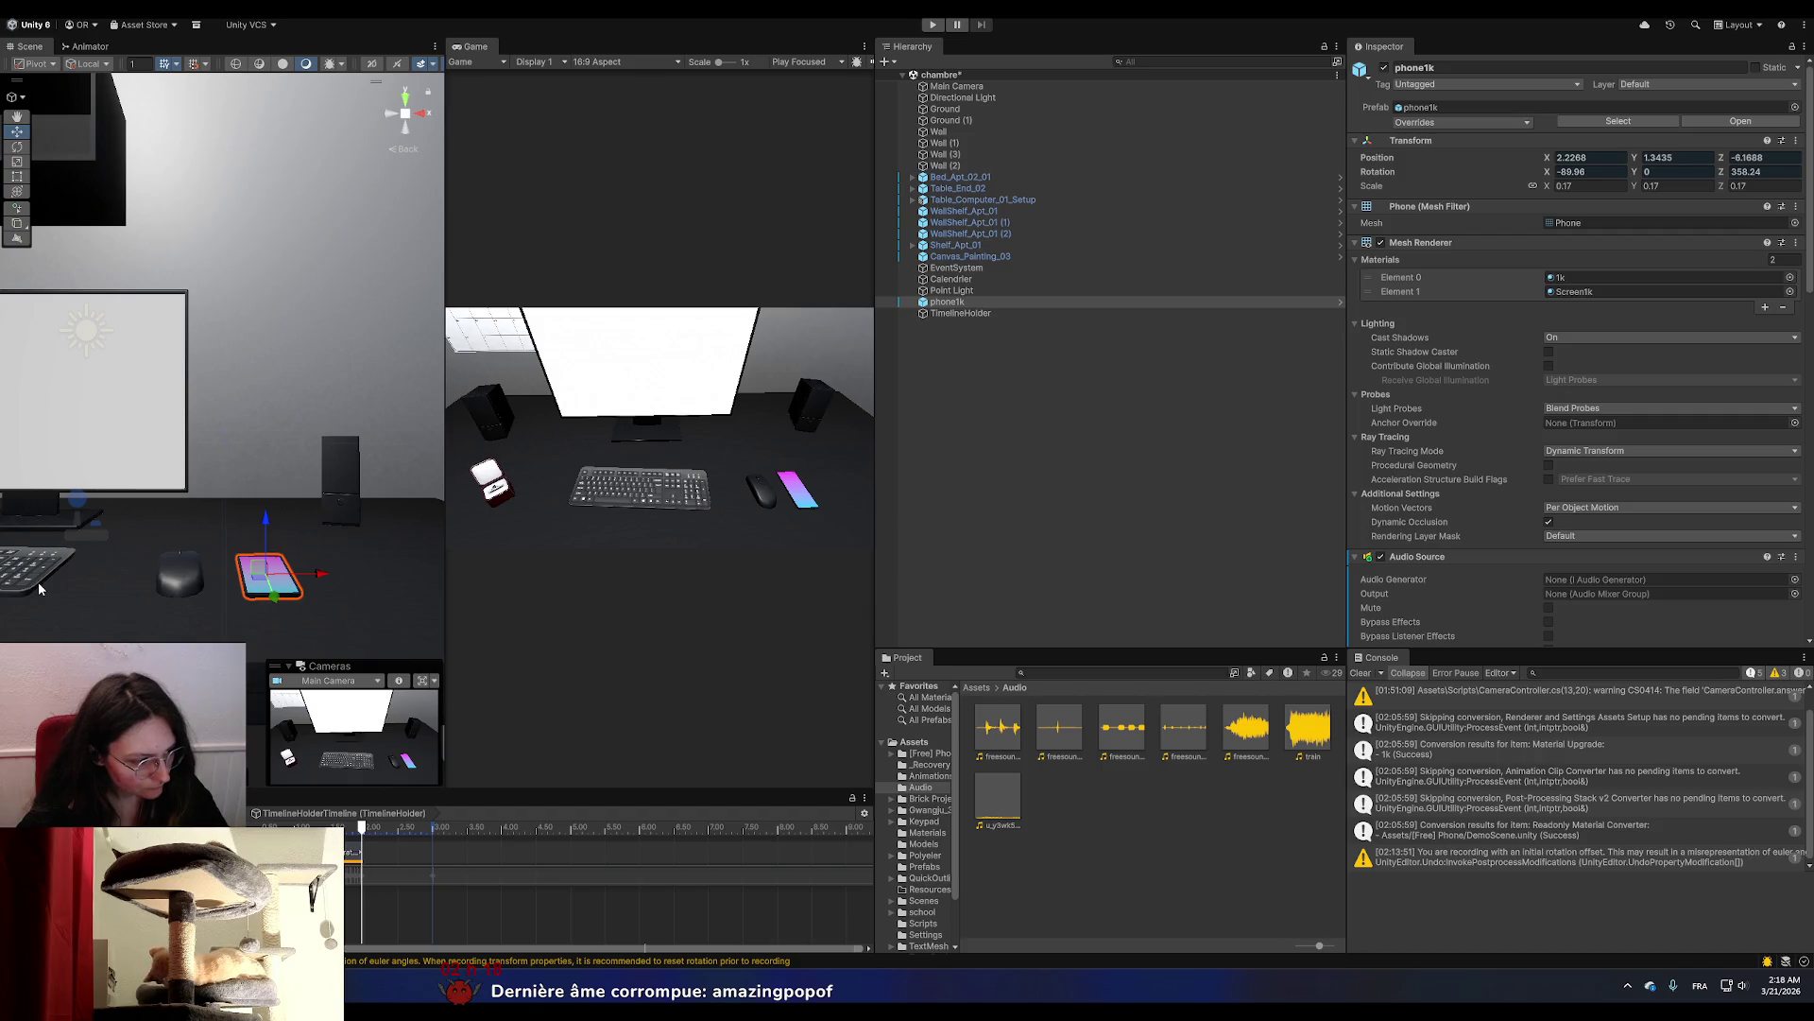
scroll(37, 581, "down", 2)
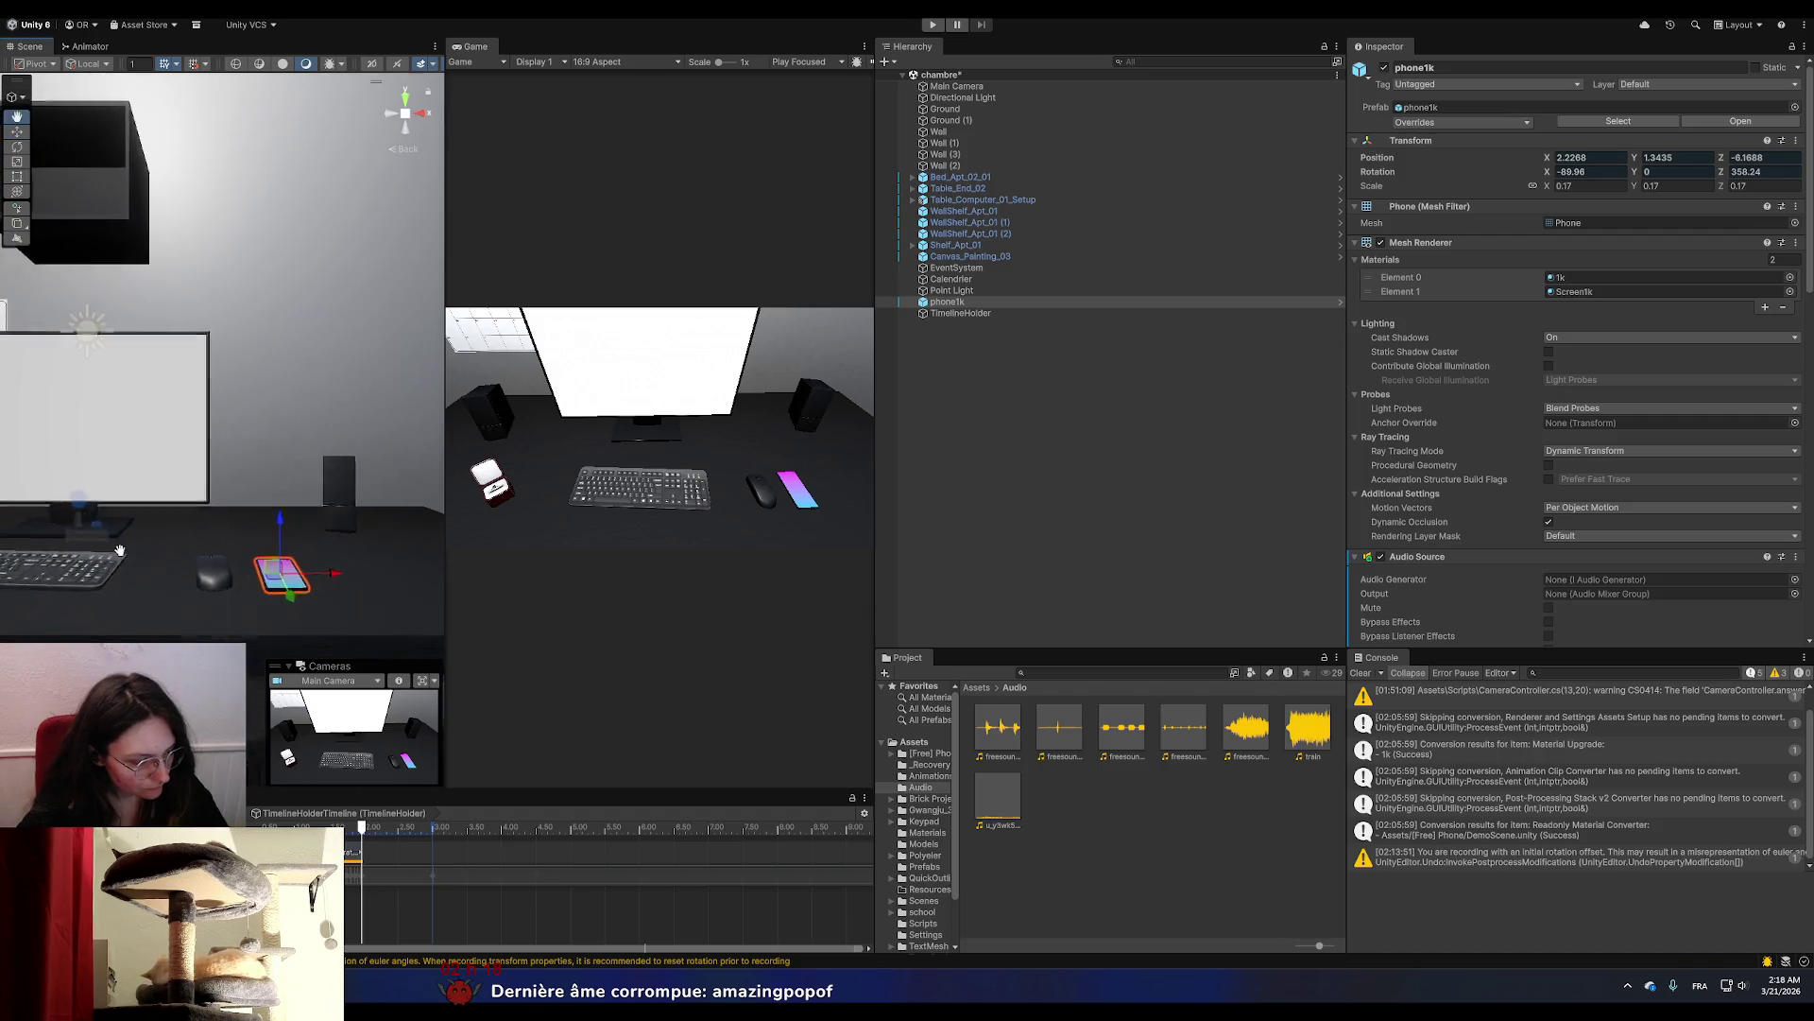
scroll(251, 620, "up", 3)
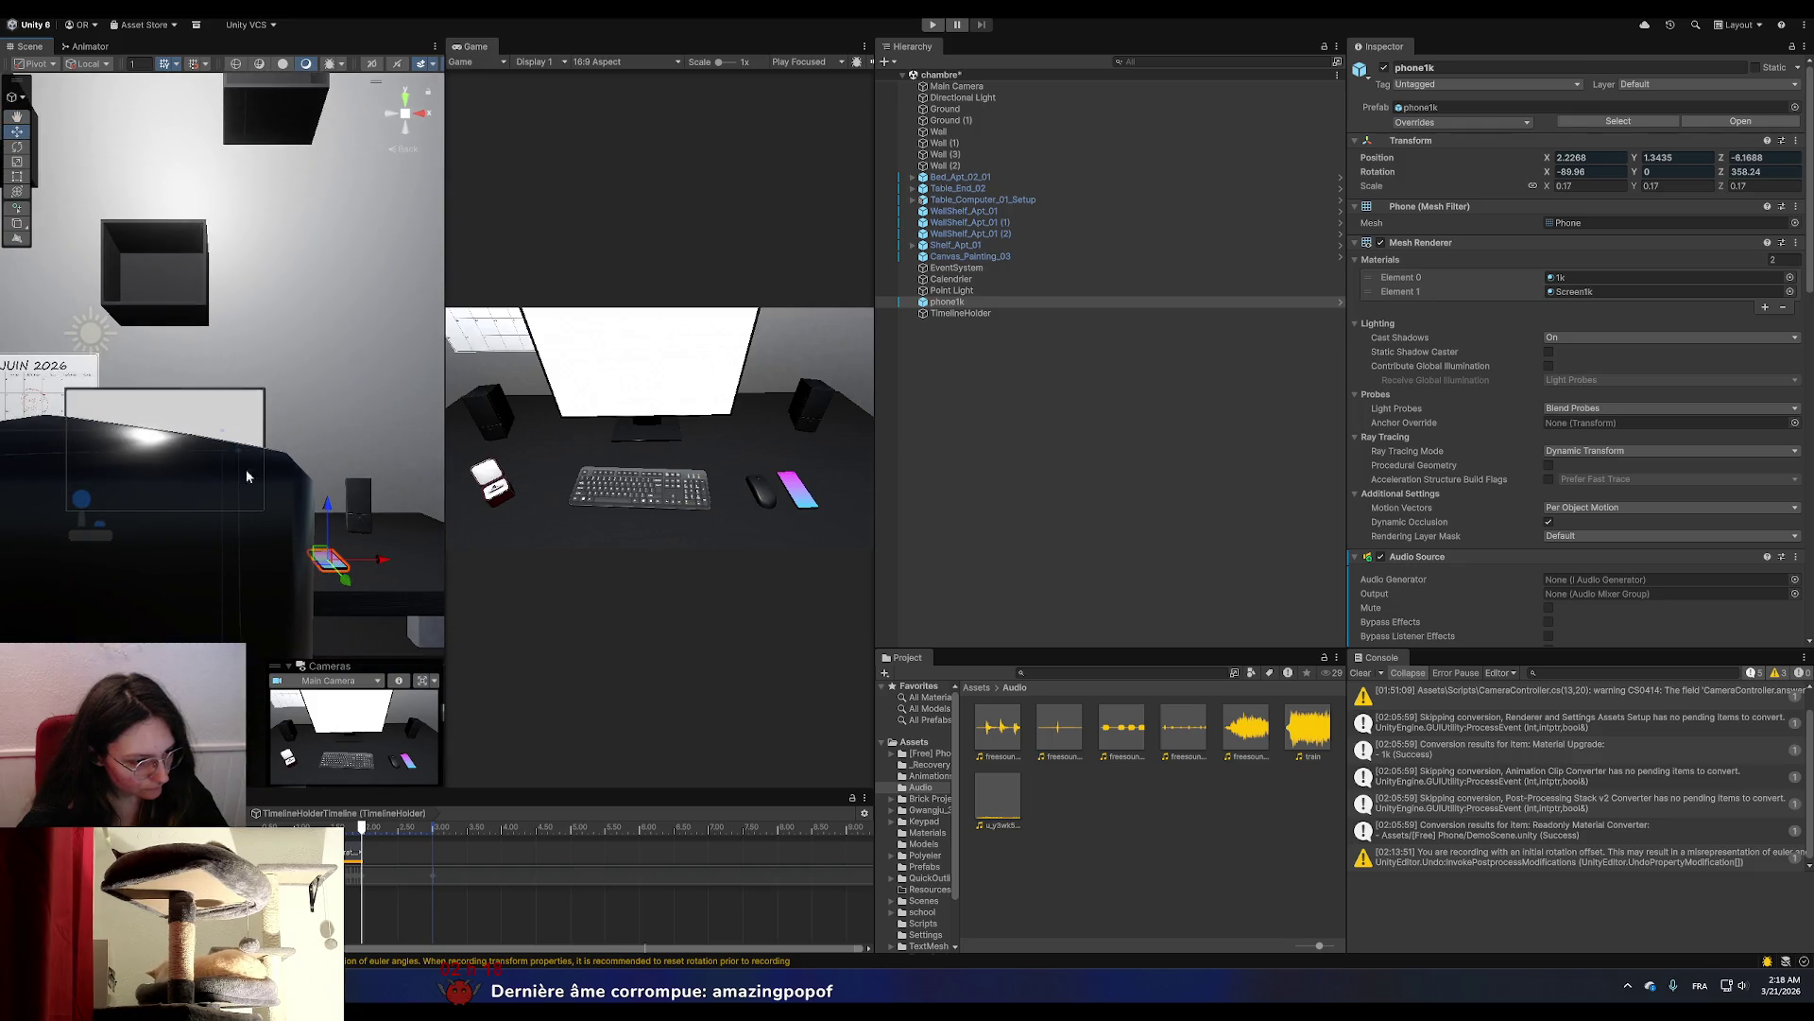
scroll(245, 479, "down", 3)
key("alt+period")
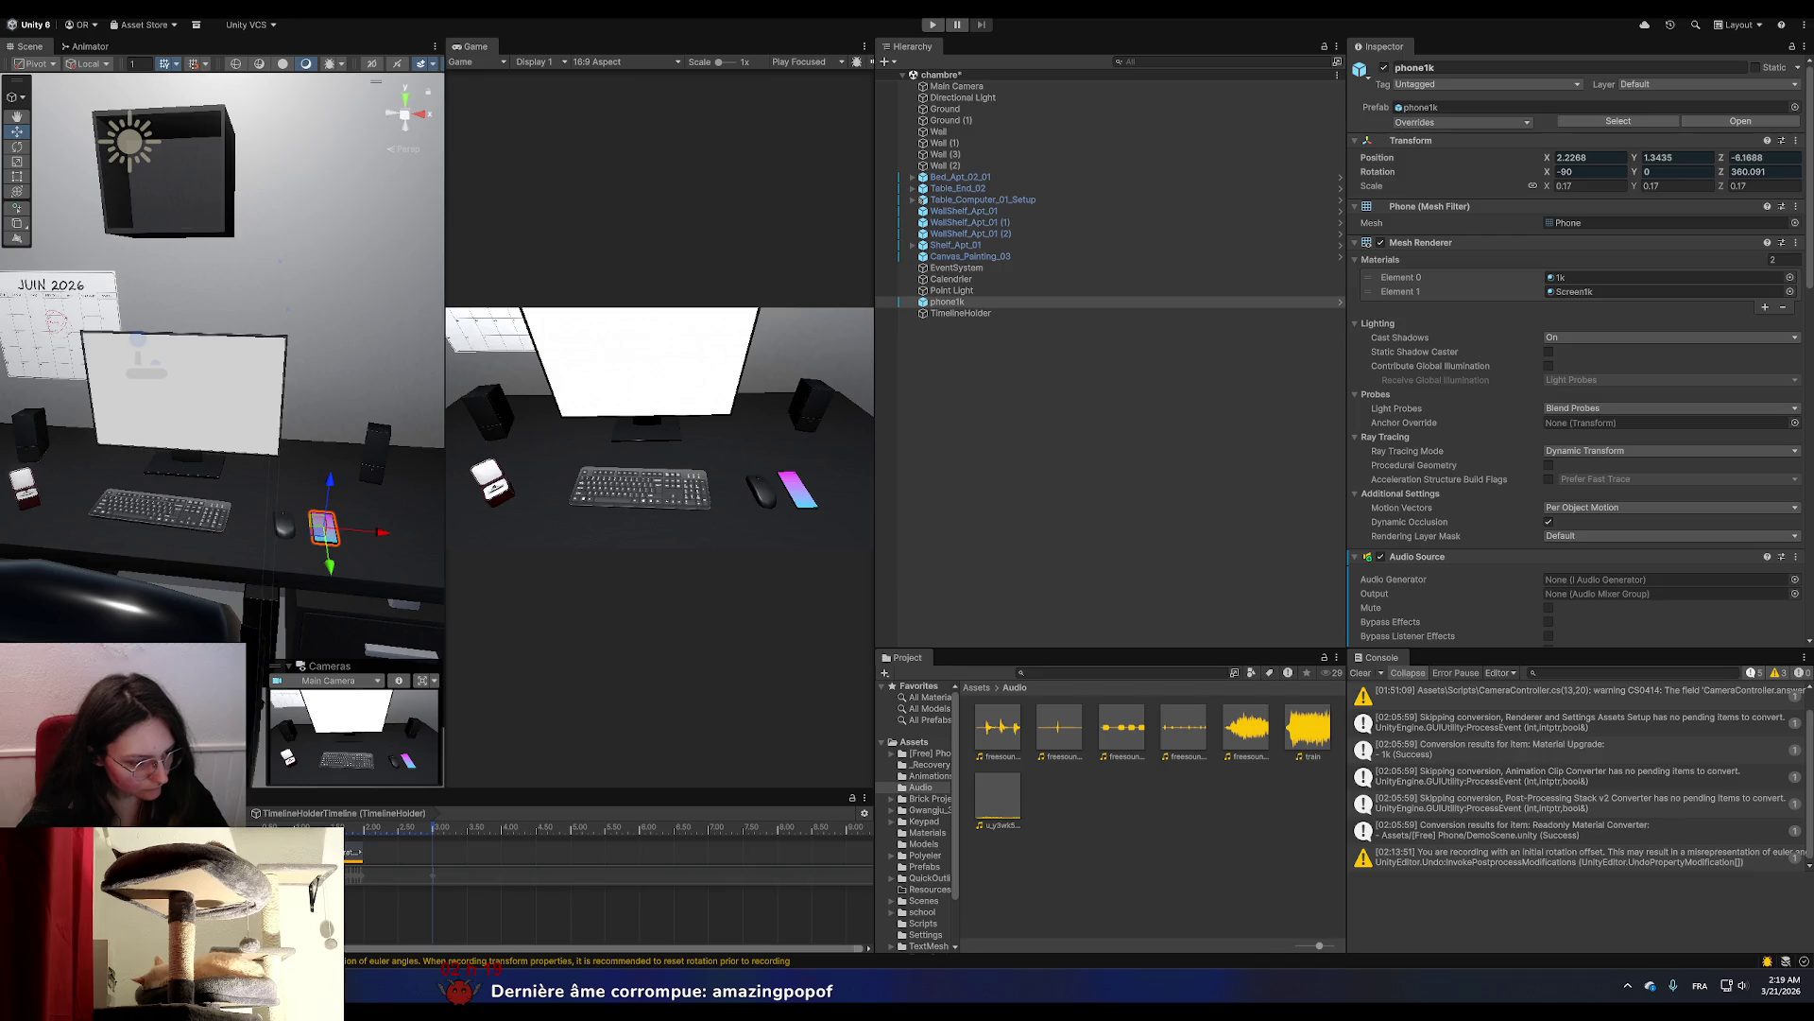
left_click_drag(351, 827, 432, 827)
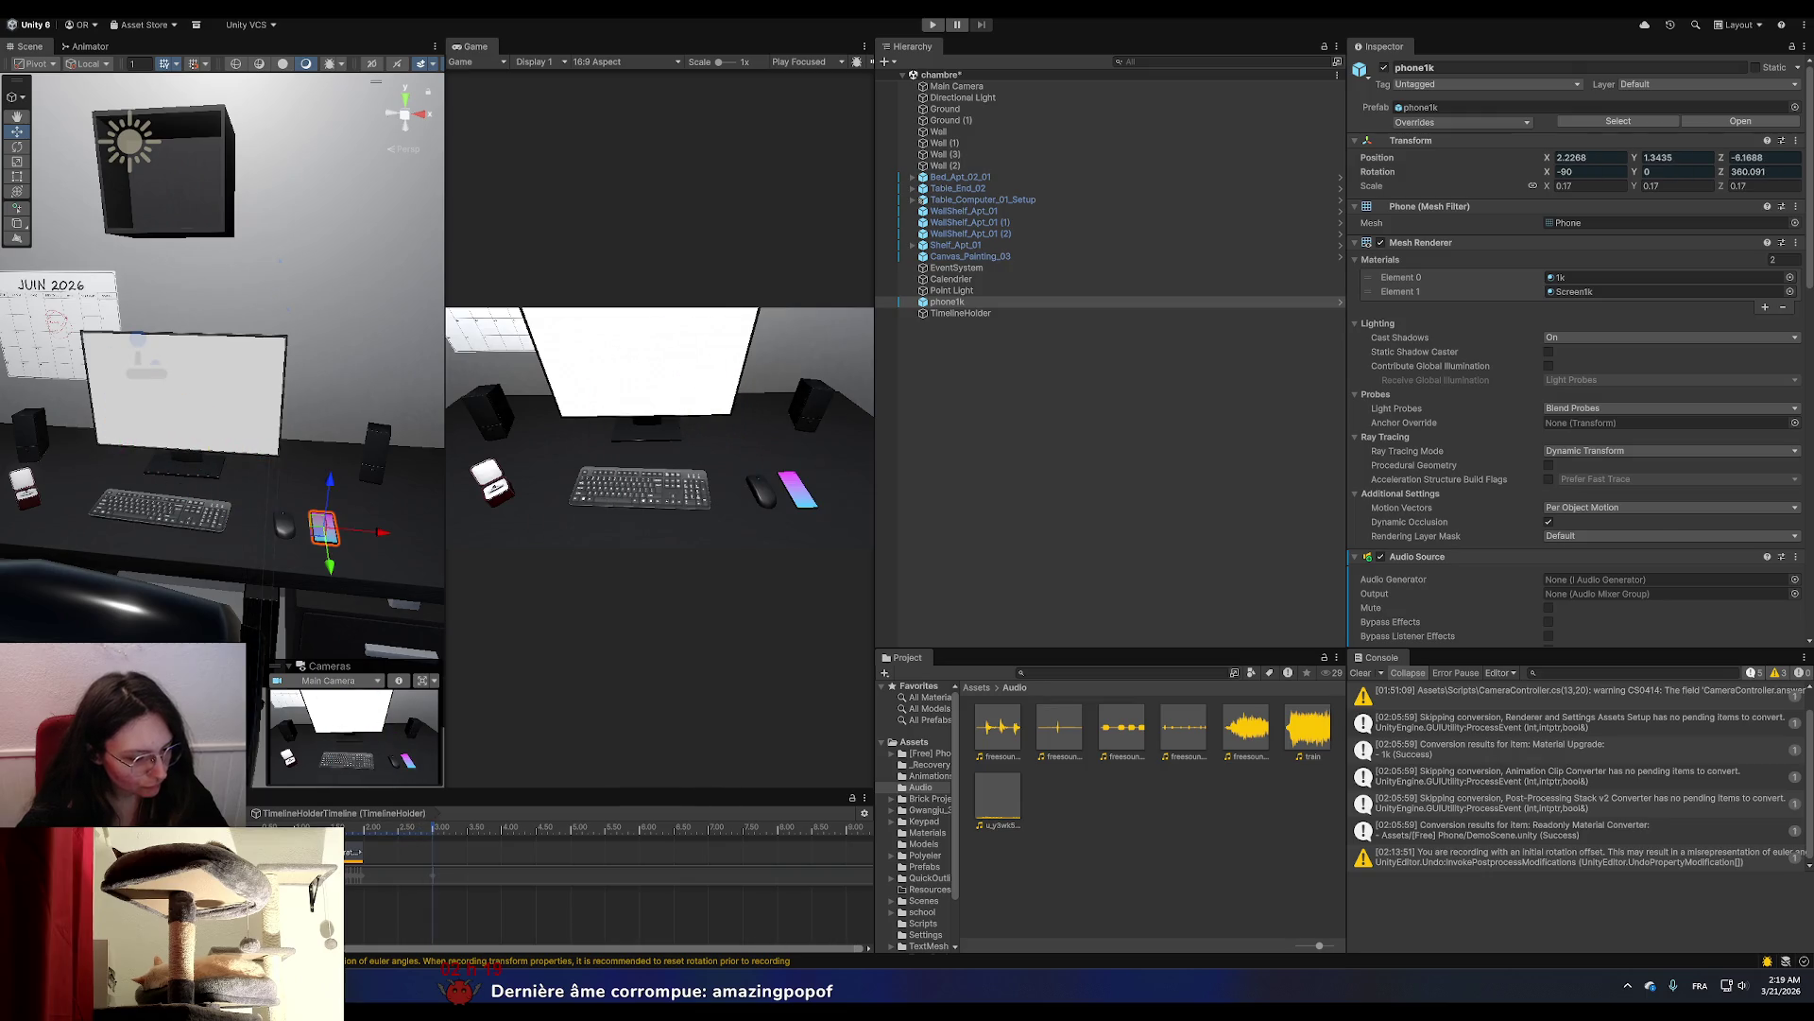
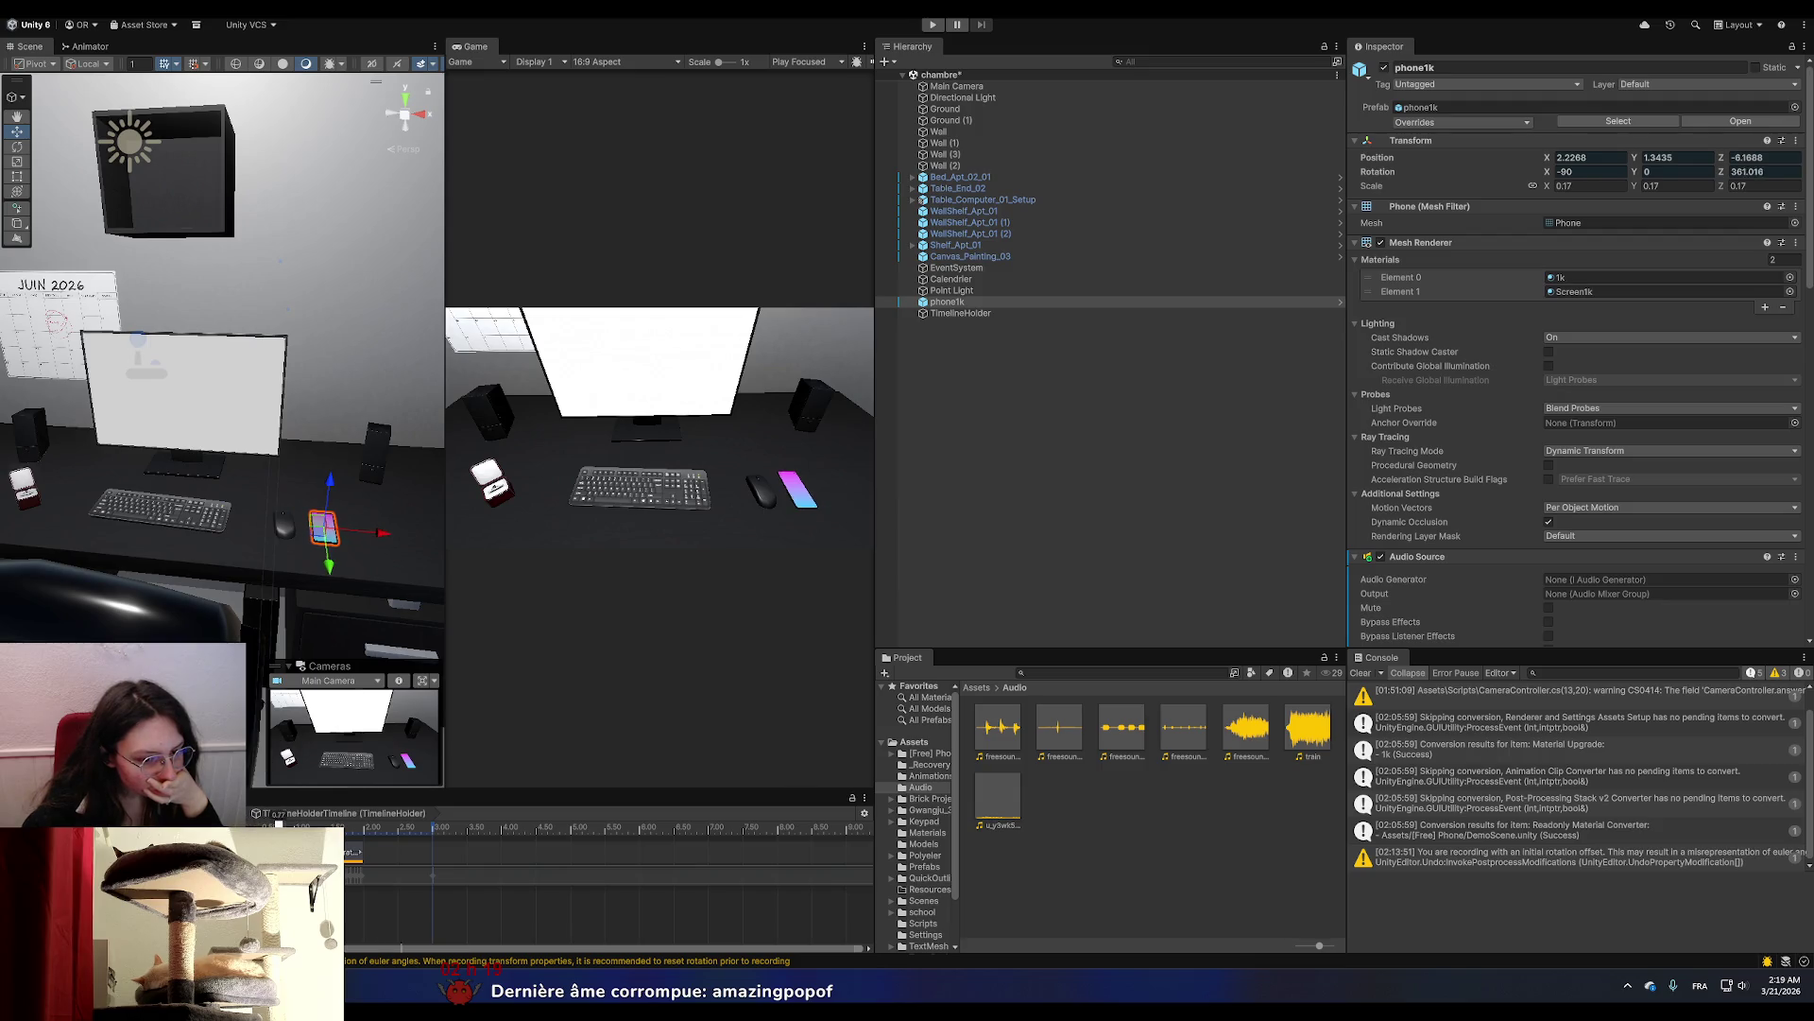
Scrub the Timeline to about 3 s so the phone stands upright, then open its screen material.
left_click_drag(331, 826, 448, 847)
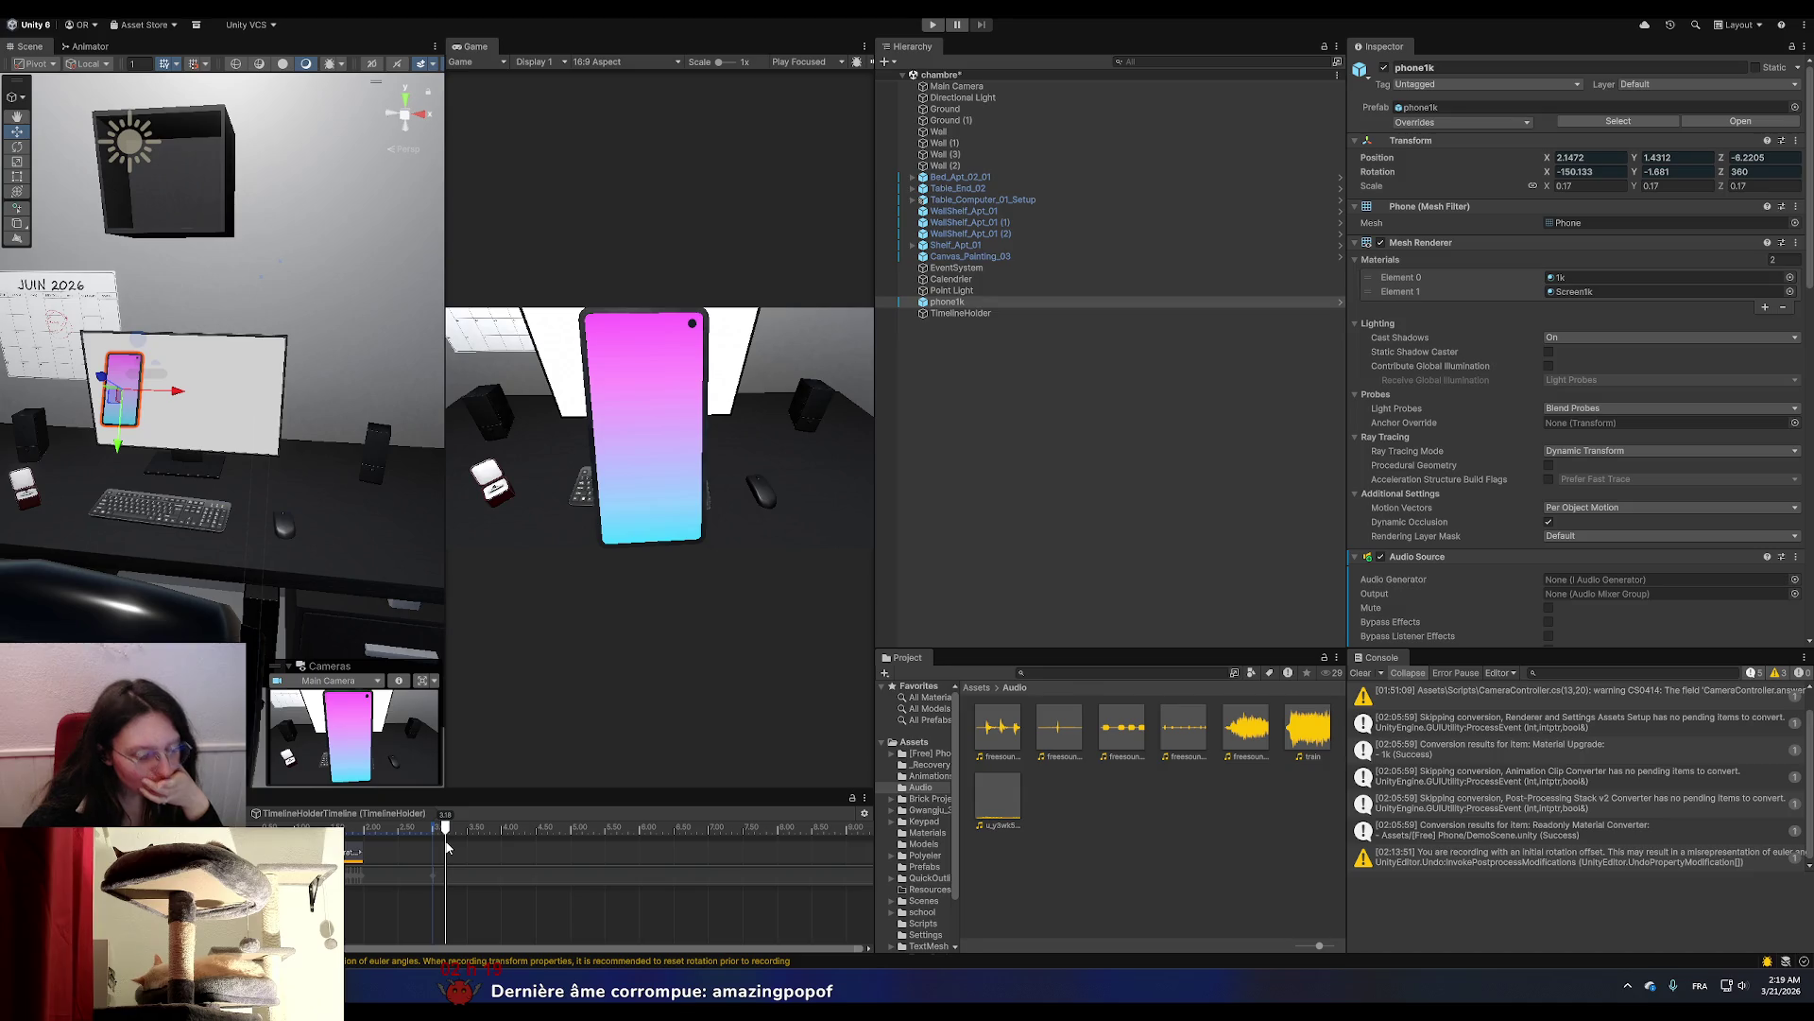
left_click_drag(448, 848, 433, 854)
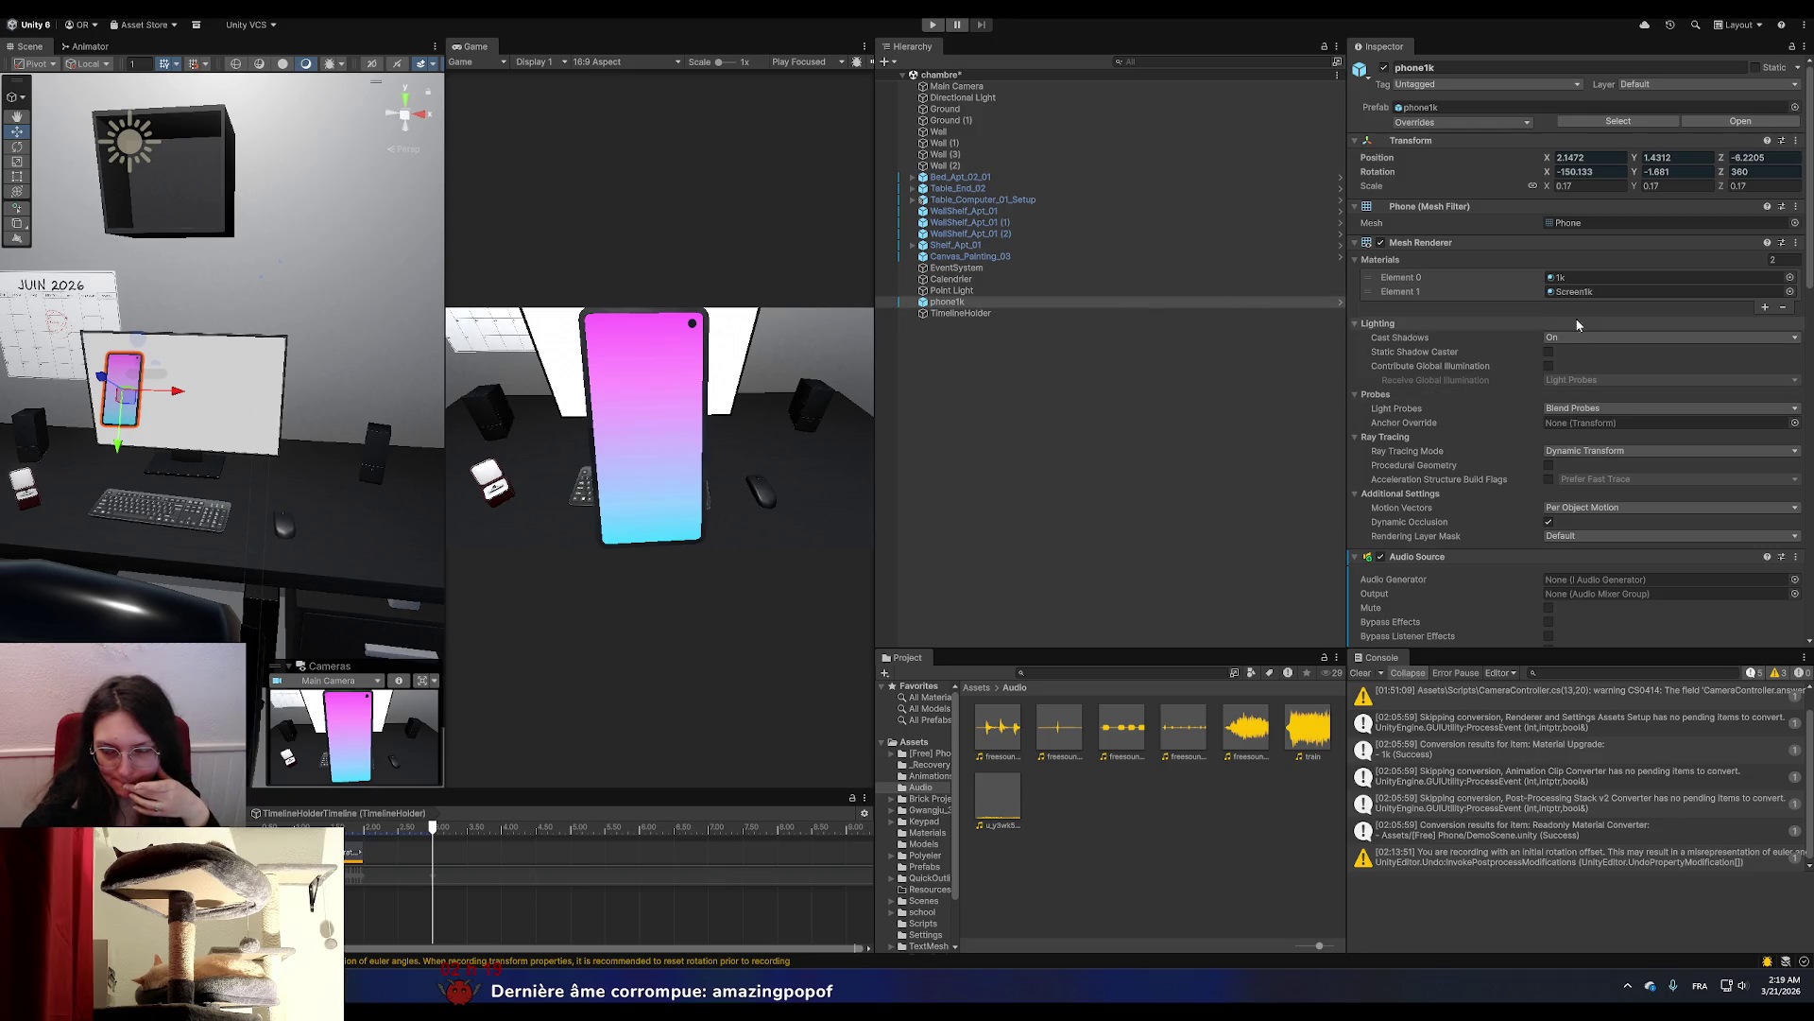
double_click(1597, 292)
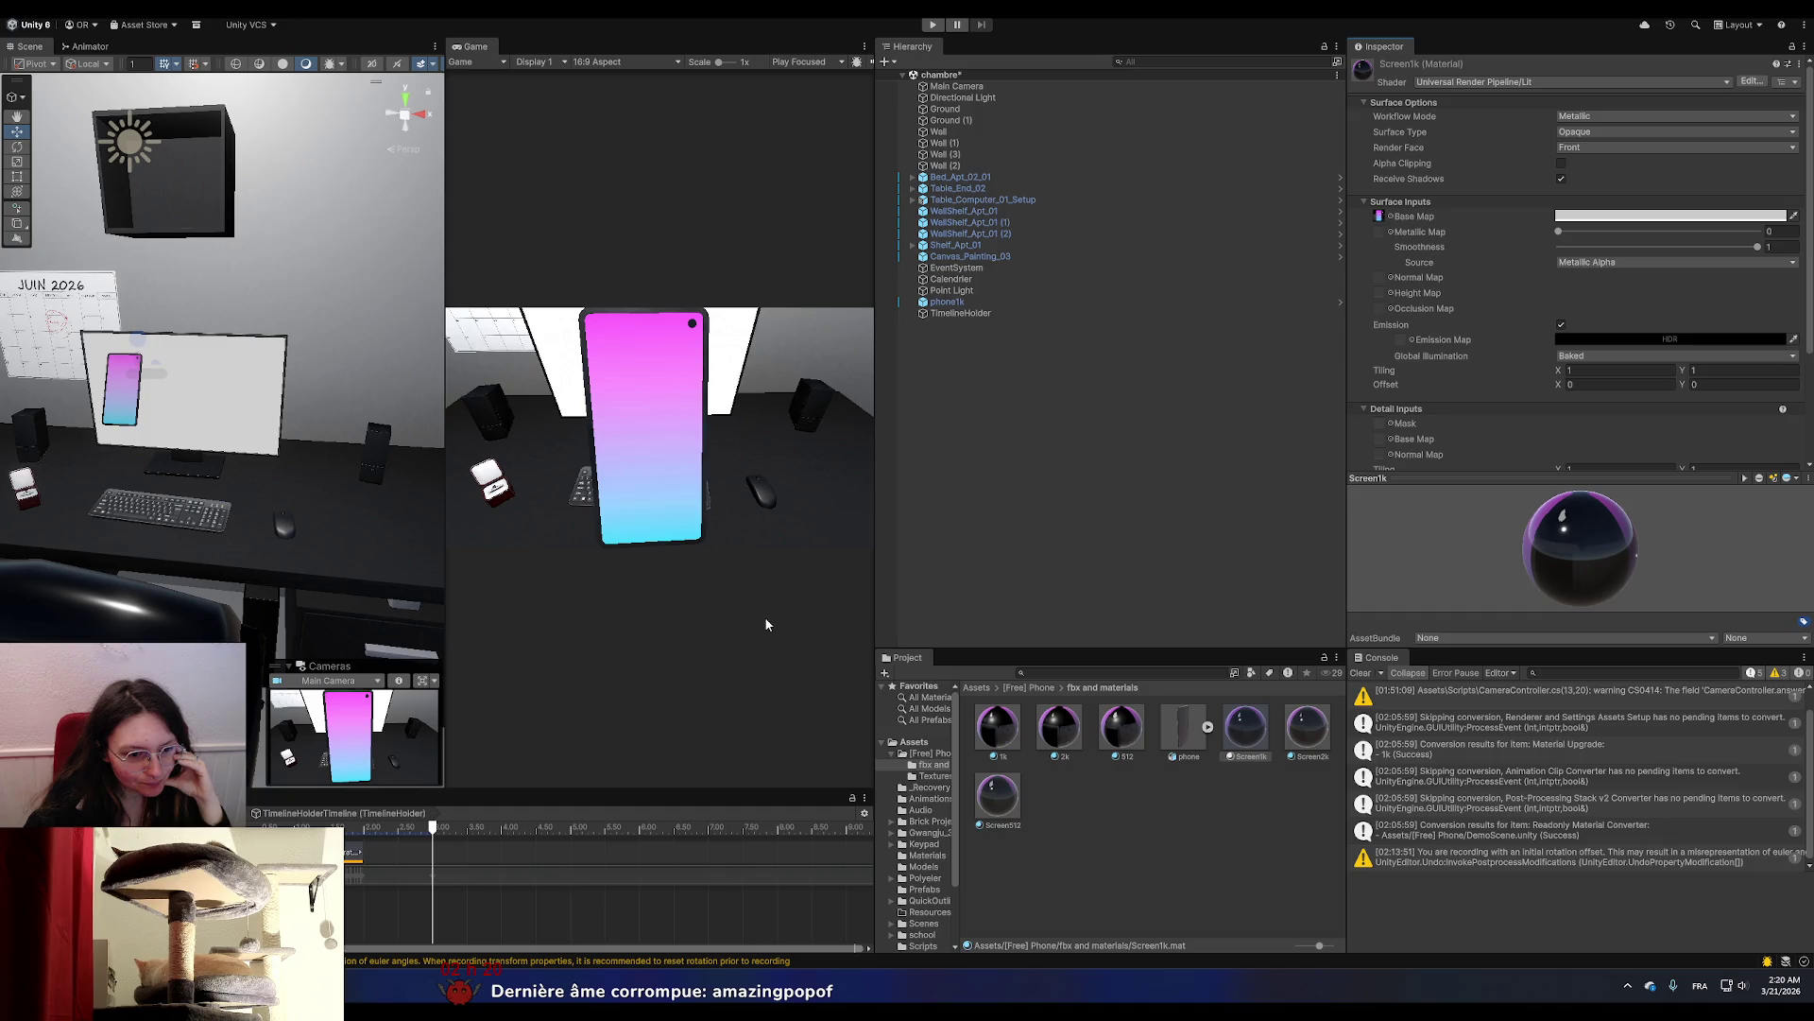
Rewind the phone animation to about 2 s and switch to the Pixabay vibrate-phone results.
mouse_move(422, 834)
left_mouse_down()
mouse_move(360, 850)
mouse_move(490, 857)
mouse_move(435, 884)
left_mouse_up()
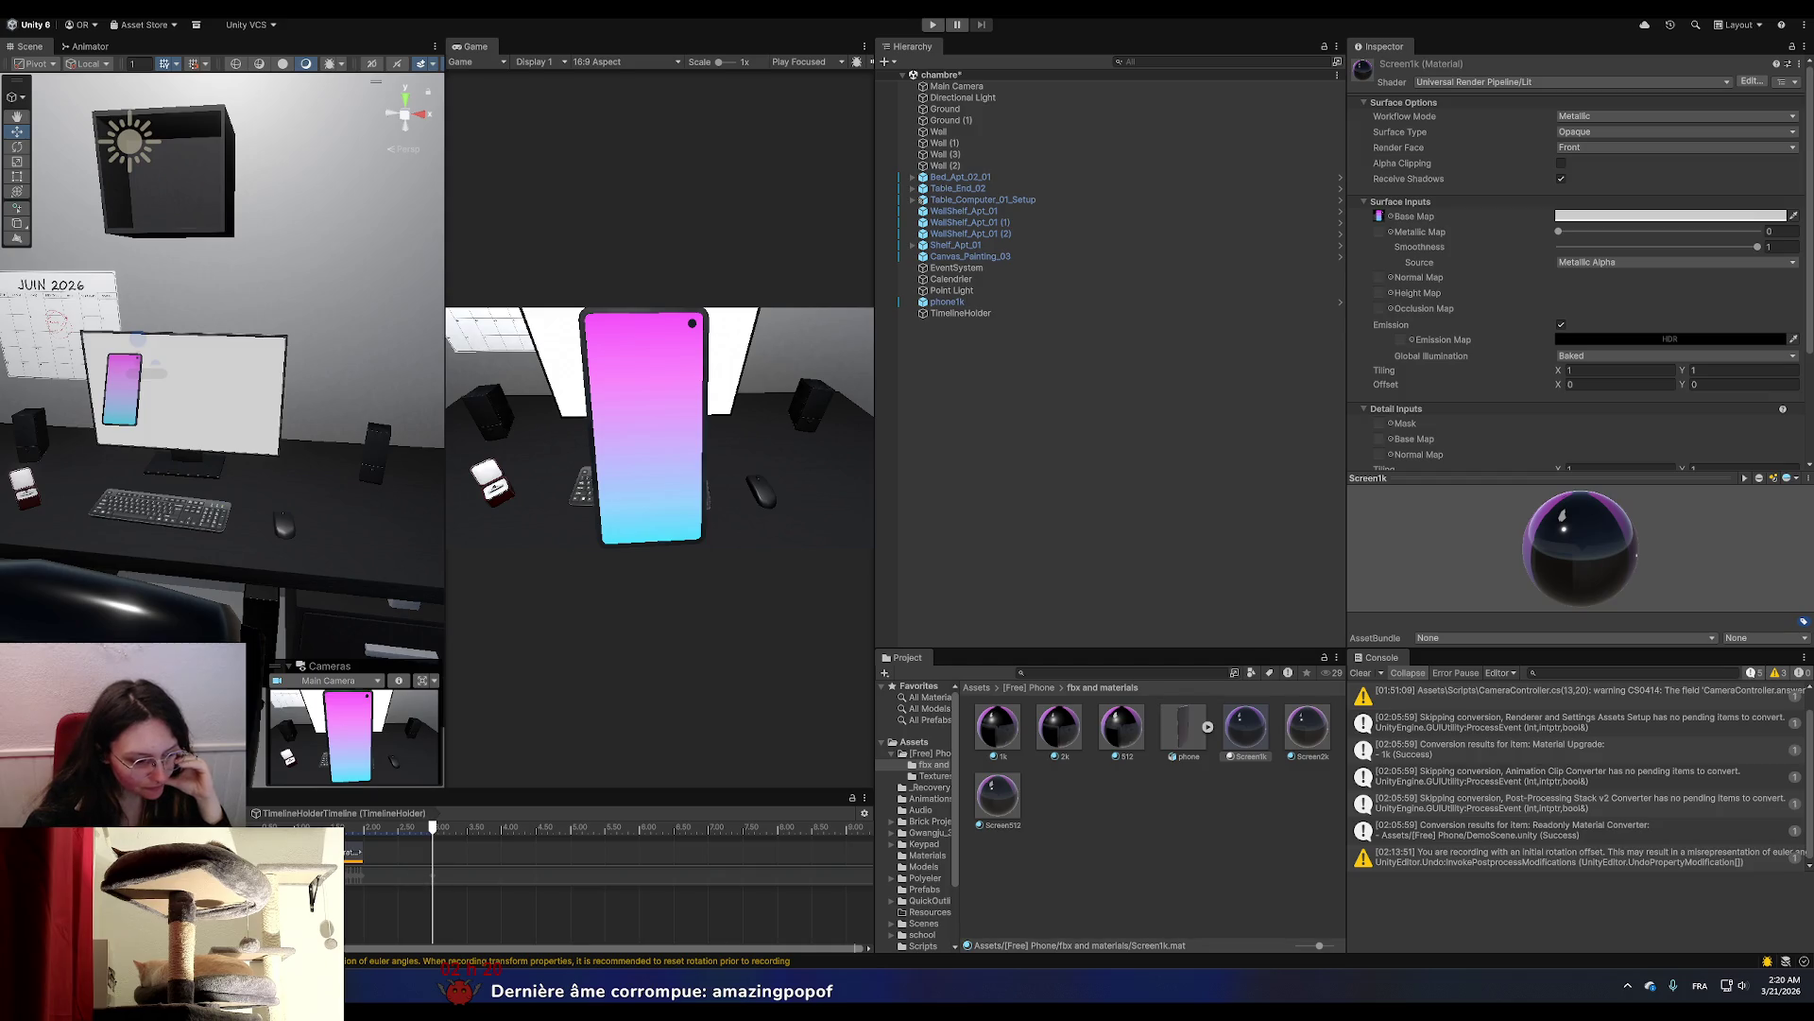
key("alt+Tab")
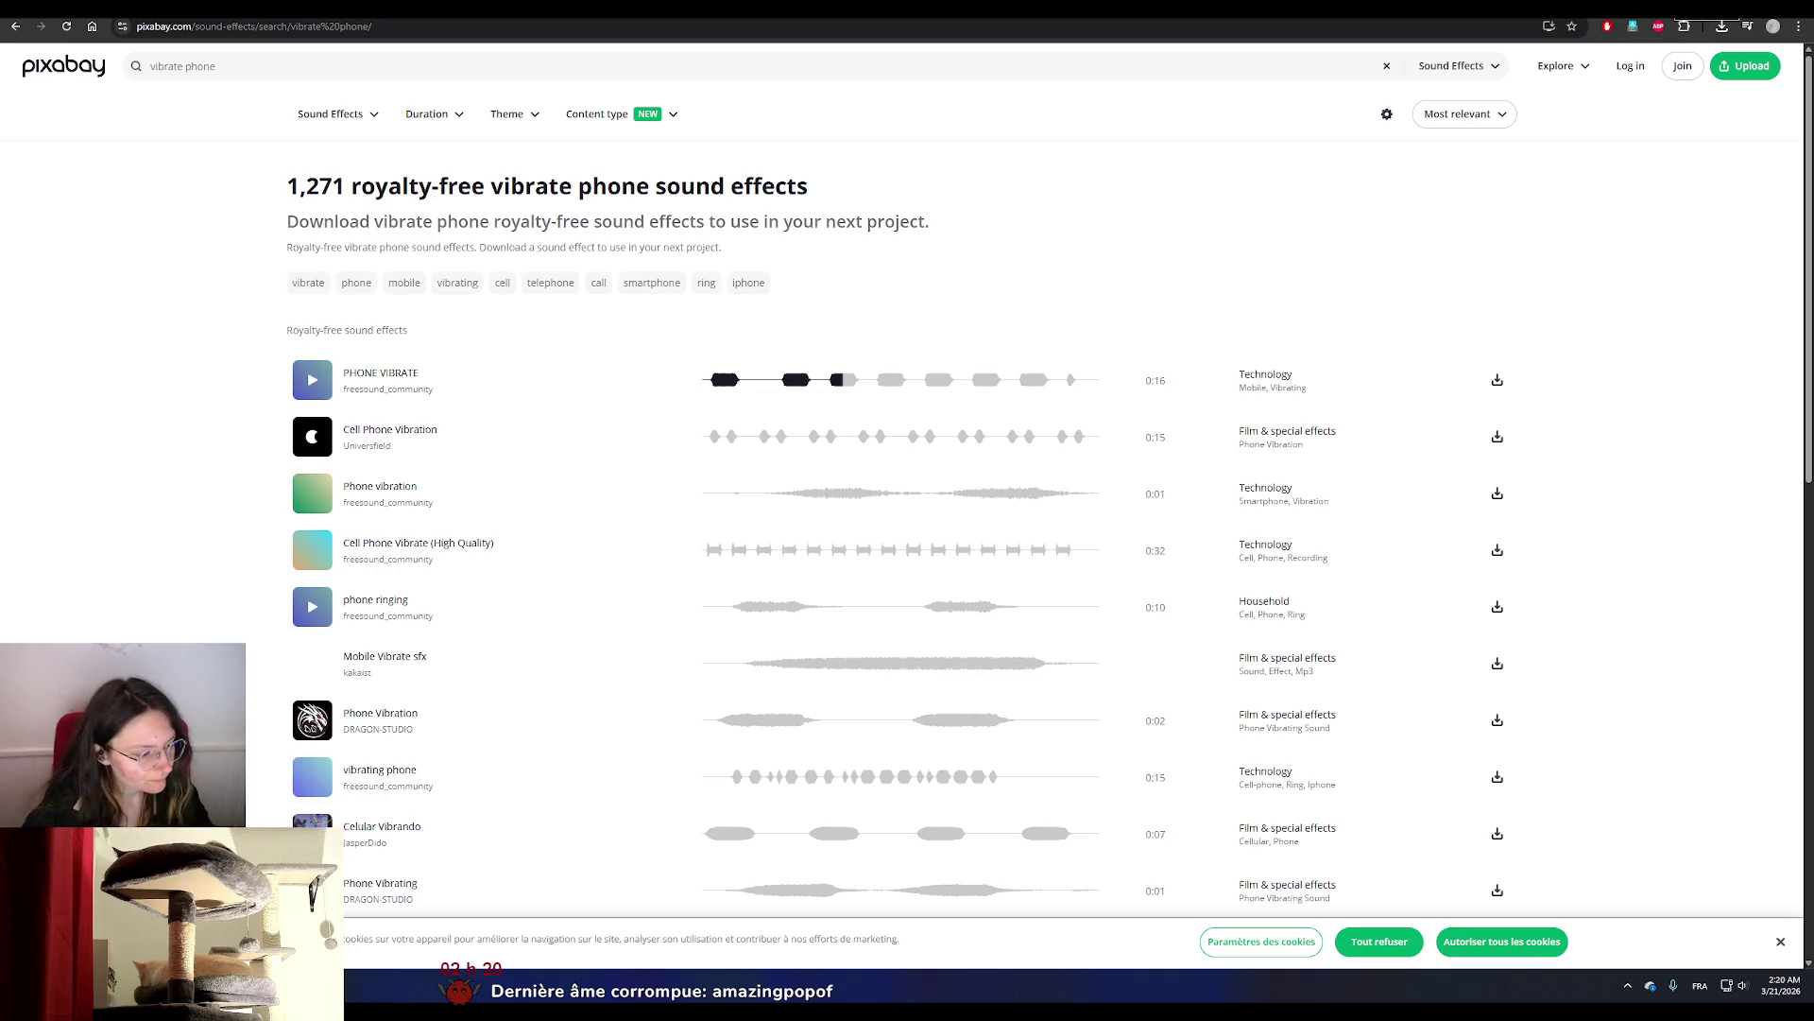
Open twitch.tv in a new tab and go to the Creator Dashboard's Monétisation > Pubs page.
key("ctrl+t")
type("twitch.tv")
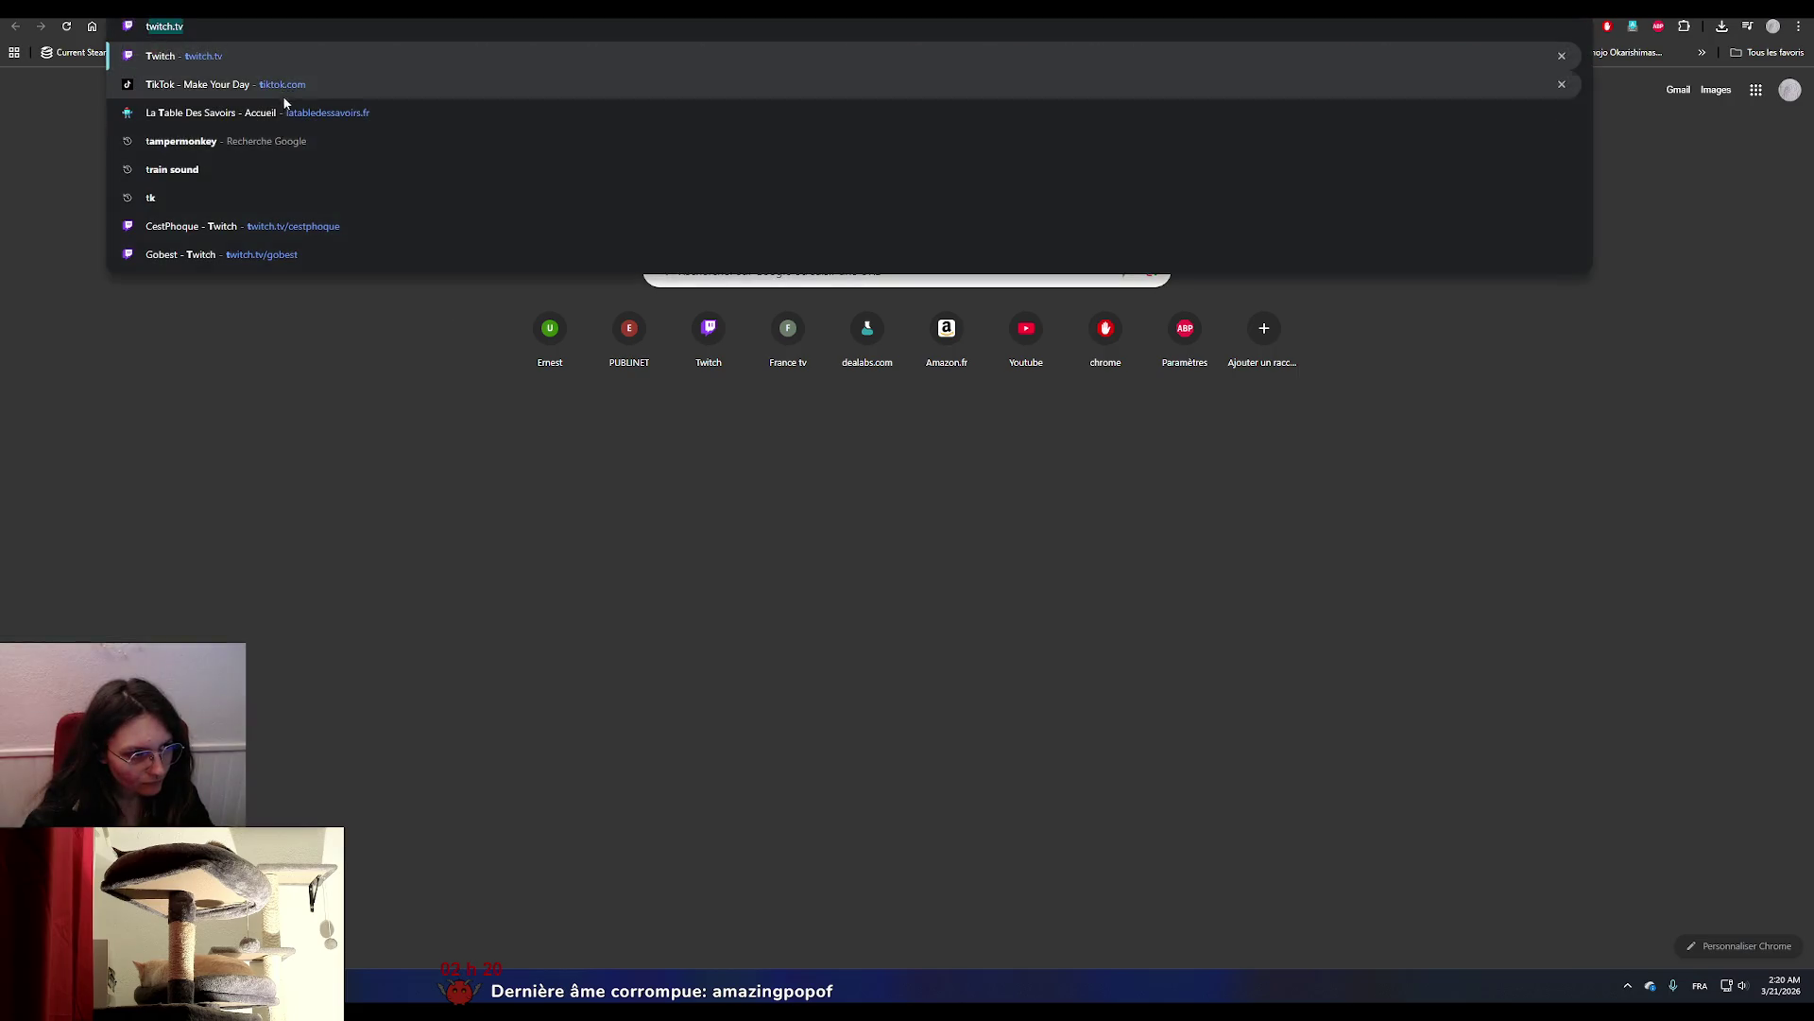
left_click(304, 60)
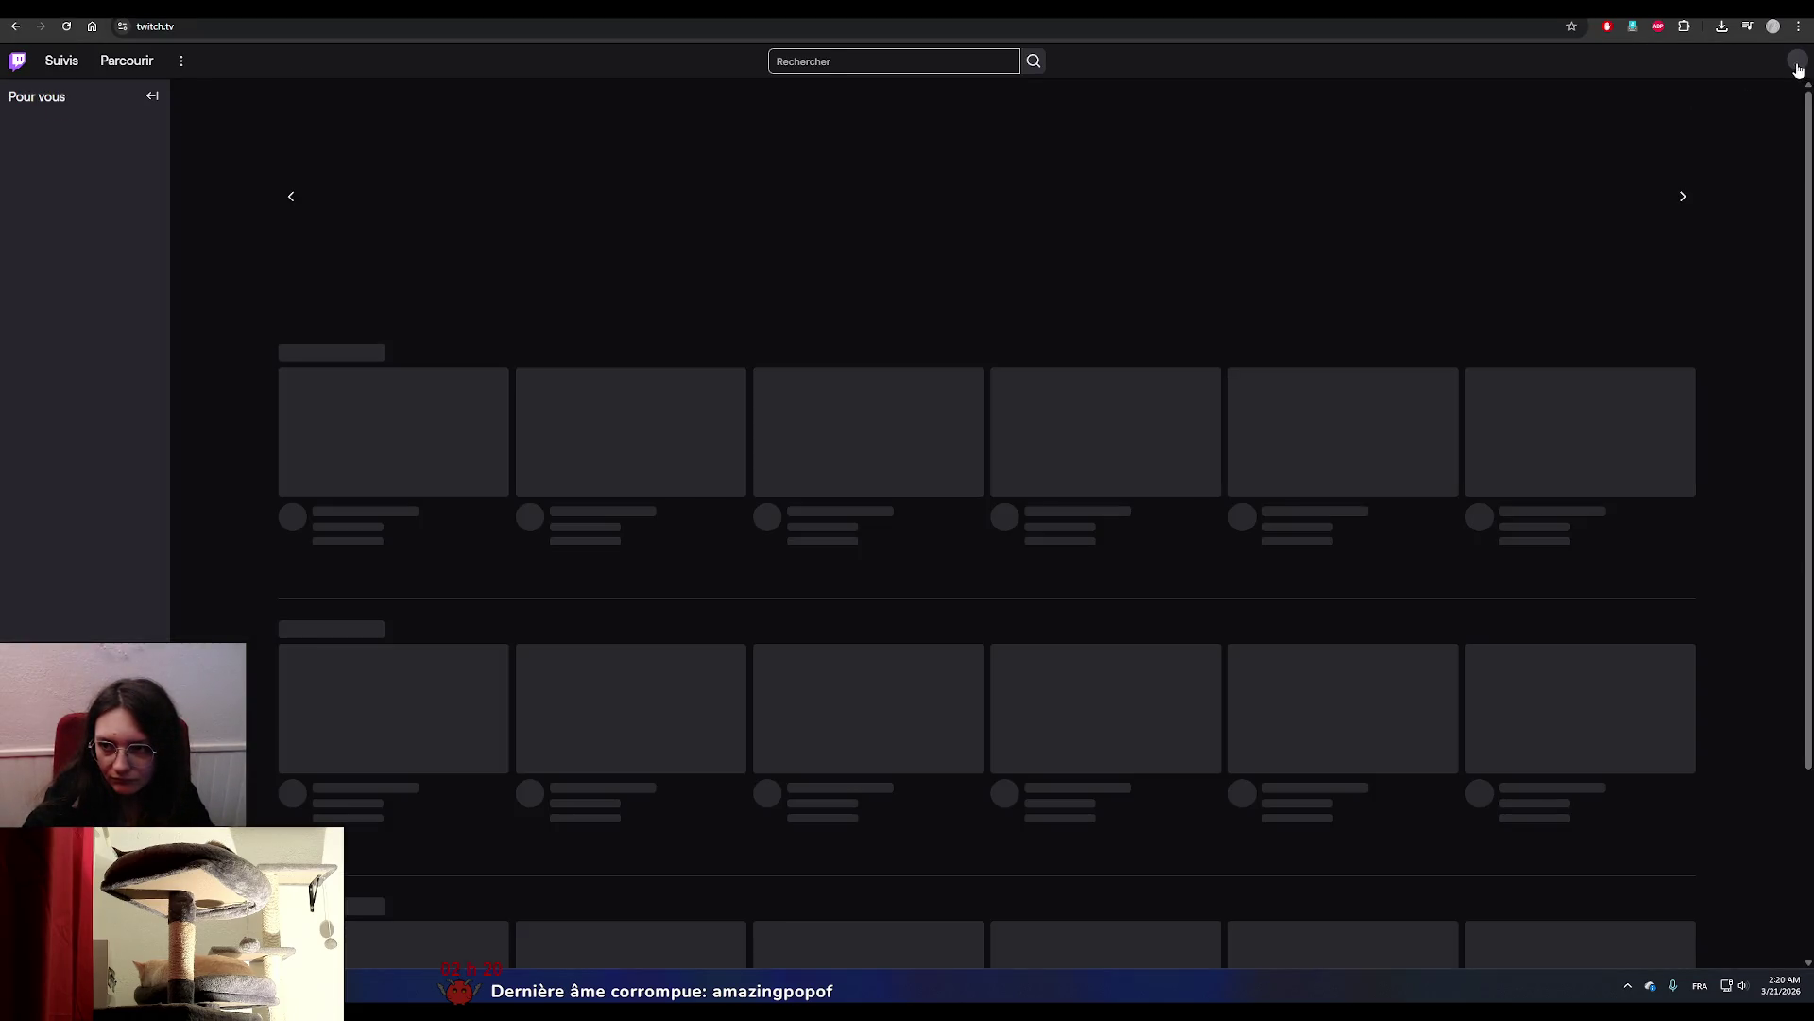
left_click(1796, 61)
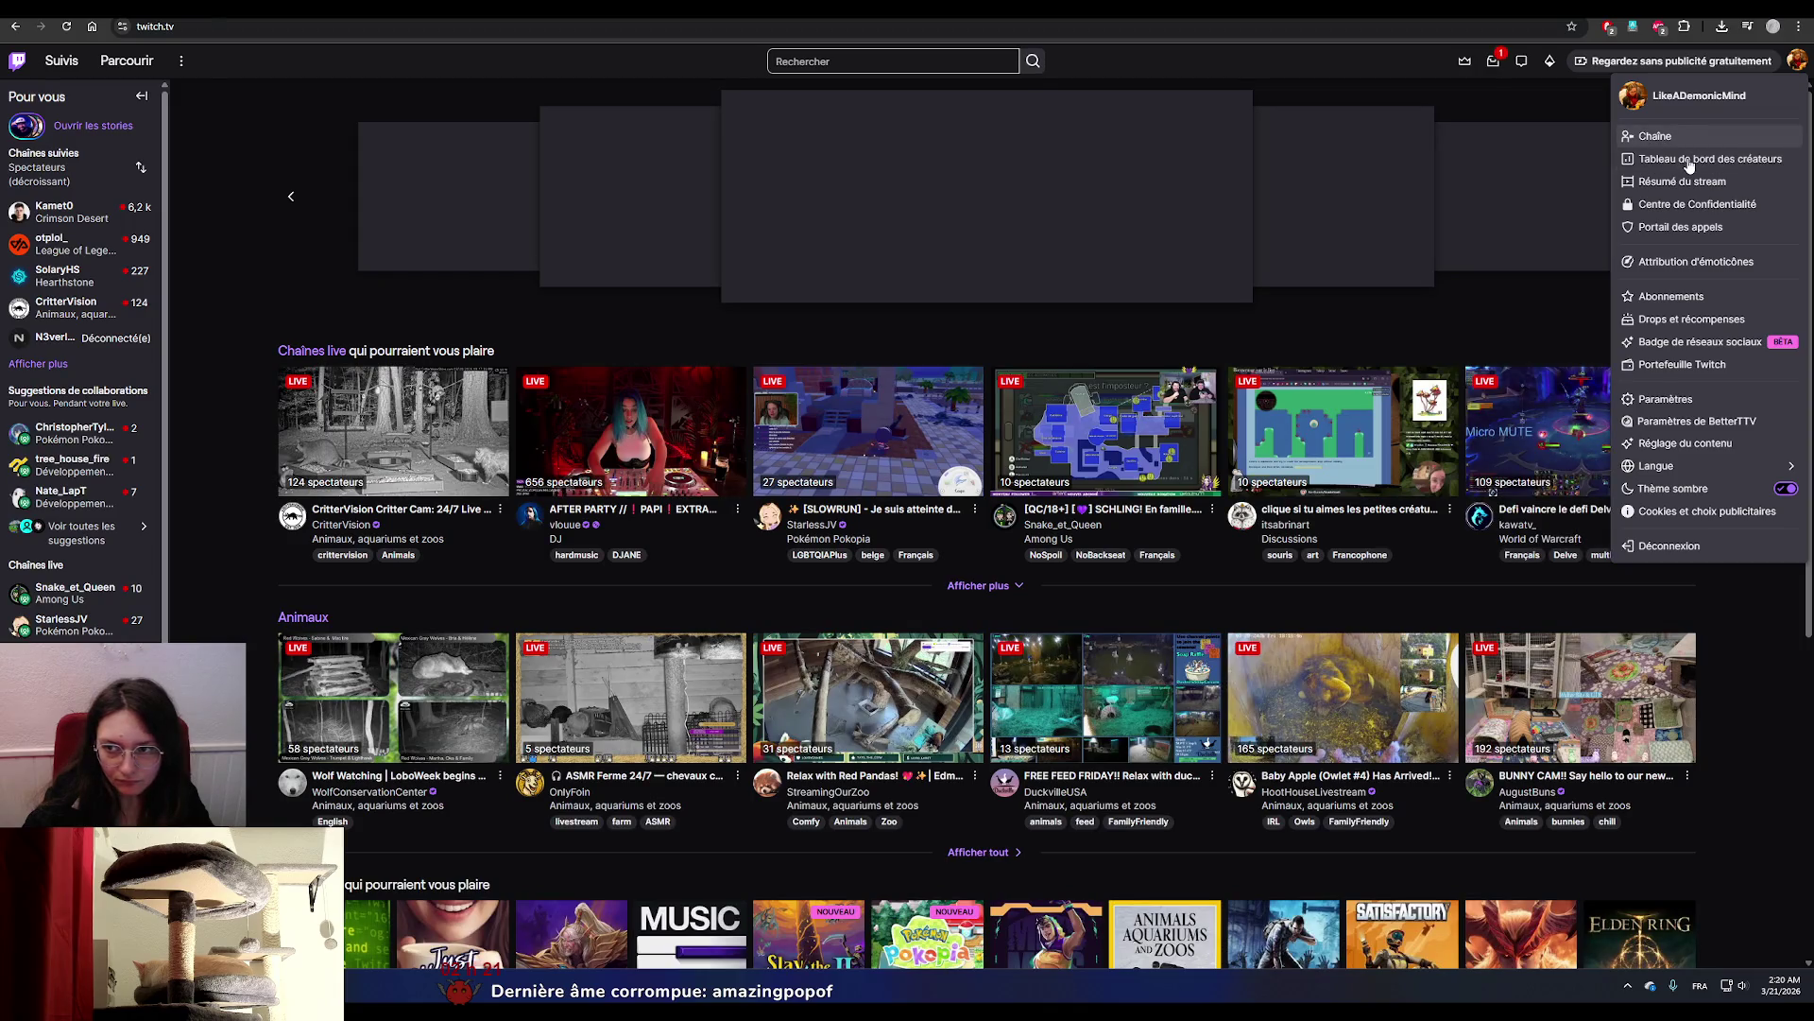
left_click(1689, 162)
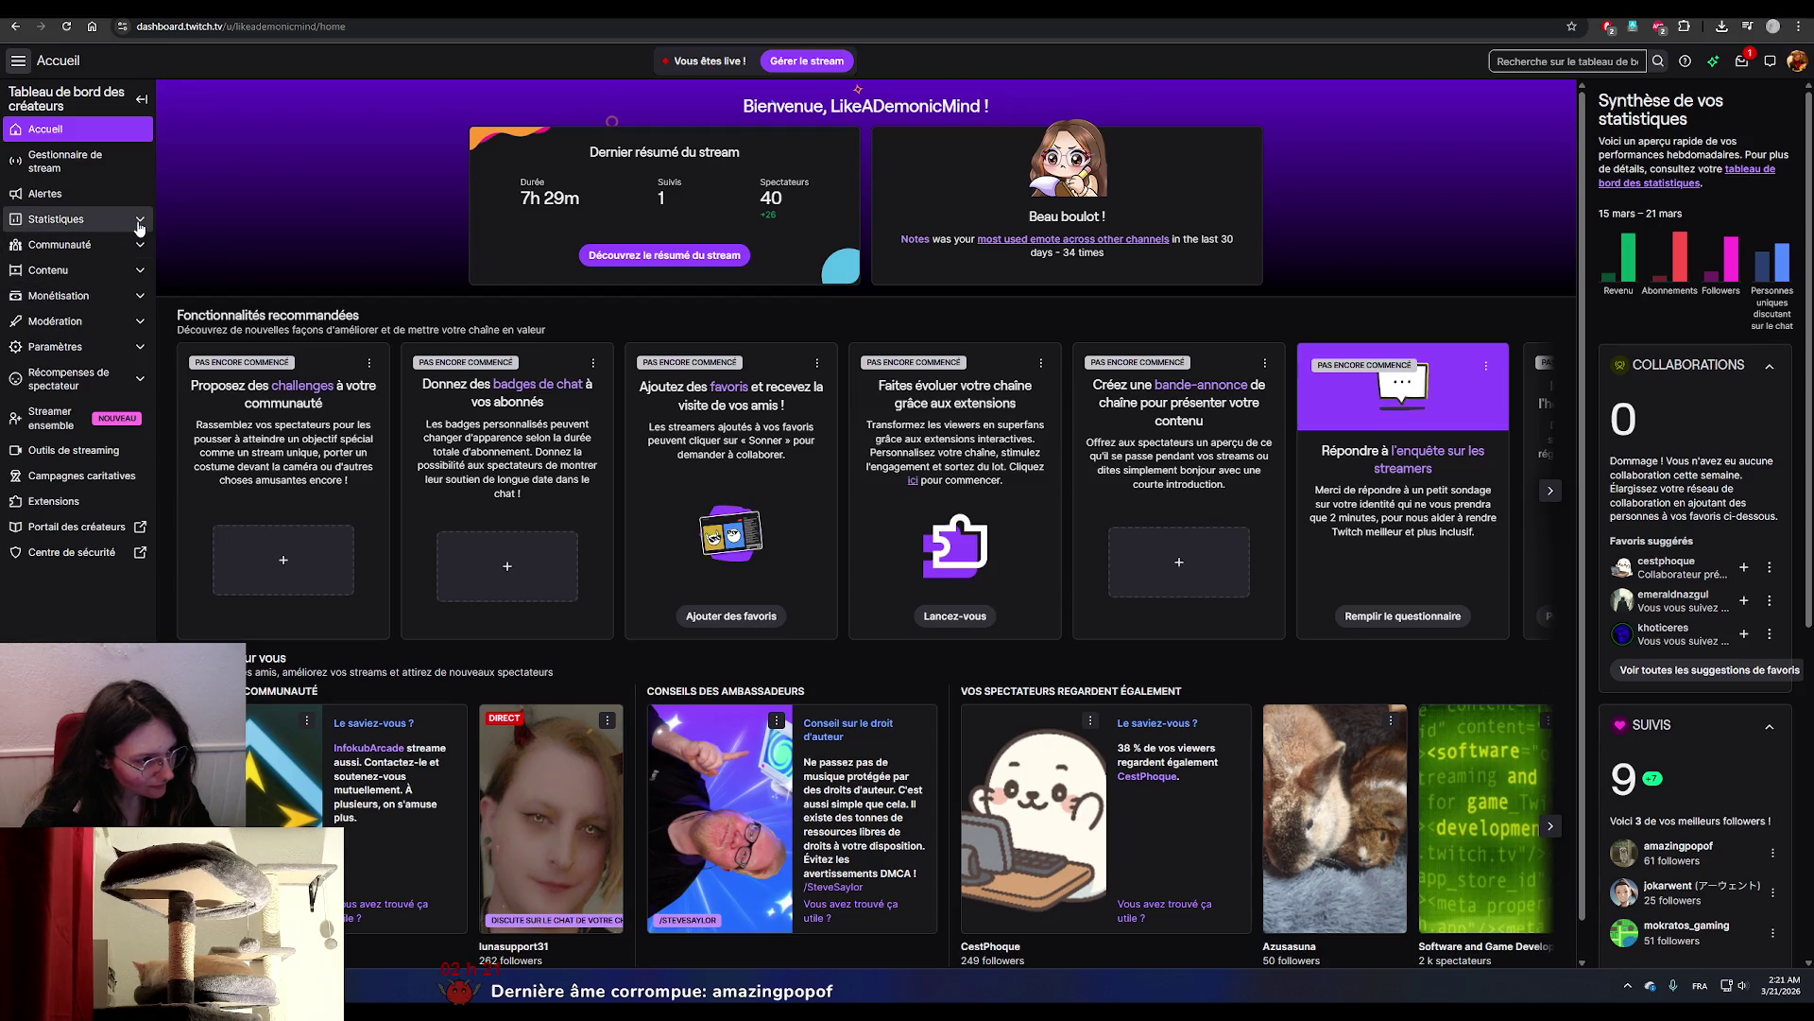
left_click(90, 296)
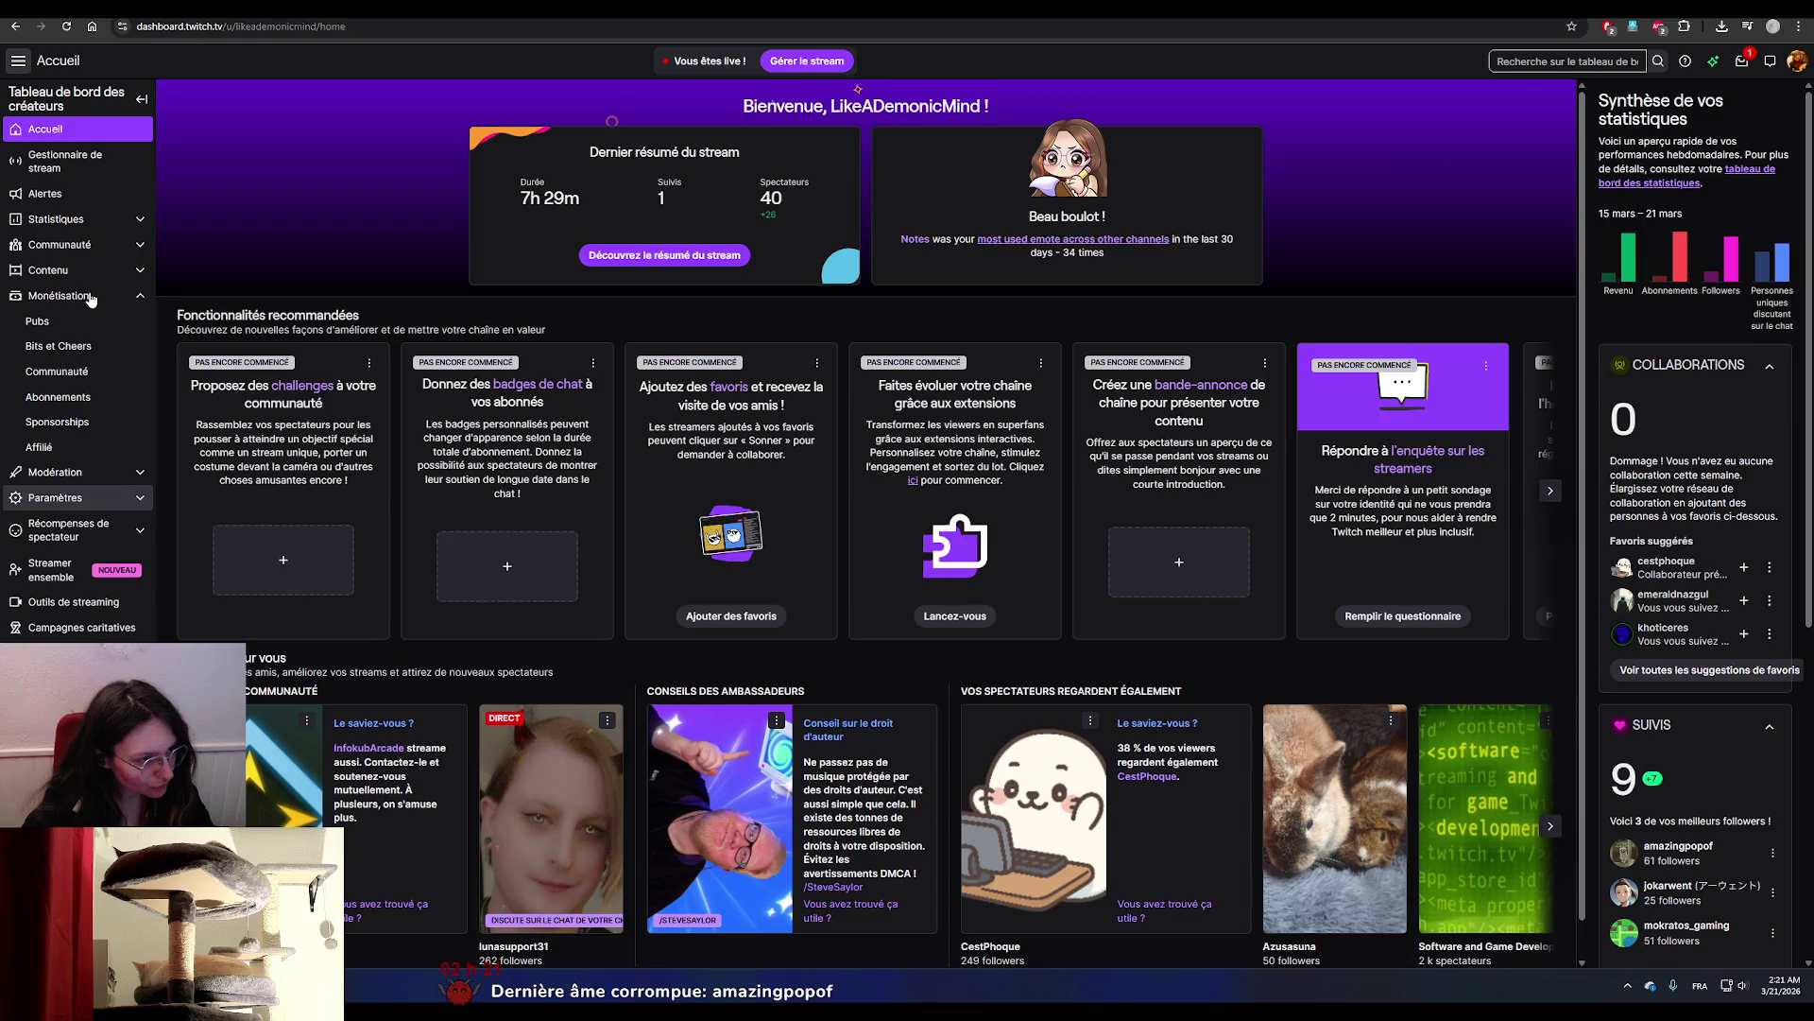
left_click(85, 326)
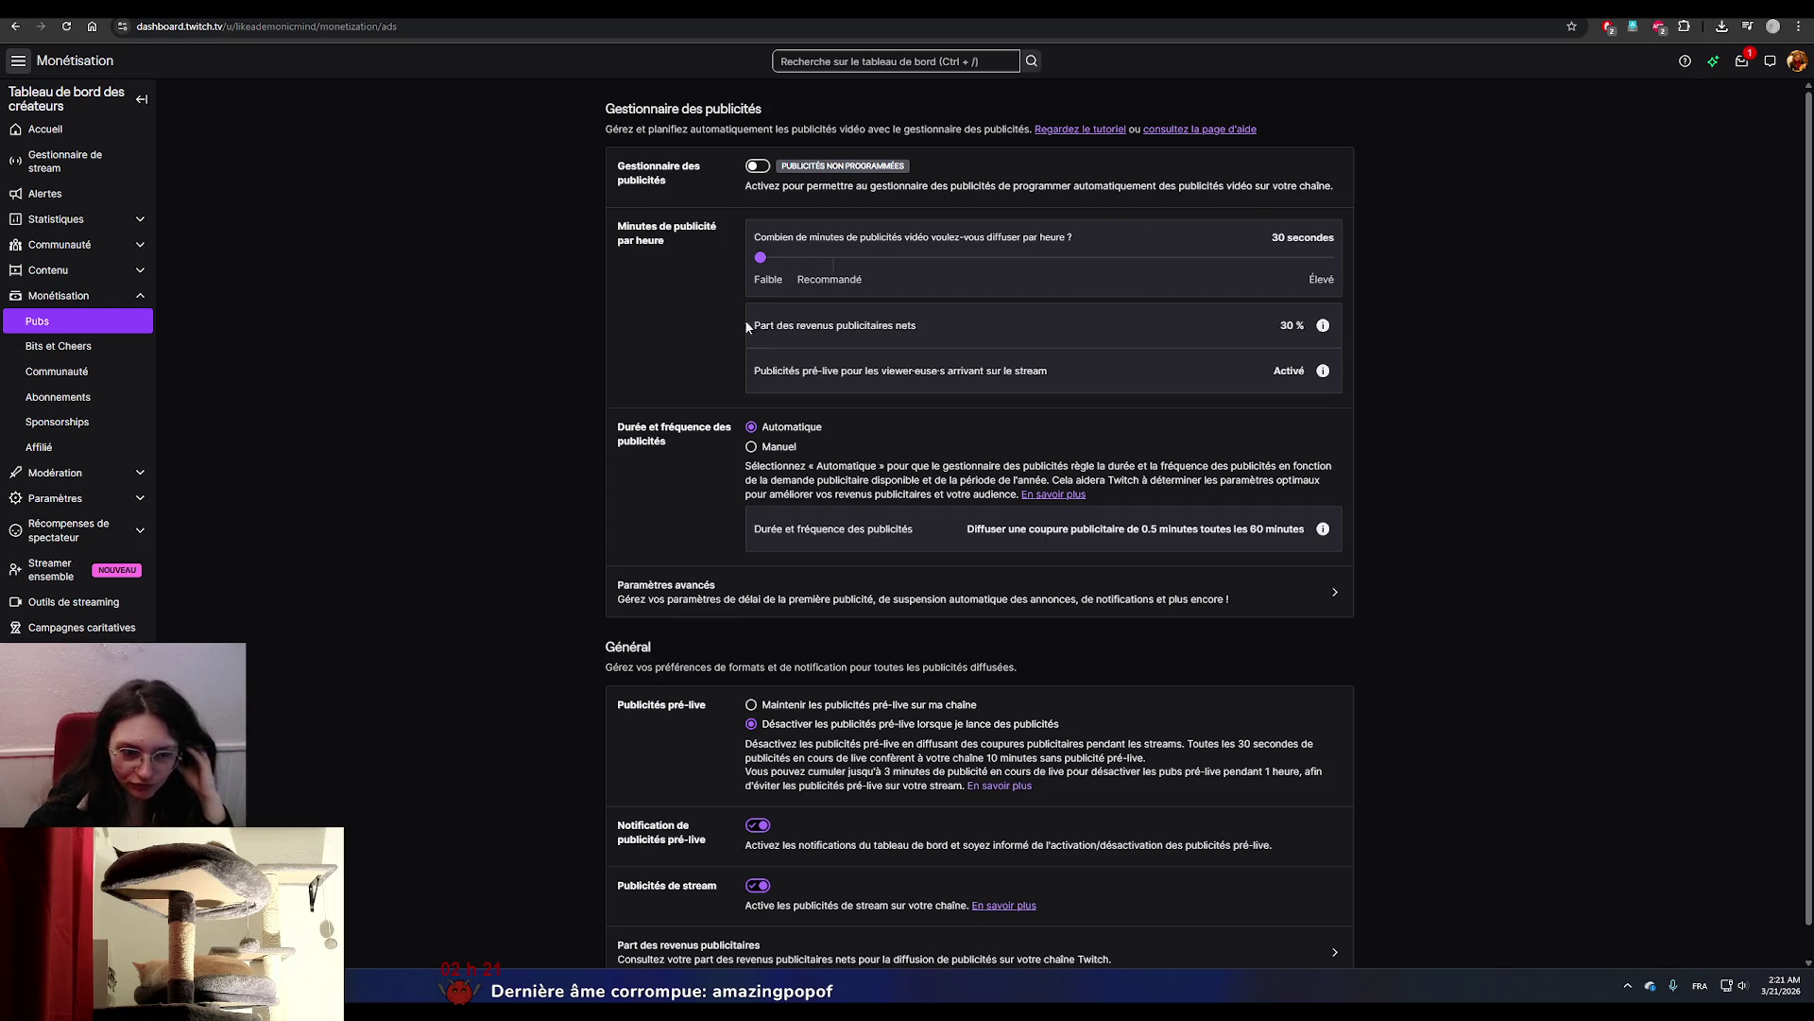
Read the pré-live ads section and its 'En savoir plus' help article, then go to the GitHub tab.
scroll(746, 395, "down", 1)
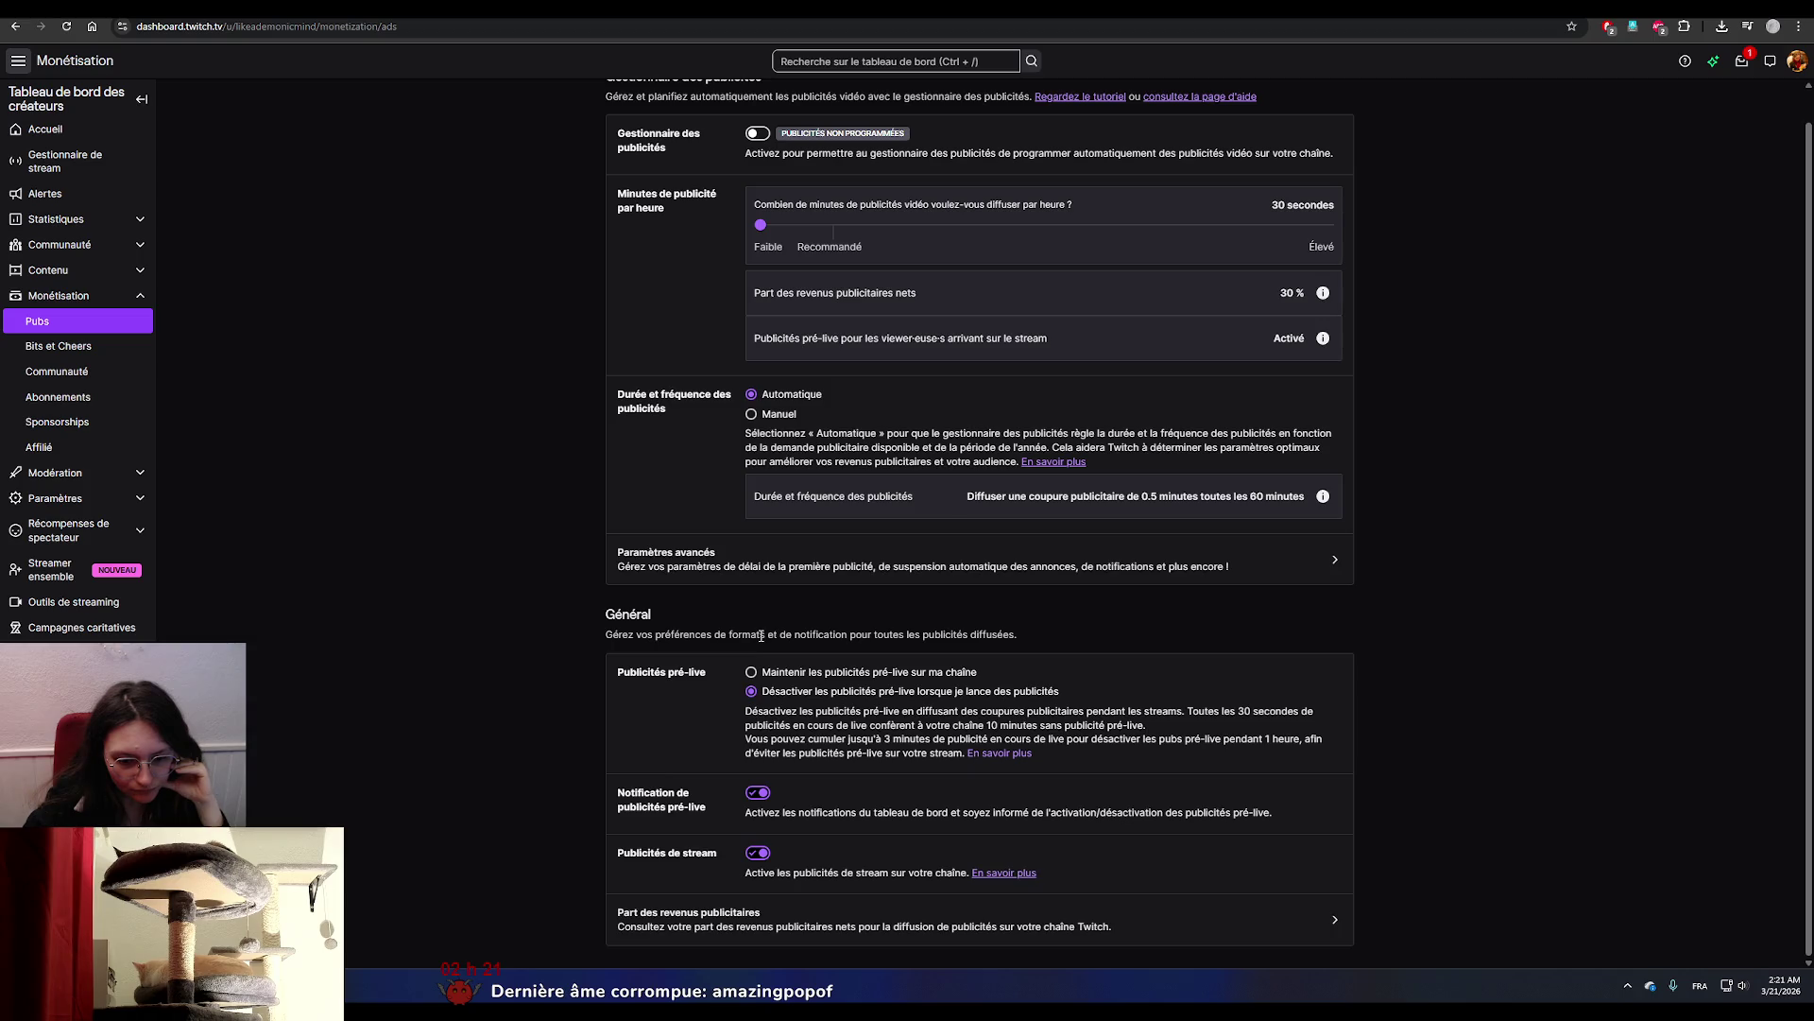
left_click_drag(747, 711, 1170, 734)
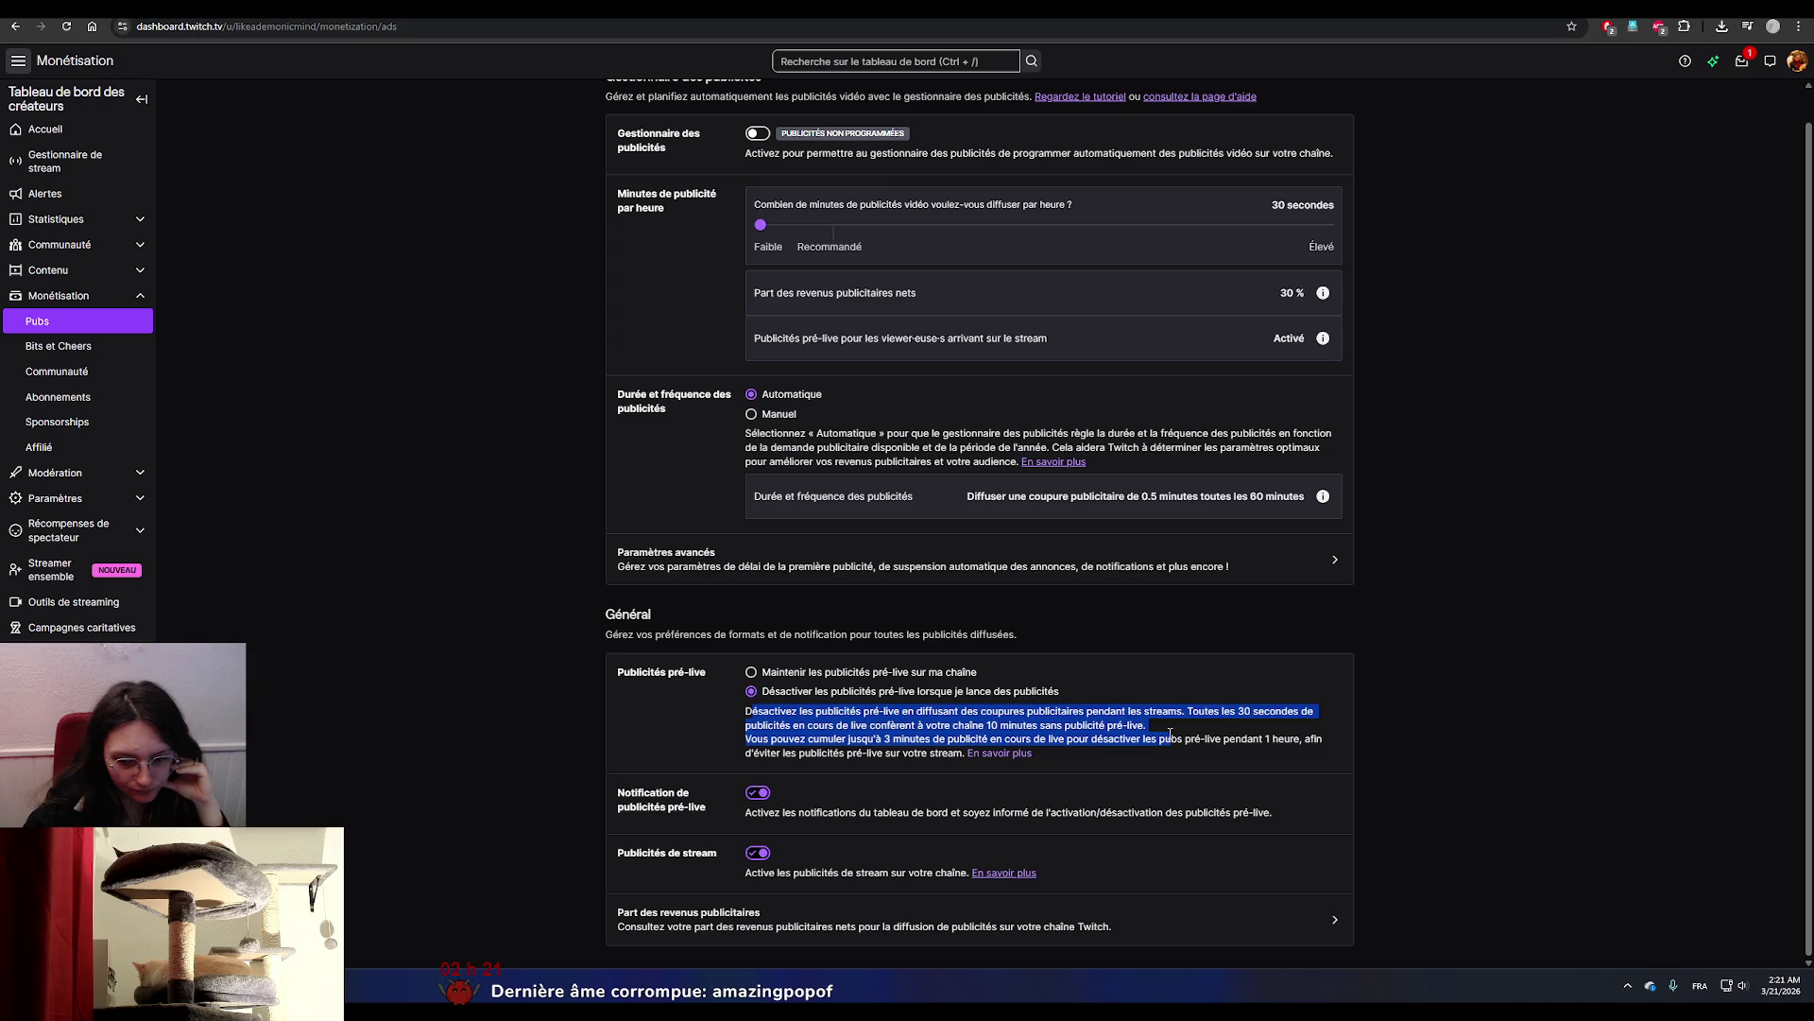
left_click(1170, 735)
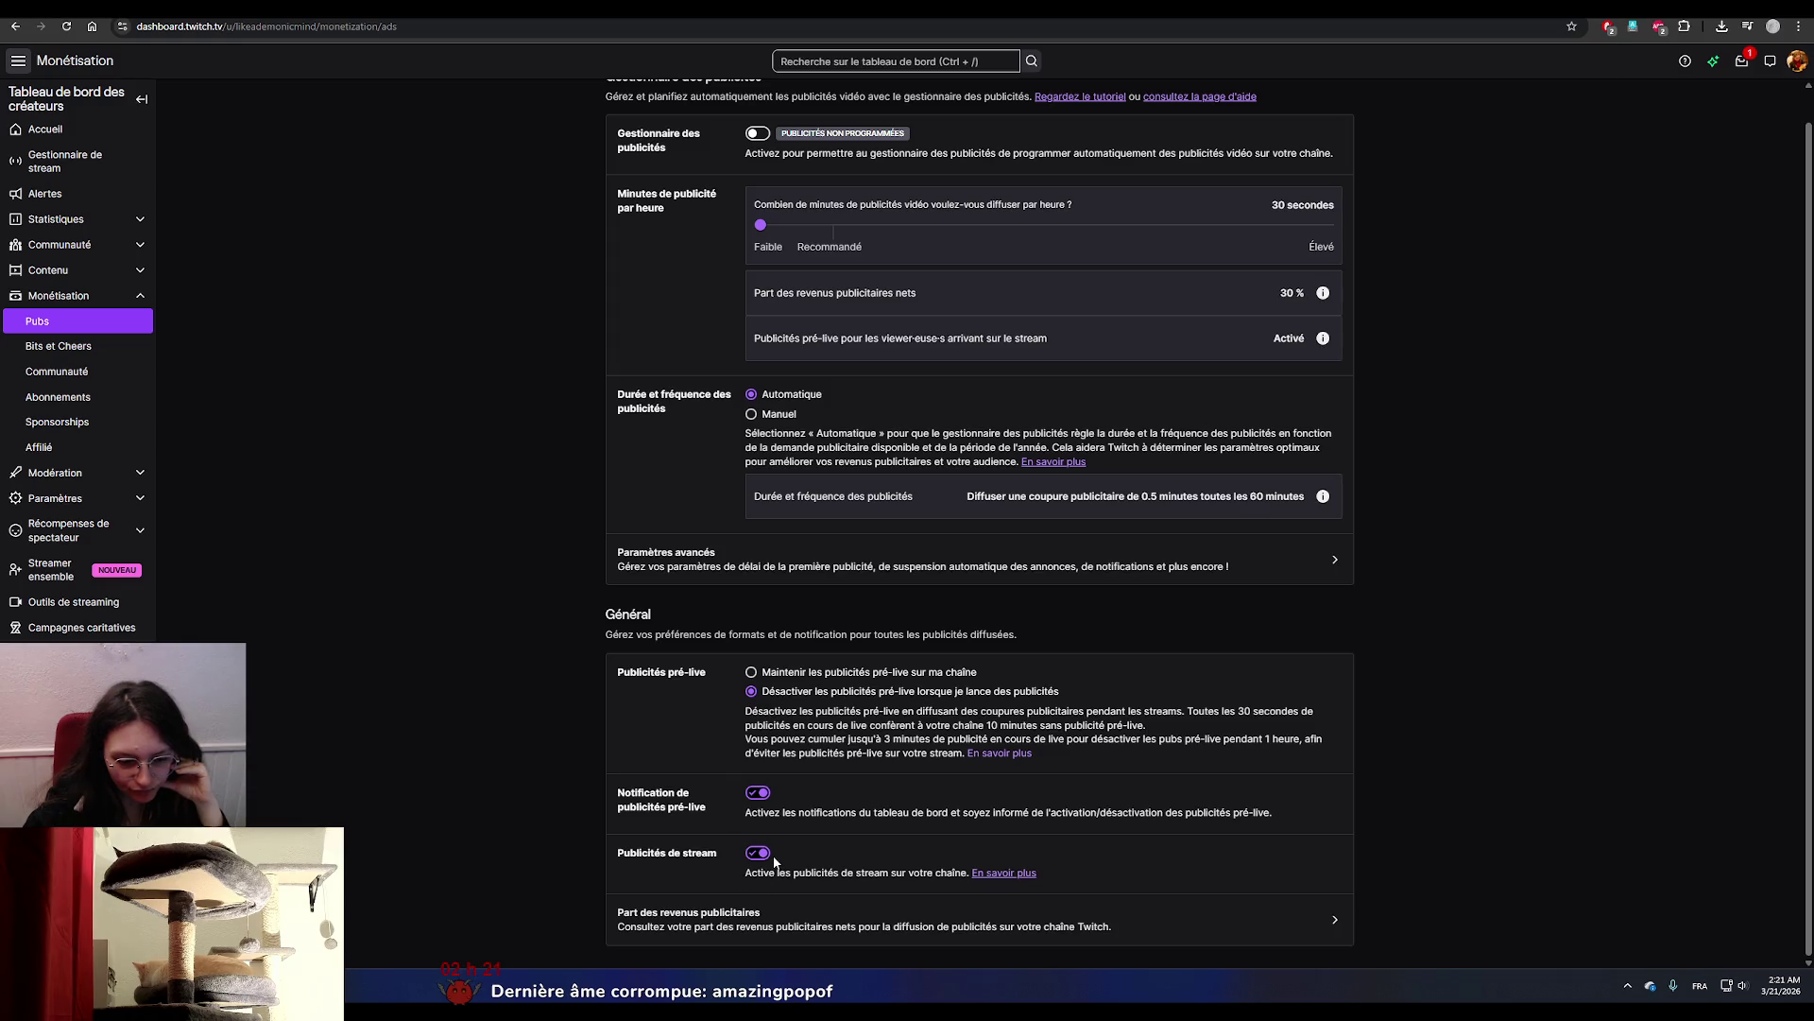
left_click(1000, 873)
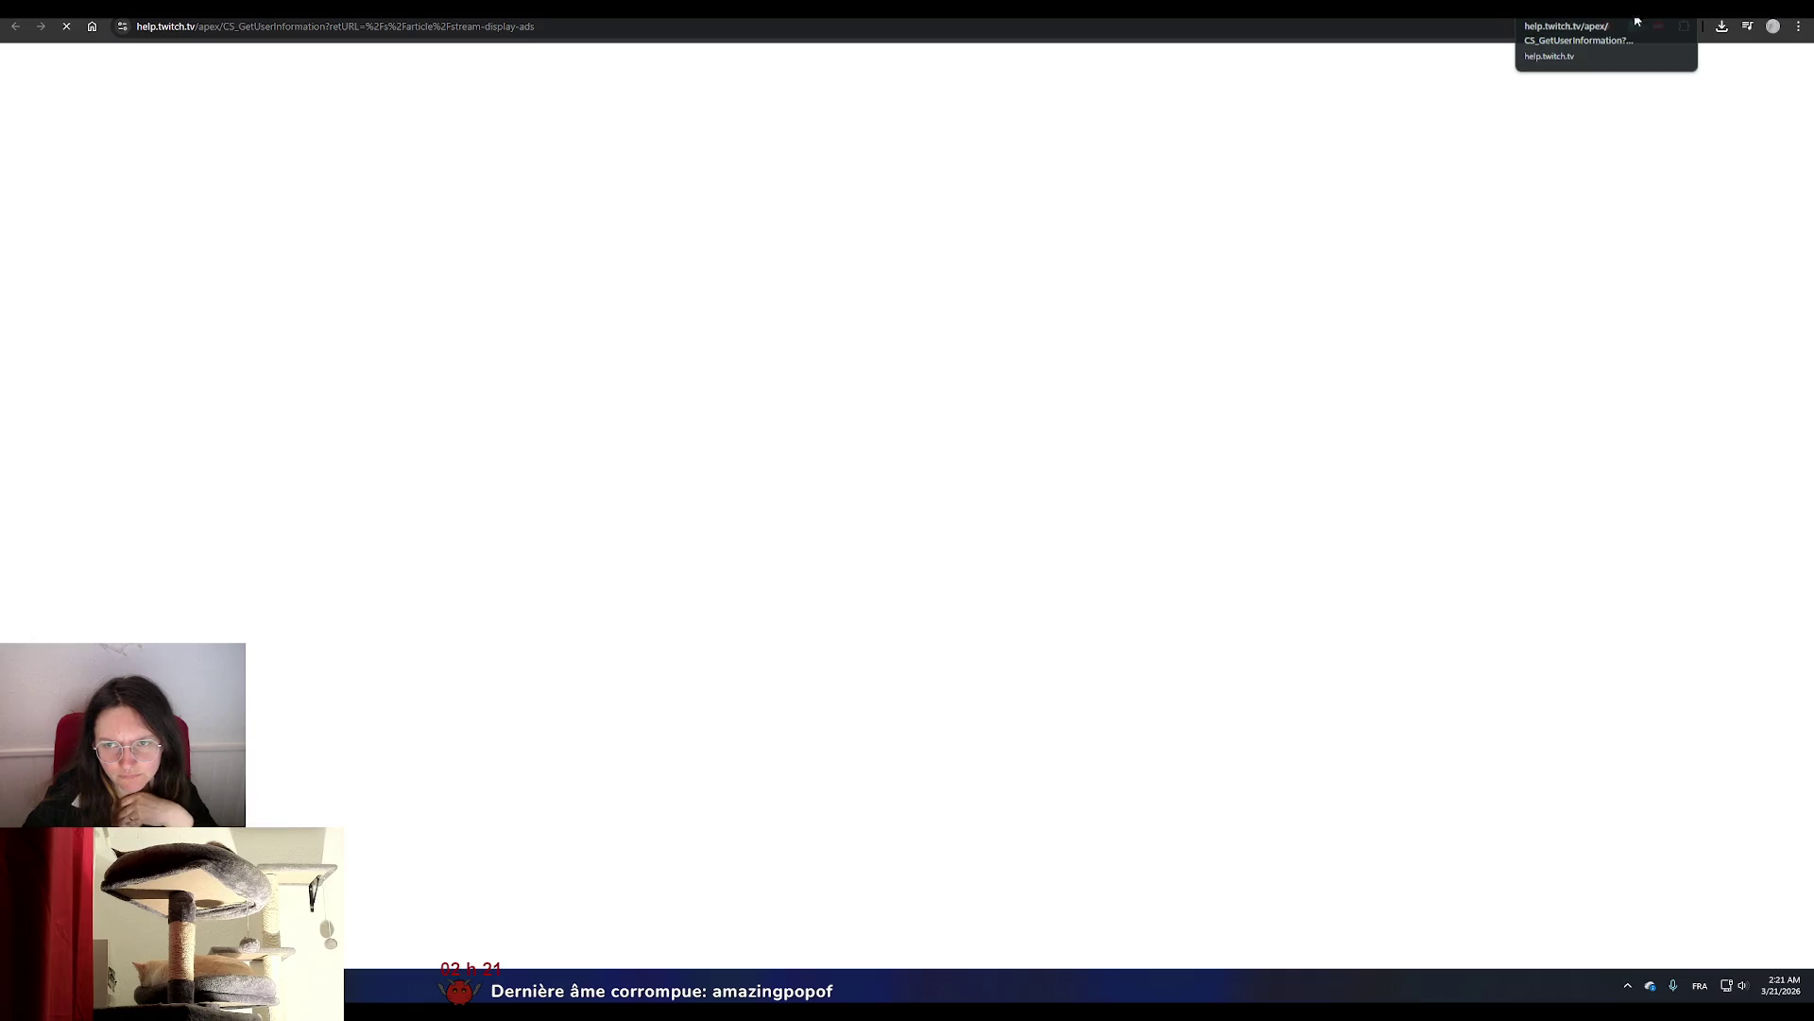
key("ctrl+w")
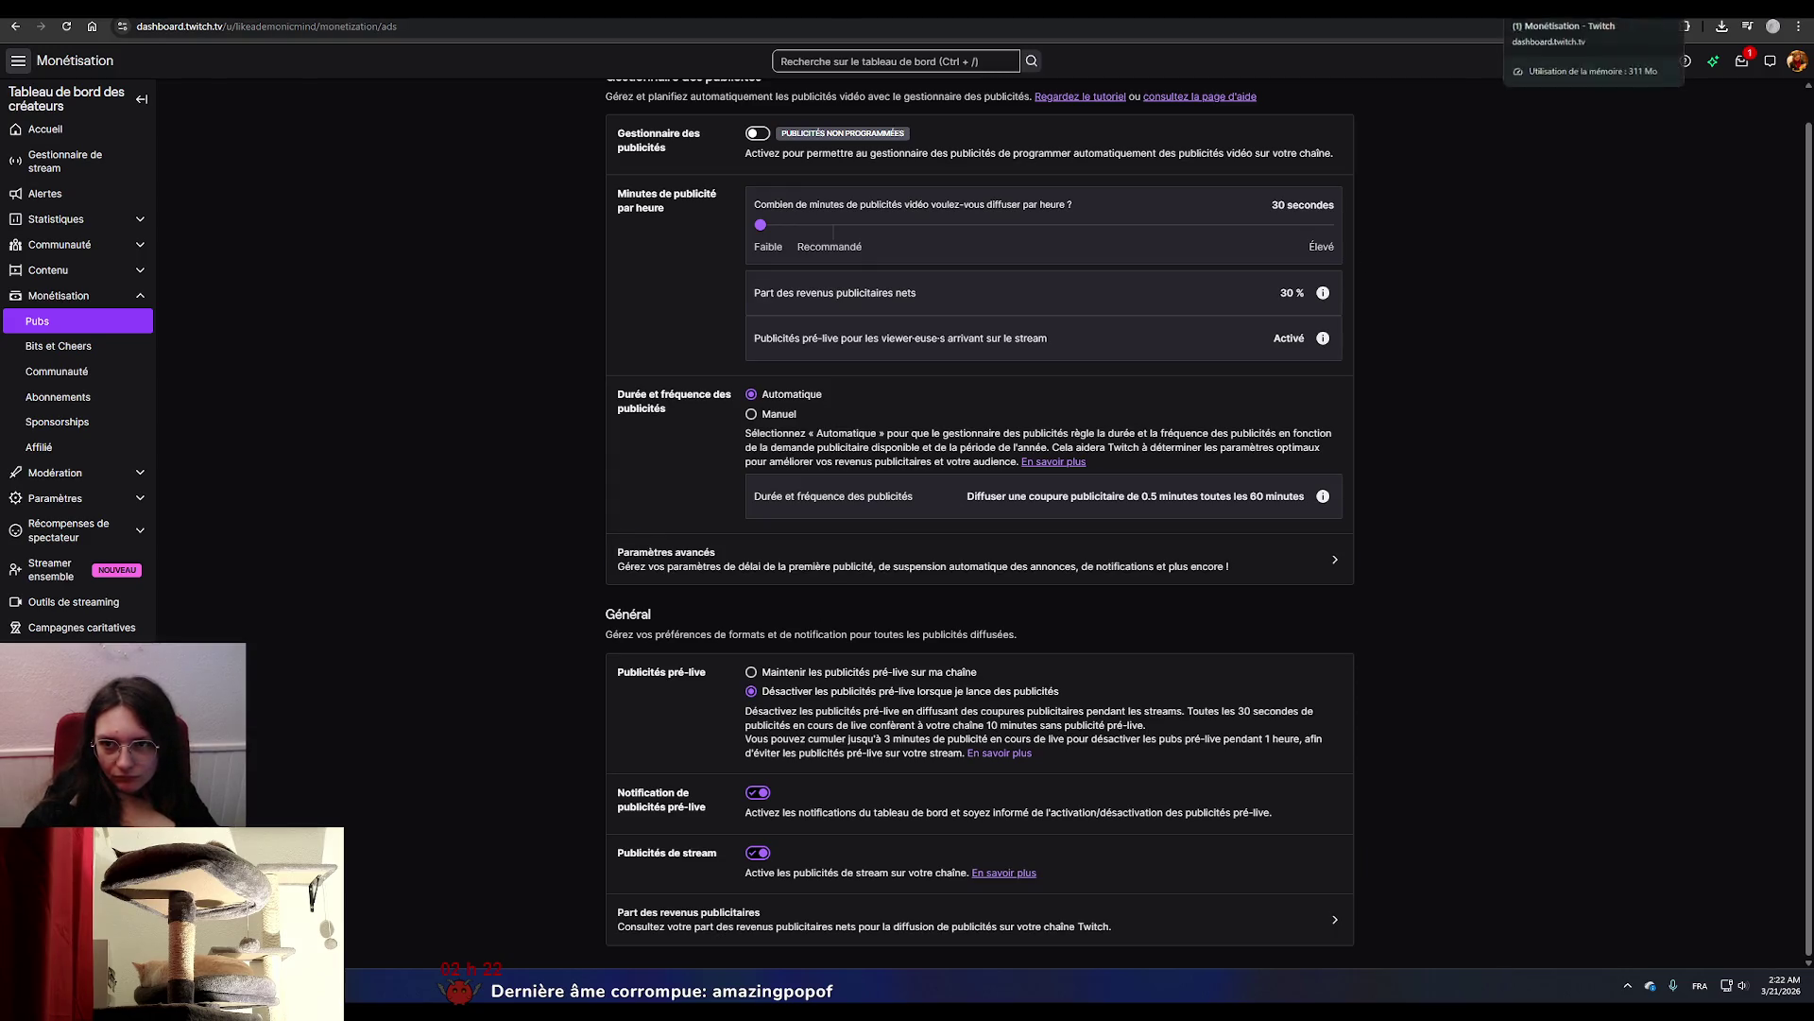
key("ctrl+Tab")
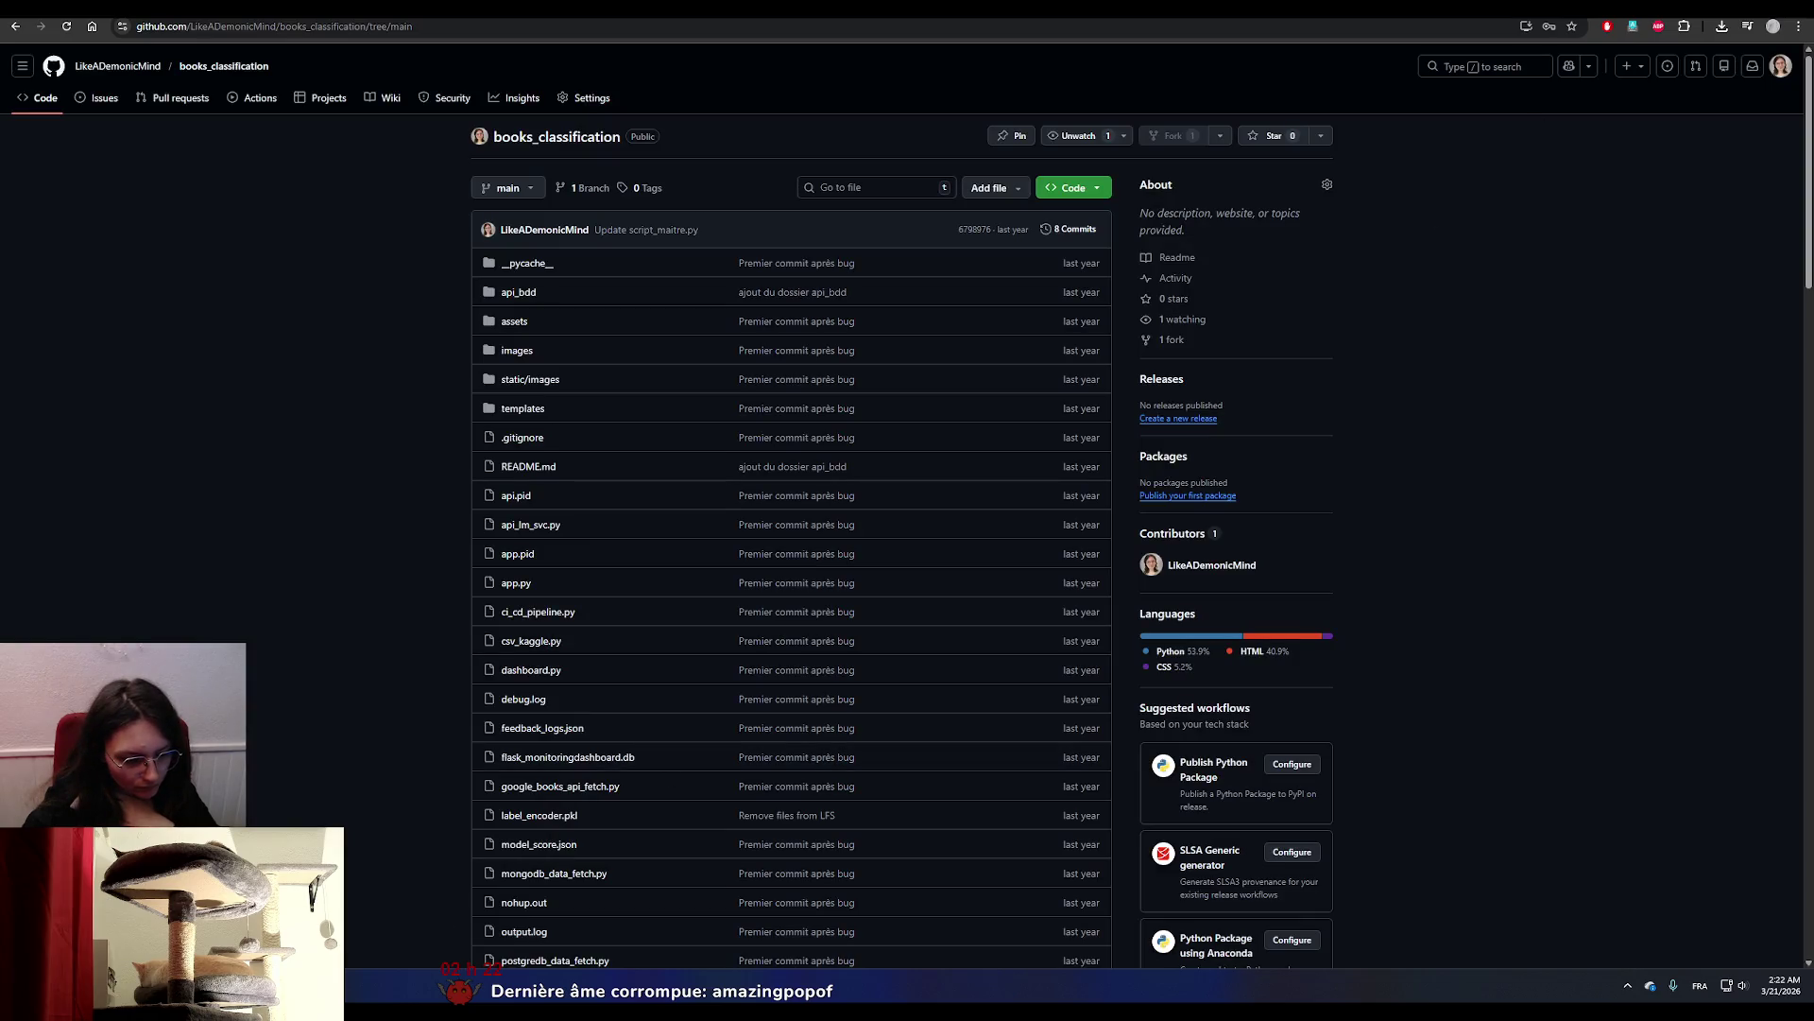
Glance at Controller1.cs in Visual Studio, return to Unity, and open the Start menu.
key("alt+Tab")
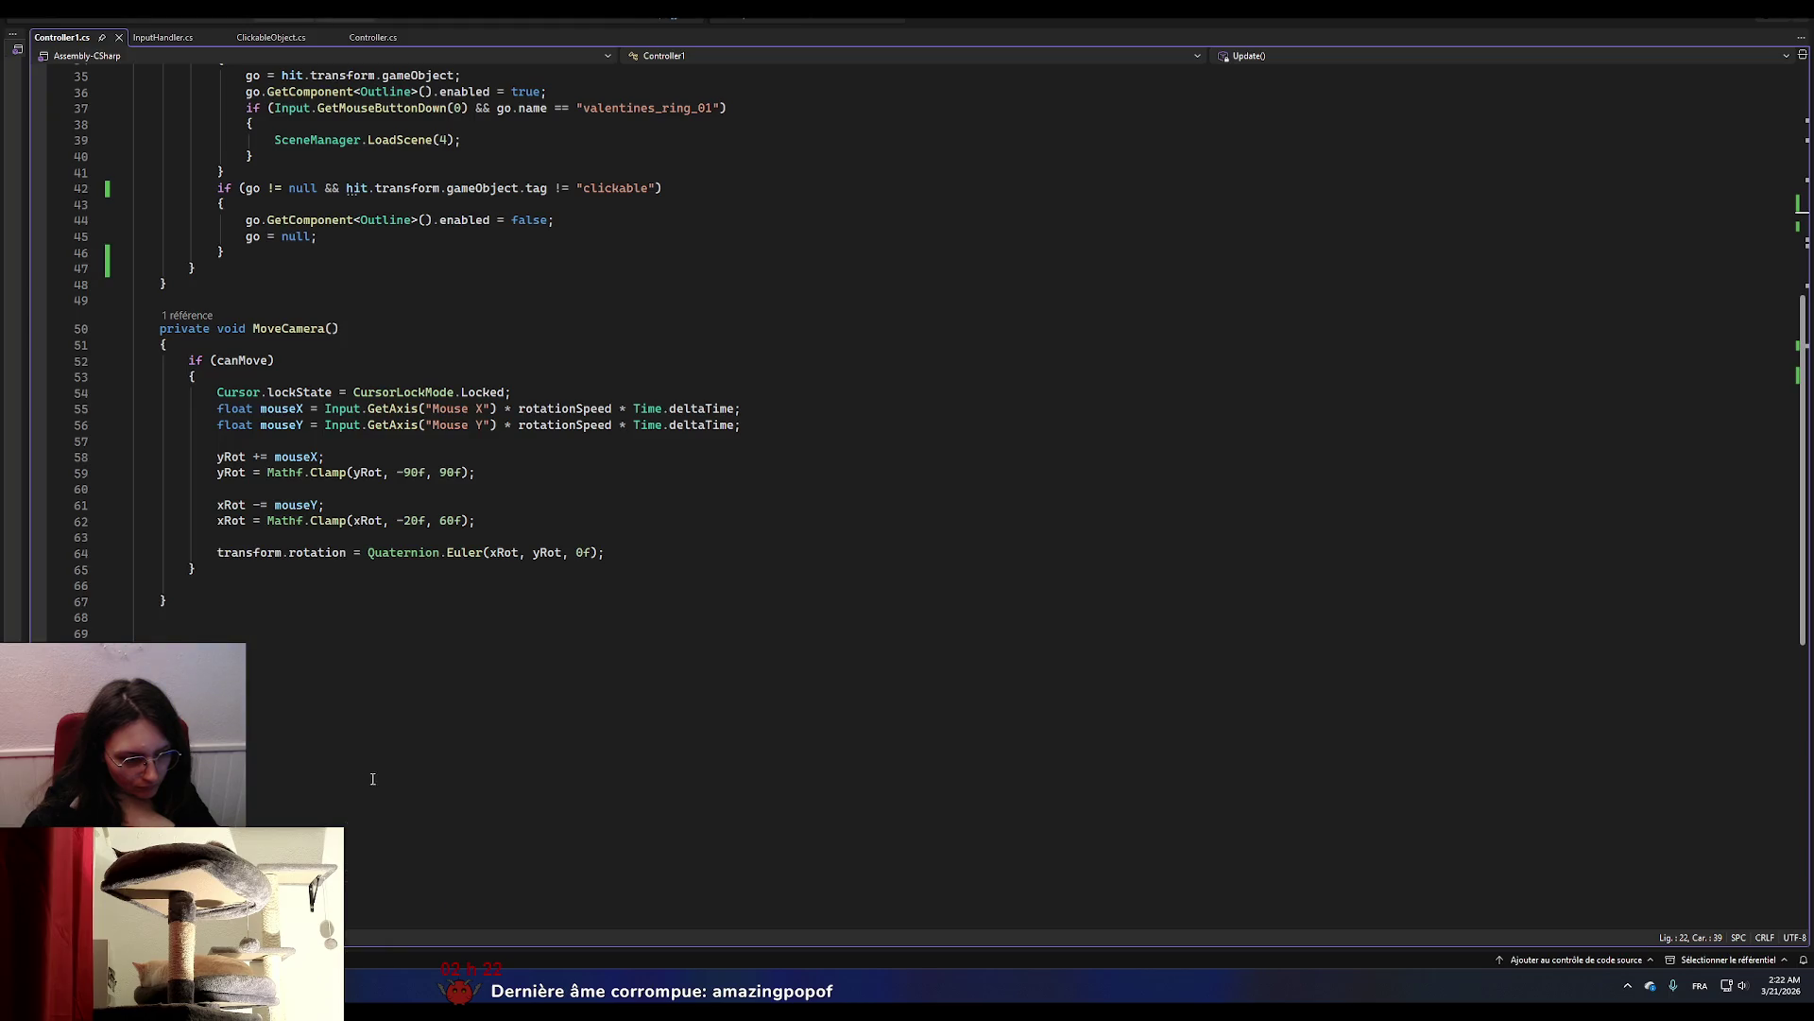
key("alt+Tab")
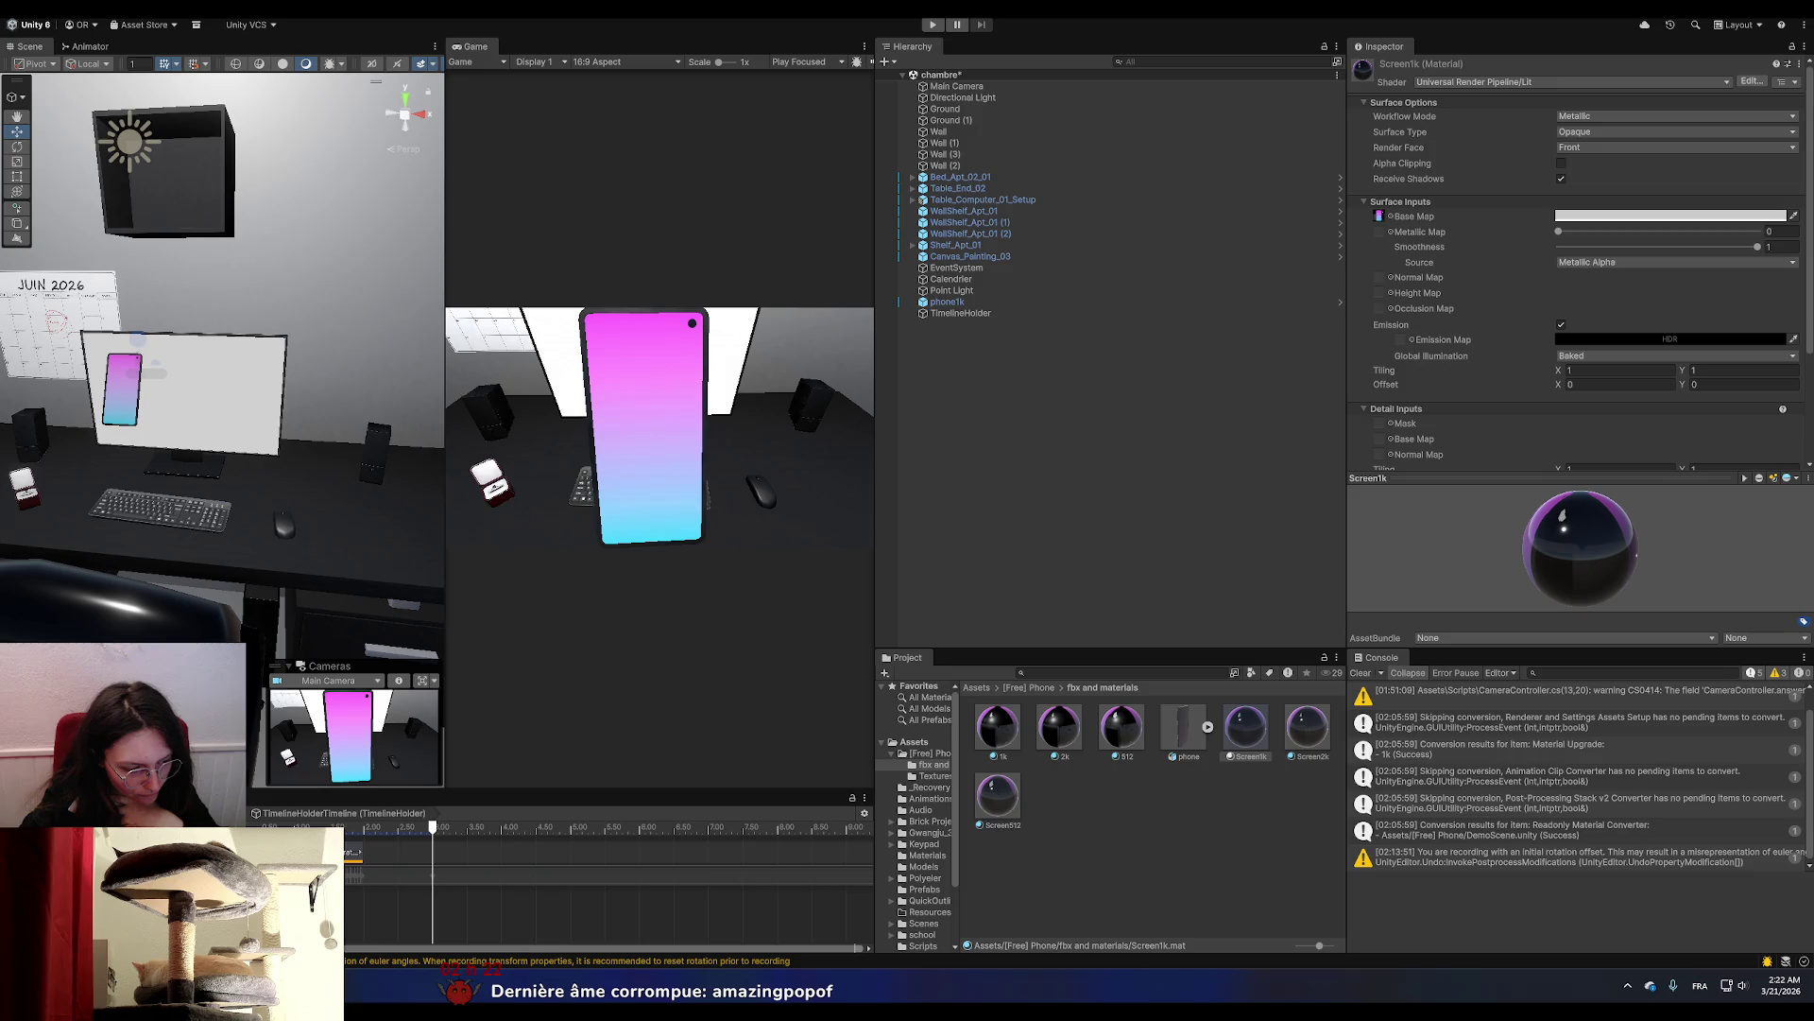
key("super")
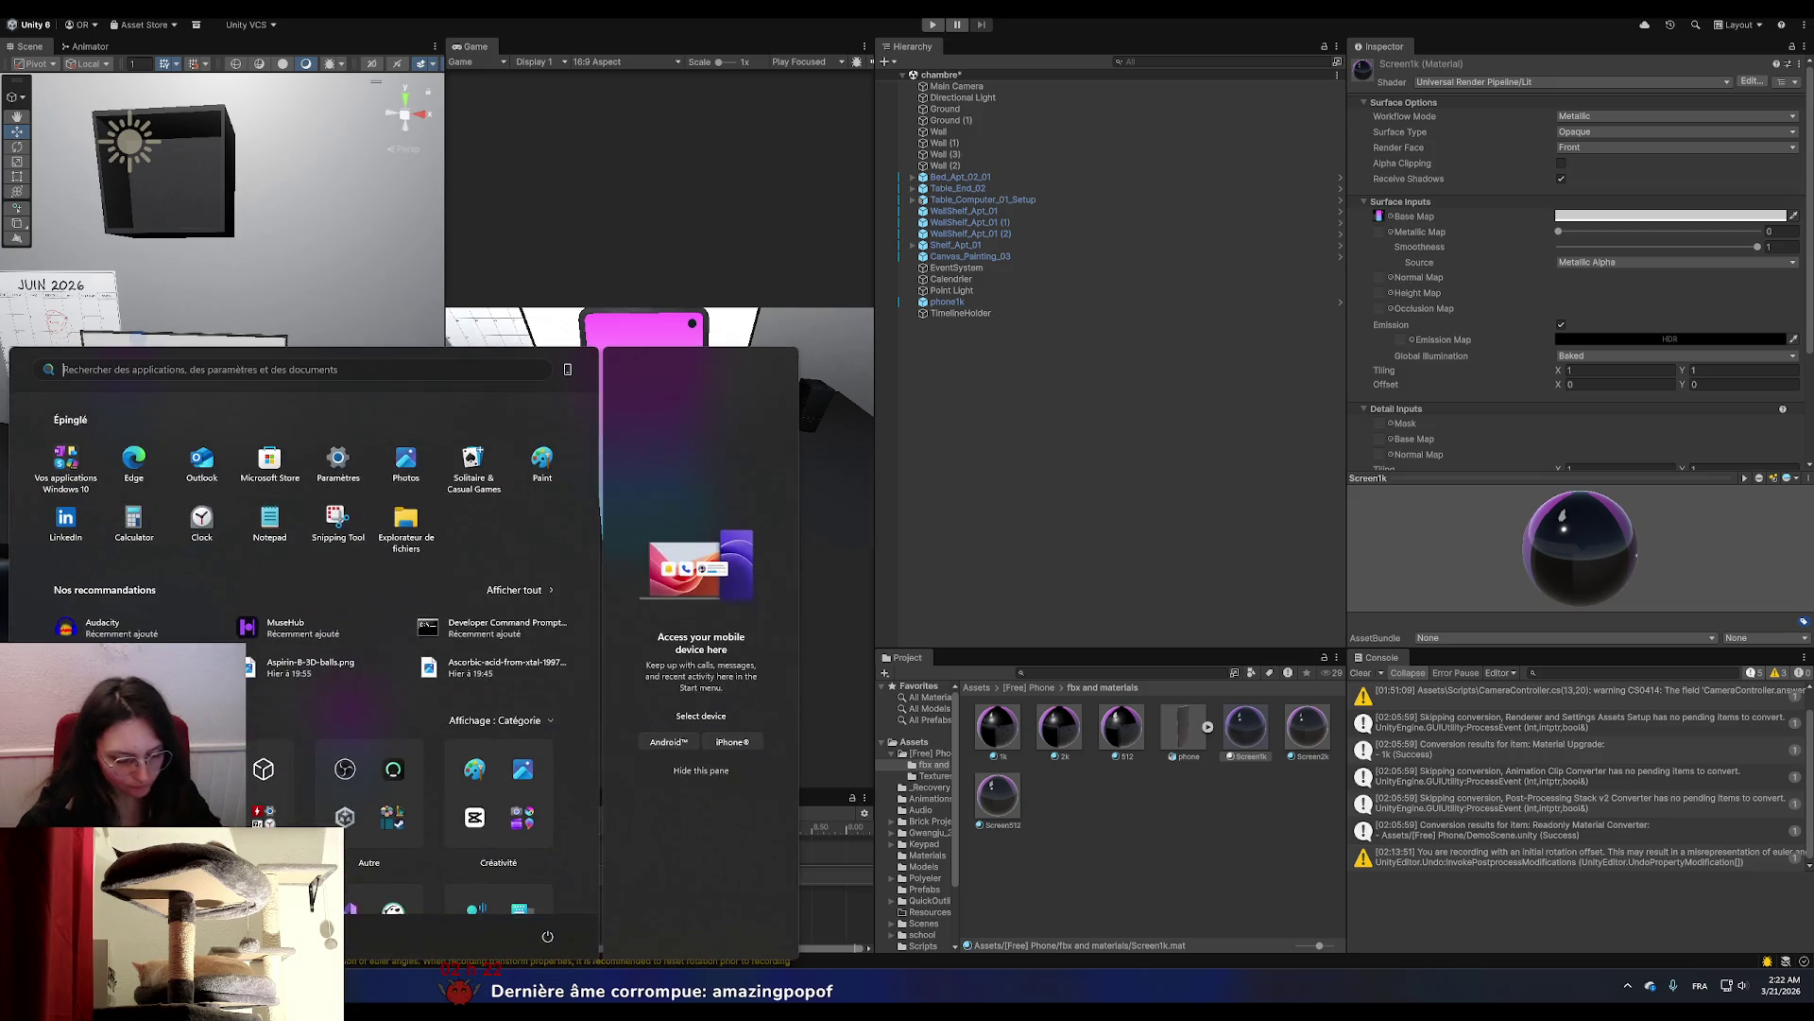
Launch Paint, shrink its canvas to a small wide rectangle, and return to the browser.
type("paint")
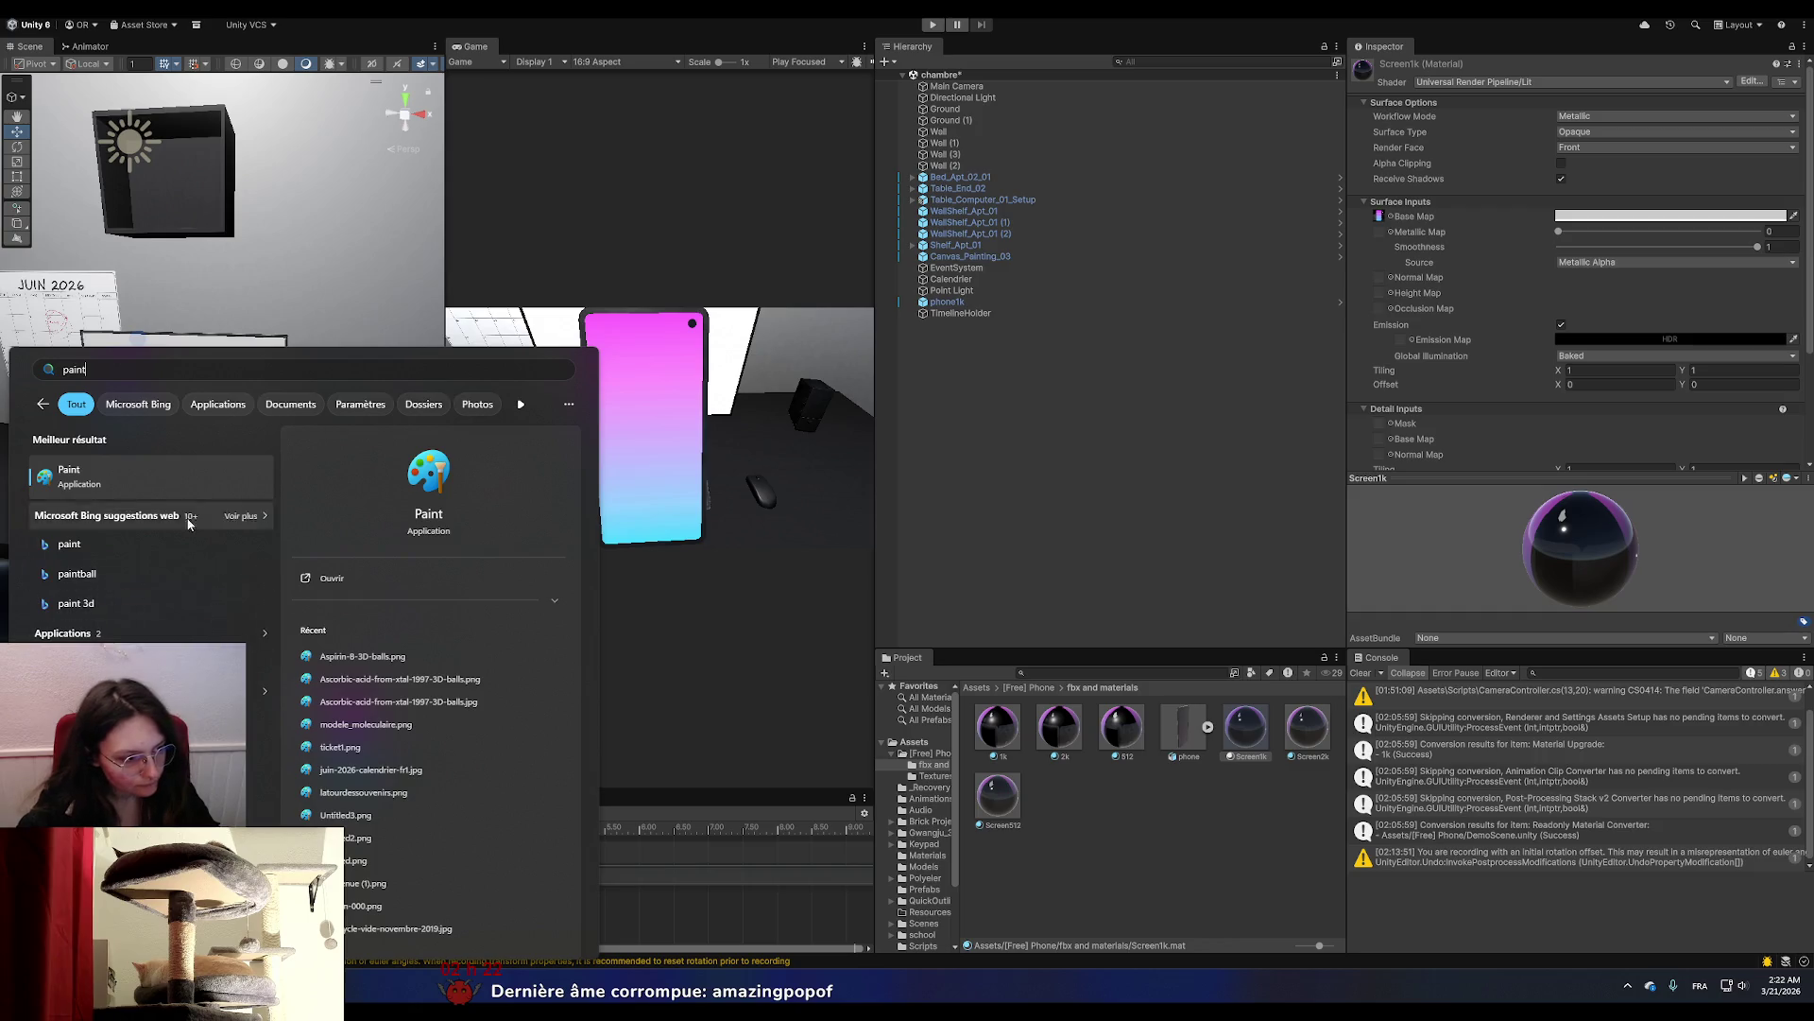
key("Return")
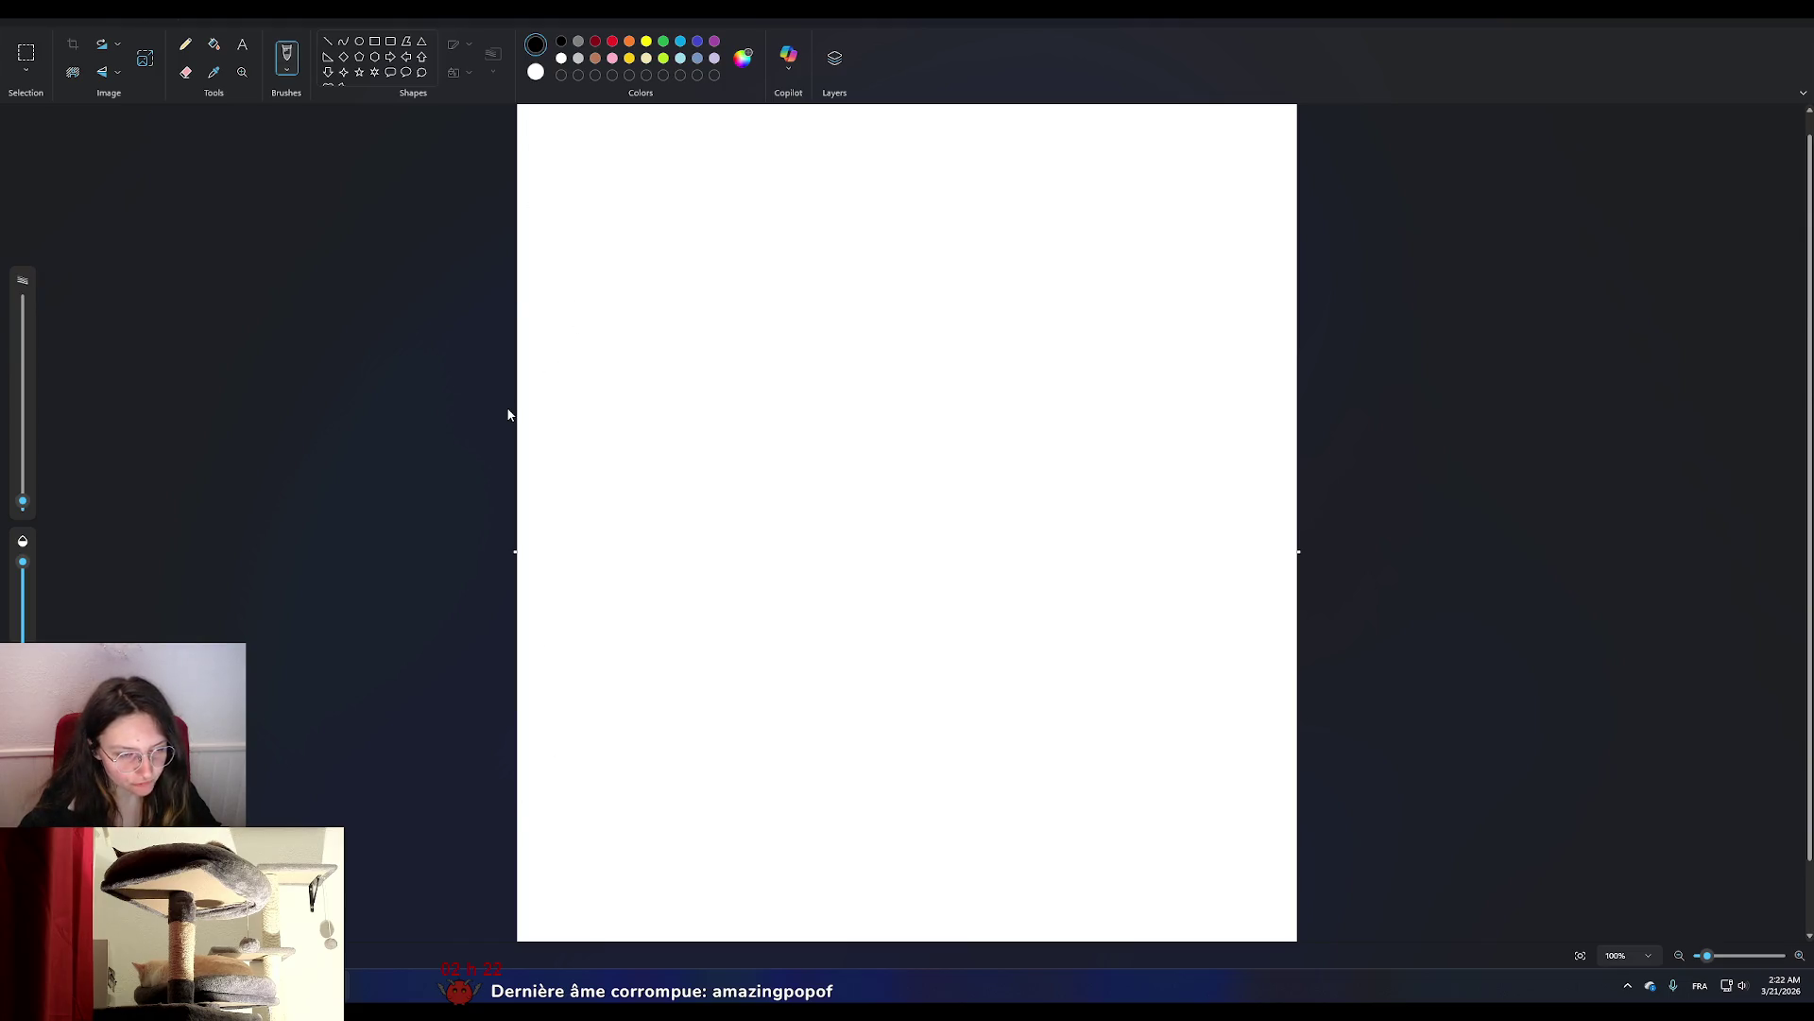
scroll(509, 414, "down", 2)
mouse_move(583, 153)
left_mouse_down()
mouse_move(632, 356)
mouse_move(797, 648)
mouse_move(838, 813)
mouse_move(1020, 822)
left_mouse_up()
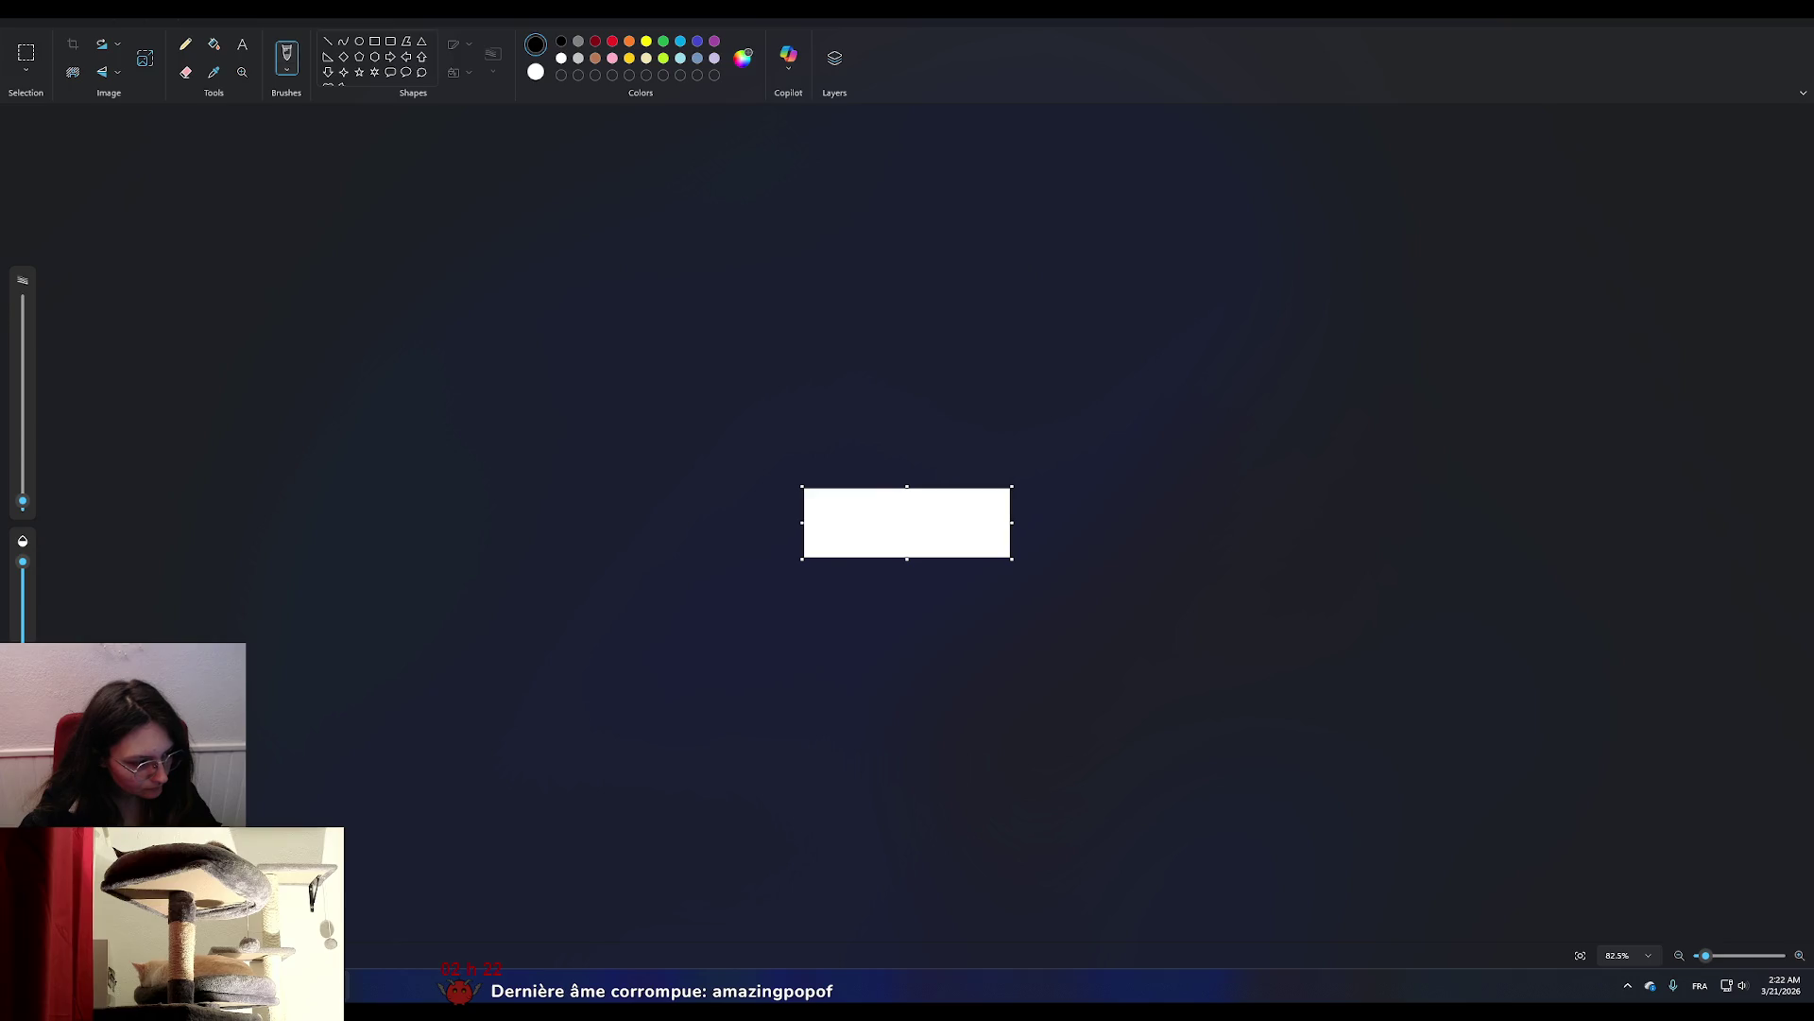
left_click(357, 913)
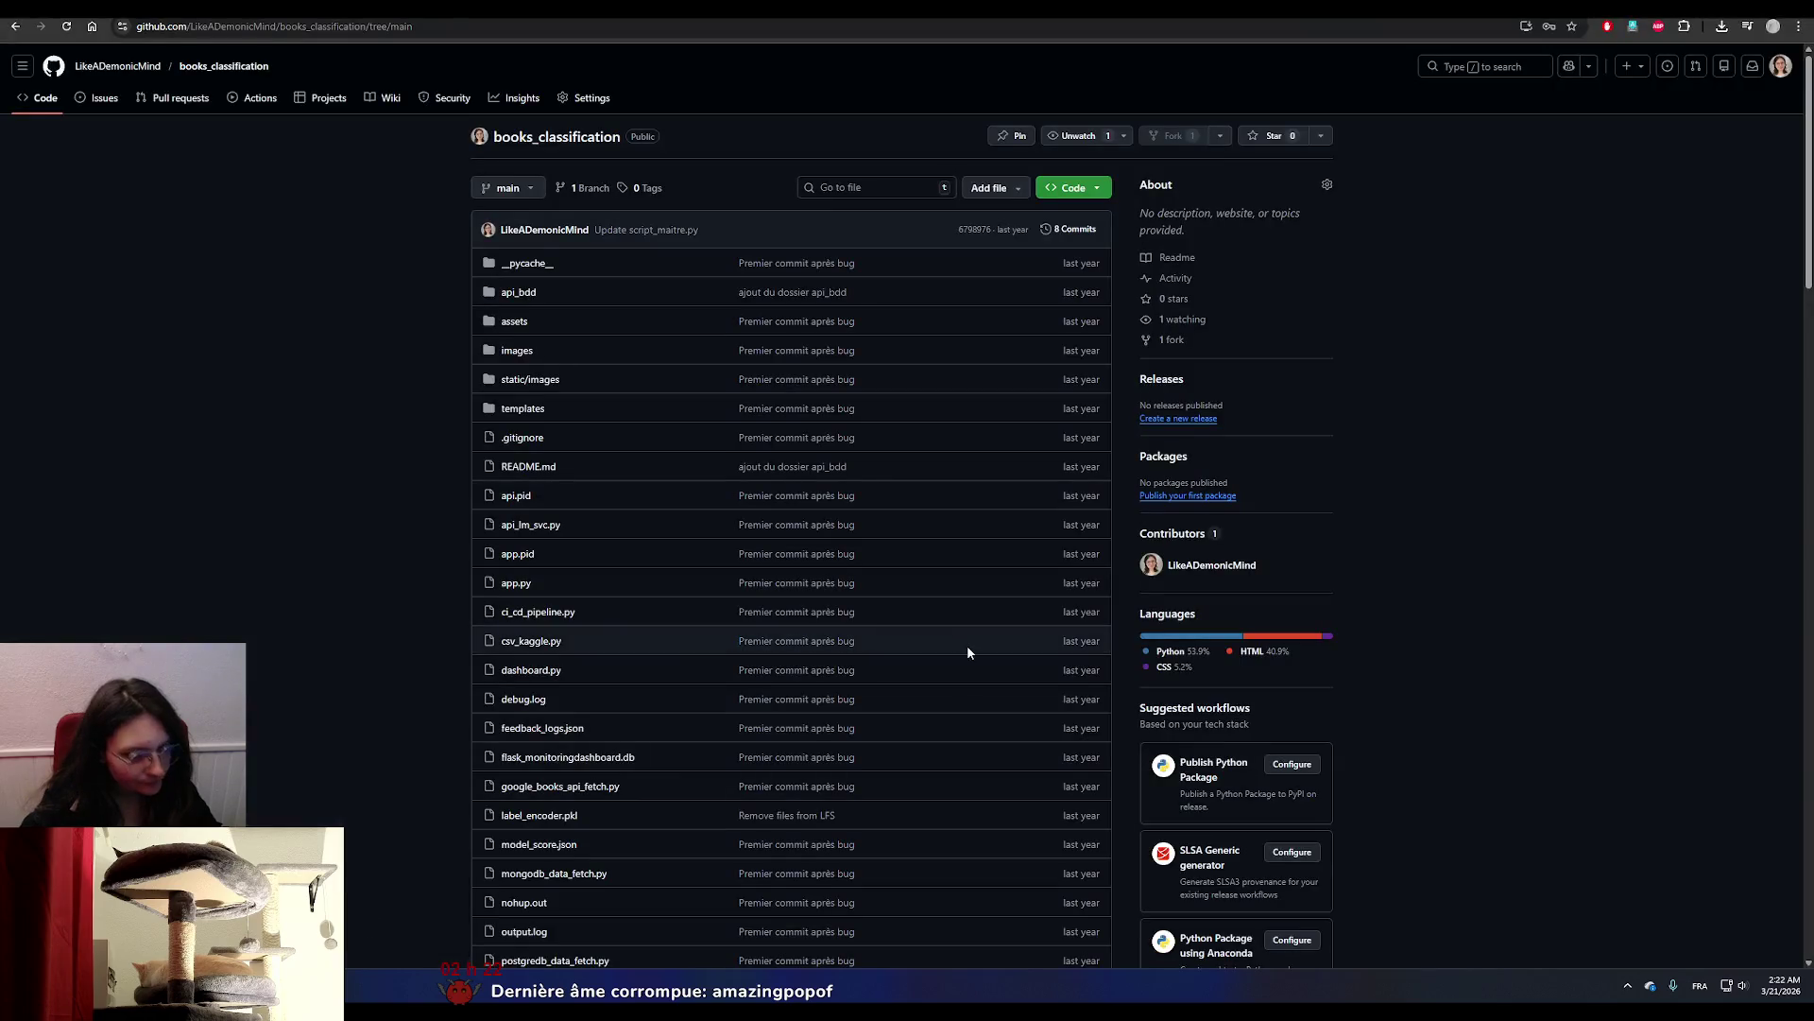
left_click(1365, 28)
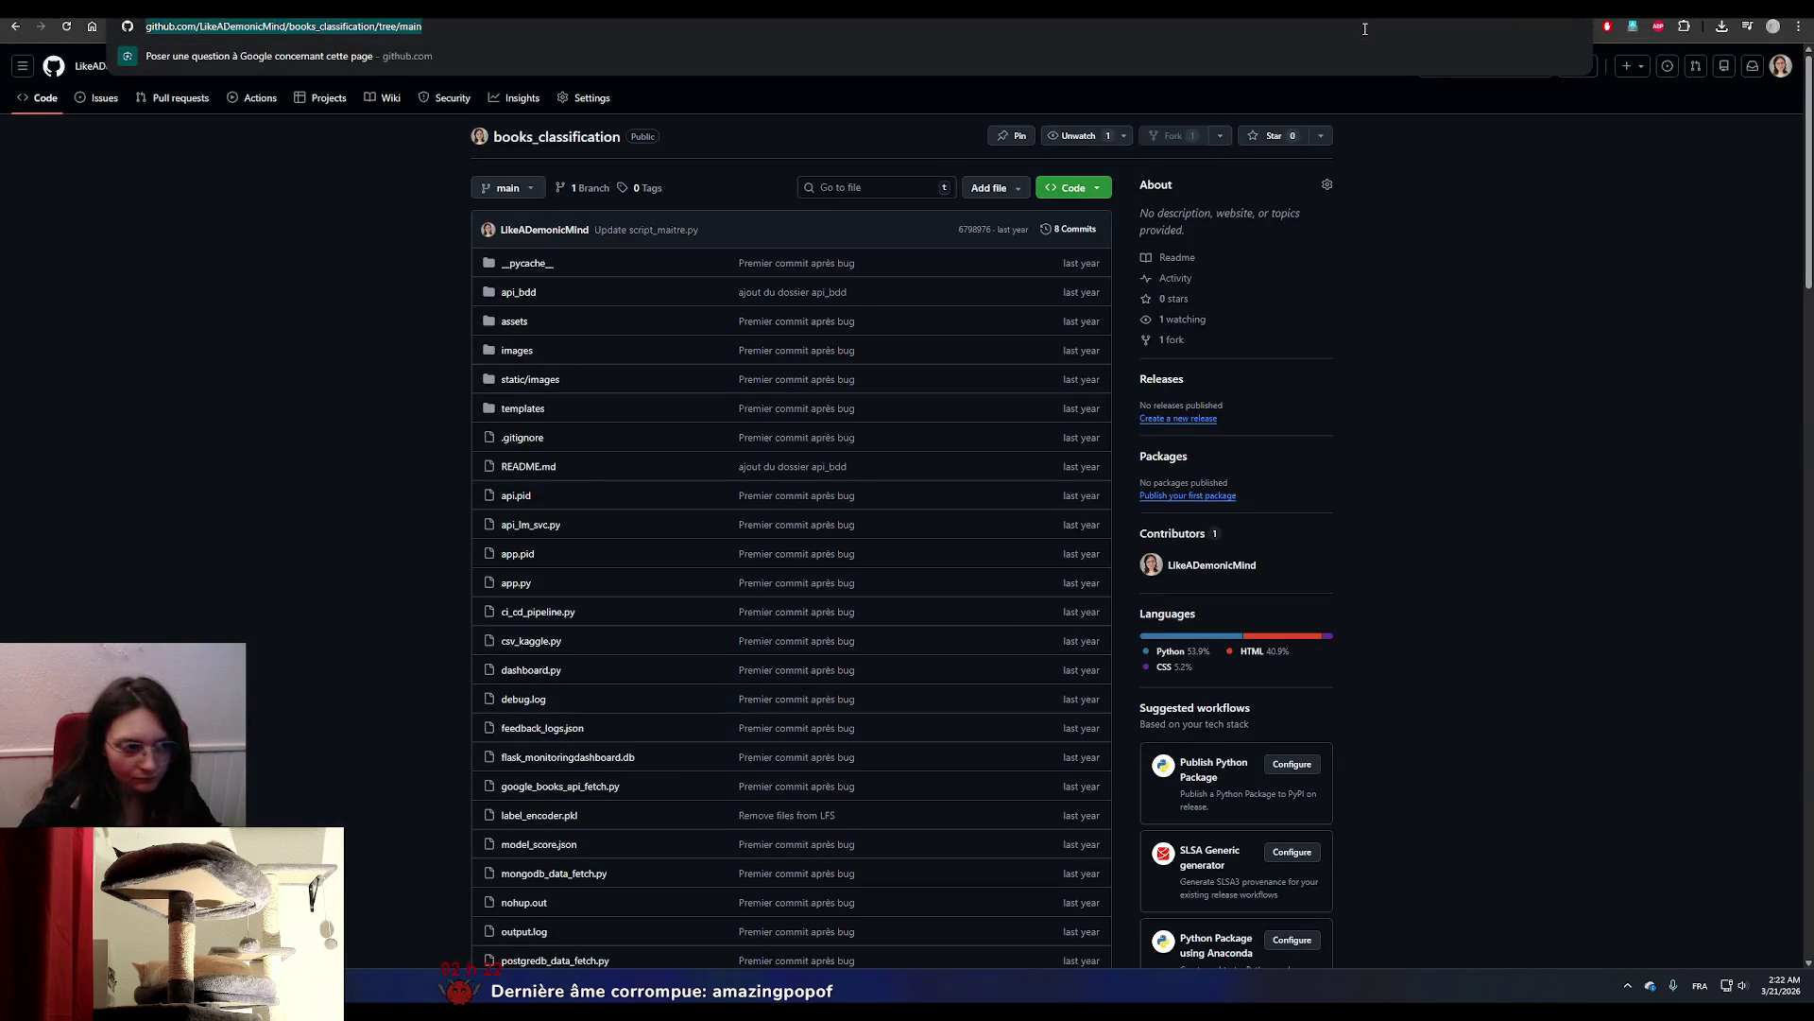
Google 'je suis dans le train en angl', select 'I'm on the train', and open the Linguee result.
type("je suis dans ")
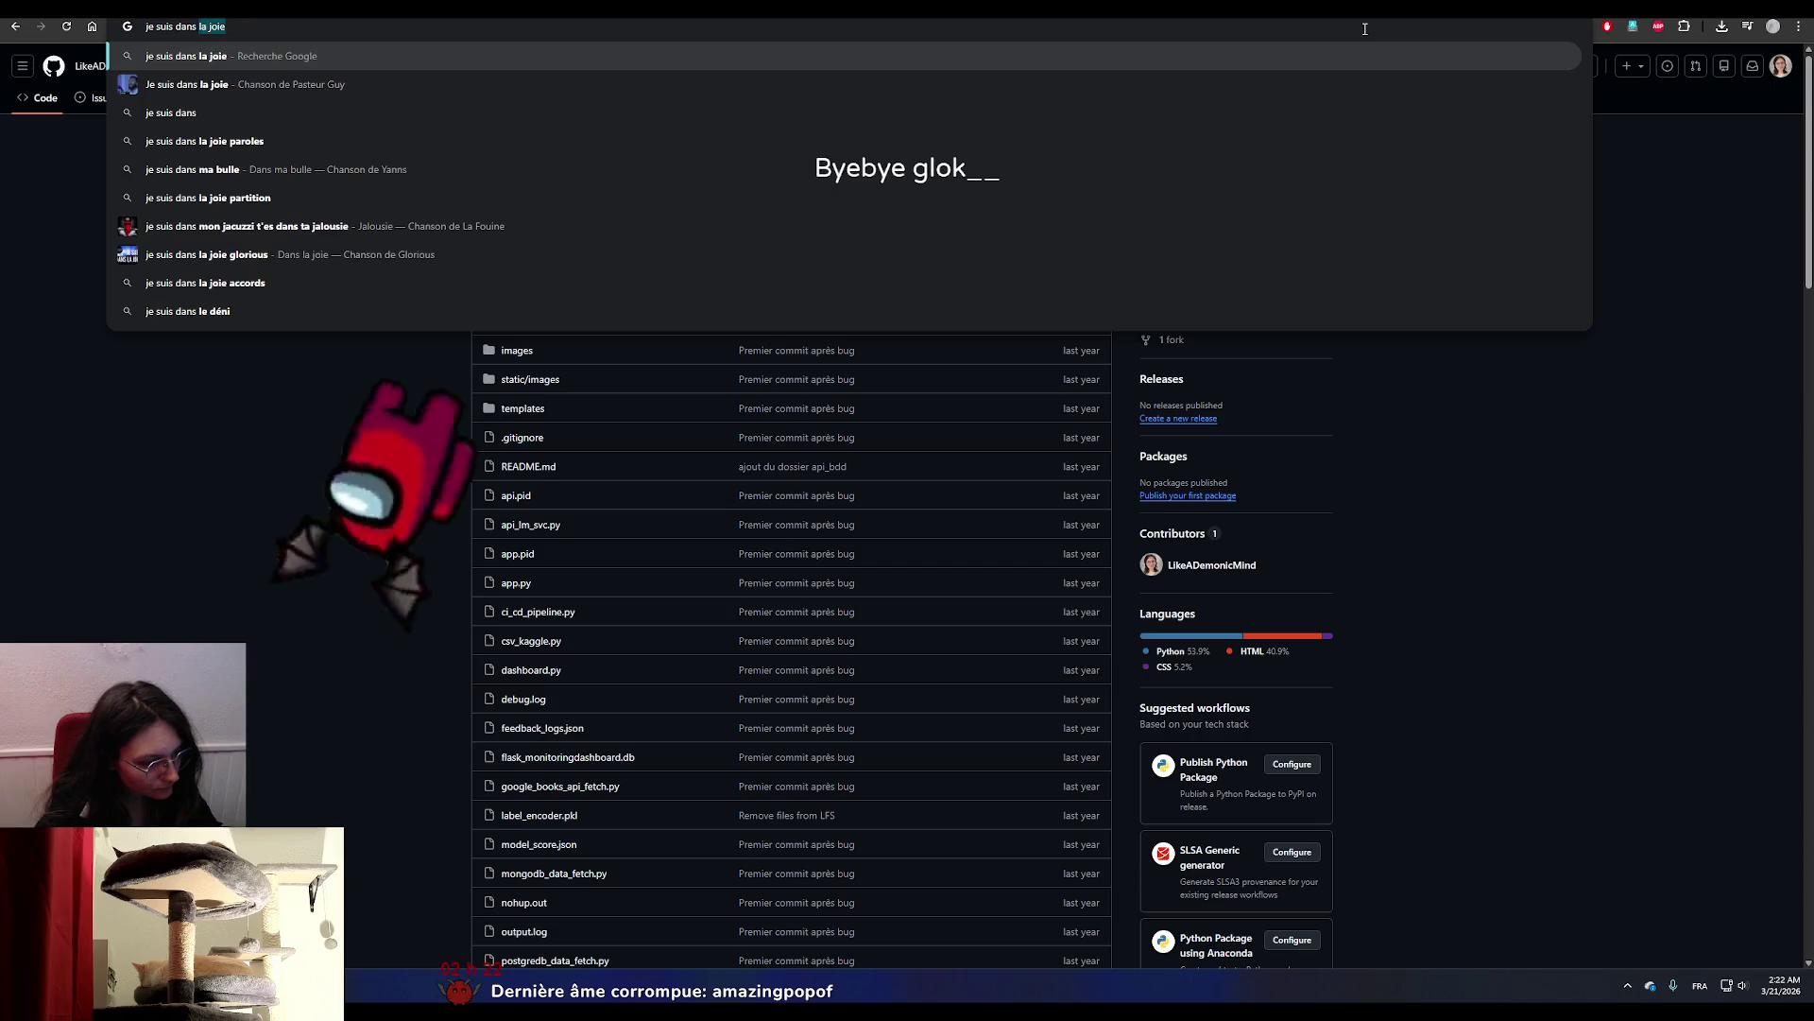
type("le train en angl")
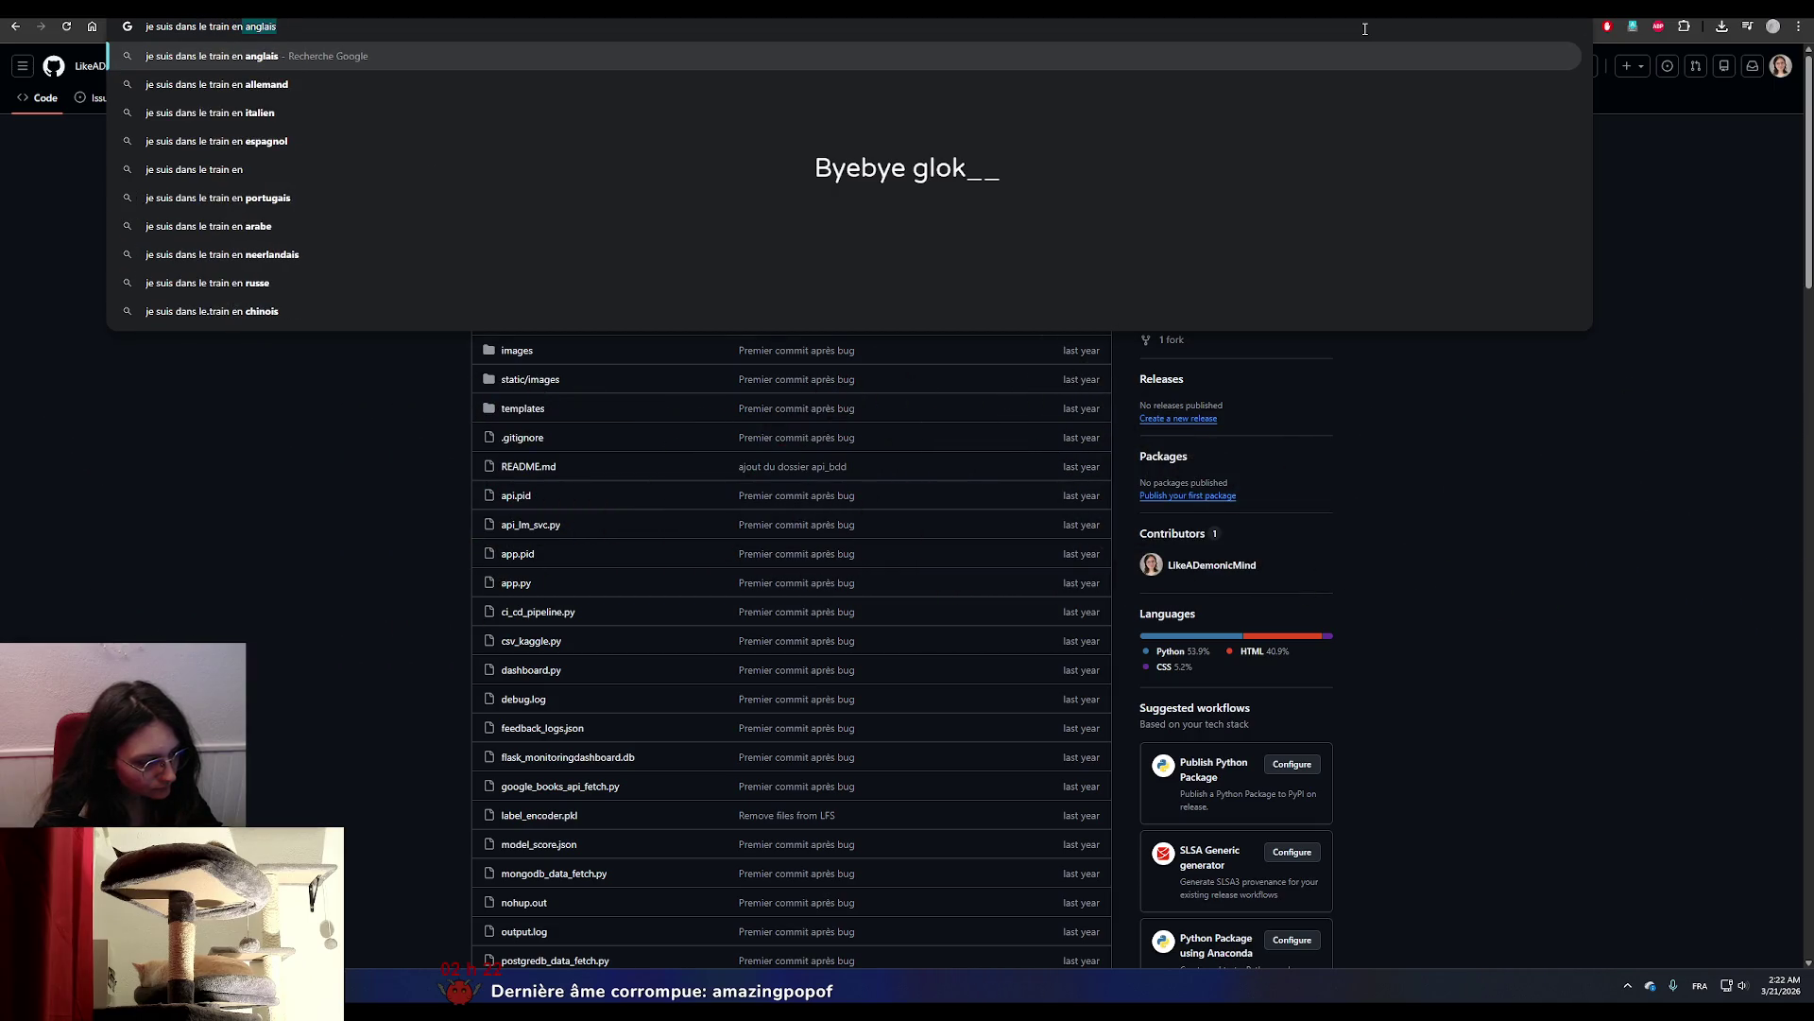
key("Return")
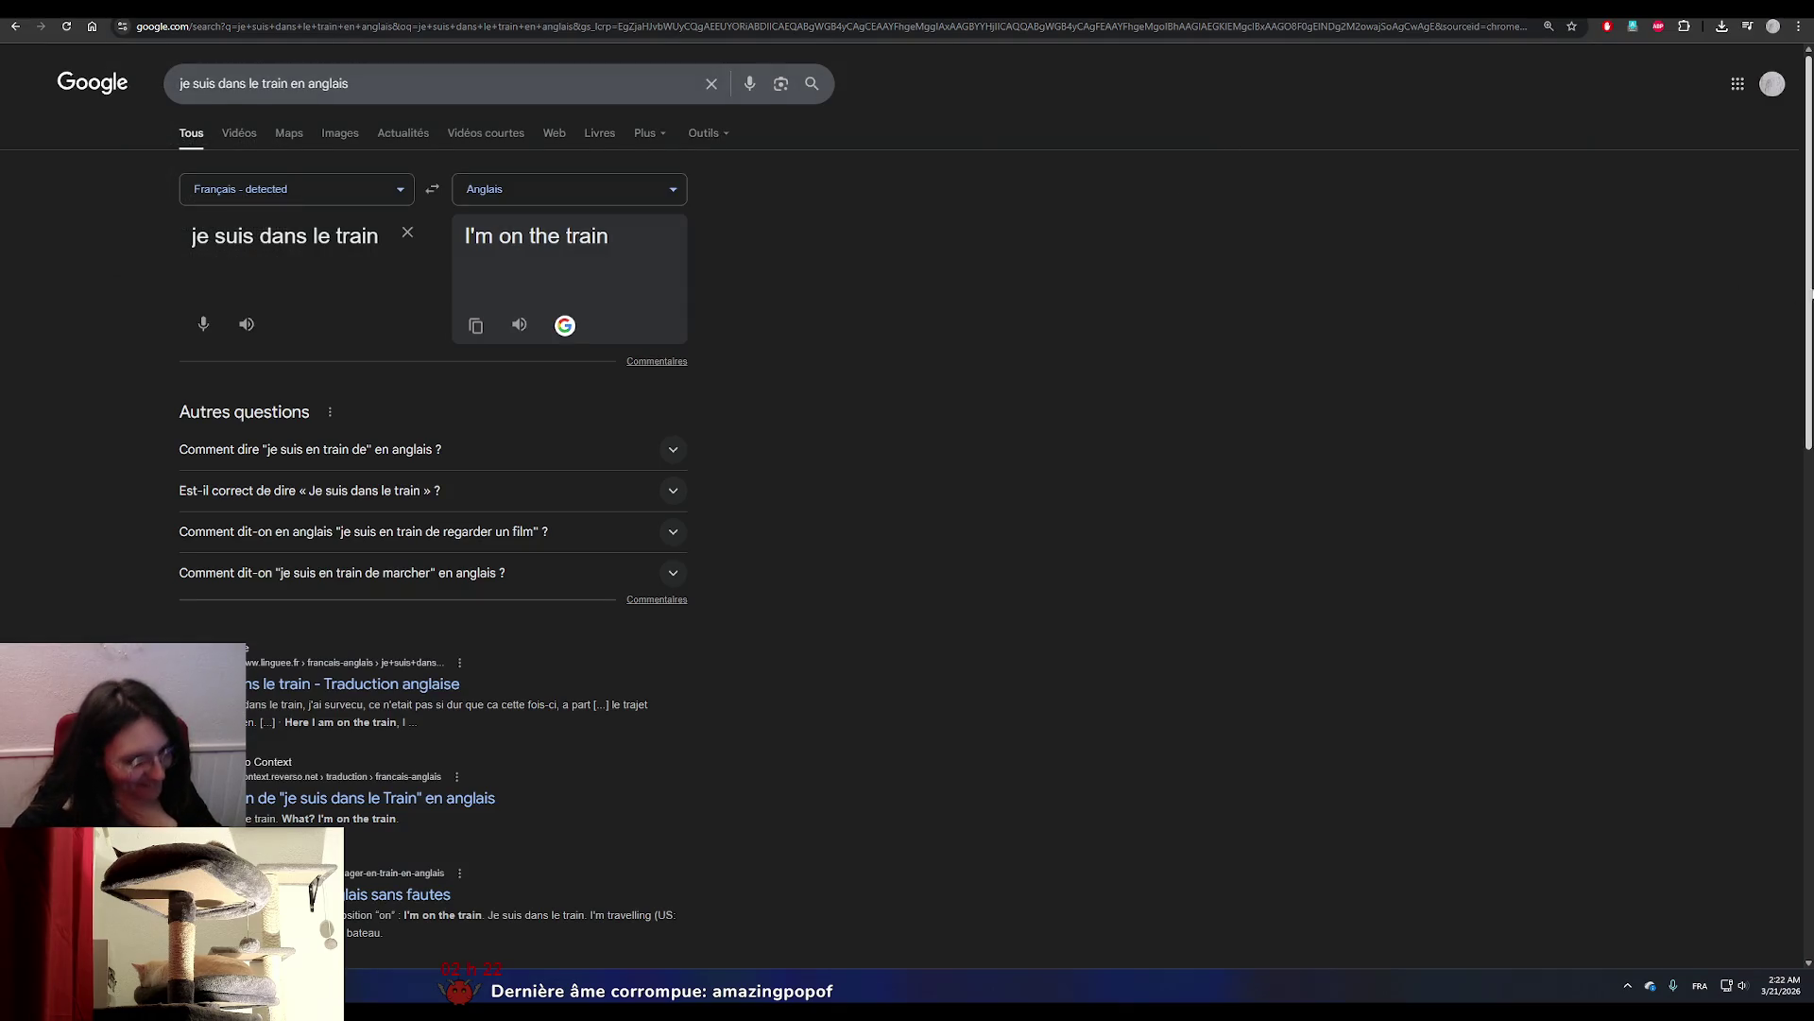
left_click_drag(616, 236, 468, 251)
key("ctrl+c")
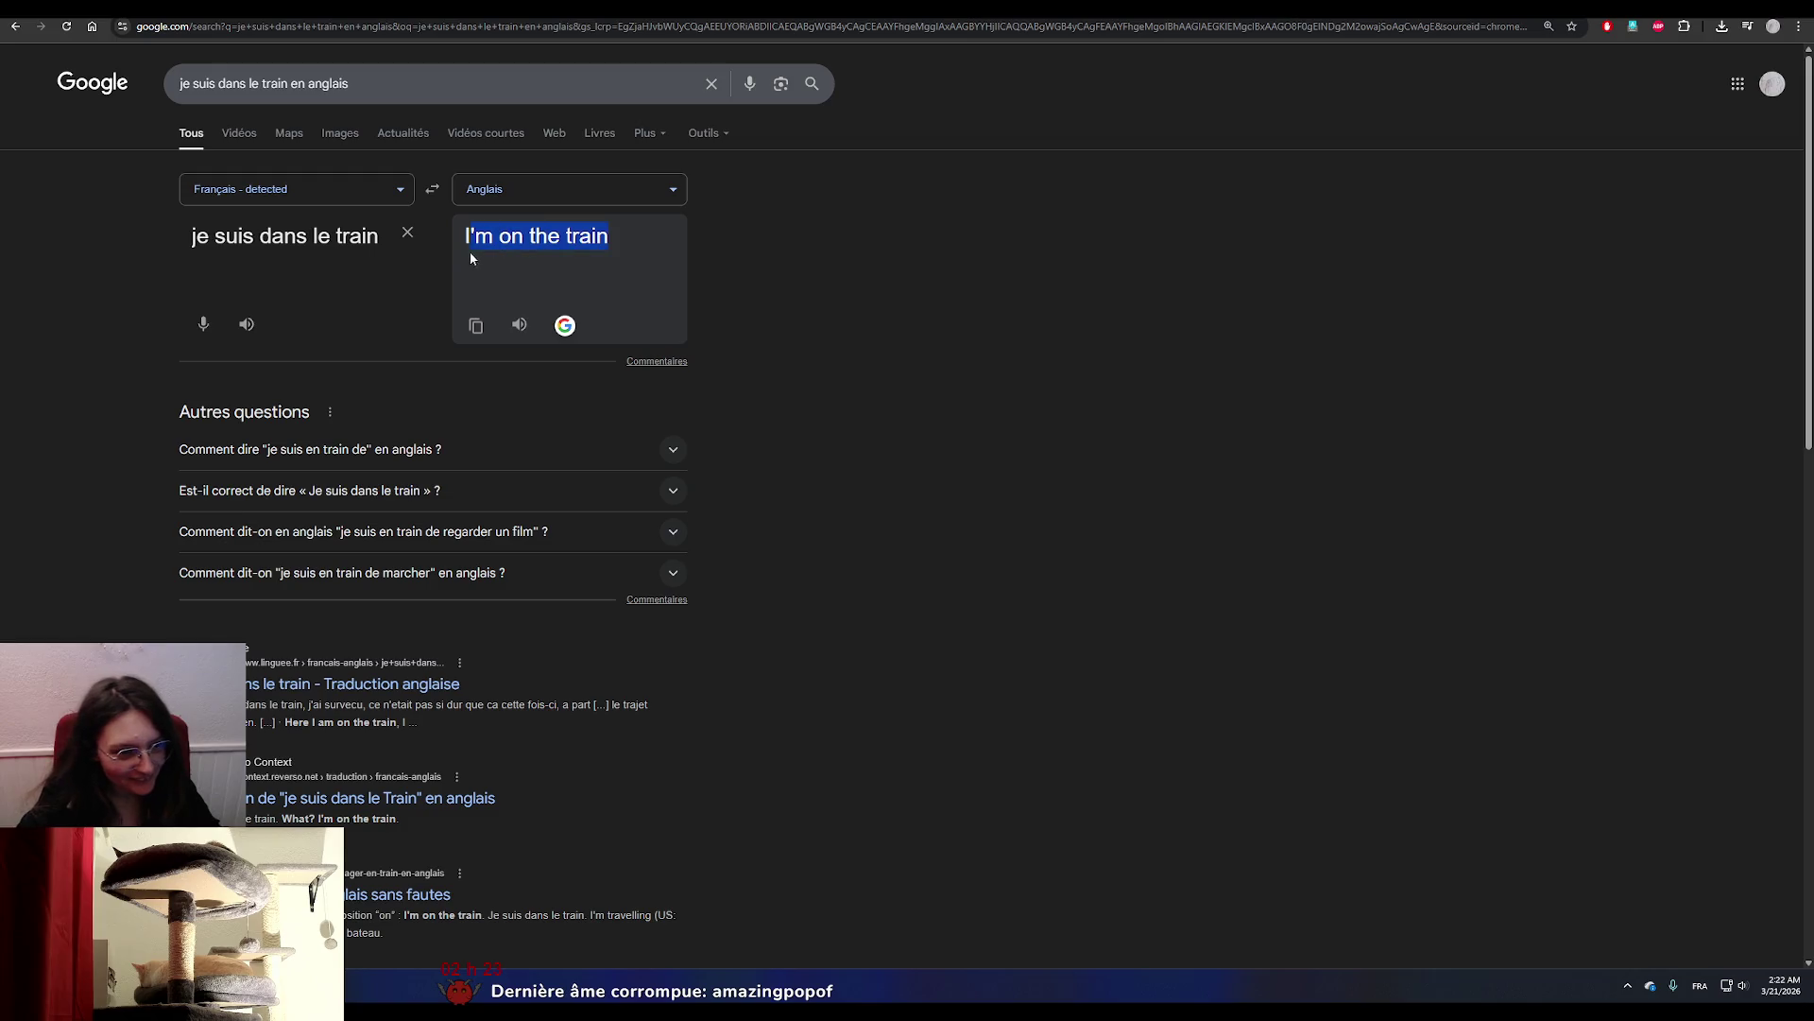
left_click(401, 454)
left_click(402, 451)
left_click(331, 776)
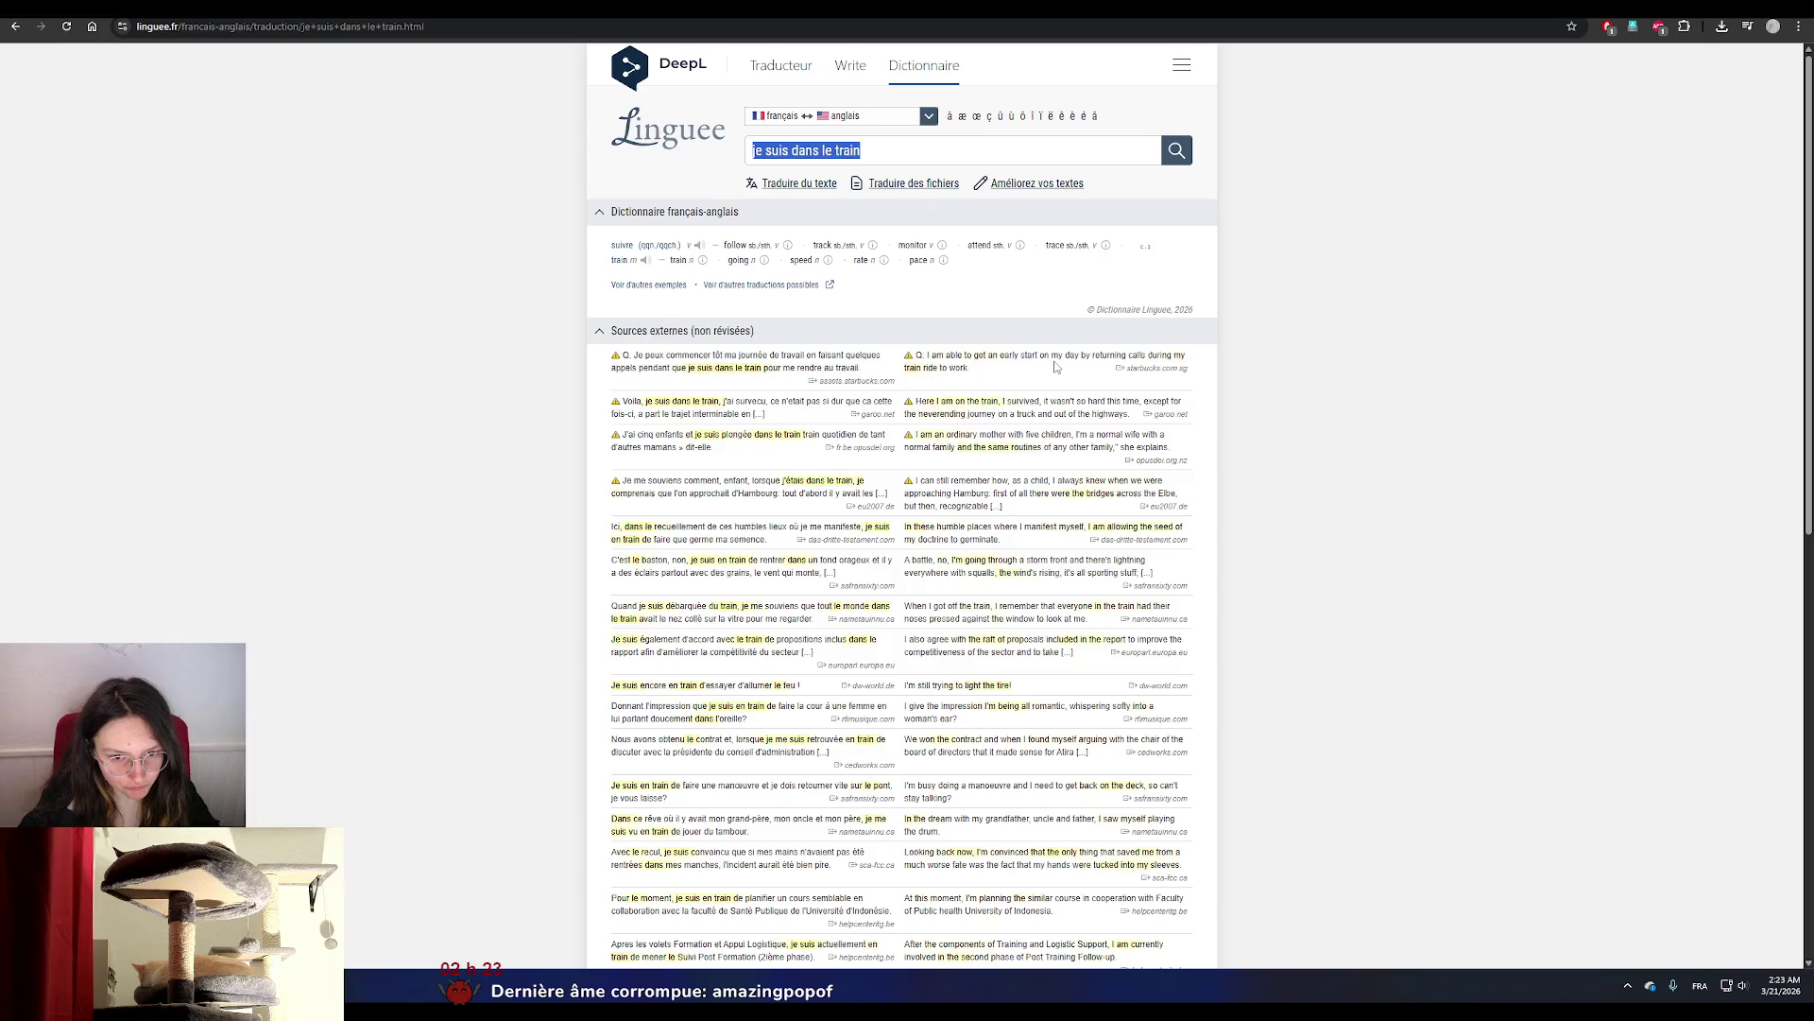
key("alt+Tab")
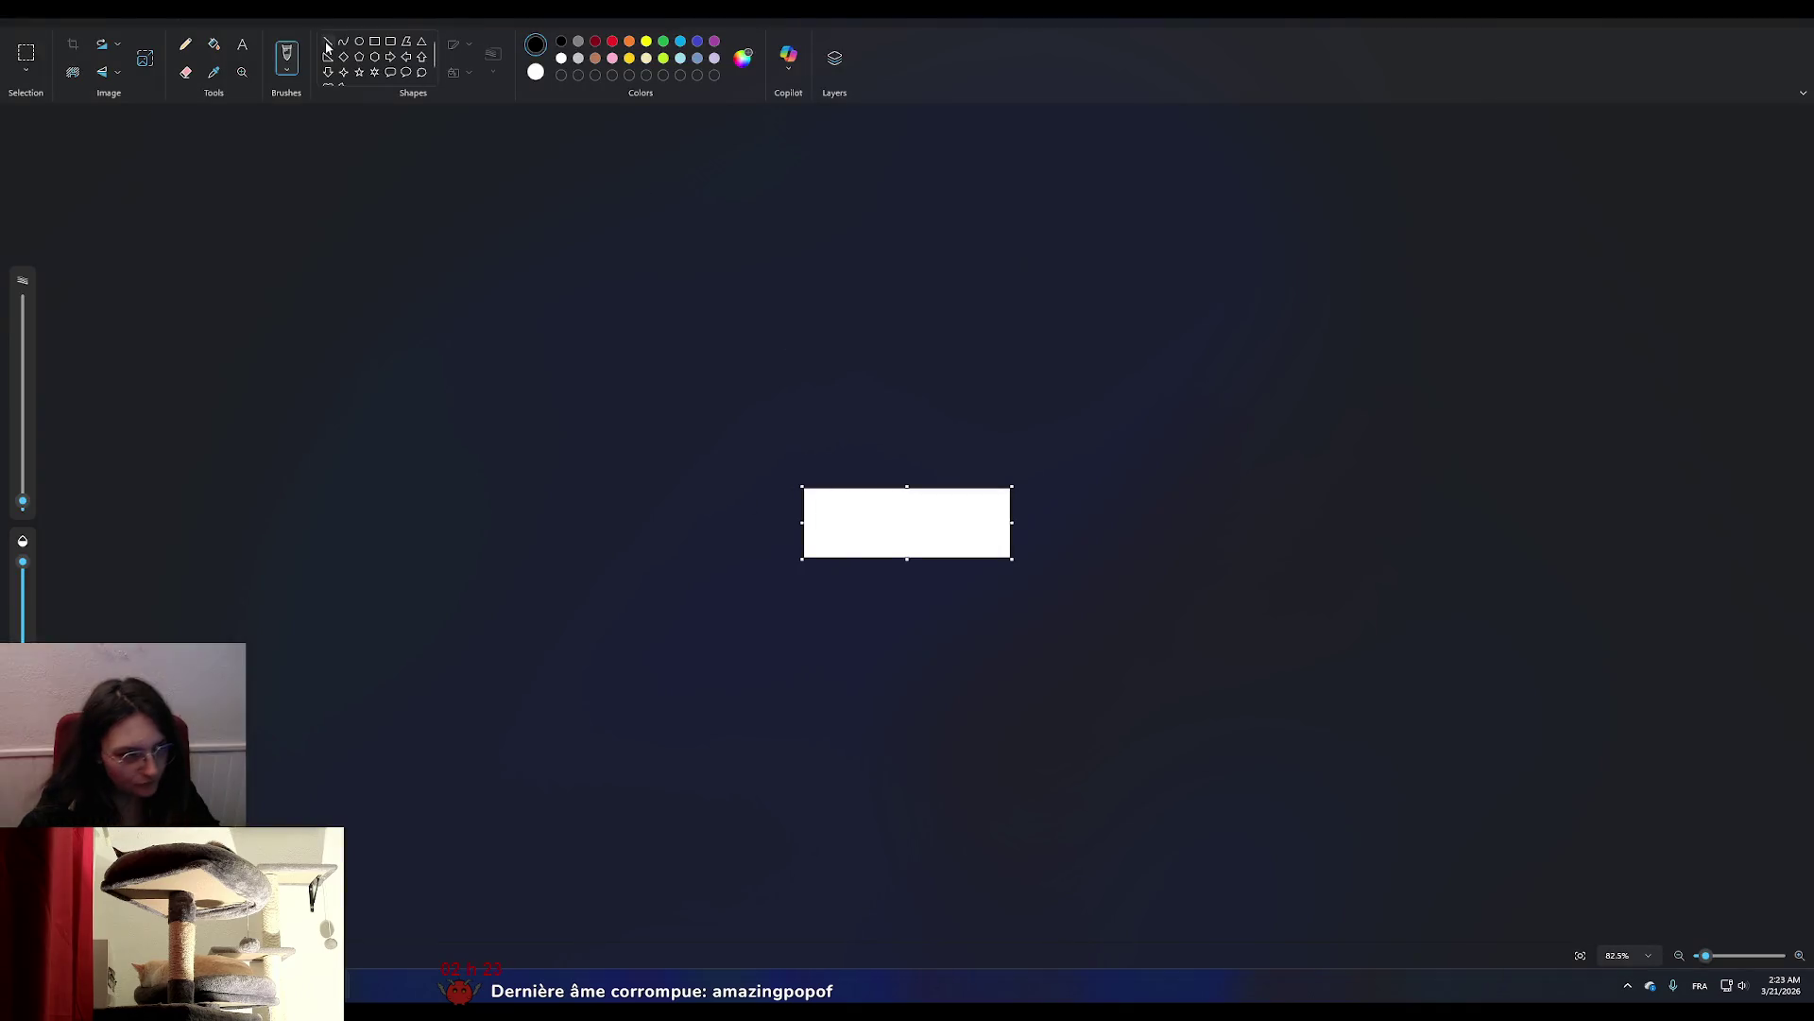
Paste 'I'm on the train' onto the image at text size 26 and position it lower left.
left_click(827, 493)
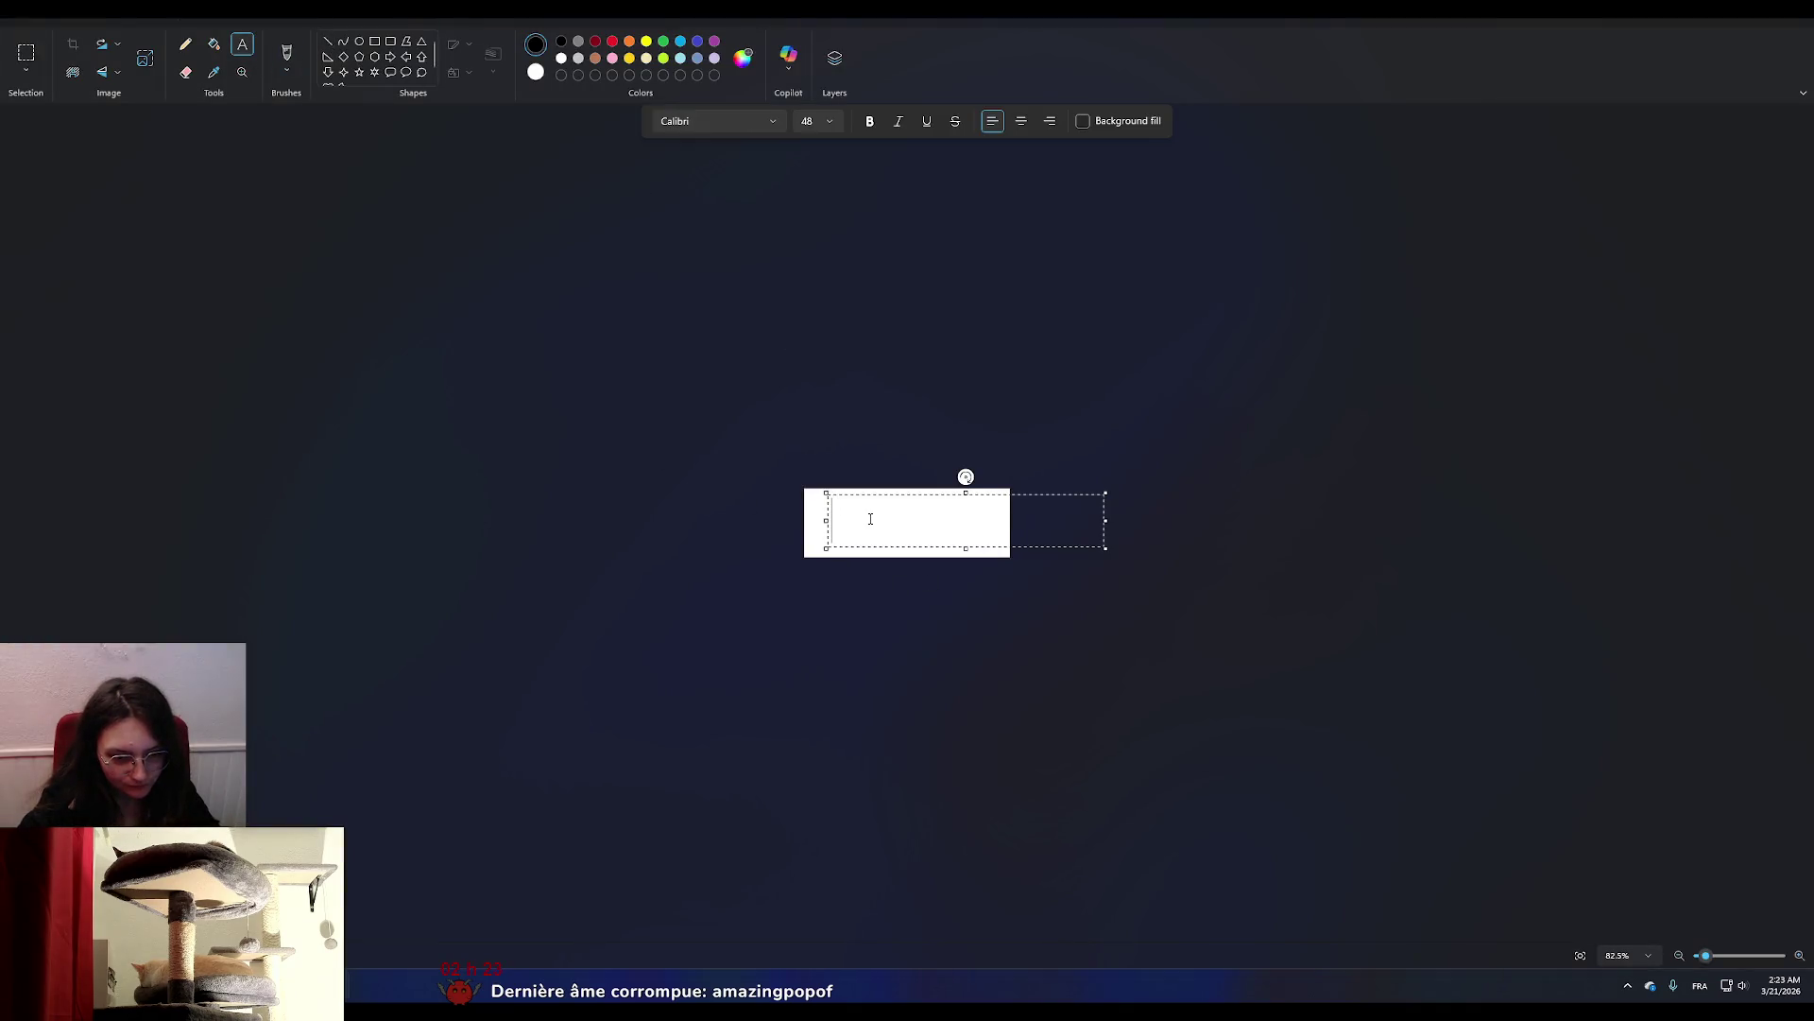
key("ctrl+v")
key("ctrl+a")
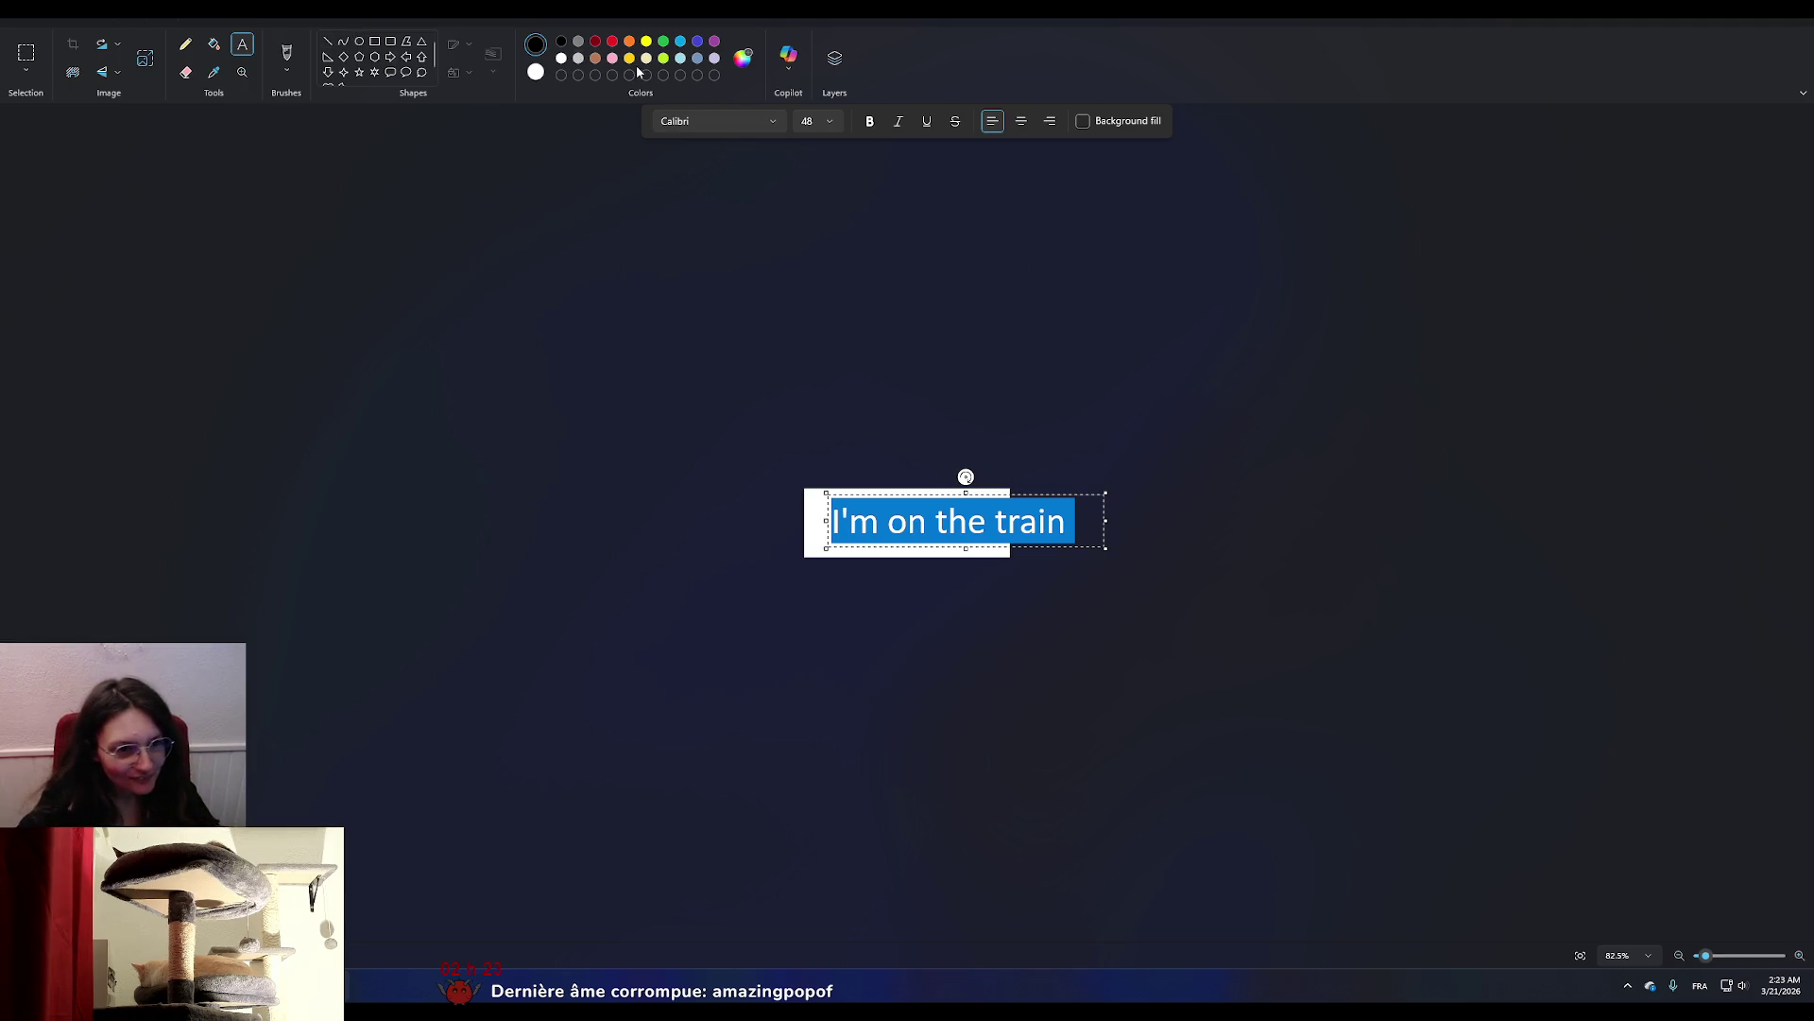
left_click(829, 121)
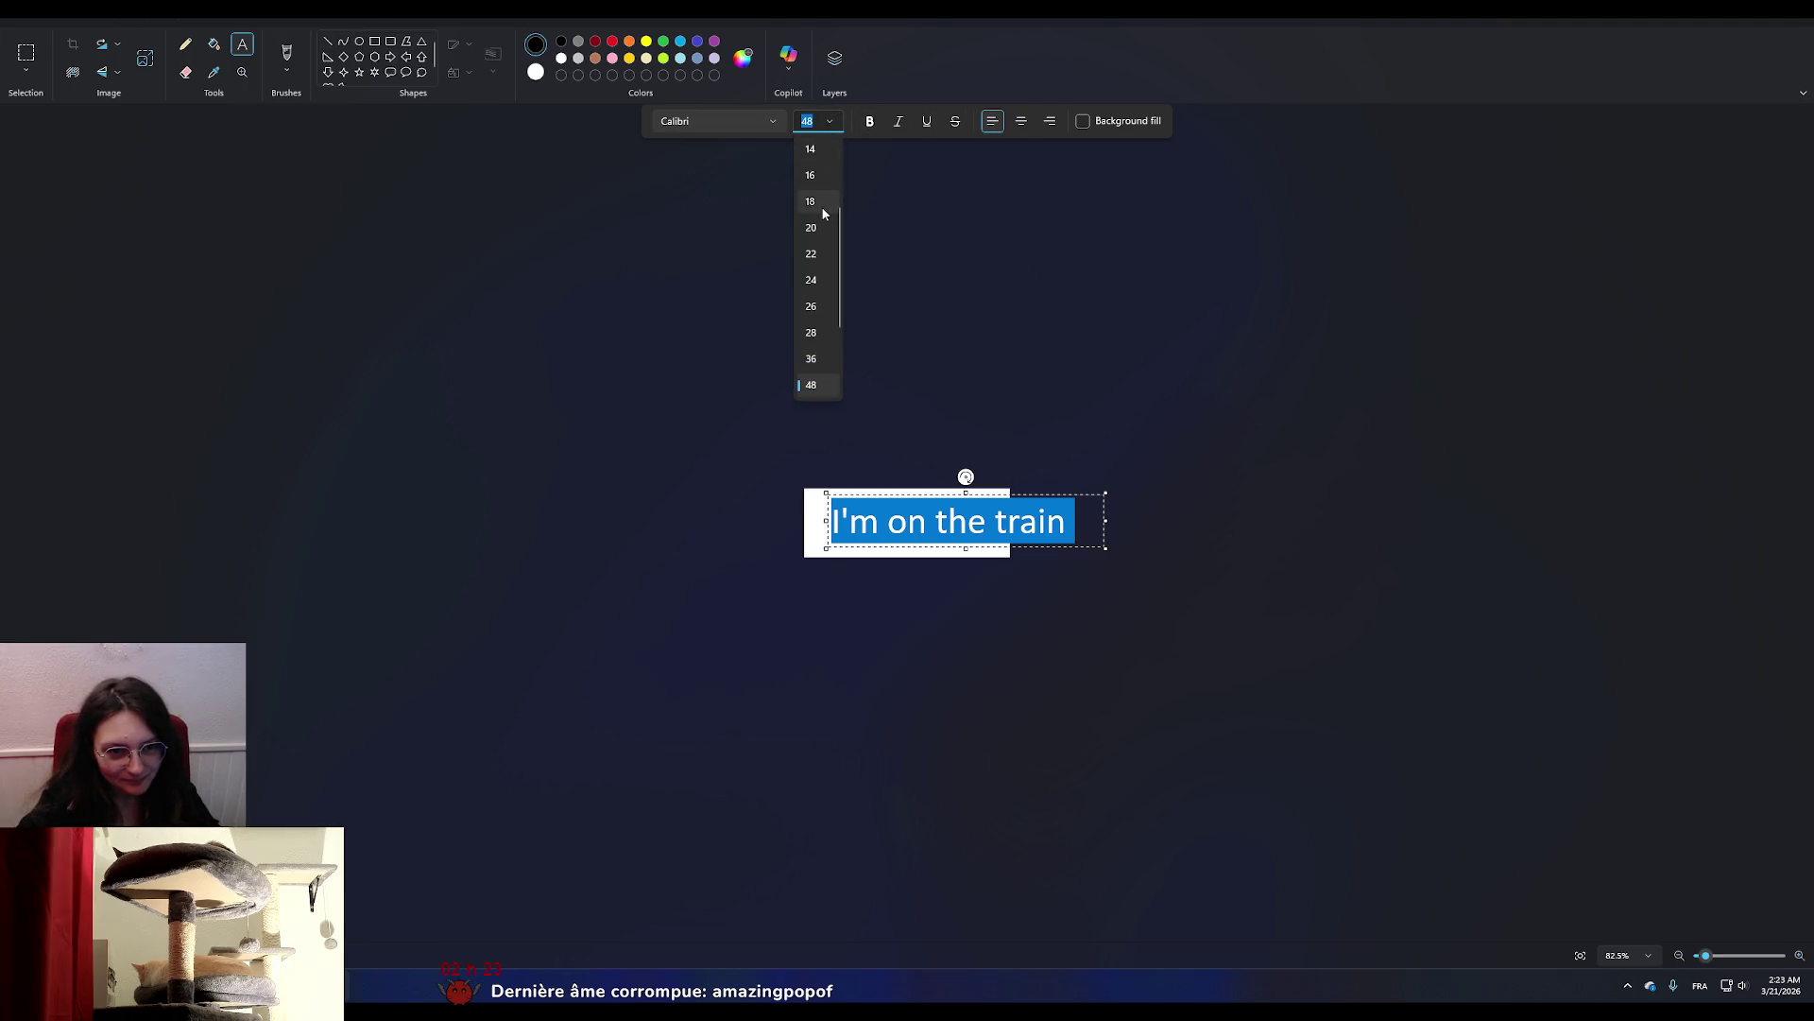
left_click(821, 206)
left_click(822, 128)
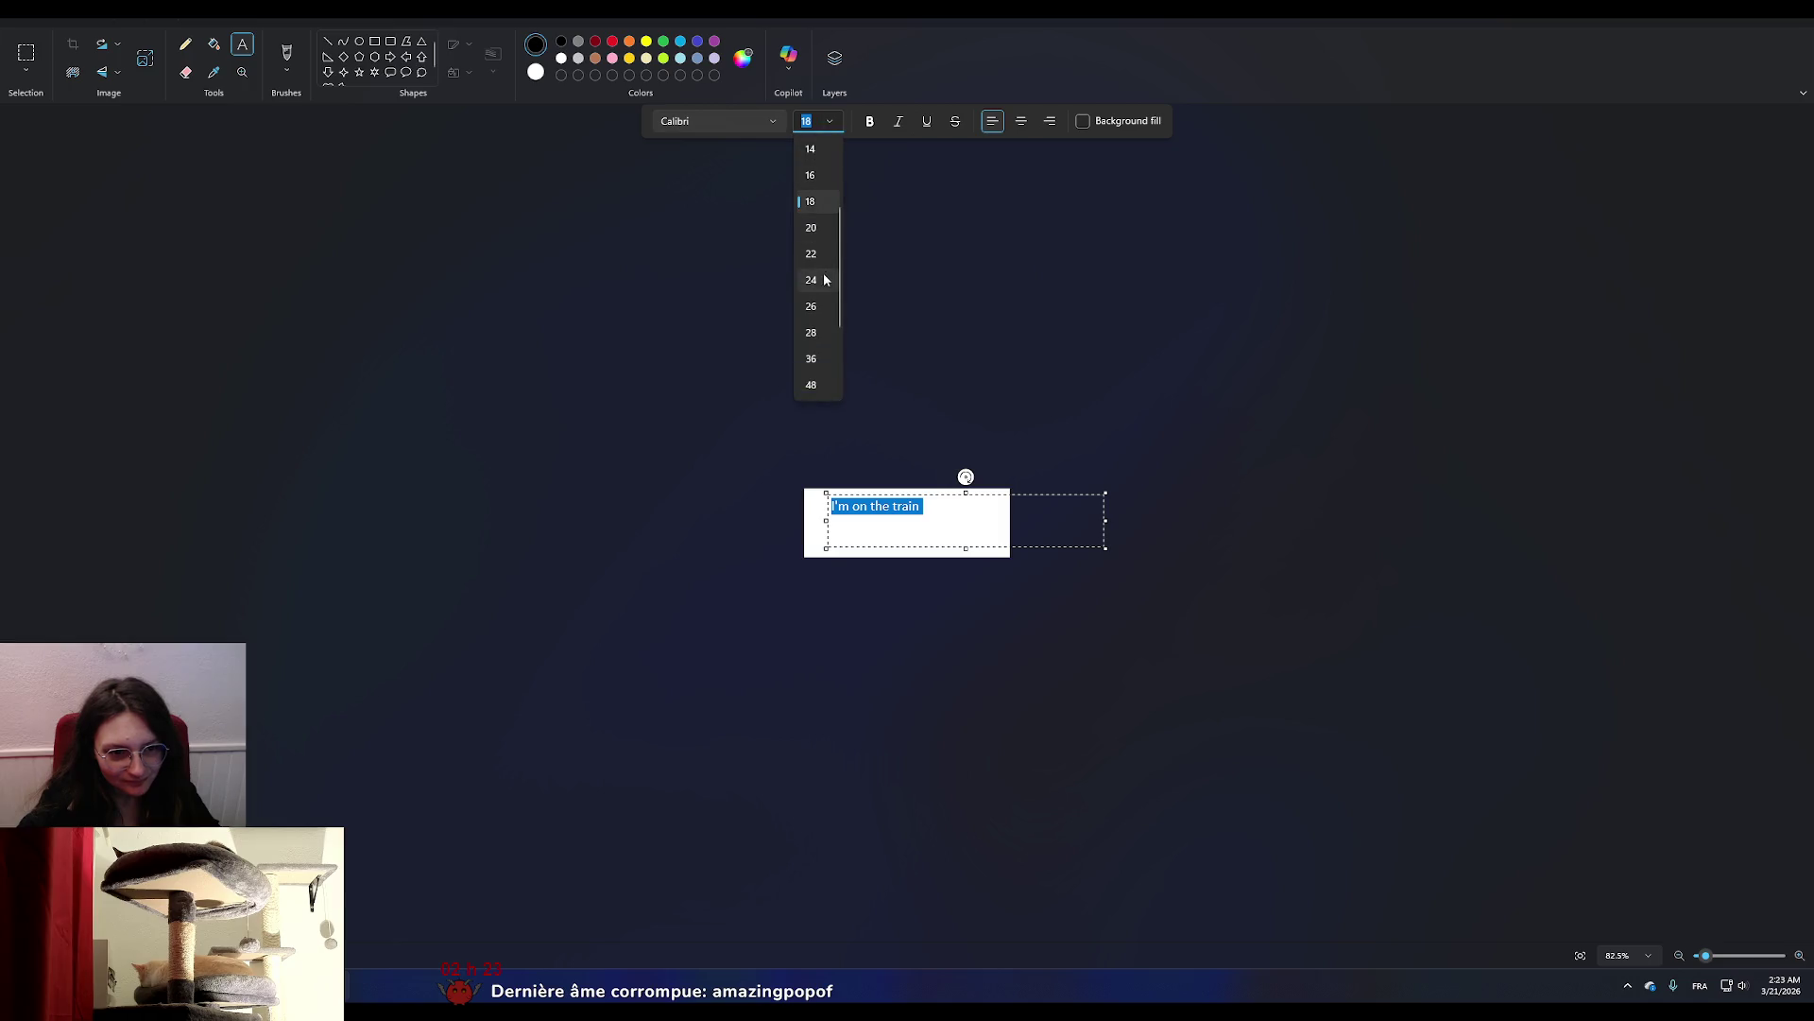
left_click(818, 303)
left_click_drag(987, 496, 971, 521)
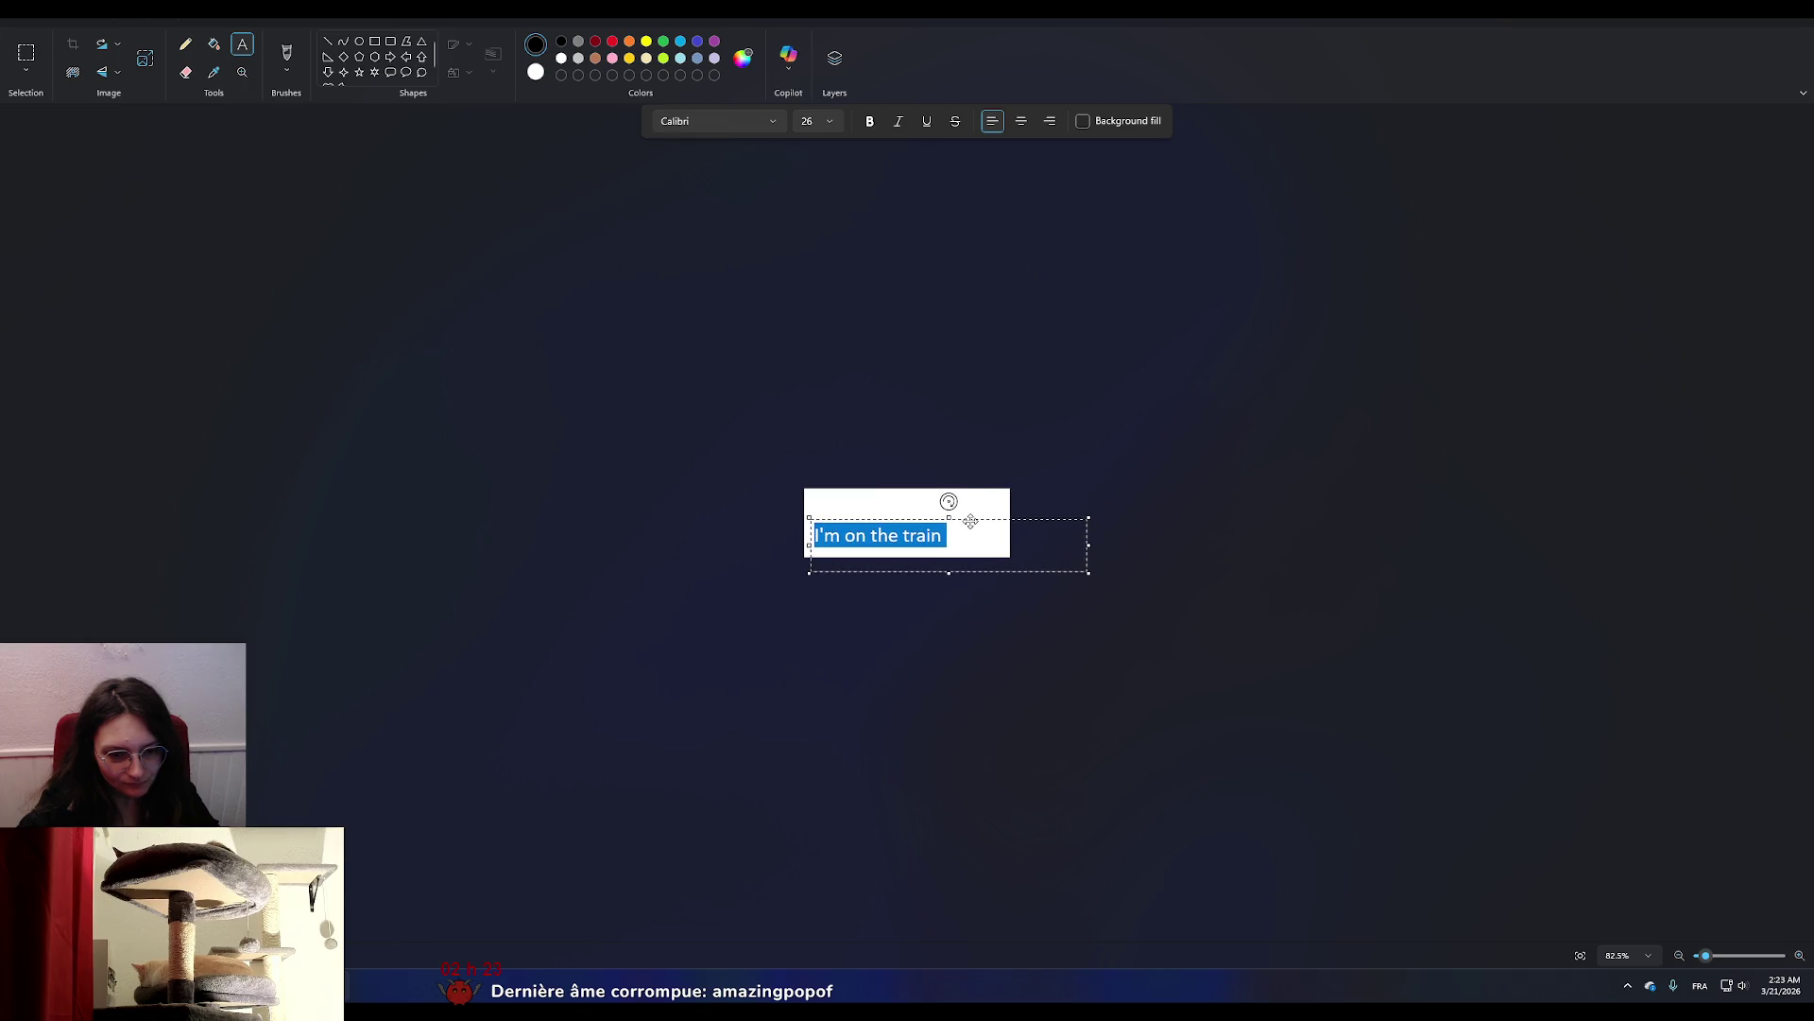
left_click(1048, 478)
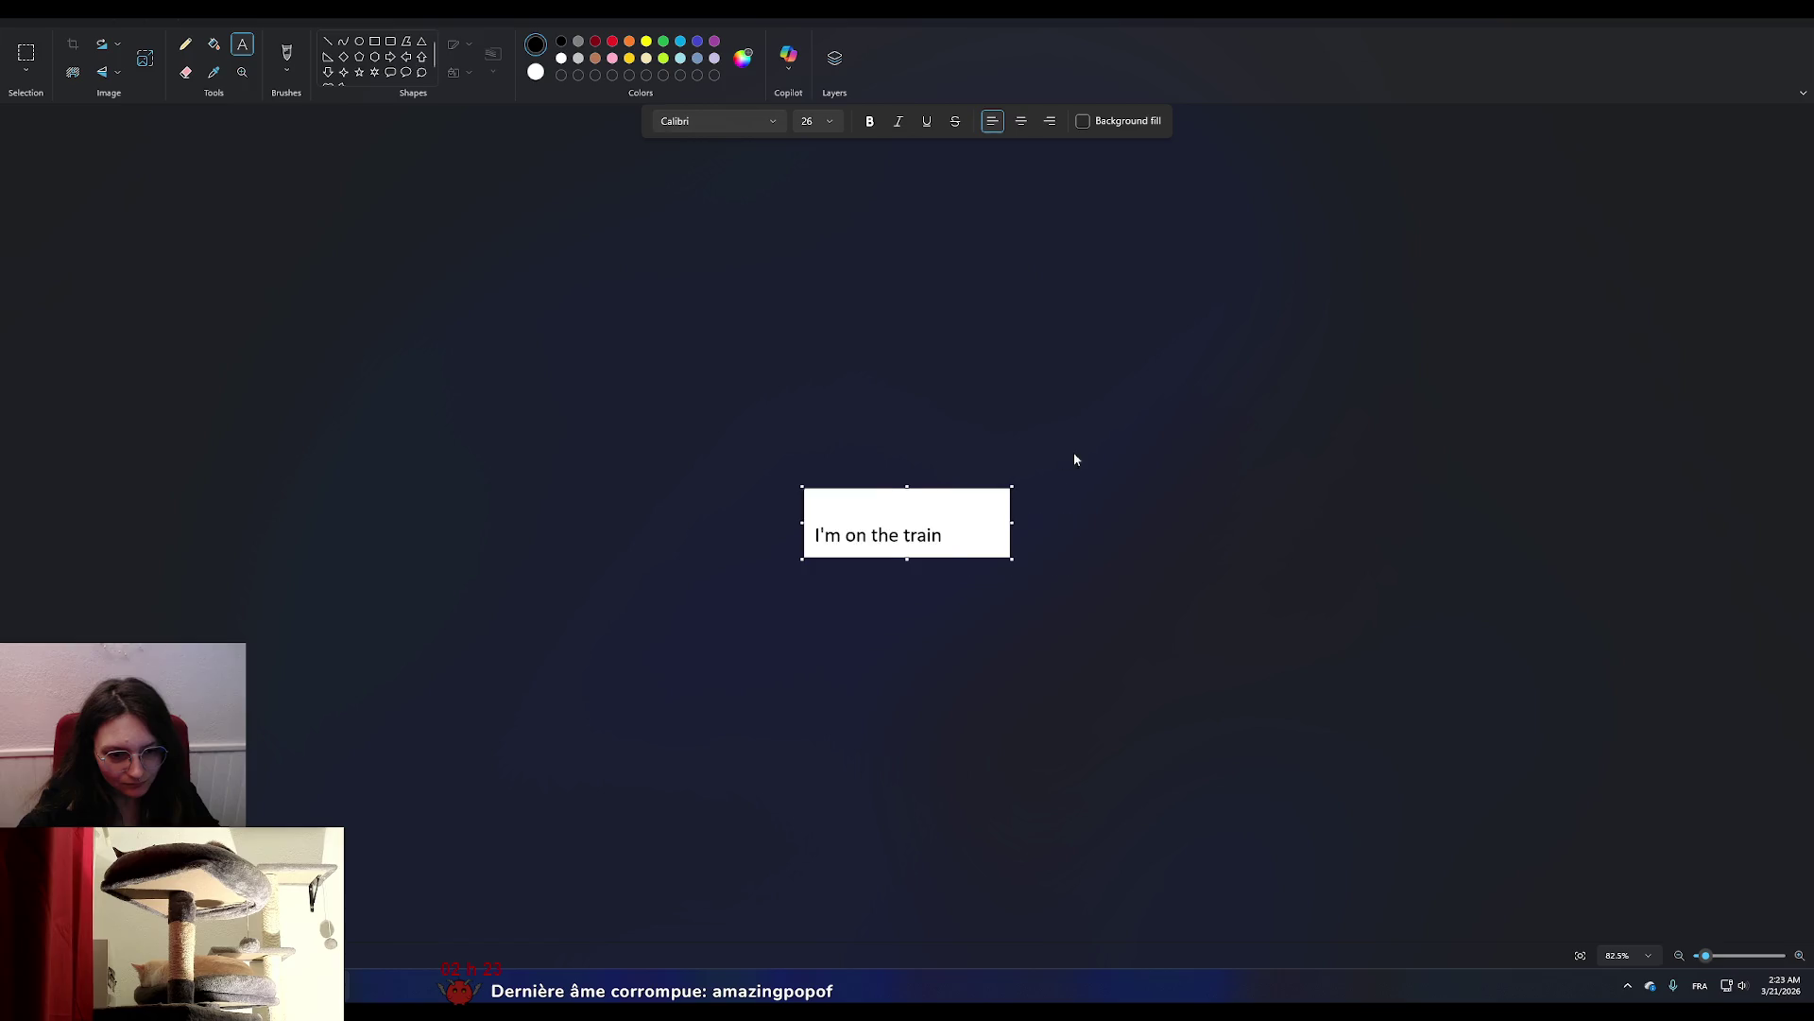
Add an orange 'From' line with the sender's name above the phrase.
left_click(630, 41)
left_click(811, 510)
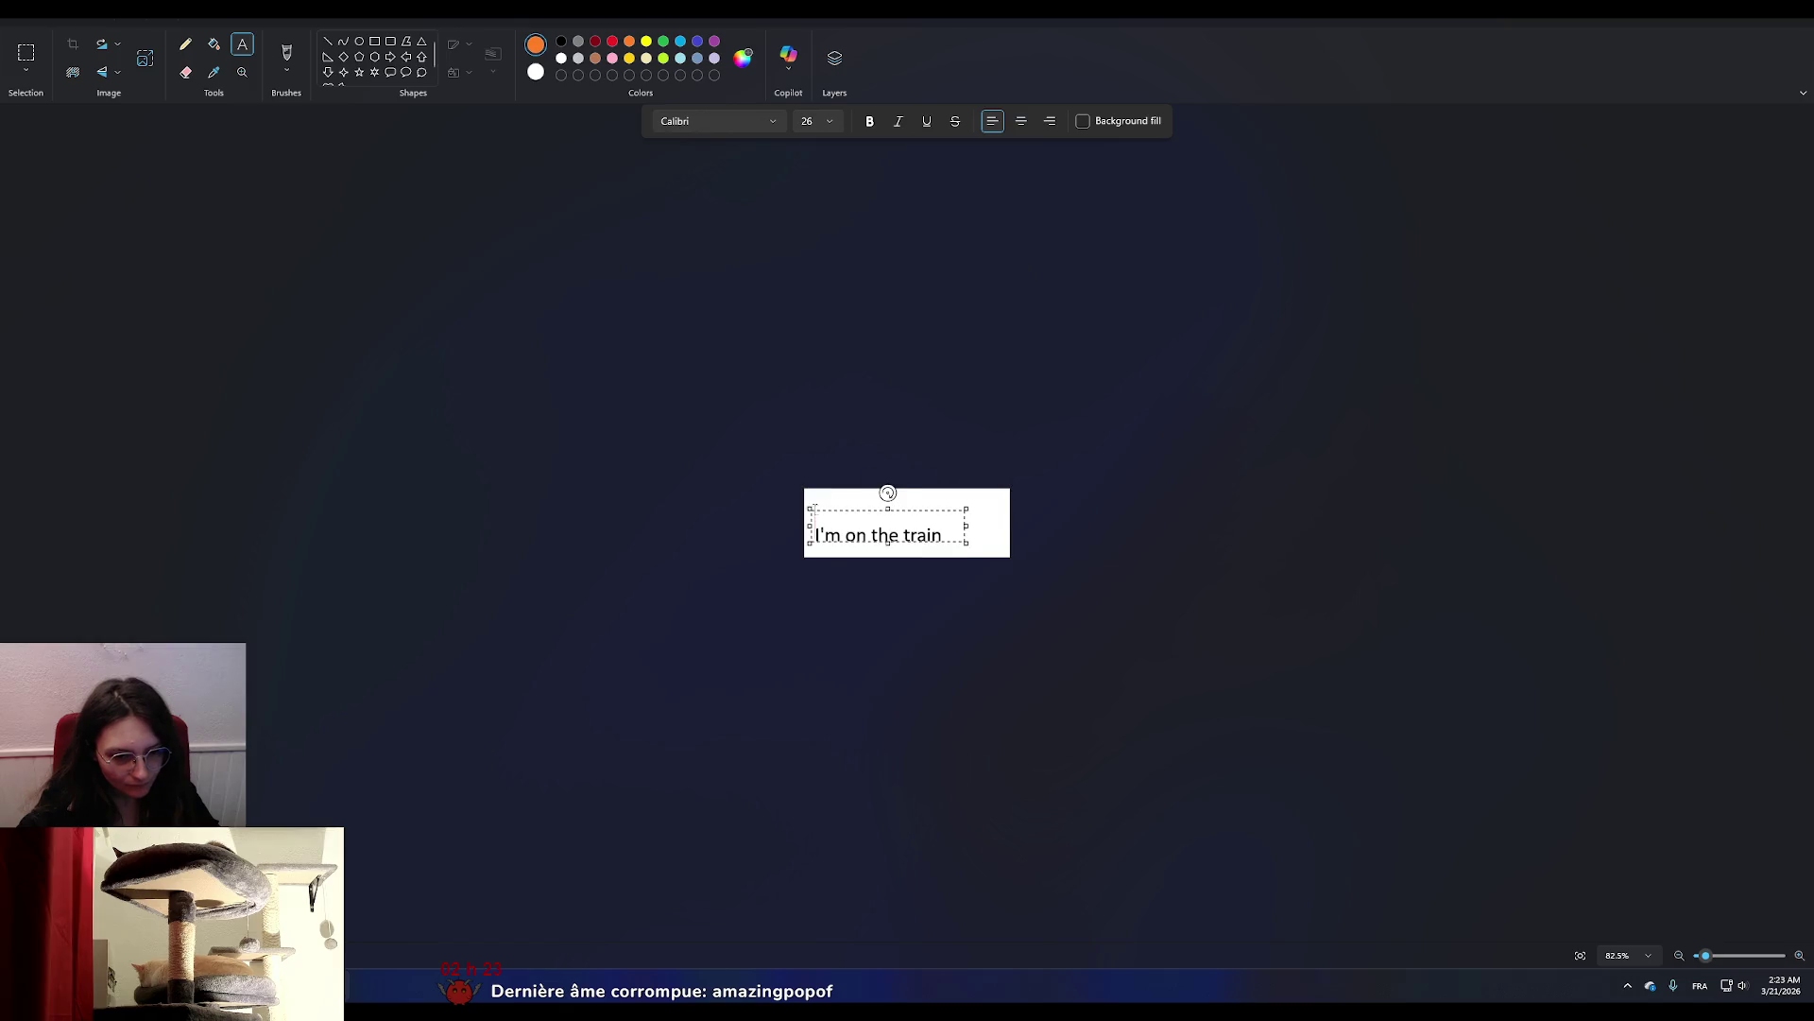
type("F")
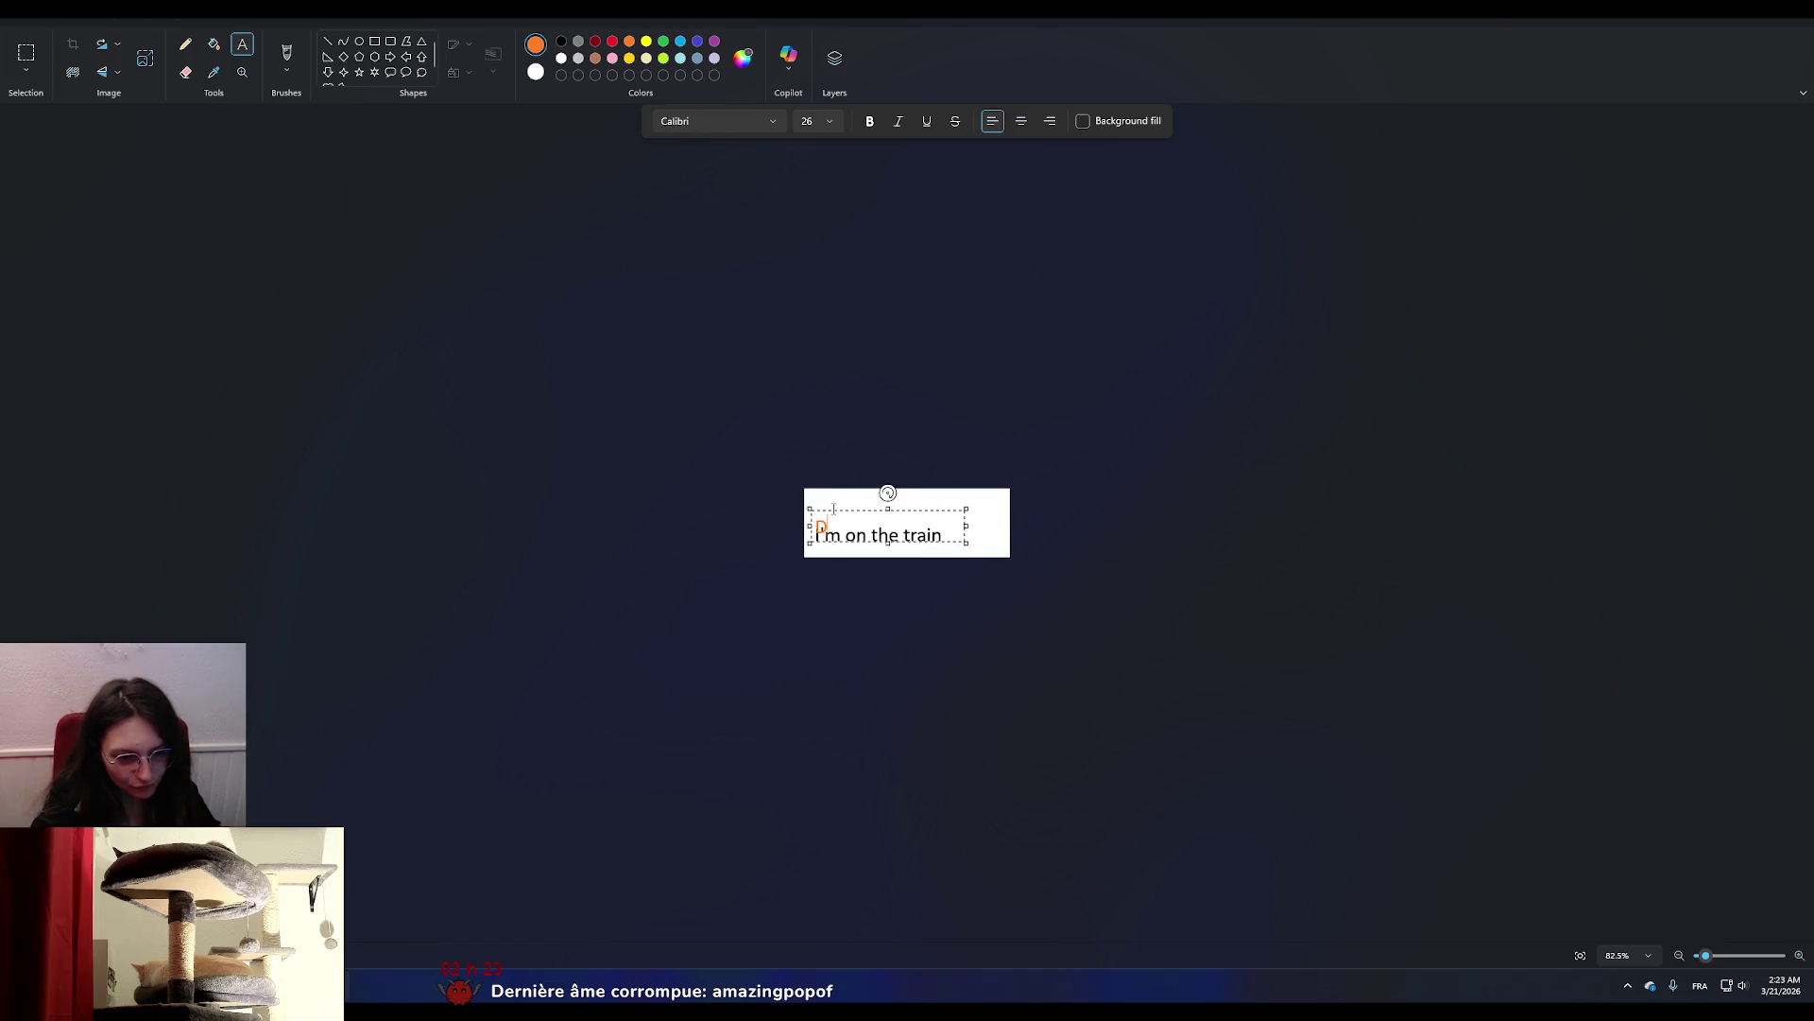
type("rom Lucie")
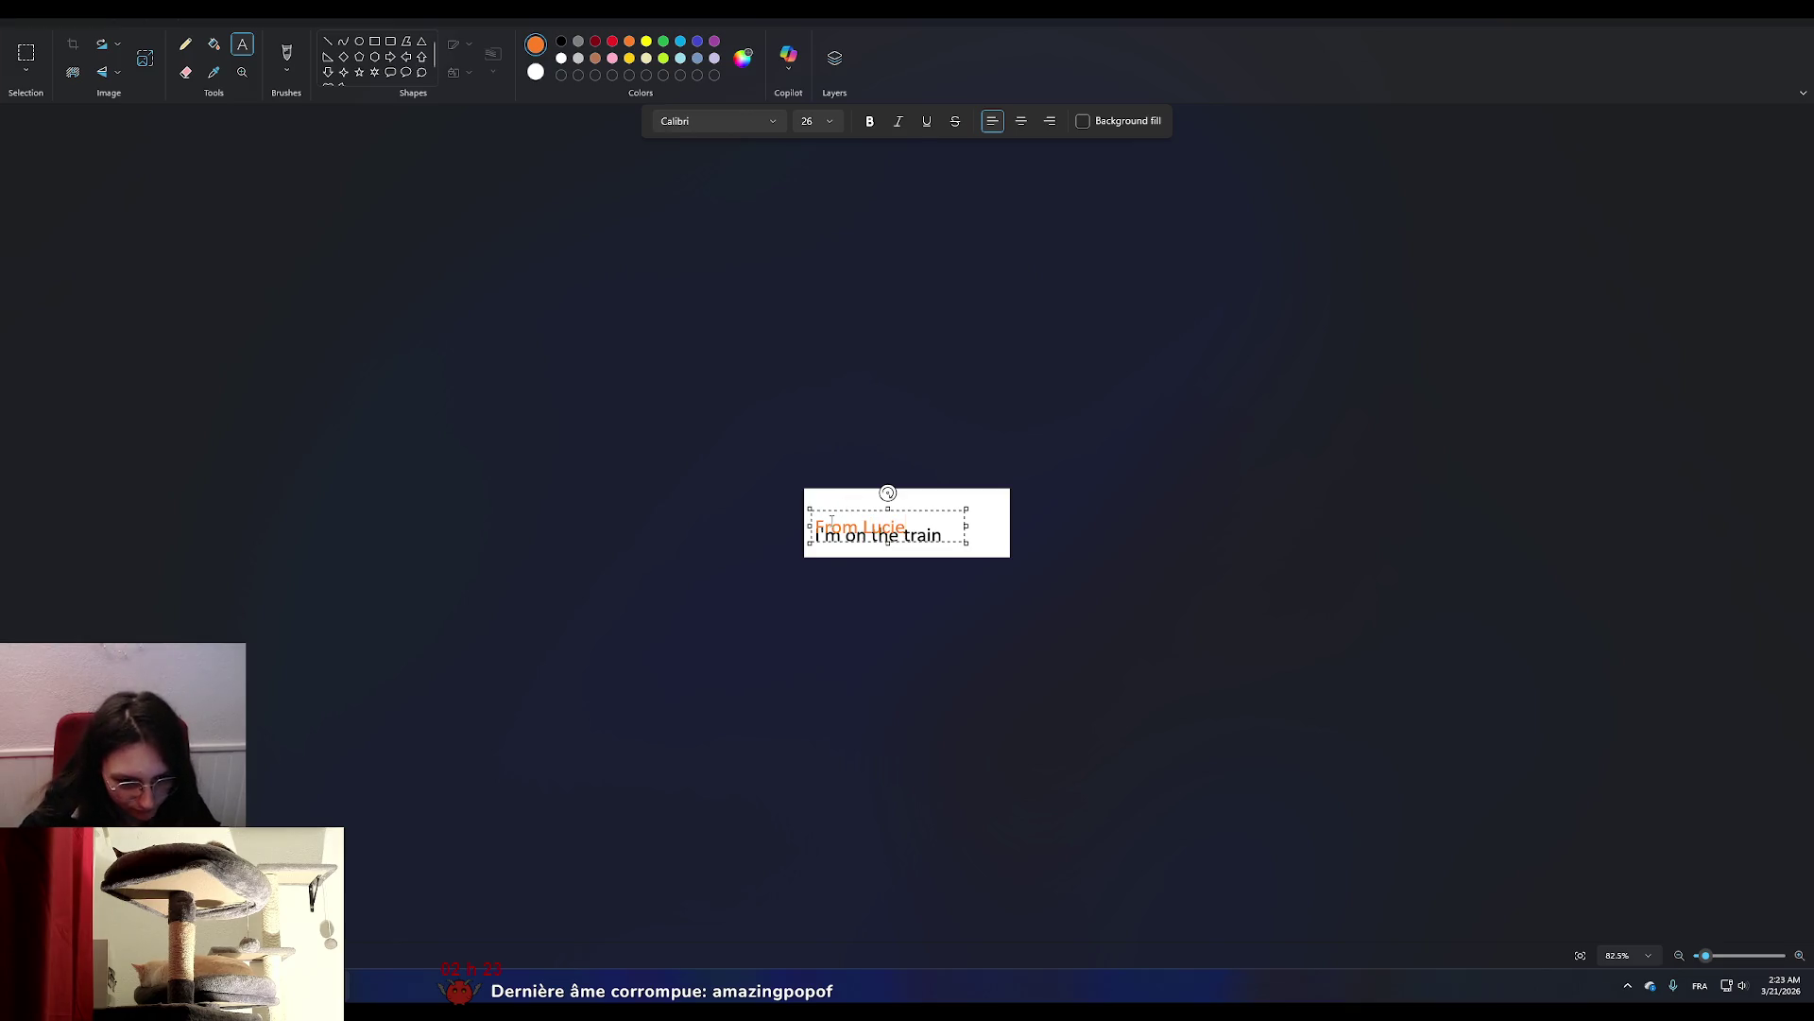
left_click_drag(848, 513, 849, 501)
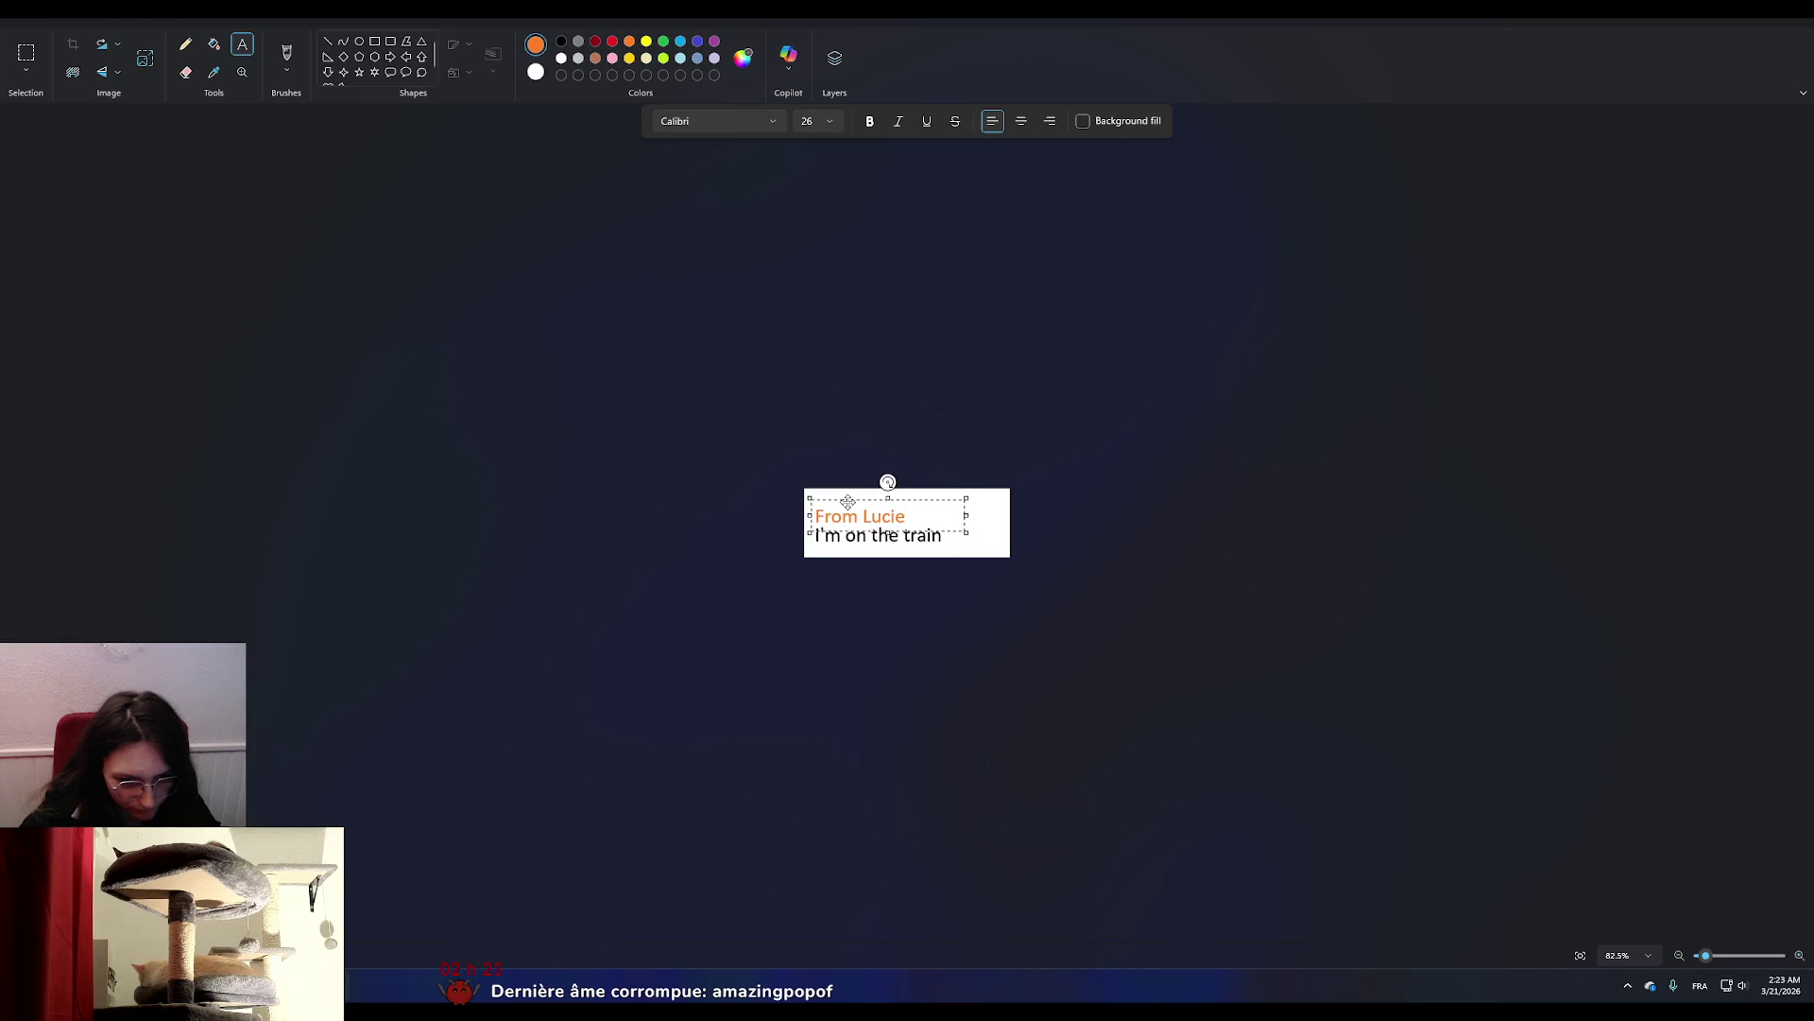
left_click(1115, 433)
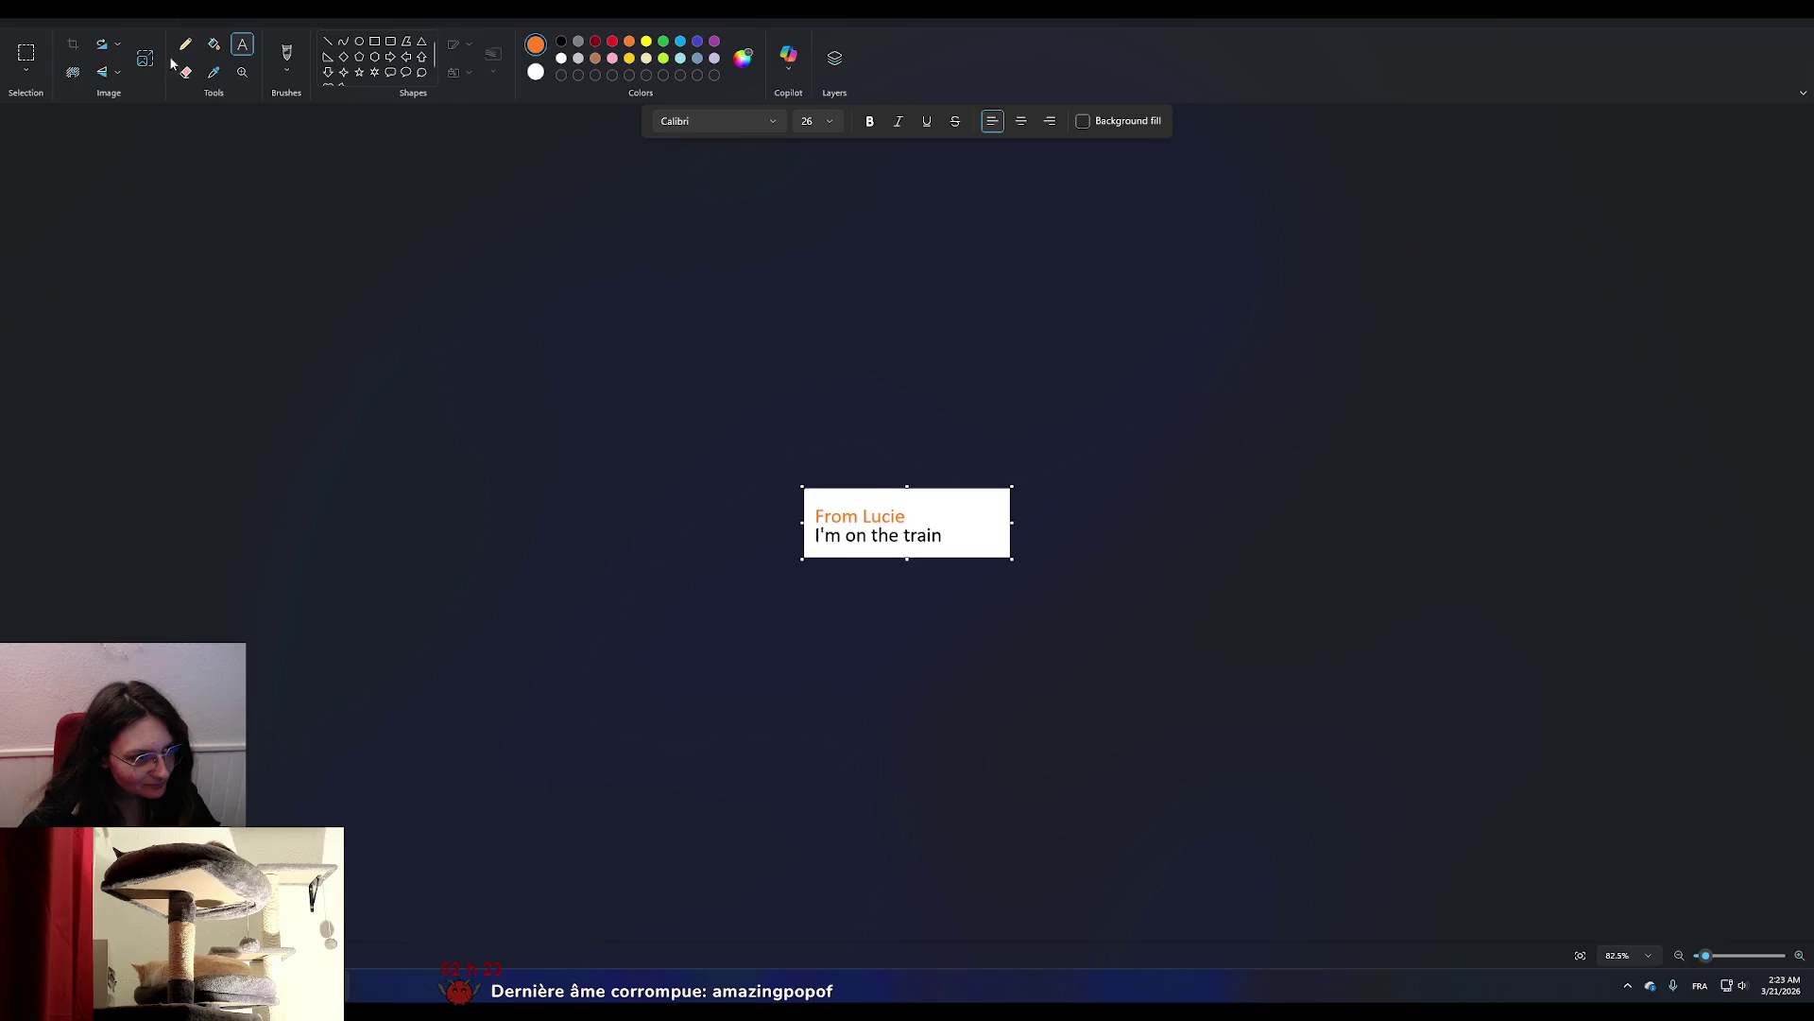
key("ctrl+a")
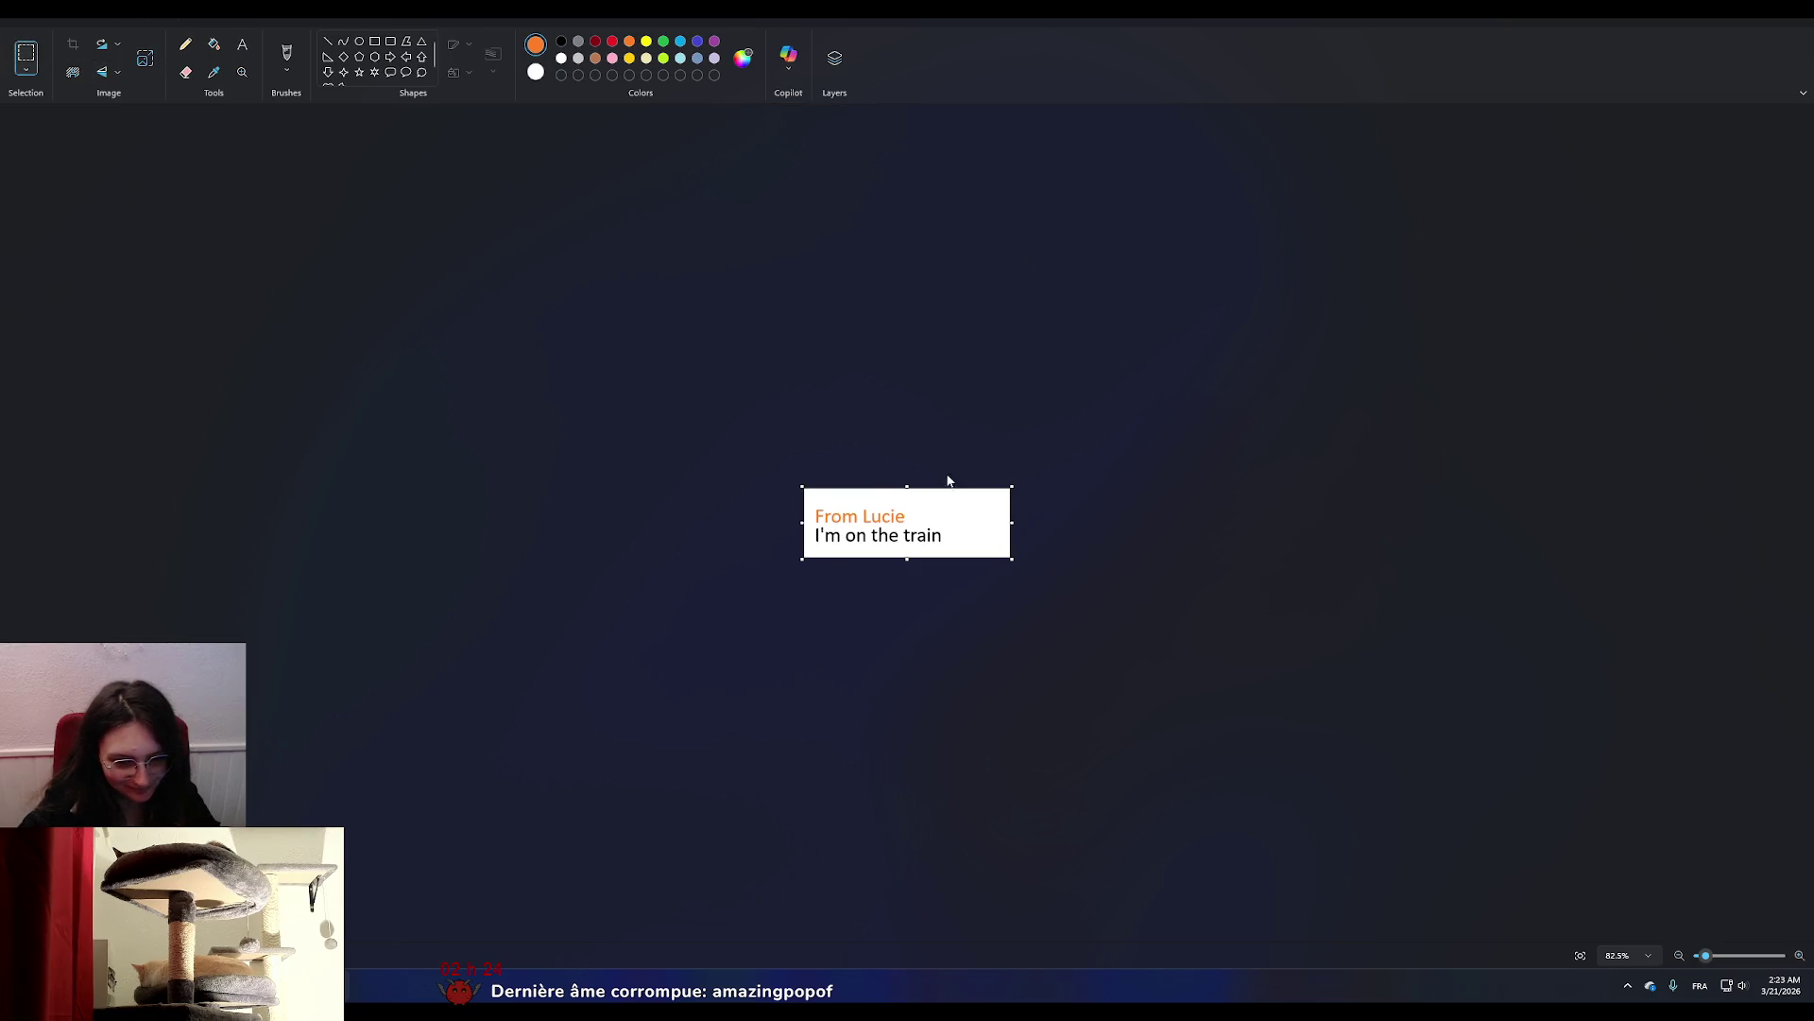
Crop the canvas tightly around both text lines and choose Save as PNG picture.
left_click_drag(1010, 487, 945, 488)
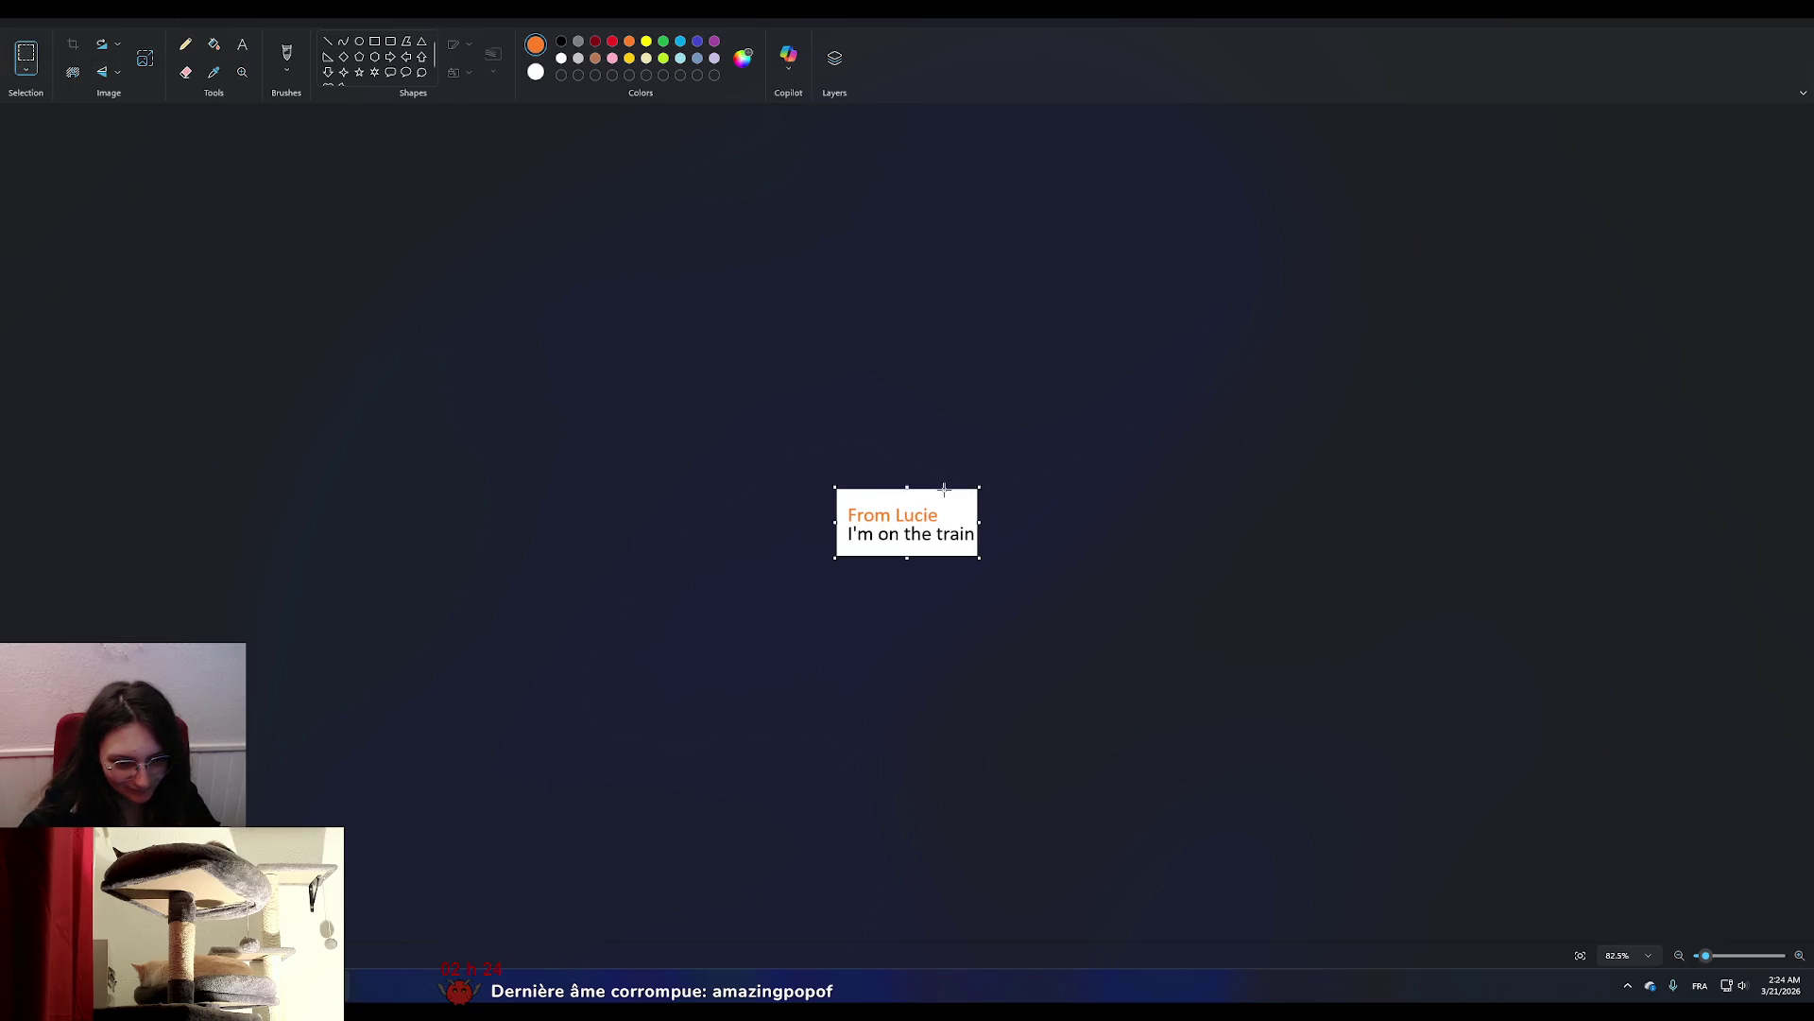
left_click_drag(832, 486, 839, 496)
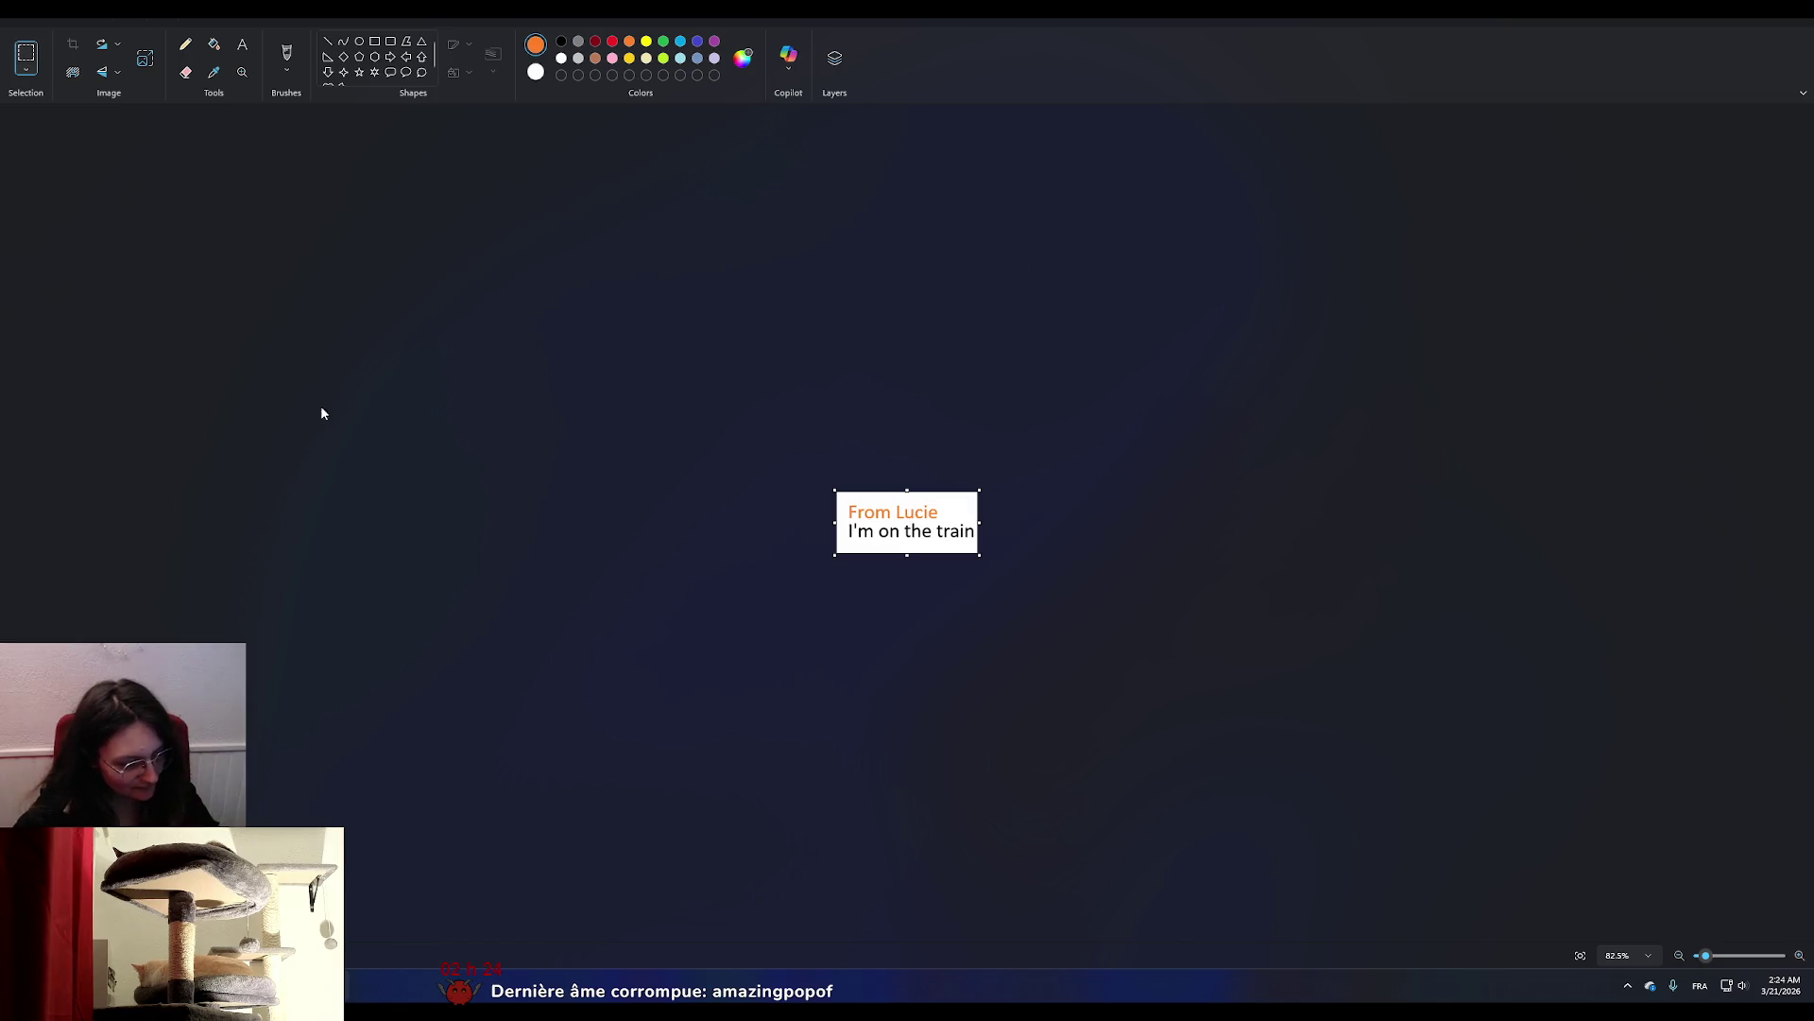
left_click(18, 7)
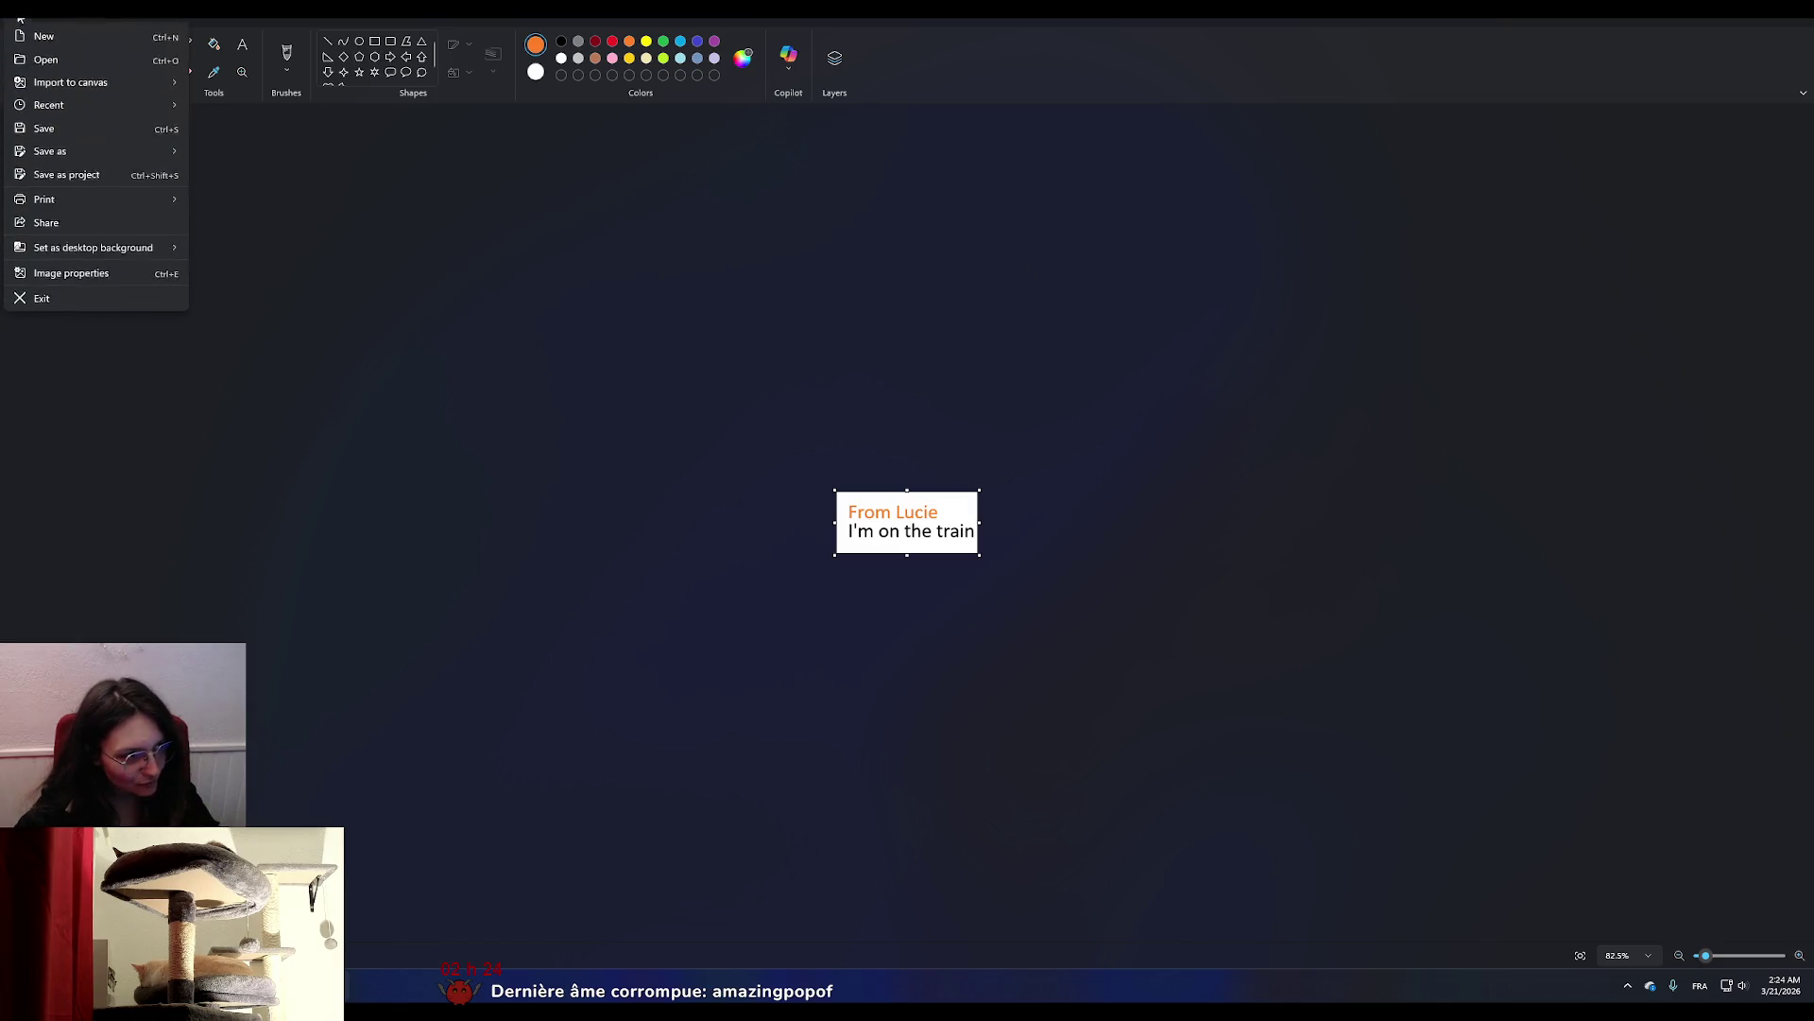
mouse_move(92, 149)
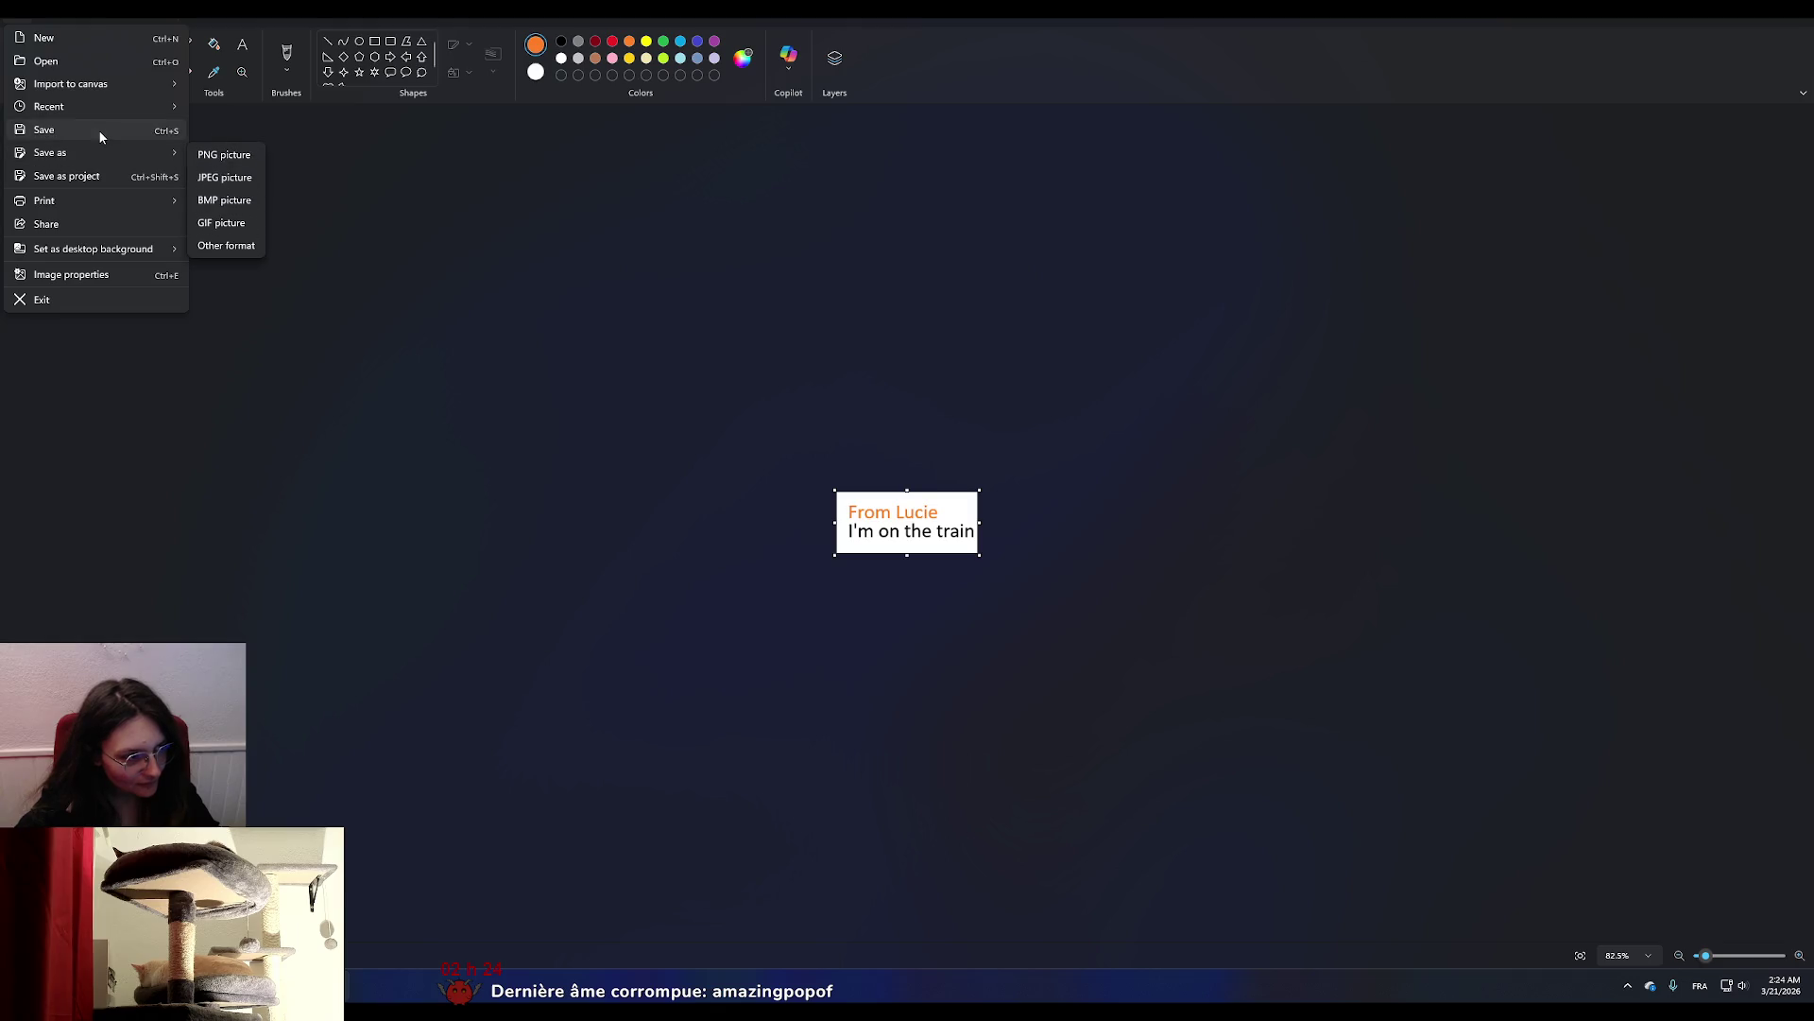
left_click(245, 156)
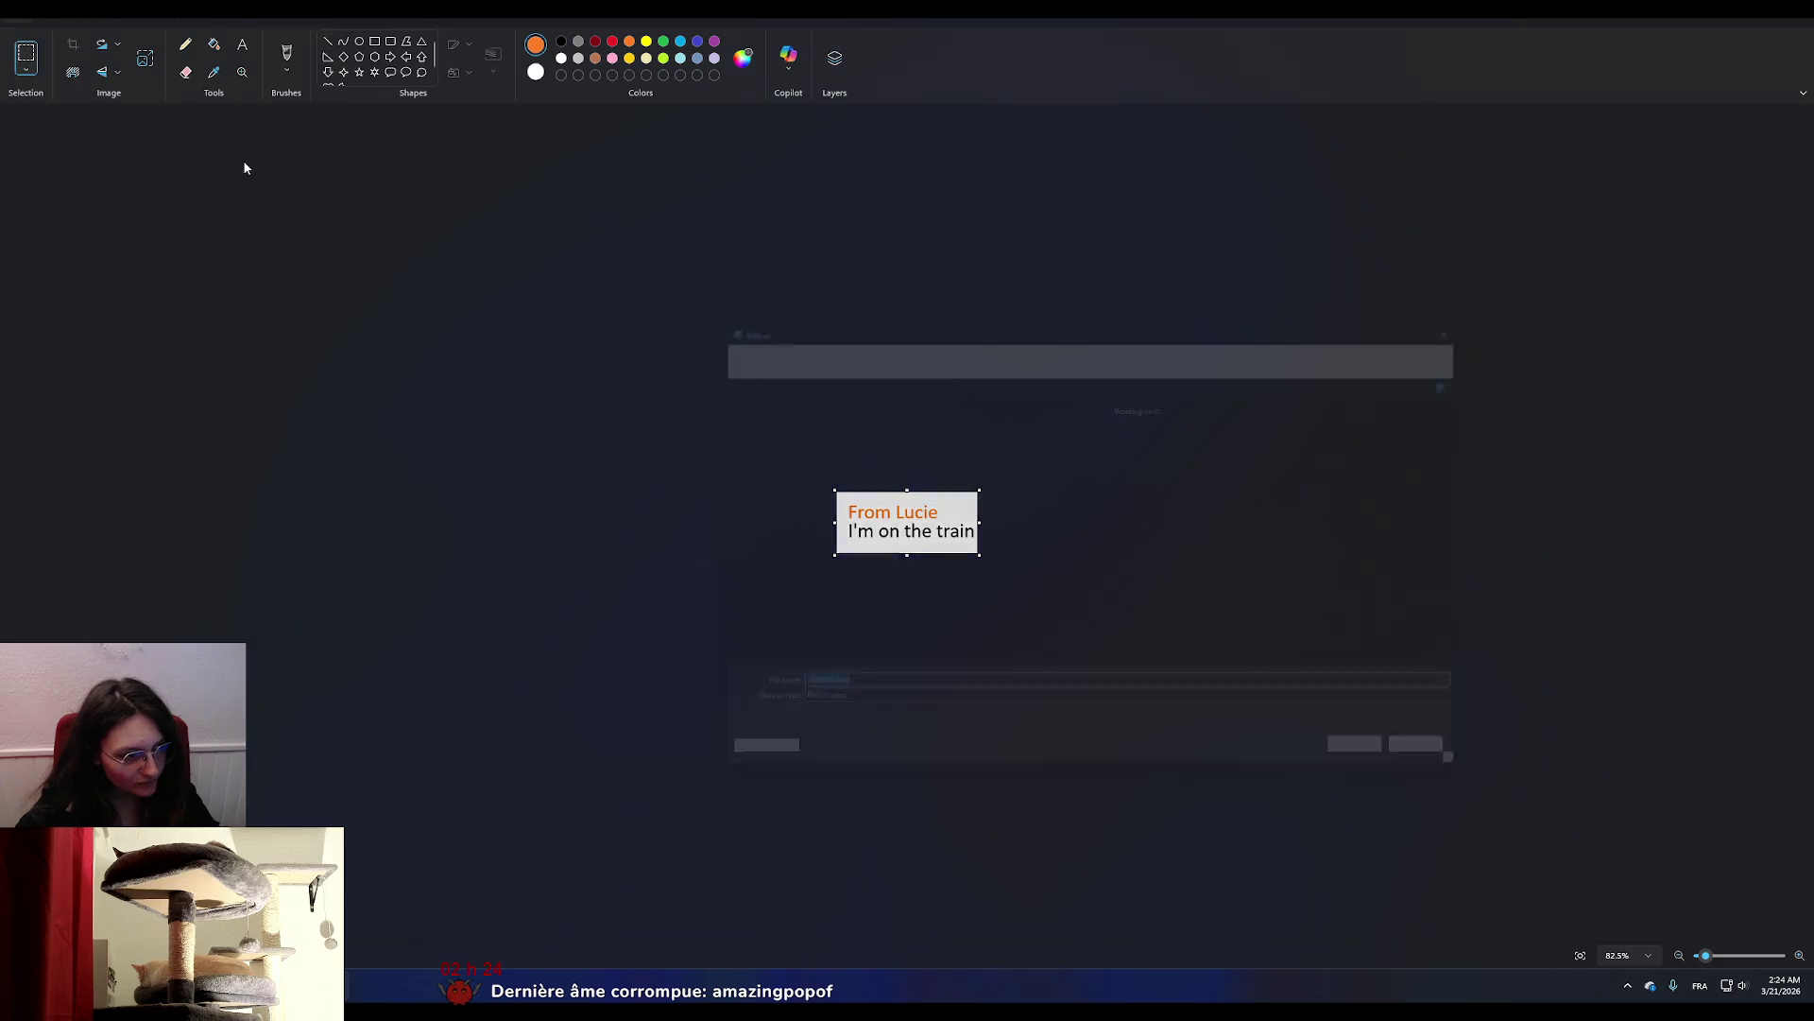